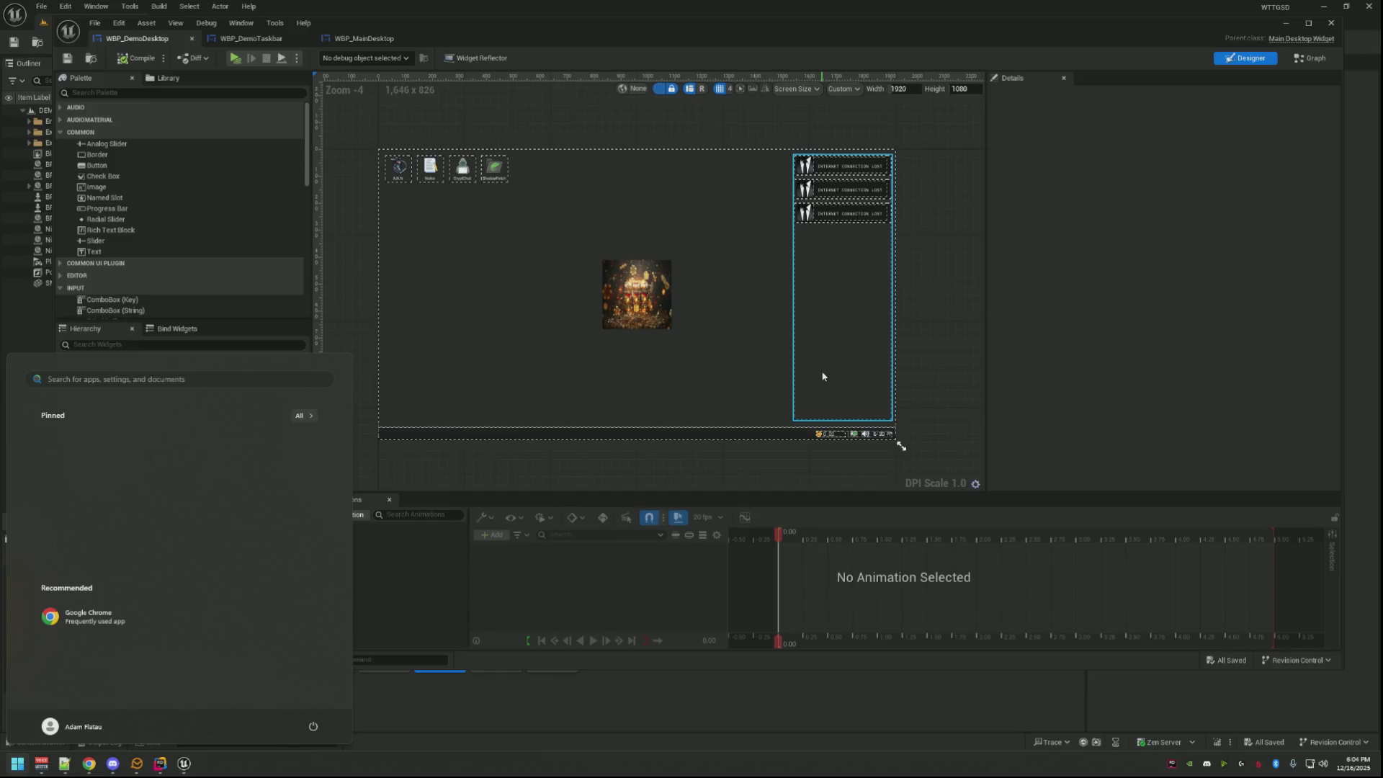
# Inspect the I_ColorBG widget's Color and Opacity picker in Unreal and cancel without changes.
pyautogui.click(454, 278)
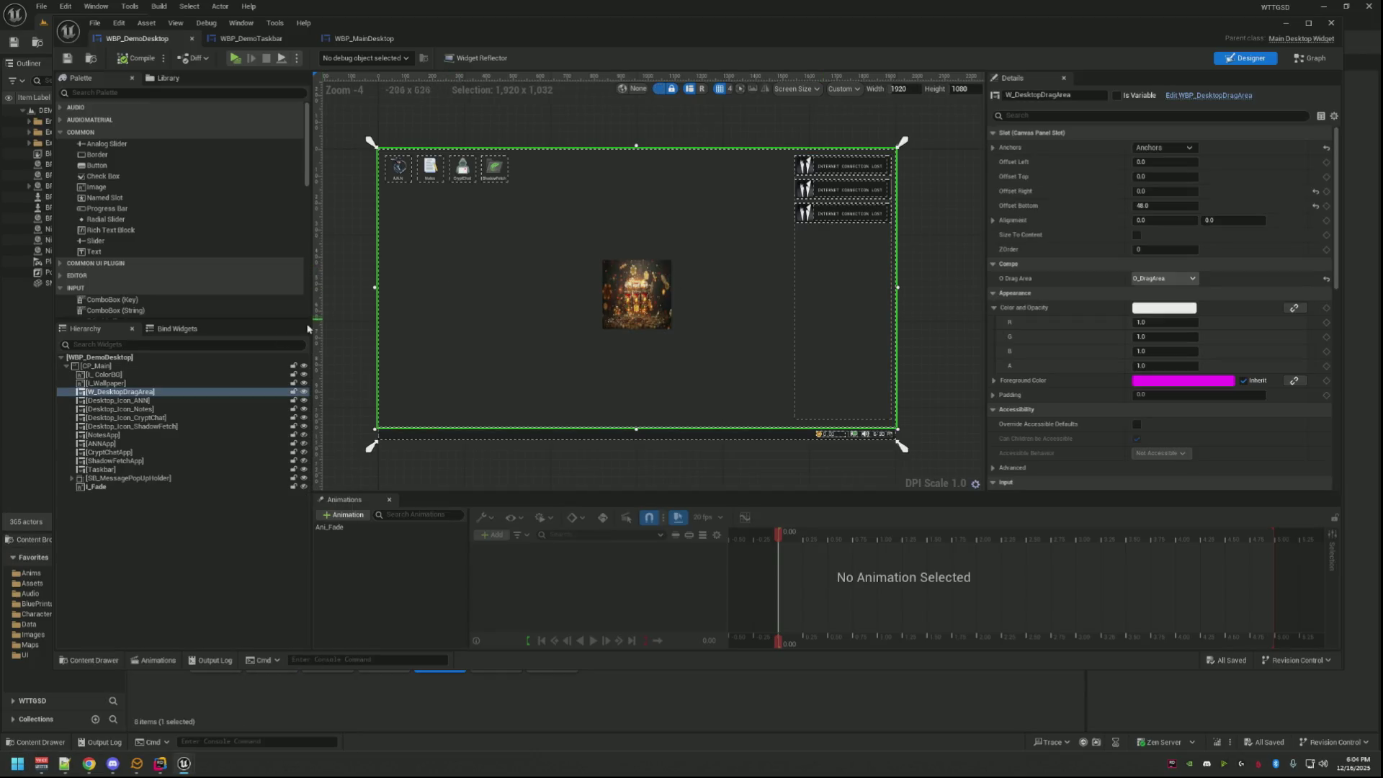
pyautogui.click(141, 381)
pyautogui.click(738, 377)
pyautogui.scroll(-3, 1193, 364)
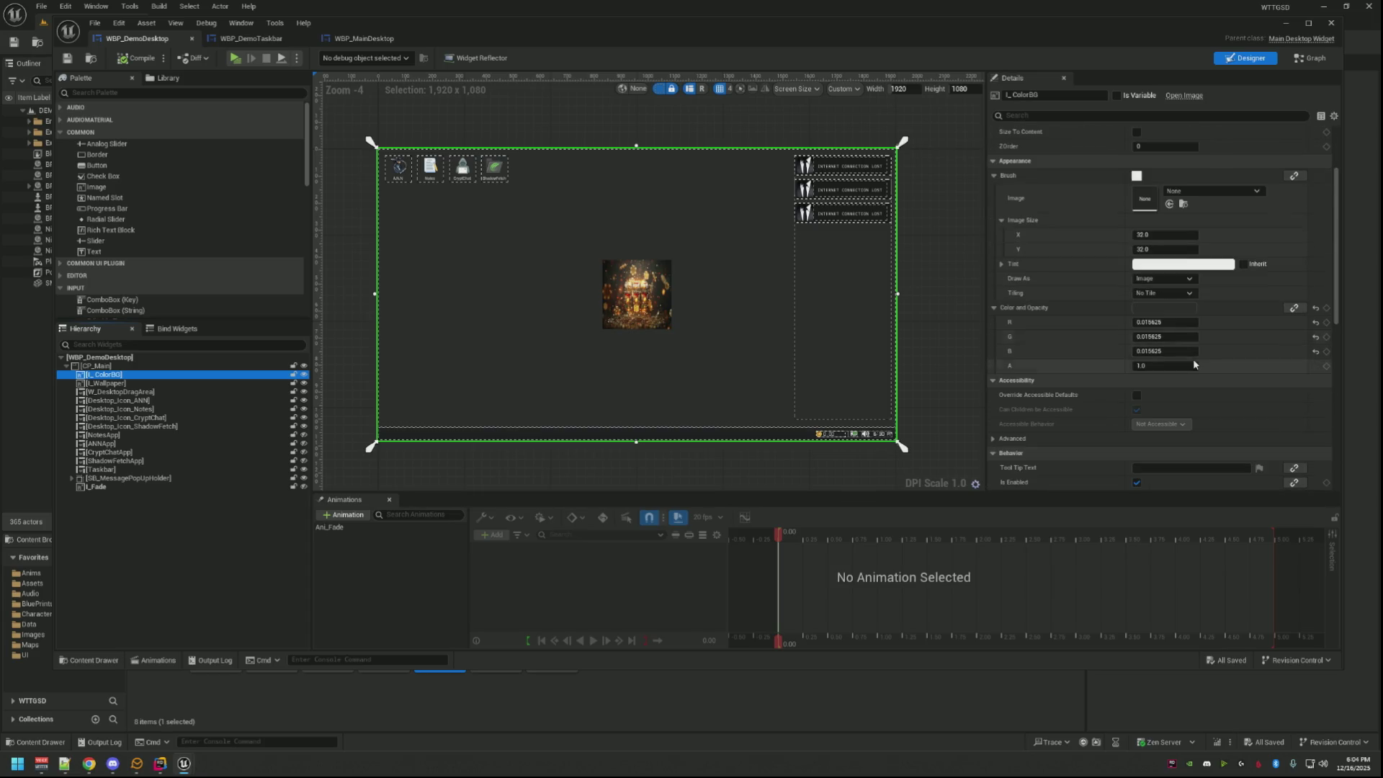
pyautogui.click(1173, 311)
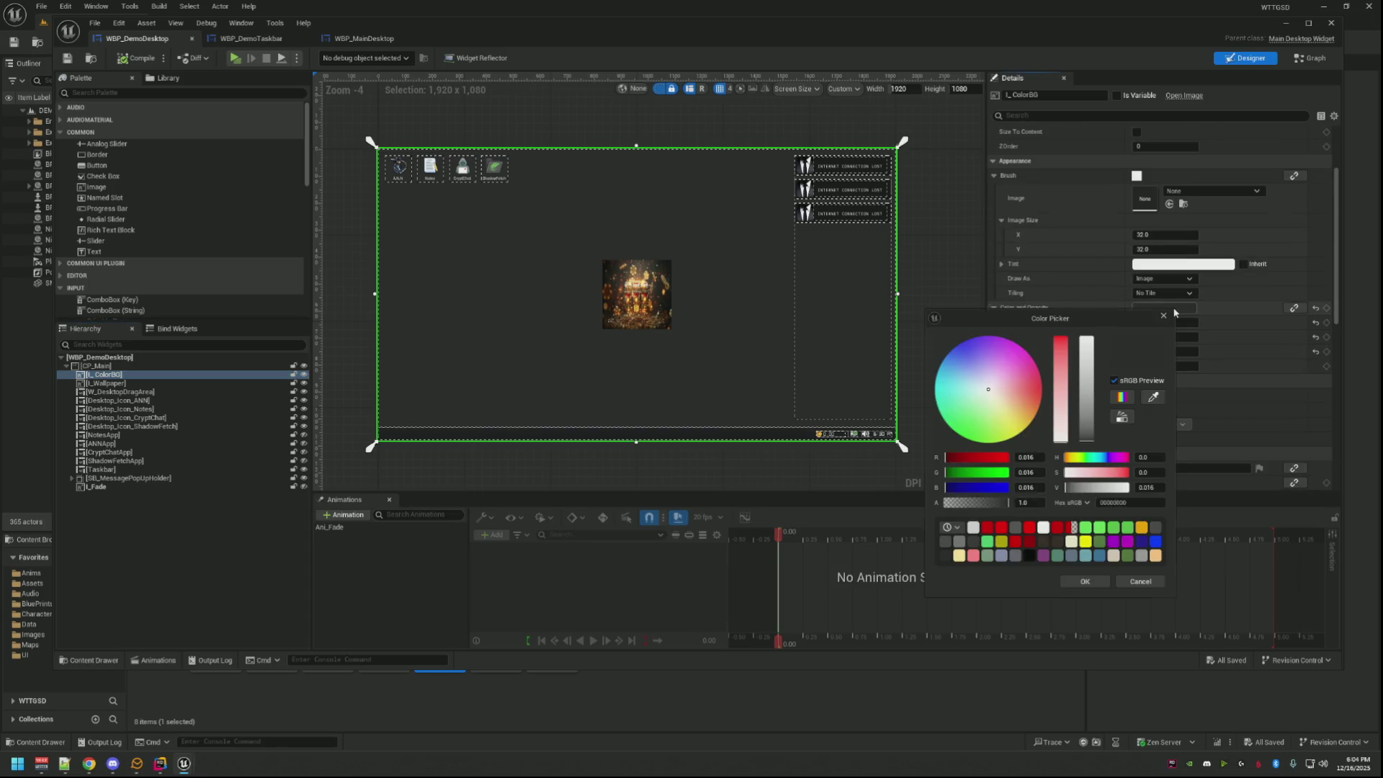
pyautogui.click(1139, 581)
pyautogui.click(936, 384)
# Launch Photoshop from the Windows search.
pyautogui.press('super')
pyautogui.write('ps')
pyautogui.press('Return')
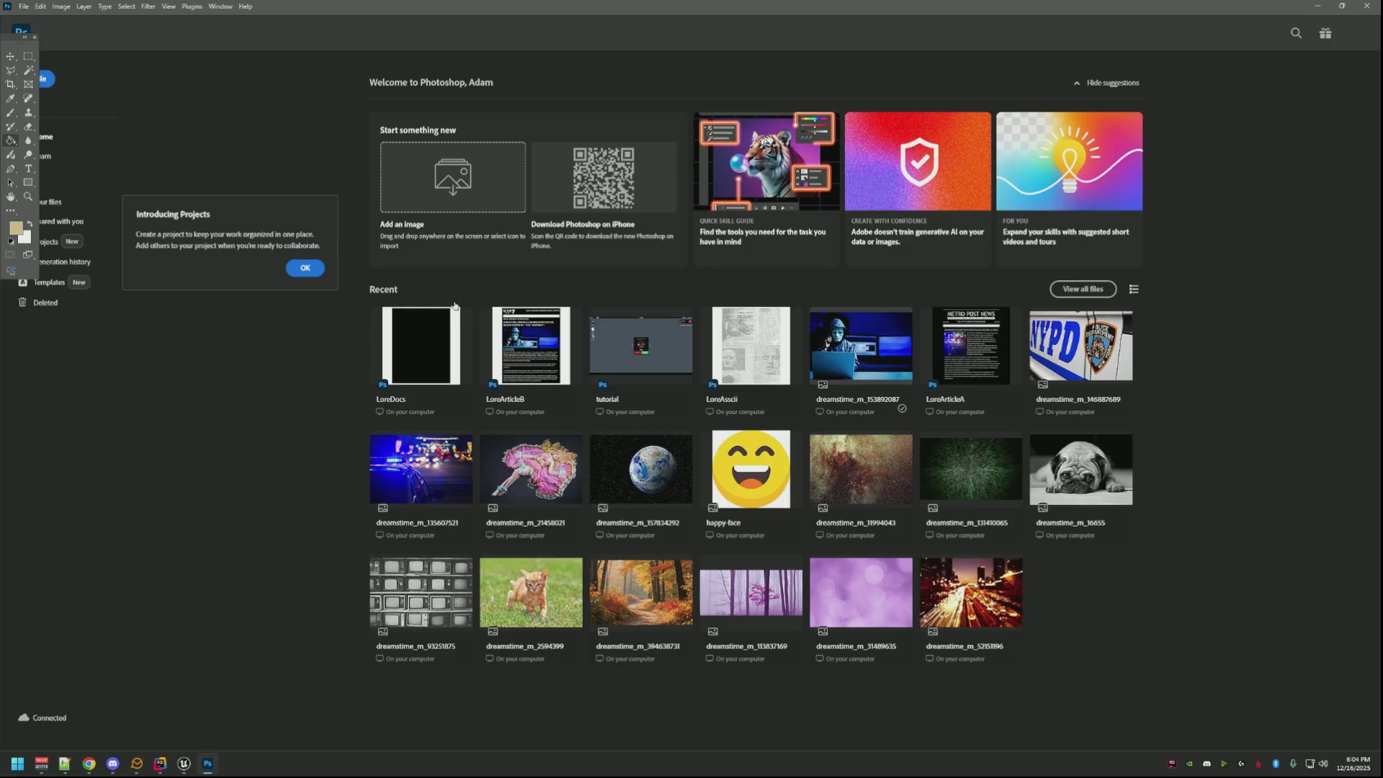
# Open the recent 'tutorial' file and hide the VoiceCall and InComingCall layer groups.
pyautogui.click(619, 345)
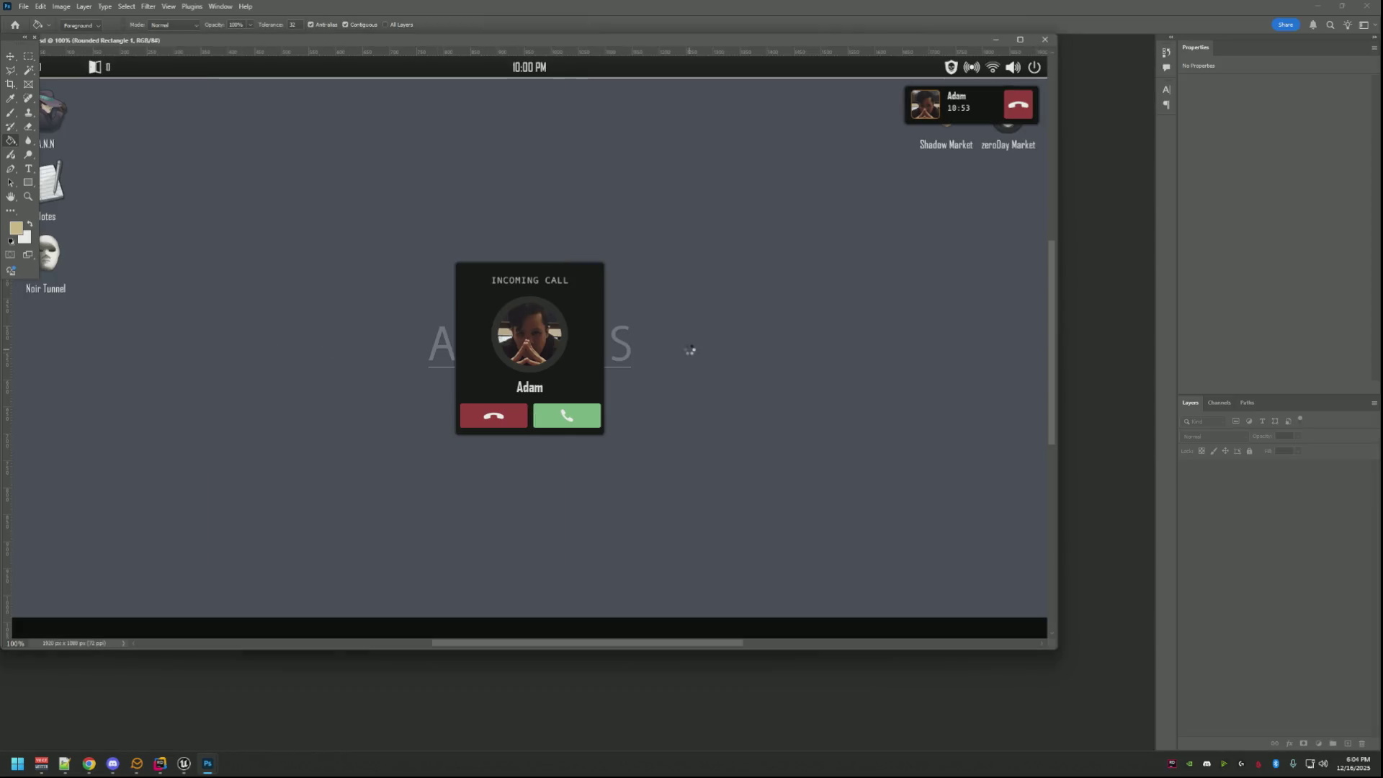
pyautogui.moveTo(1055, 646); pyautogui.dragTo(999, 603)
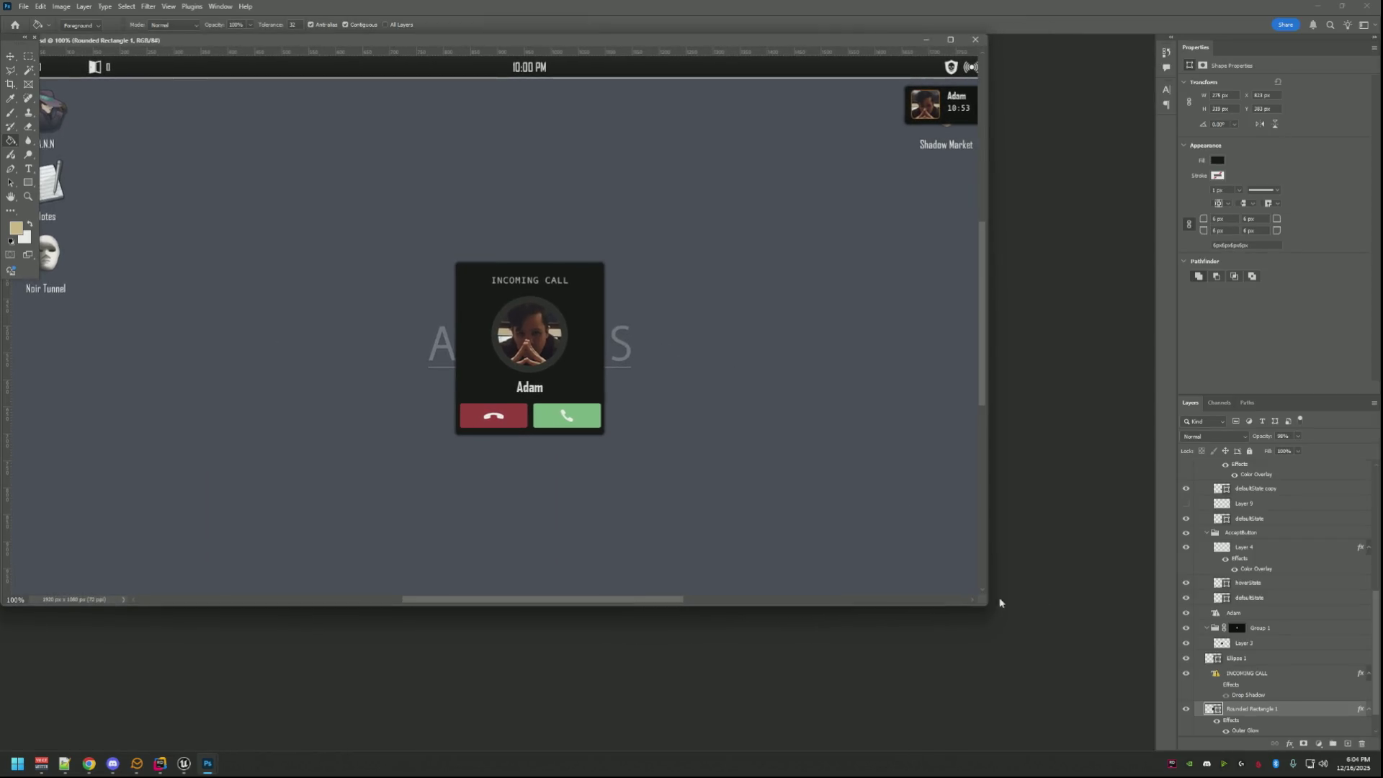
pyautogui.scroll(5, 1272, 552)
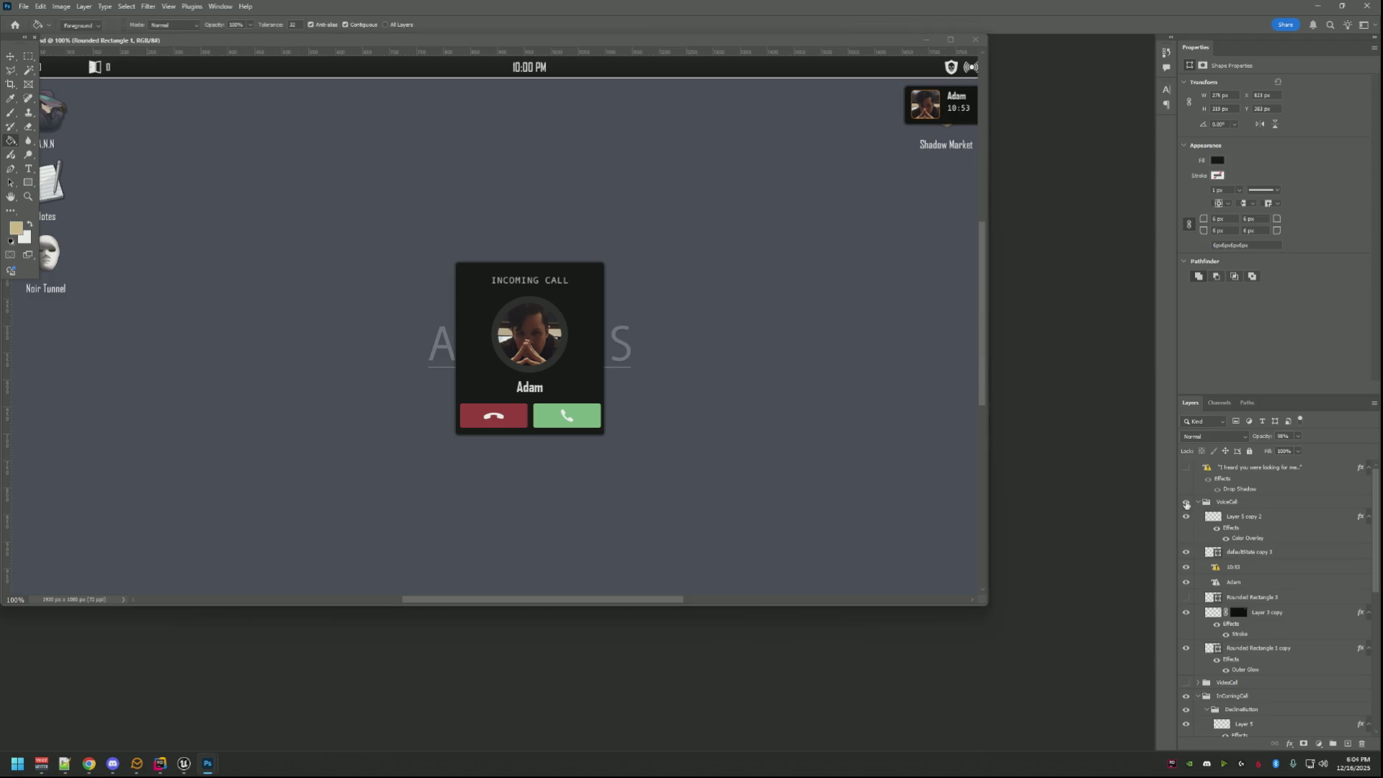
pyautogui.click(1185, 503)
pyautogui.click(1185, 503)
pyautogui.click(1184, 504)
pyautogui.click(1189, 528)
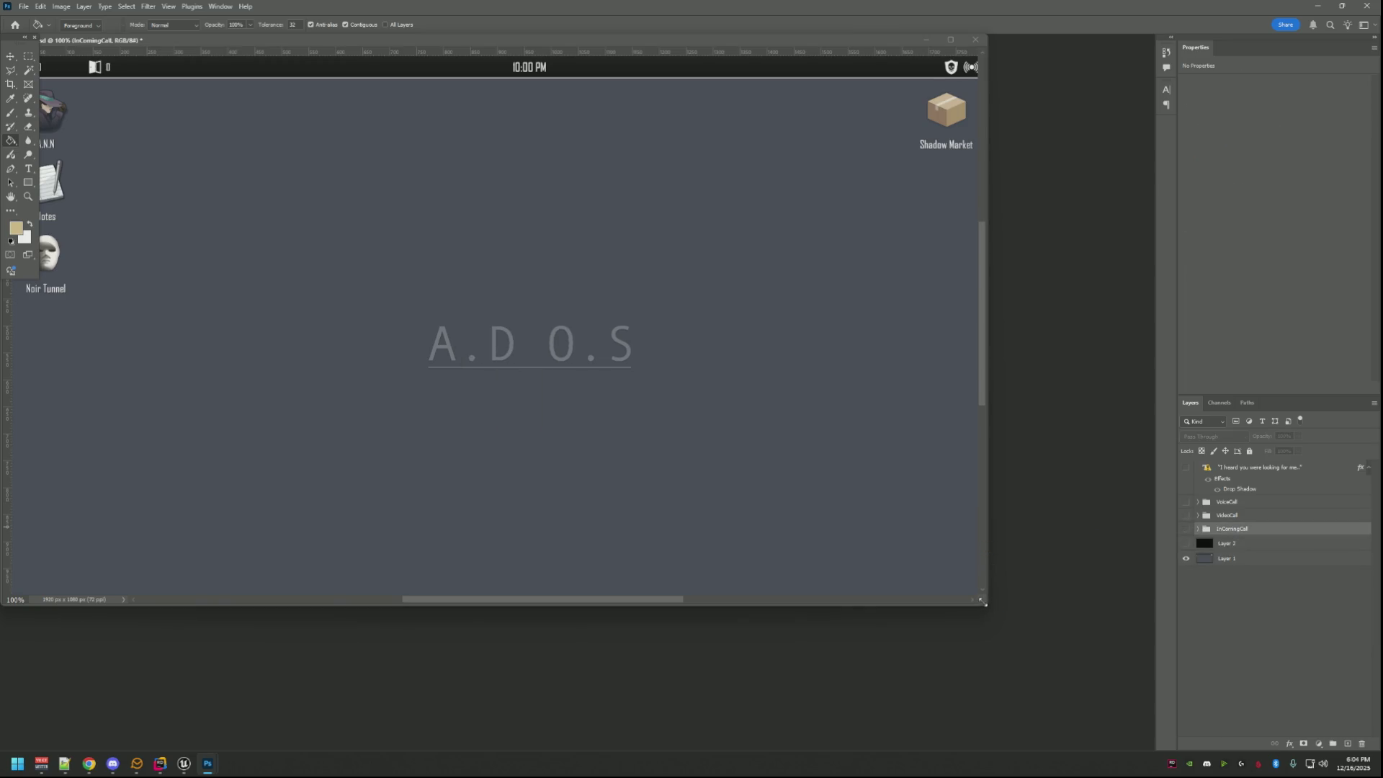
pyautogui.moveTo(993, 607); pyautogui.dragTo(1002, 624)
# Try the Horizontal Type tool on the canvas and cancel the placeholder text twice.
pyautogui.rightClick(29, 168)
pyautogui.click(76, 165)
pyautogui.click(462, 335)
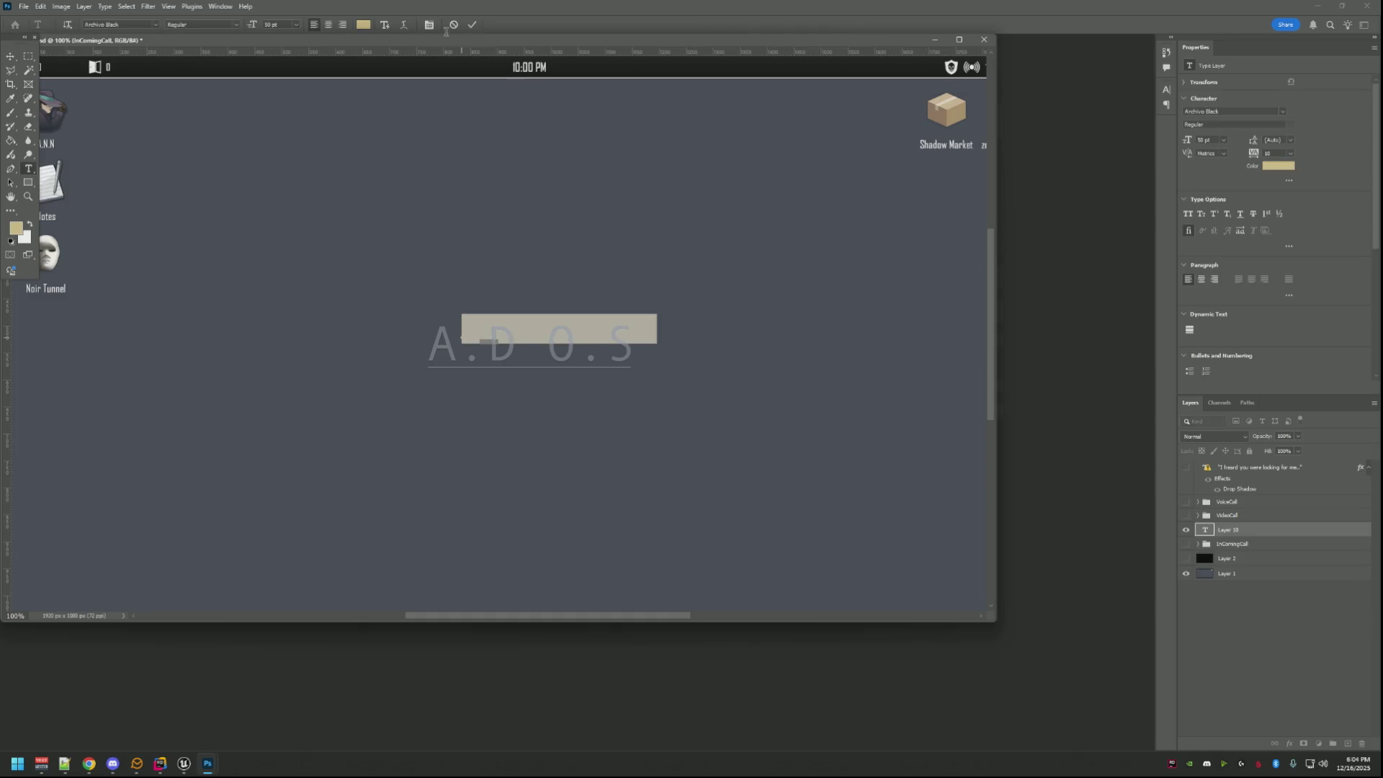
pyautogui.press('Escape')
pyautogui.click(499, 344)
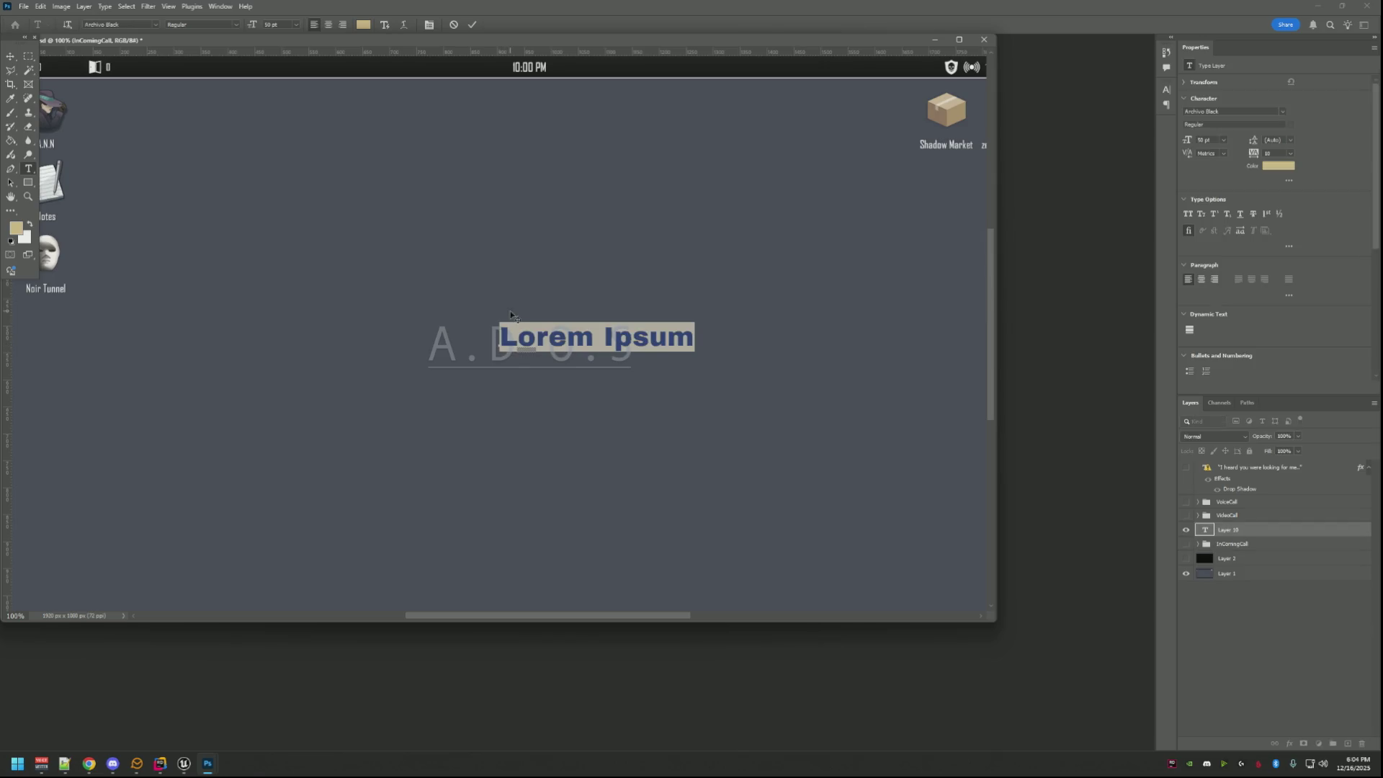
pyautogui.press('Escape')
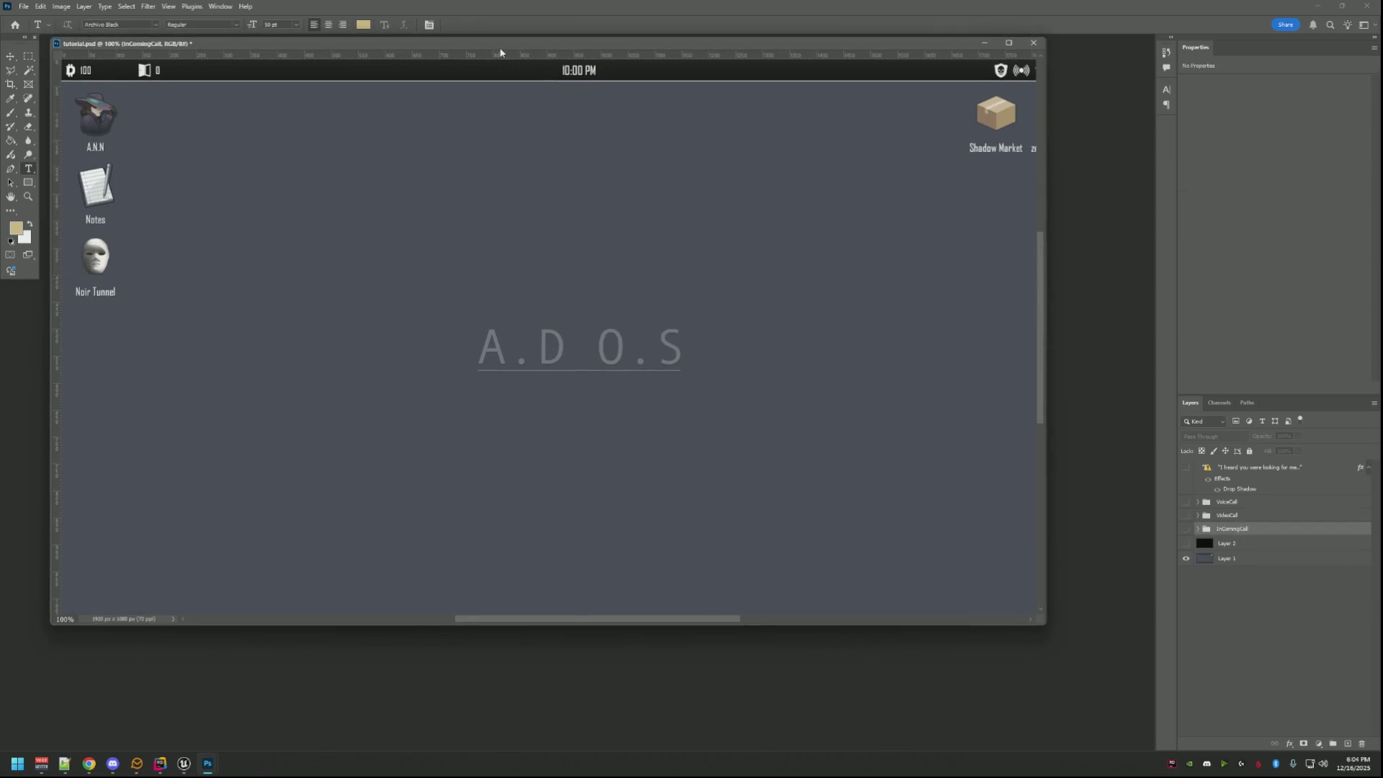
# Resize and pan the tutorial document window to show the desktop icons.
pyautogui.click(1185, 559)
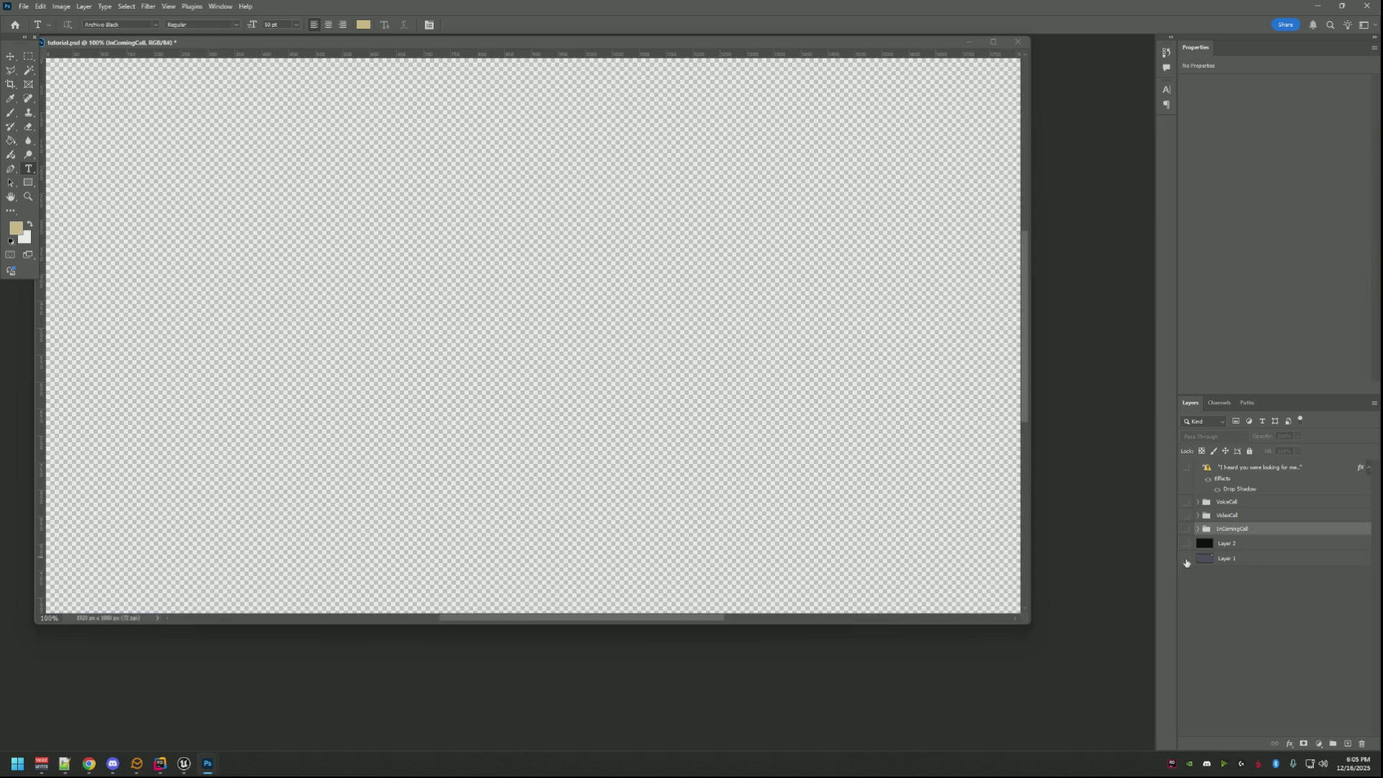
pyautogui.moveTo(1031, 618)
pyautogui.mouseDown()
pyautogui.moveTo(871, 606)
pyautogui.moveTo(804, 471)
pyautogui.mouseUp()
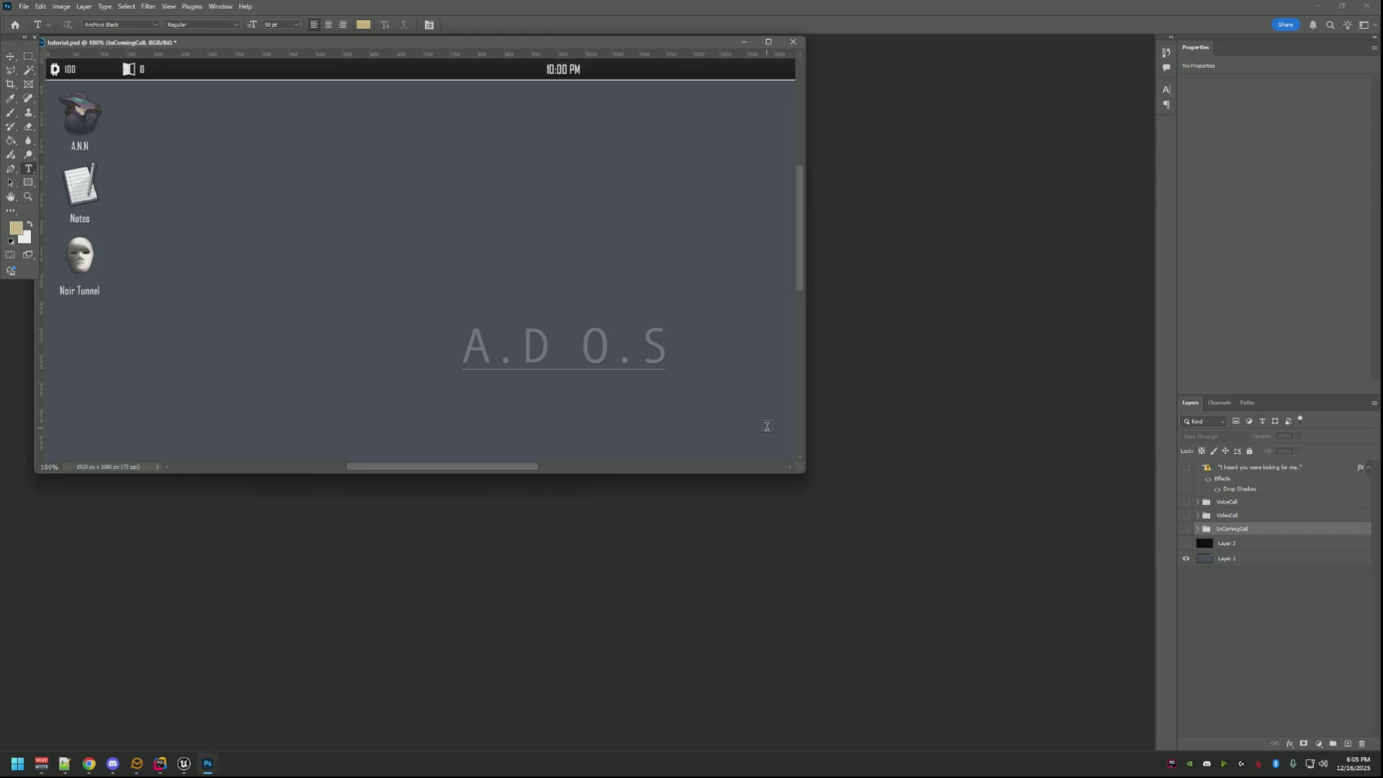
pyautogui.moveTo(568, 307); pyautogui.dragTo(436, 241)
pyautogui.moveTo(495, 322)
pyautogui.mouseDown()
pyautogui.moveTo(620, 342)
pyautogui.moveTo(296, 309)
pyautogui.moveTo(481, 315)
pyautogui.moveTo(374, 312)
pyautogui.moveTo(506, 250)
pyautogui.moveTo(475, 240)
pyautogui.moveTo(529, 253)
pyautogui.mouseUp()
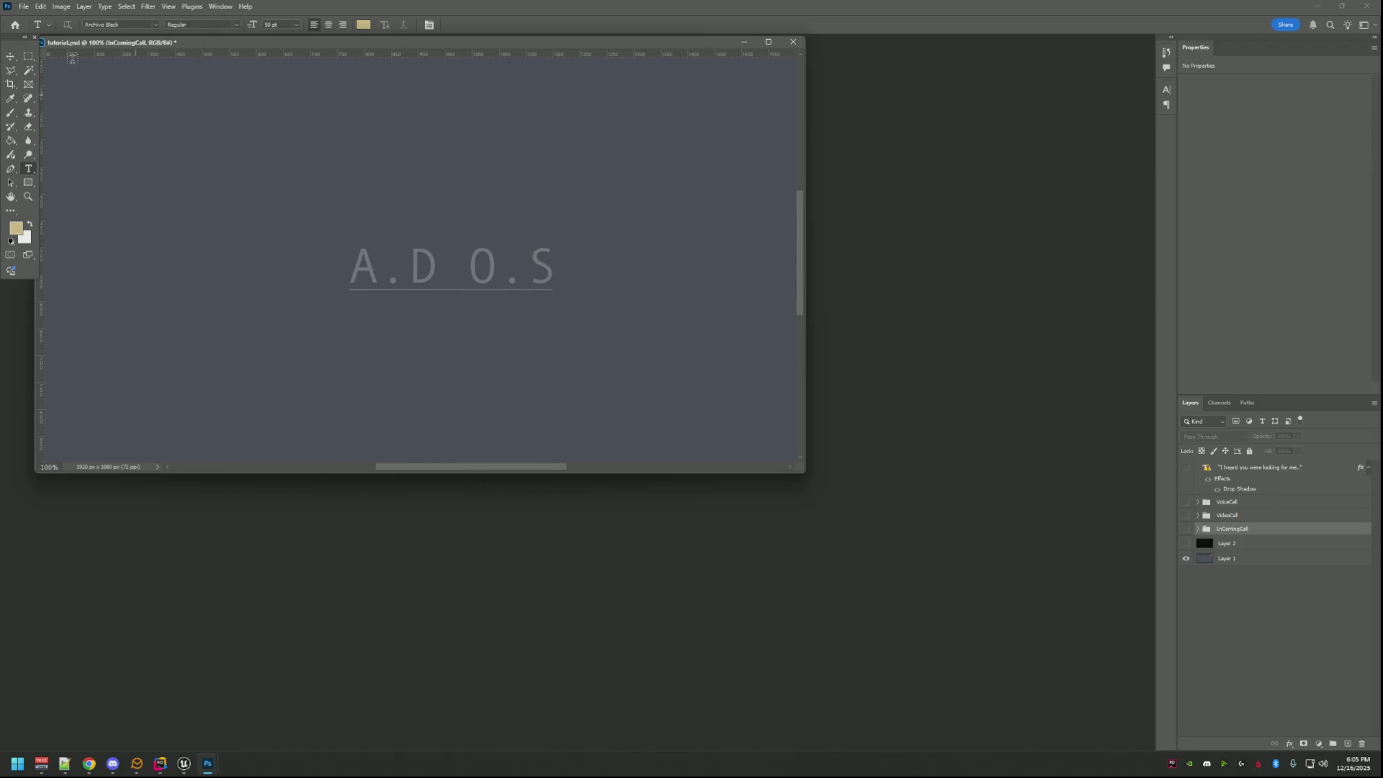
# Start a new document via File > New and enter width 1920 and height 1080.
pyautogui.click(21, 8)
pyautogui.doubleClick(751, 326)
pyautogui.write('19')
pyautogui.press('BackSpace')
pyautogui.press('BackSpace')
pyautogui.press('BackSpace')
pyautogui.write('20')
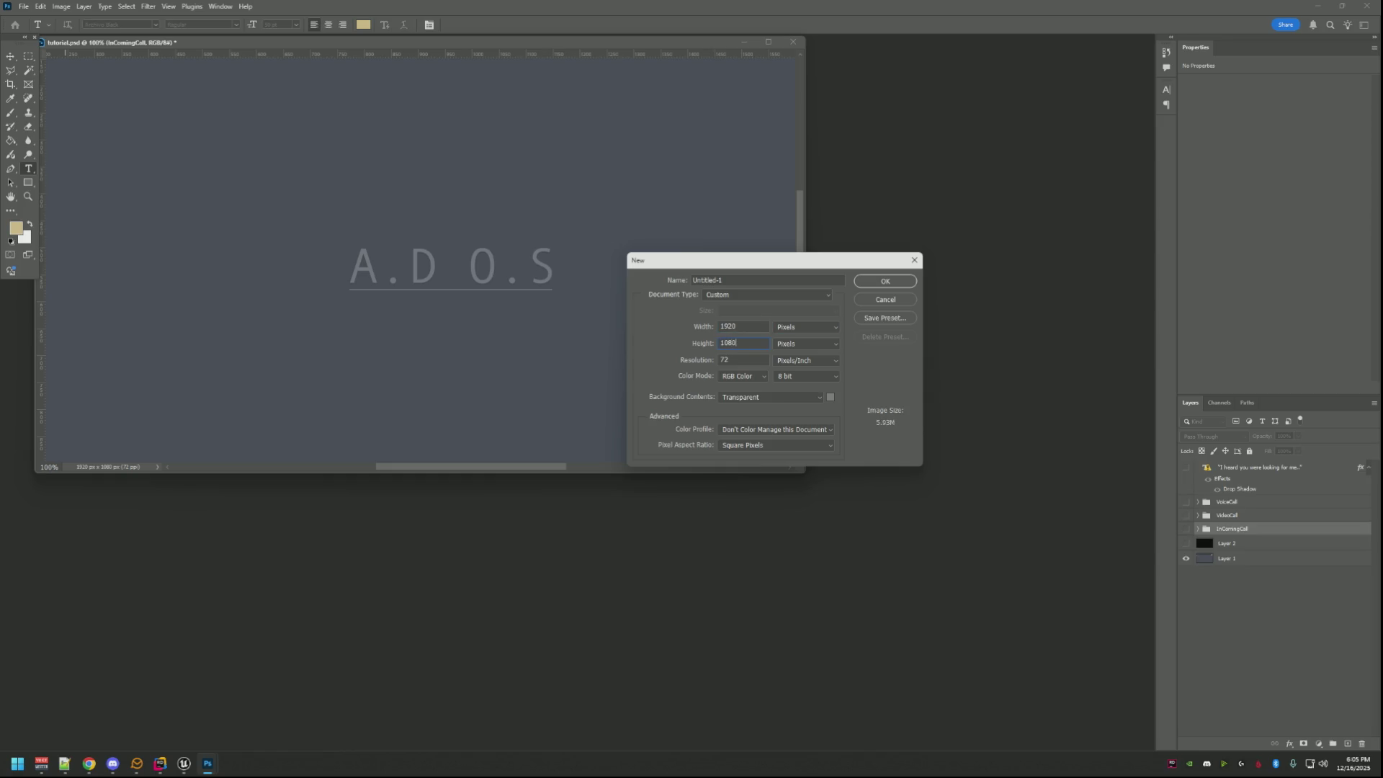
# Create the document, set foreground hex 222222 and fill the canvas with the Paint Bucket.
pyautogui.press('Return')
pyautogui.press('g')
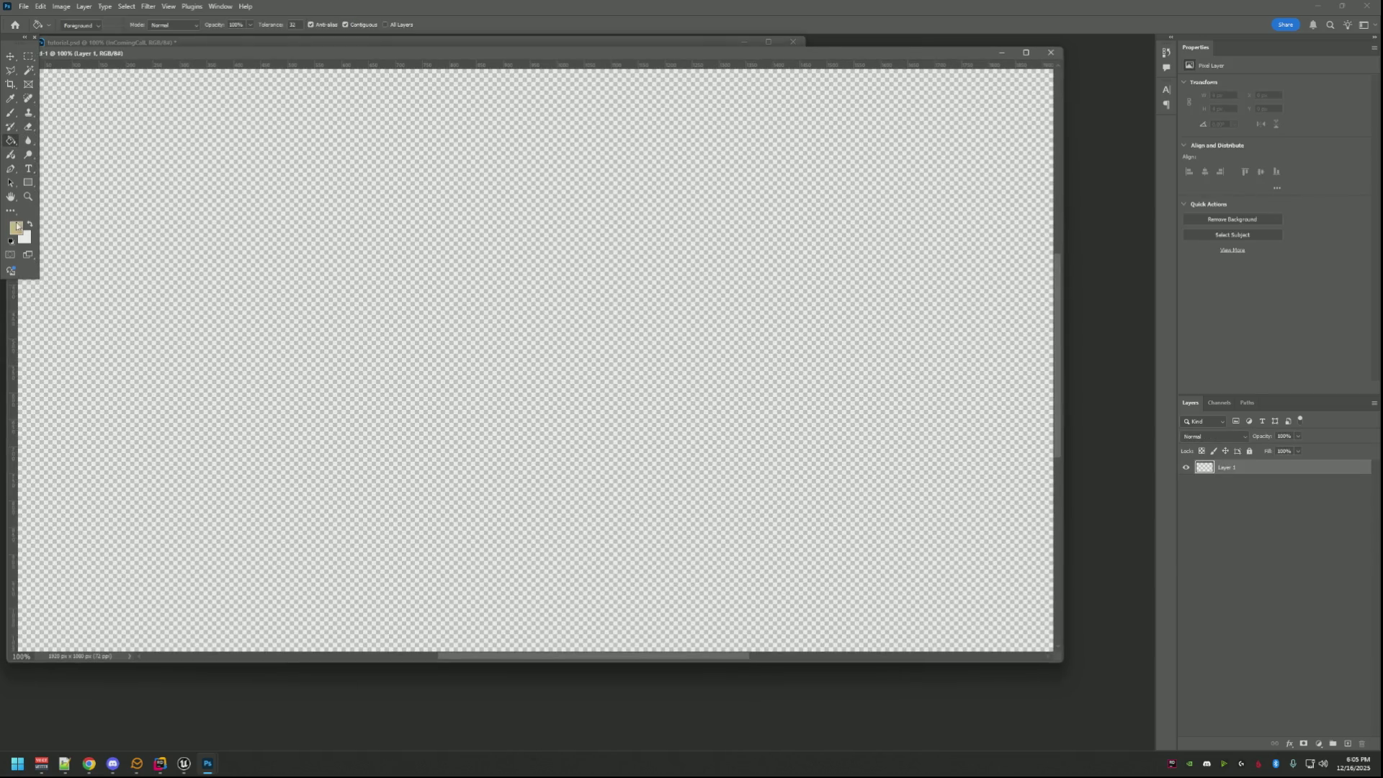
pyautogui.click(16, 226)
pyautogui.write('222222FF')
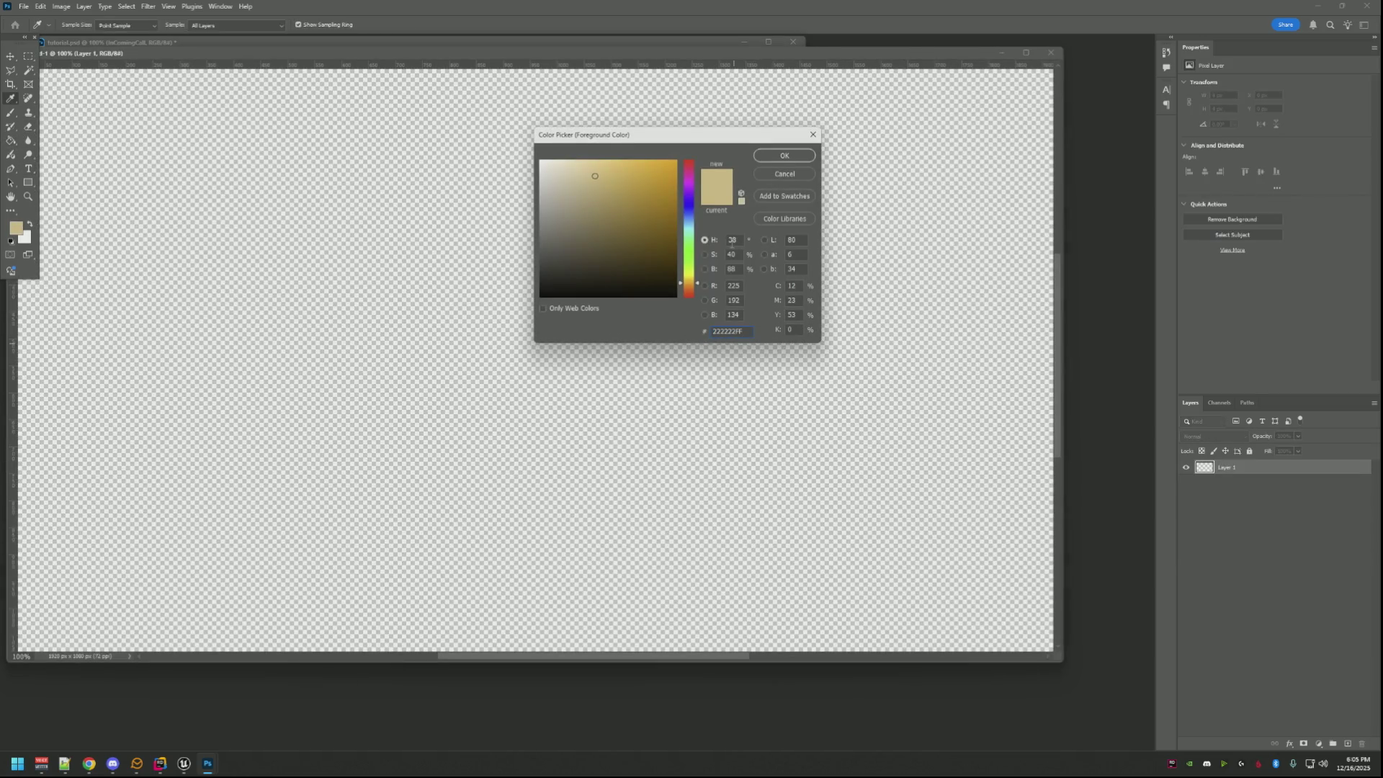
pyautogui.press('BackSpace')
pyautogui.press('BackSpace')
pyautogui.click(795, 162)
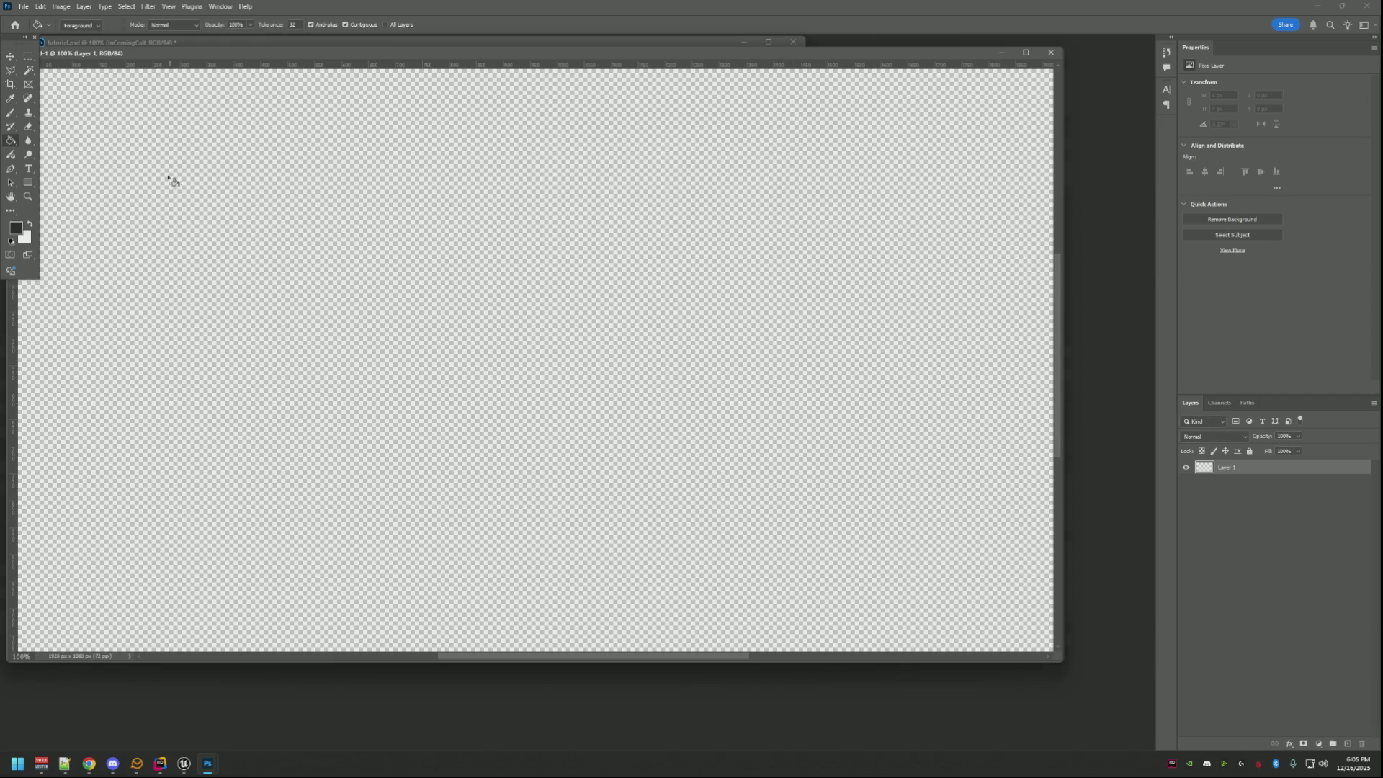
pyautogui.click(240, 191)
pyautogui.moveTo(386, 52); pyautogui.dragTo(447, 71)
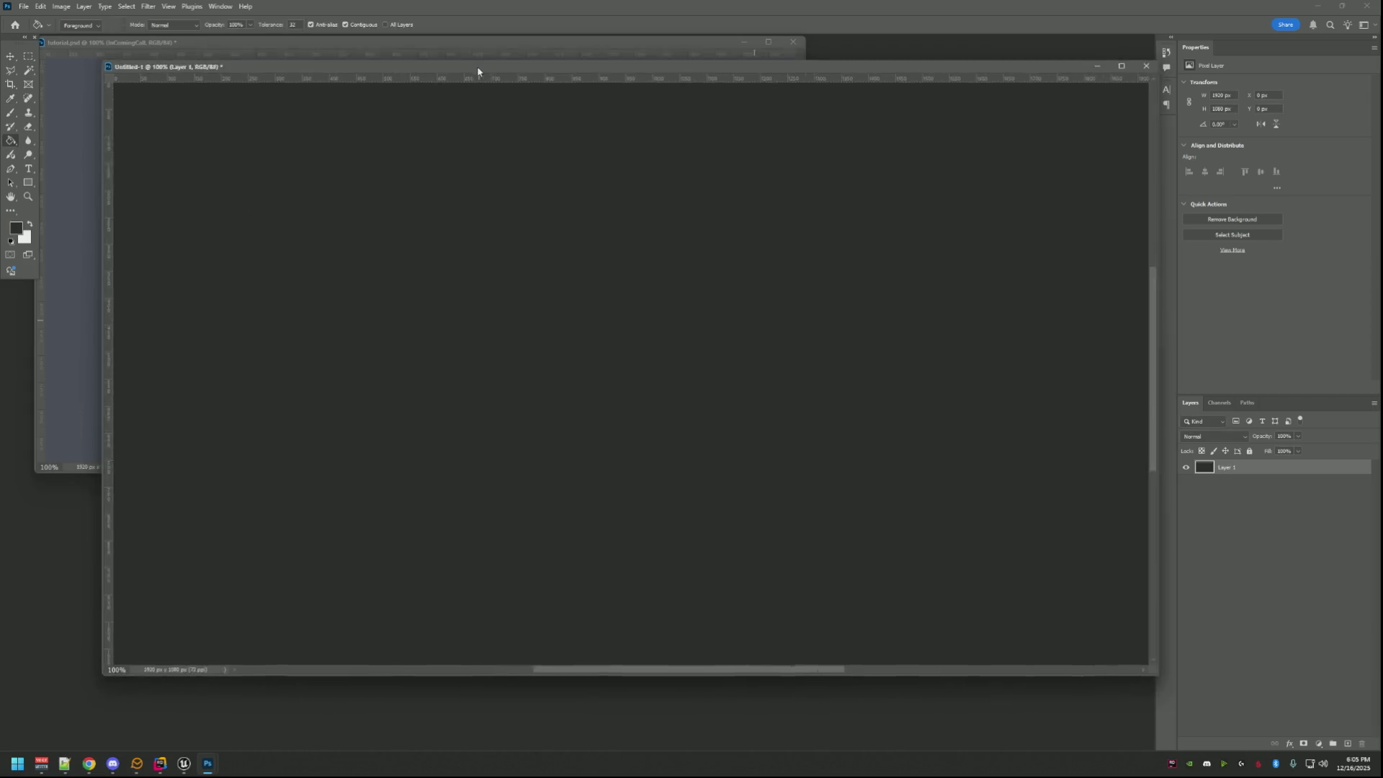
pyautogui.moveTo(1127, 682); pyautogui.dragTo(1138, 699)
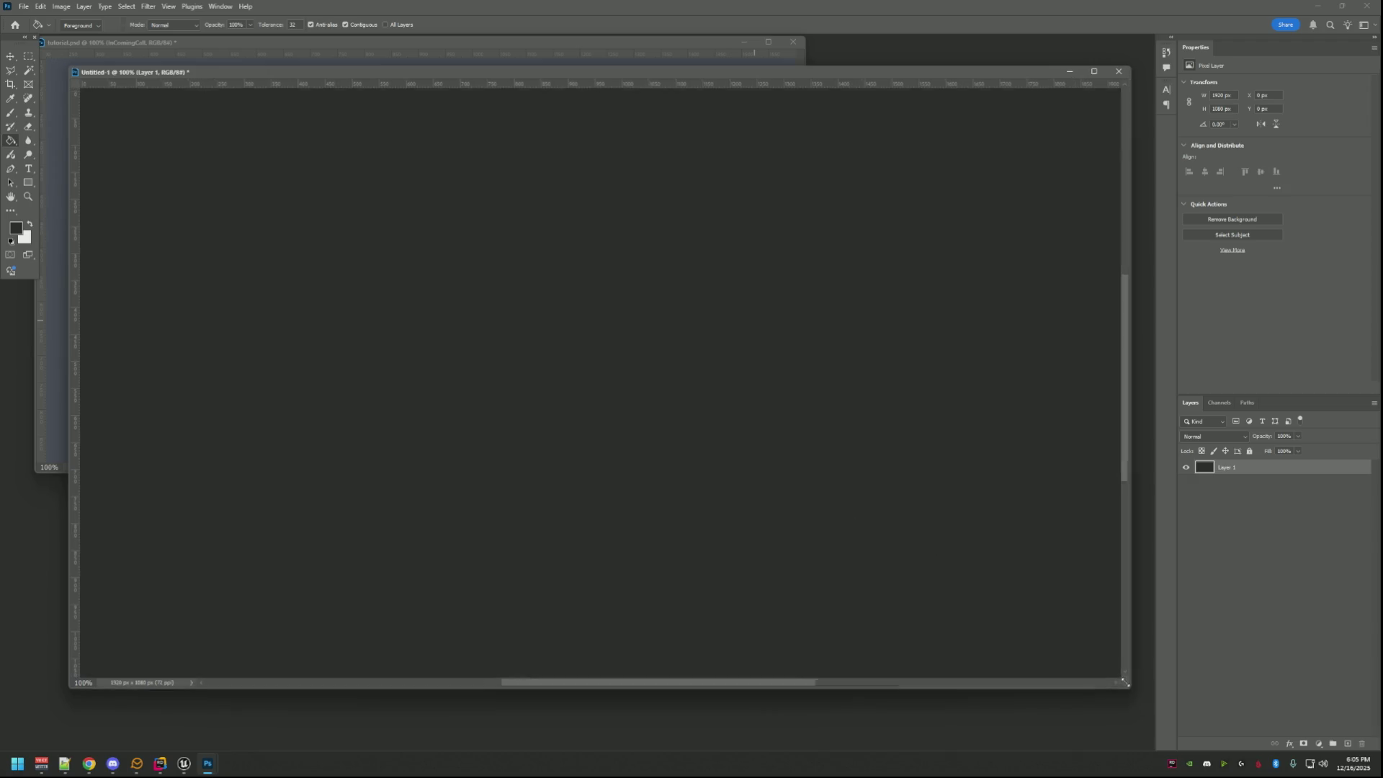
# Add an 'A.D.O.S' text layer in light grey c4c4c4 on the canvas.
pyautogui.click(28, 169)
pyautogui.click(541, 353)
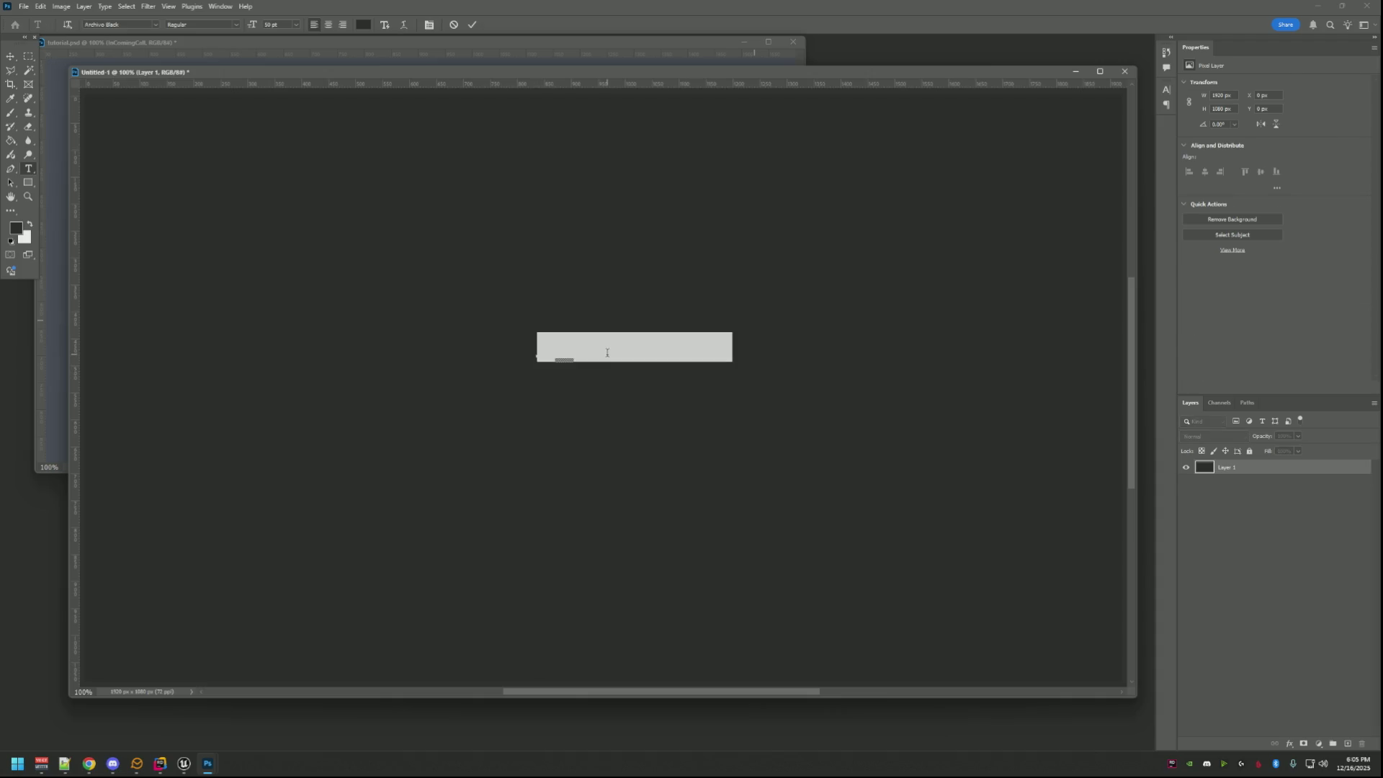
pyautogui.write('ext')
pyautogui.hotkey('ctrl', 'a')
pyautogui.click(363, 24)
pyautogui.moveTo(606, 216)
pyautogui.mouseDown()
pyautogui.moveTo(506, 239)
pyautogui.moveTo(504, 192)
pyautogui.mouseUp()
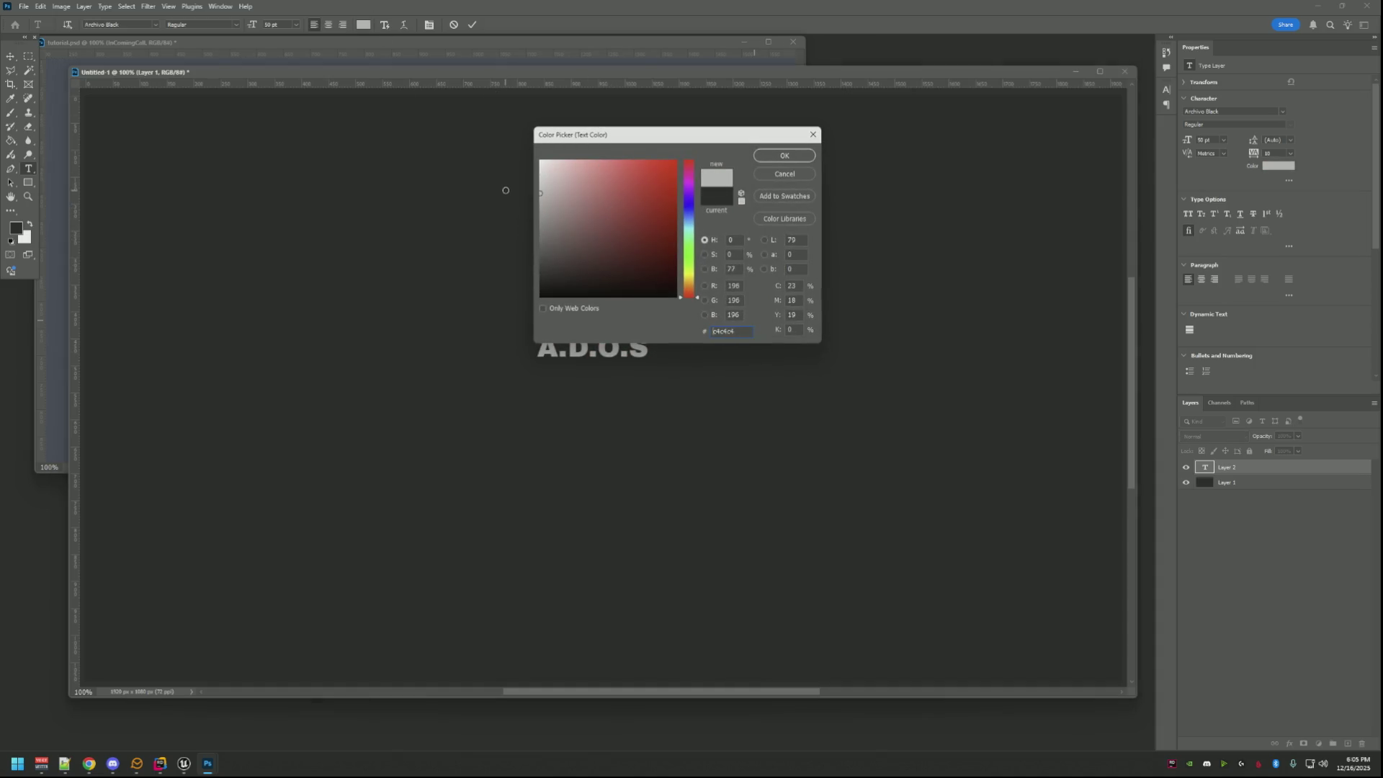
pyautogui.click(782, 156)
pyautogui.click(10, 57)
pyautogui.moveTo(589, 370); pyautogui.dragTo(615, 362)
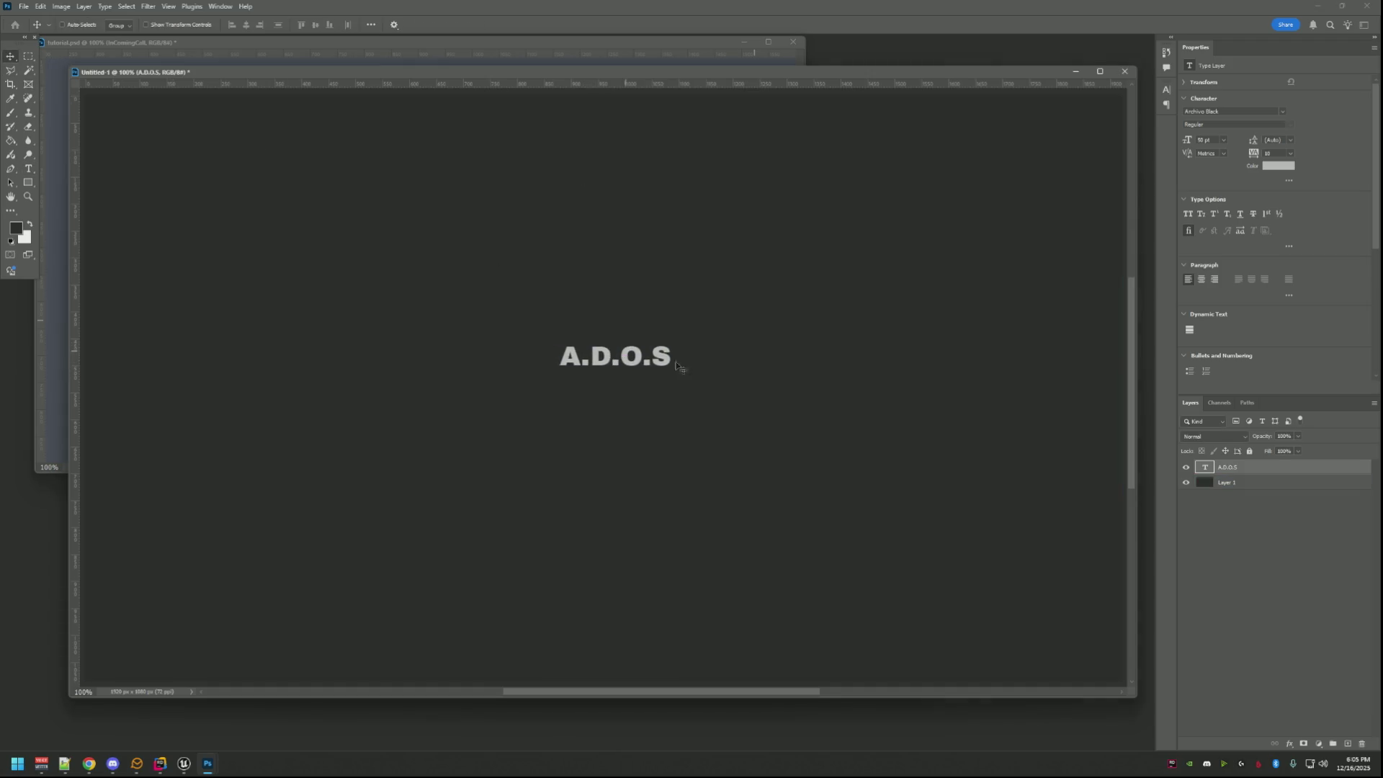
# Select both layers and align the title to the canvas's horizontal and vertical centres.
pyautogui.keyDown('shift'); pyautogui.click(1226, 481); pyautogui.keyUp('shift')
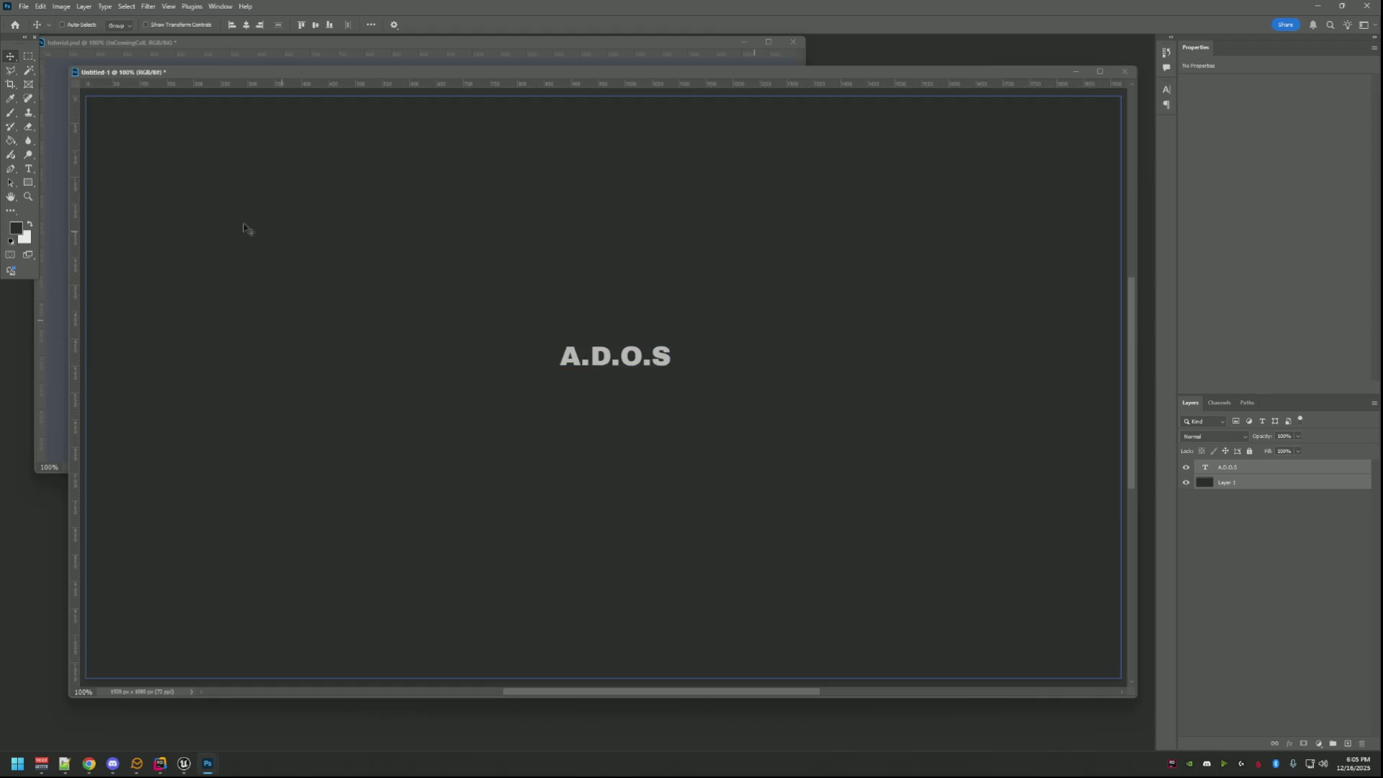
pyautogui.click(314, 25)
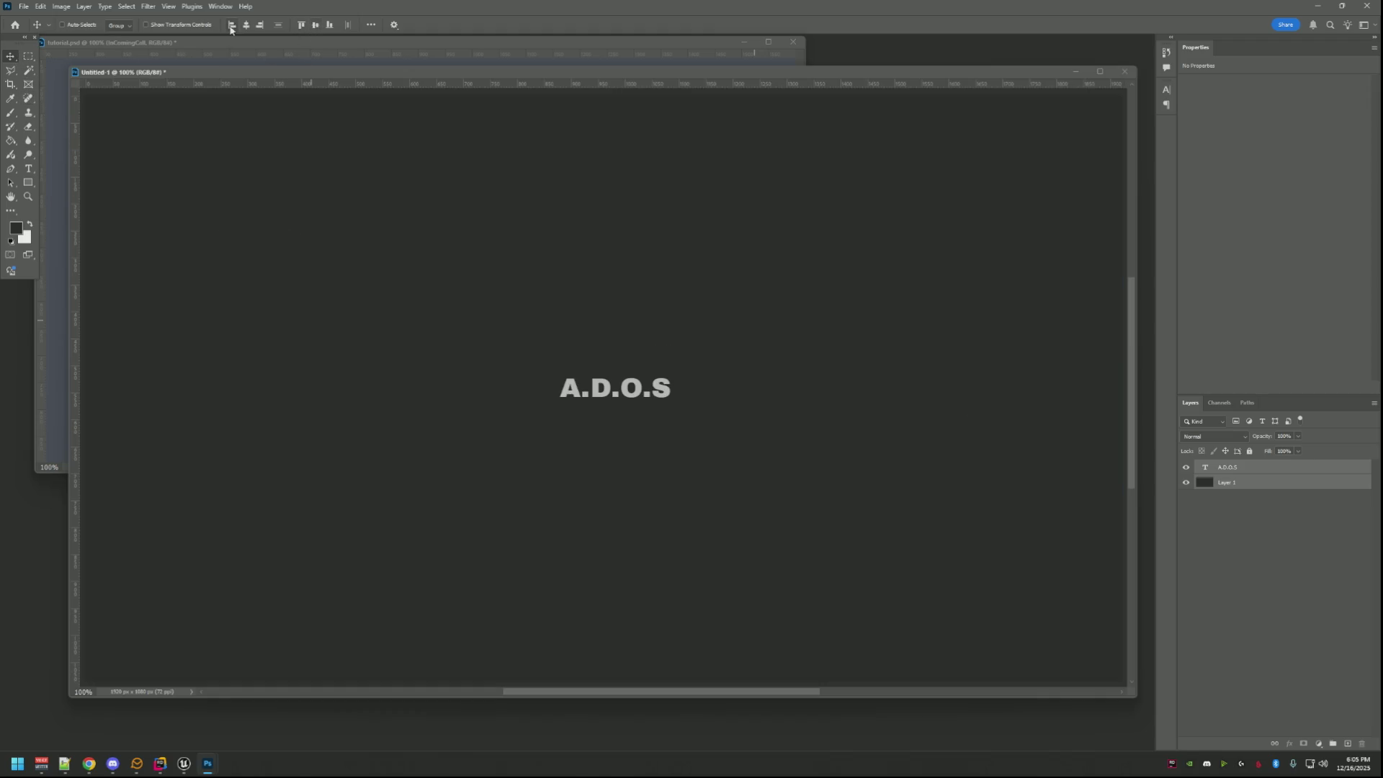
pyautogui.click(245, 24)
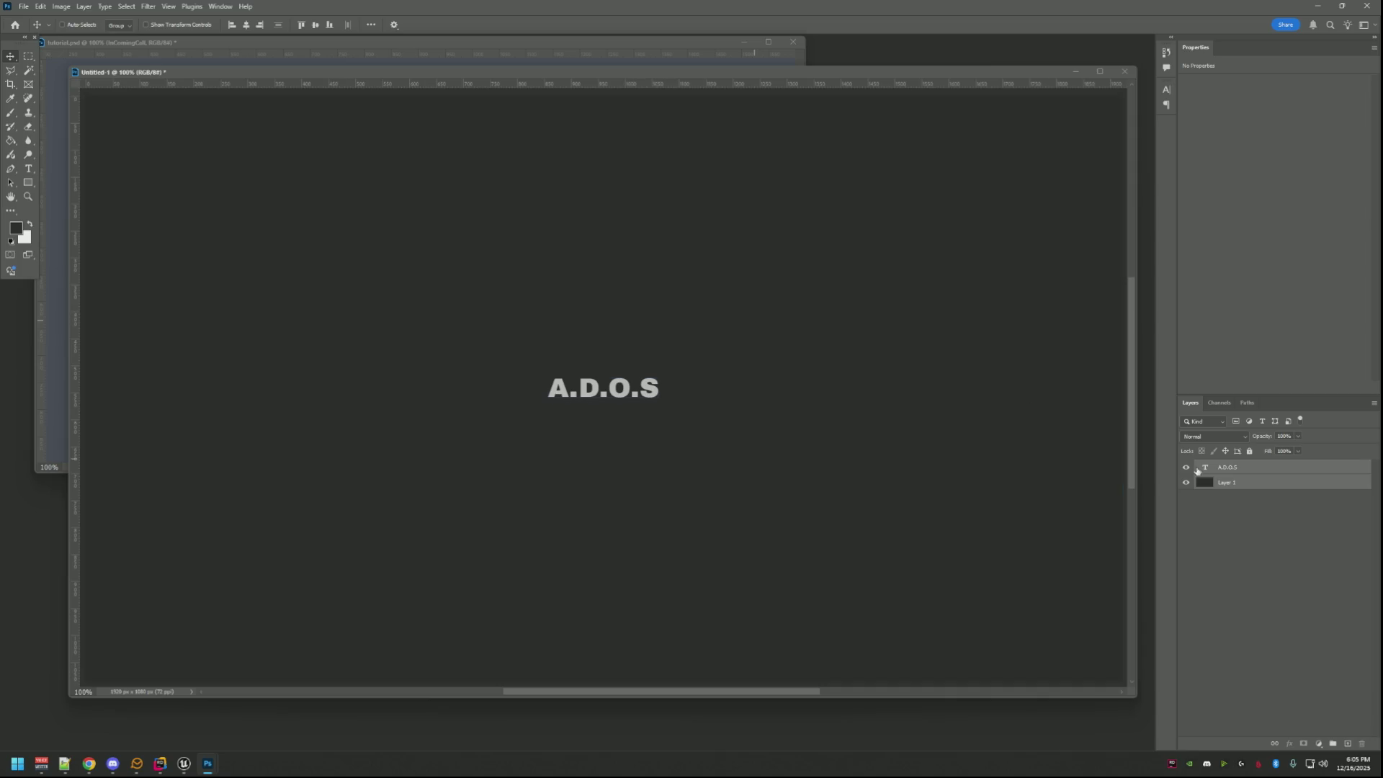
pyautogui.click(1226, 467)
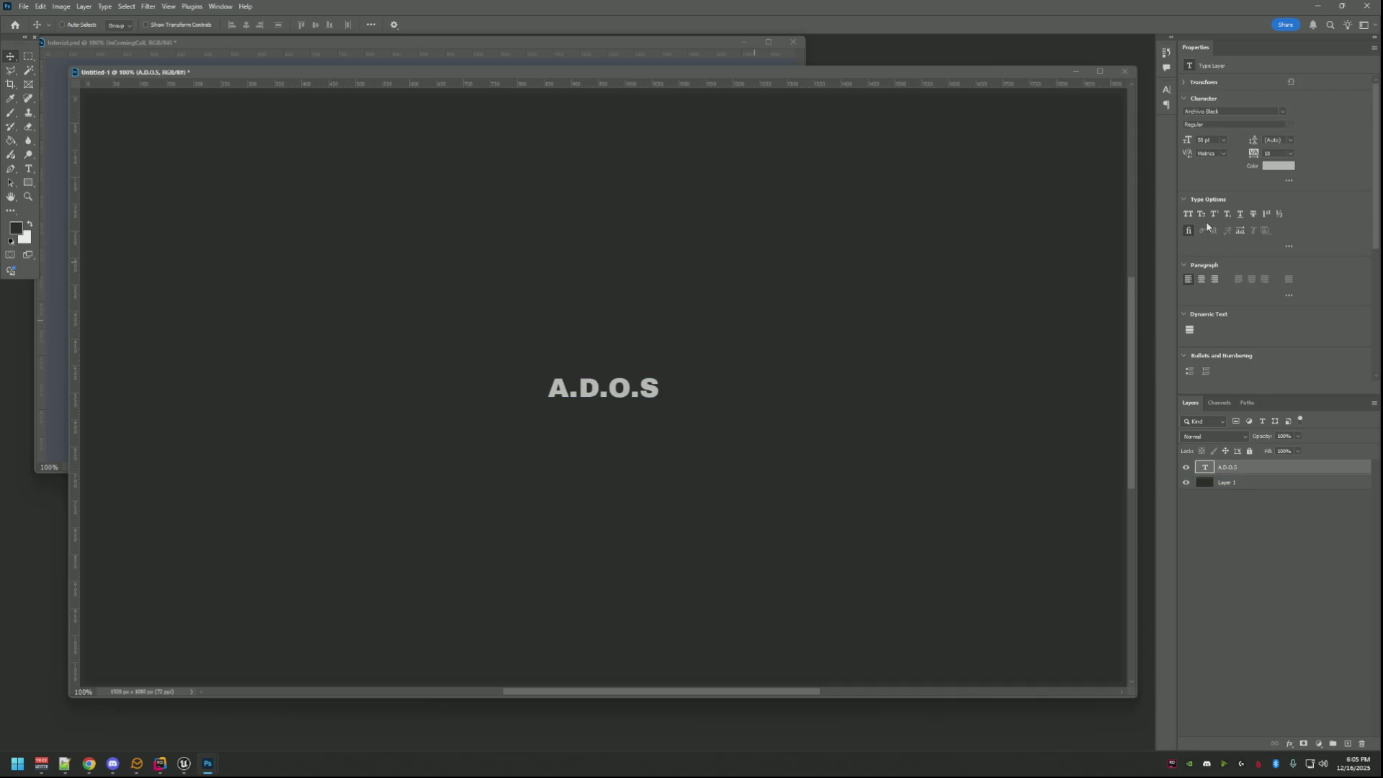
pyautogui.click(1217, 113)
# Set the title font to AgencyFB Bold with letter spacing 100.
pyautogui.click(1283, 114)
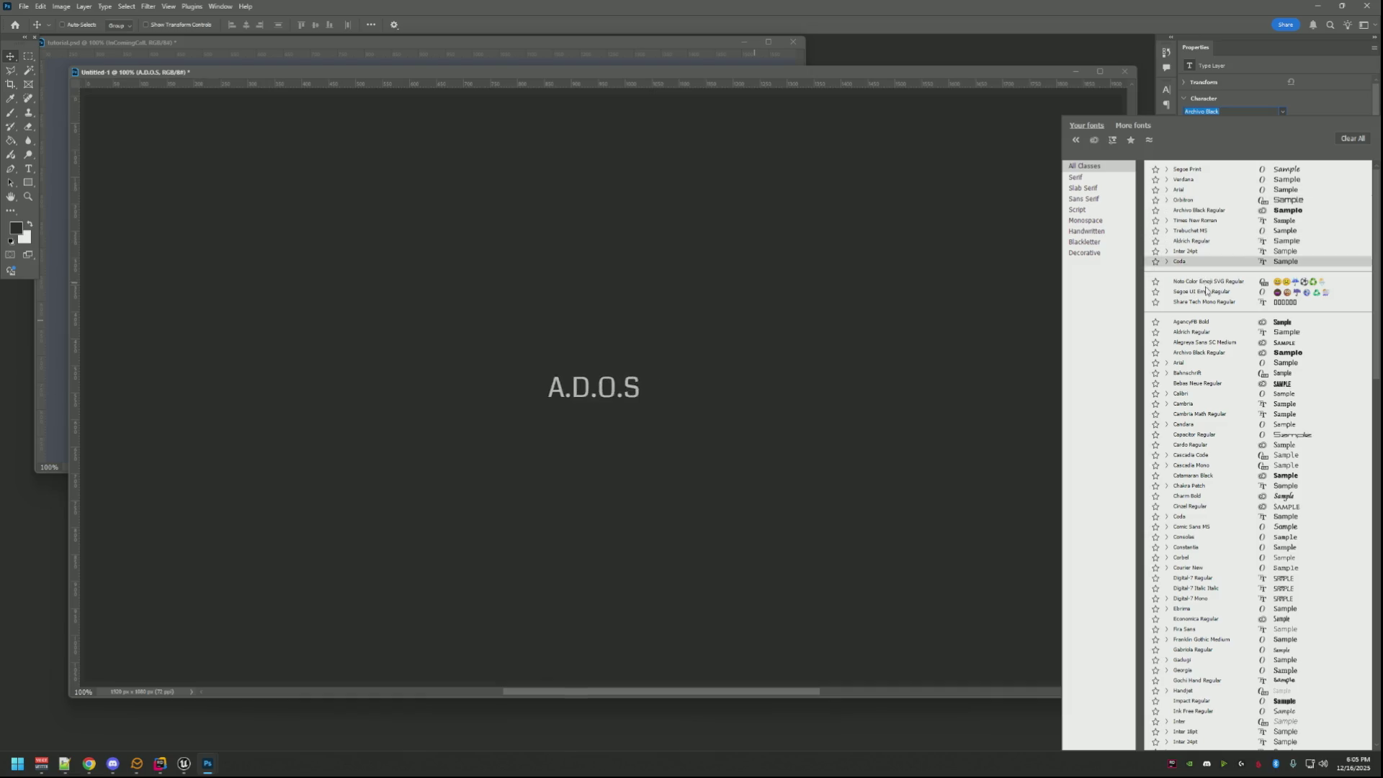
pyautogui.click(1215, 324)
pyautogui.click(1289, 154)
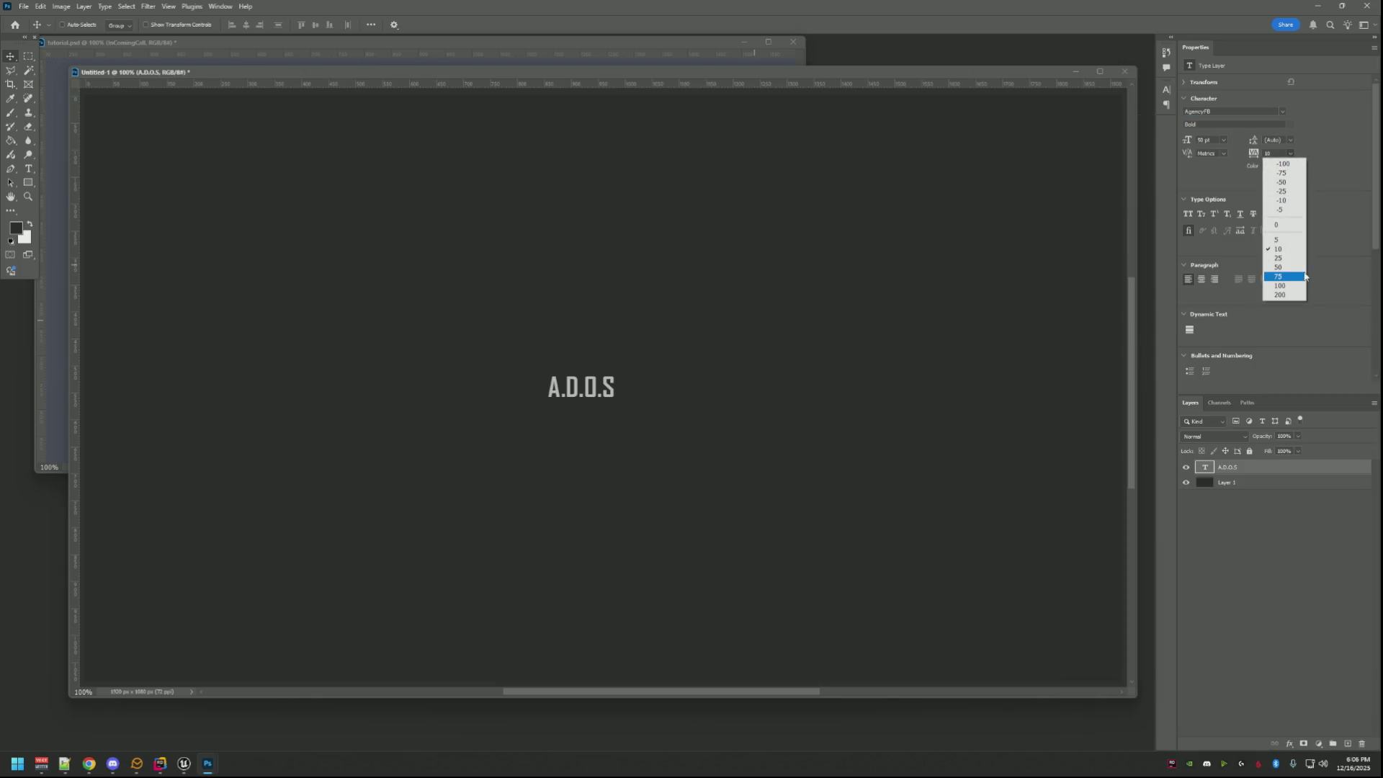
pyautogui.click(1299, 275)
pyautogui.click(1289, 153)
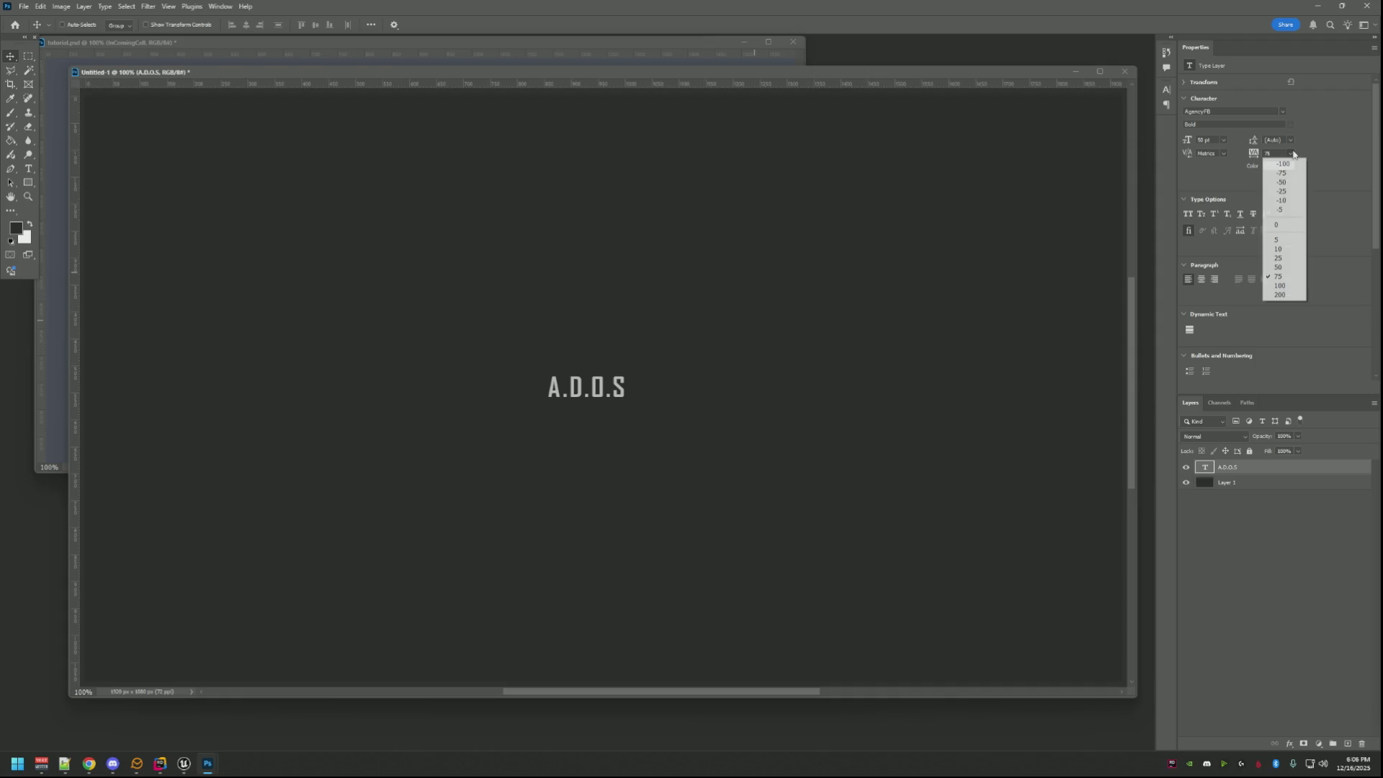
pyautogui.click(1291, 286)
# Try the title at 150 pt, then settle on a 72 pt font size.
pyautogui.click(1224, 139)
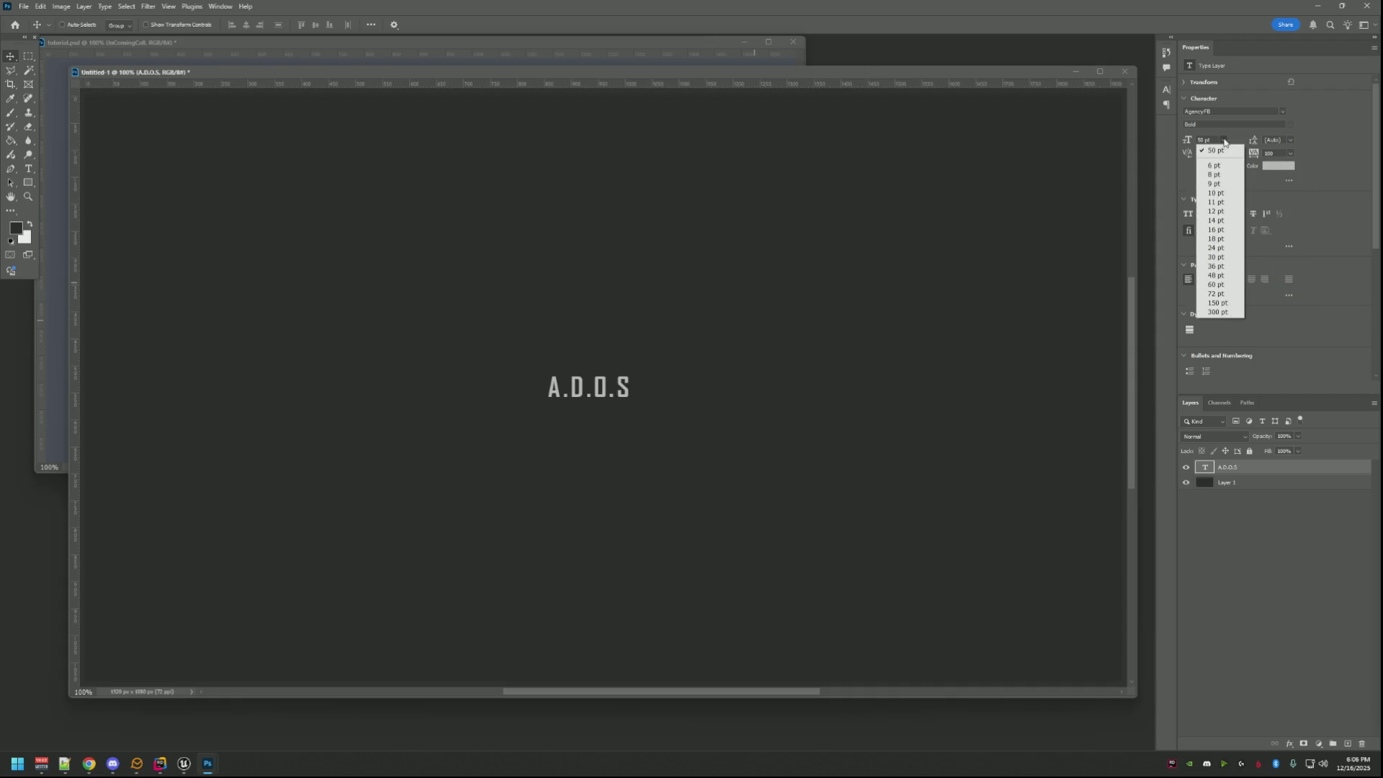
pyautogui.click(1235, 301)
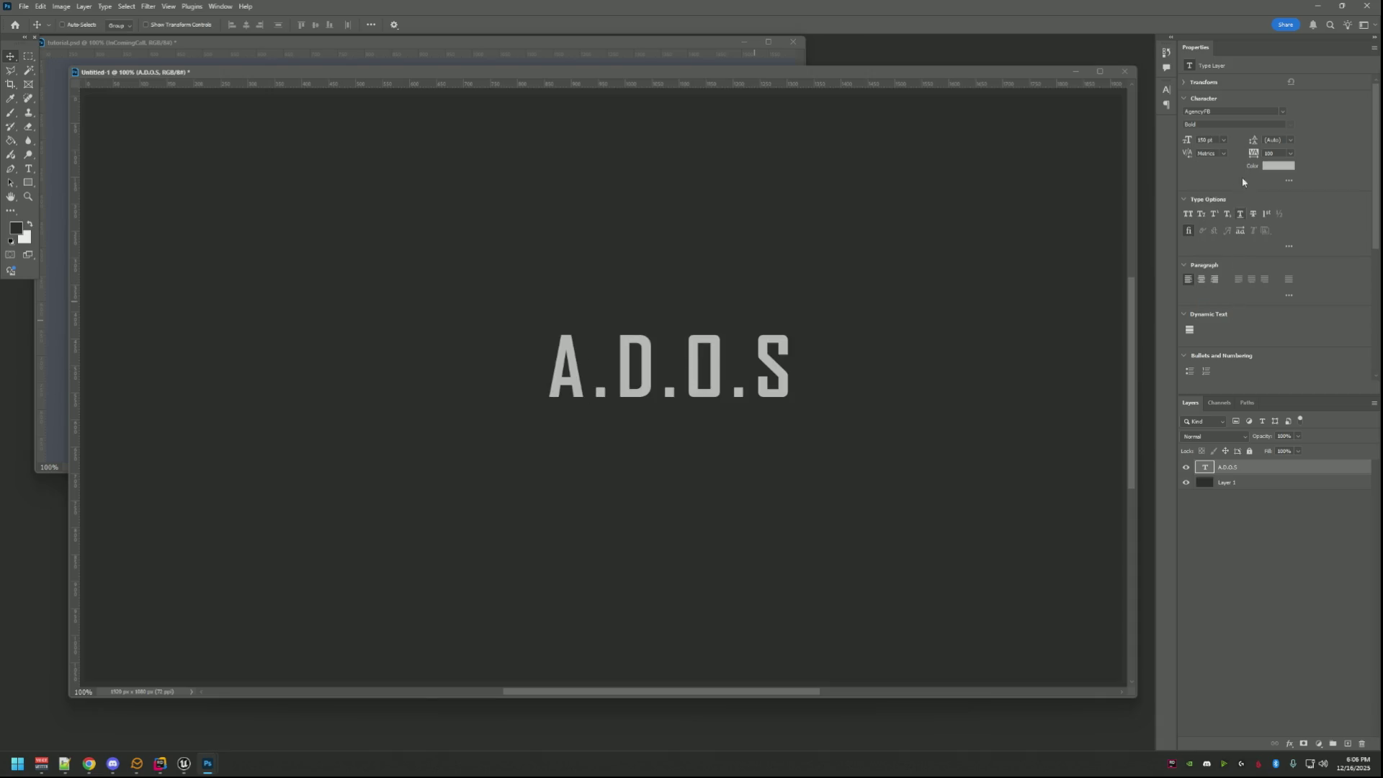
pyautogui.click(1225, 152)
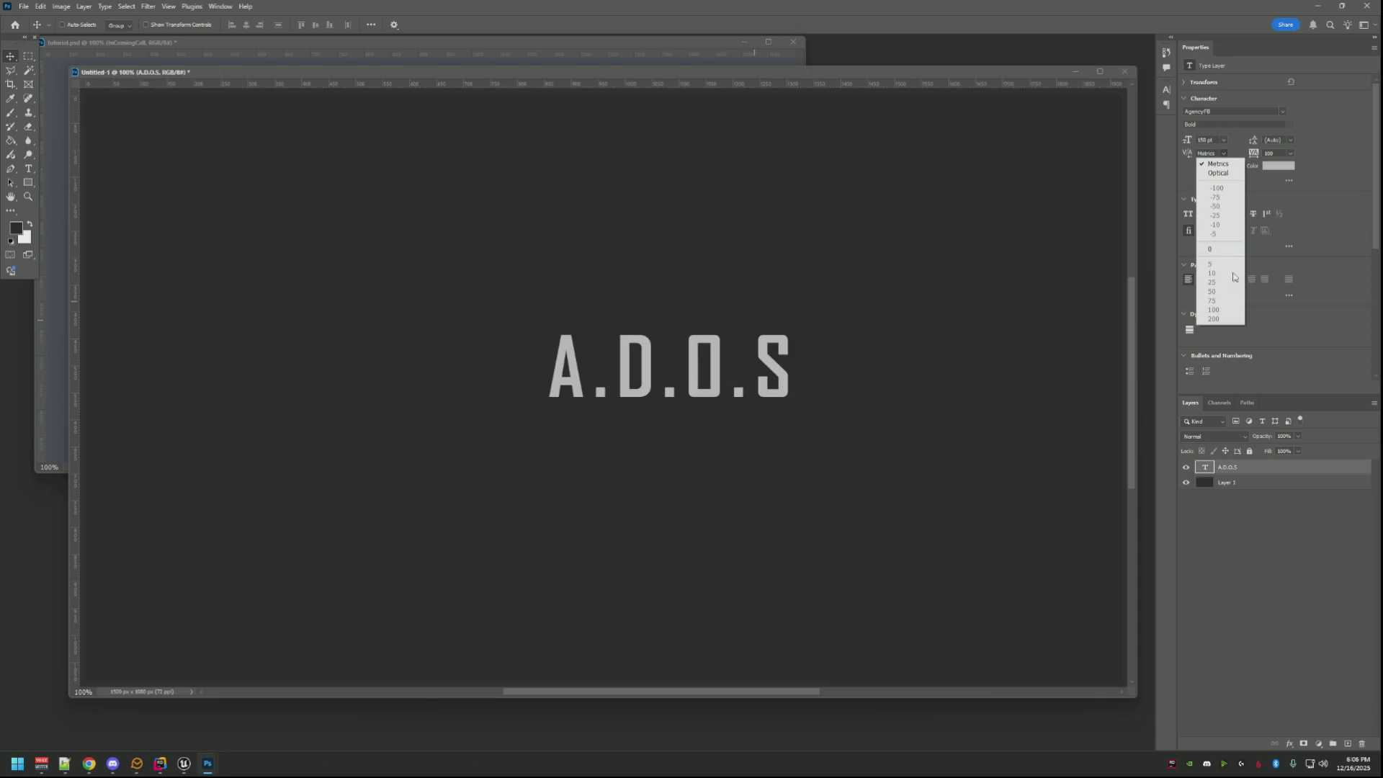
pyautogui.click(1225, 140)
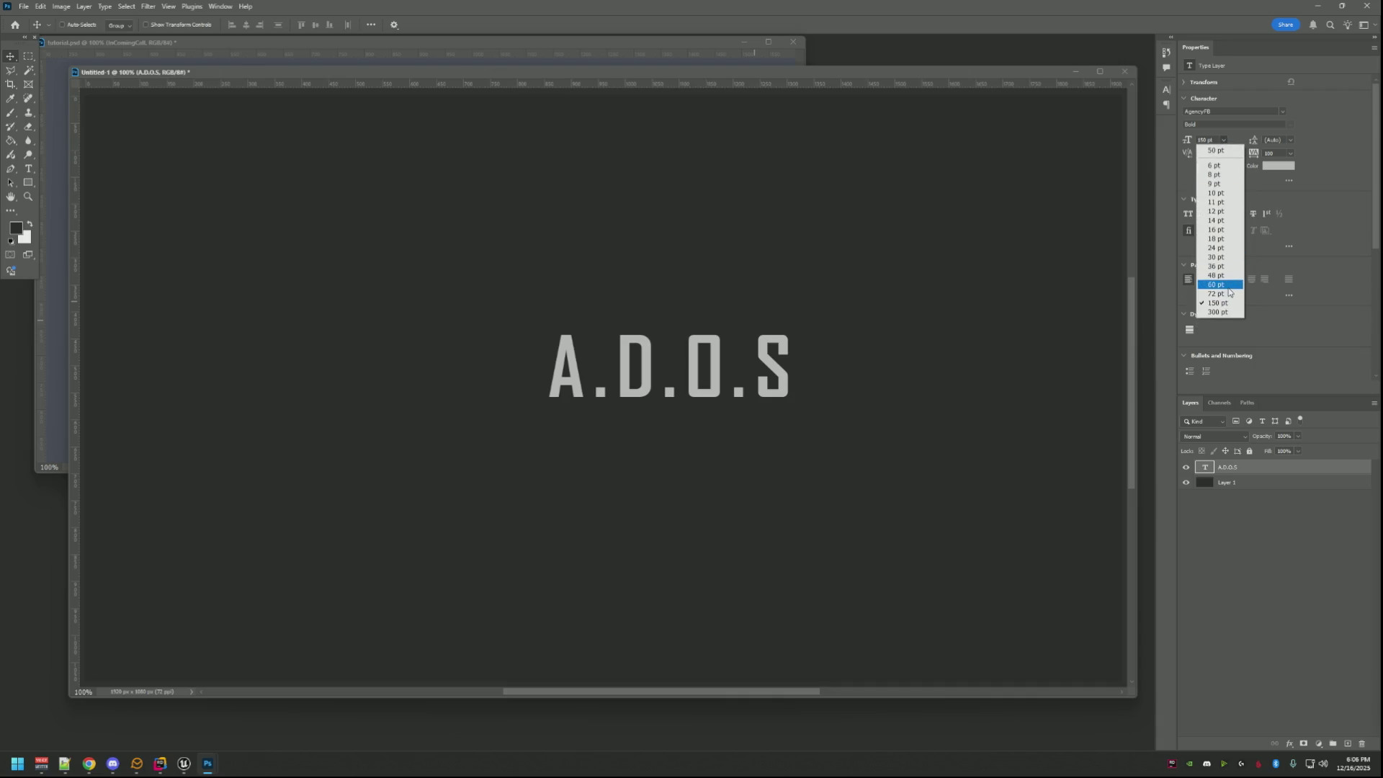
pyautogui.click(1228, 288)
pyautogui.click(1059, 256)
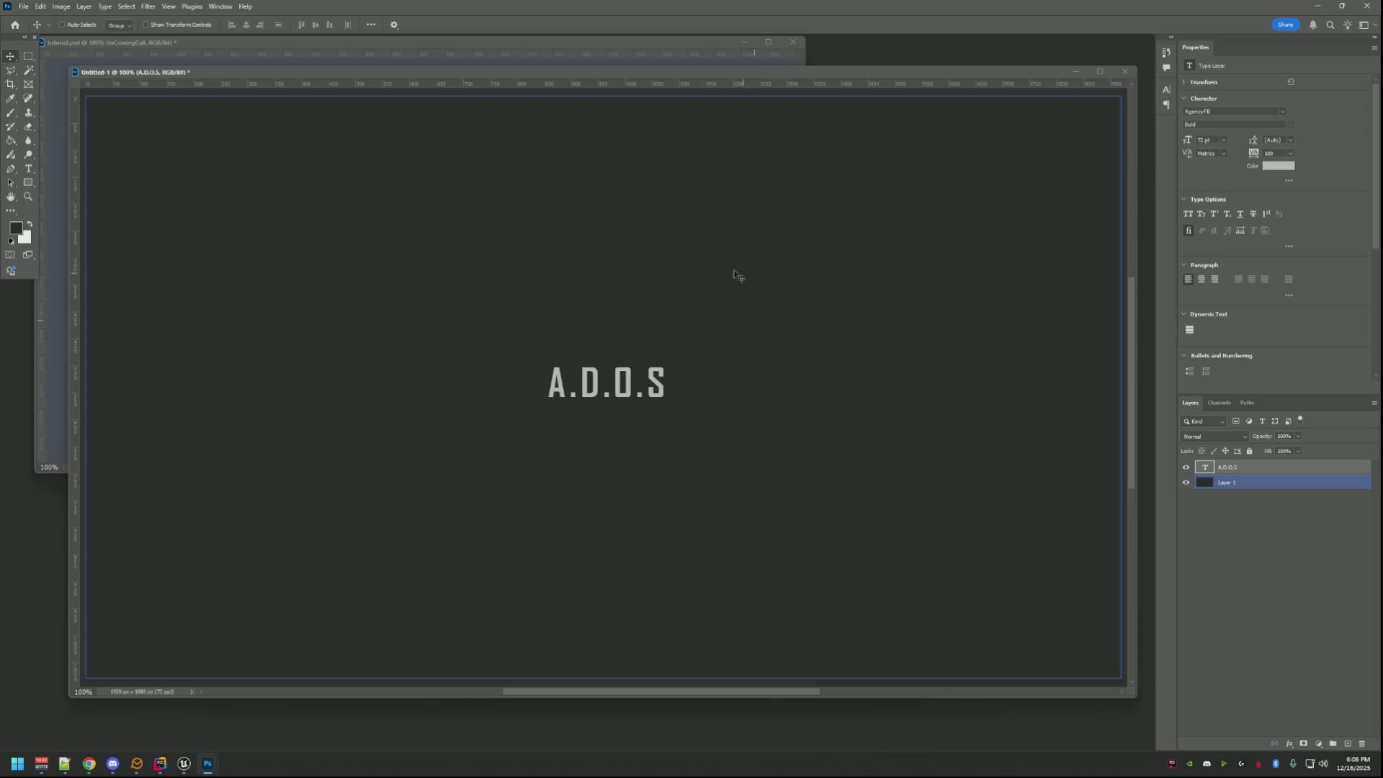
# Lighten the A.D.O.S text colour to near-white e5e5e5.
pyautogui.keyDown('ctrl'); pyautogui.click(1243, 482); pyautogui.keyUp('ctrl')
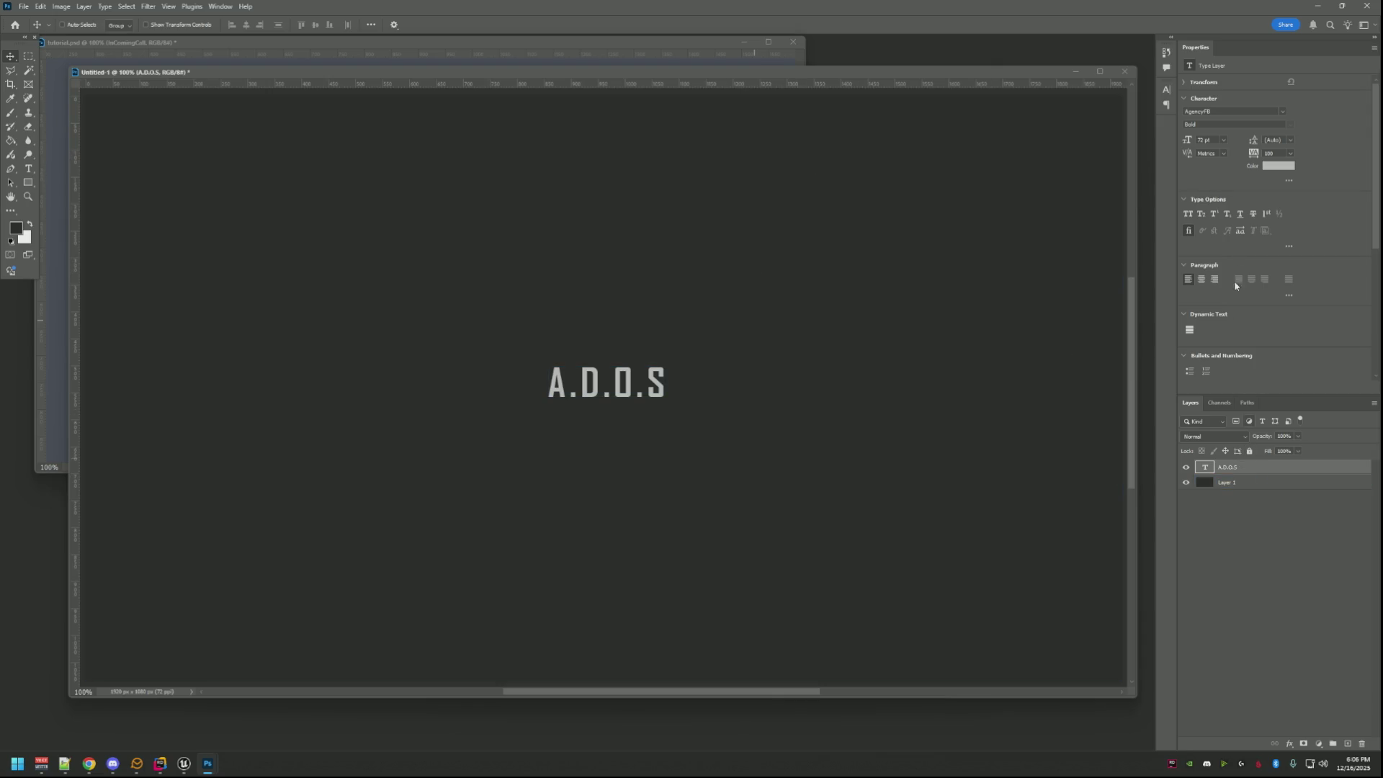
pyautogui.click(1277, 165)
pyautogui.moveTo(570, 137)
pyautogui.mouseDown()
pyautogui.moveTo(720, 111)
pyautogui.moveTo(683, 146)
pyautogui.mouseUp()
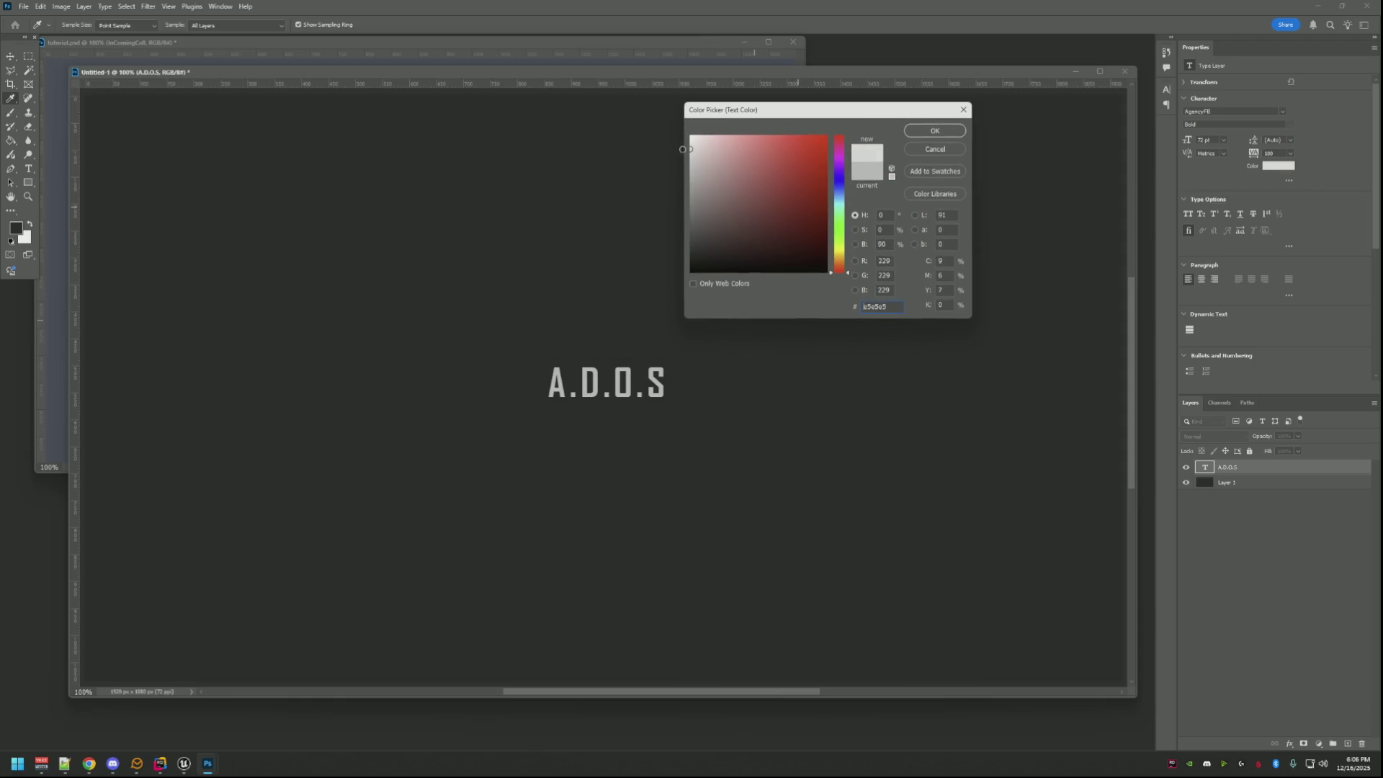
pyautogui.click(941, 133)
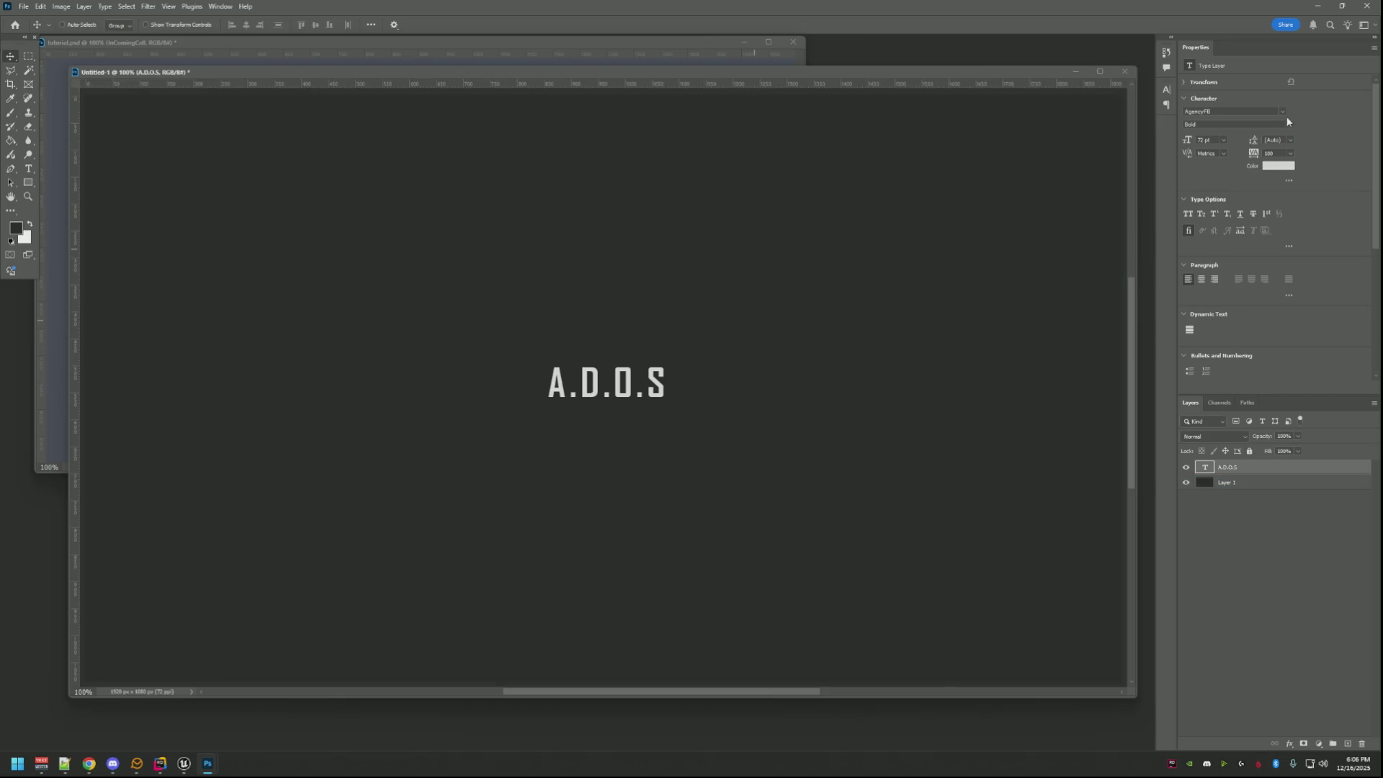
pyautogui.rightClick(1237, 465)
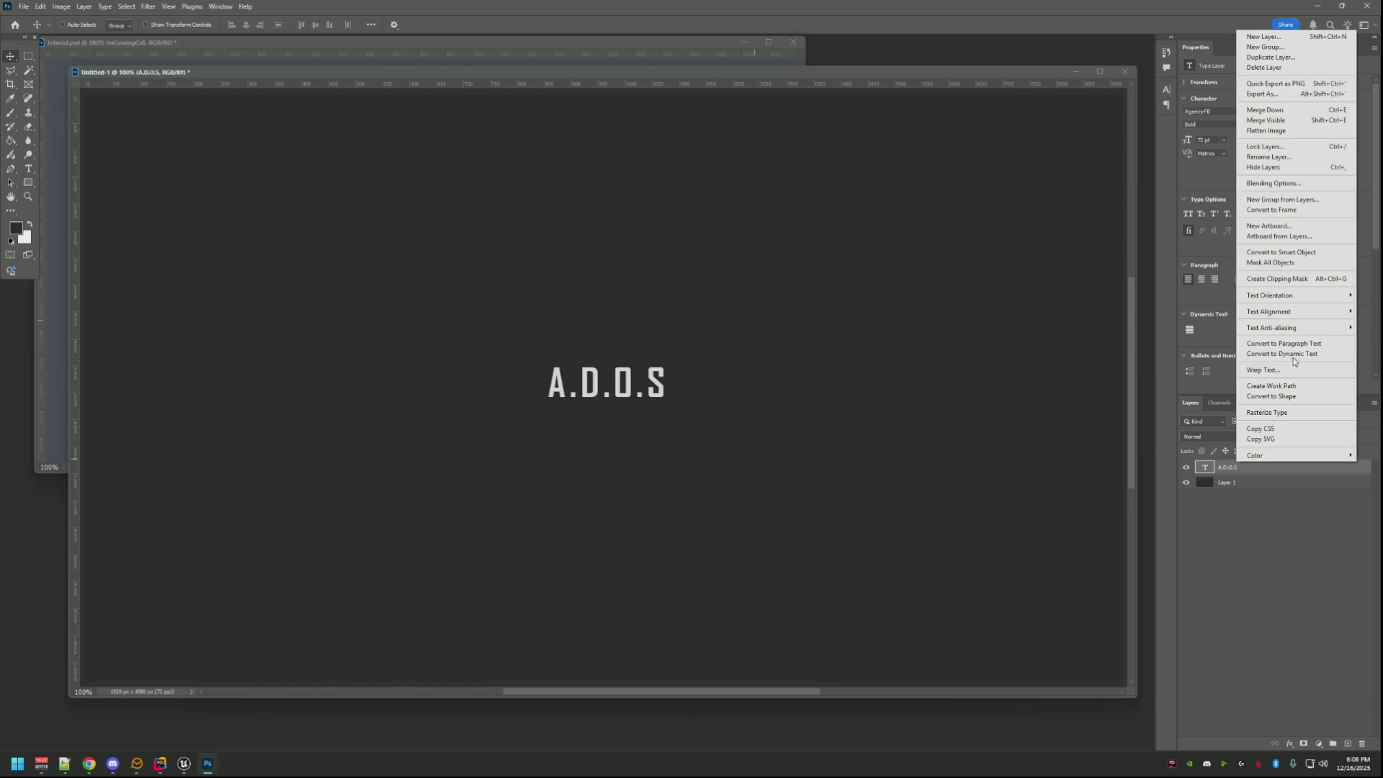
# Enable an Inner Glow from the letter edges with a mid-grey colour and raised opacity.
pyautogui.click(1293, 184)
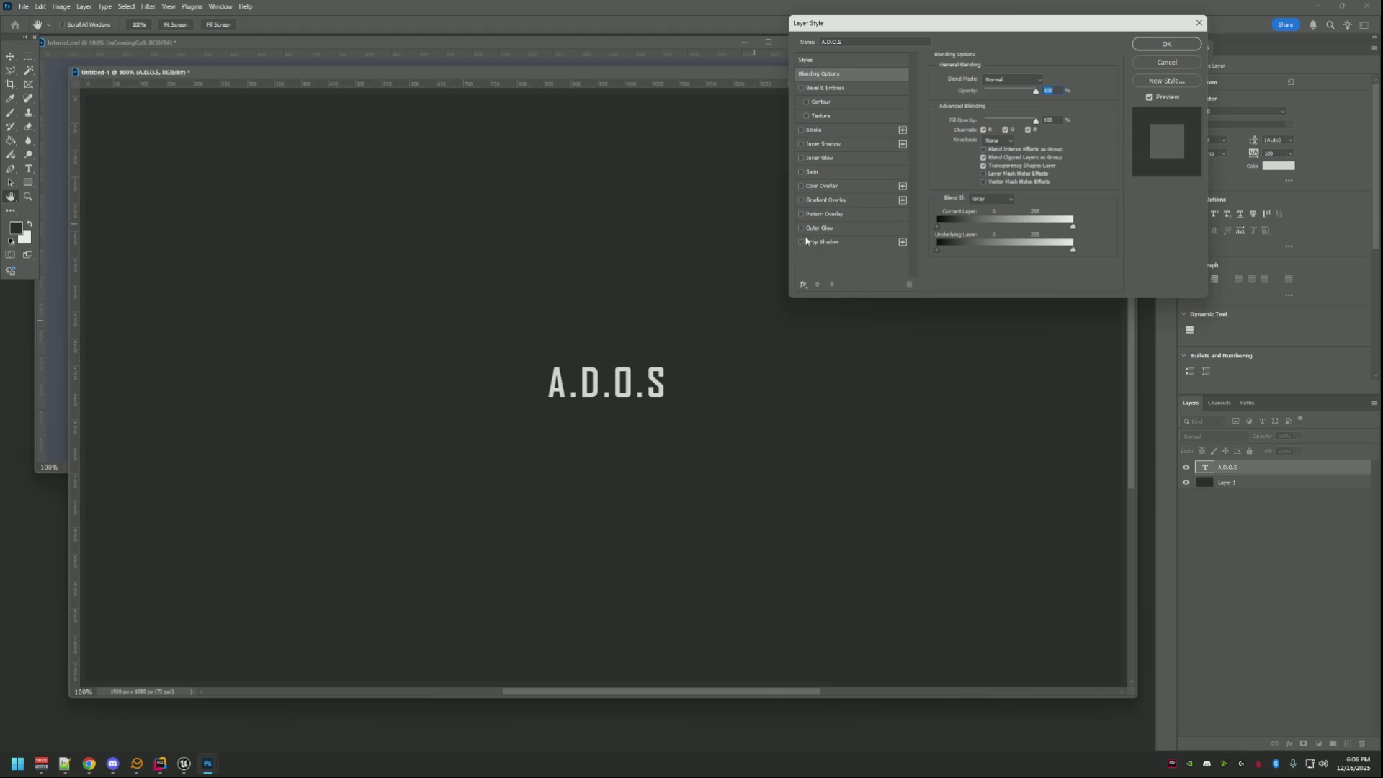
pyautogui.click(803, 158)
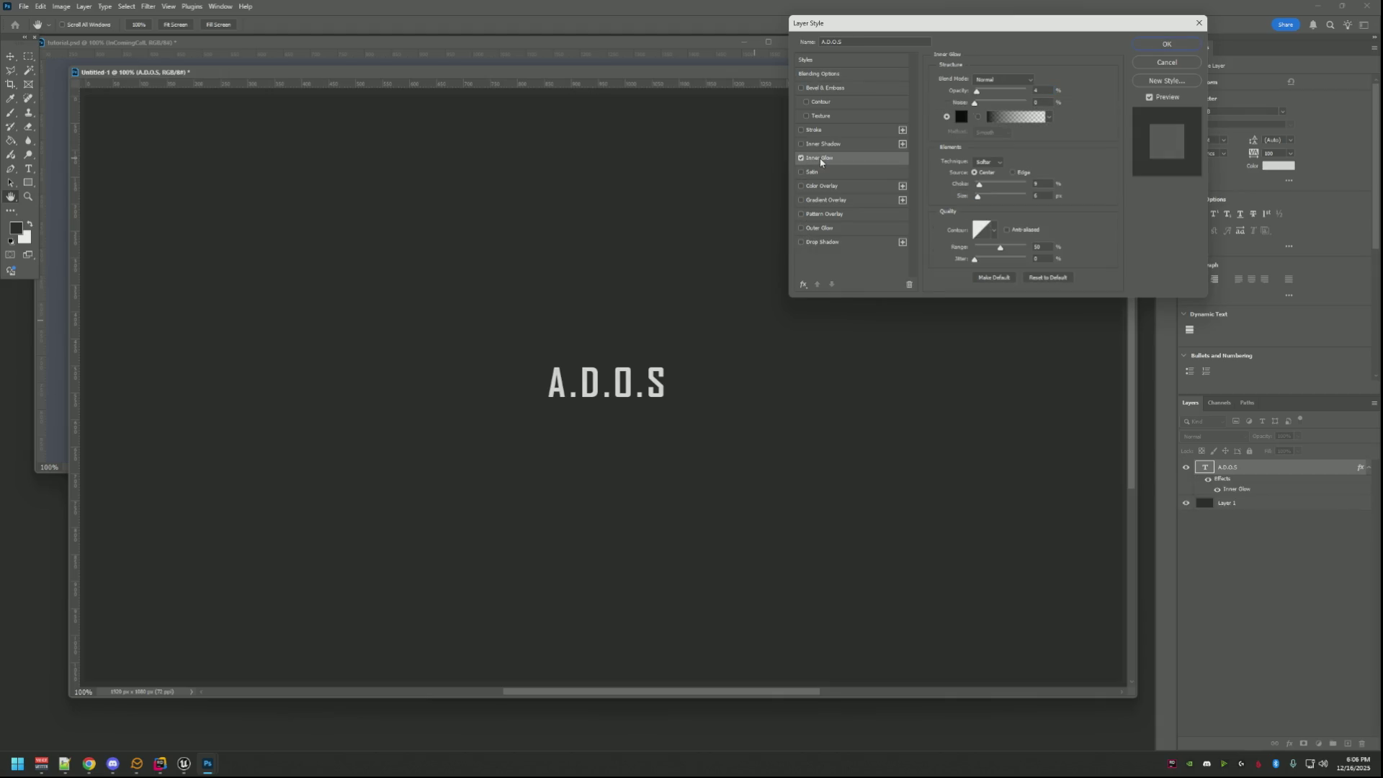
pyautogui.moveTo(977, 95); pyautogui.dragTo(1024, 99)
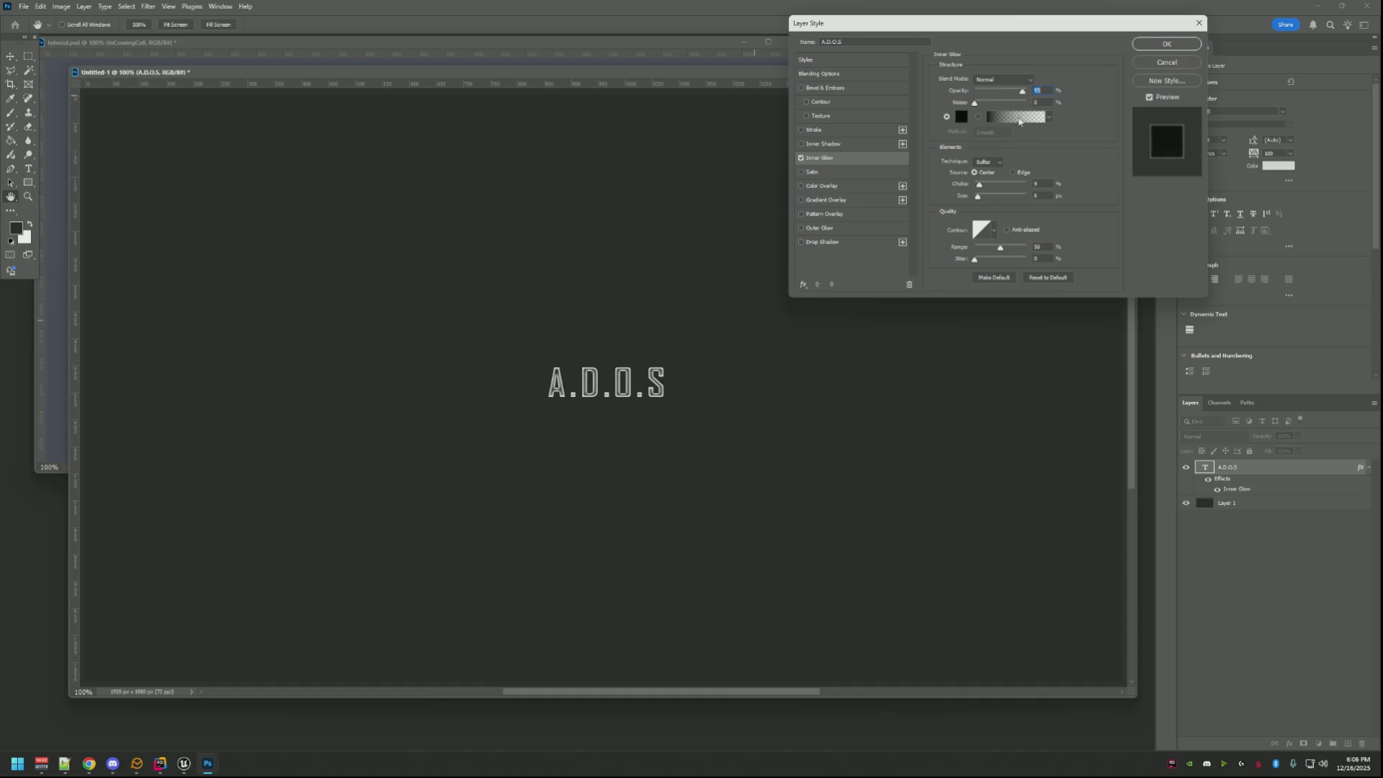
pyautogui.click(1012, 173)
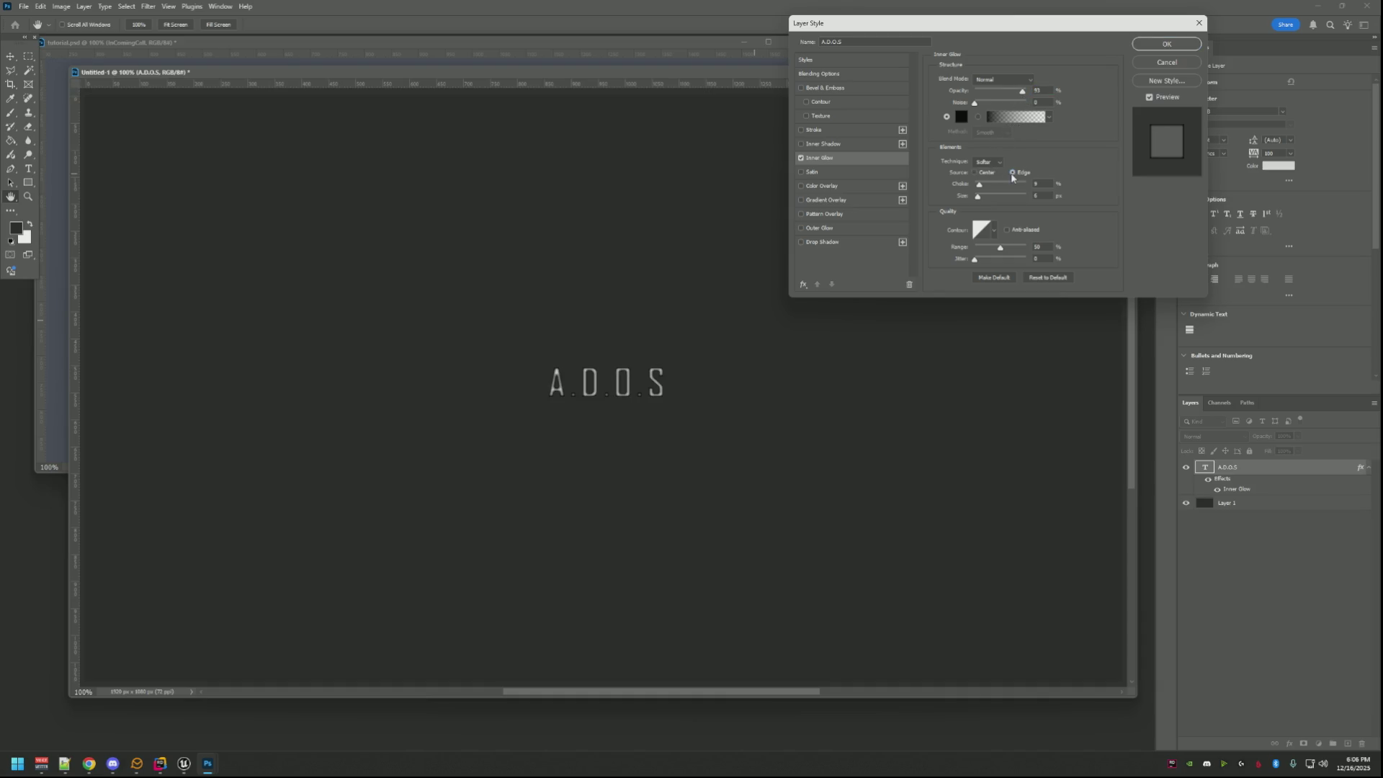
pyautogui.click(967, 121)
pyautogui.moveTo(713, 227)
pyautogui.mouseDown()
pyautogui.moveTo(679, 222)
pyautogui.moveTo(688, 207)
pyautogui.mouseUp()
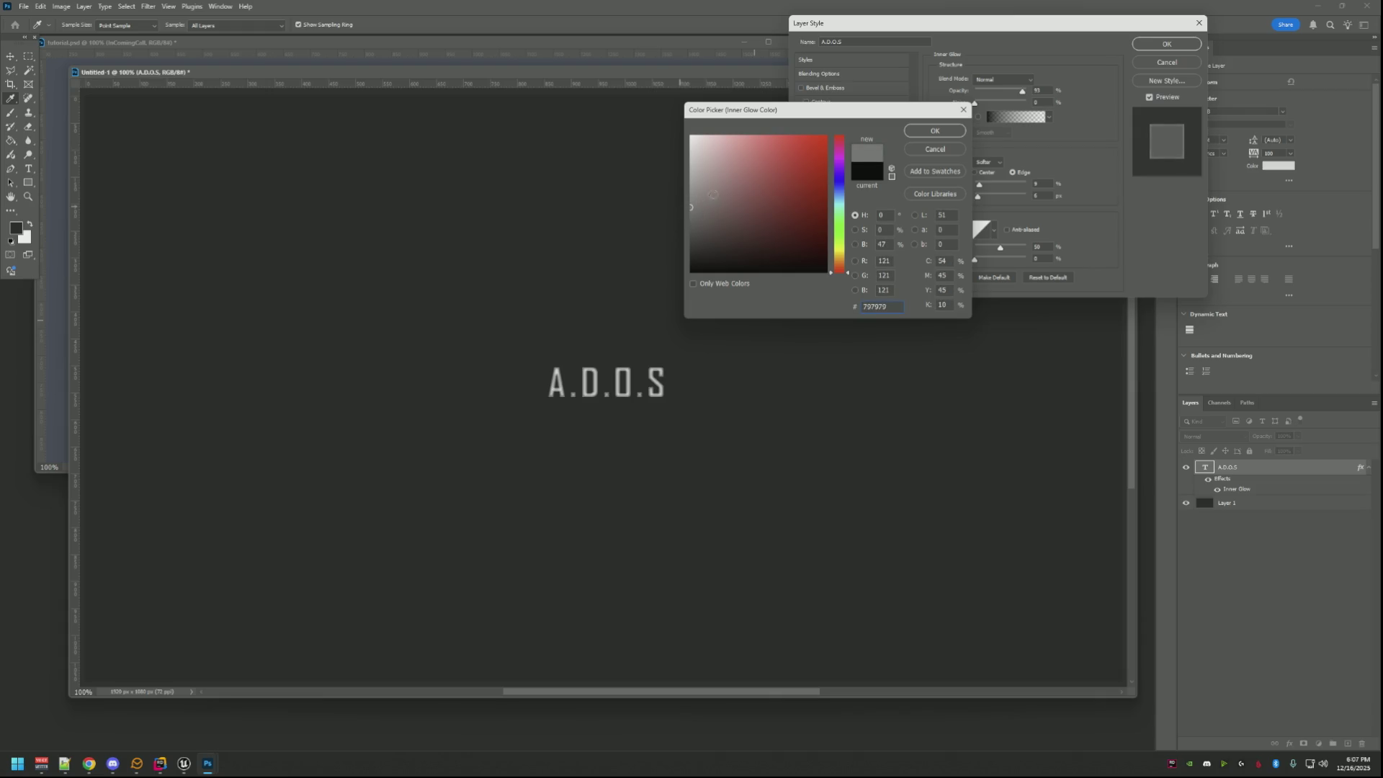
pyautogui.click(931, 135)
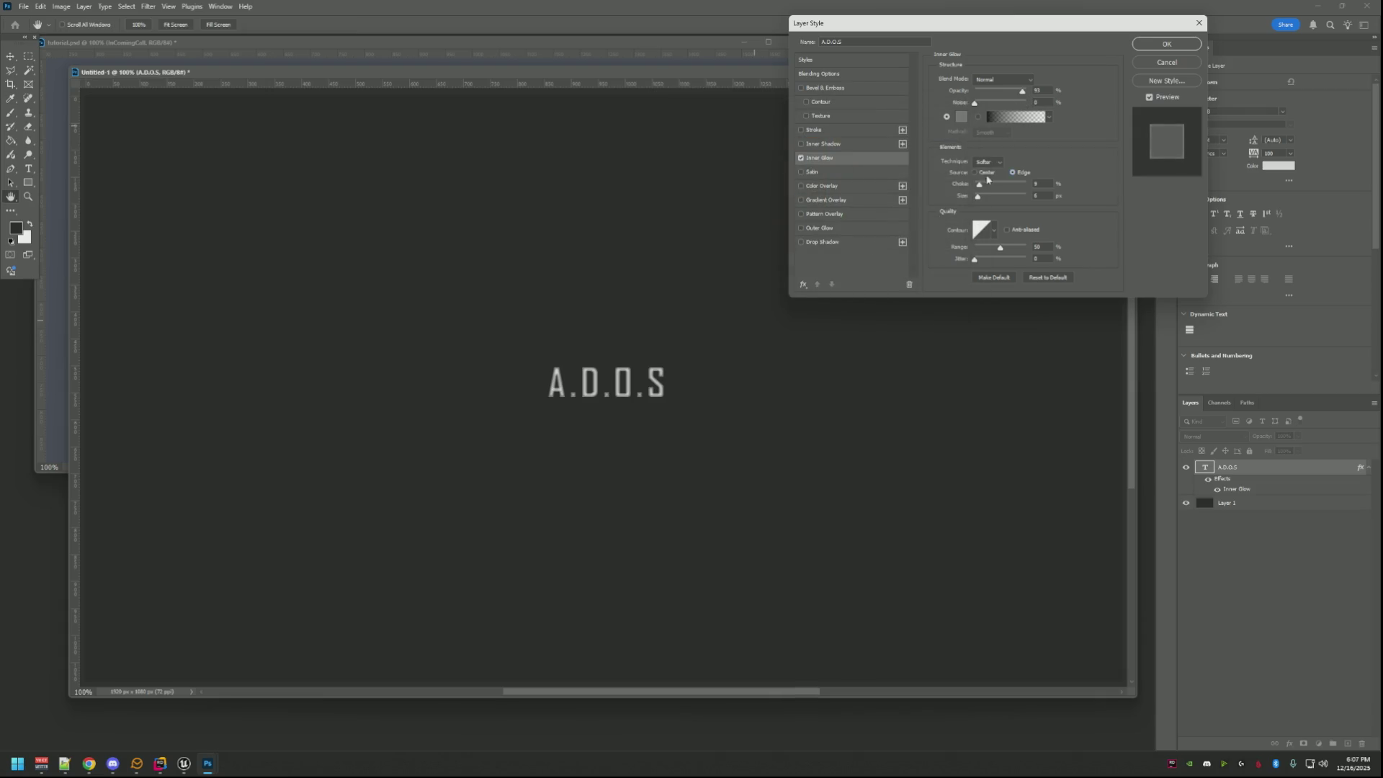
pyautogui.moveTo(980, 187)
pyautogui.mouseDown()
pyautogui.moveTo(969, 190)
pyautogui.moveTo(981, 202)
pyautogui.mouseUp()
# Darken the glow to near-black, shrink its size to about 1 px and enable anti-aliasing.
pyautogui.moveTo(1022, 93)
pyautogui.mouseDown()
pyautogui.moveTo(973, 91)
pyautogui.moveTo(999, 90)
pyautogui.mouseUp()
pyautogui.click(962, 115)
pyautogui.click(811, 371)
pyautogui.moveTo(691, 255); pyautogui.dragTo(689, 271)
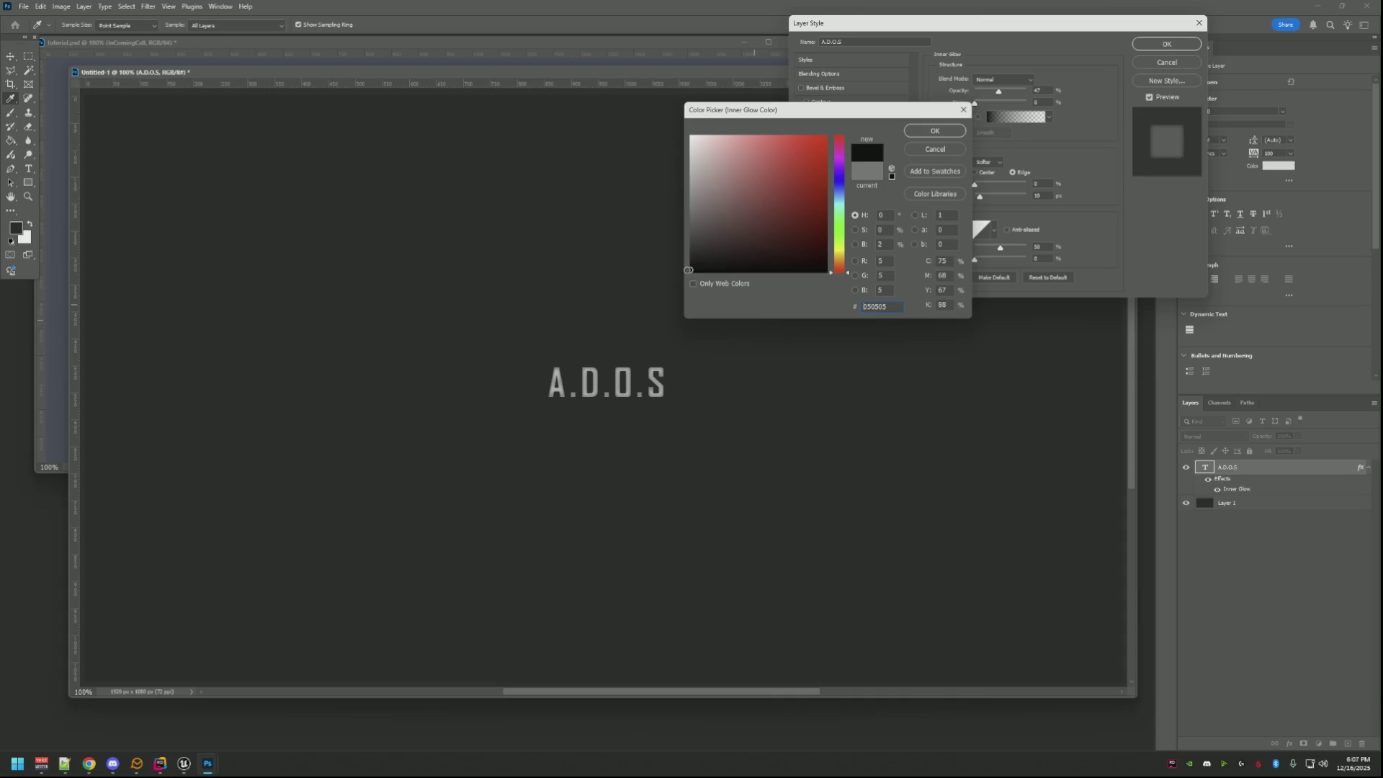
pyautogui.click(927, 132)
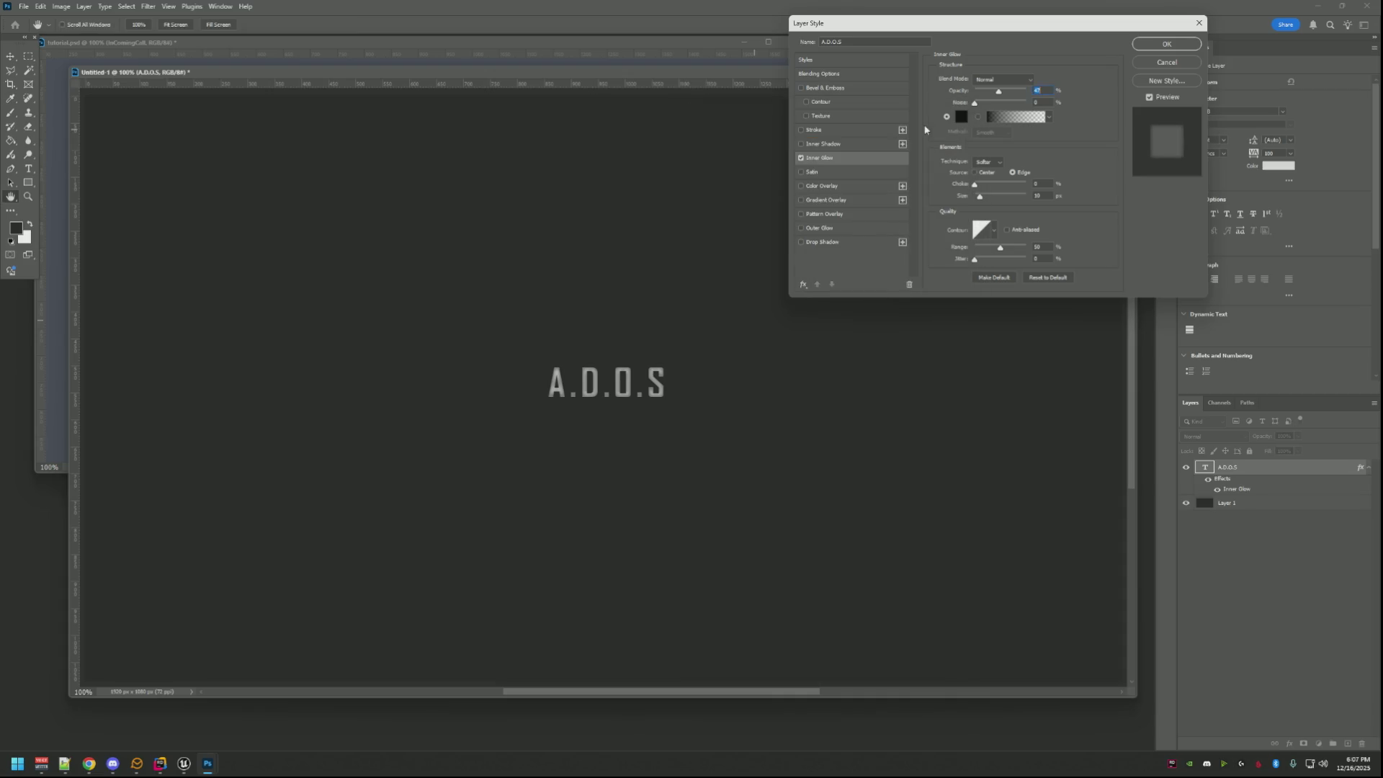
pyautogui.moveTo(999, 91); pyautogui.dragTo(1005, 92)
pyautogui.moveTo(981, 198); pyautogui.dragTo(976, 199)
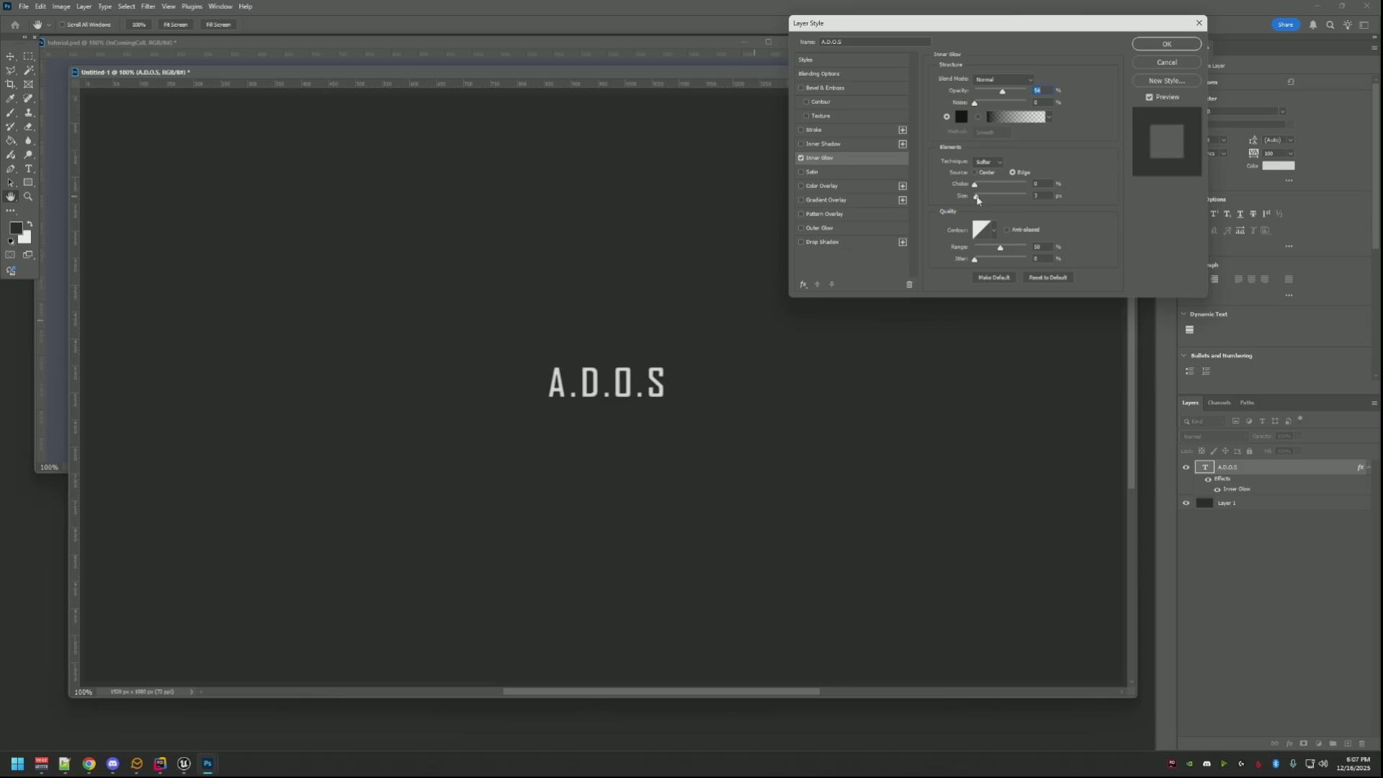
pyautogui.moveTo(976, 199); pyautogui.dragTo(978, 199)
pyautogui.click(1006, 230)
pyautogui.moveTo(977, 199); pyautogui.dragTo(980, 202)
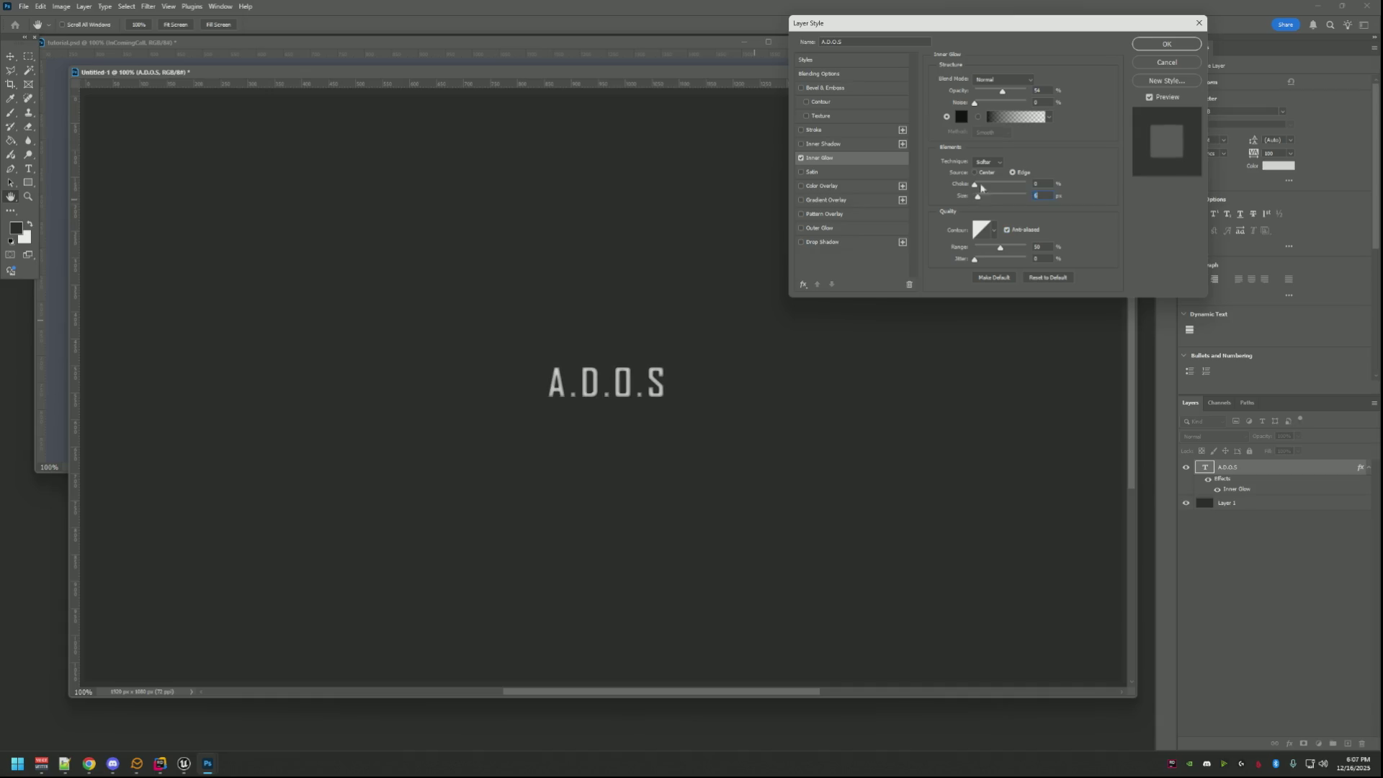
# Lighten the glow colour to dark grey and raise its opacity to 79%.
pyautogui.click(960, 115)
pyautogui.moveTo(701, 257); pyautogui.dragTo(694, 212)
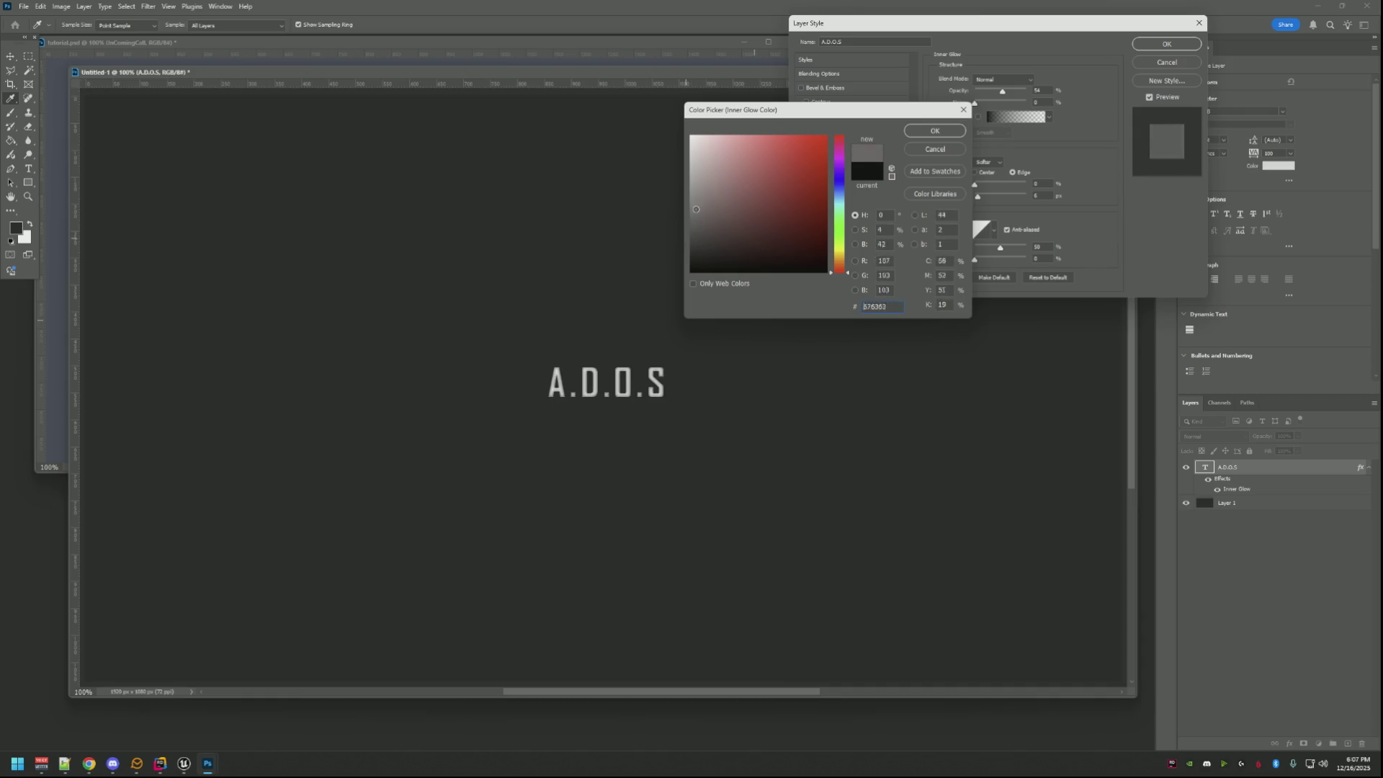
pyautogui.moveTo(695, 212)
pyautogui.mouseDown()
pyautogui.moveTo(690, 195)
pyautogui.moveTo(677, 209)
pyautogui.moveTo(682, 190)
pyautogui.moveTo(718, 175)
pyautogui.moveTo(684, 169)
pyautogui.moveTo(679, 153)
pyautogui.mouseUp()
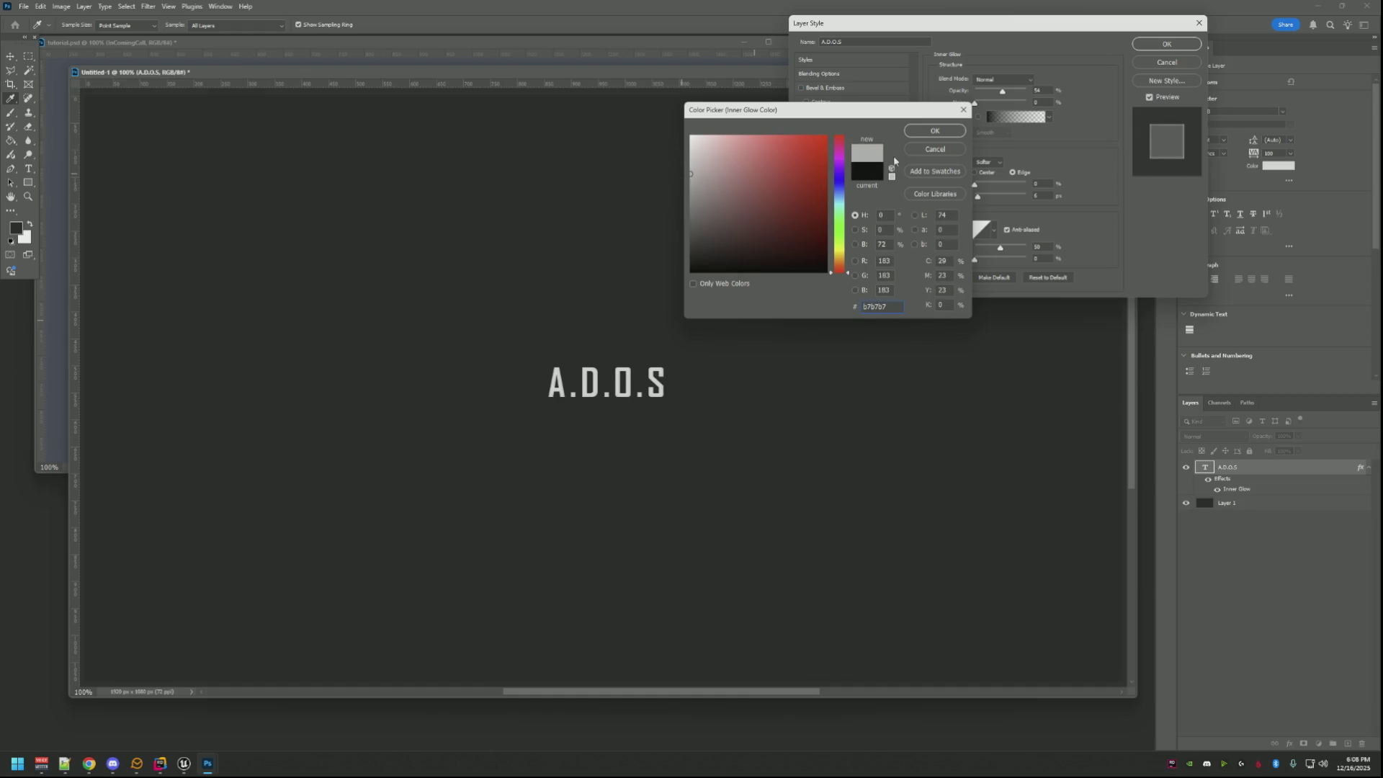
pyautogui.click(921, 131)
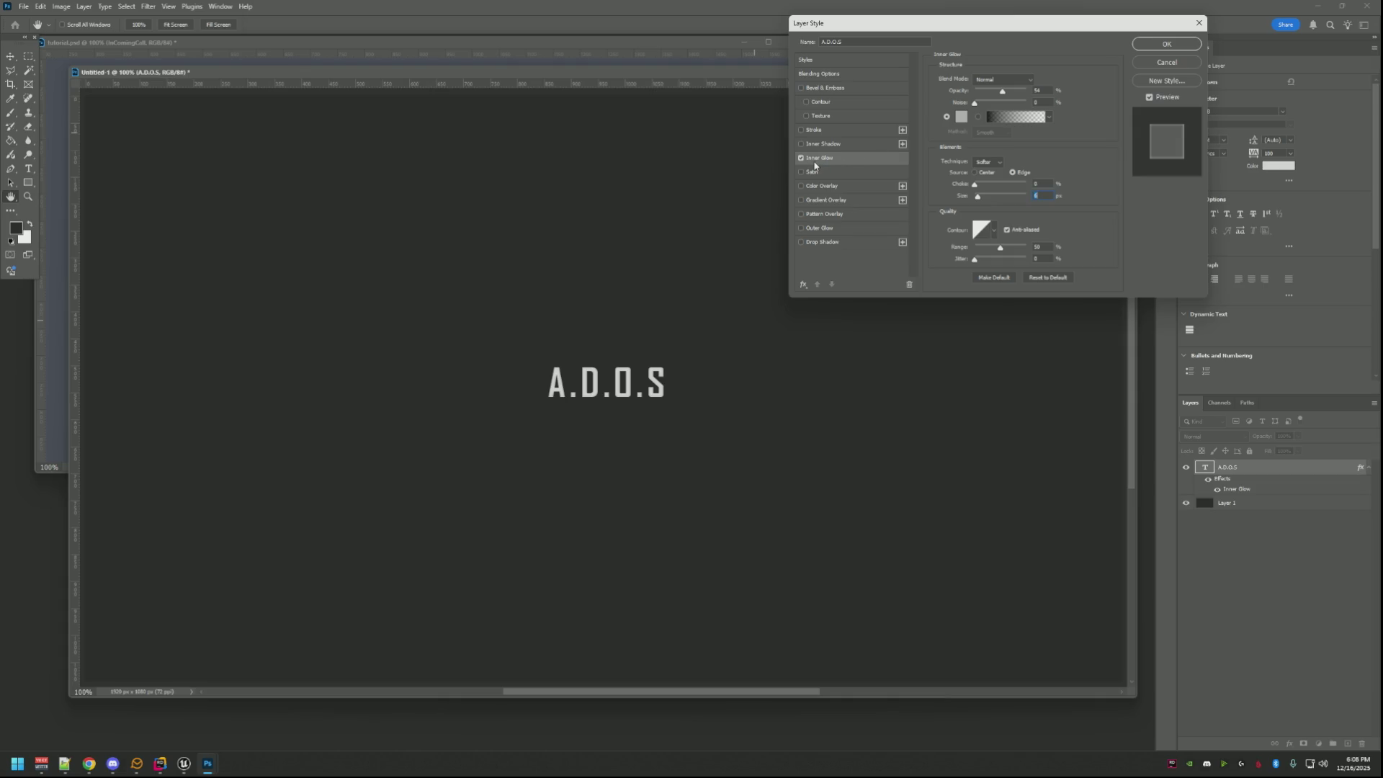
pyautogui.moveTo(1002, 92); pyautogui.dragTo(1026, 95)
pyautogui.click(801, 130)
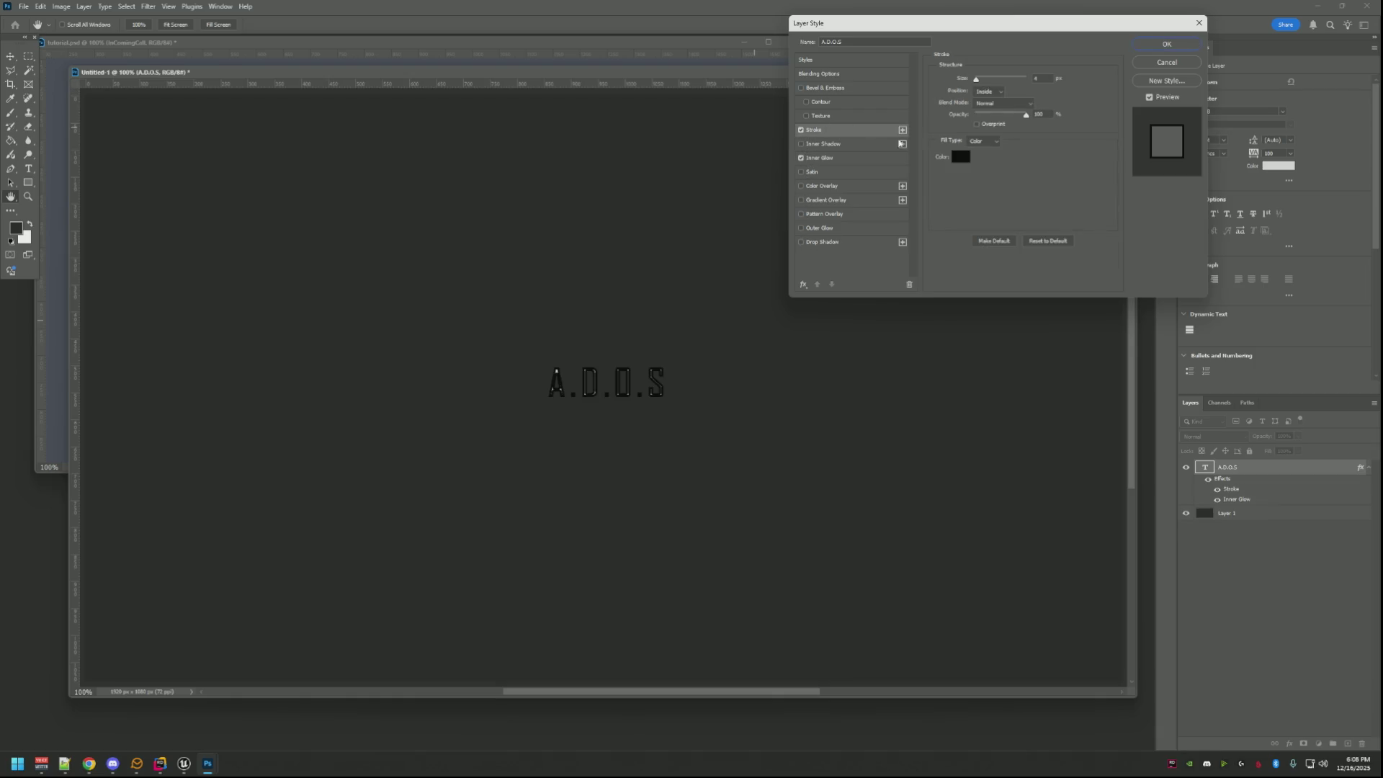
# Set the stroke to Outside at 12 px, then reopen the layer's Stroke settings.
pyautogui.click(998, 92)
pyautogui.moveTo(976, 80); pyautogui.dragTo(981, 81)
pyautogui.write('0')
pyautogui.press('Return')
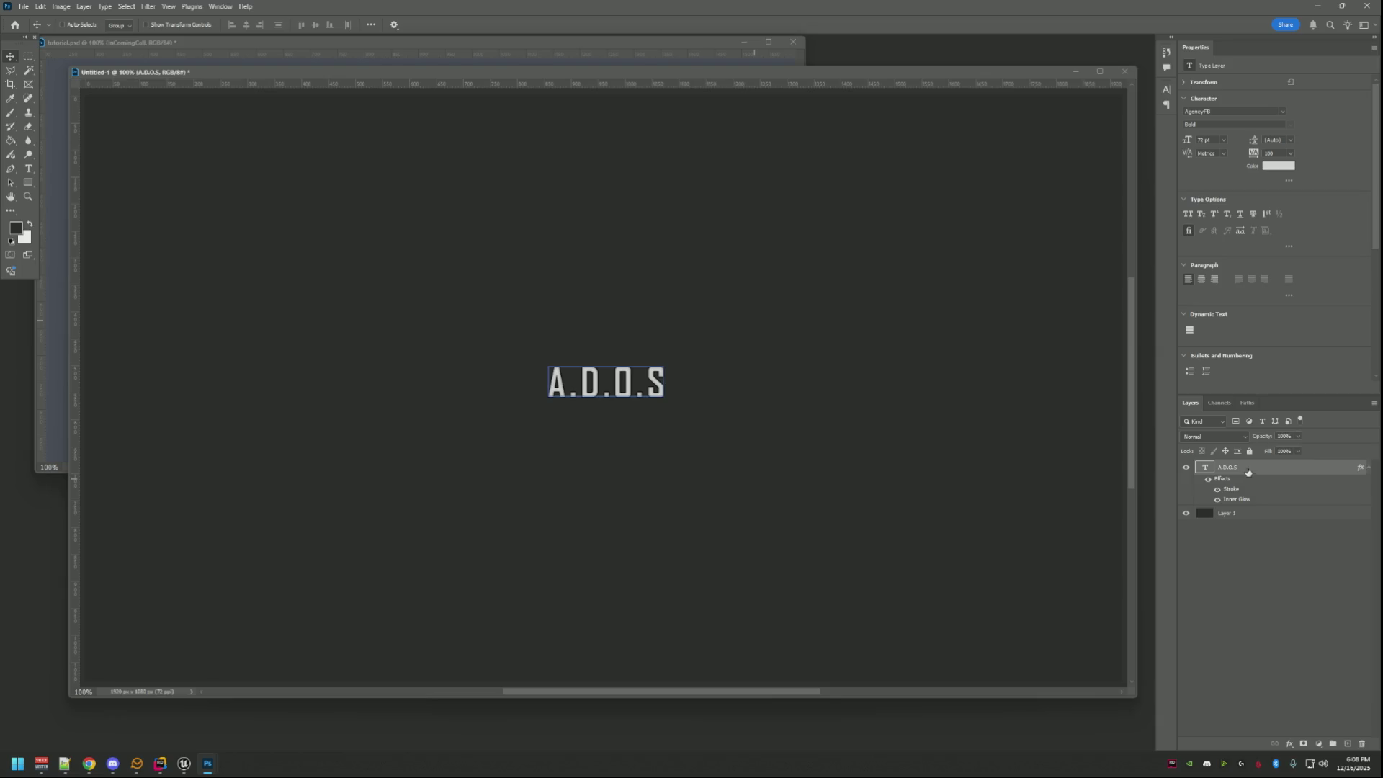
pyautogui.rightClick(1249, 467)
pyautogui.click(1222, 325)
pyautogui.rightClick(1239, 468)
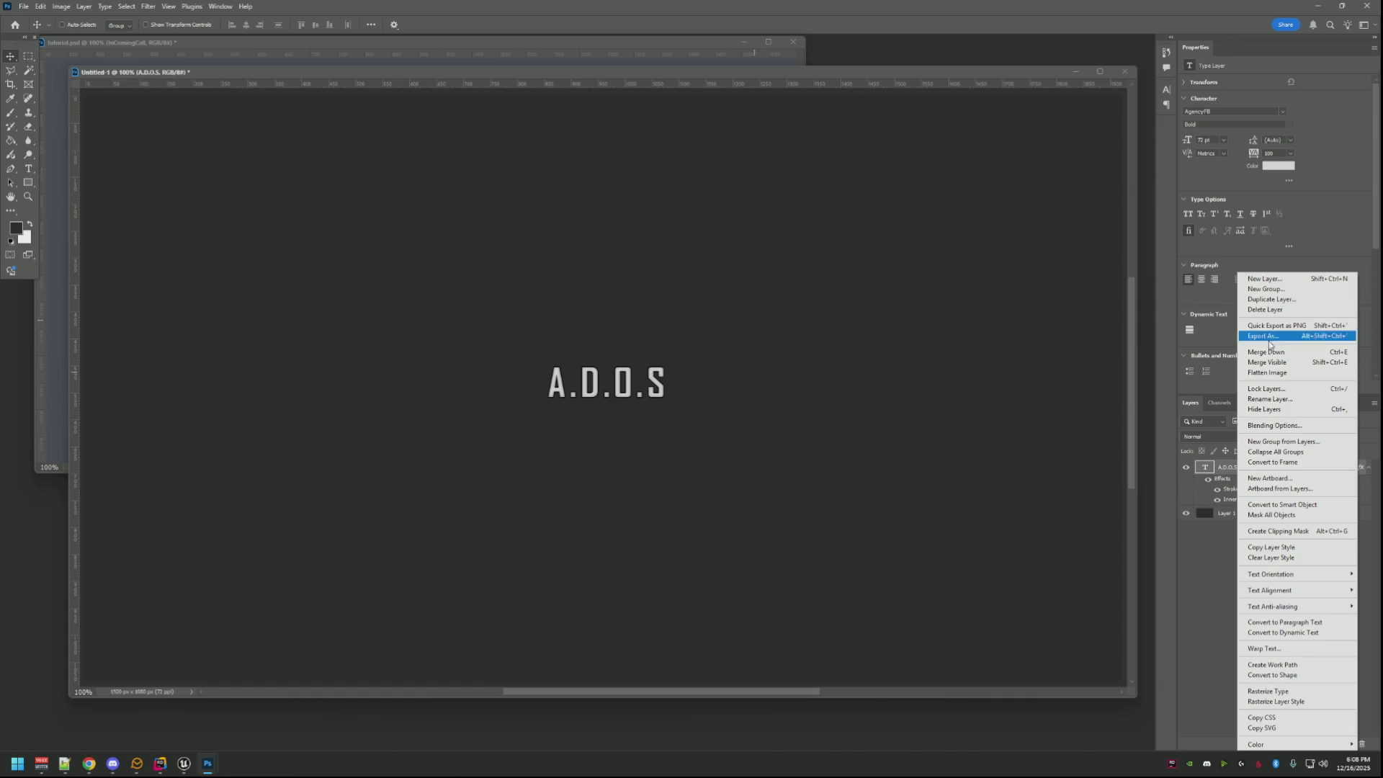
pyautogui.click(1280, 425)
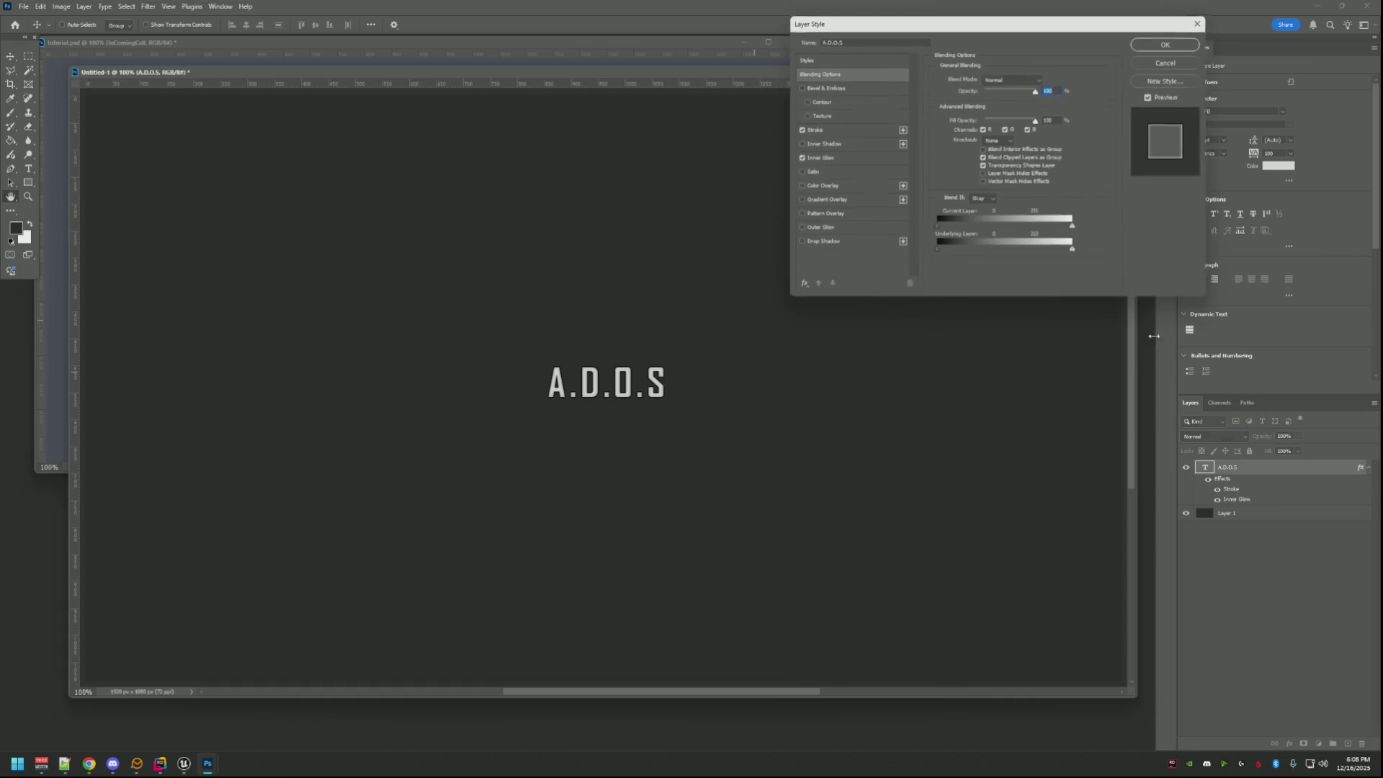
pyautogui.click(833, 131)
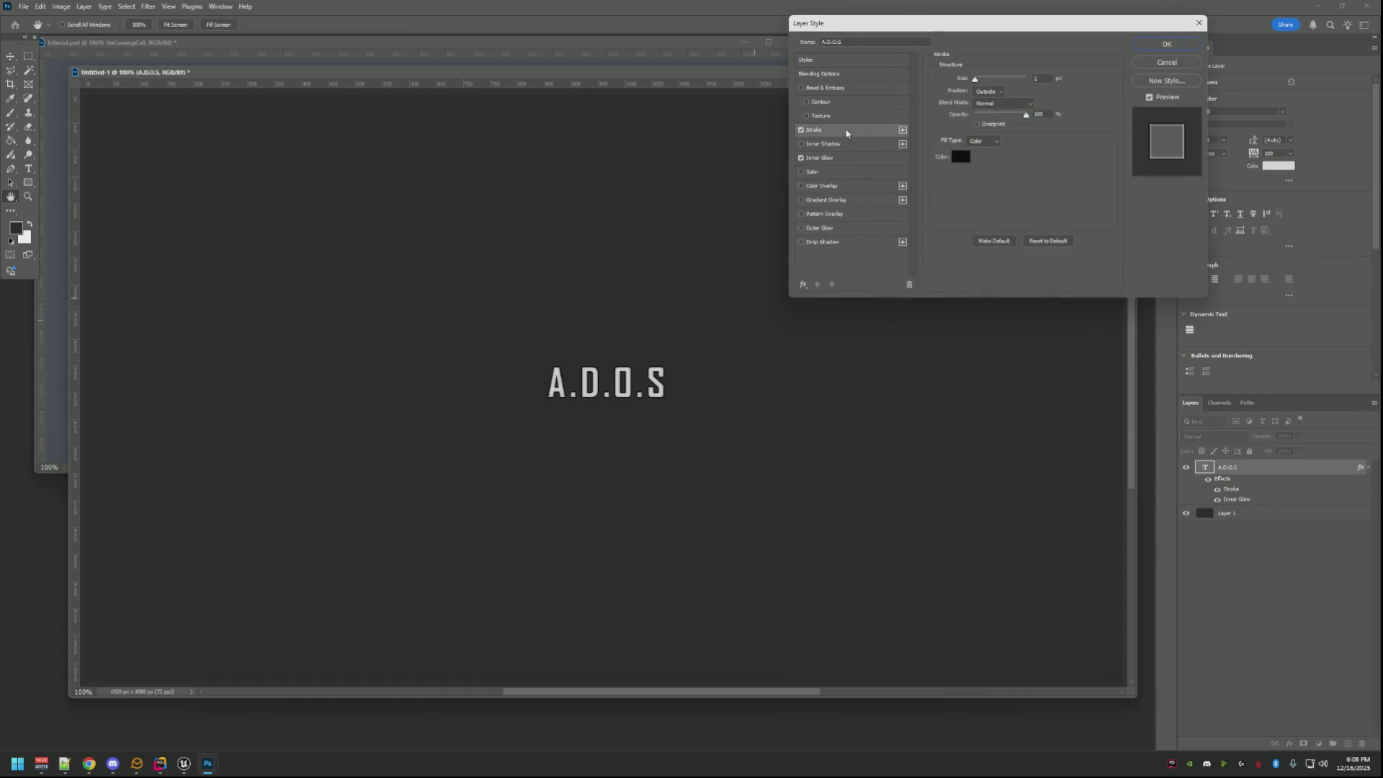
# Pick a dark grey 1f1f1f stroke colour and apply the layer effects.
pyautogui.click(960, 155)
pyautogui.click(693, 137)
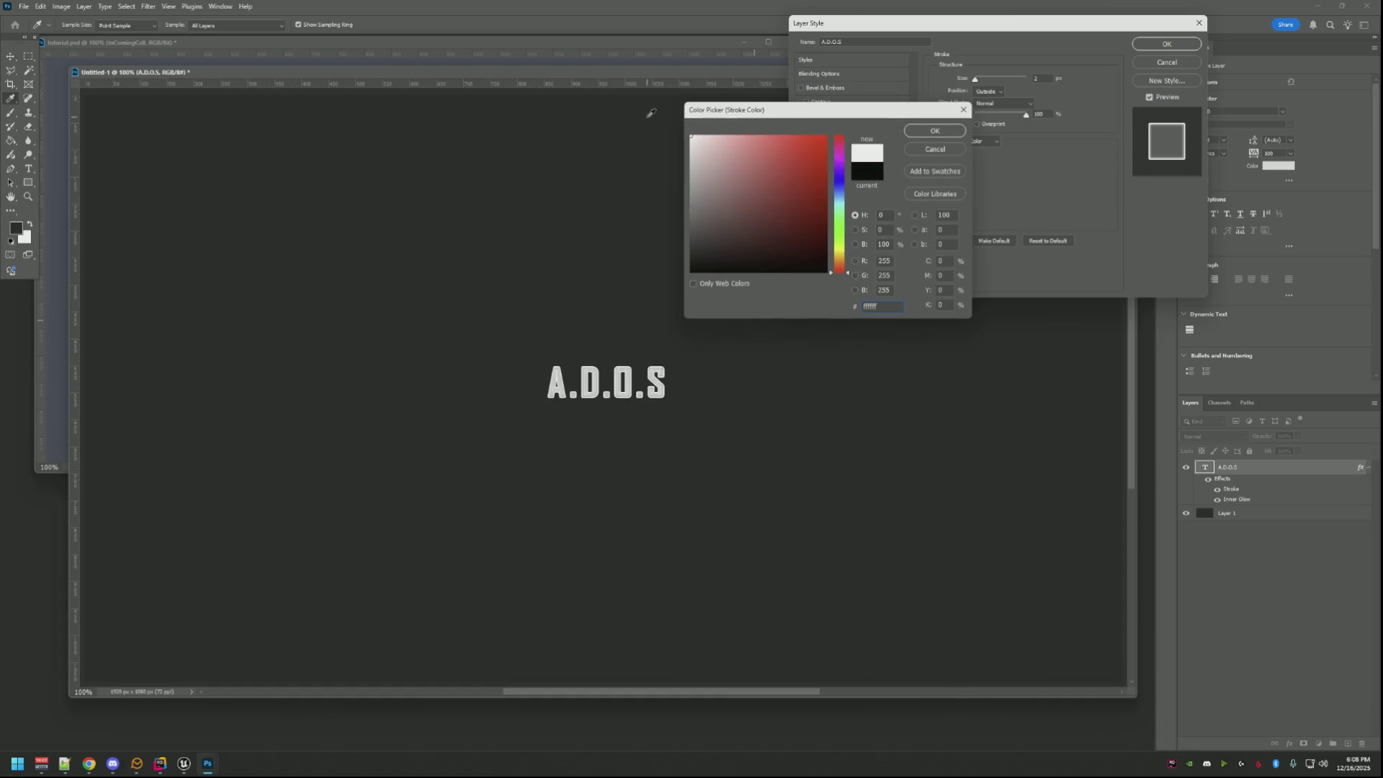
pyautogui.click(657, 220)
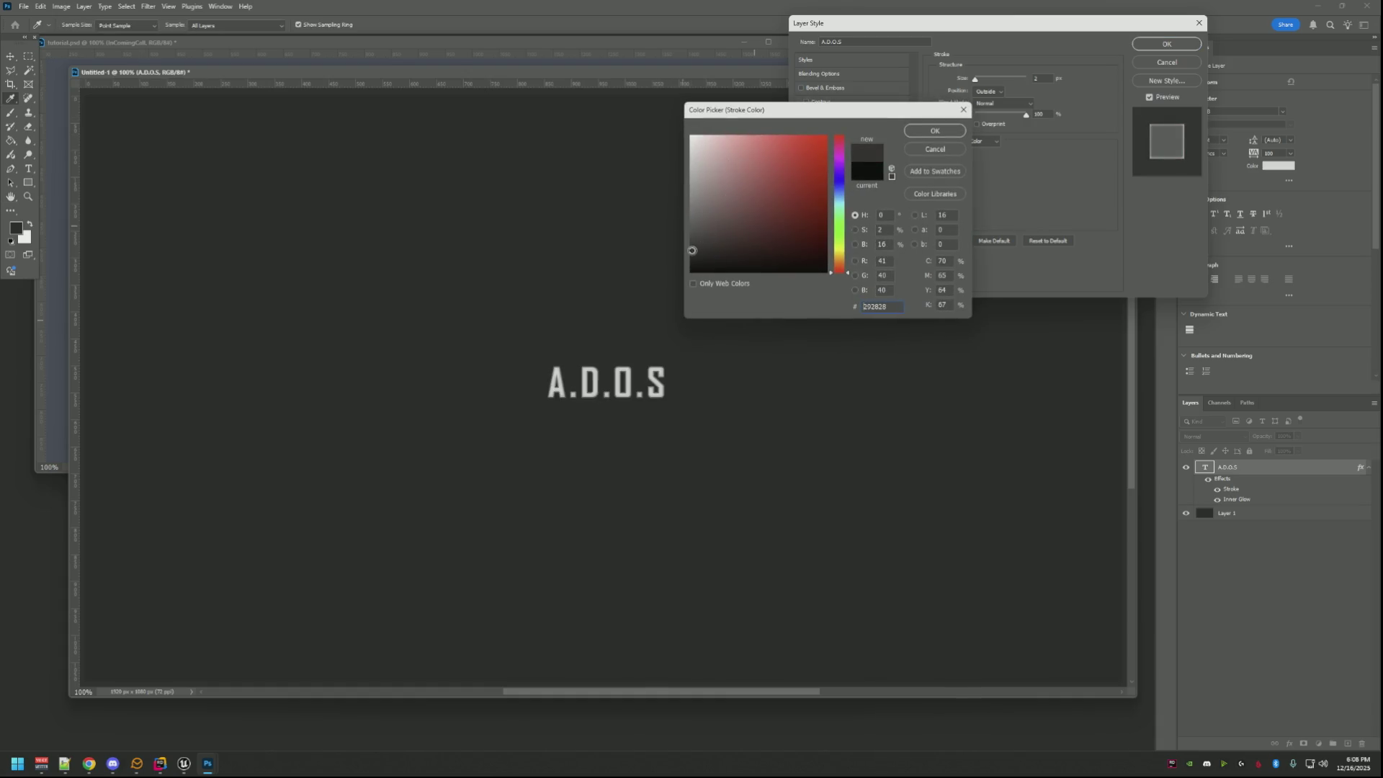
pyautogui.click(690, 268)
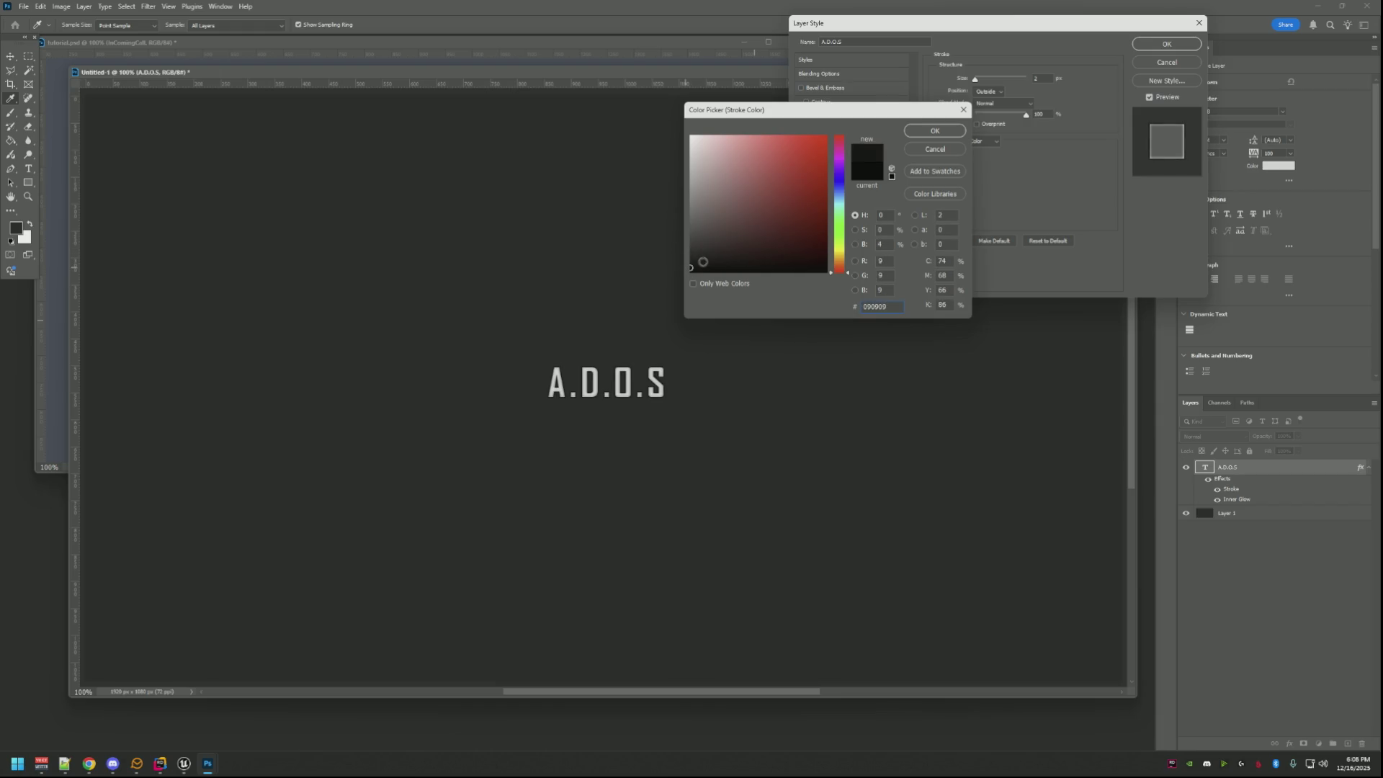
pyautogui.click(689, 244)
pyautogui.click(691, 252)
pyautogui.click(692, 257)
pyautogui.click(934, 129)
pyautogui.click(1166, 44)
pyautogui.click(1216, 139)
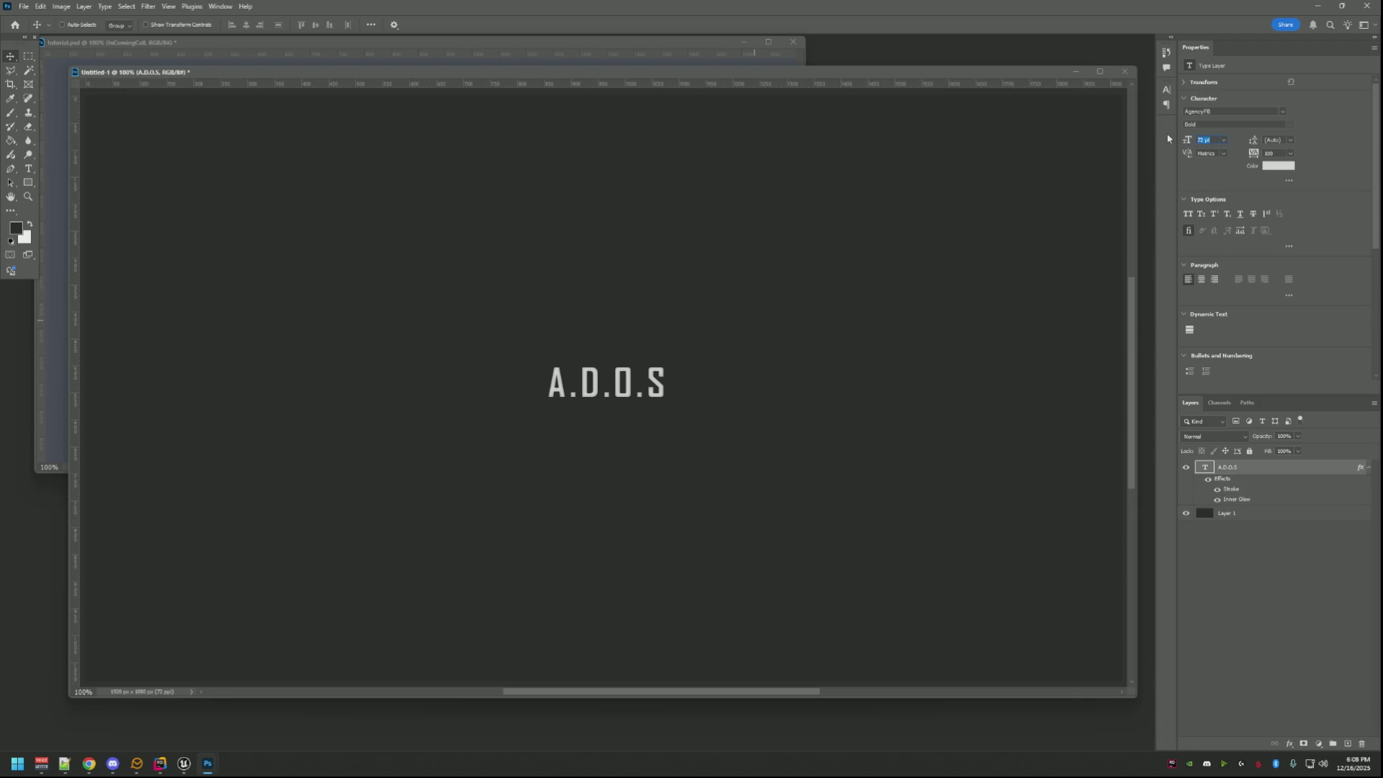
pyautogui.write('0')
# Enlarge the title to about 90 pt and reposition it slightly left and down on the canvas.
pyautogui.press('Return')
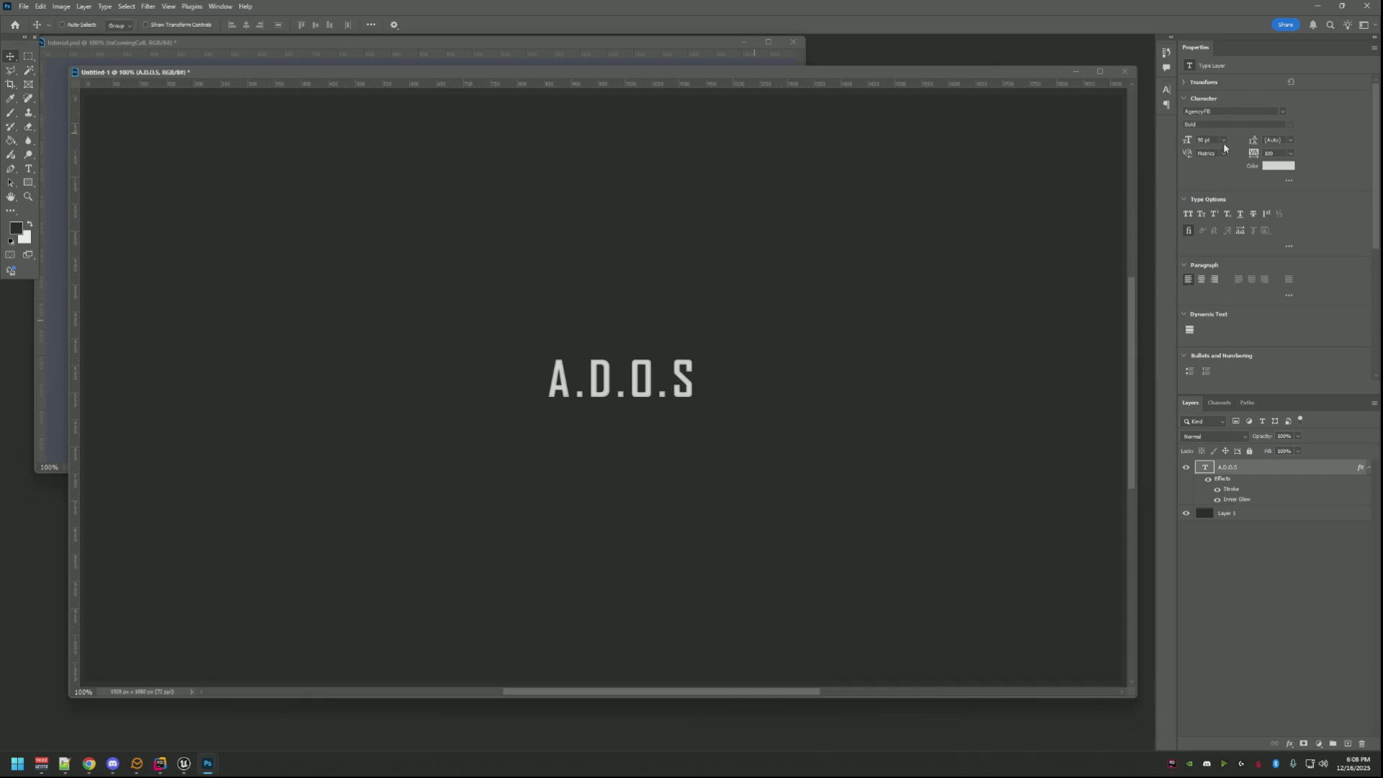
pyautogui.click(732, 223)
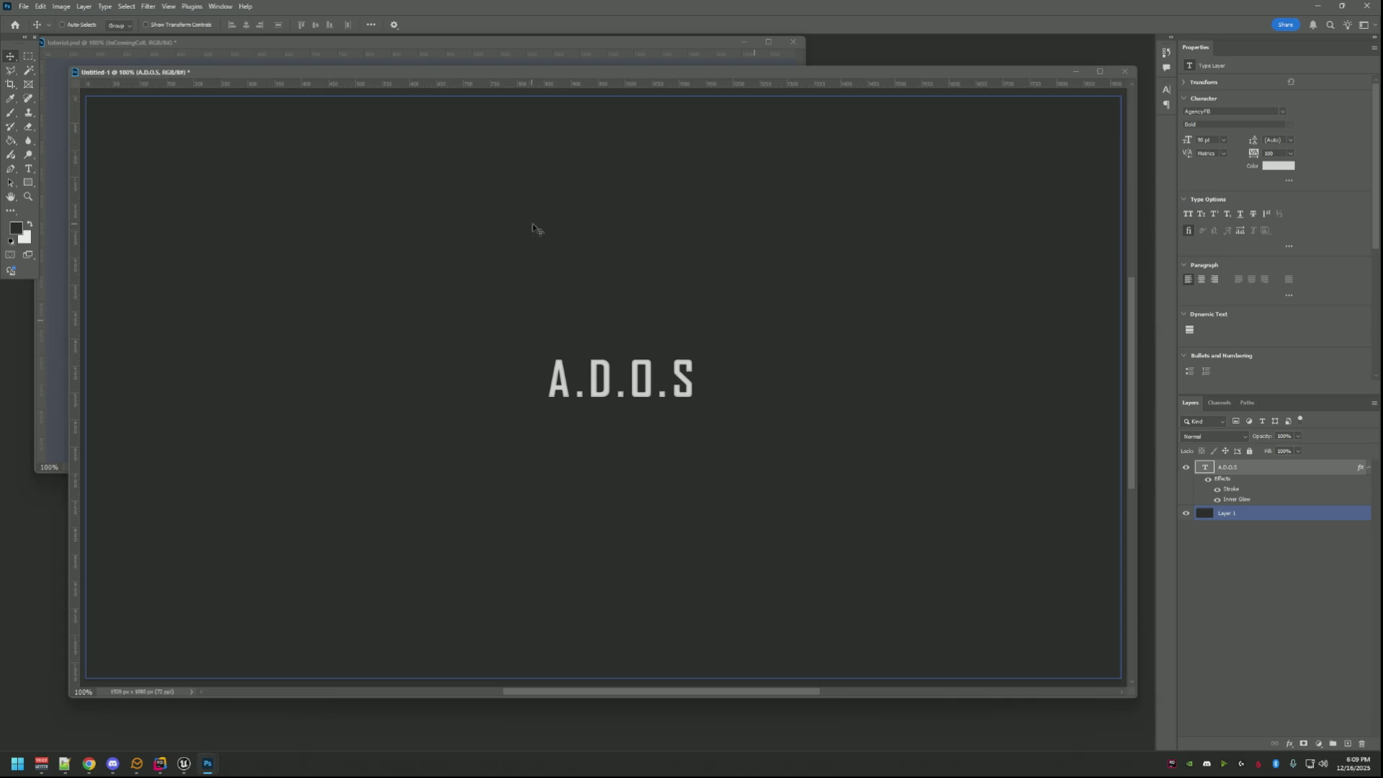
pyautogui.moveTo(660, 380); pyautogui.dragTo(639, 394)
pyautogui.click(703, 312)
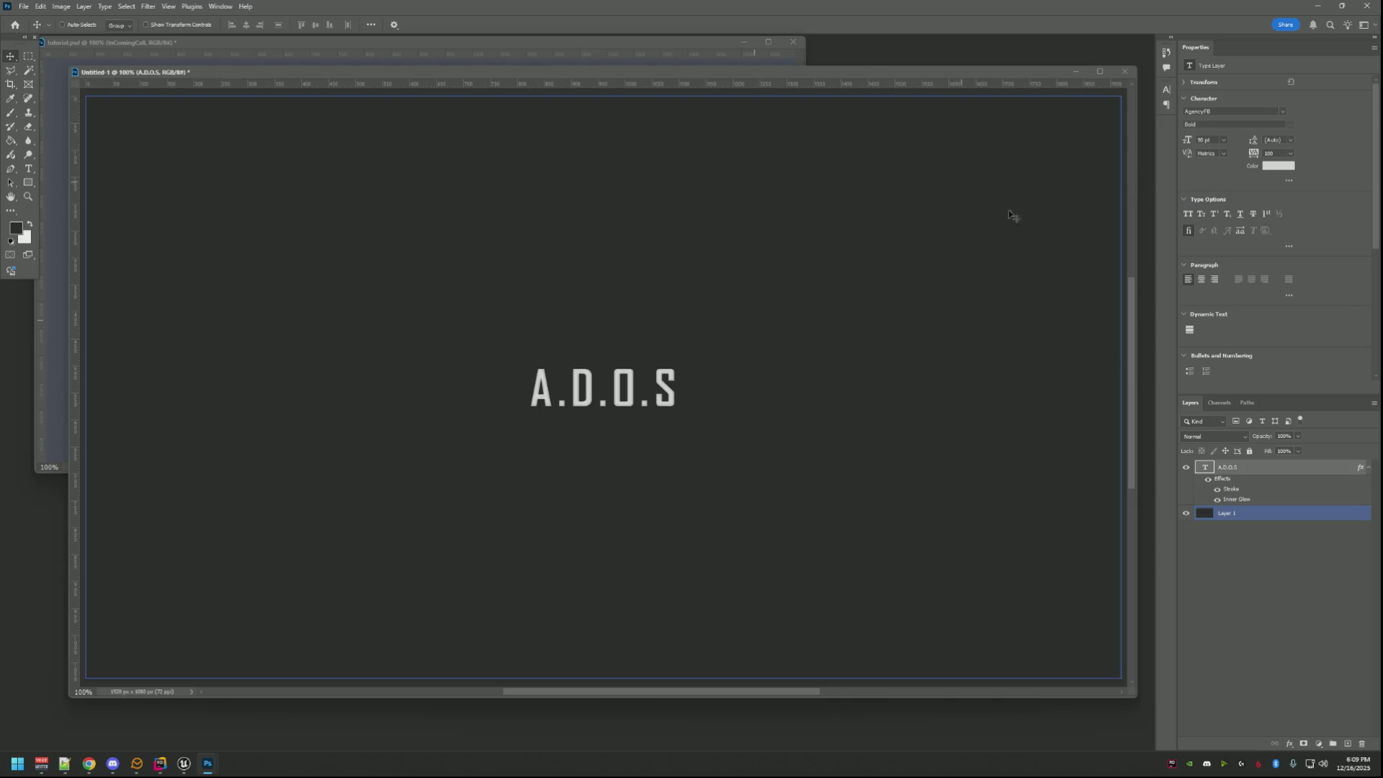
# Open the A.D.O.S layer's Blending Options and switch off Inner Glow.
pyautogui.rightClick(1255, 470)
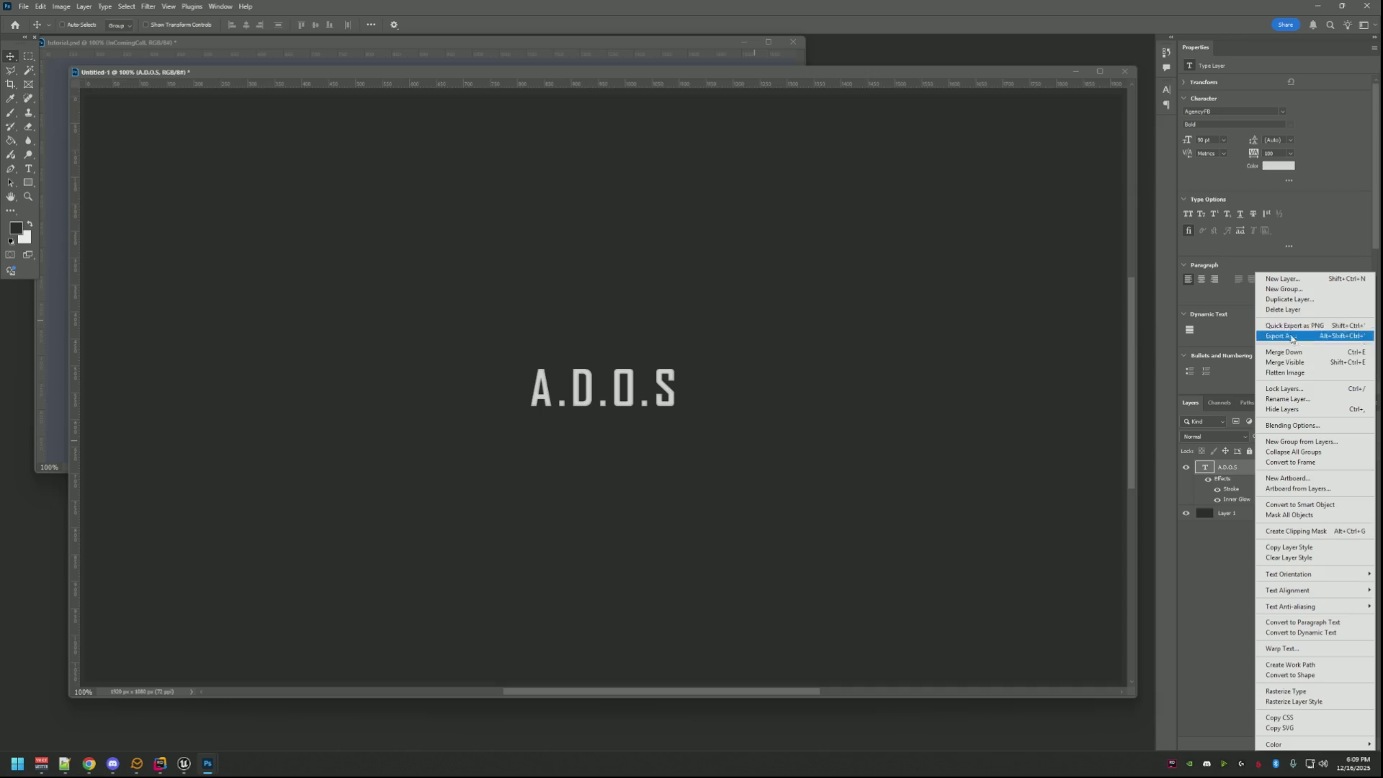
pyautogui.click(1228, 465)
pyautogui.rightClick(1226, 464)
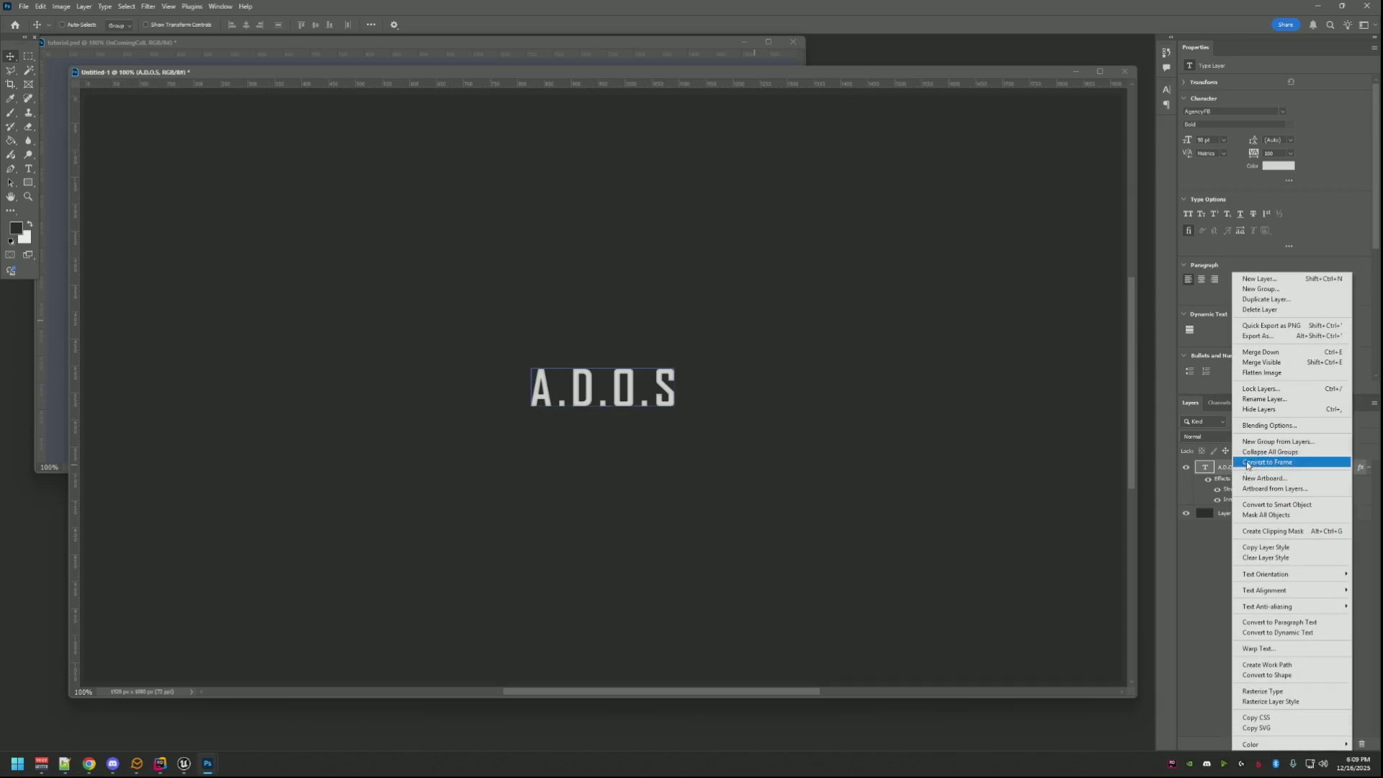
pyautogui.click(1270, 427)
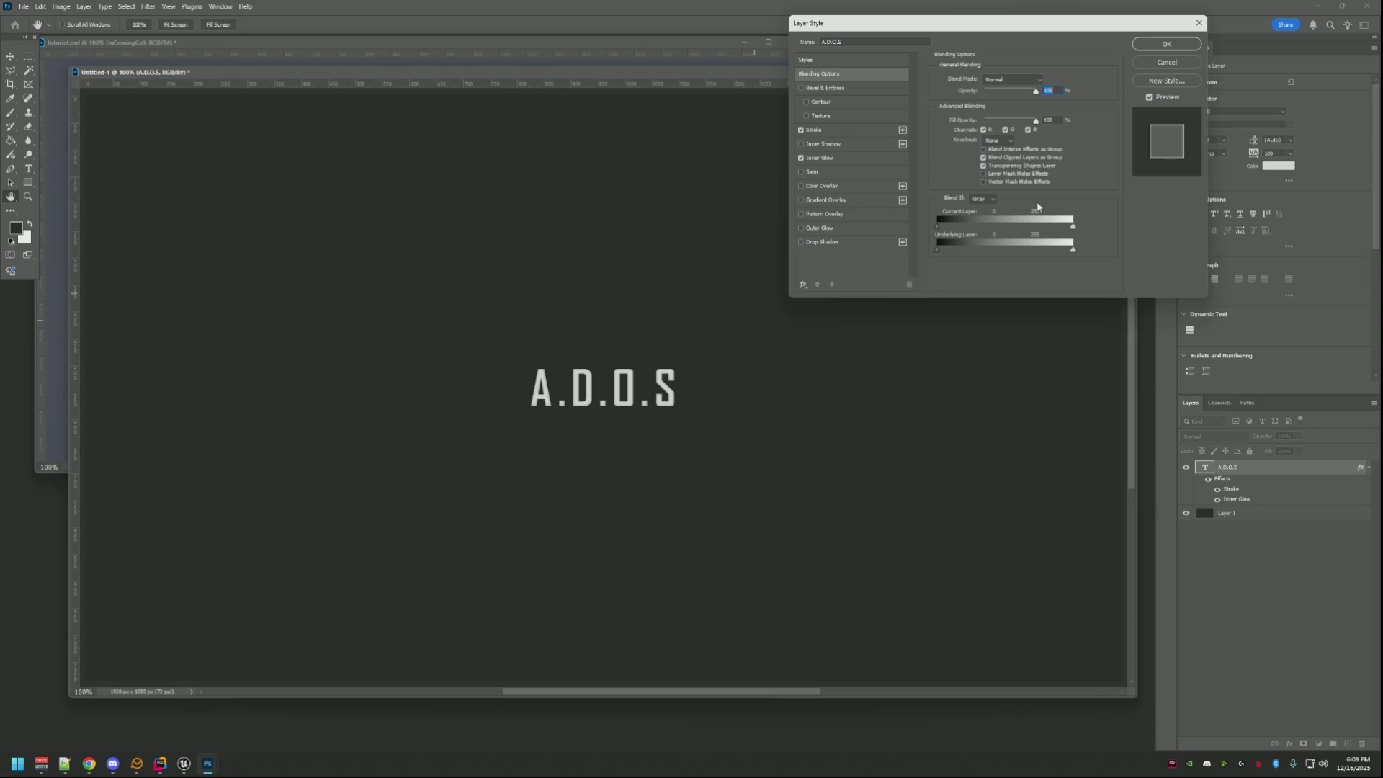
pyautogui.click(800, 158)
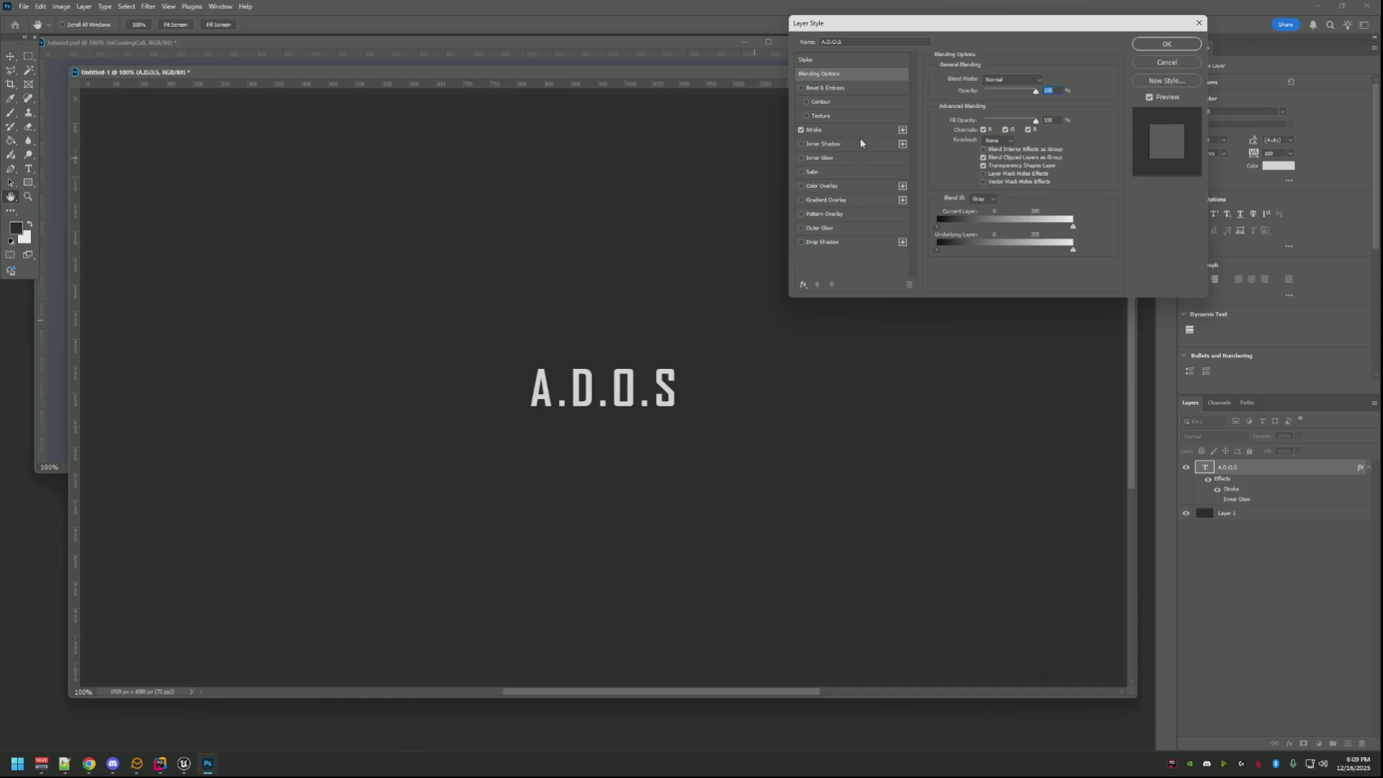
# Add a near-black Color Overlay to the title and turn Inner Glow back on.
pyautogui.click(801, 187)
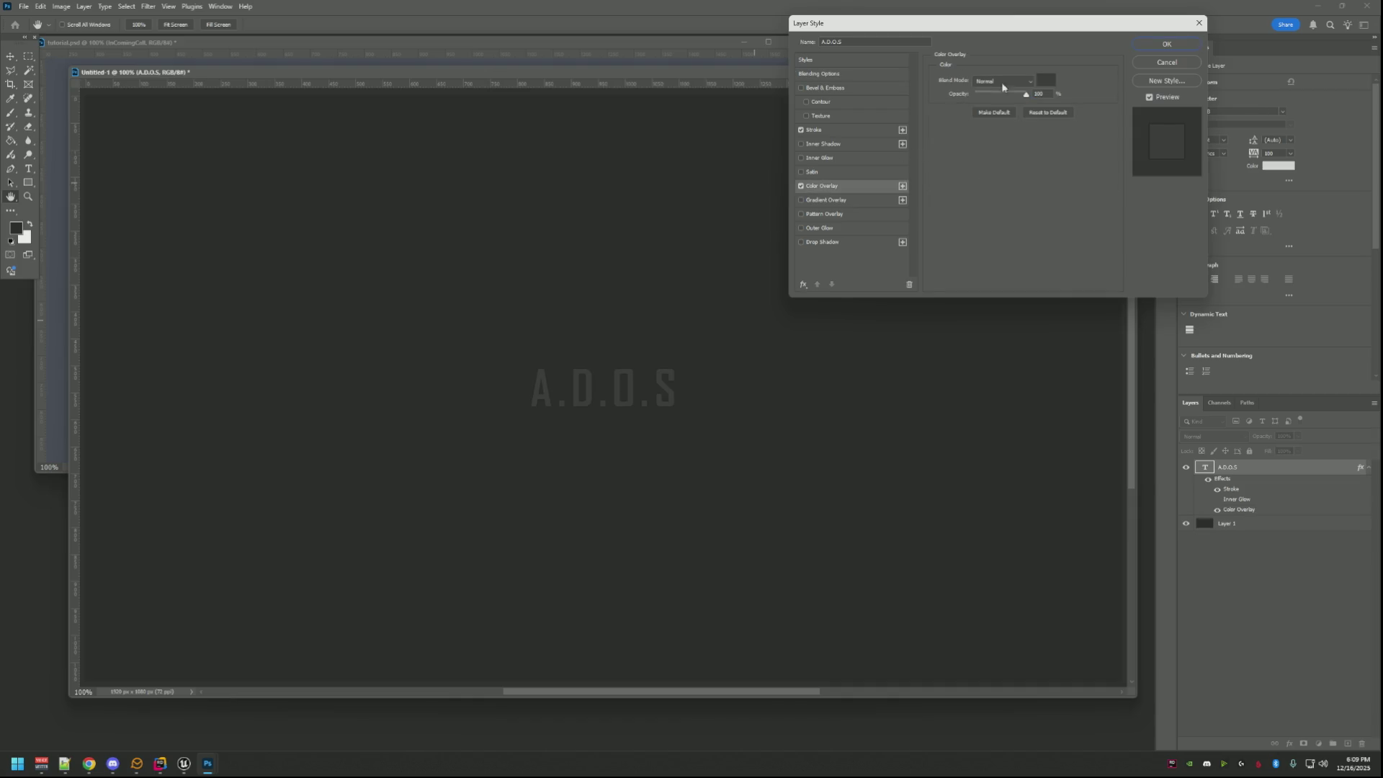
pyautogui.click(1045, 80)
pyautogui.moveTo(714, 189)
pyautogui.mouseDown()
pyautogui.moveTo(673, 189)
pyautogui.moveTo(700, 155)
pyautogui.mouseUp()
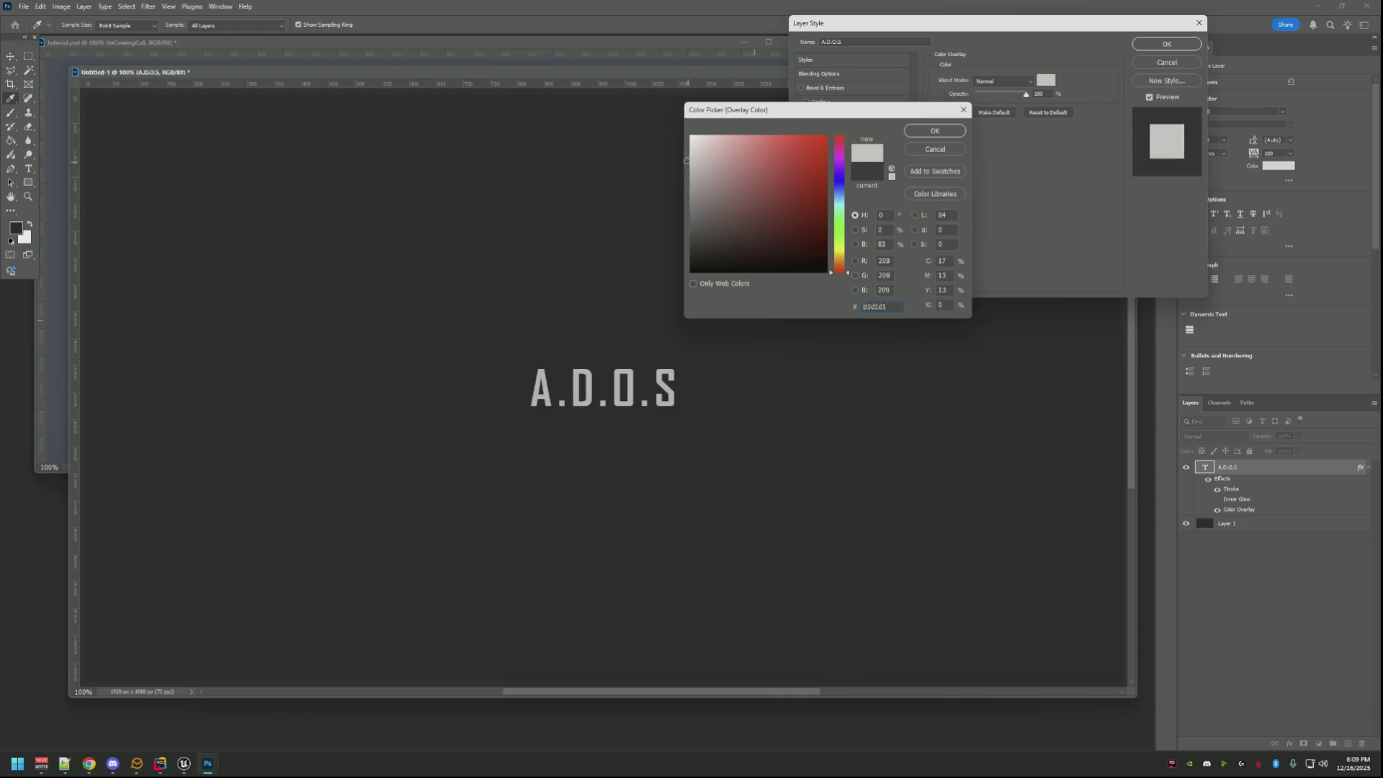
pyautogui.moveTo(700, 155)
pyautogui.mouseDown()
pyautogui.moveTo(659, 294)
pyautogui.moveTo(691, 261)
pyautogui.mouseUp()
pyautogui.click(689, 267)
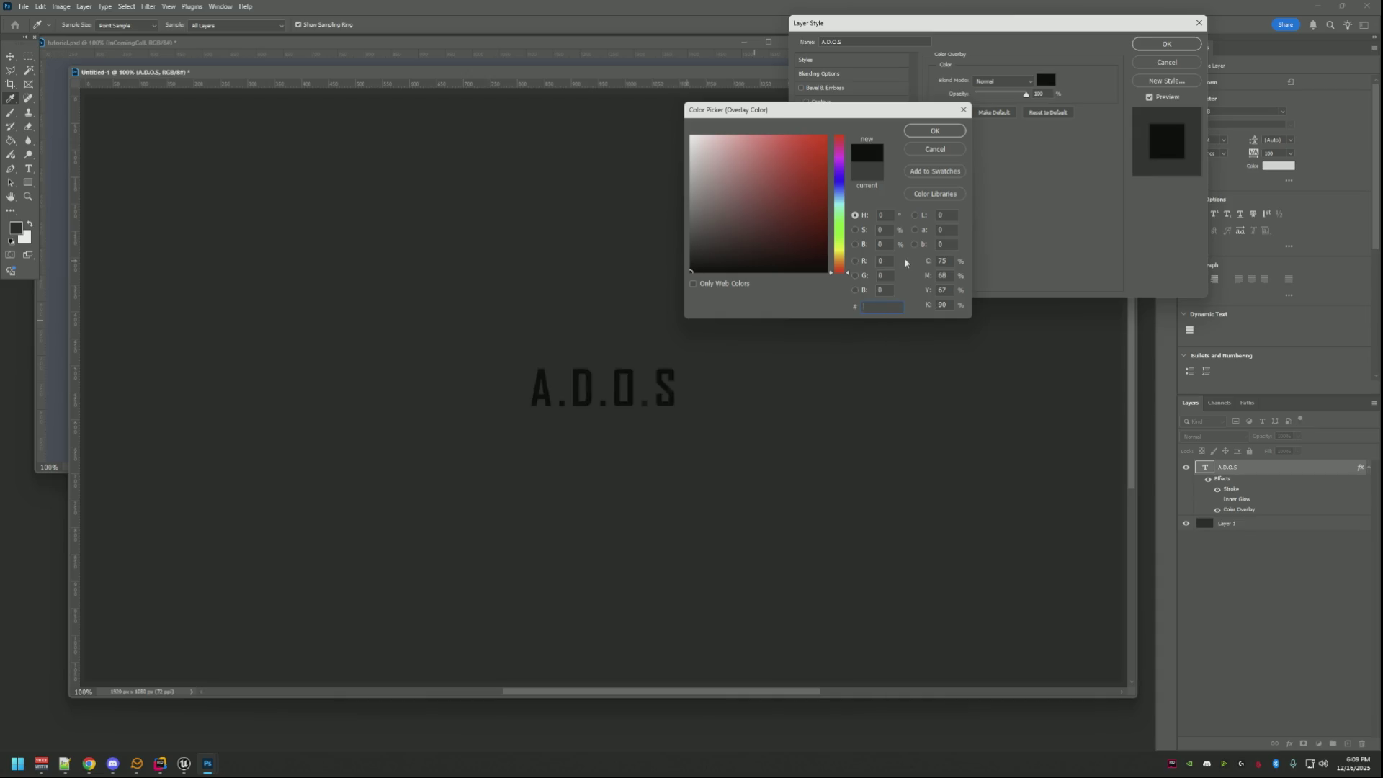
pyautogui.write('151515')
pyautogui.click(926, 133)
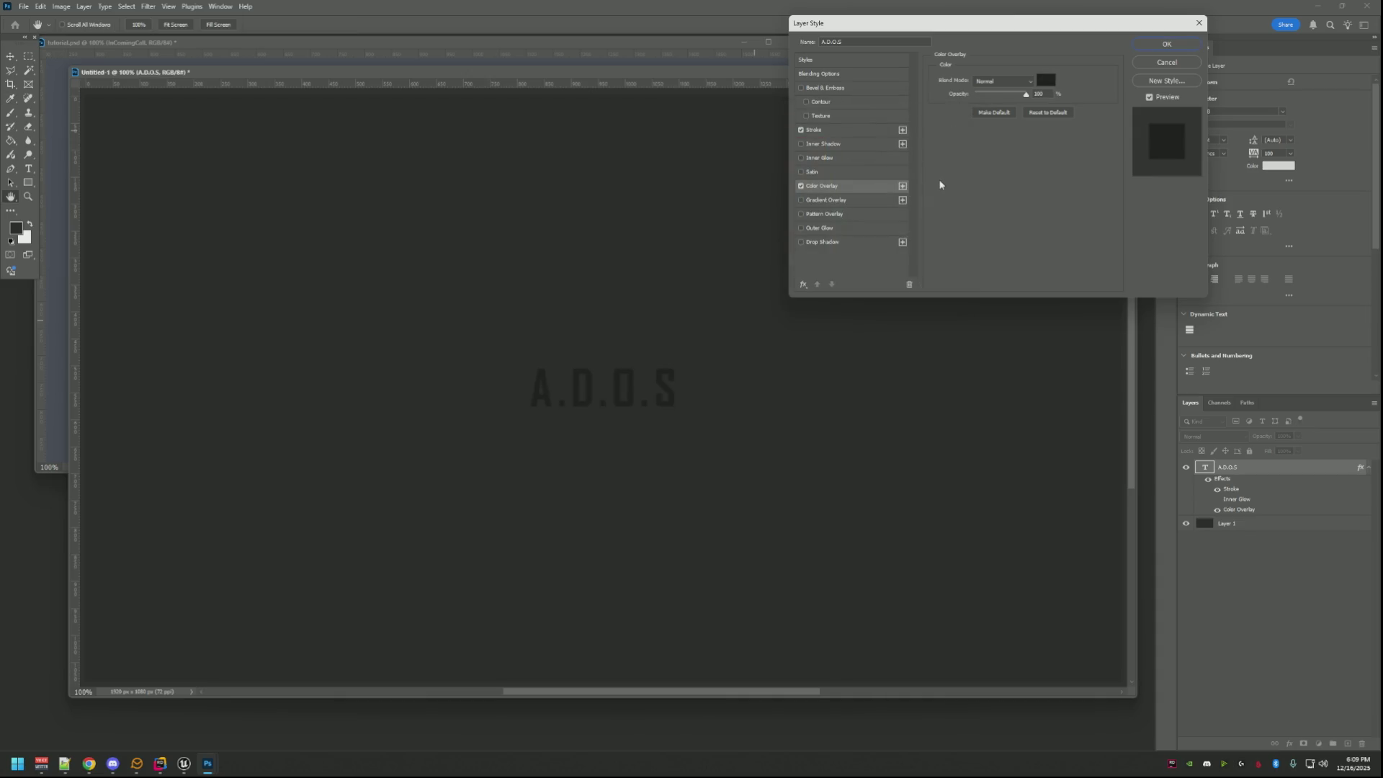
pyautogui.click(800, 158)
# Turn on Inner Glow and give it a near-black colour.
pyautogui.click(819, 158)
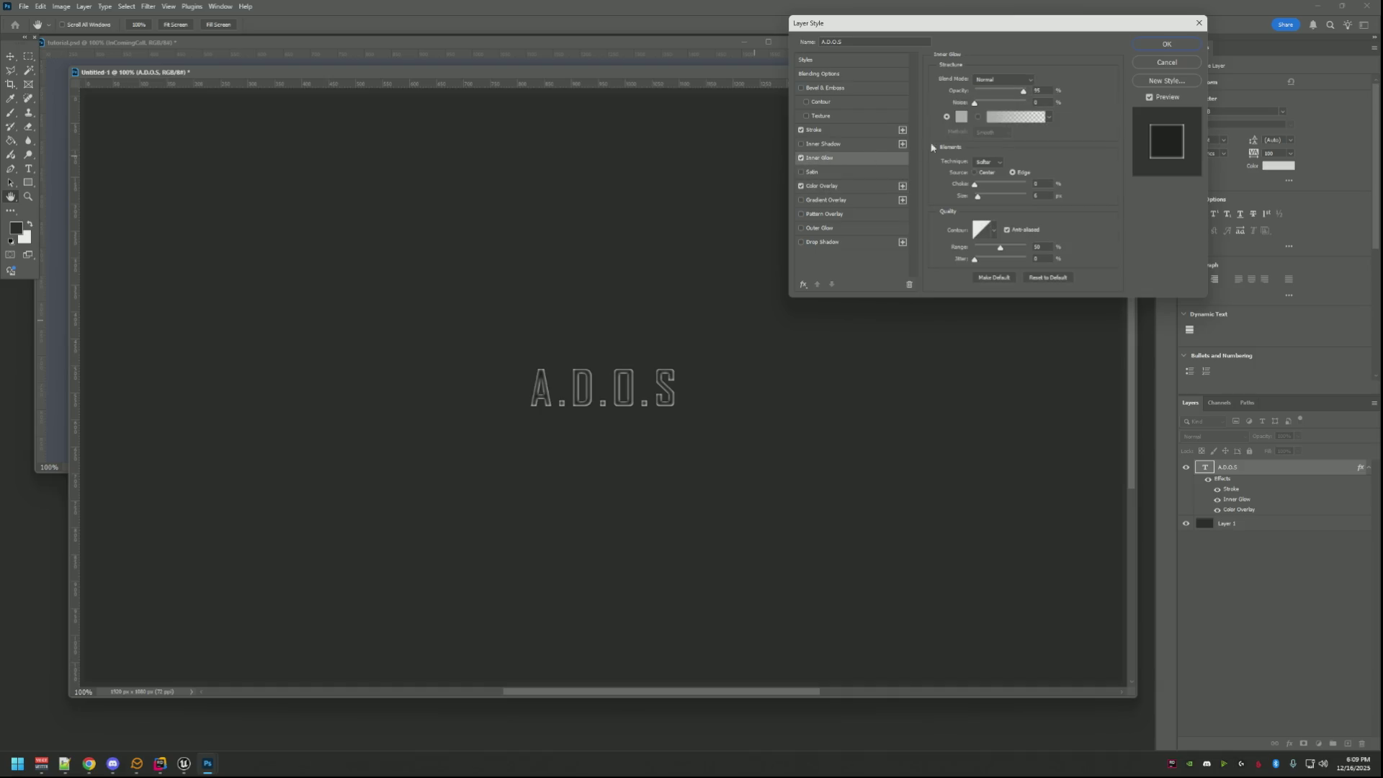
pyautogui.click(969, 116)
pyautogui.moveTo(687, 250); pyautogui.dragTo(689, 267)
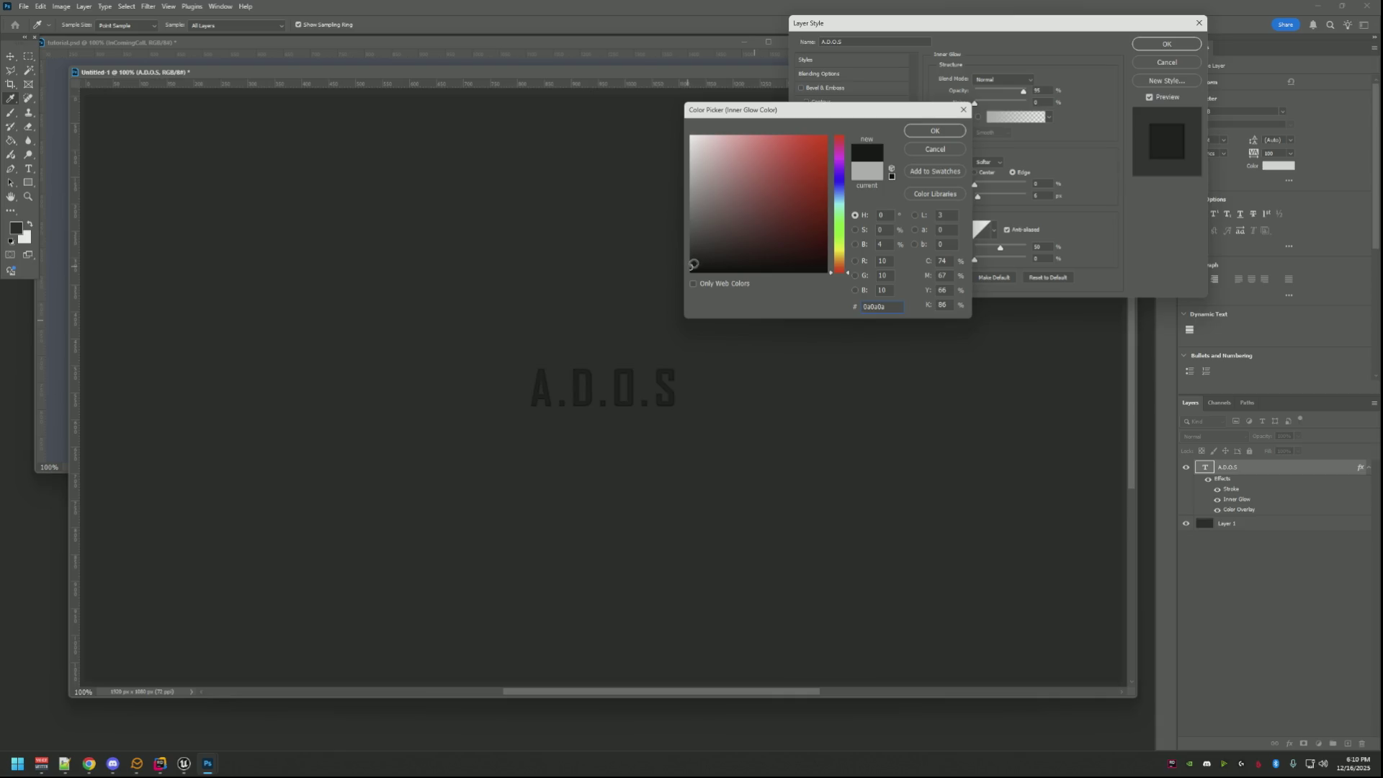
pyautogui.click(925, 135)
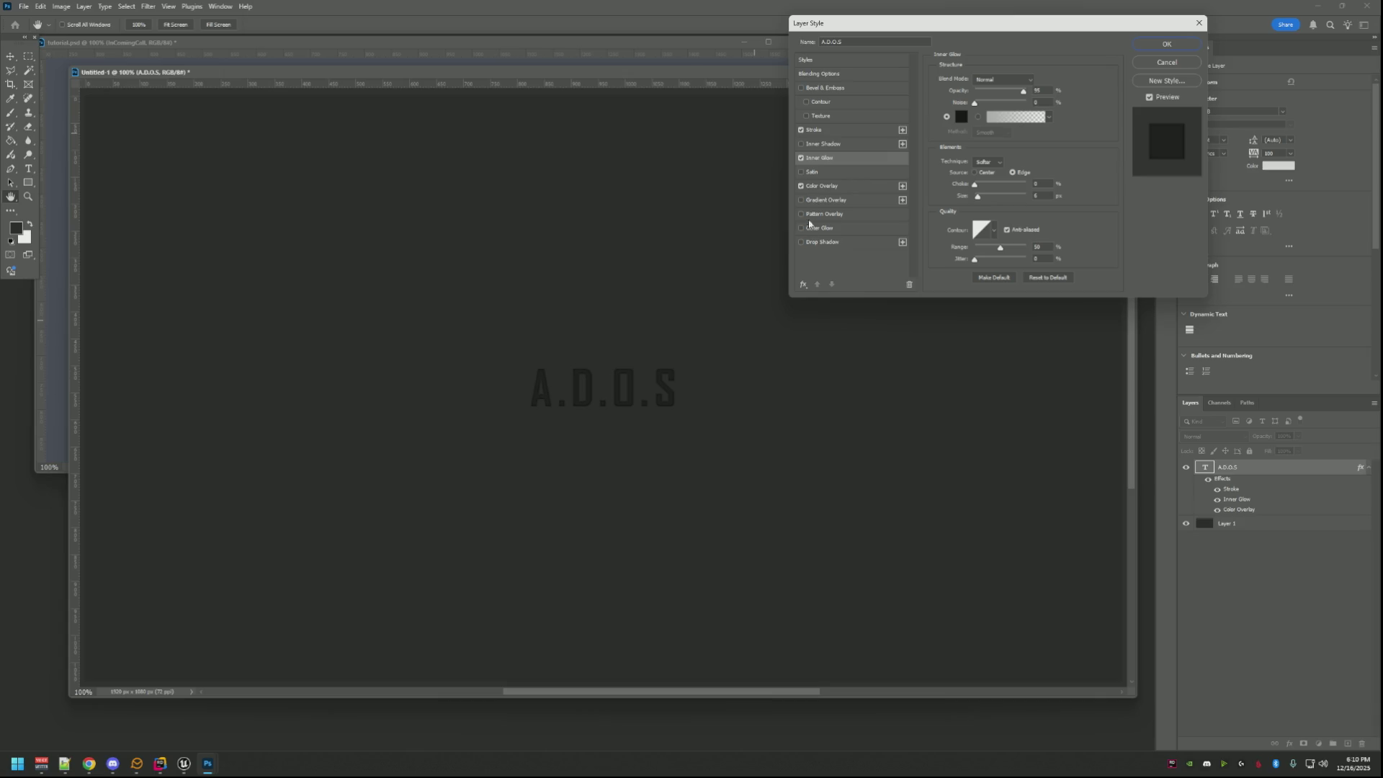
# Try a white Inner Shadow at 4% opacity, then leave it switched off.
pyautogui.click(801, 144)
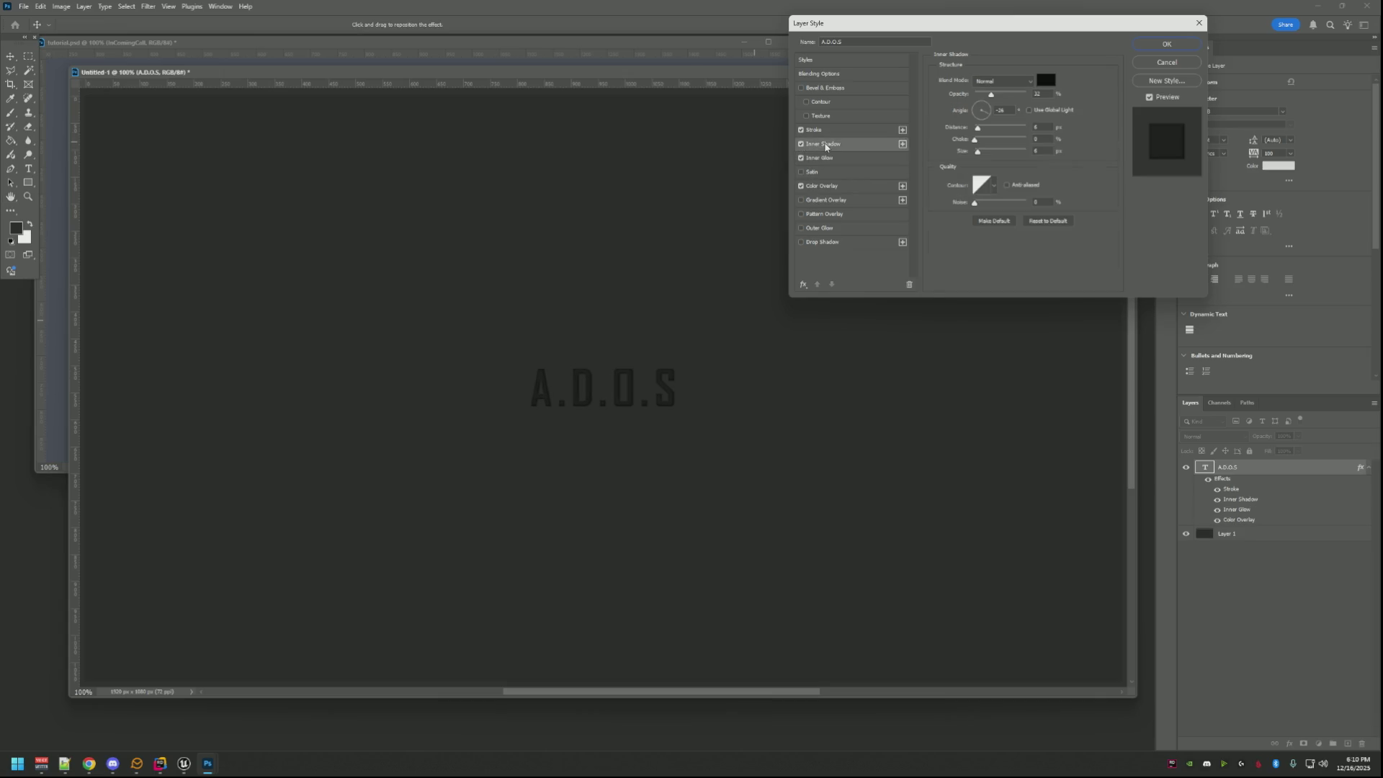
pyautogui.click(1045, 81)
pyautogui.click(693, 137)
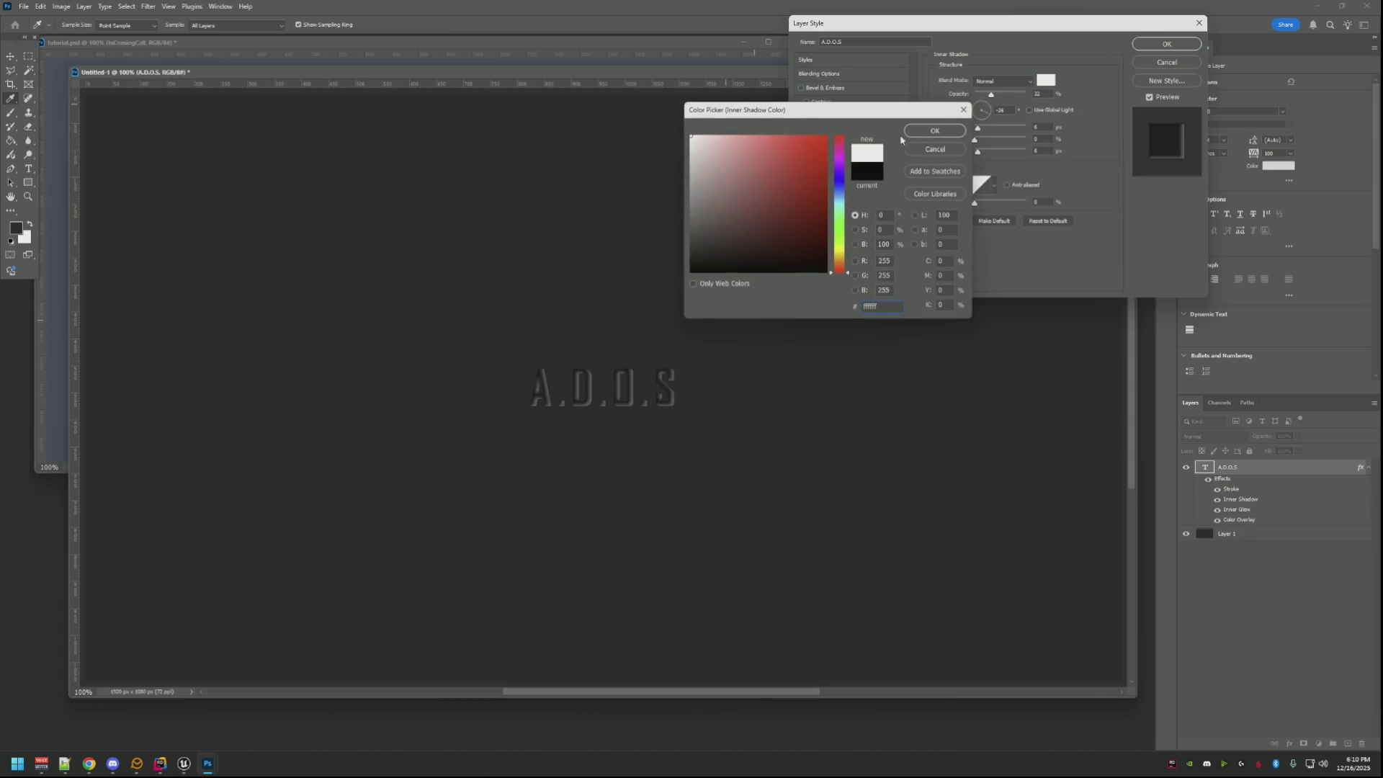
pyautogui.click(931, 130)
pyautogui.moveTo(988, 94); pyautogui.dragTo(978, 99)
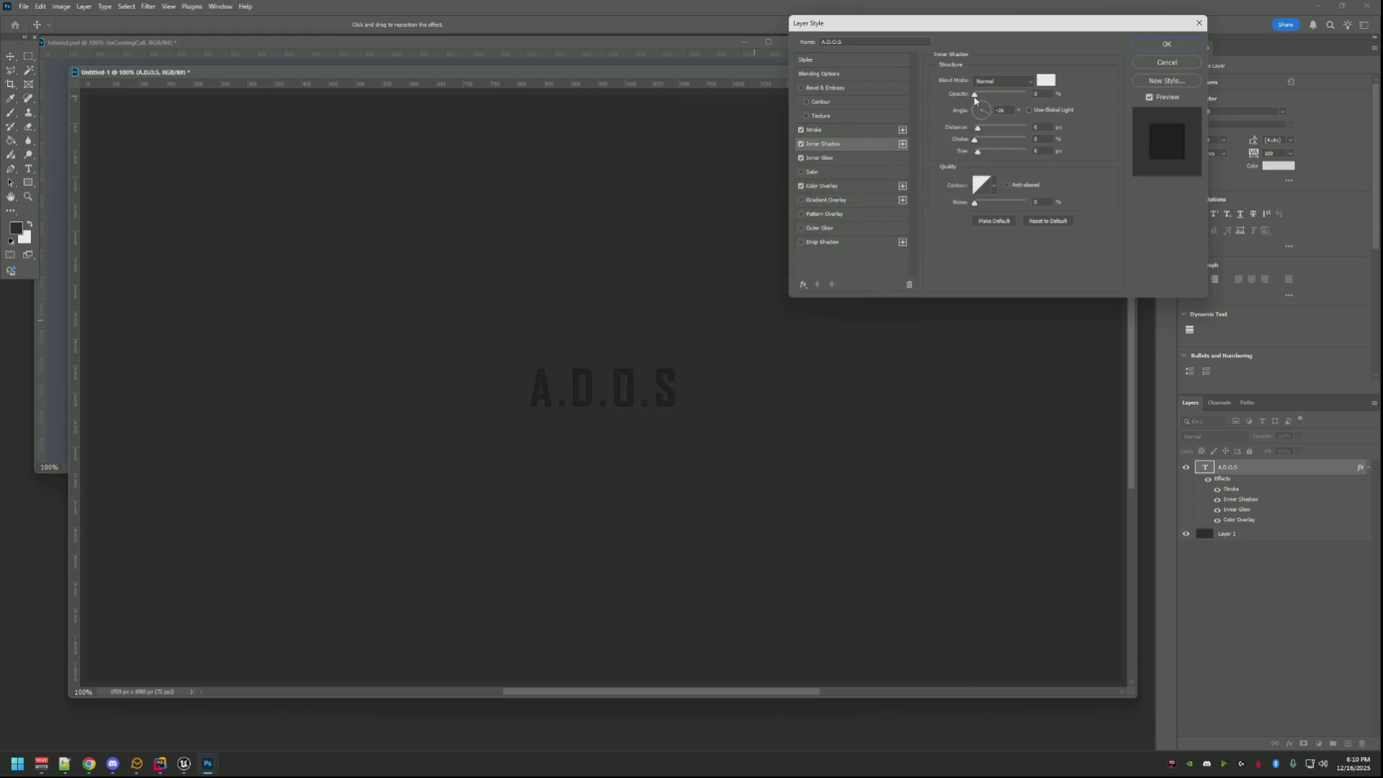
pyautogui.click(800, 144)
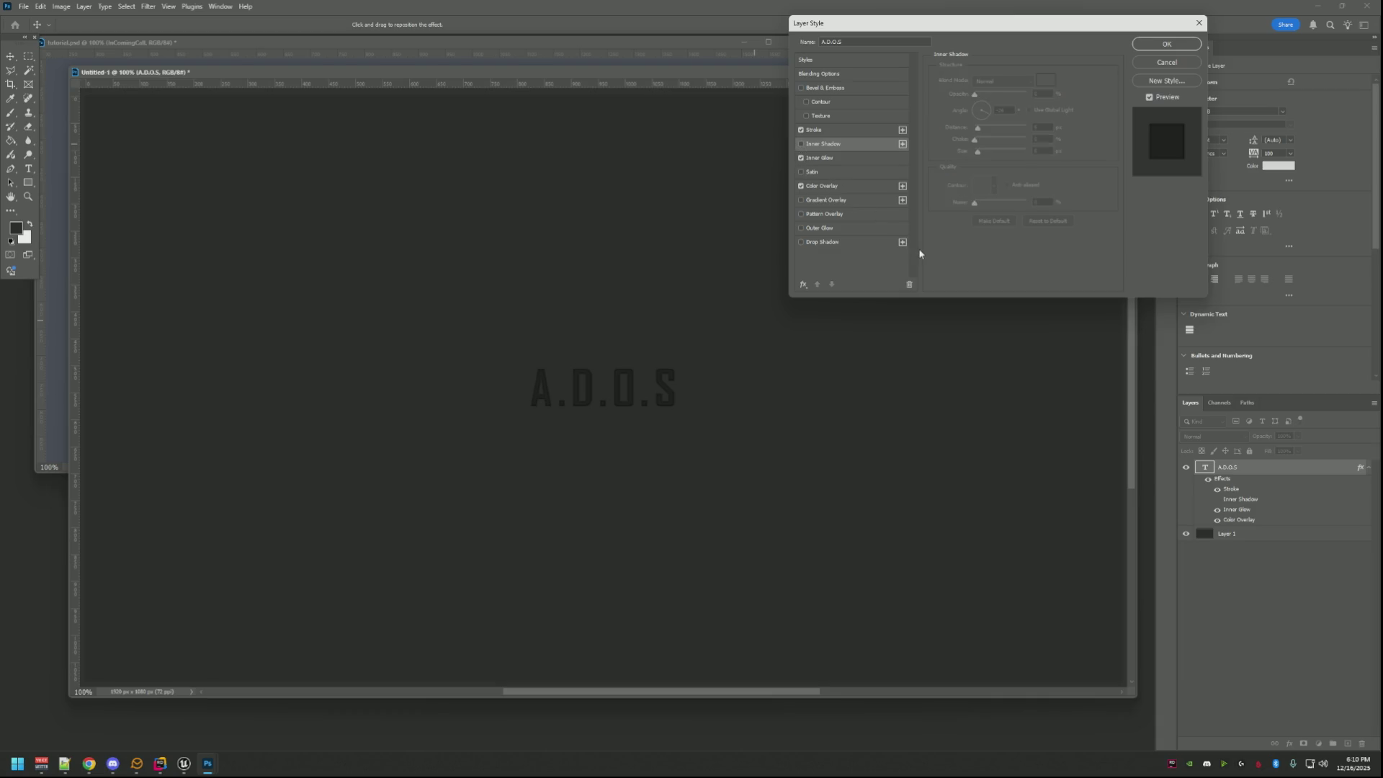
# Apply the layer style changes and return to the title's font settings.
pyautogui.click(1167, 44)
pyautogui.keyDown('ctrl'); pyautogui.click(764, 256); pyautogui.keyUp('ctrl')
pyautogui.click(1223, 110)
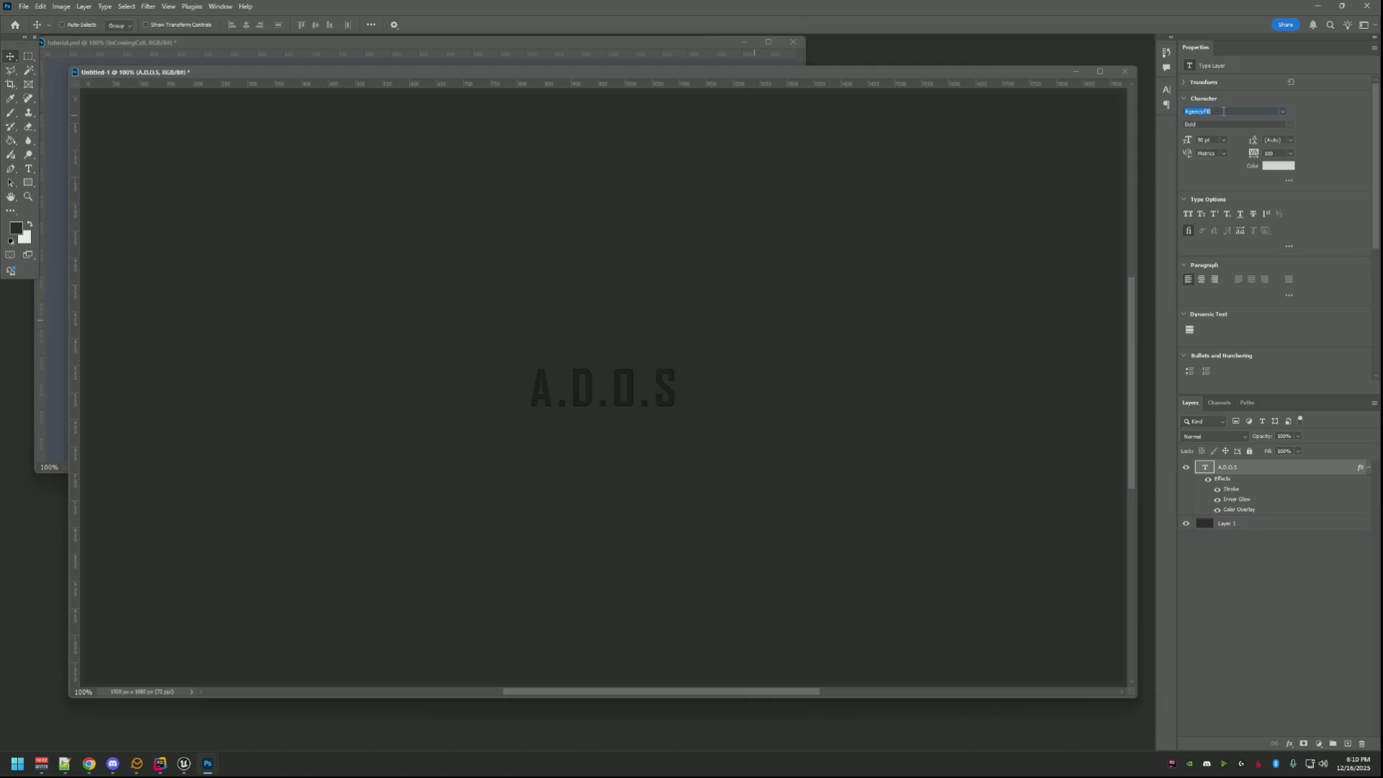
# Browse the font family list and switch the title to Ubuntu Sans Mono.
pyautogui.click(1284, 106)
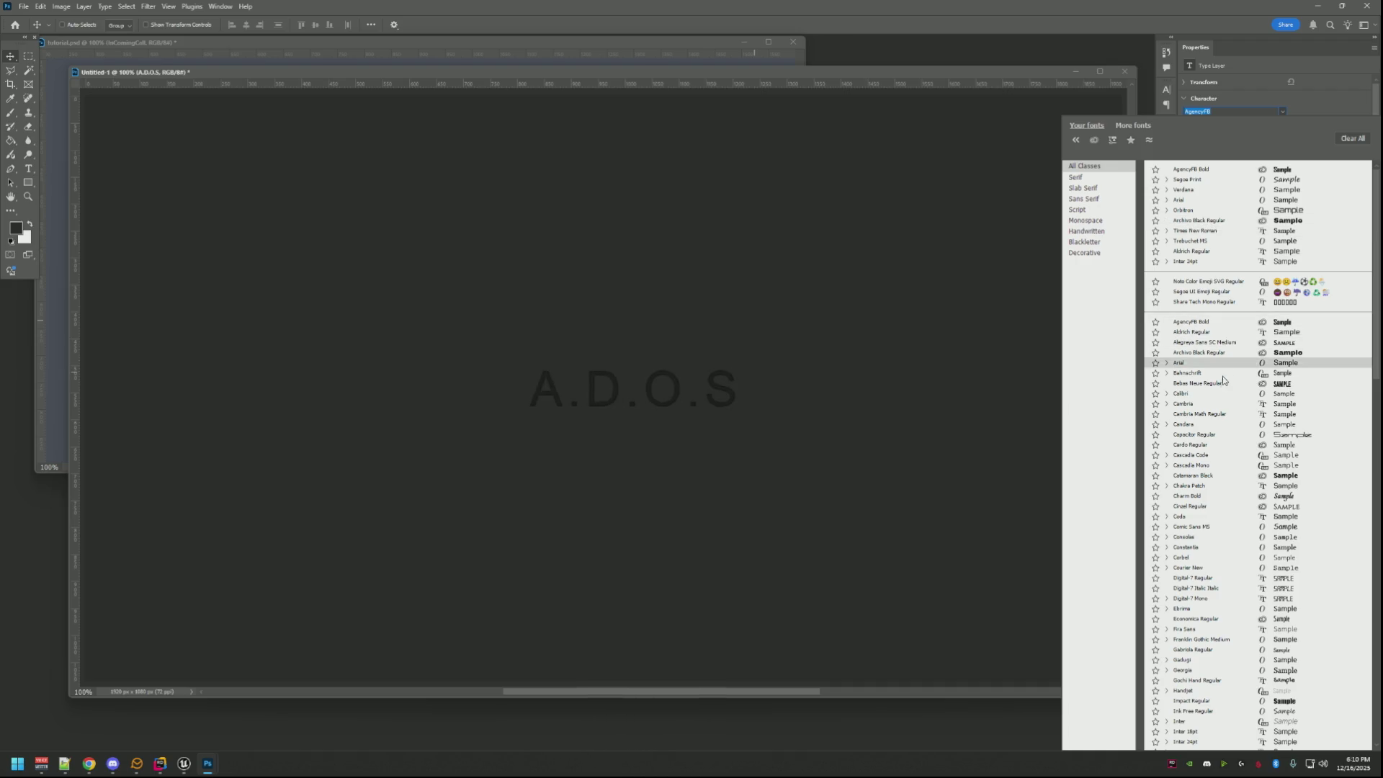
pyautogui.scroll(-2, 1222, 386)
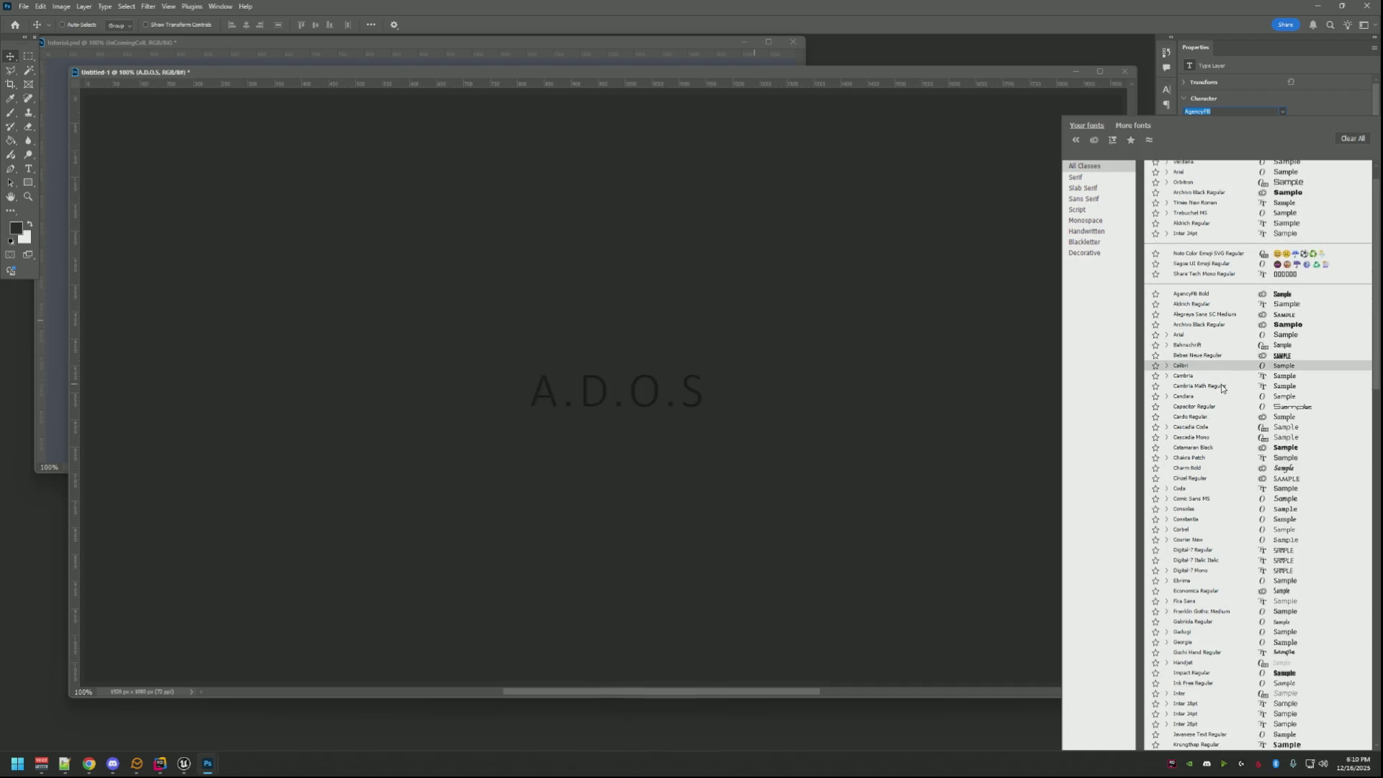
pyautogui.scroll(-2, 1214, 451)
pyautogui.scroll(-1, 1215, 448)
pyautogui.scroll(-2, 1215, 451)
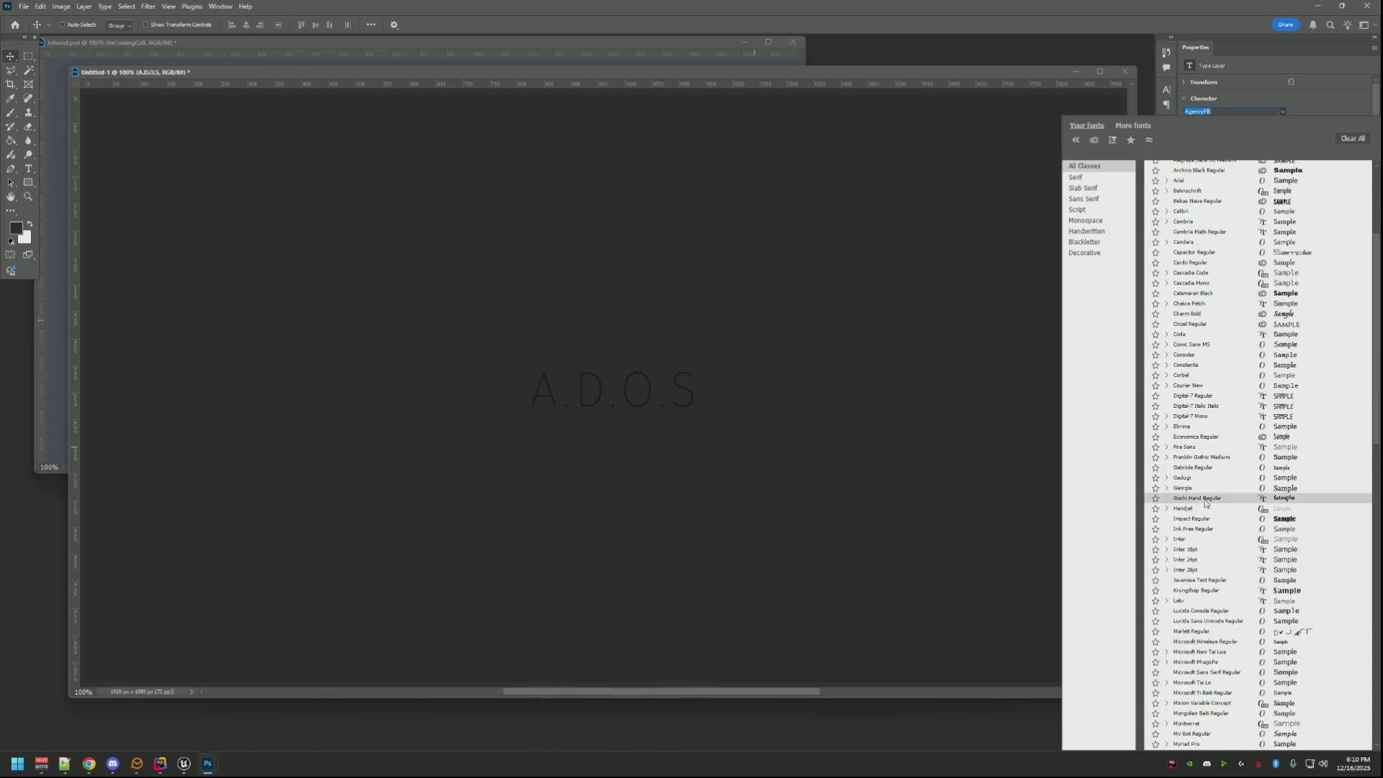
pyautogui.scroll(-1, 1201, 509)
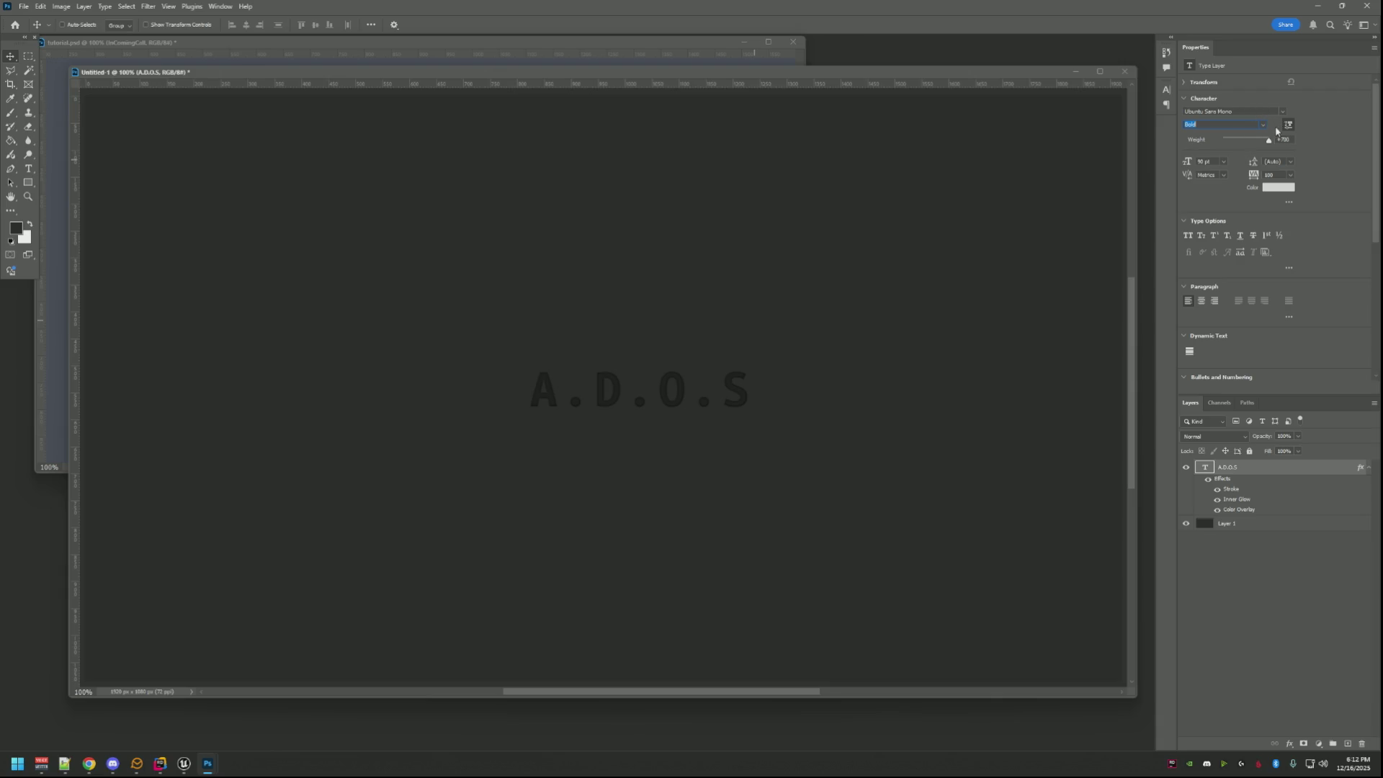
pyautogui.click(1263, 126)
# Reopen the font family list and preview fonts up to Orbitron.
pyautogui.click(1278, 113)
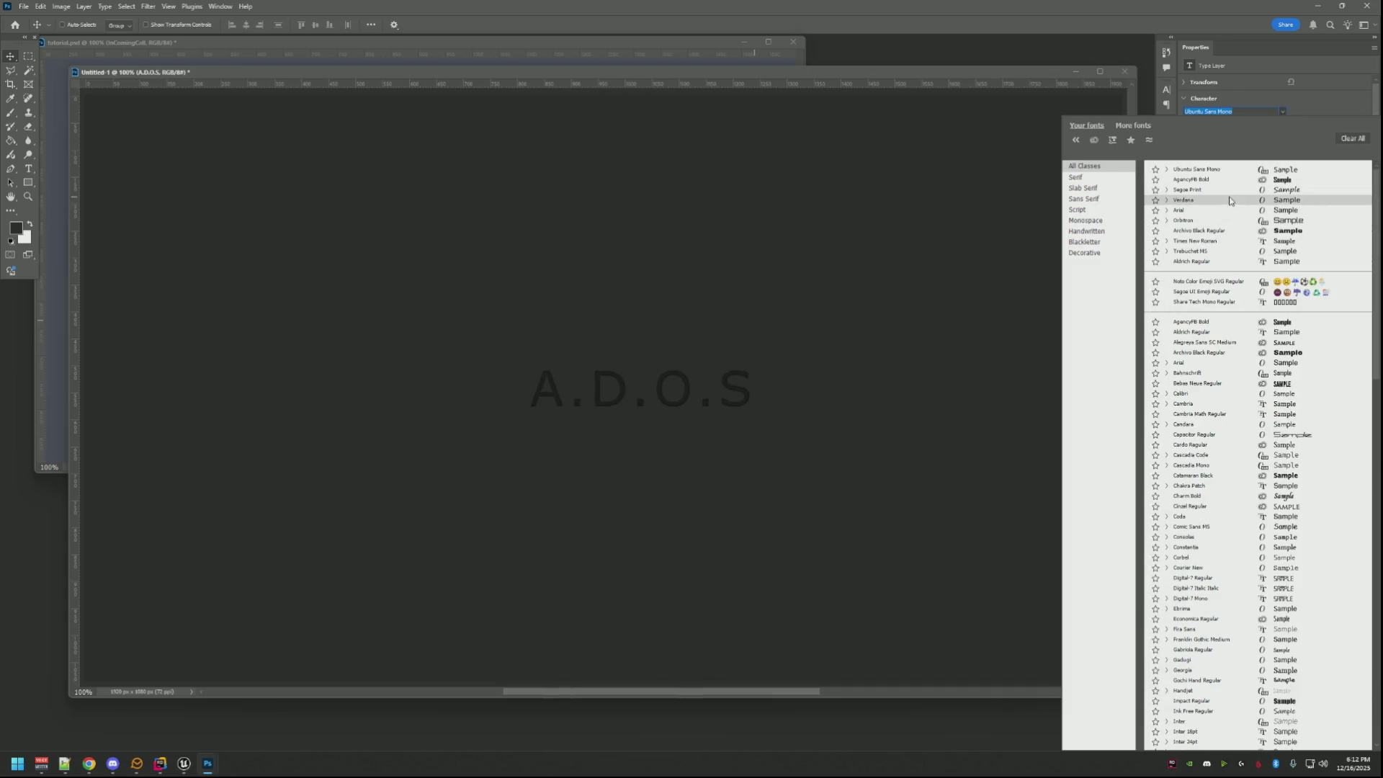
pyautogui.scroll(-2, 1227, 196)
pyautogui.scroll(-2, 1226, 195)
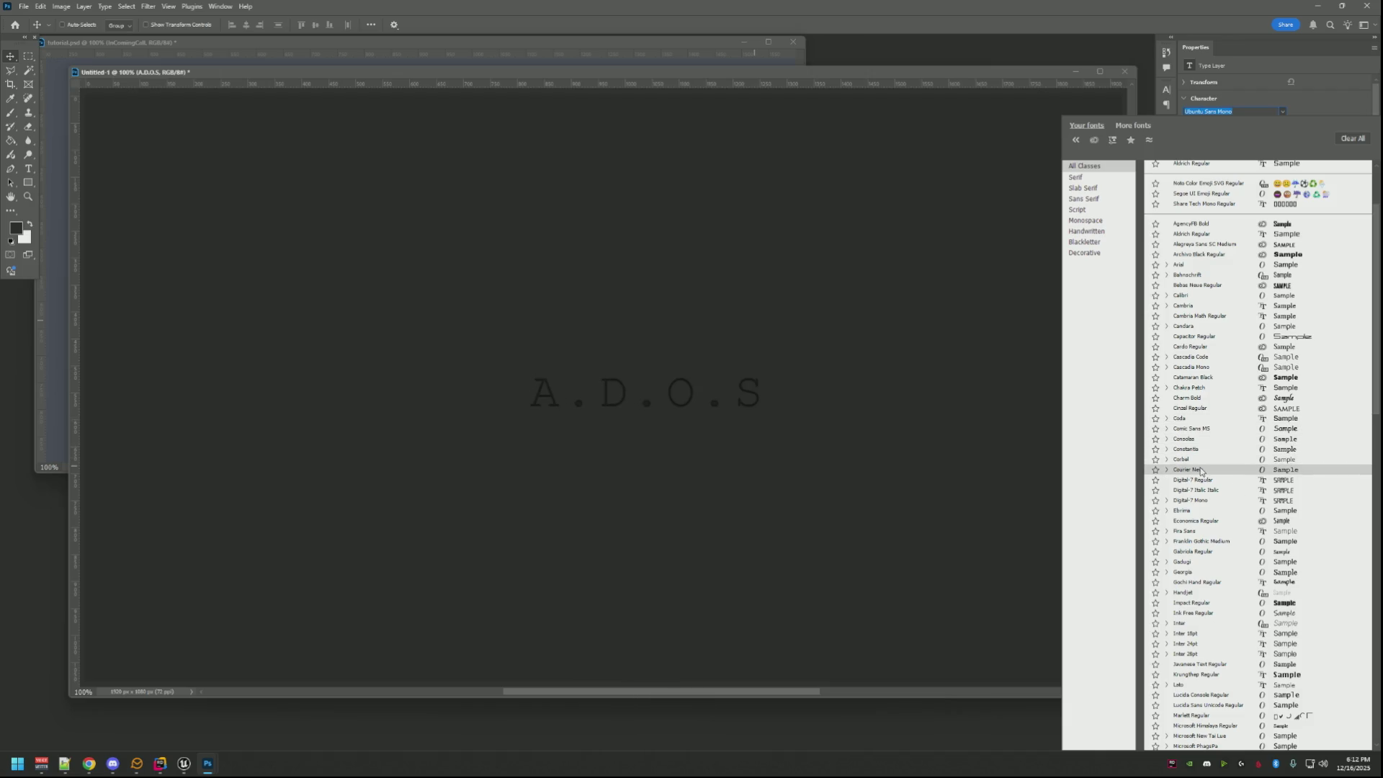
pyautogui.scroll(-2, 1204, 511)
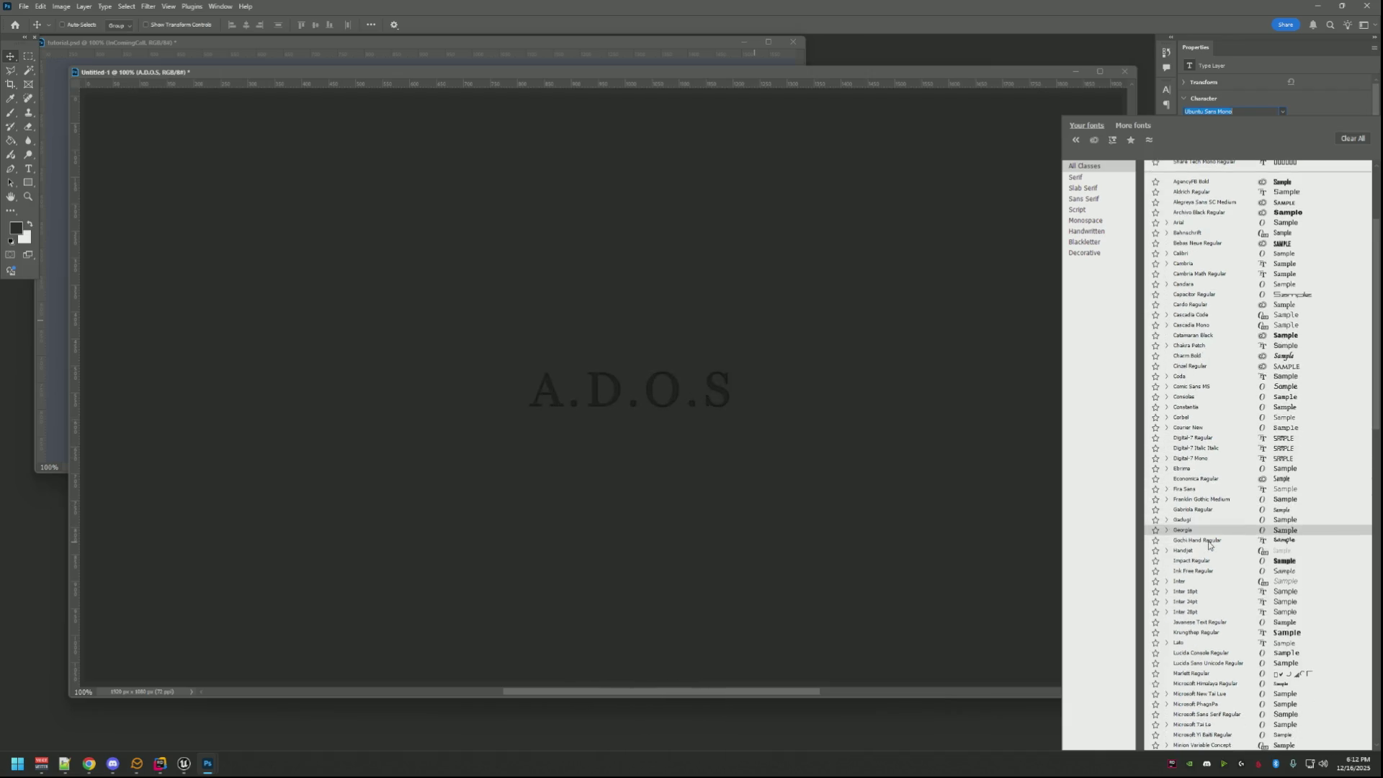
pyautogui.scroll(-1, 1208, 530)
pyautogui.scroll(-1, 1210, 539)
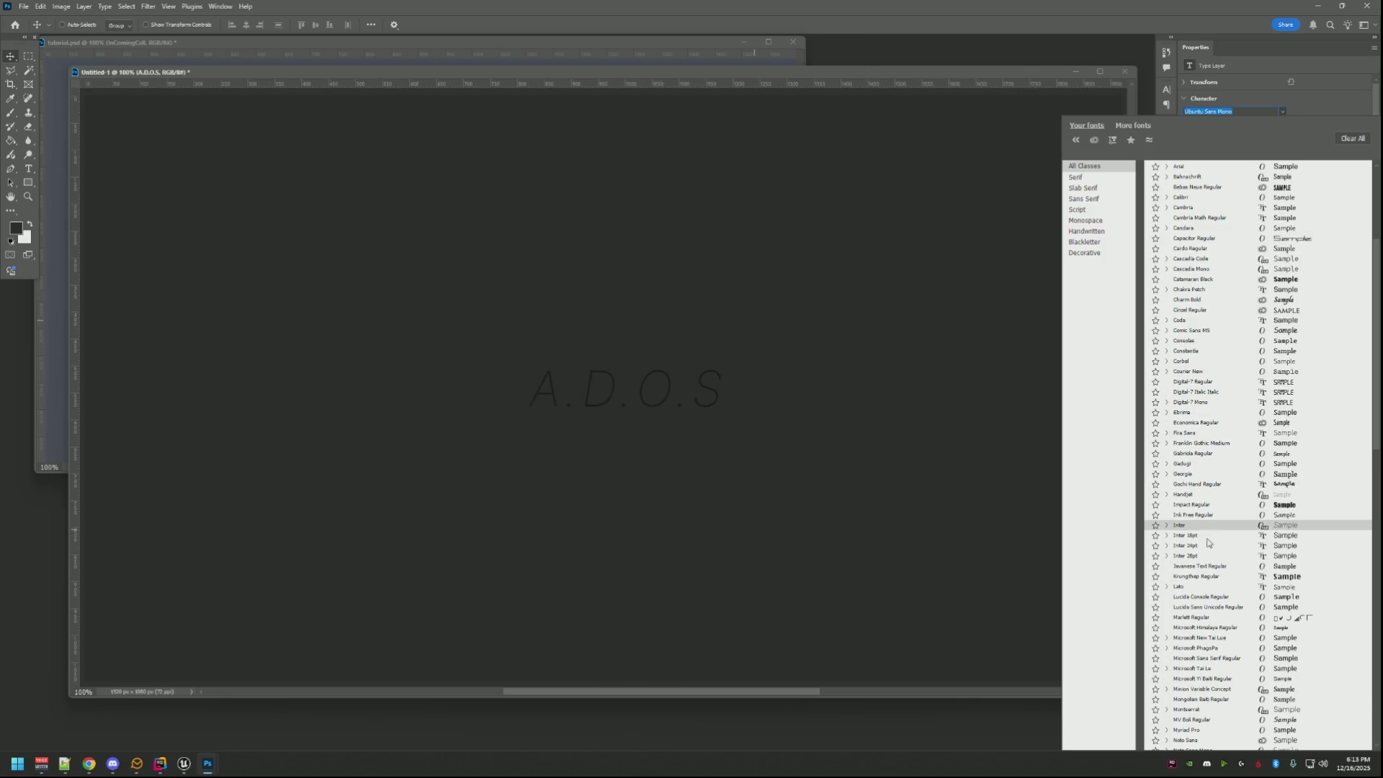
pyautogui.scroll(-5, 1208, 508)
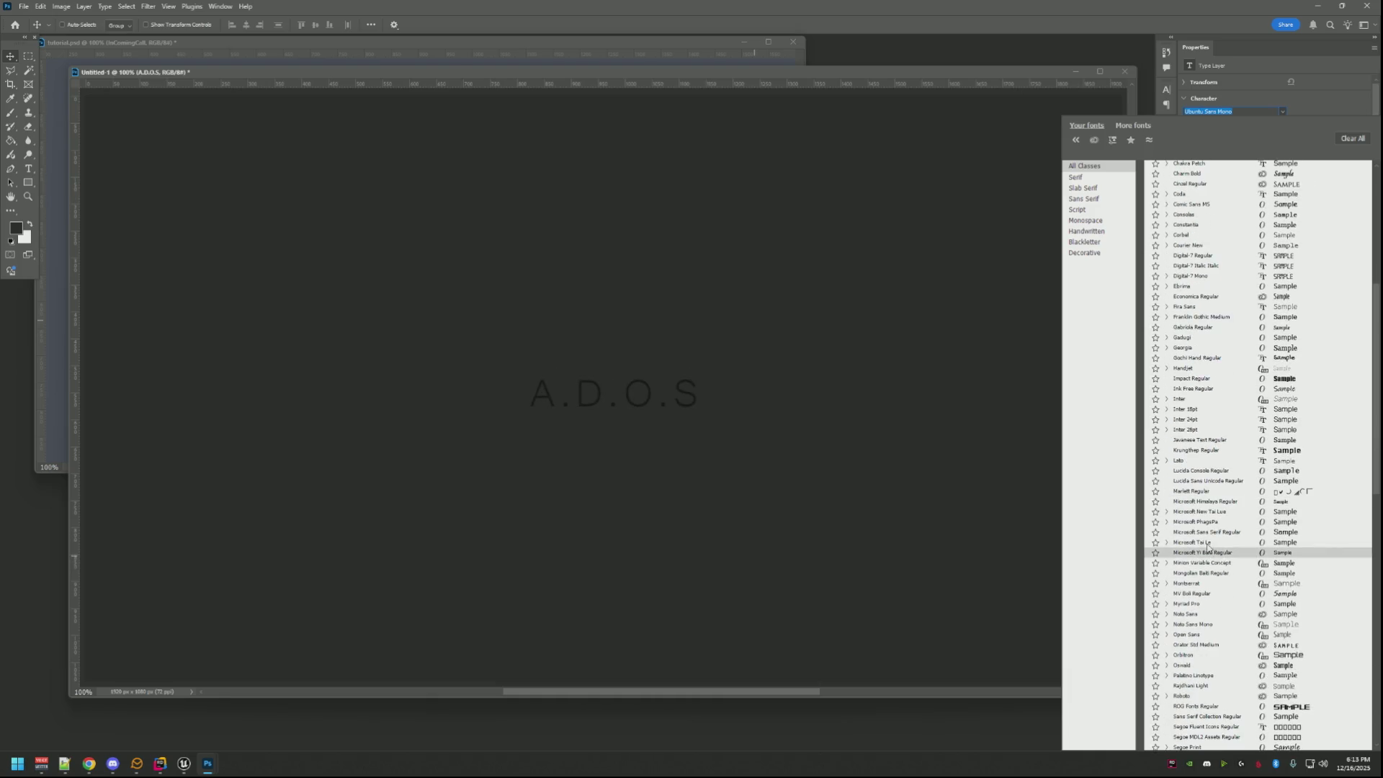
pyautogui.scroll(-2, 1211, 562)
pyautogui.scroll(-3, 1211, 561)
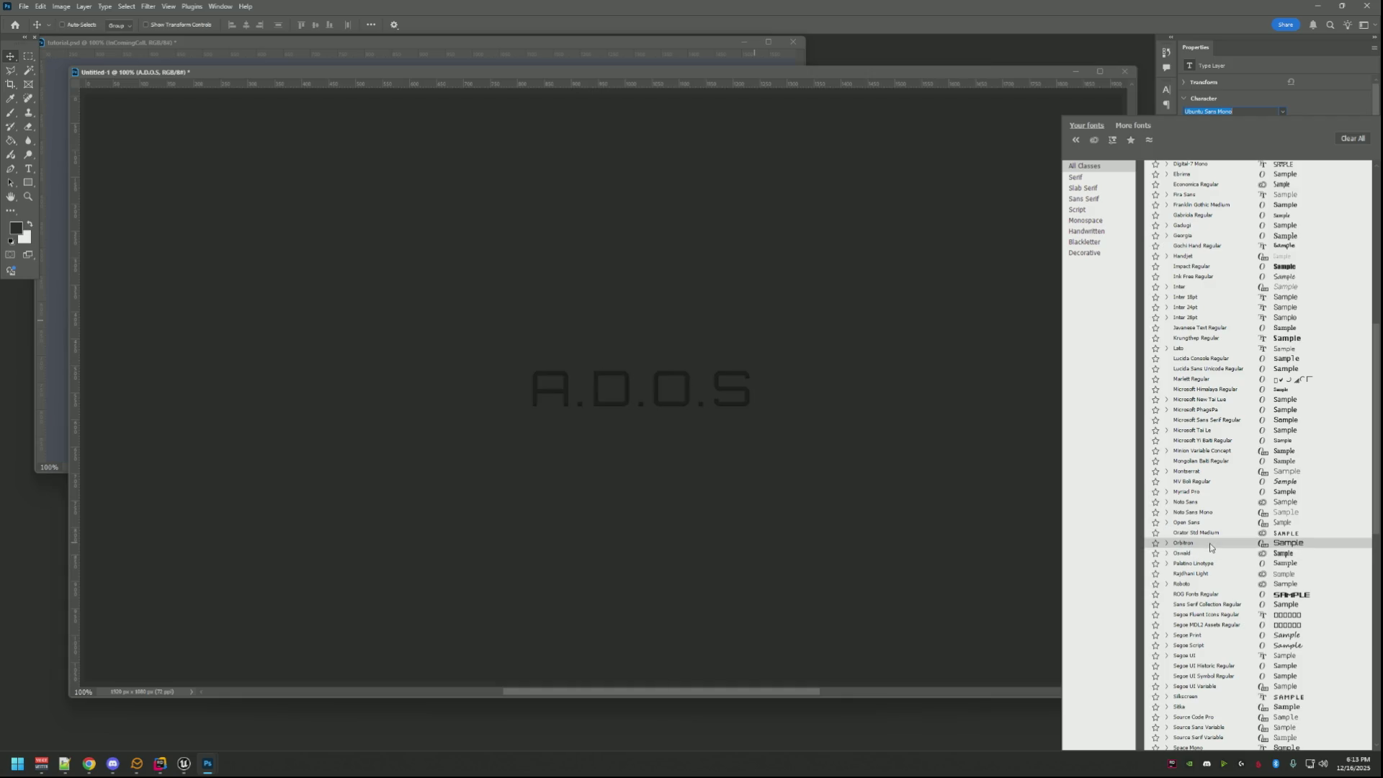
# Apply Orbitron to the title and set its weight to Black.
pyautogui.click(1211, 544)
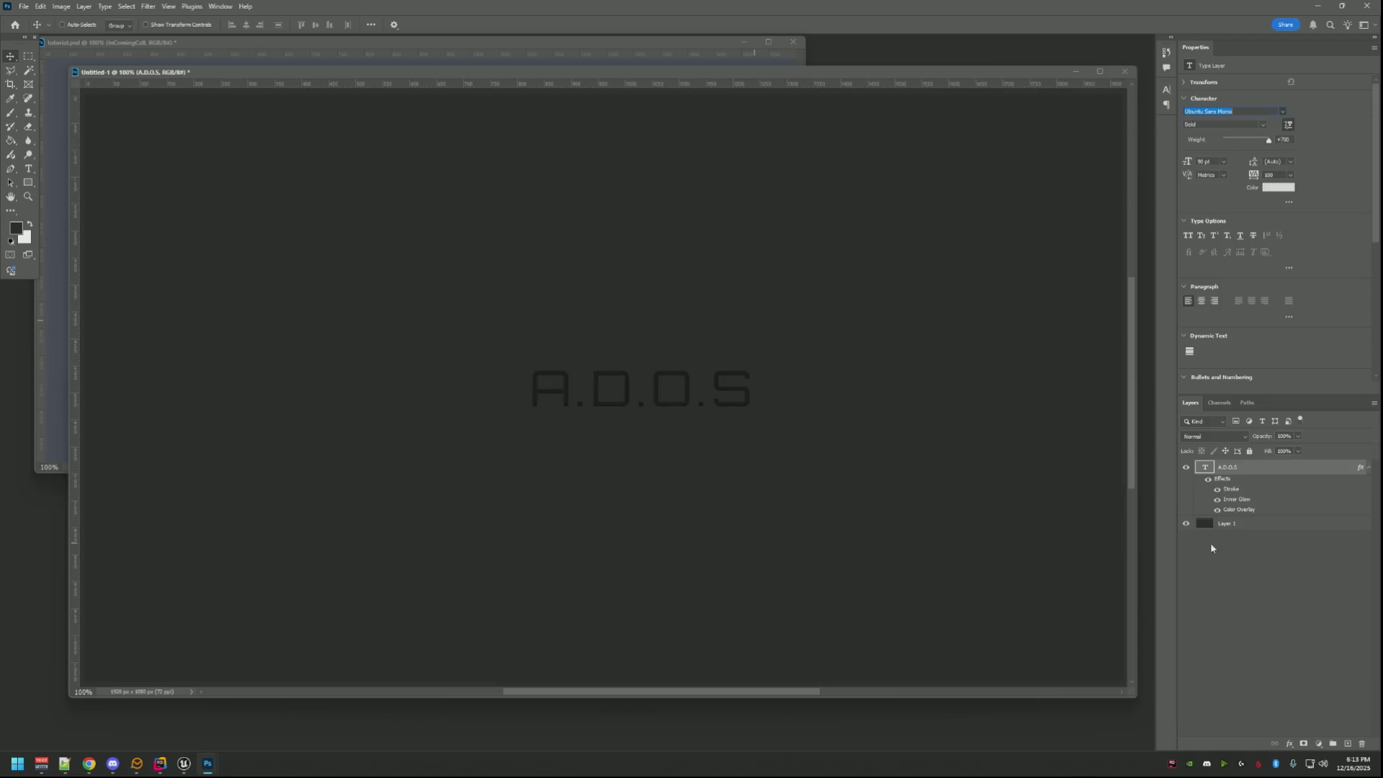
pyautogui.click(1261, 127)
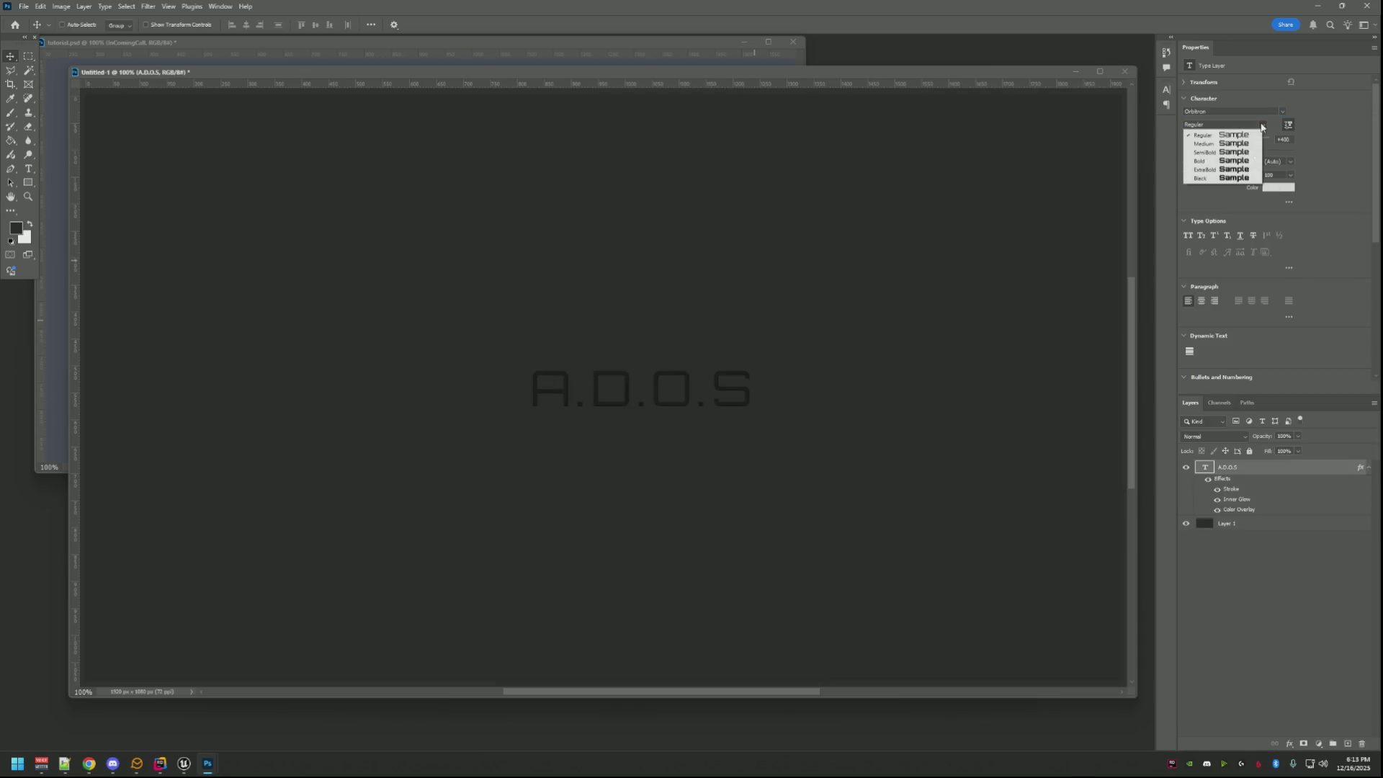
pyautogui.click(1239, 177)
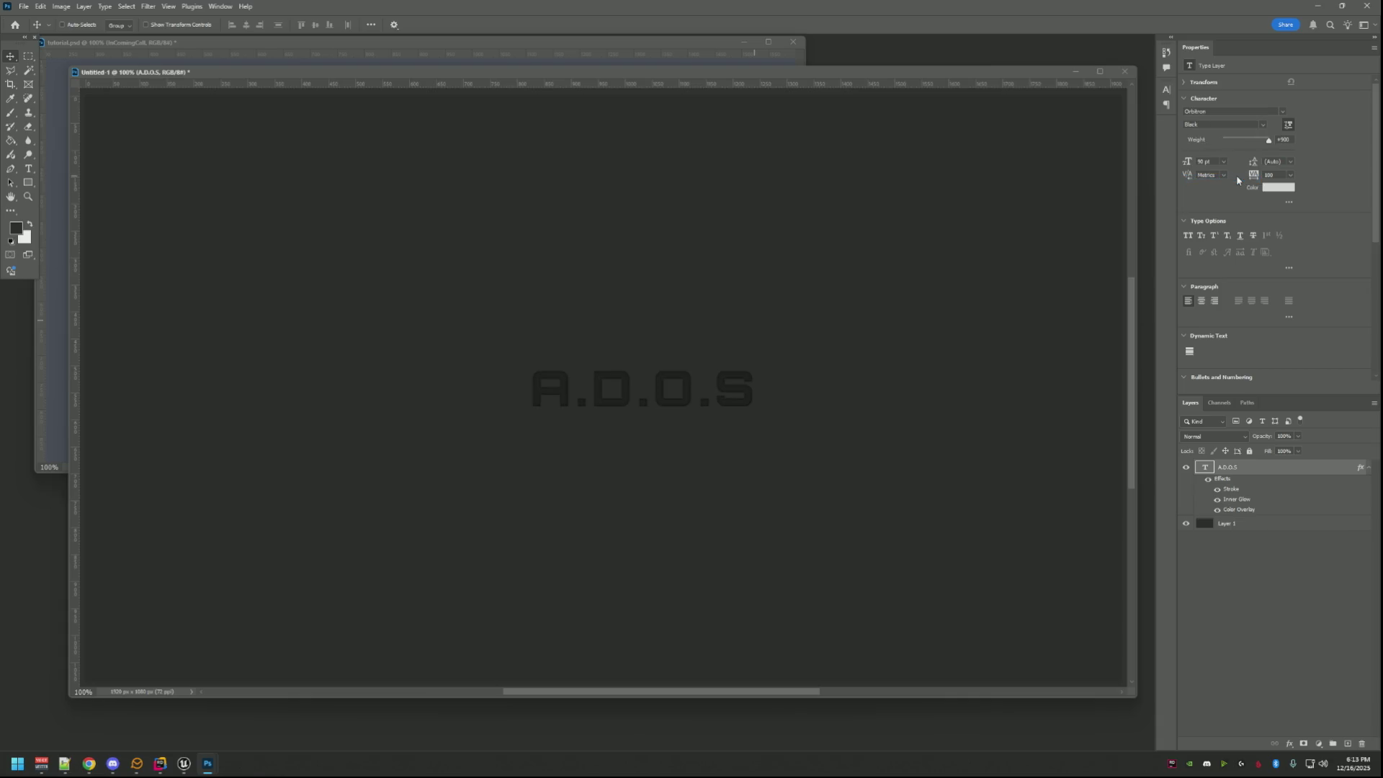
# Toggle Superscript on the title on and back off, leaving it unchanged.
pyautogui.click(1071, 266)
pyautogui.click(1210, 235)
pyautogui.click(1209, 235)
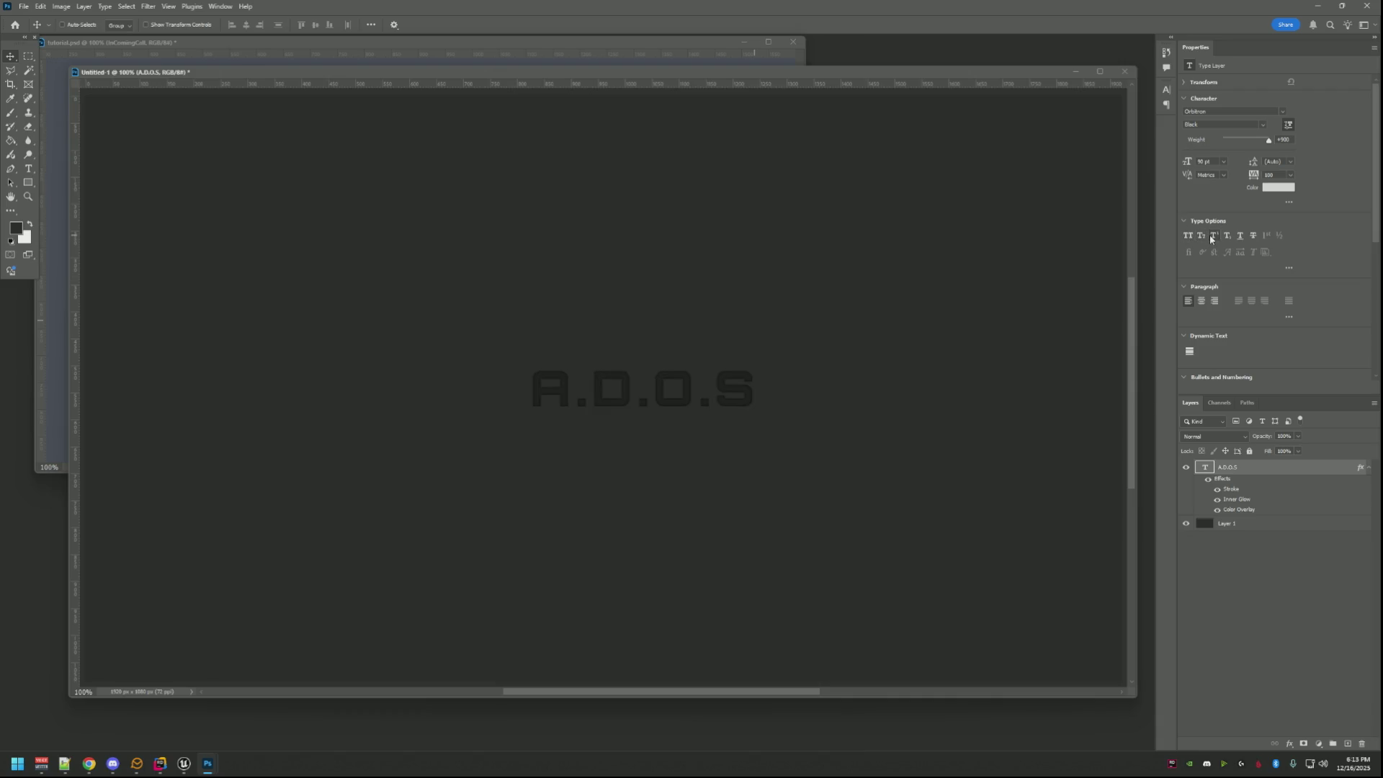
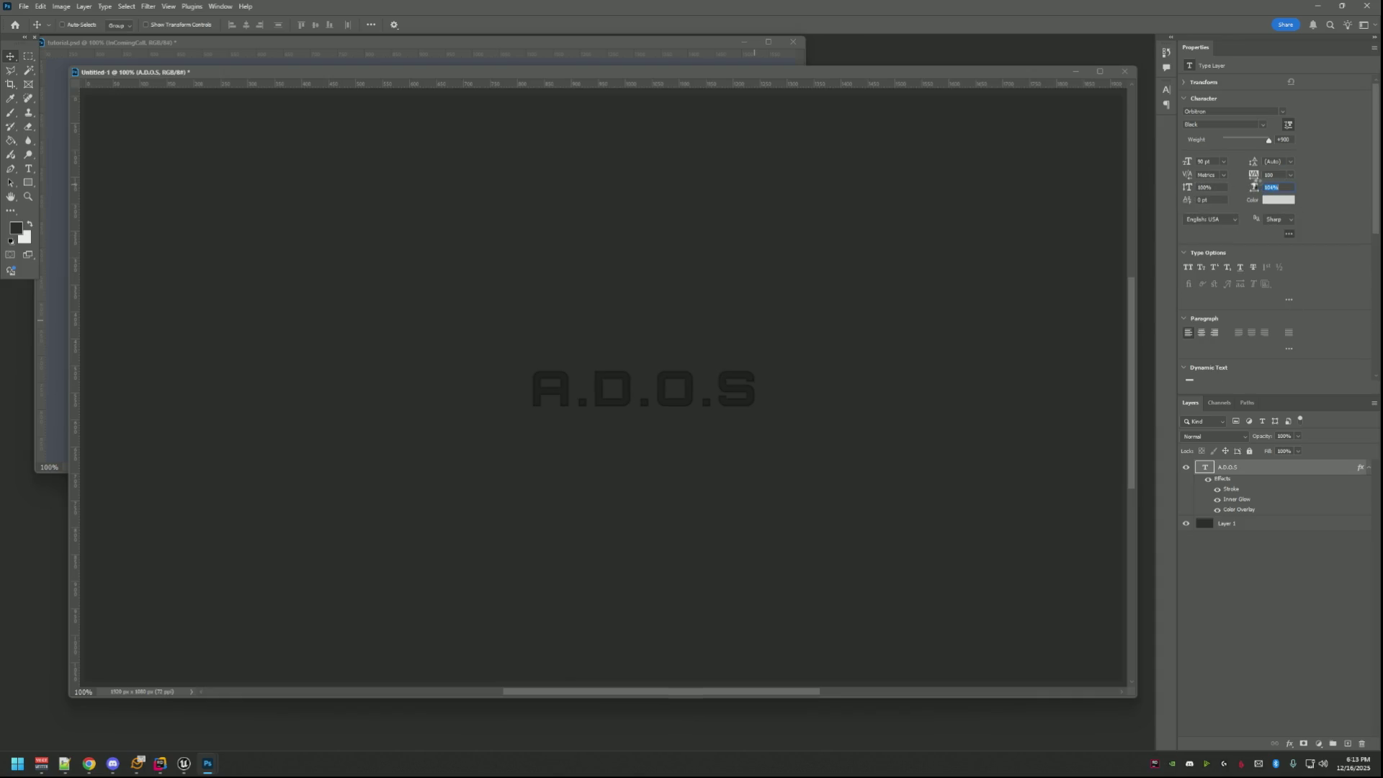
# Reset the A.D.O.S text's horizontal and vertical scale to 100% in the Character panel.
pyautogui.click(1284, 188)
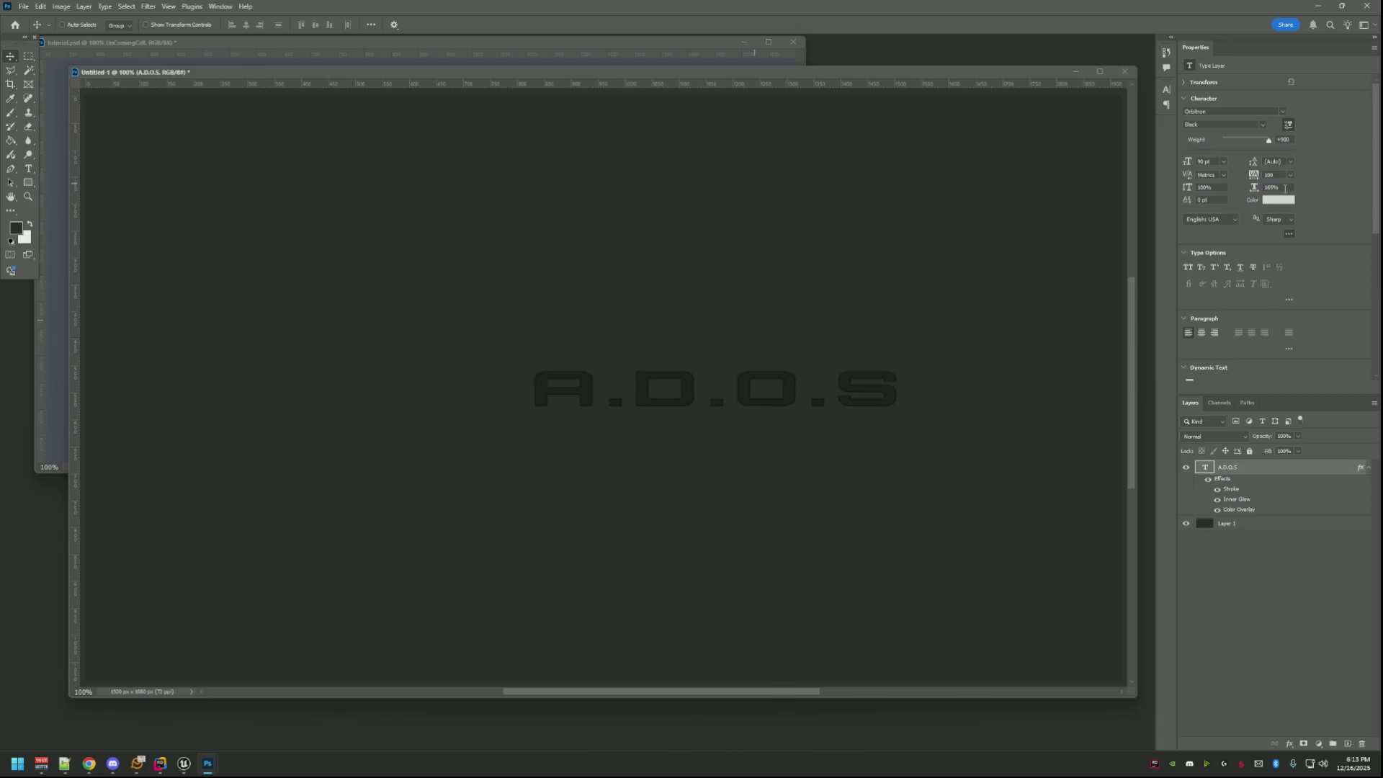
pyautogui.moveTo(1284, 188); pyautogui.dragTo(1239, 191)
pyautogui.write('100')
pyautogui.press('Return')
pyautogui.moveTo(1188, 188); pyautogui.dragTo(1255, 188)
pyautogui.press('Return')
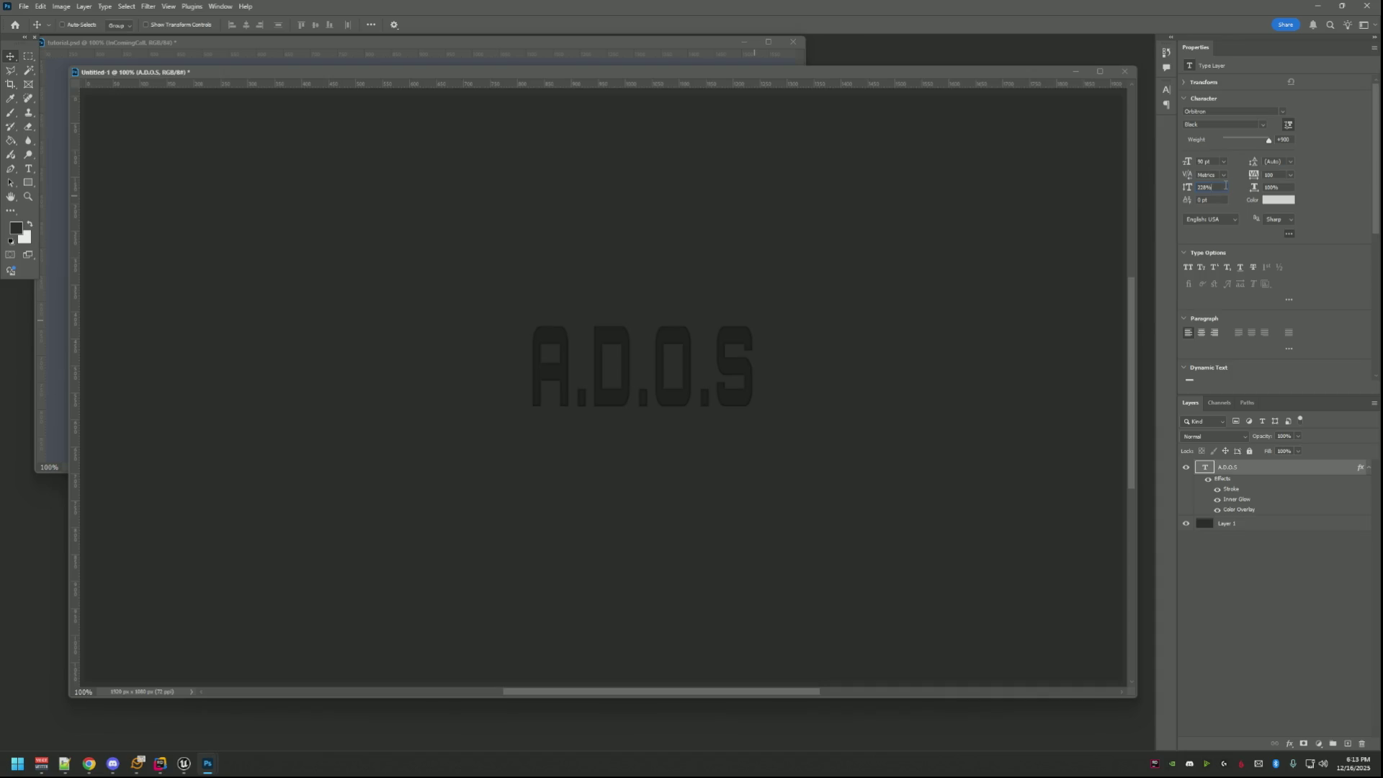
pyautogui.click(1224, 187)
pyautogui.write('0')
pyautogui.press('Return')
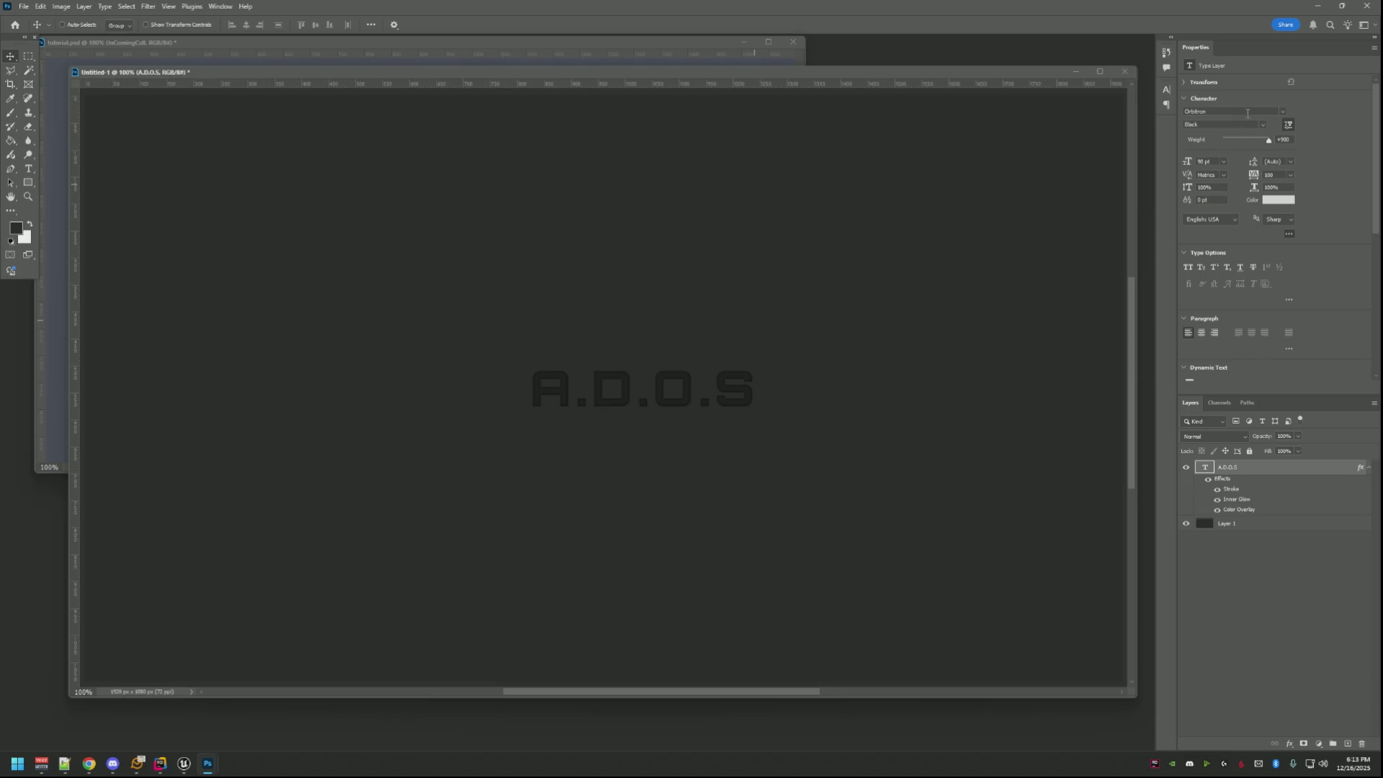
# Enlarge the text to 110 pt and nudge it slightly left on the canvas.
pyautogui.click(1218, 160)
pyautogui.write('110')
pyautogui.press('Return')
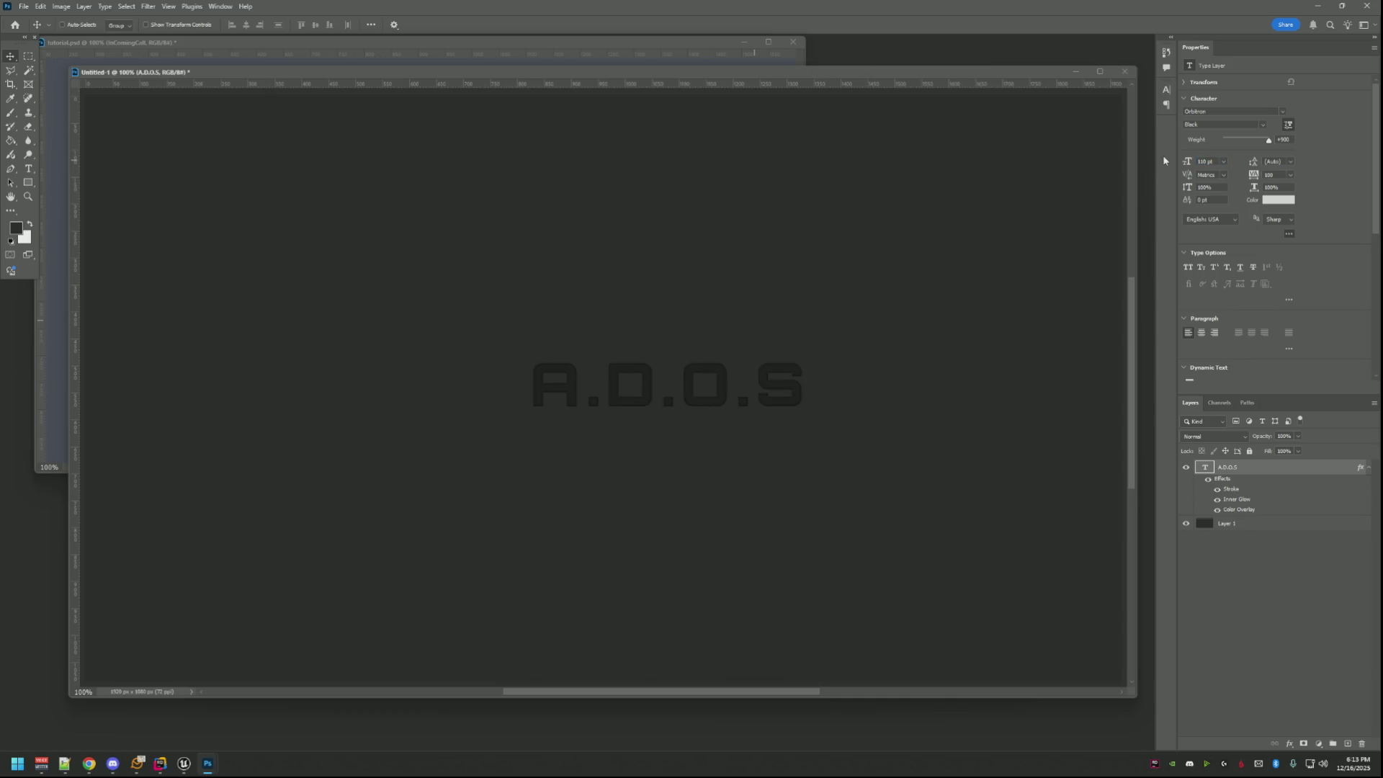
pyautogui.moveTo(778, 304)
pyautogui.mouseDown()
pyautogui.moveTo(677, 394)
pyautogui.moveTo(651, 386)
pyautogui.moveTo(668, 413)
pyautogui.moveTo(669, 386)
pyautogui.moveTo(644, 388)
pyautogui.mouseUp()
pyautogui.click(816, 355)
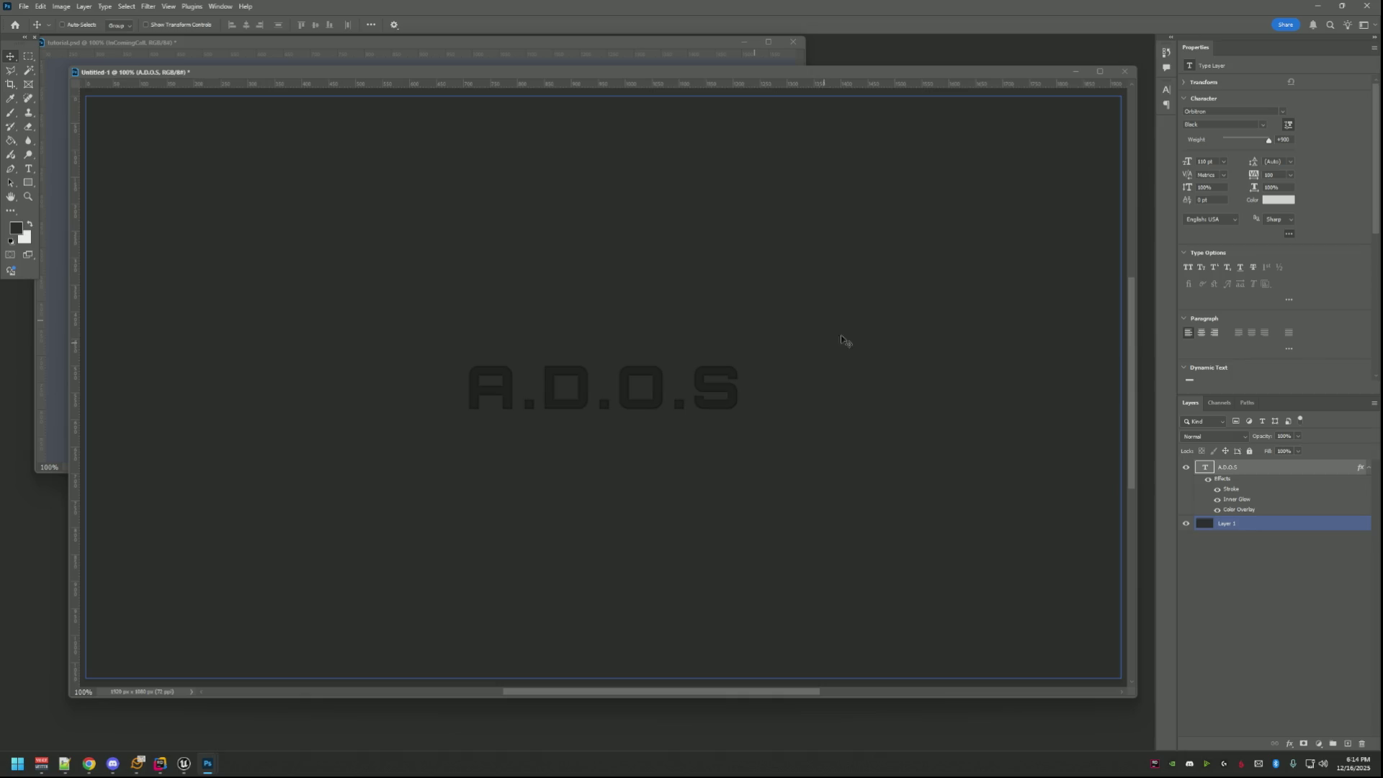
# Browse the font family list and set the A.D.O.S text in Digital-7 Mono.
pyautogui.click(1221, 112)
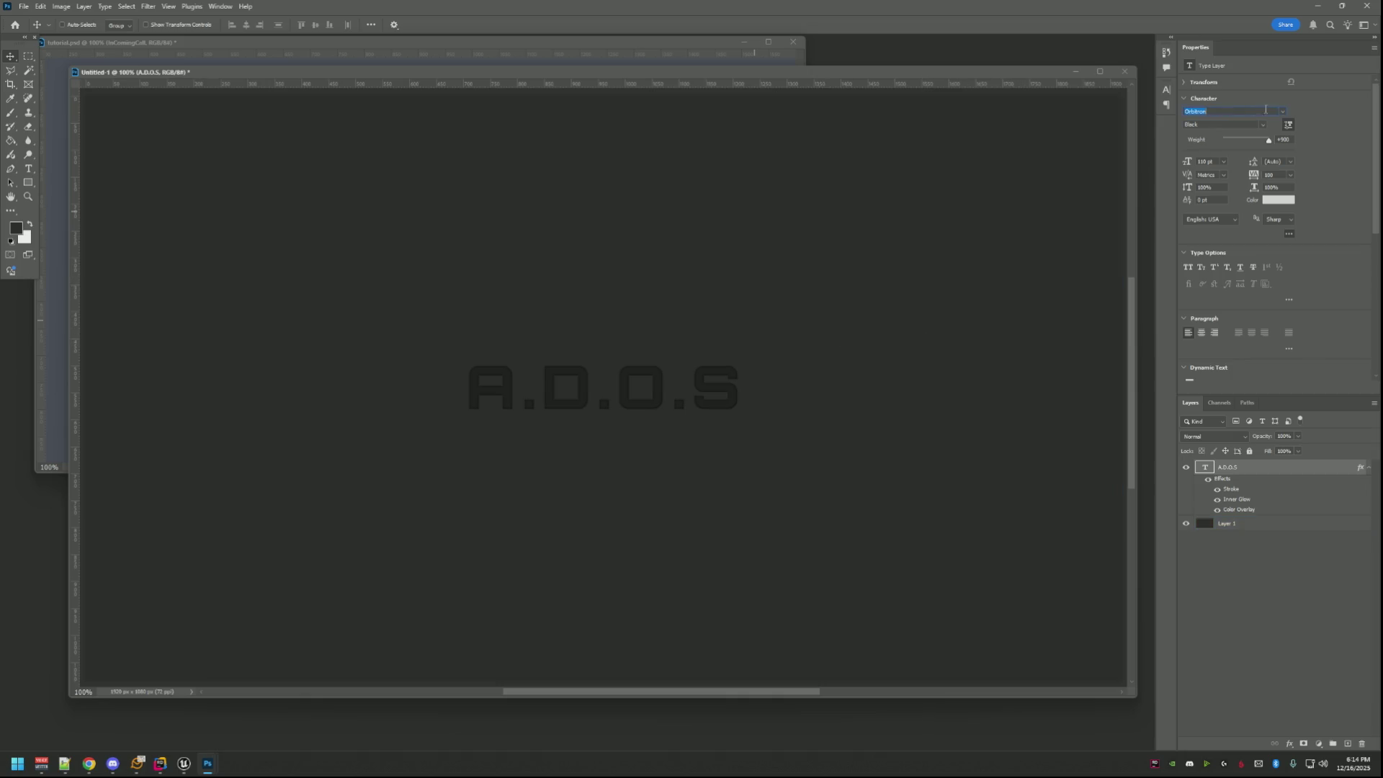
pyautogui.click(1283, 111)
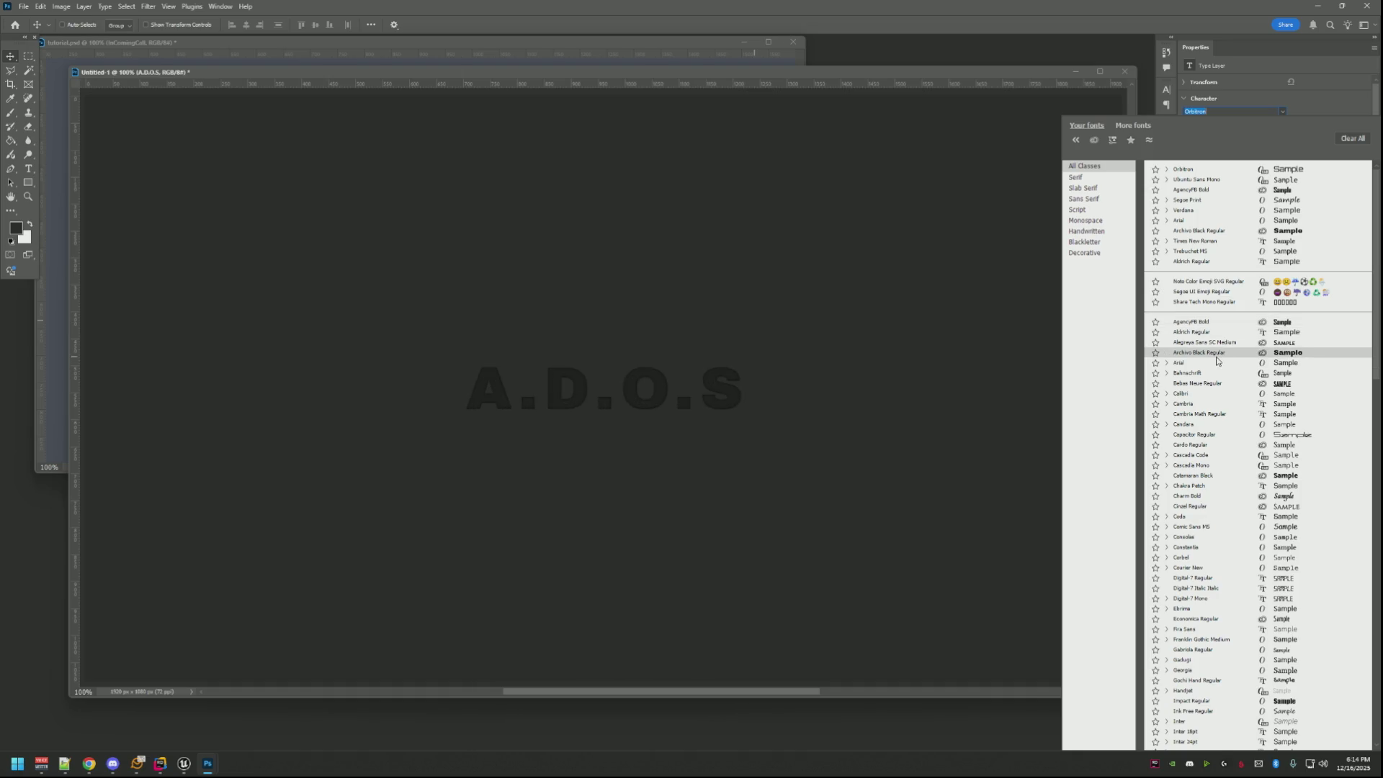
pyautogui.scroll(-3, 1216, 360)
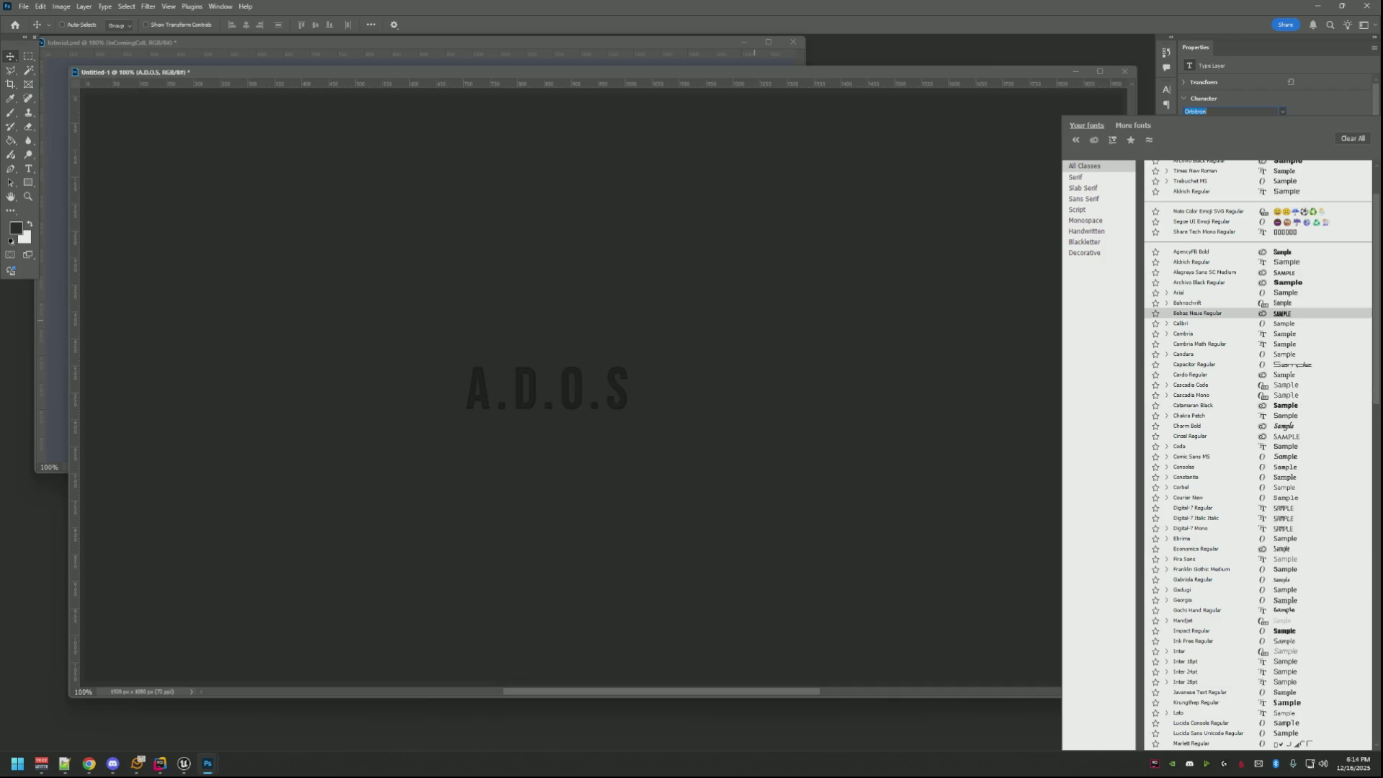
pyautogui.press('Escape')
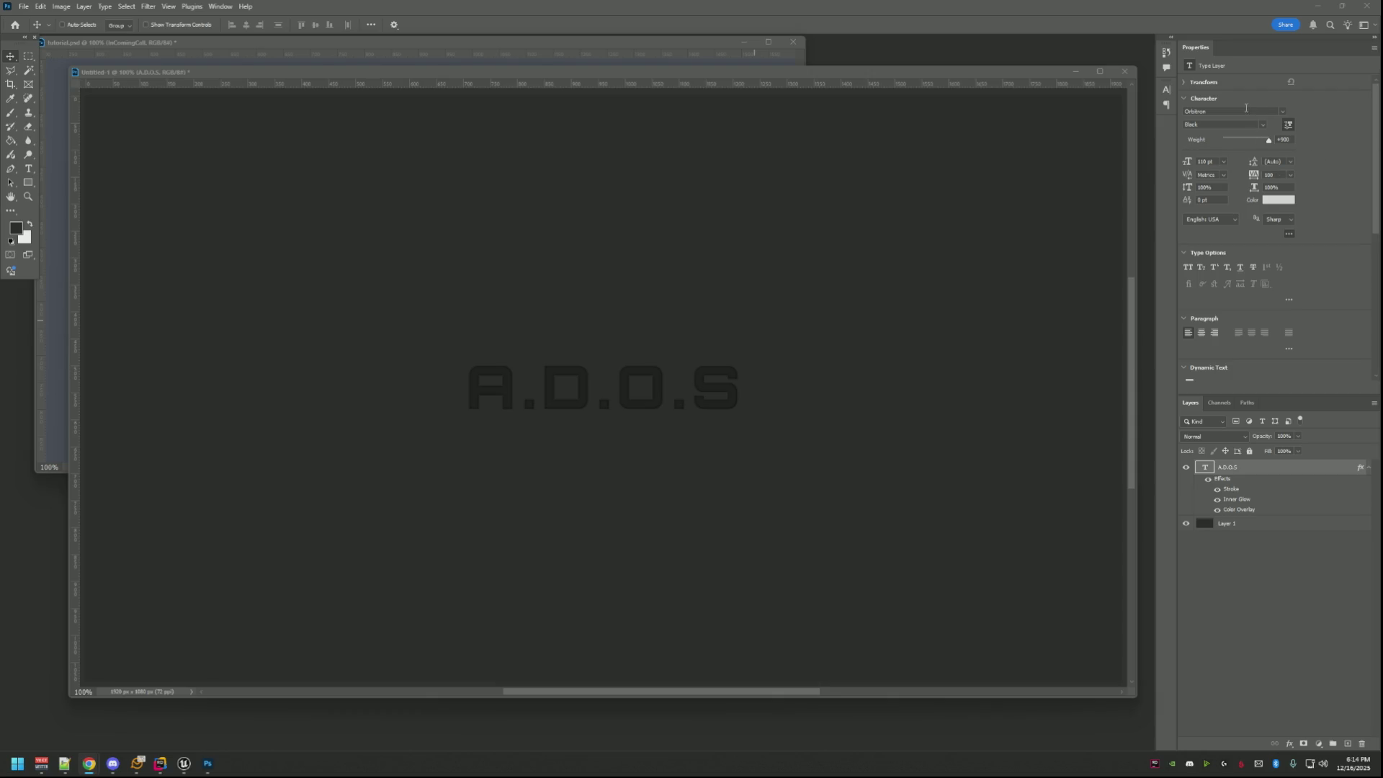
pyautogui.click(1280, 110)
pyautogui.scroll(5, 1244, 364)
pyautogui.scroll(5, 1244, 363)
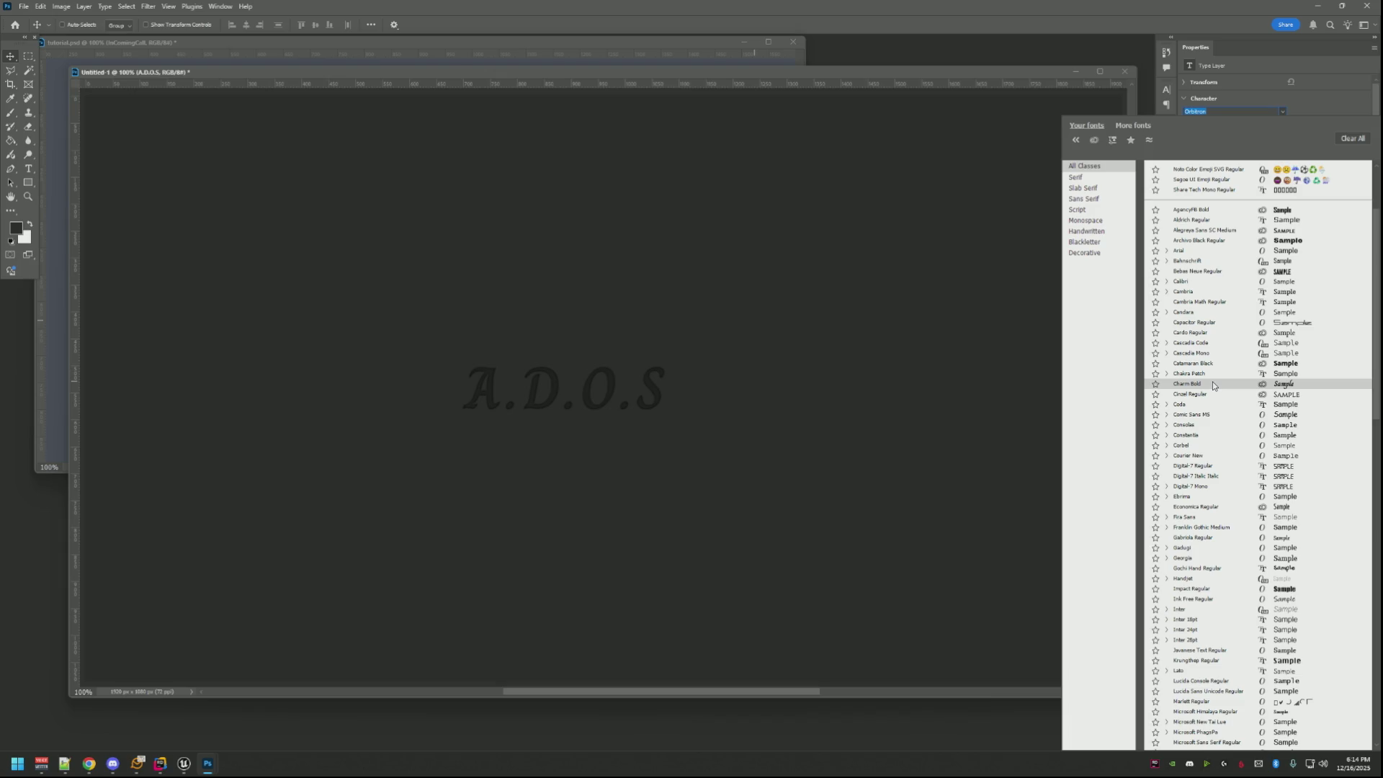
pyautogui.scroll(-1, 1216, 435)
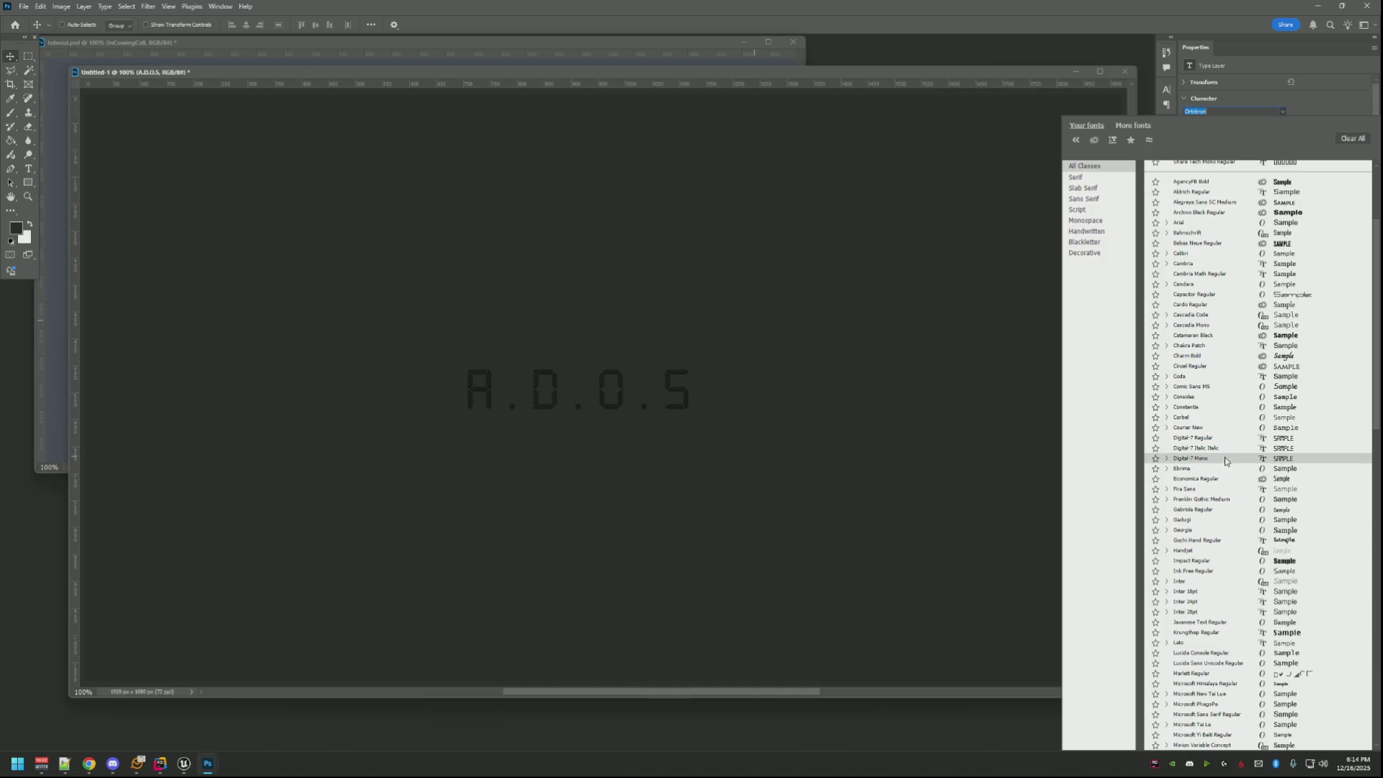
pyautogui.scroll(-1, 1224, 456)
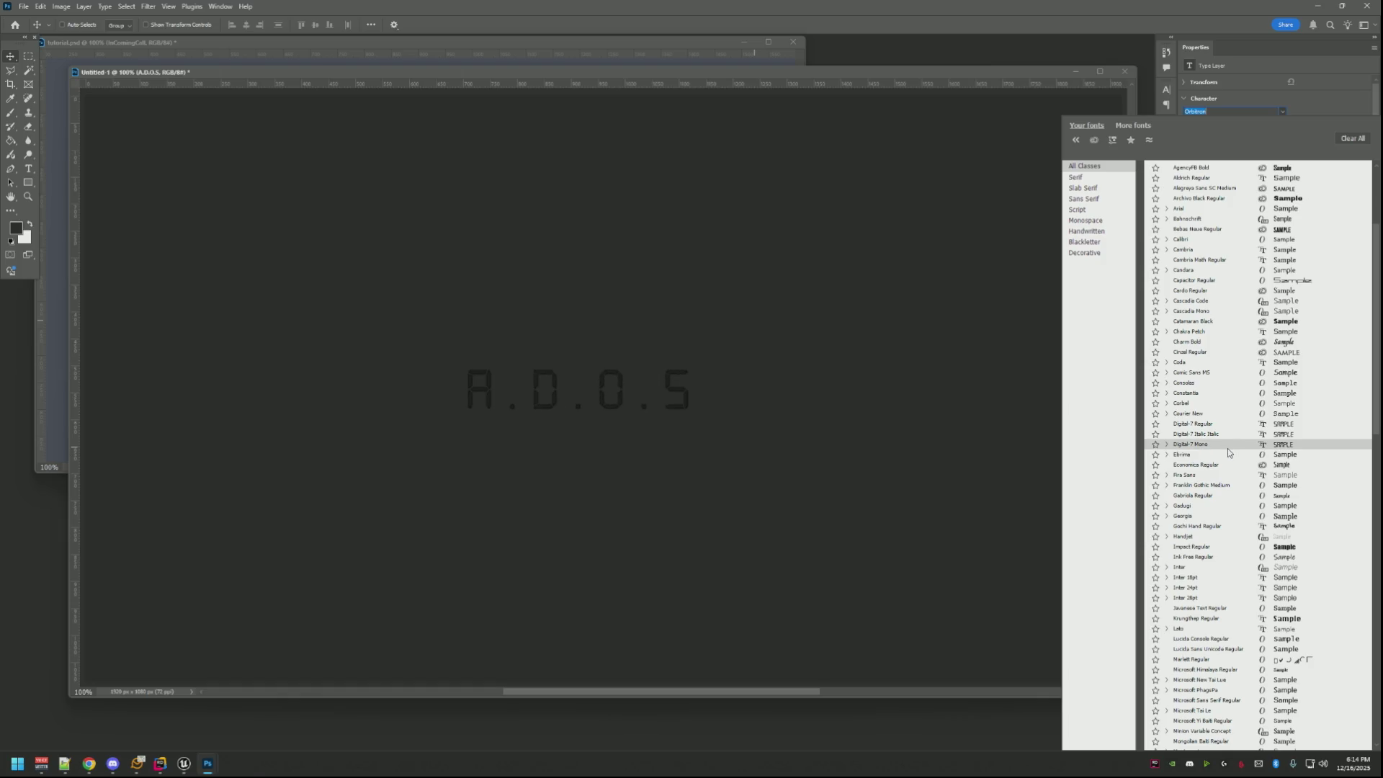
pyautogui.click(1228, 448)
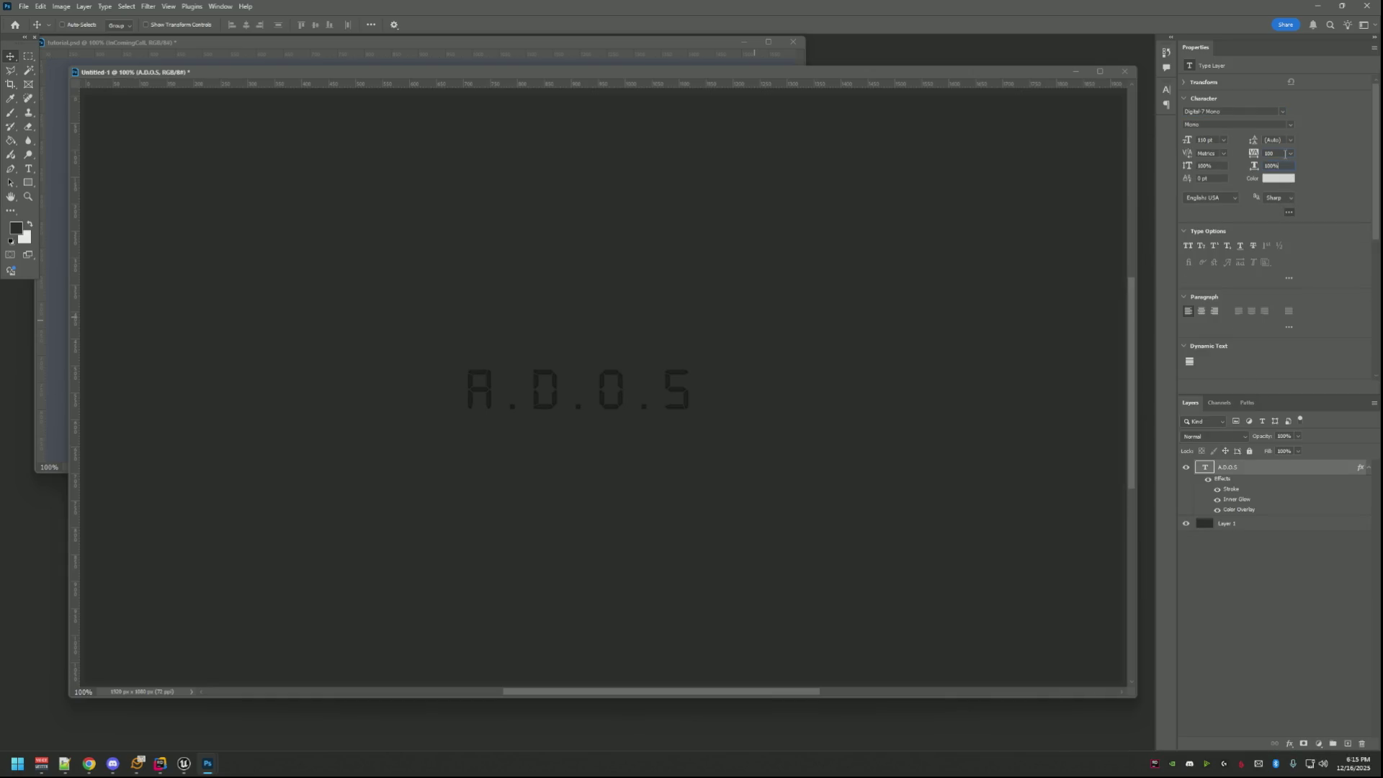
# Tighten the A.D.O.S letter tracking and toggle the Color Overlay effect to check it.
pyautogui.doubleClick(1270, 153)
pyautogui.write('5')
pyautogui.press('Return')
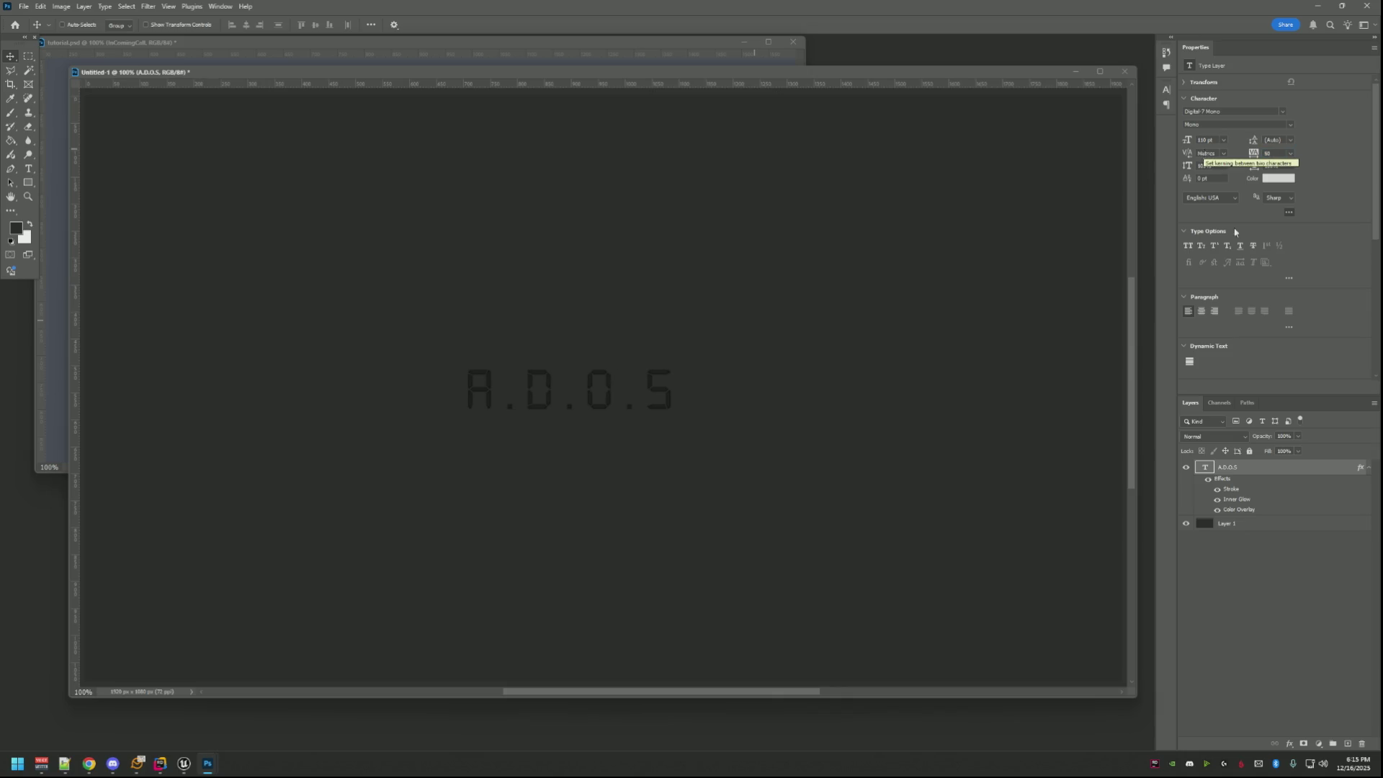
pyautogui.click(1218, 508)
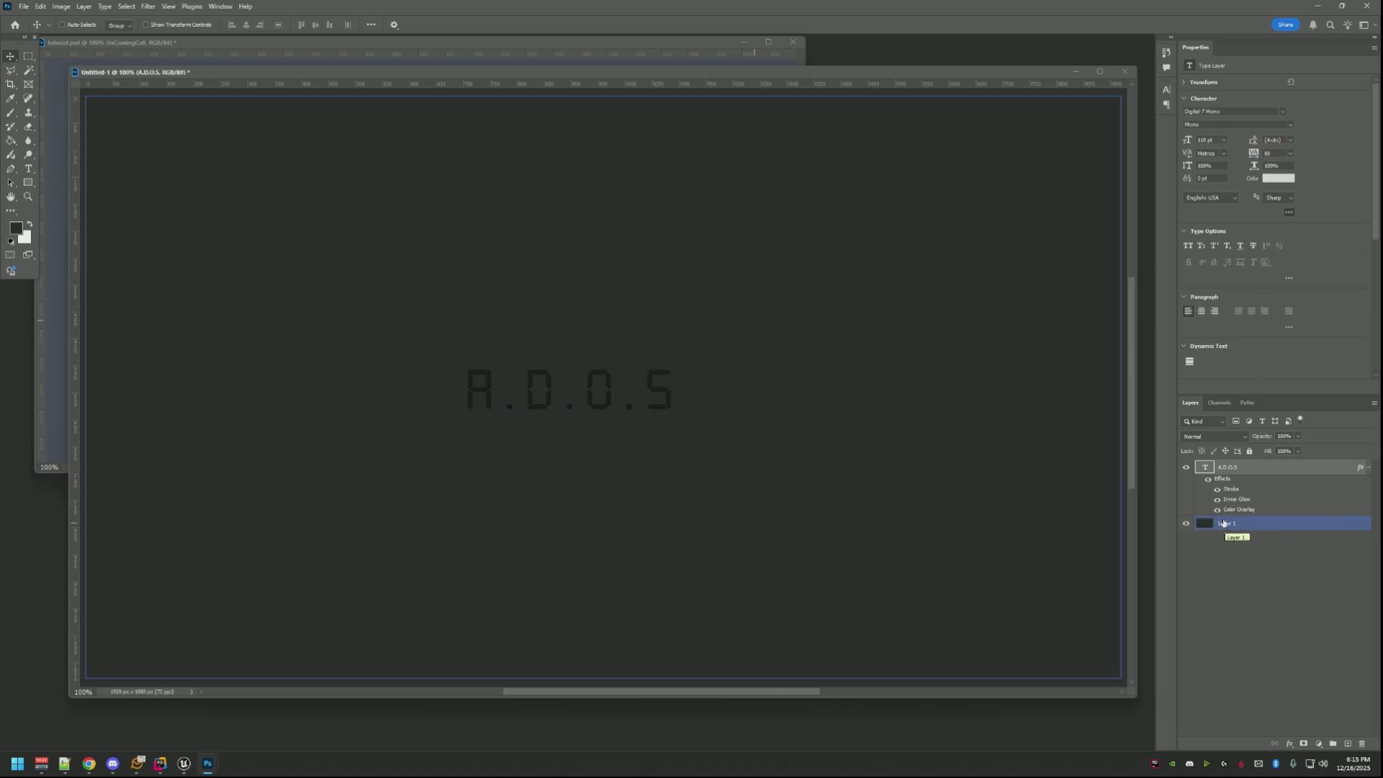
# Select the text layer with Layer 1 and align their horizontal centres on the canvas.
pyautogui.click(957, 411)
pyautogui.click(665, 395)
pyautogui.click(905, 397)
pyautogui.click(654, 402)
pyautogui.click(1075, 462)
pyautogui.keyDown('shift'); pyautogui.click(1238, 472); pyautogui.keyUp('shift')
pyautogui.keyDown('ctrl'); pyautogui.click(1238, 472); pyautogui.keyUp('ctrl')
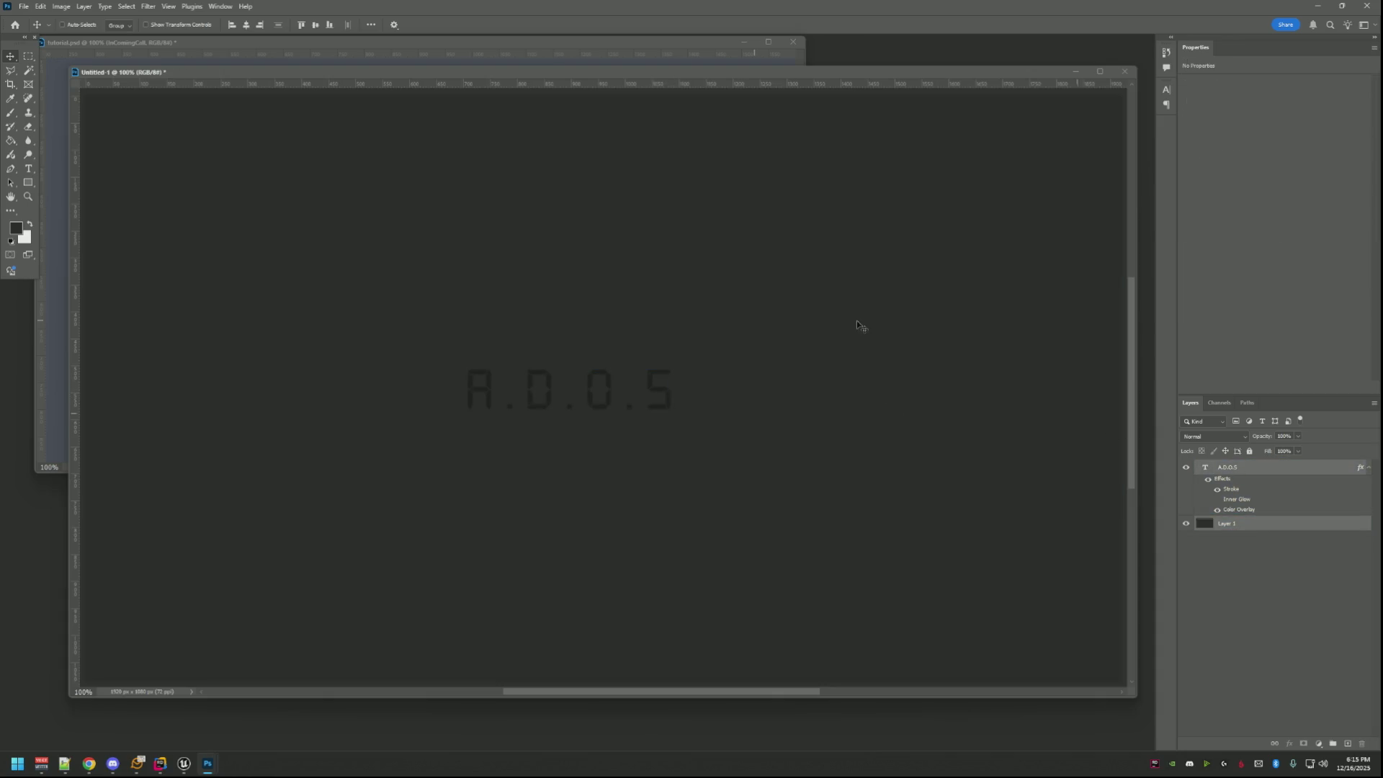
pyautogui.click(245, 25)
# Bring up the A.D.O.S text layer's options and go into its layer style settings.
pyautogui.click(1253, 471)
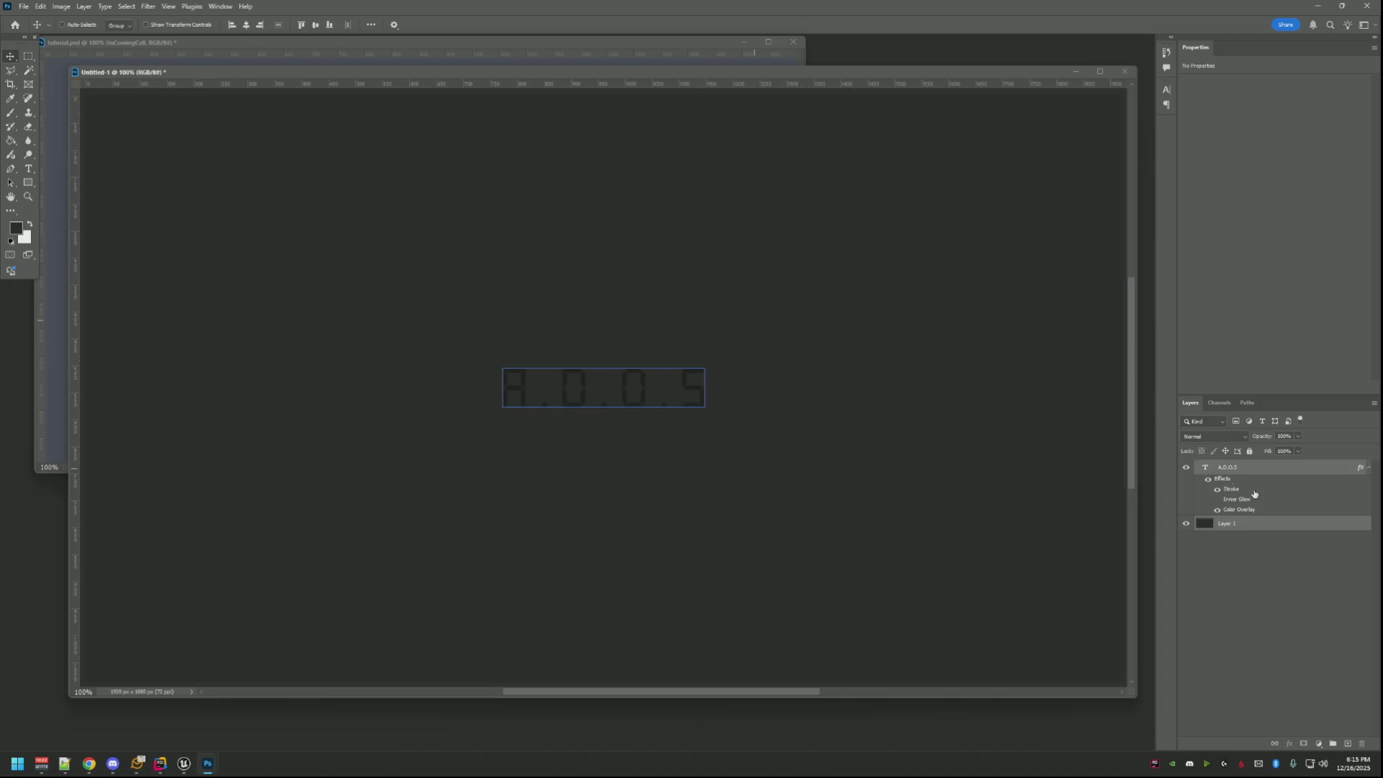
pyautogui.rightClick(1255, 468)
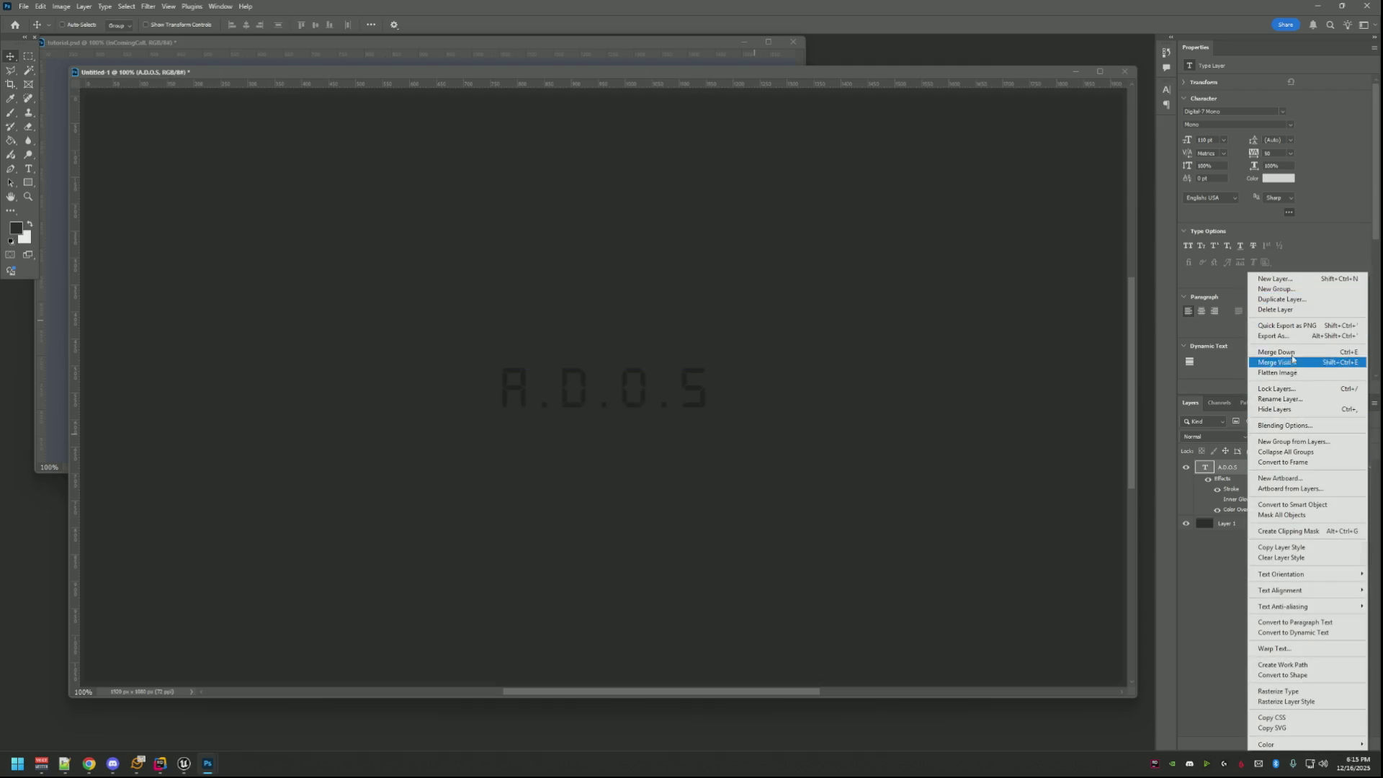
pyautogui.rightClick(1223, 492)
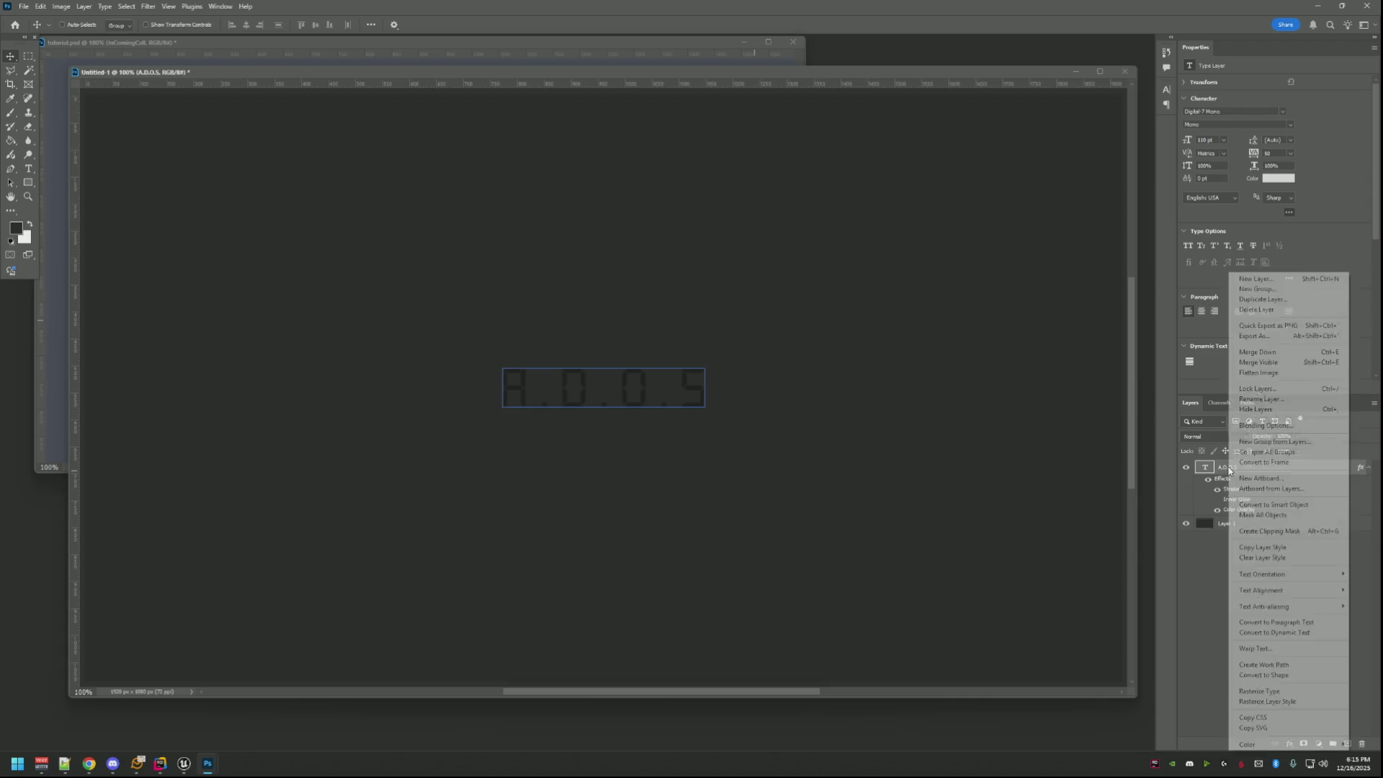
pyautogui.click(1266, 424)
# Lighten the text's Color Overlay from near-black to medium grey (#4a4a4a) and apply it.
pyautogui.click(821, 192)
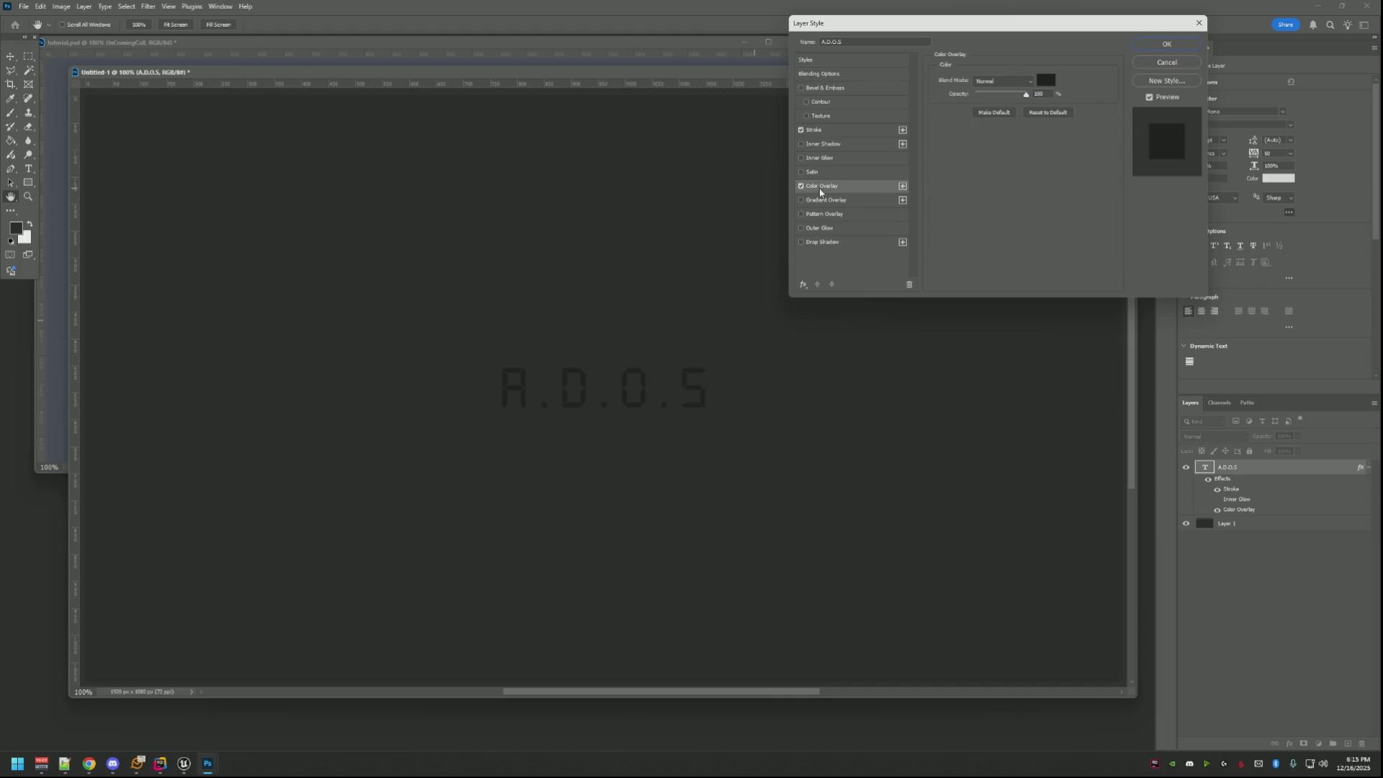
pyautogui.click(1046, 80)
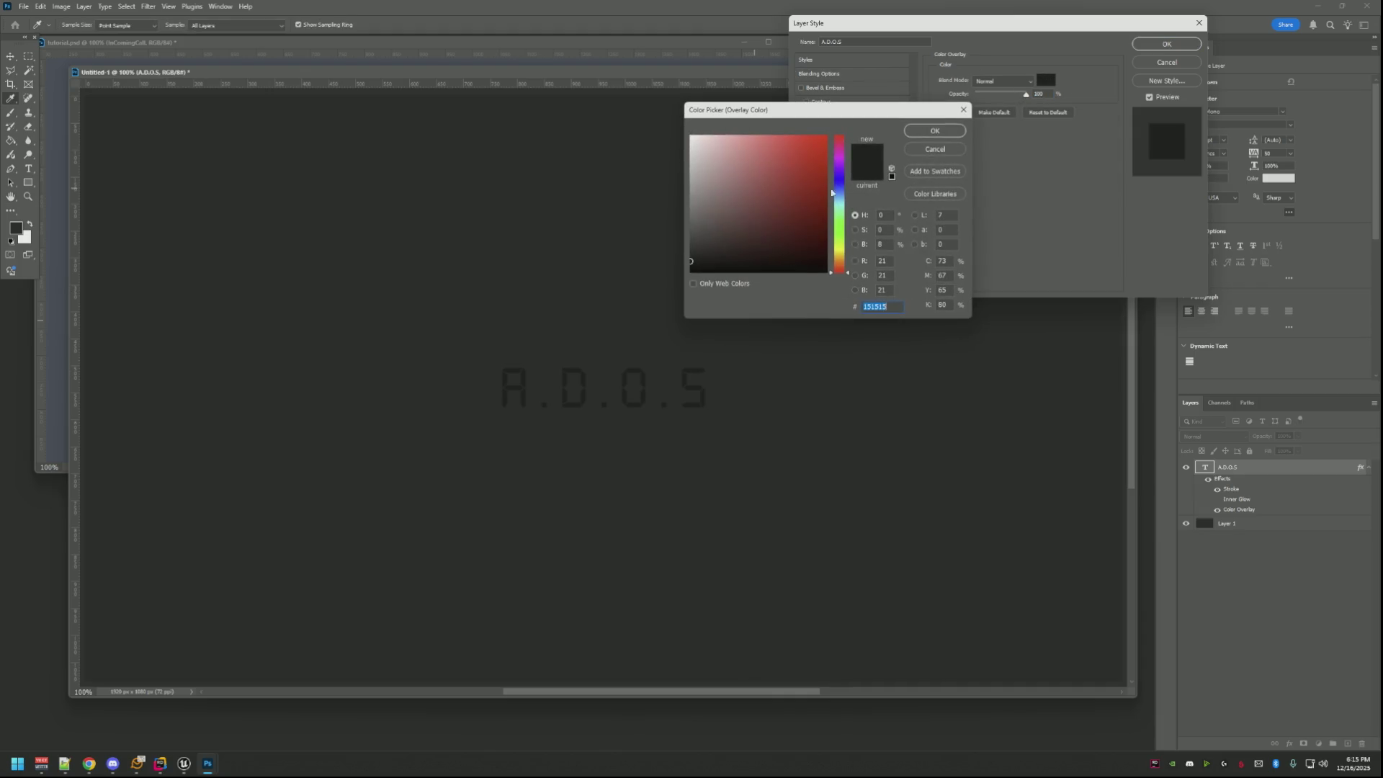
pyautogui.moveTo(685, 265); pyautogui.dragTo(687, 260)
pyautogui.moveTo(687, 260); pyautogui.dragTo(696, 256)
pyautogui.moveTo(696, 256)
pyautogui.mouseDown()
pyautogui.moveTo(683, 245)
pyautogui.moveTo(698, 239)
pyautogui.mouseUp()
pyautogui.moveTo(688, 240); pyautogui.dragTo(689, 234)
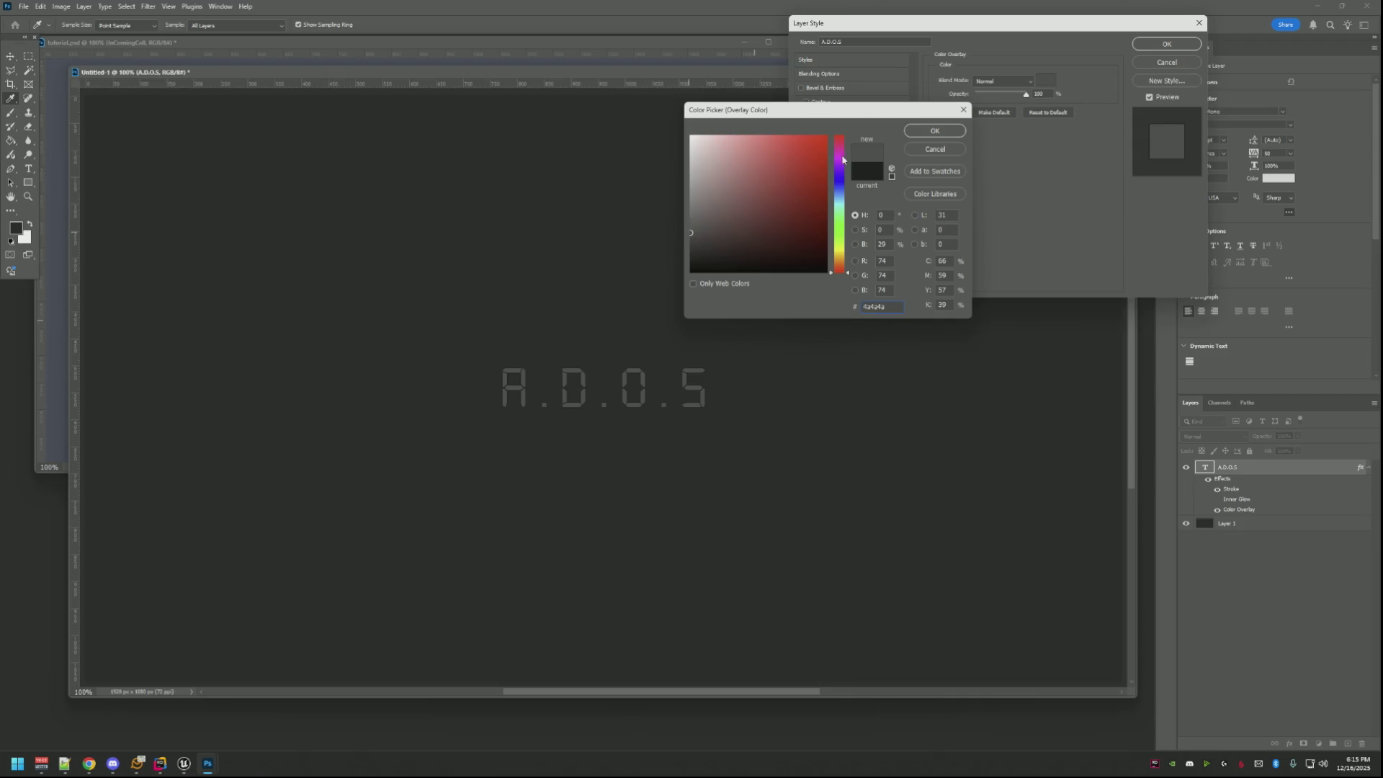
pyautogui.click(929, 128)
pyautogui.click(1154, 46)
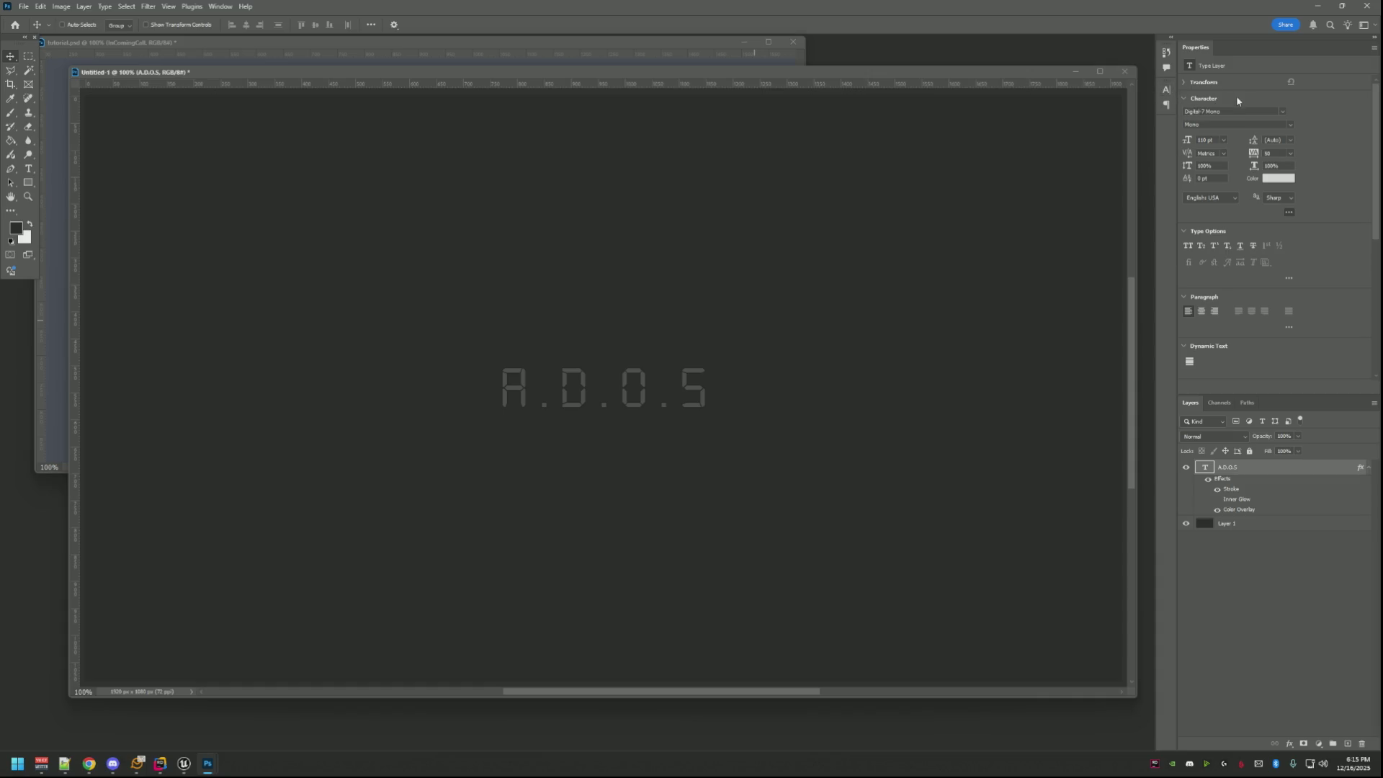
# Switch the A.D.O.S text to the Inter 28pt ExtraLight typeface.
pyautogui.click(1286, 110)
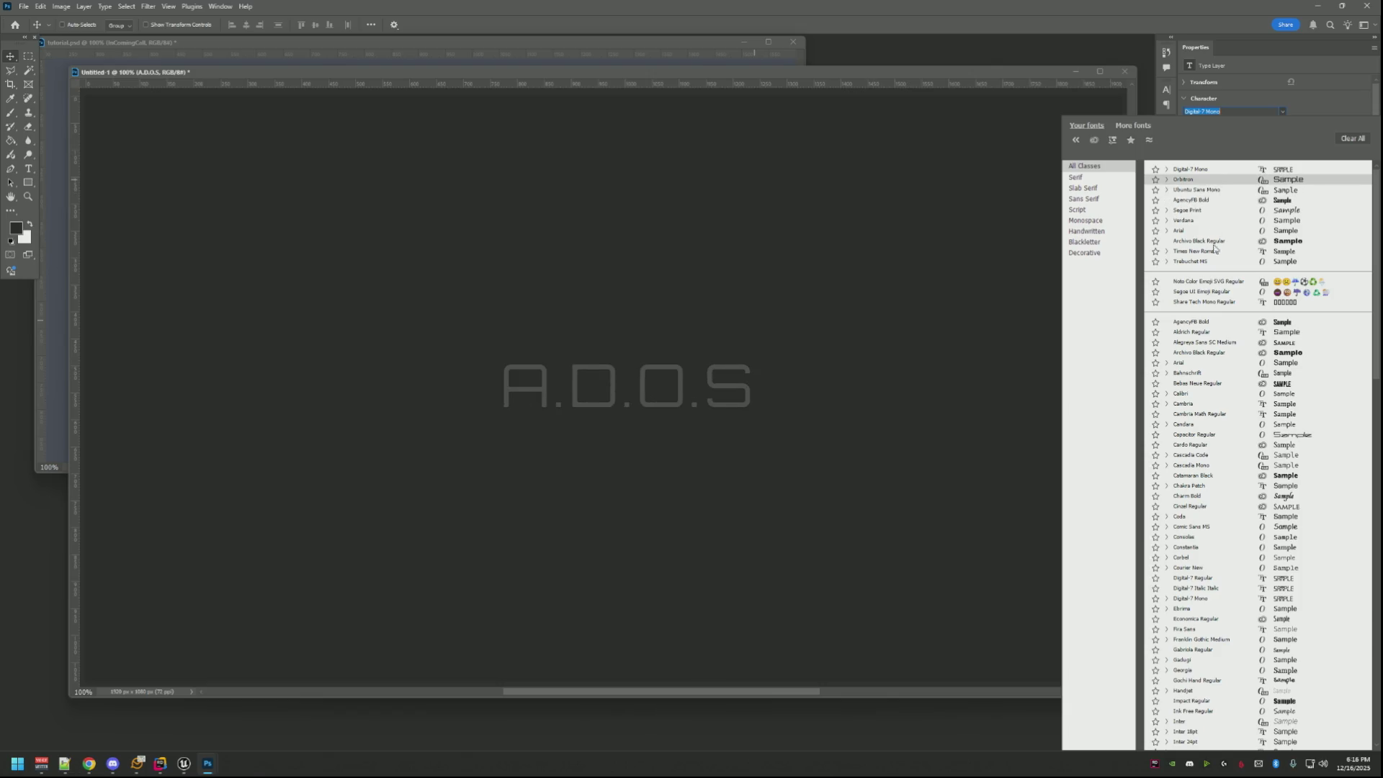
pyautogui.scroll(-1, 1196, 359)
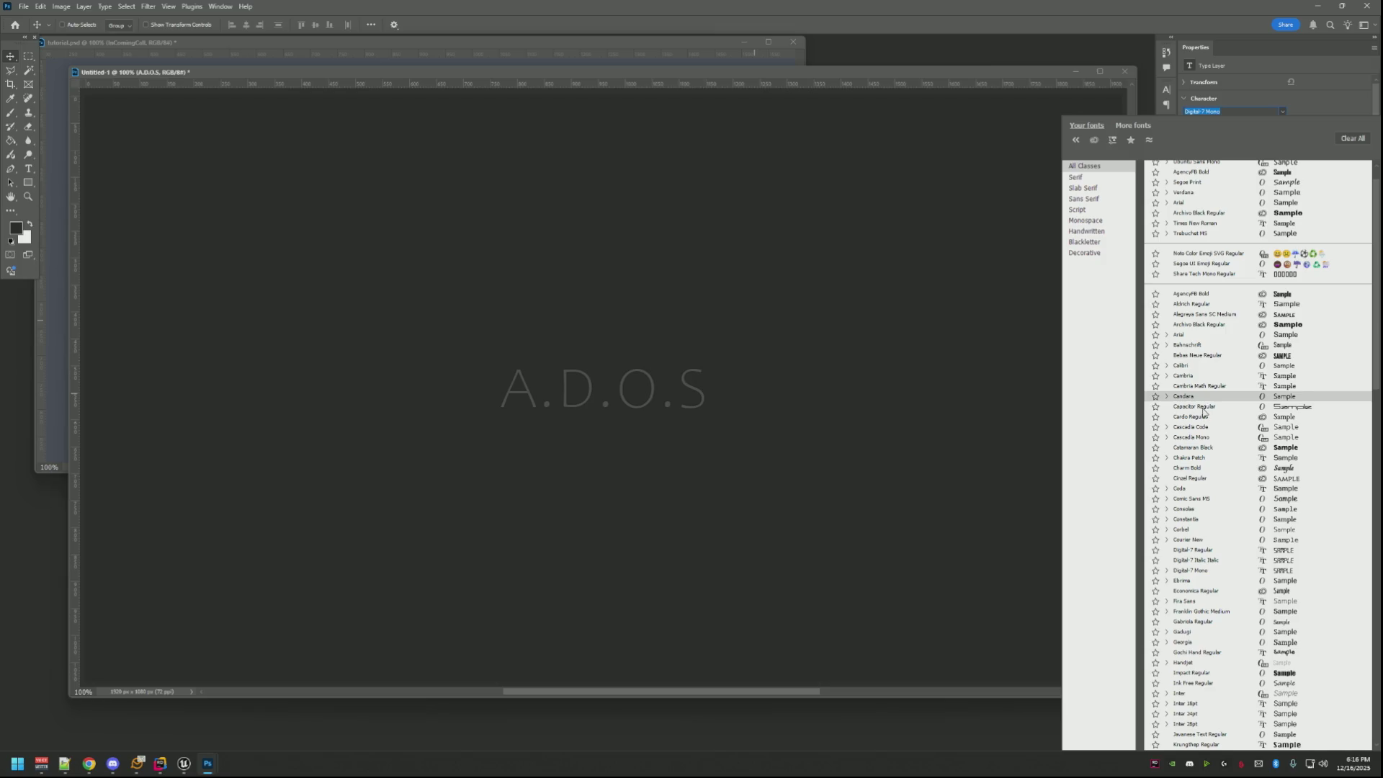
pyautogui.scroll(-1, 1224, 427)
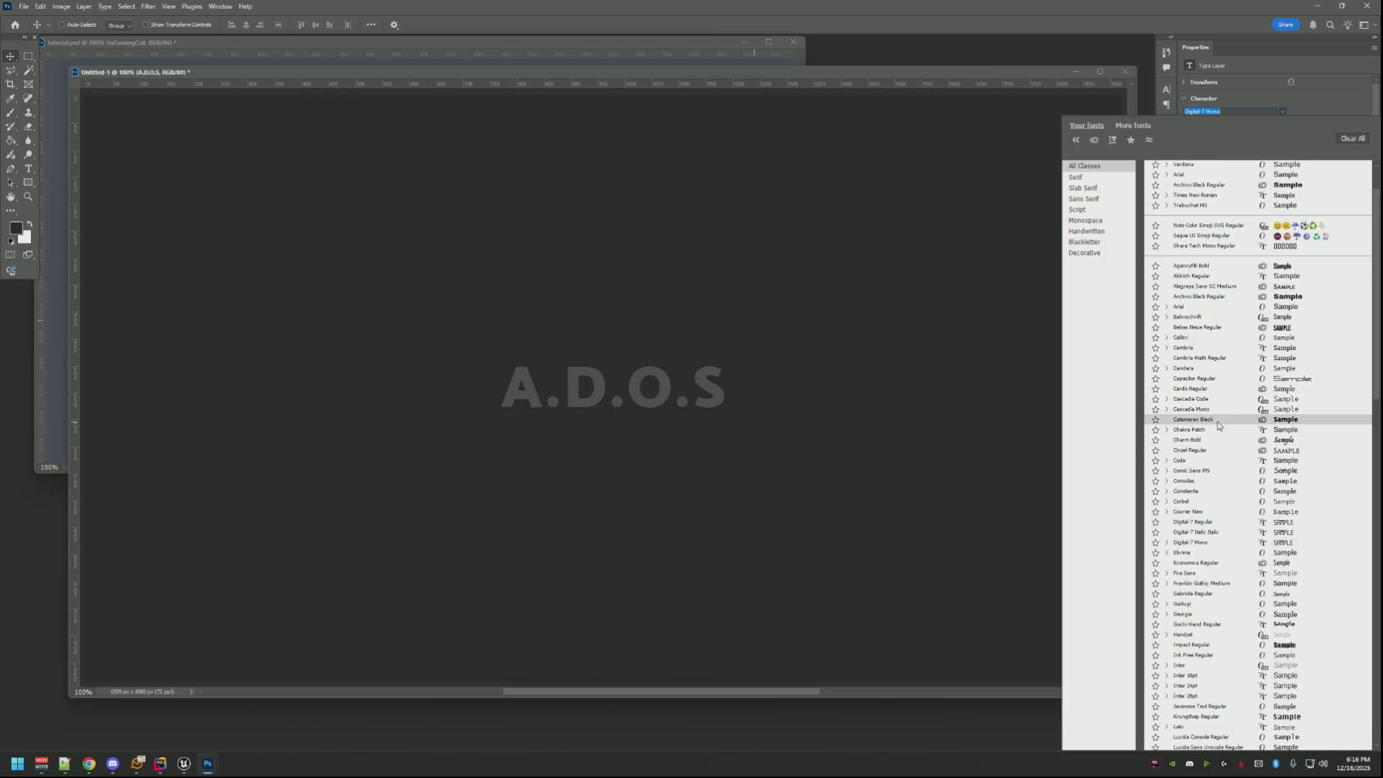
pyautogui.scroll(-1, 1218, 421)
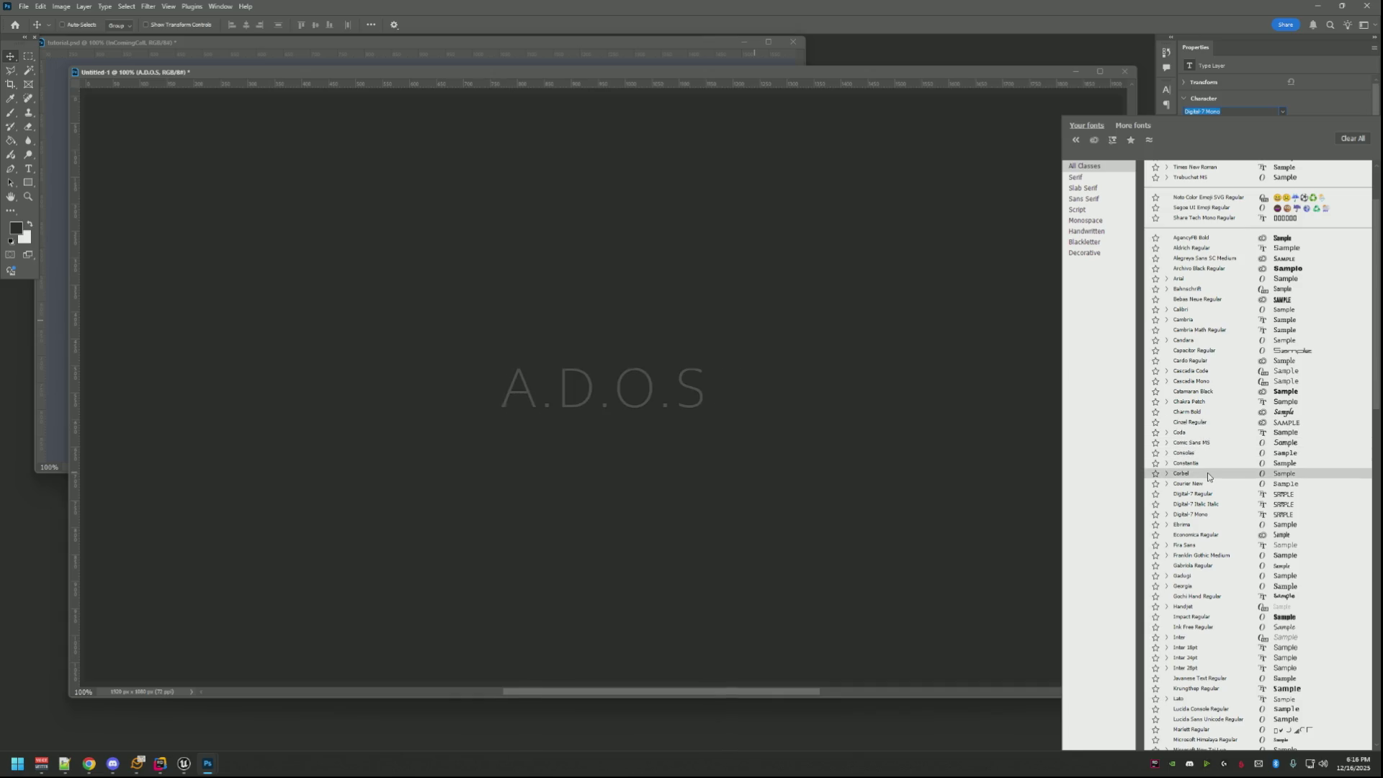
pyautogui.scroll(-5, 1206, 489)
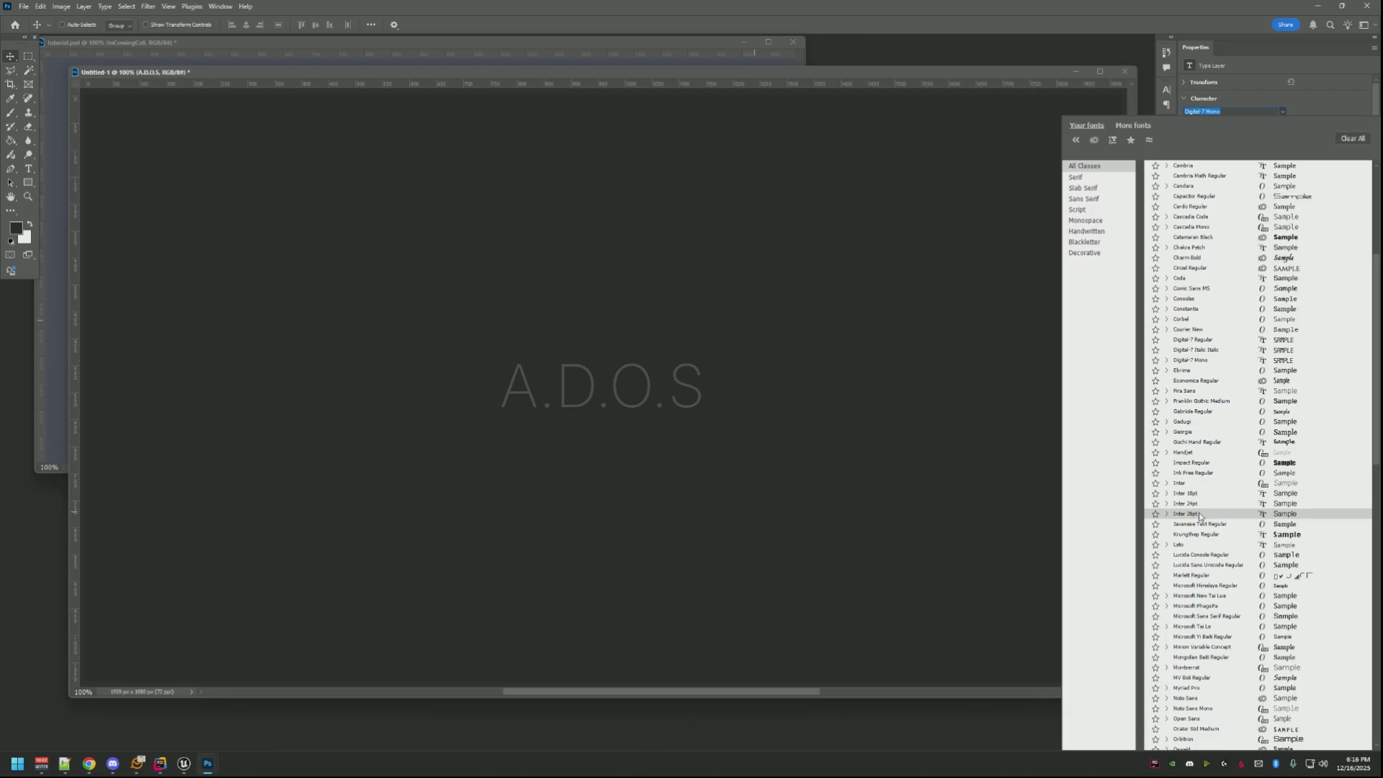
pyautogui.click(1200, 515)
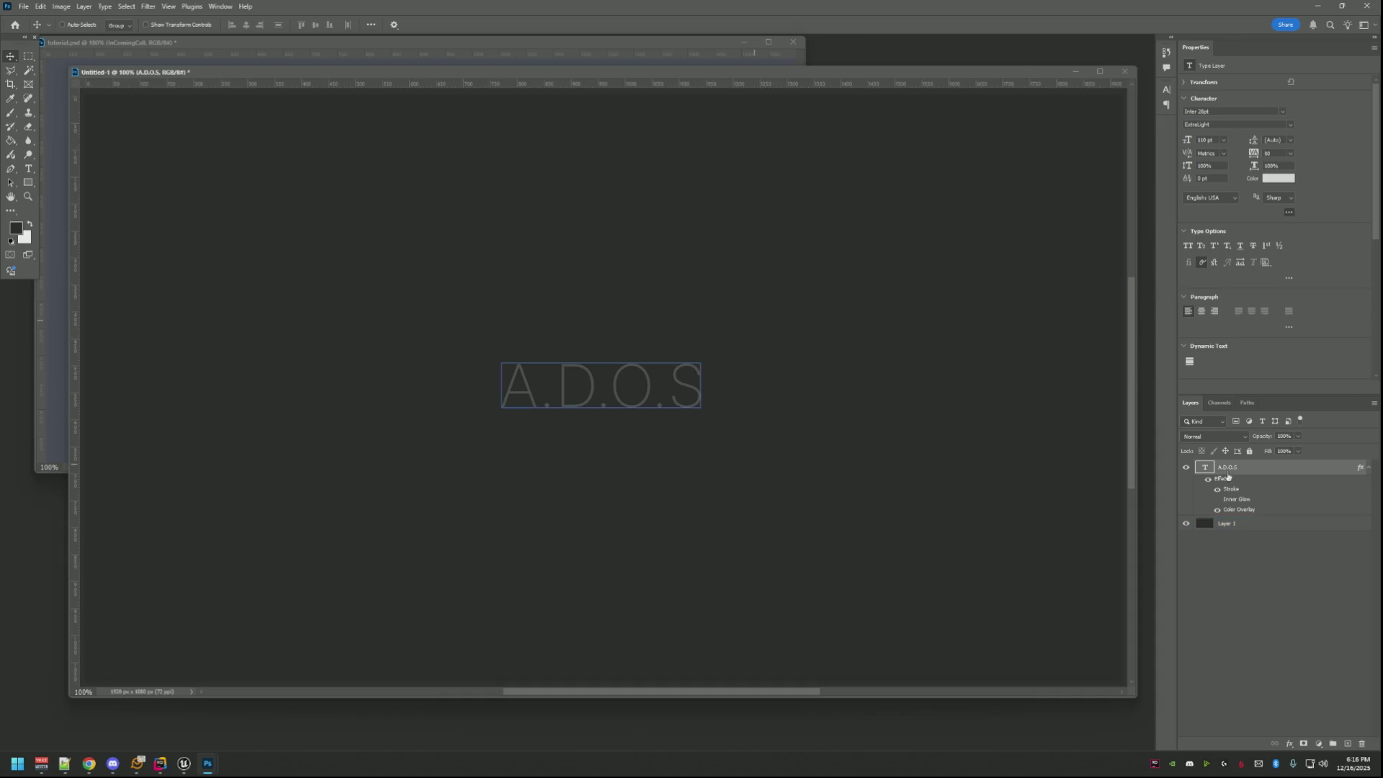
pyautogui.keyDown('shift'); pyautogui.click(1228, 524); pyautogui.keyUp('shift')
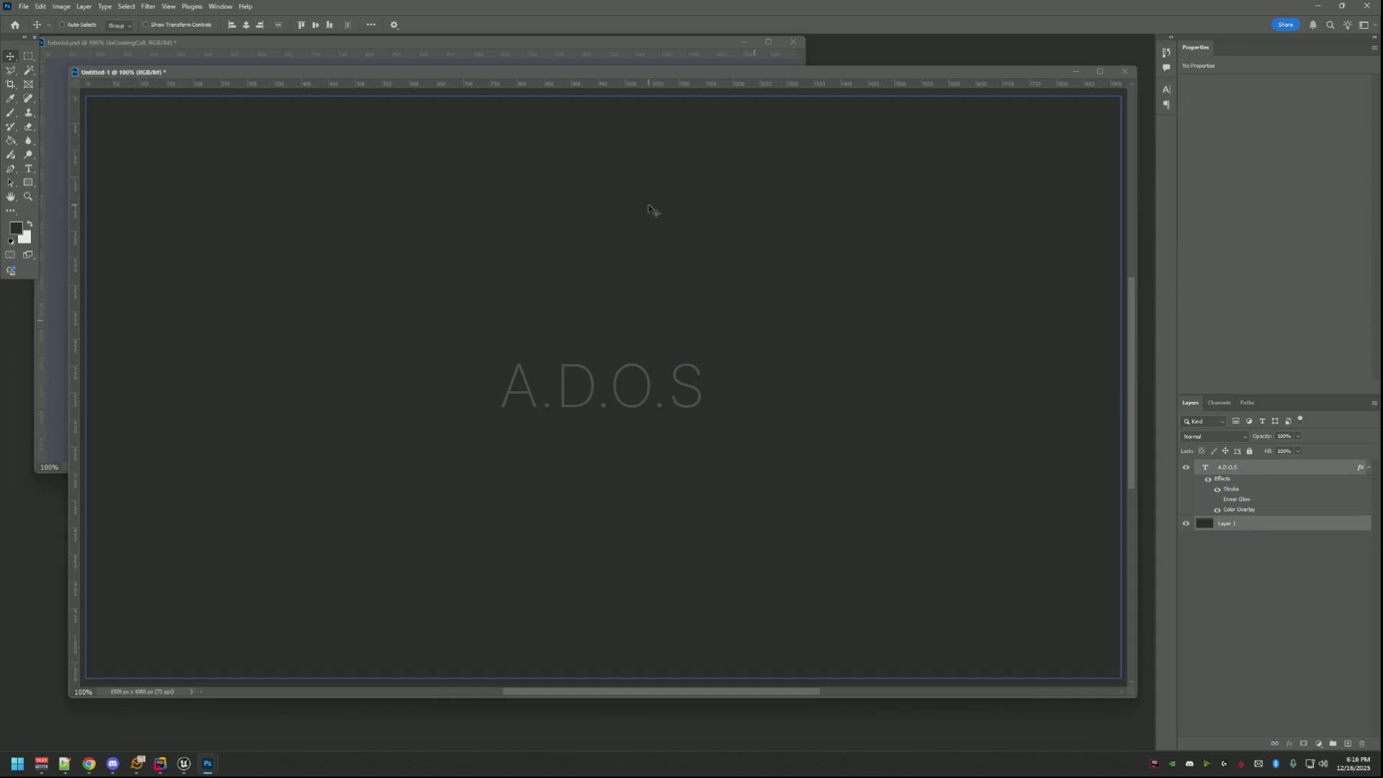
# Centre-align the text and check the tutorial document for the reference lettering.
pyautogui.click(314, 25)
pyautogui.click(249, 25)
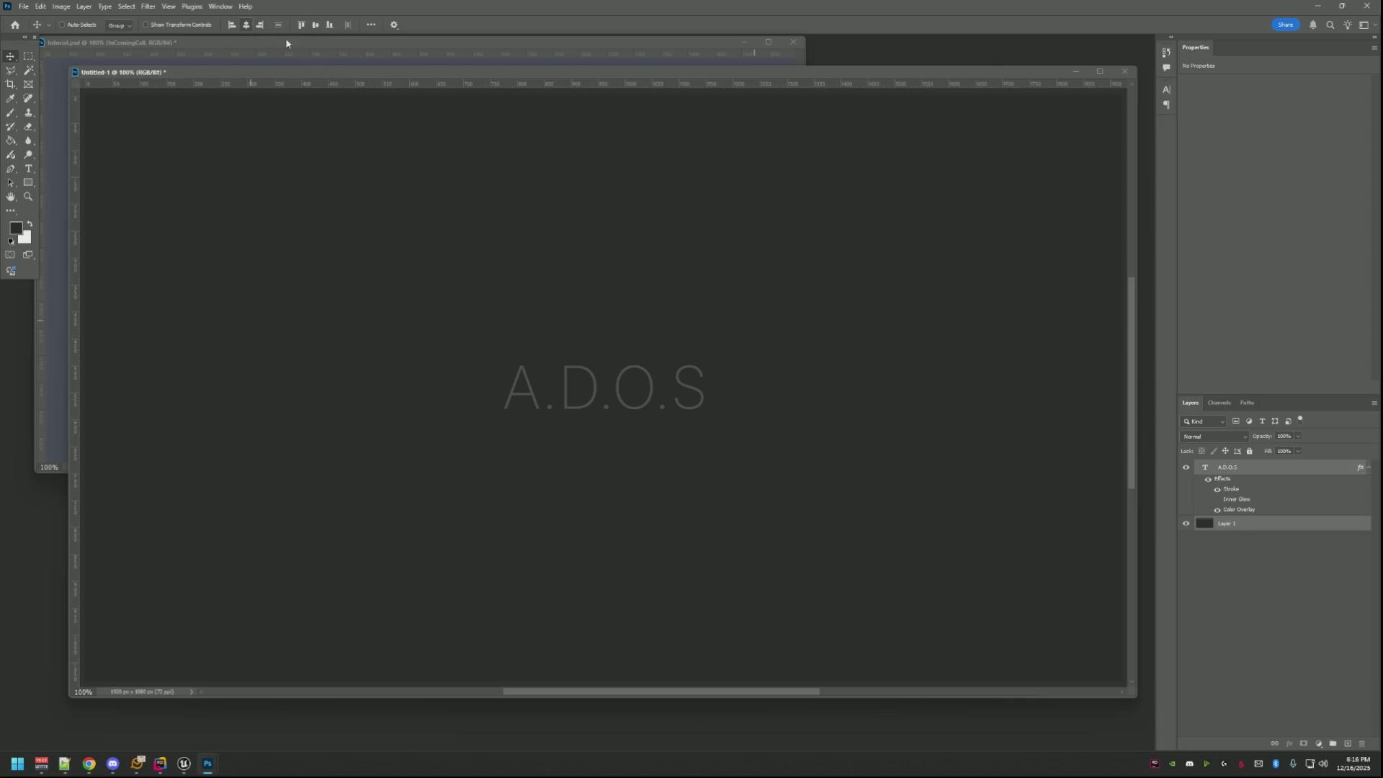
pyautogui.click(1305, 622)
pyautogui.click(1282, 469)
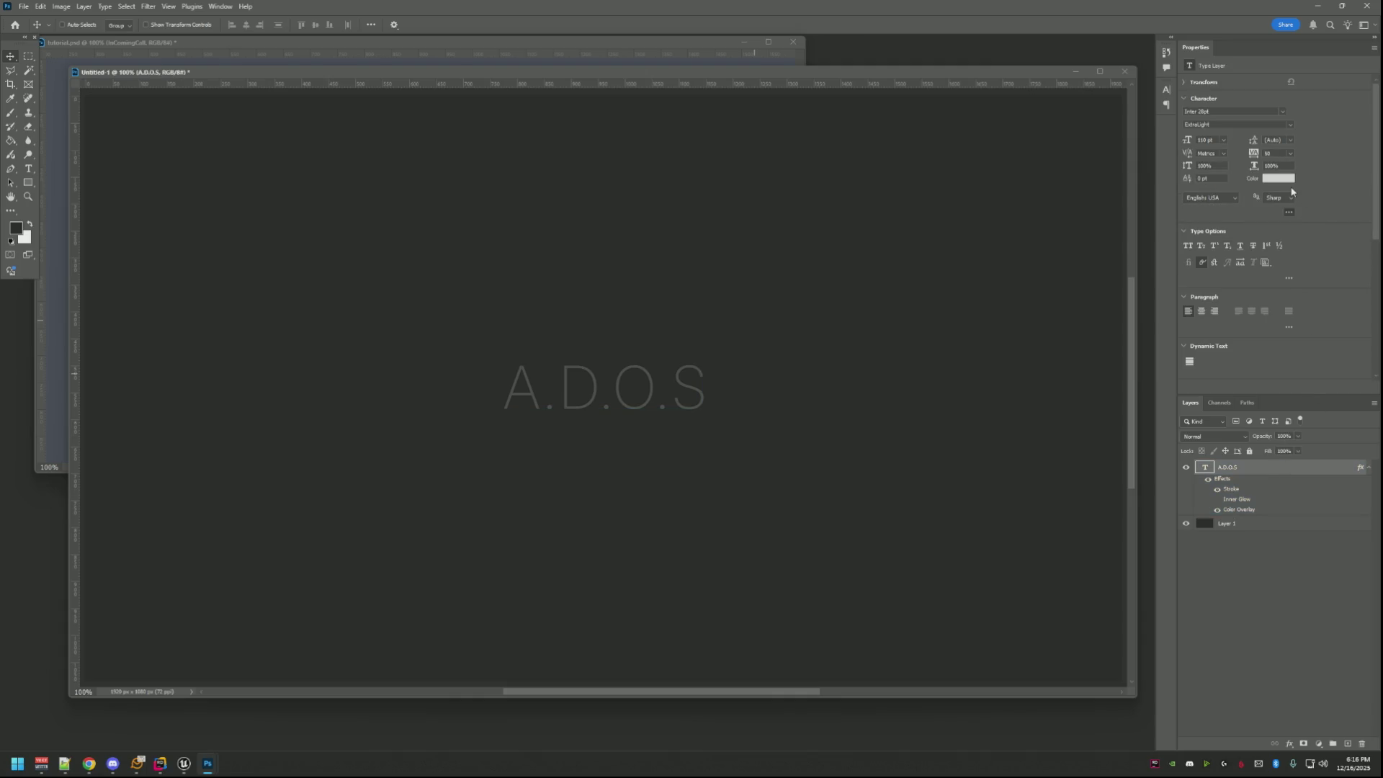
pyautogui.click(545, 44)
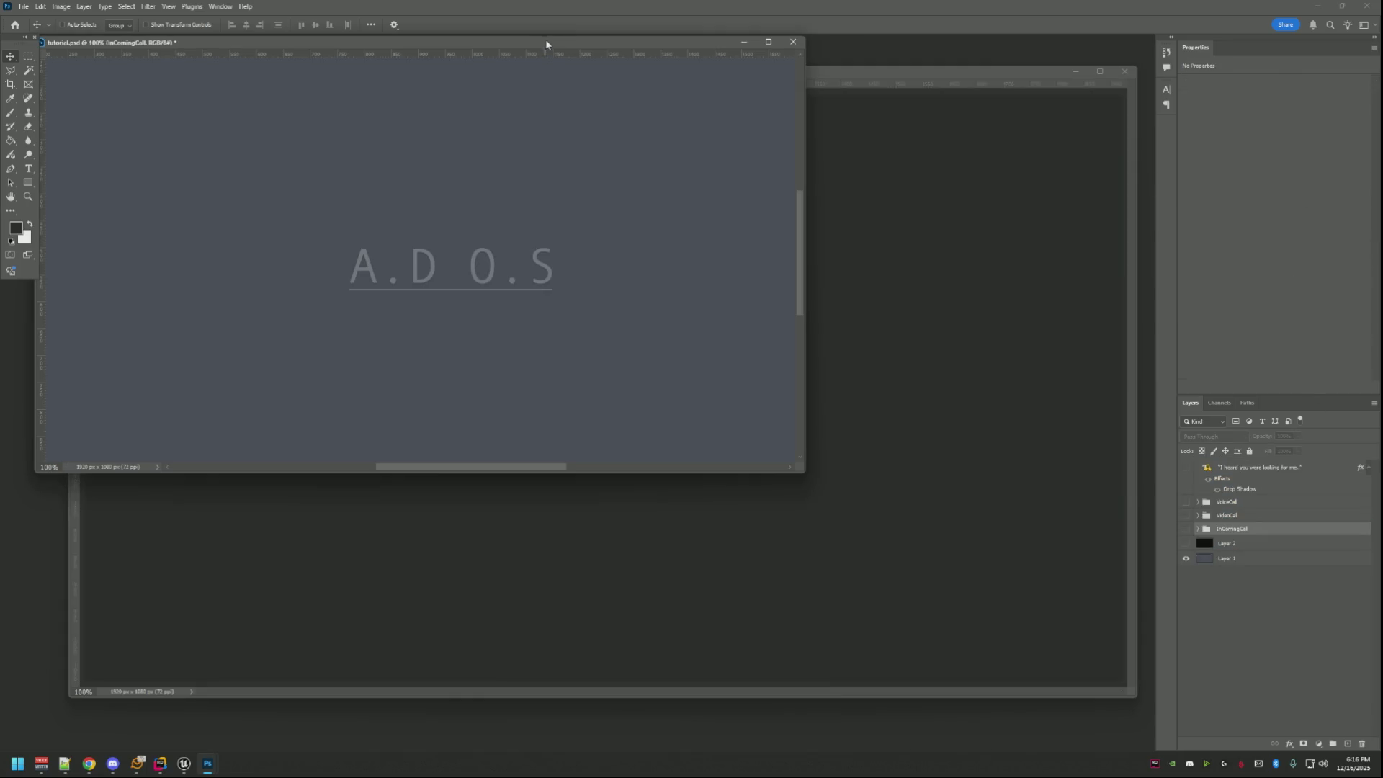
pyautogui.click(845, 84)
# Edit the text to read 'A.D O.S', replacing the dot between D and O with a space.
pyautogui.press('t')
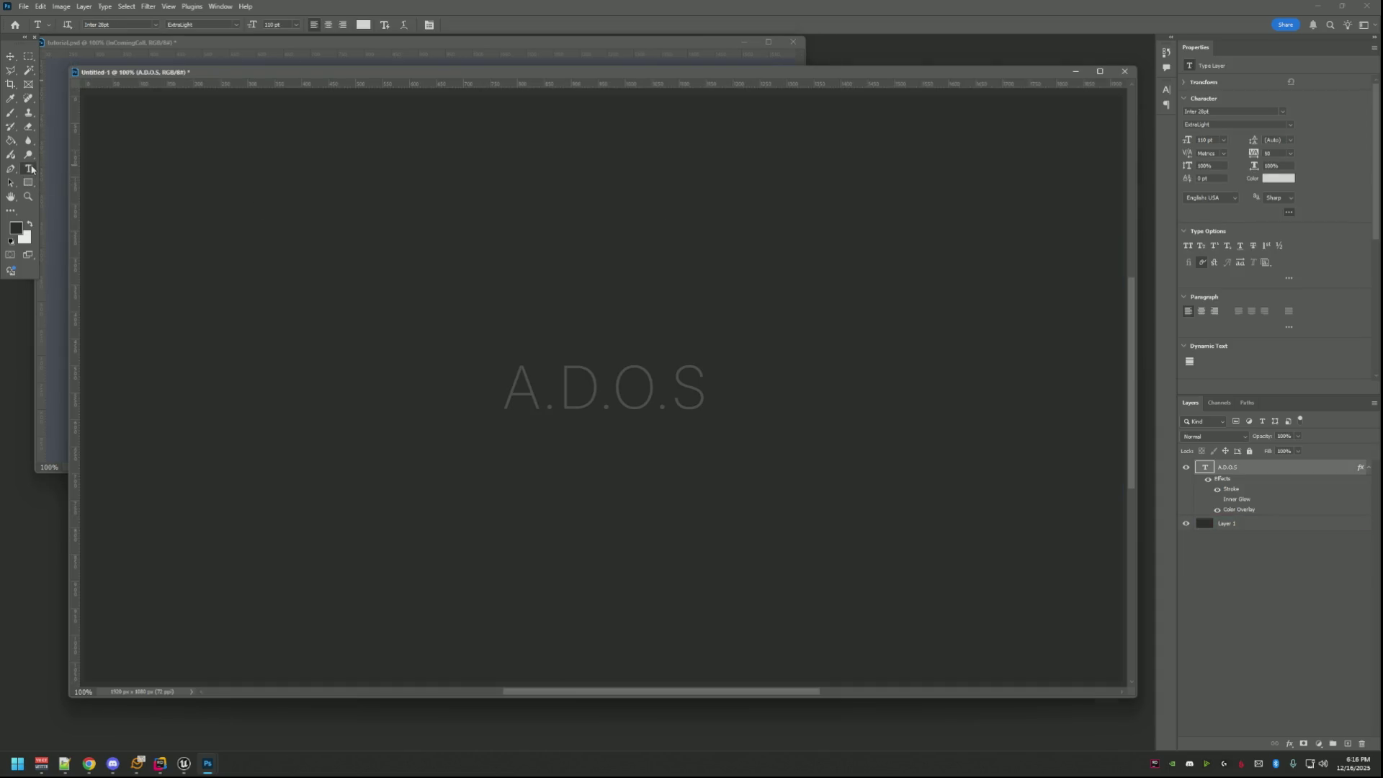
pyautogui.click(624, 409)
pyautogui.press('BackSpace')
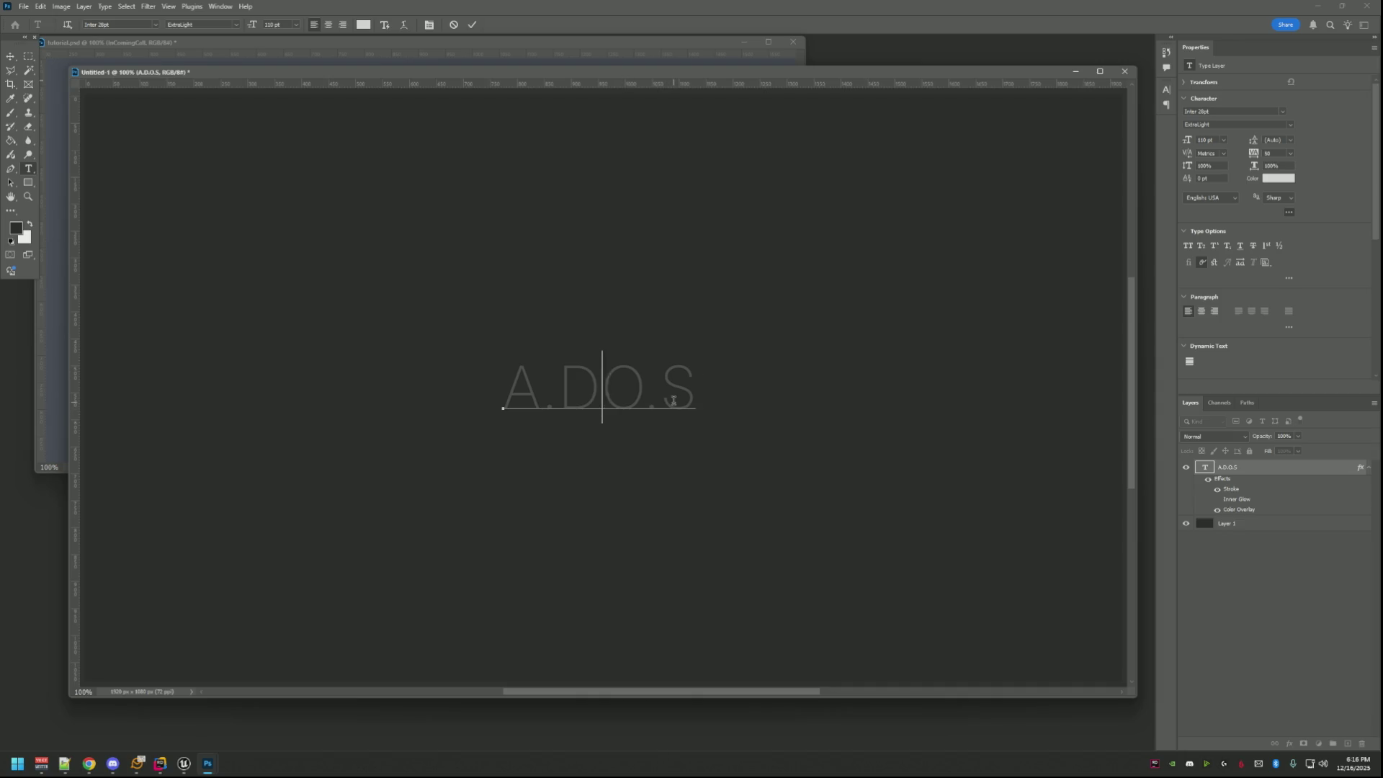
pyautogui.click(472, 24)
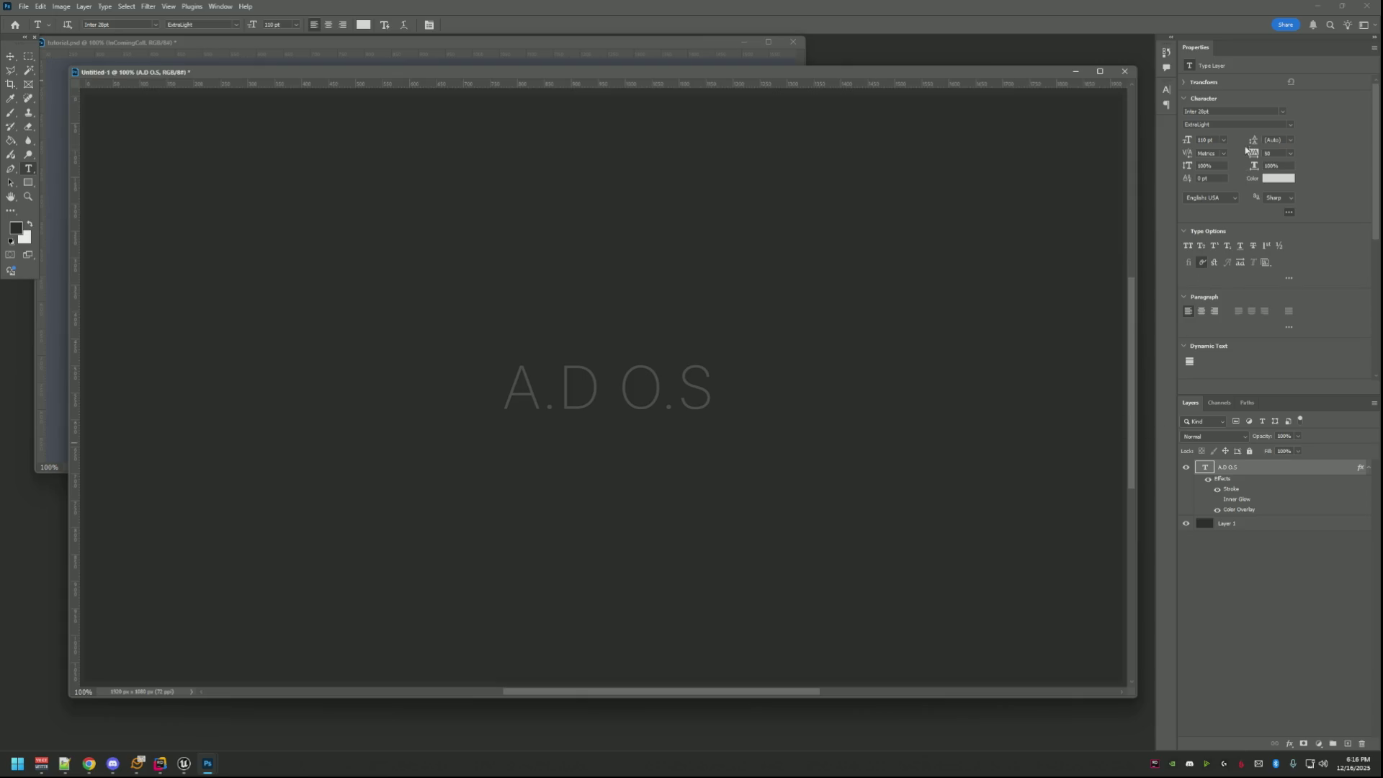
pyautogui.click(1286, 124)
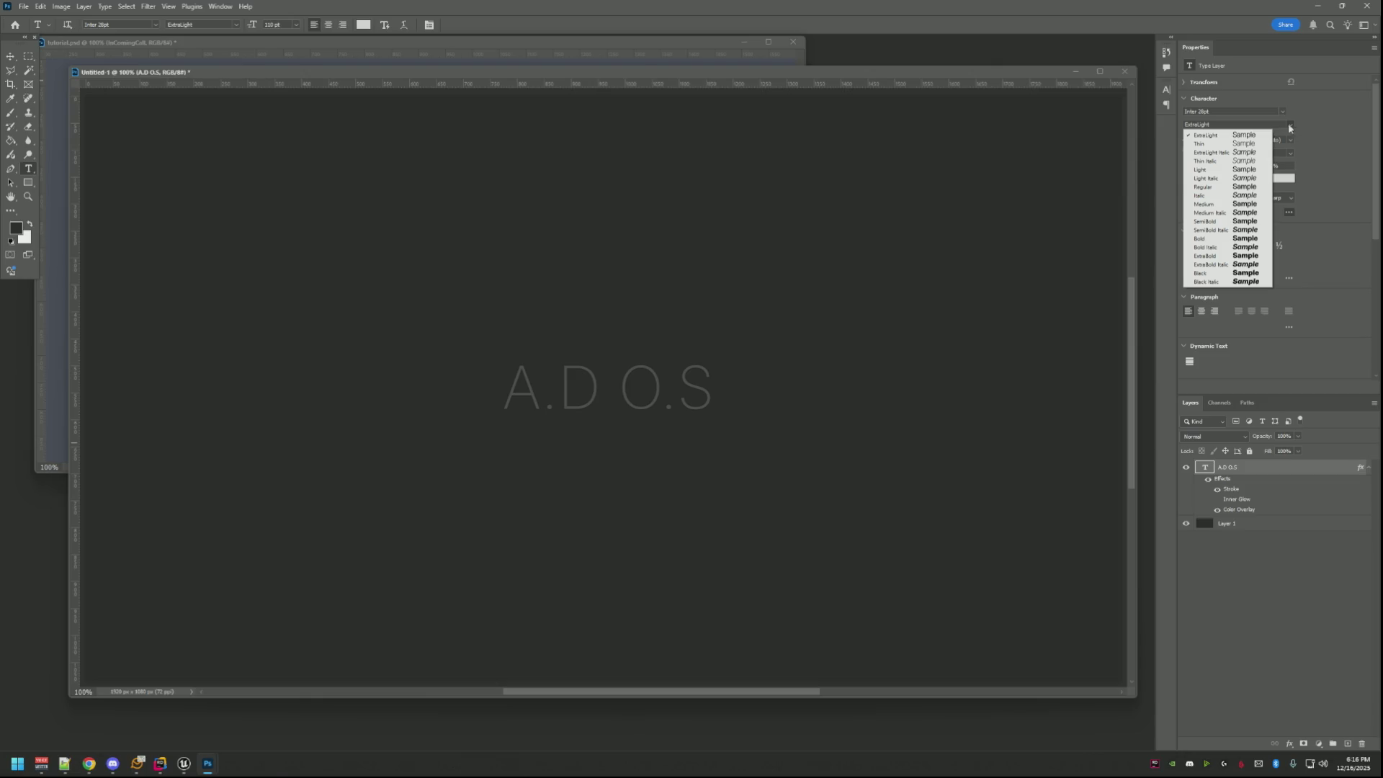
pyautogui.click(1216, 239)
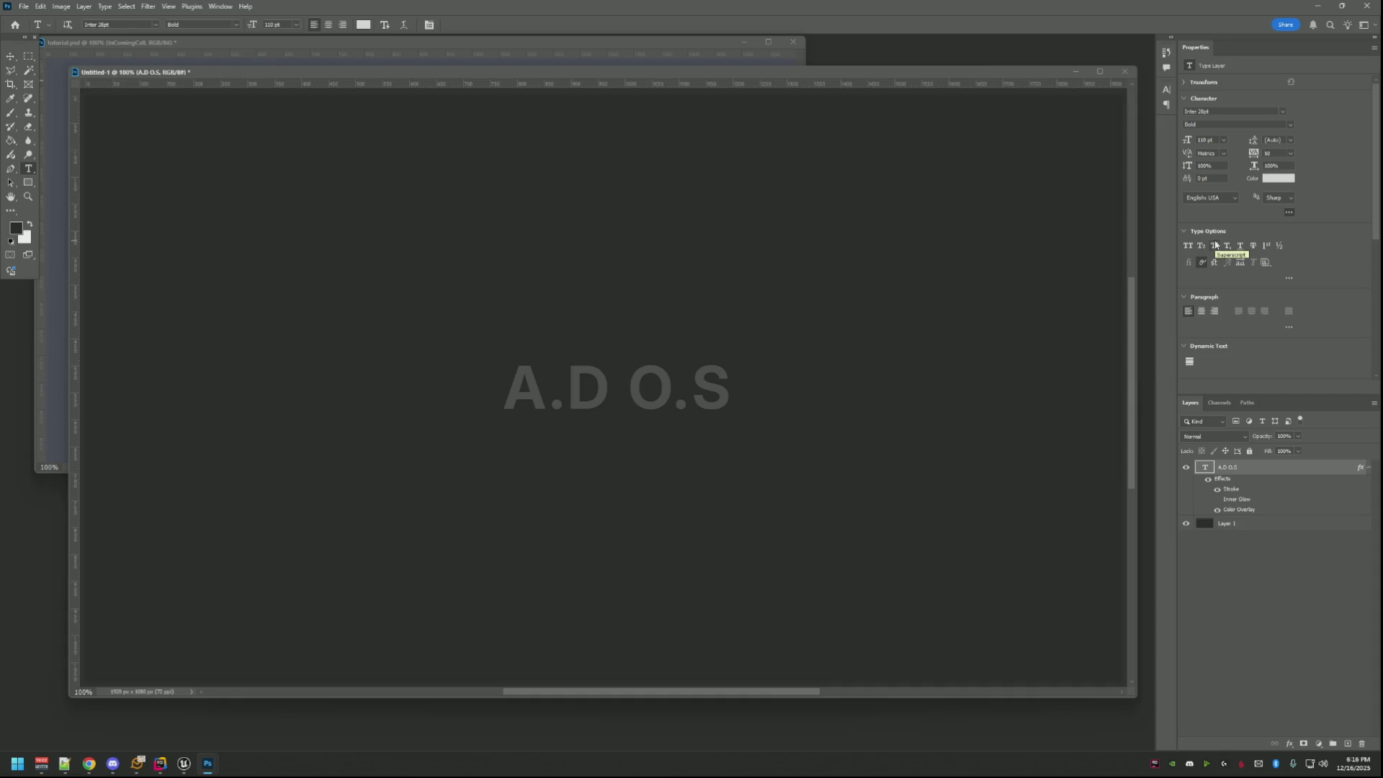
pyautogui.click(1218, 499)
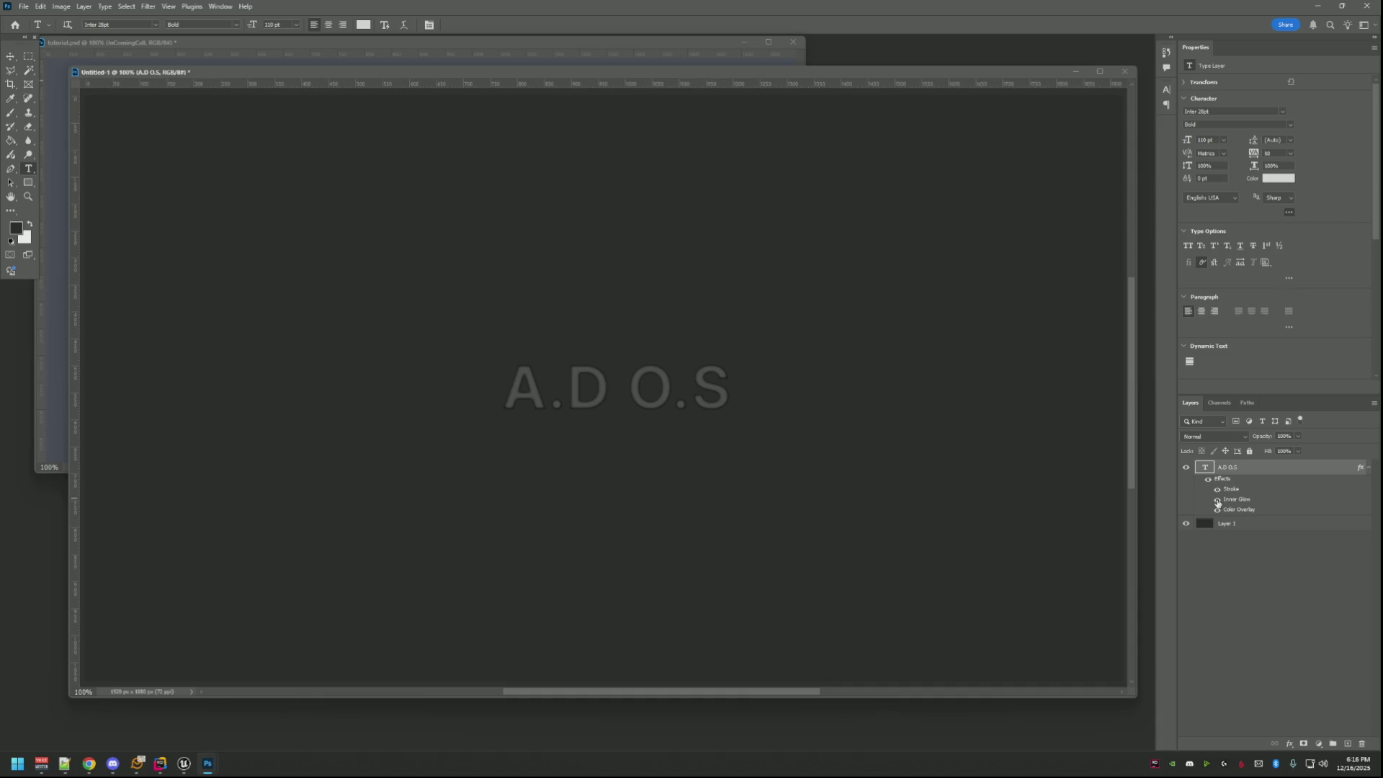
pyautogui.click(1218, 501)
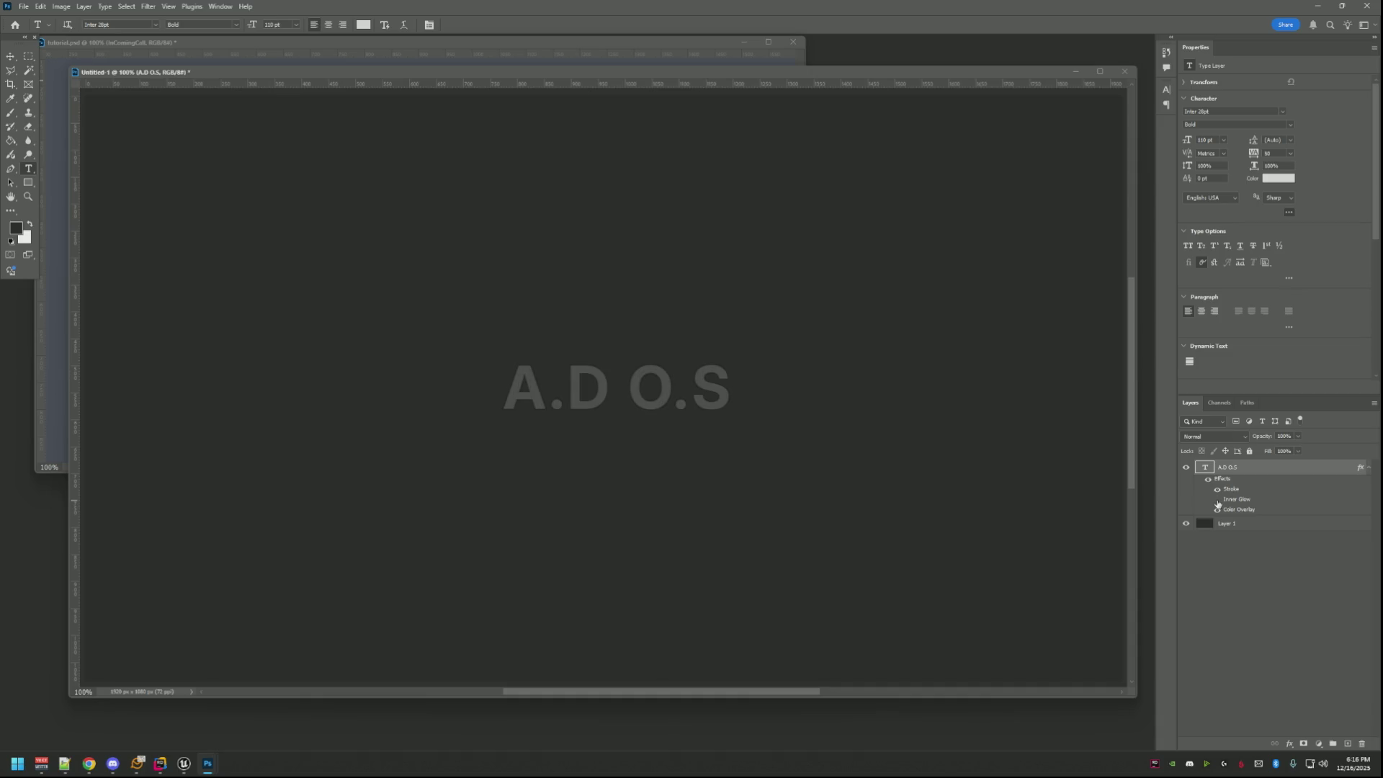
pyautogui.click(1293, 129)
pyautogui.click(1253, 138)
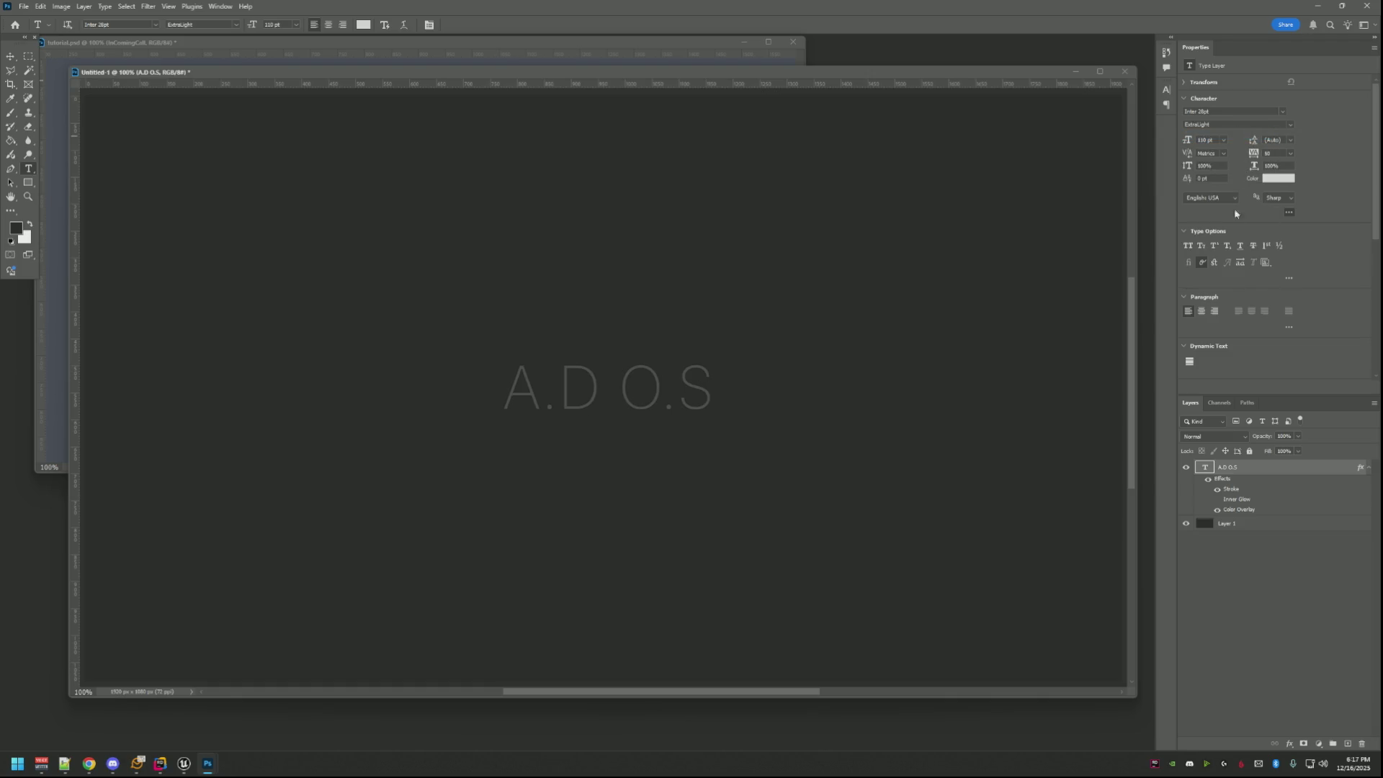
pyautogui.click(1244, 530)
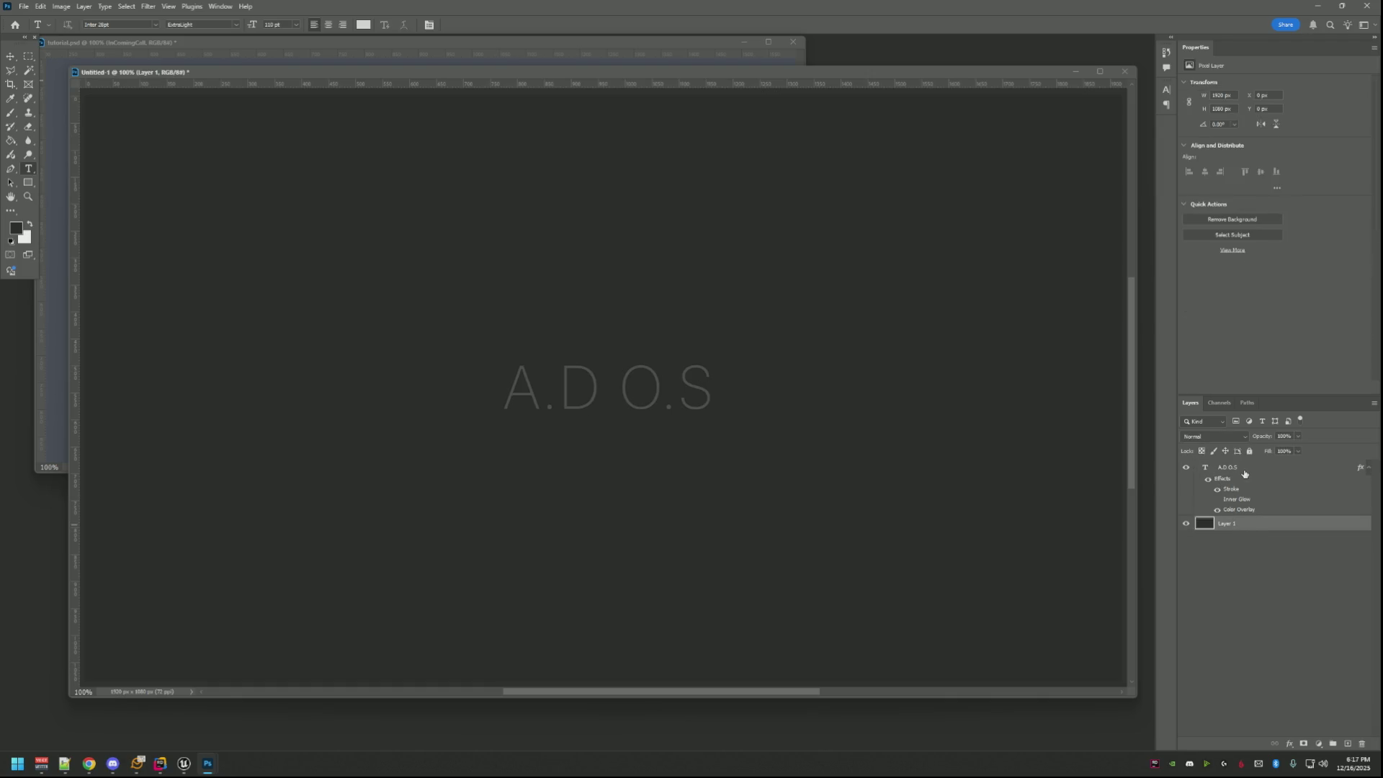
# Centre the A.D O.S text horizontally on the canvas using Align Horizontal Centers with Layer 1.
pyautogui.click(342, 25)
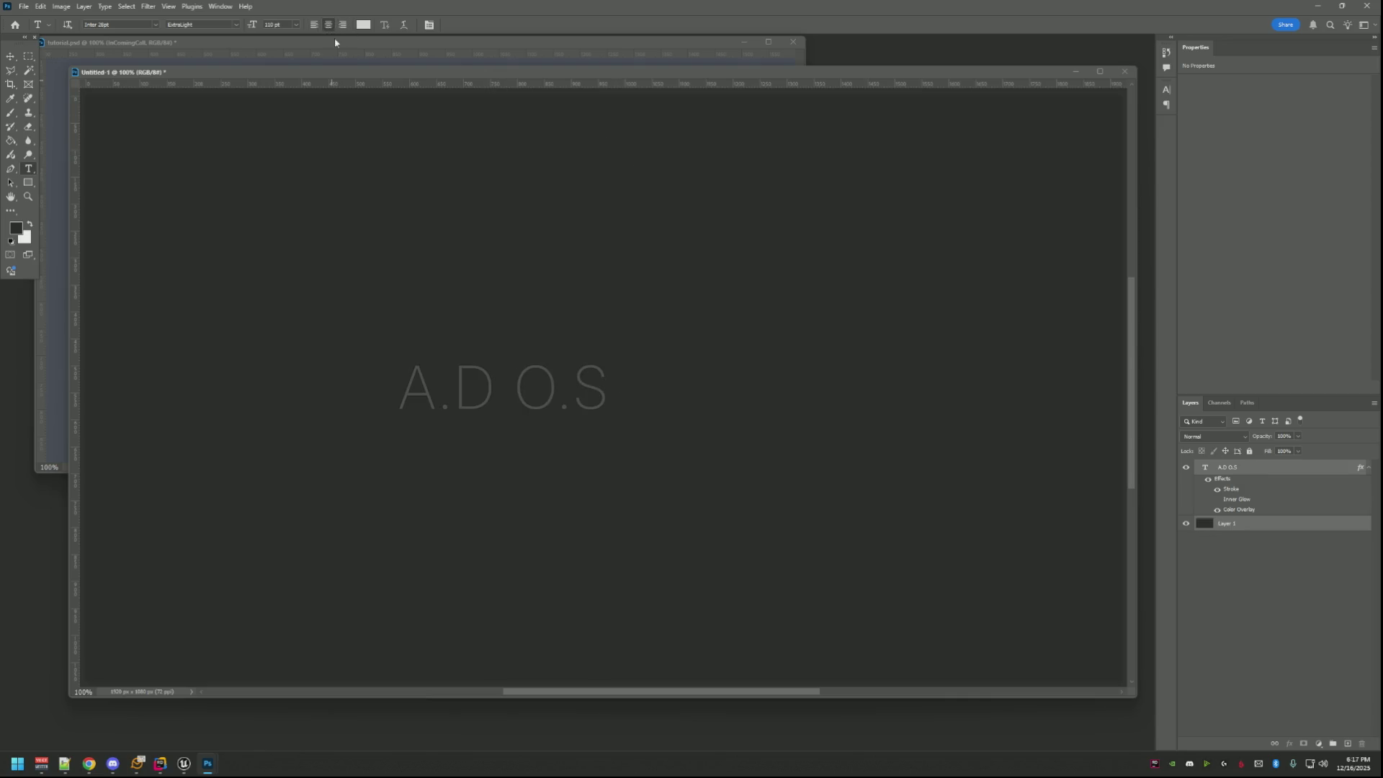
pyautogui.click(327, 24)
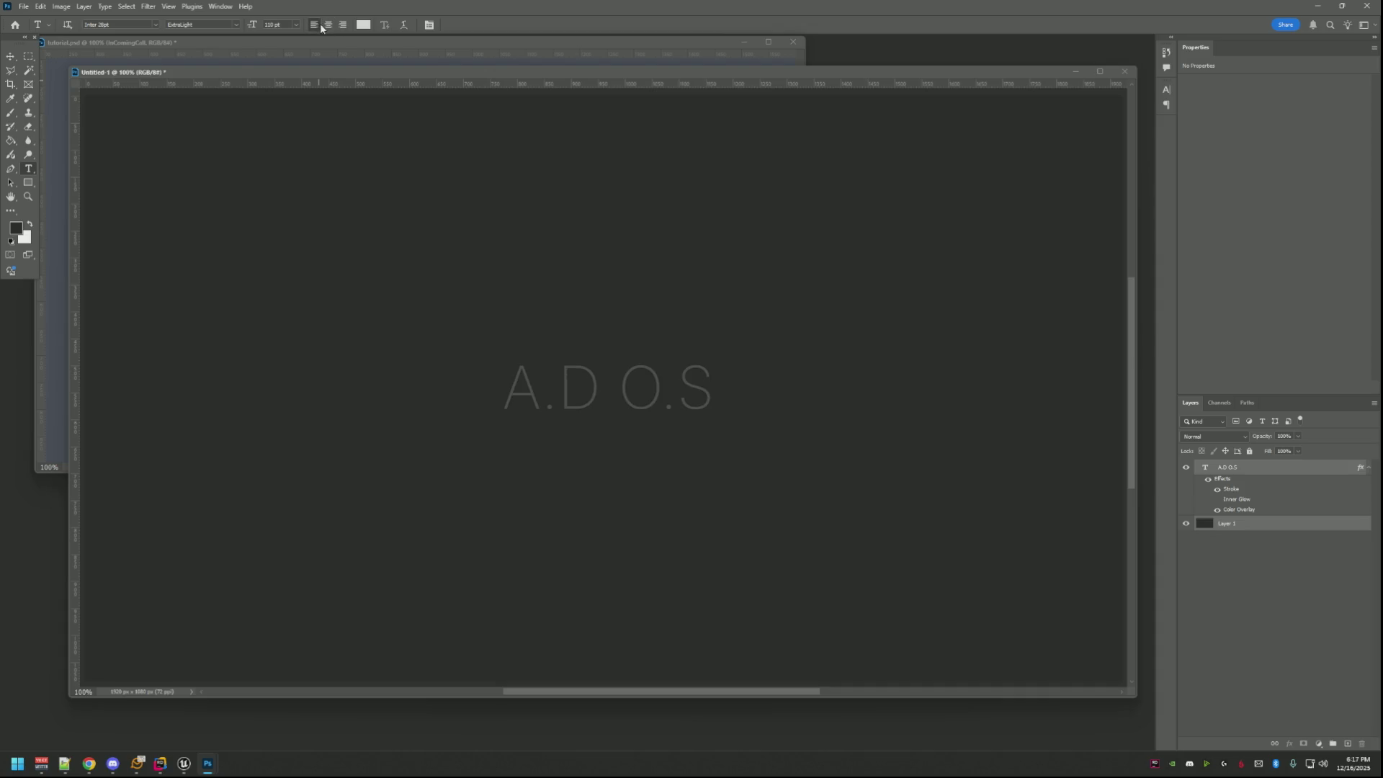
pyautogui.click(1222, 526)
pyautogui.click(1231, 476)
pyautogui.click(12, 59)
pyautogui.click(245, 24)
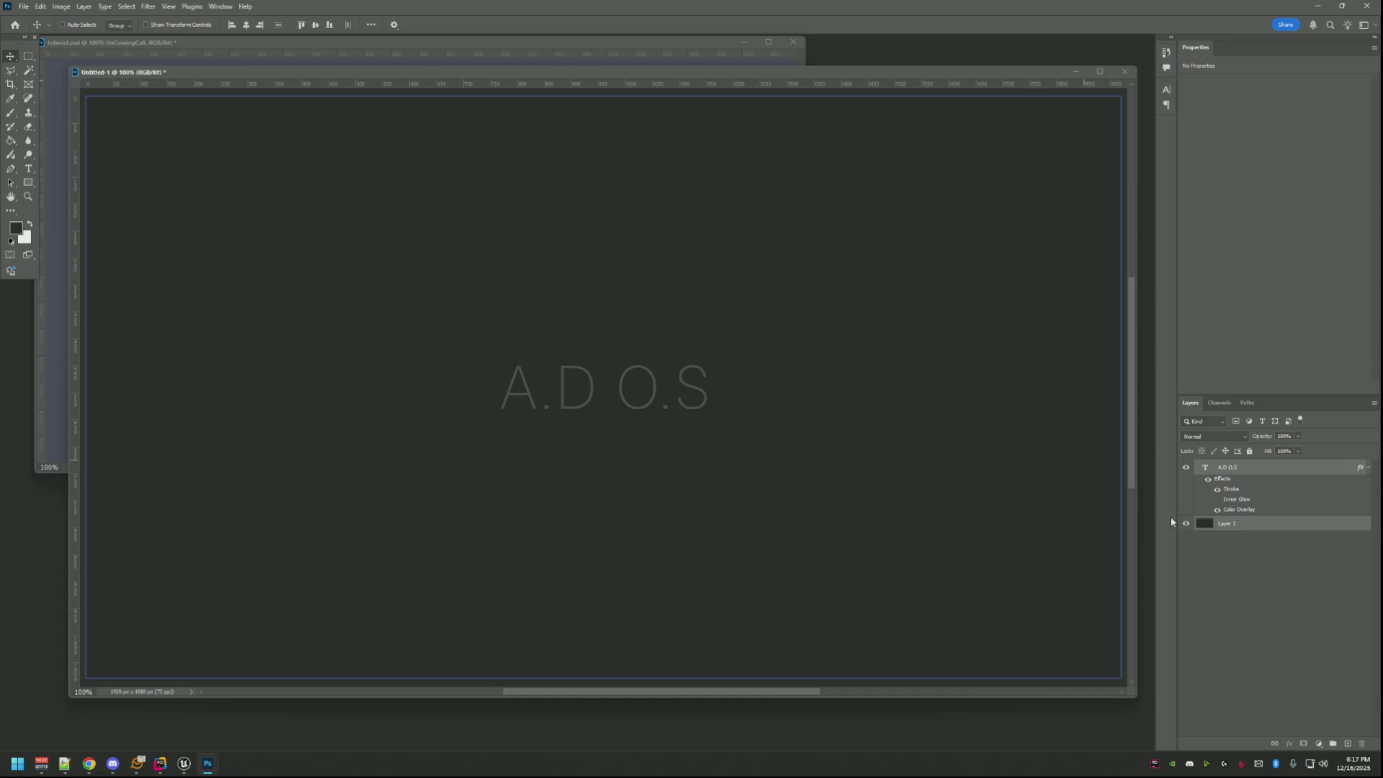
pyautogui.click(1238, 528)
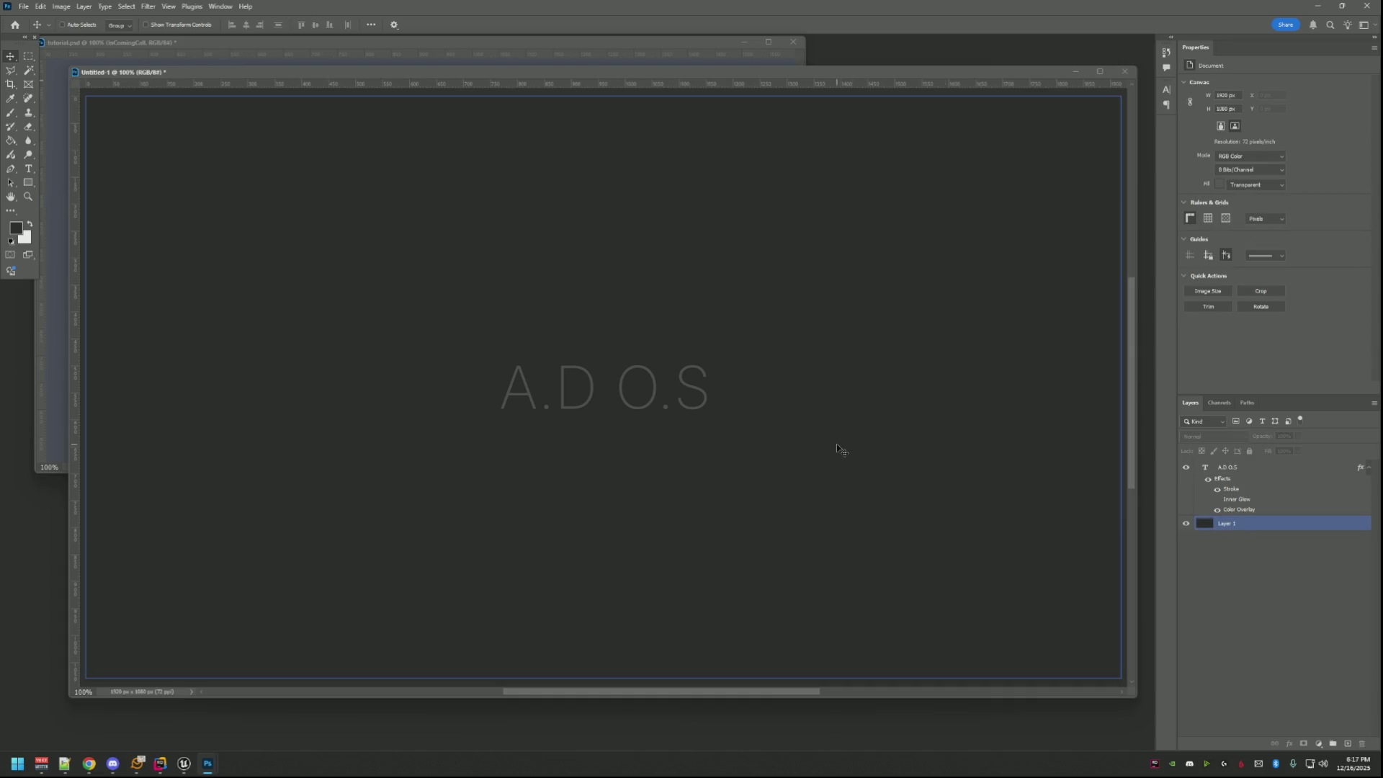
pyautogui.click(871, 519)
# Save the logo document as ADOSDesktop.psd with Maximize Compatibility.
pyautogui.click(654, 277)
pyautogui.hotkey('ctrl', 'o')
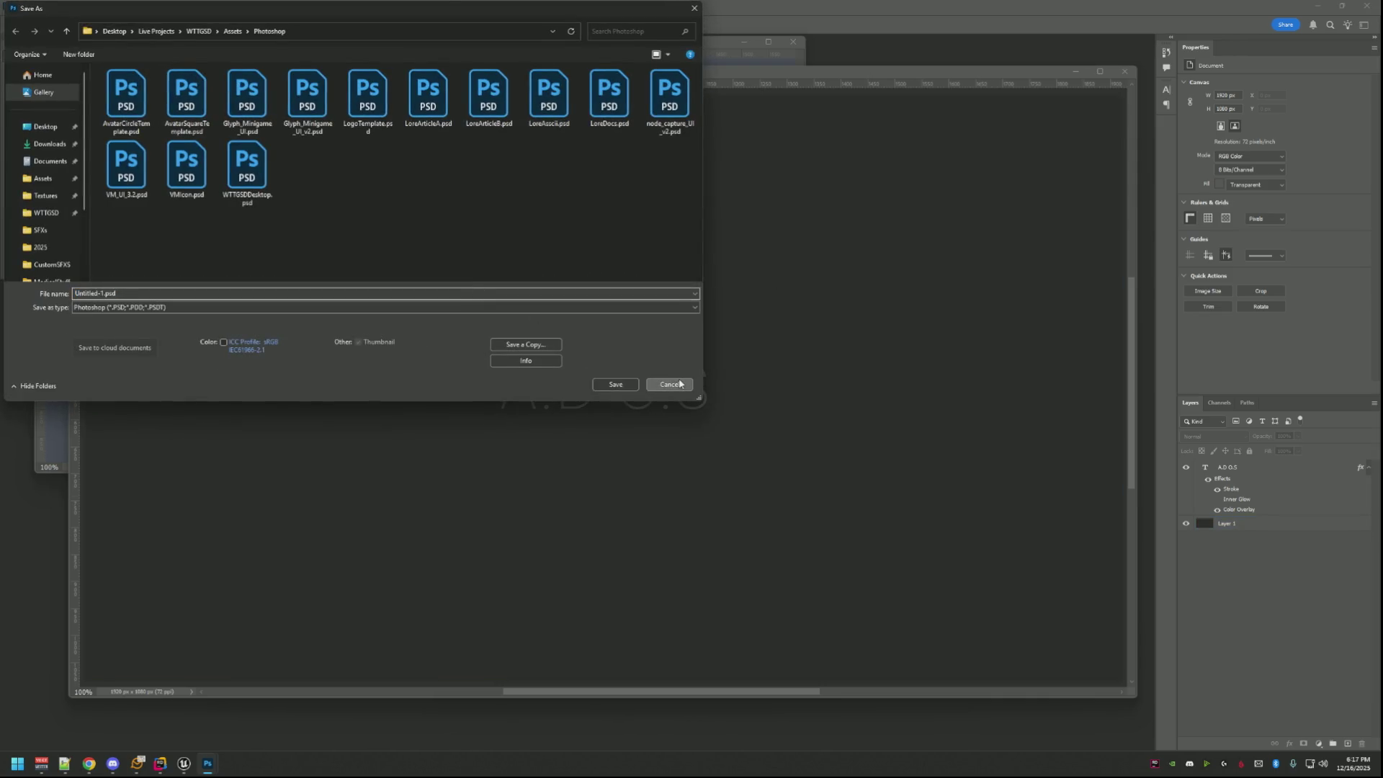
pyautogui.click(664, 383)
pyautogui.hotkey('ctrl', 's')
pyautogui.write('ADOS')
pyautogui.press('Return')
pyautogui.press('Return')
pyautogui.press('u')
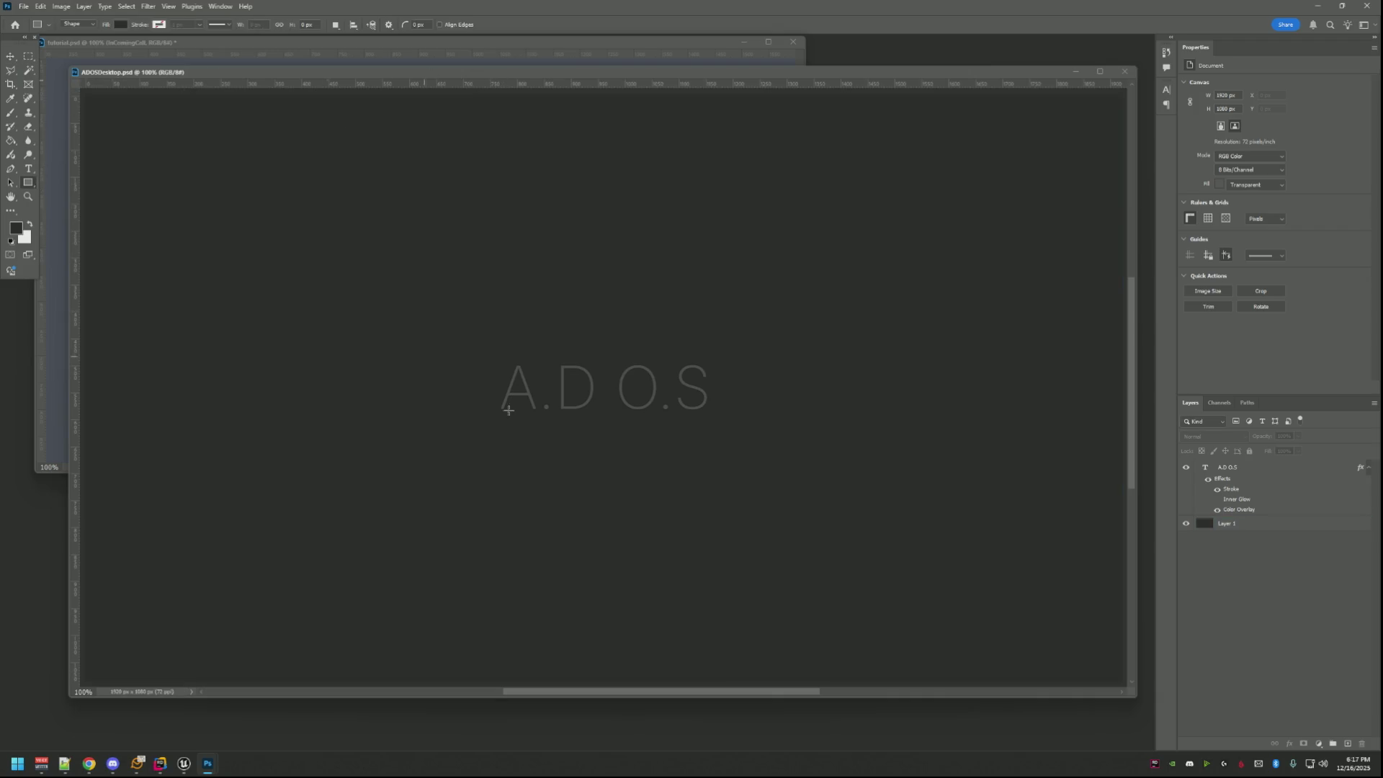
# Draw a wide thin rectangle below the text and fill it with grey #4a4a4a.
pyautogui.moveTo(477, 421)
pyautogui.mouseDown()
pyautogui.moveTo(728, 461)
pyautogui.moveTo(732, 441)
pyautogui.mouseUp()
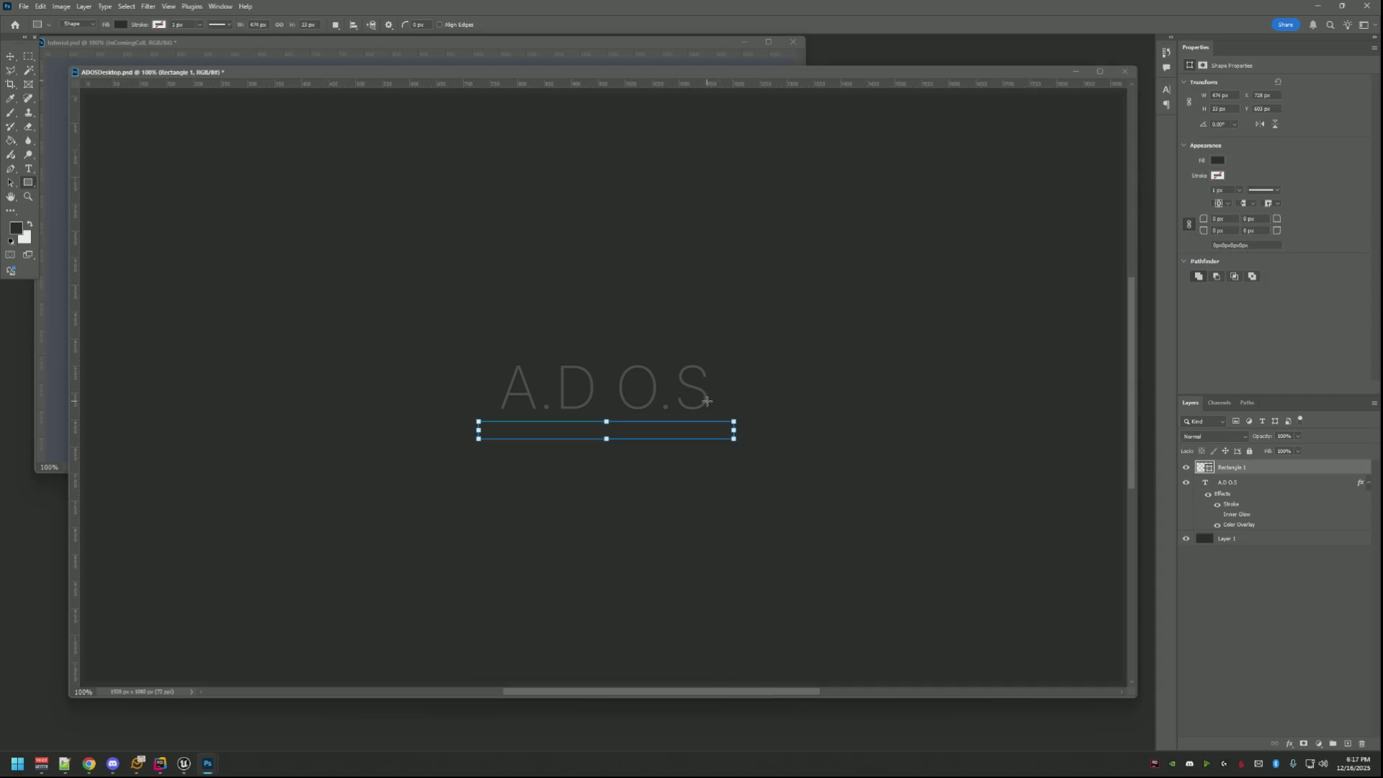
pyautogui.click(494, 47)
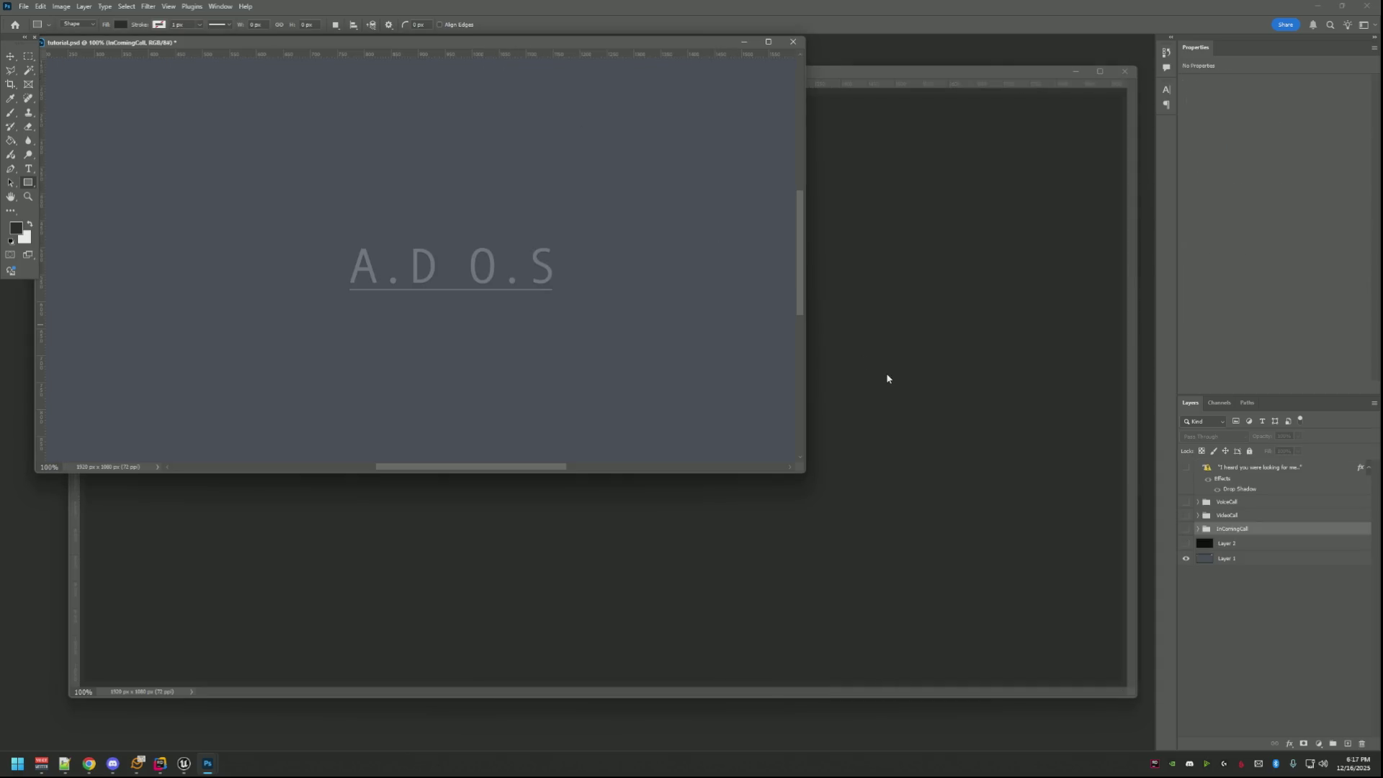
pyautogui.click(887, 379)
pyautogui.scroll(2, 594, 339)
pyautogui.scroll(3, 574, 331)
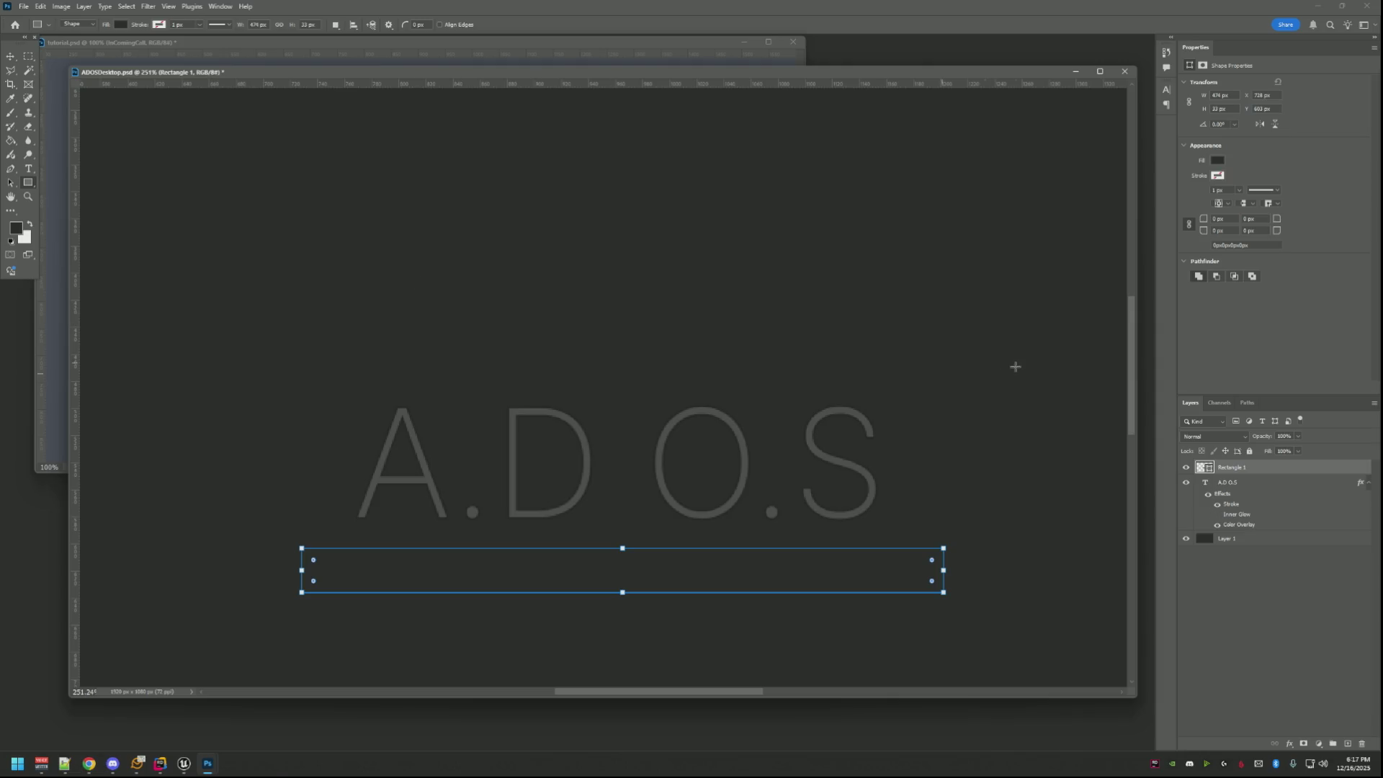
pyautogui.click(1218, 160)
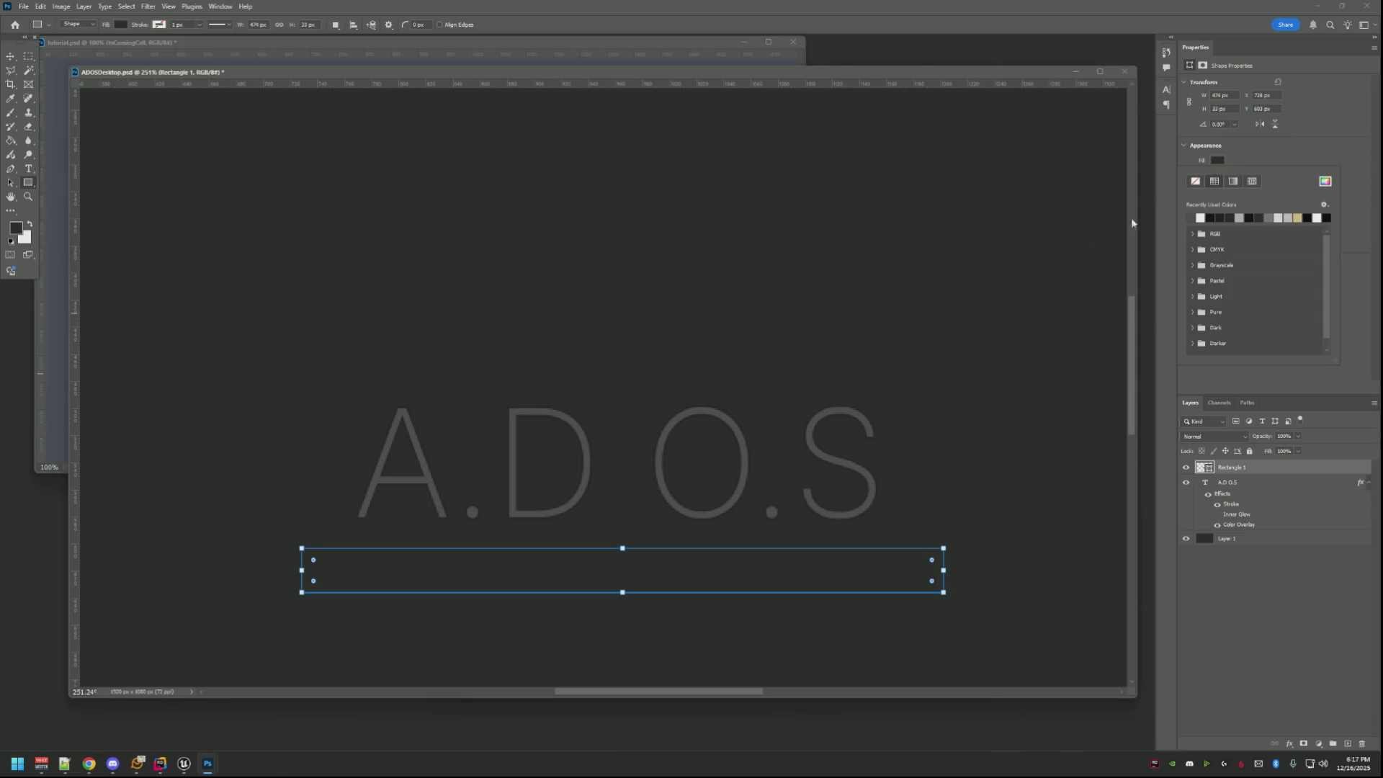
pyautogui.click(1326, 181)
pyautogui.click(710, 407)
pyautogui.click(922, 139)
pyautogui.scroll(-1, 709, 335)
pyautogui.scroll(-1, 601, 315)
# Move the grey bar up to sit directly under the A.D O.S text.
pyautogui.click(18, 58)
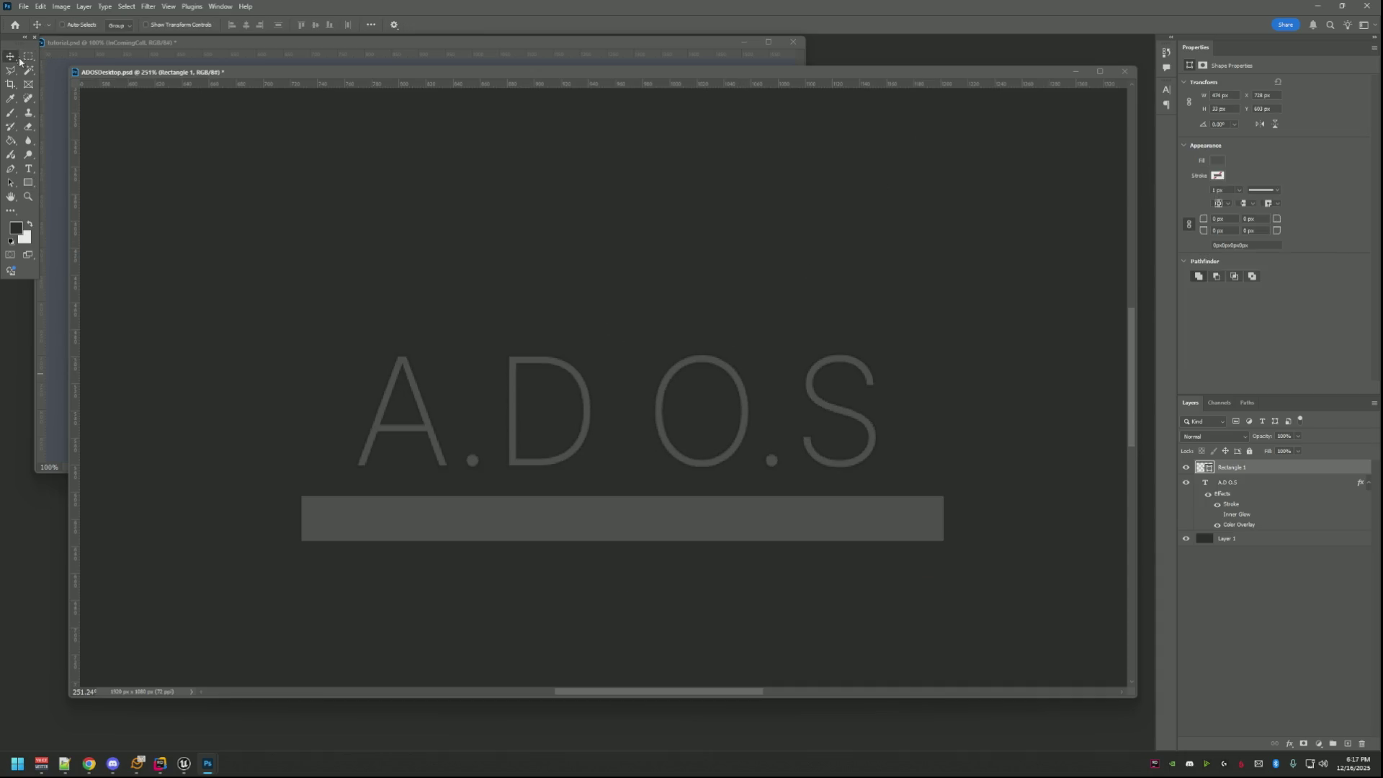
pyautogui.moveTo(436, 519); pyautogui.dragTo(490, 486)
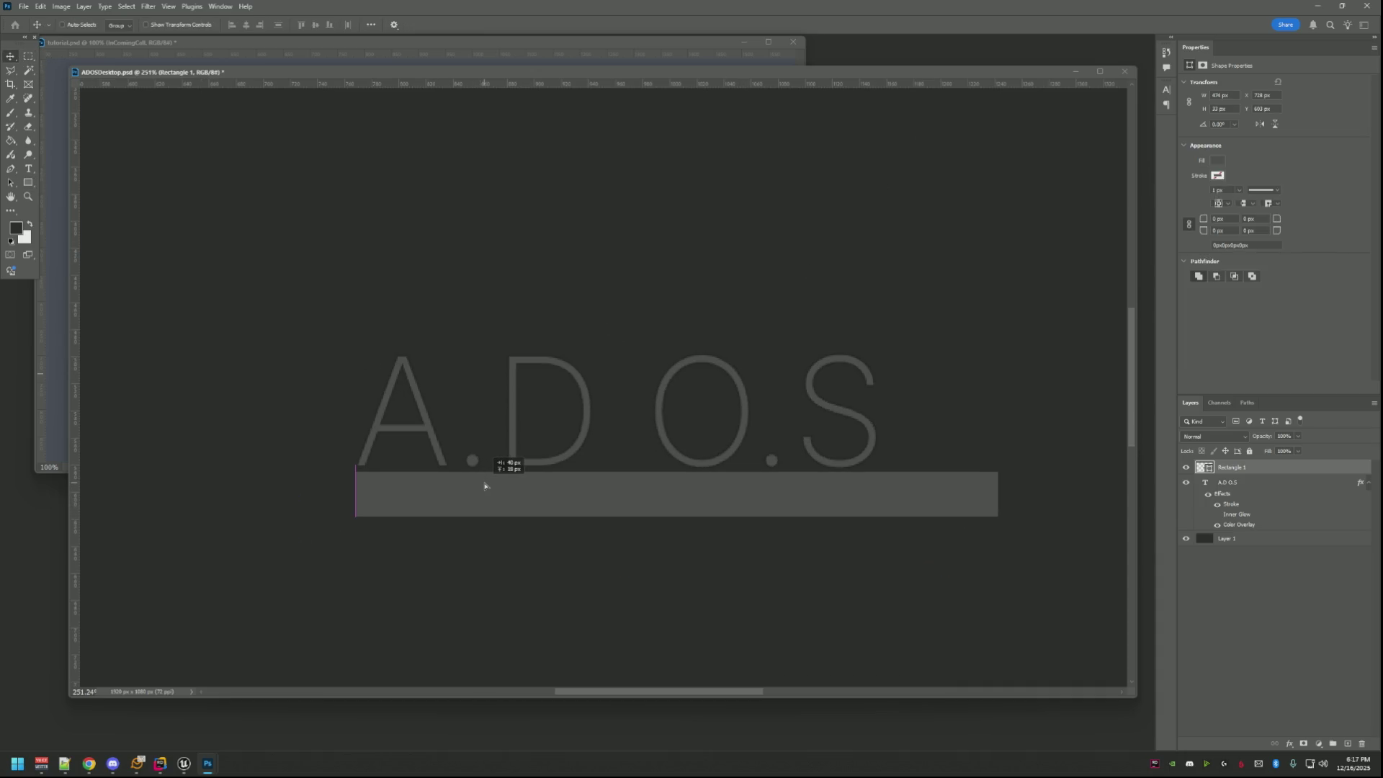
# Inspect the text's Stroke colour in Layer Style, cancel without changes and select Rectangle 1.
pyautogui.click(1228, 483)
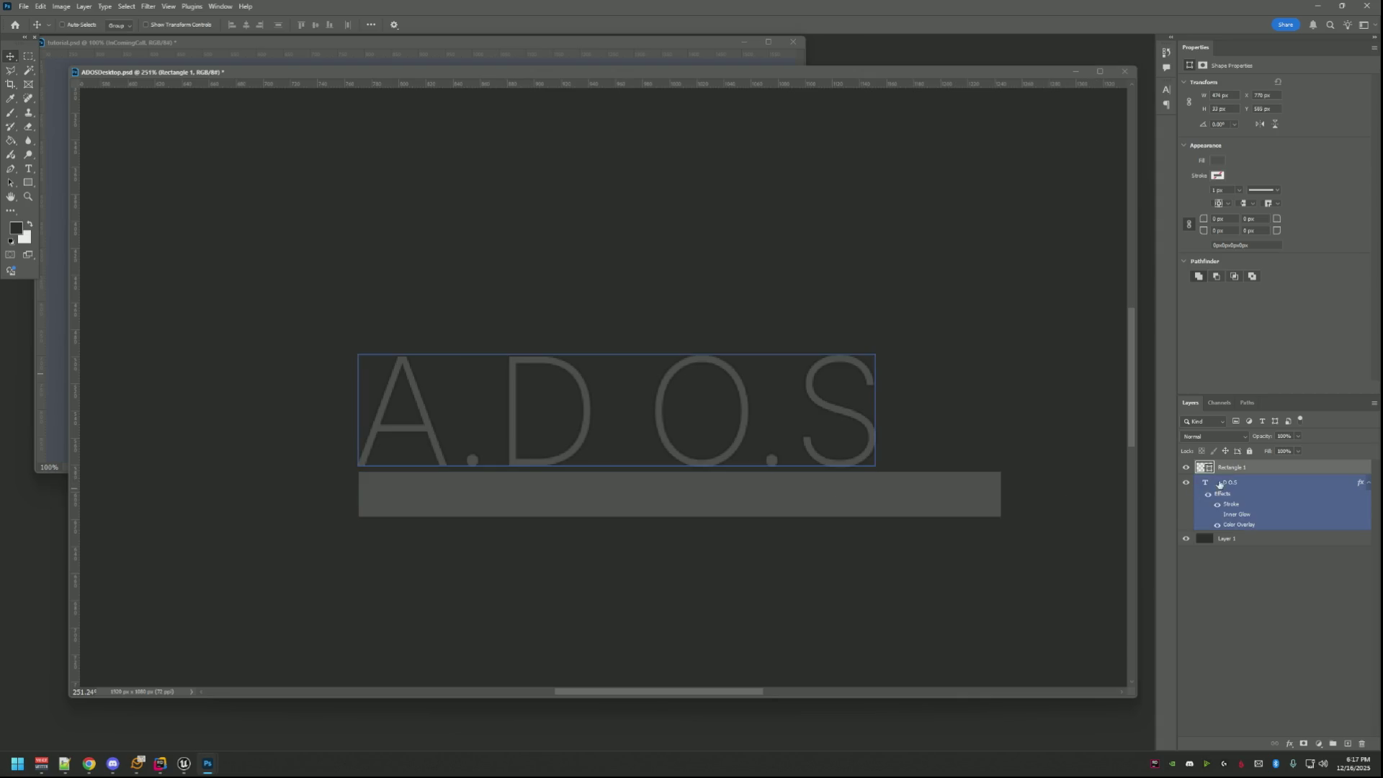
pyautogui.rightClick(1227, 486)
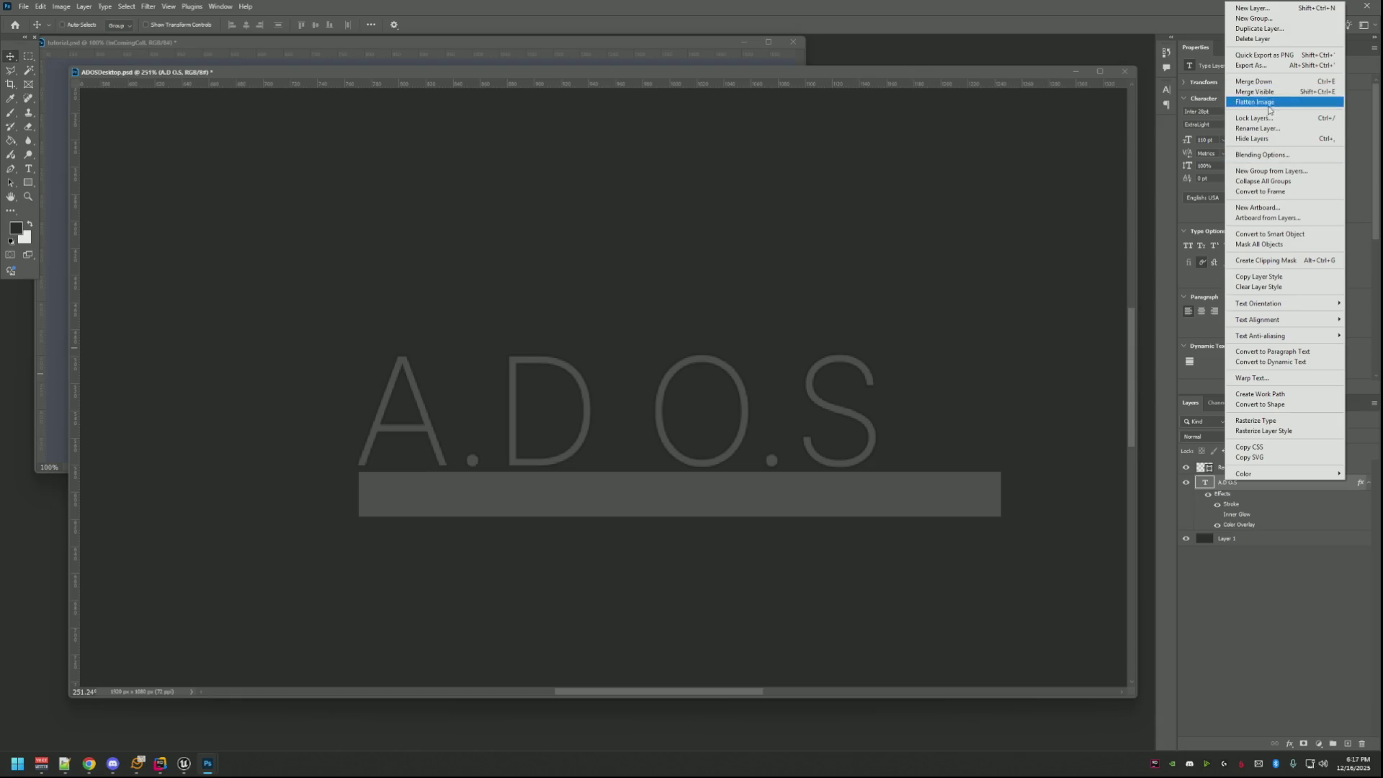
pyautogui.click(1147, 194)
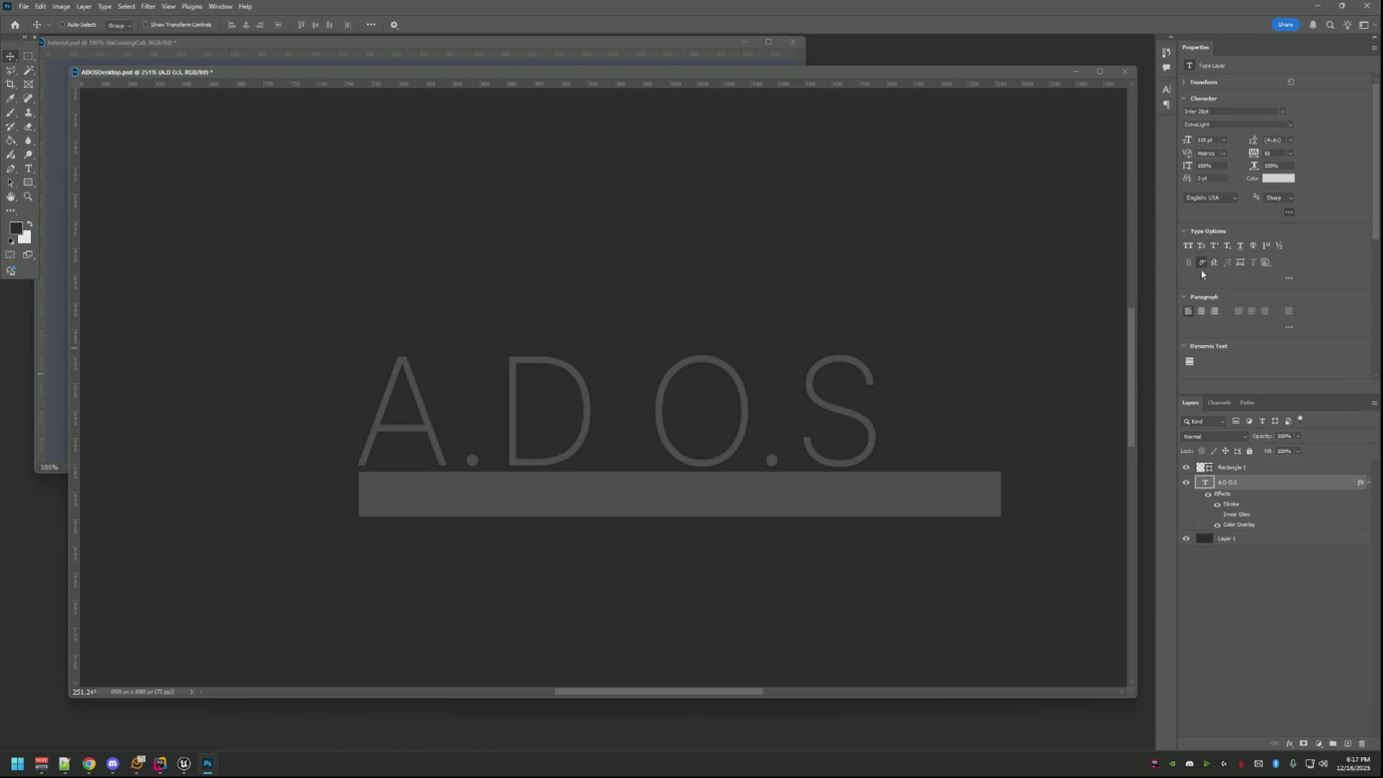
pyautogui.doubleClick(1262, 484)
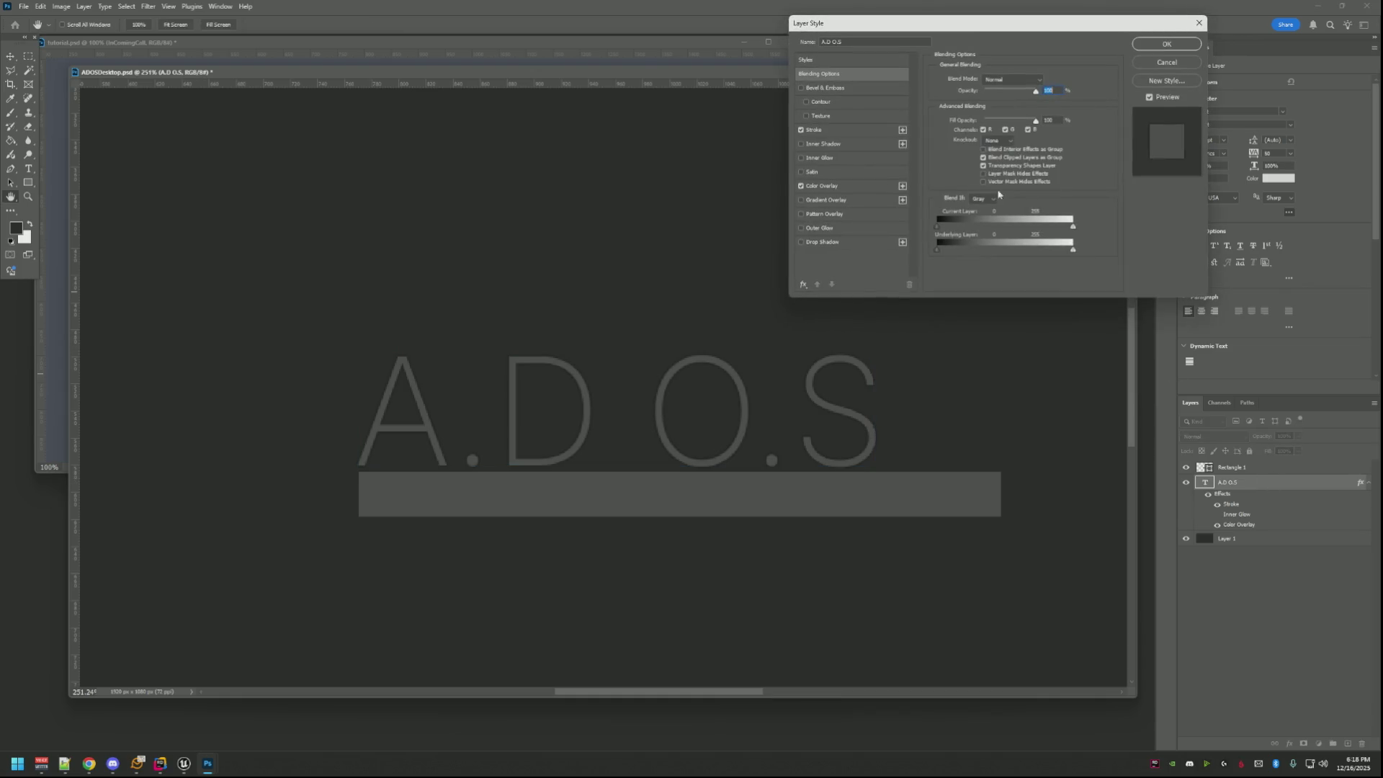
pyautogui.click(839, 130)
pyautogui.click(960, 156)
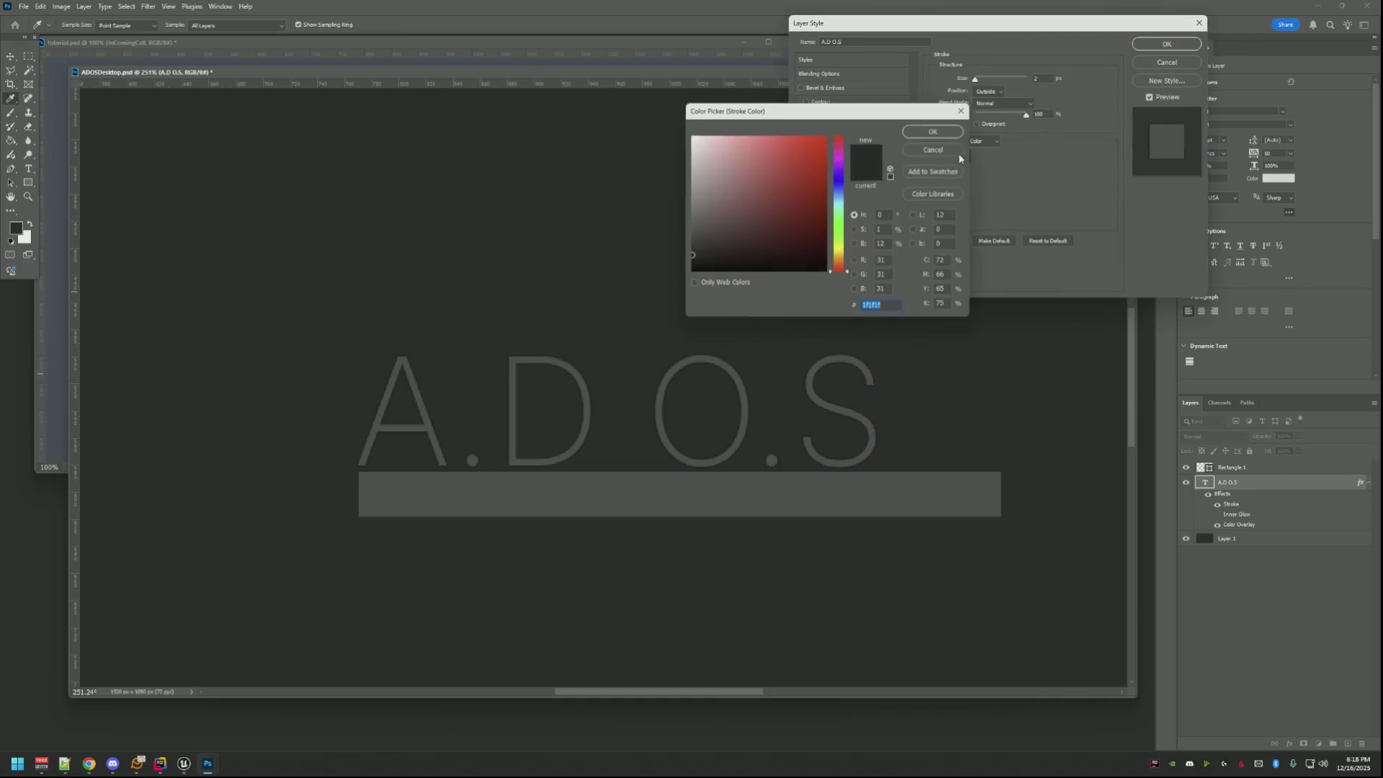
pyautogui.click(950, 150)
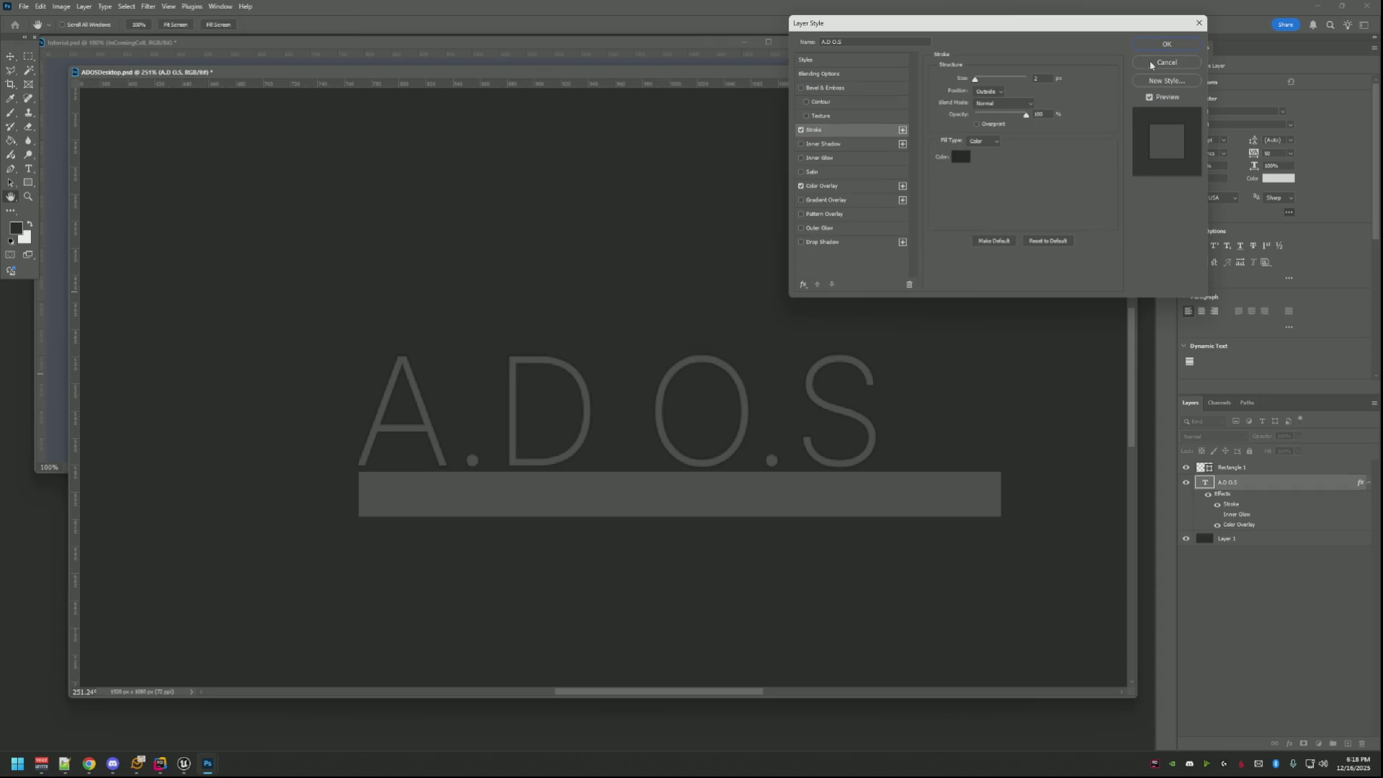
pyautogui.click(1159, 63)
pyautogui.click(921, 494)
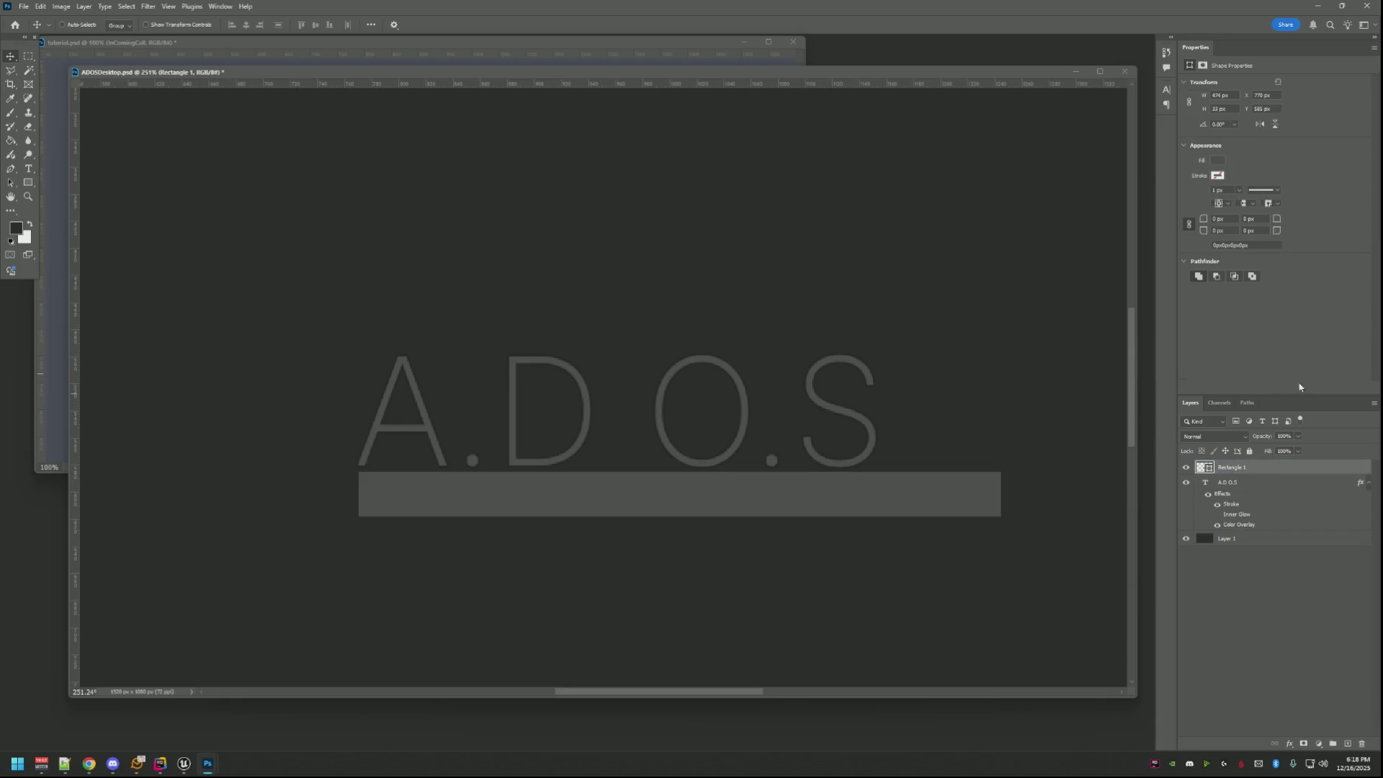
# Give the rectangle a custom stroke colour with a 2 px stroke width and reposition it under the text.
pyautogui.click(1220, 176)
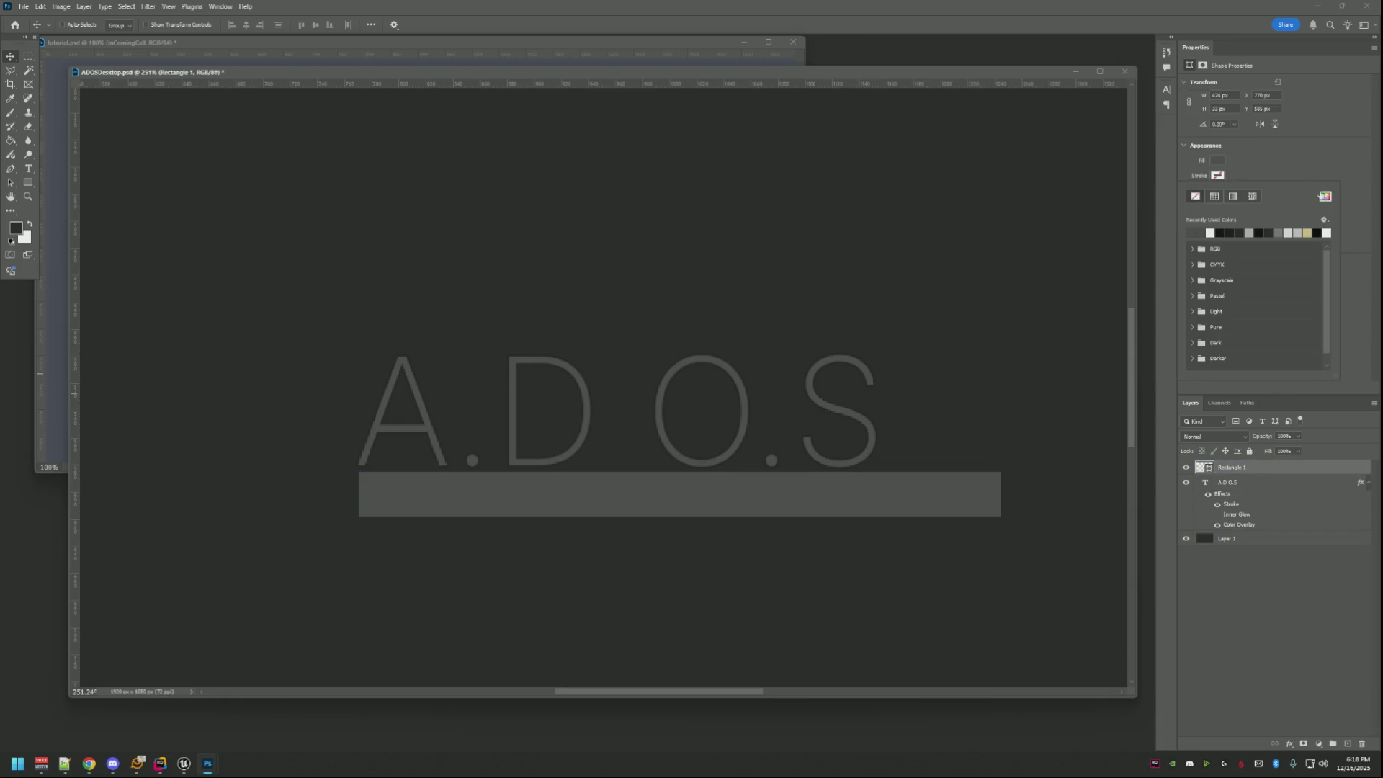
pyautogui.click(1325, 196)
pyautogui.click(956, 127)
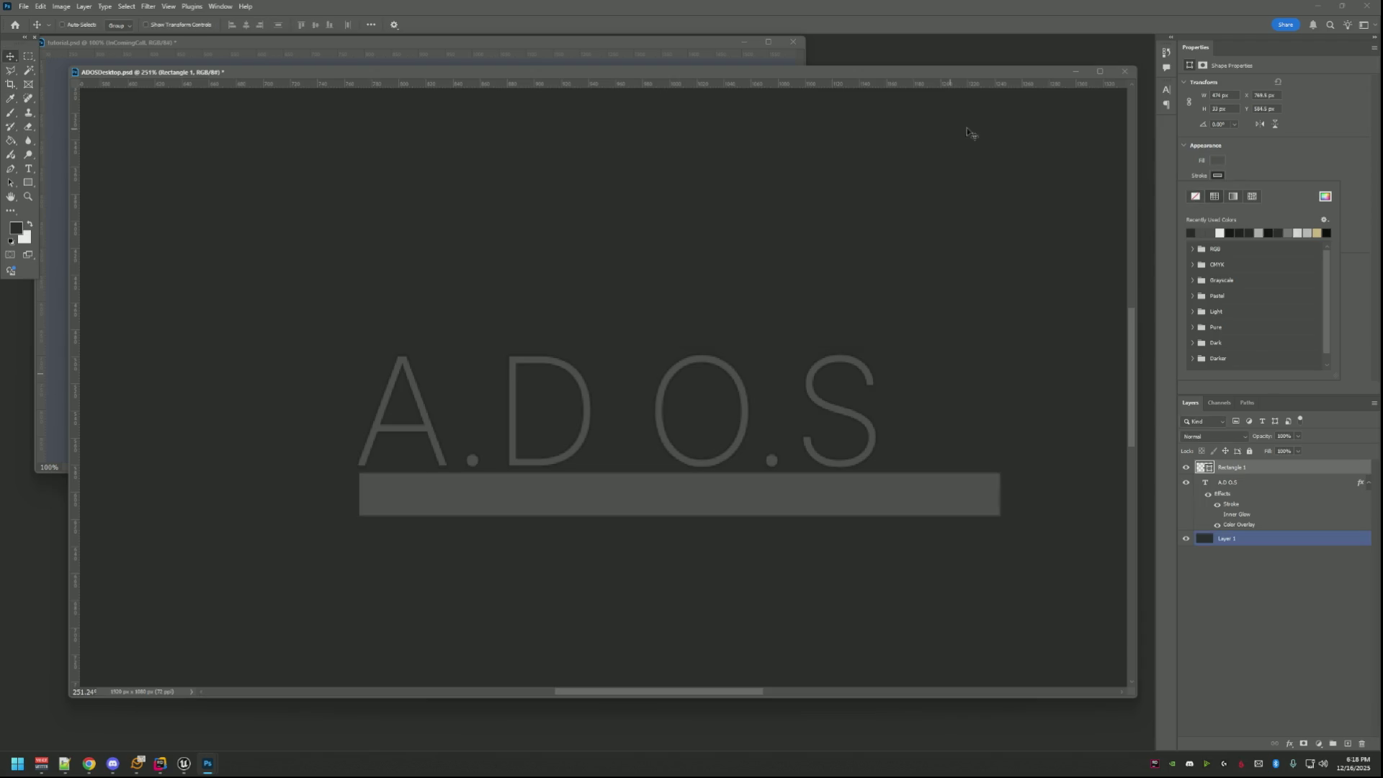
pyautogui.click(1319, 167)
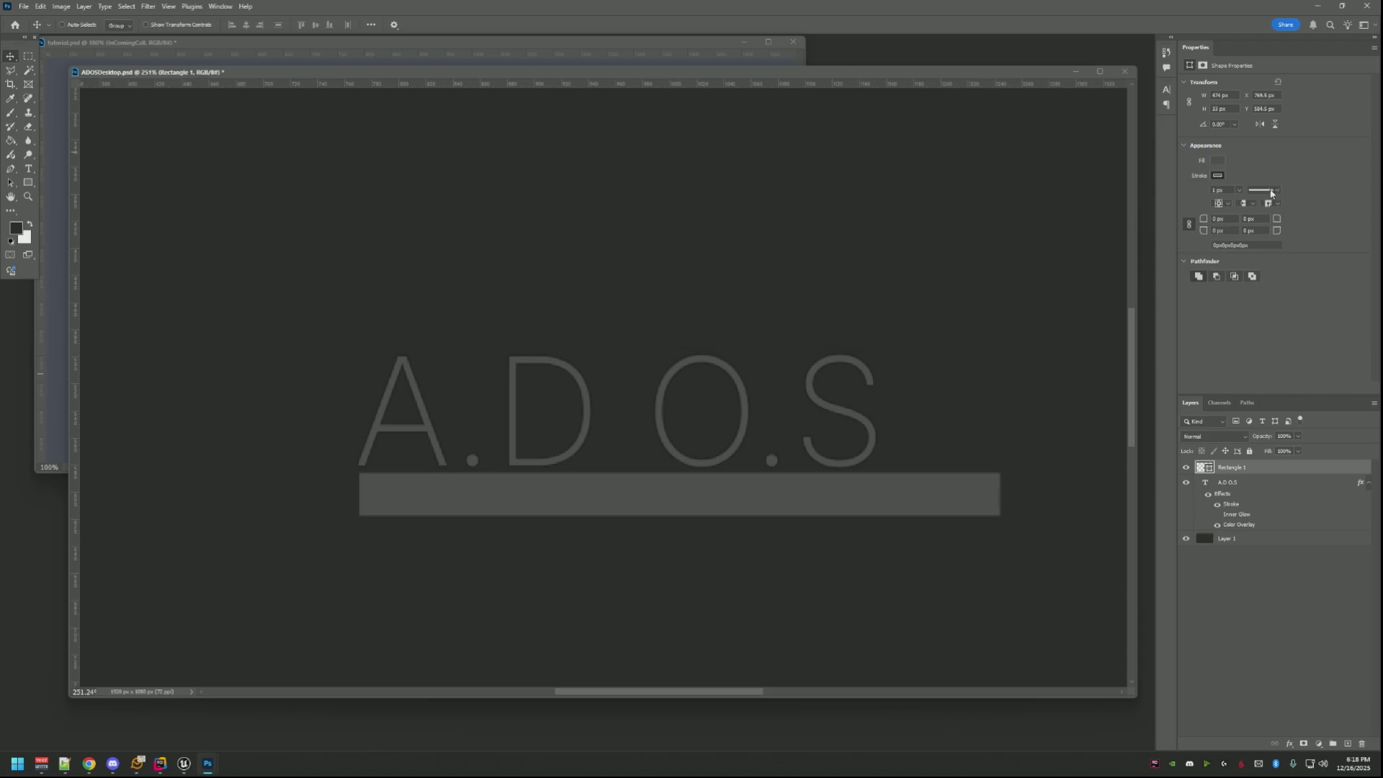
pyautogui.write('2')
pyautogui.press('Return')
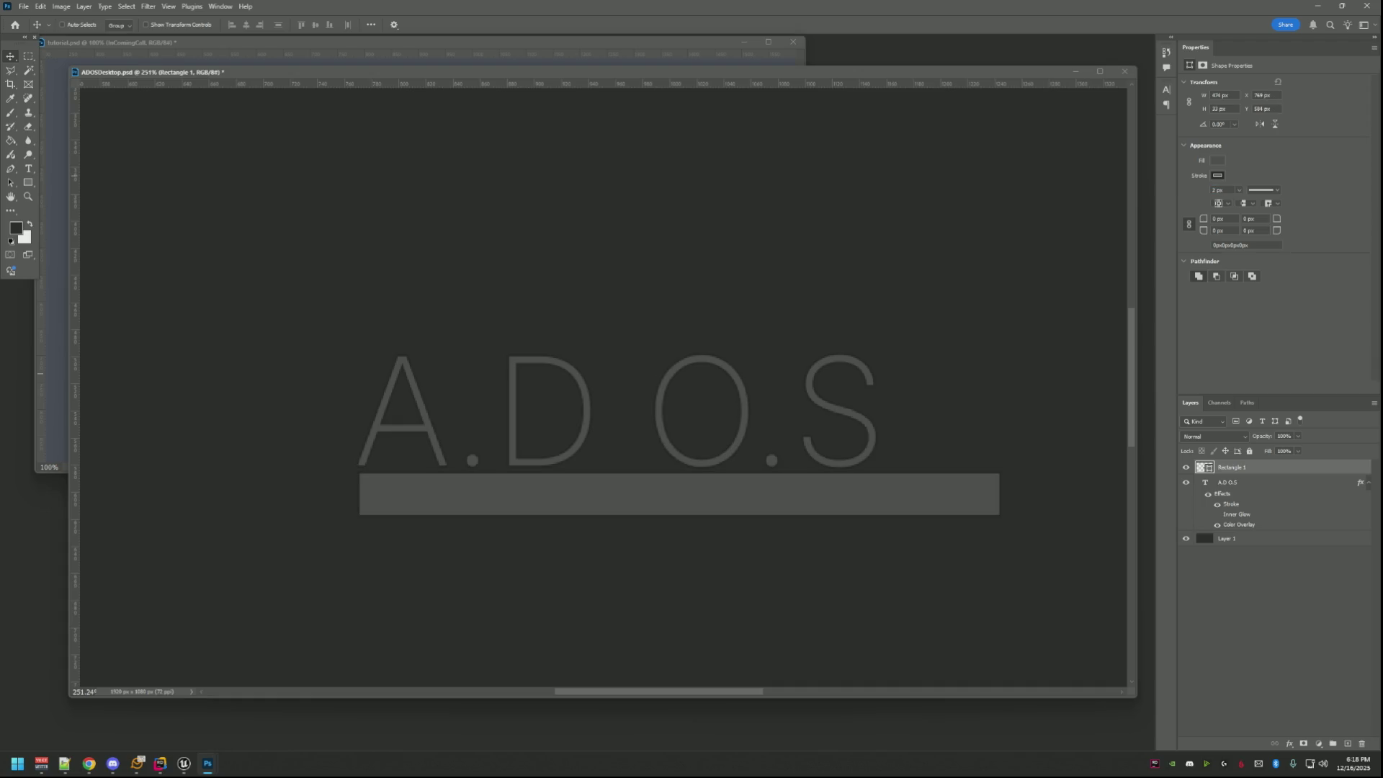
pyautogui.moveTo(899, 462); pyautogui.dragTo(876, 493)
# Free-transform the bar to about 405 px wide, squash it into a 6 px line and view at 100%.
pyautogui.hotkey('ctrl', 't')
pyautogui.moveTo(1001, 504); pyautogui.dragTo(876, 504)
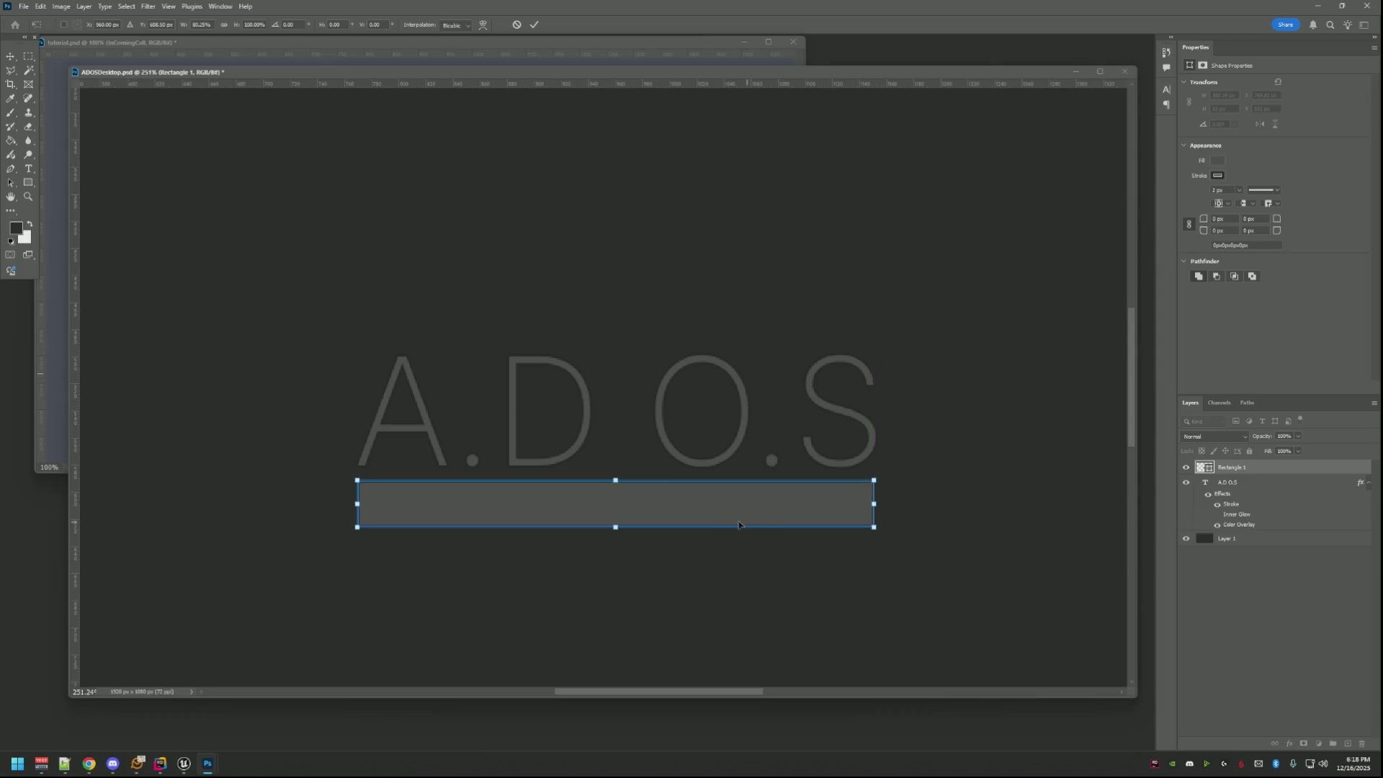
pyautogui.moveTo(676, 529); pyautogui.dragTo(676, 482)
pyautogui.press('Return')
pyautogui.hotkey('ctrl', '1')
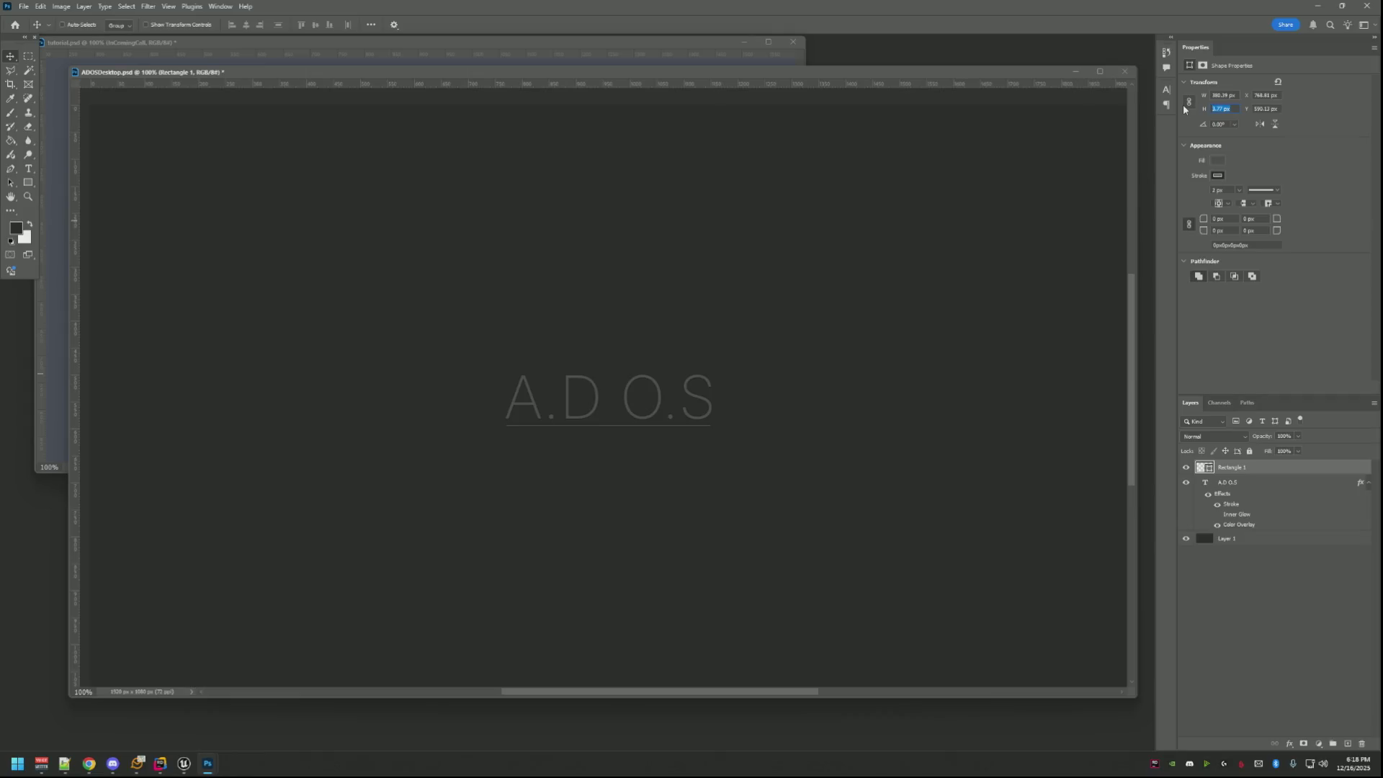
pyautogui.write('6')
pyautogui.press('Return')
pyautogui.write('3')
pyautogui.click(1242, 483)
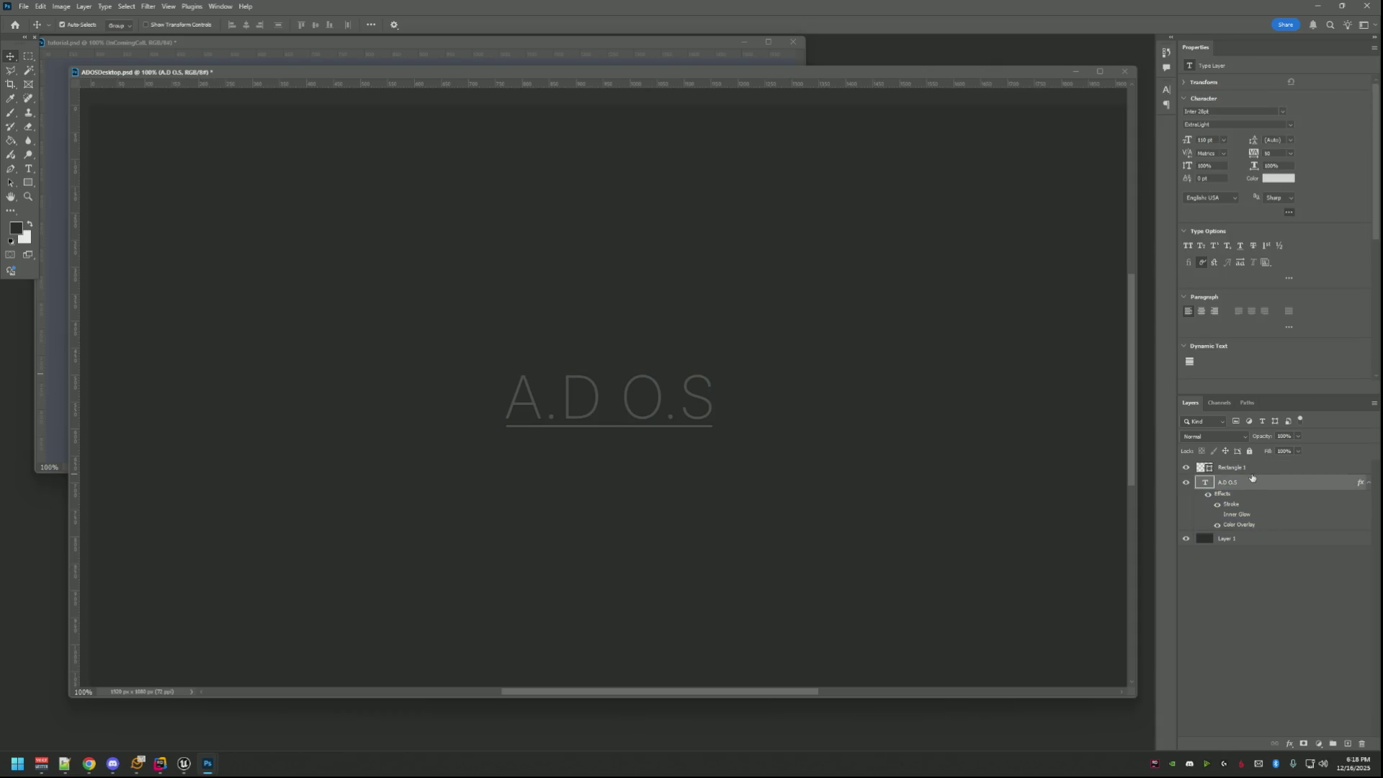
pyautogui.click(1243, 539)
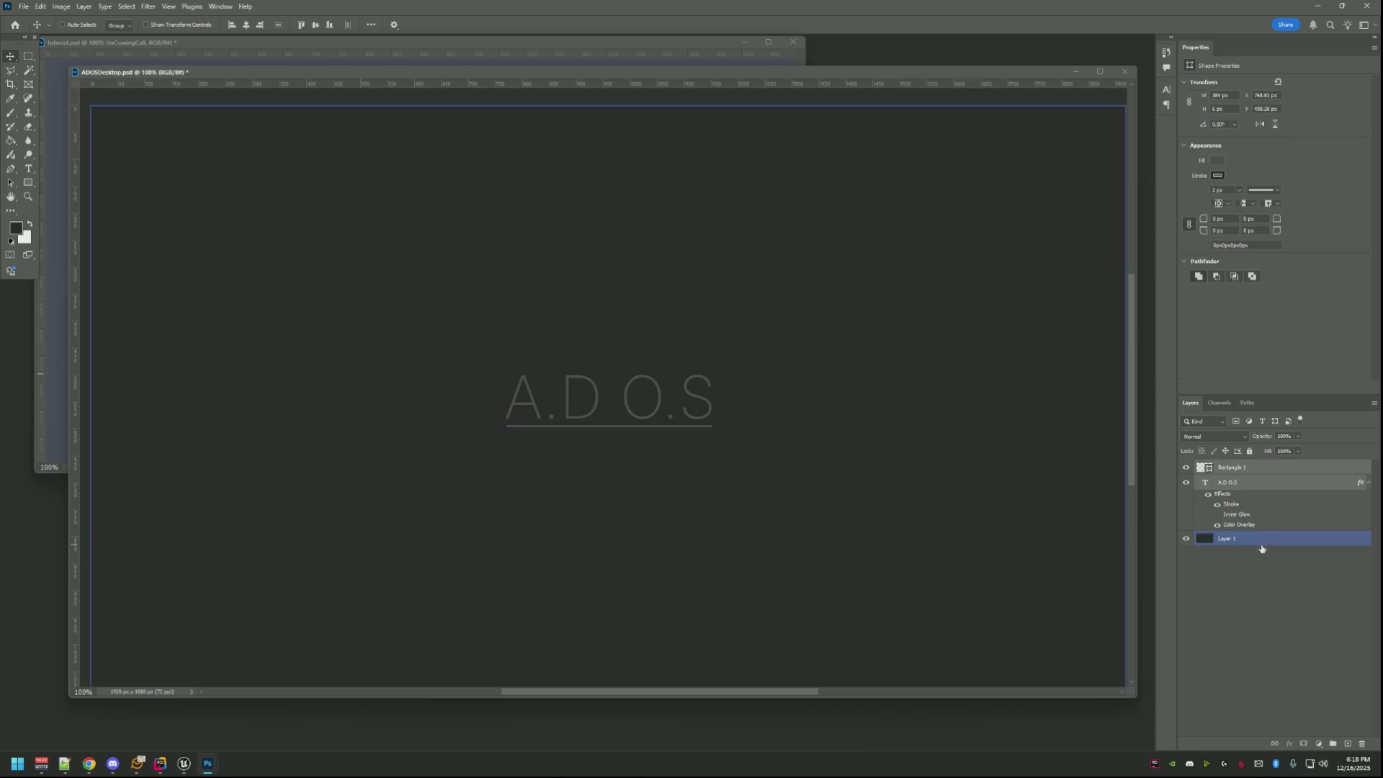
# Align Rectangle 1 with Layer 1 on their vertical centres to centre the line on the canvas.
pyautogui.keyDown('ctrl'); pyautogui.click(1237, 466); pyautogui.keyUp('ctrl')
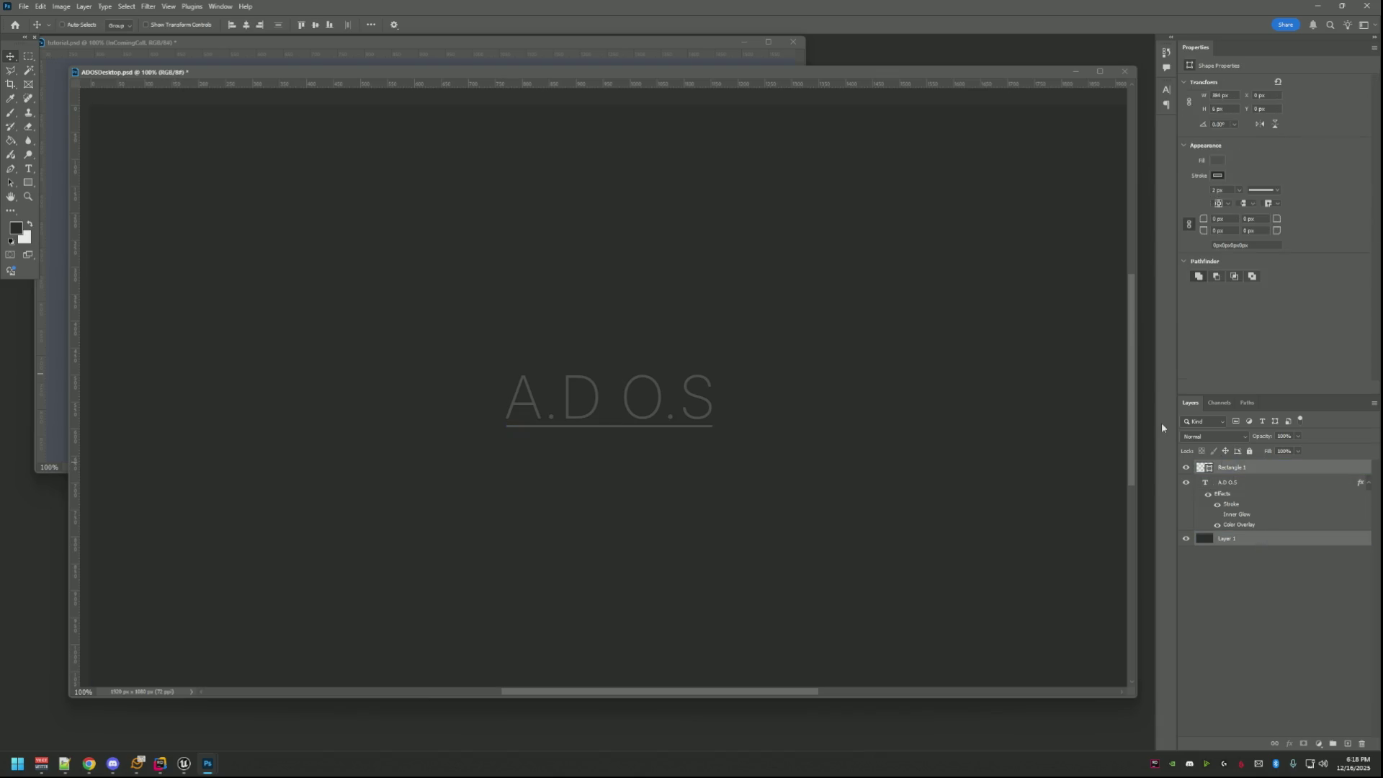
pyautogui.click(316, 27)
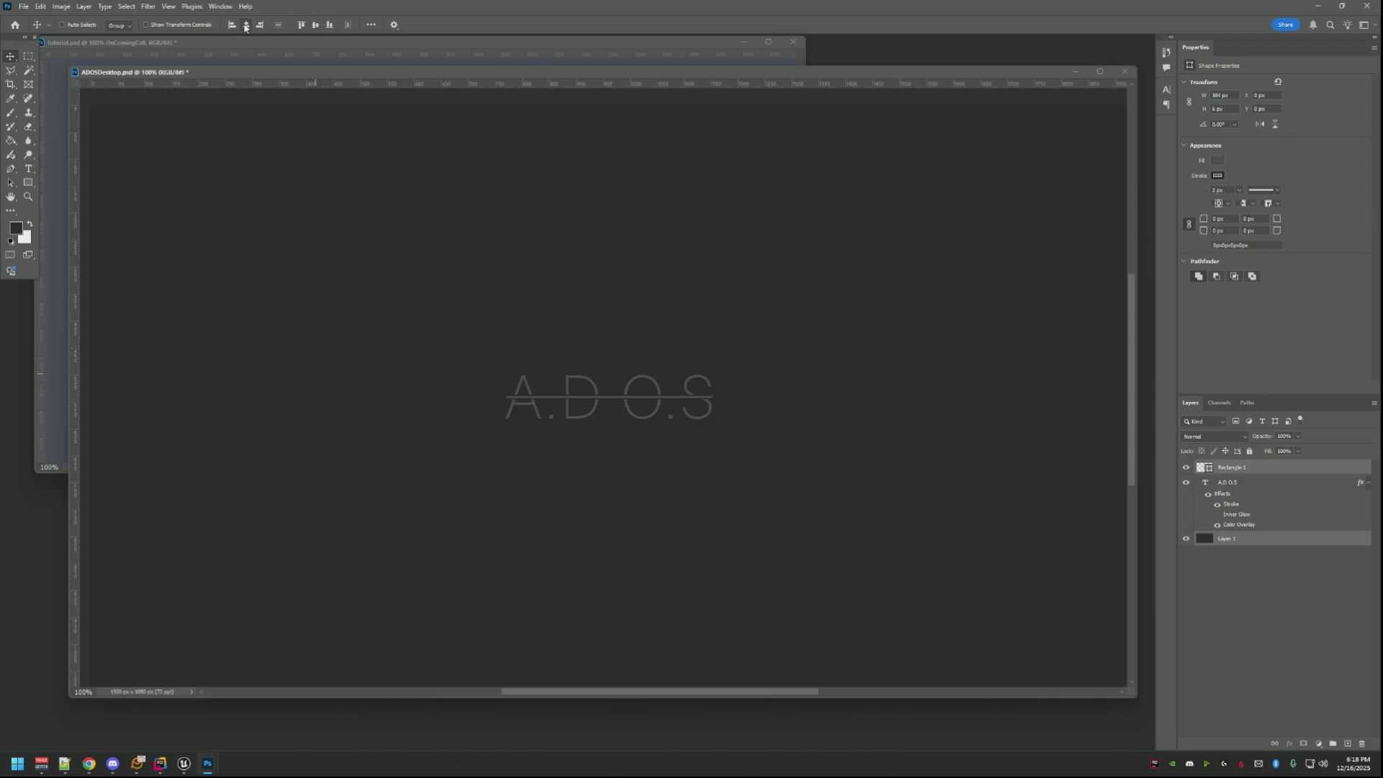
pyautogui.click(1257, 487)
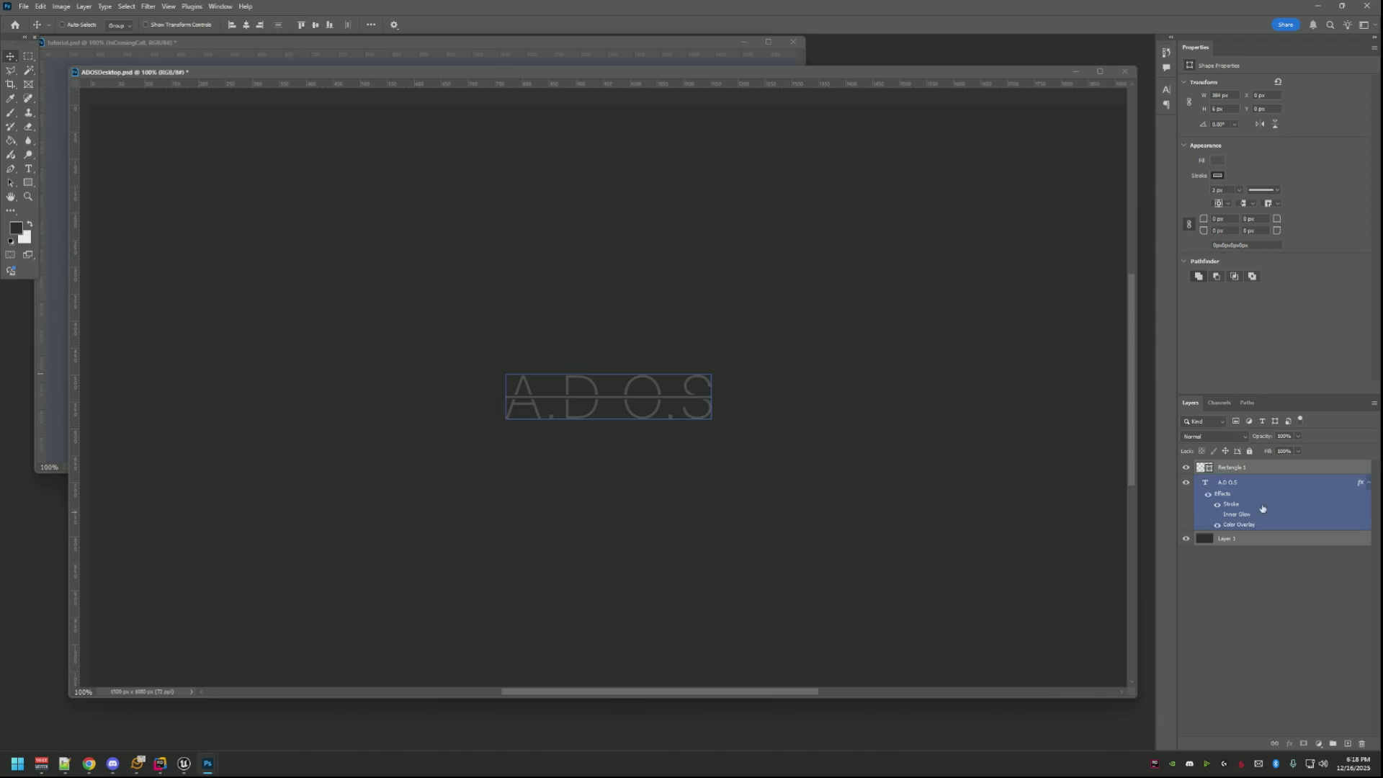
pyautogui.click(1254, 469)
# Move the line down so it sits just beneath the A.D O.S text as an underline.
pyautogui.moveTo(654, 397); pyautogui.dragTo(652, 425)
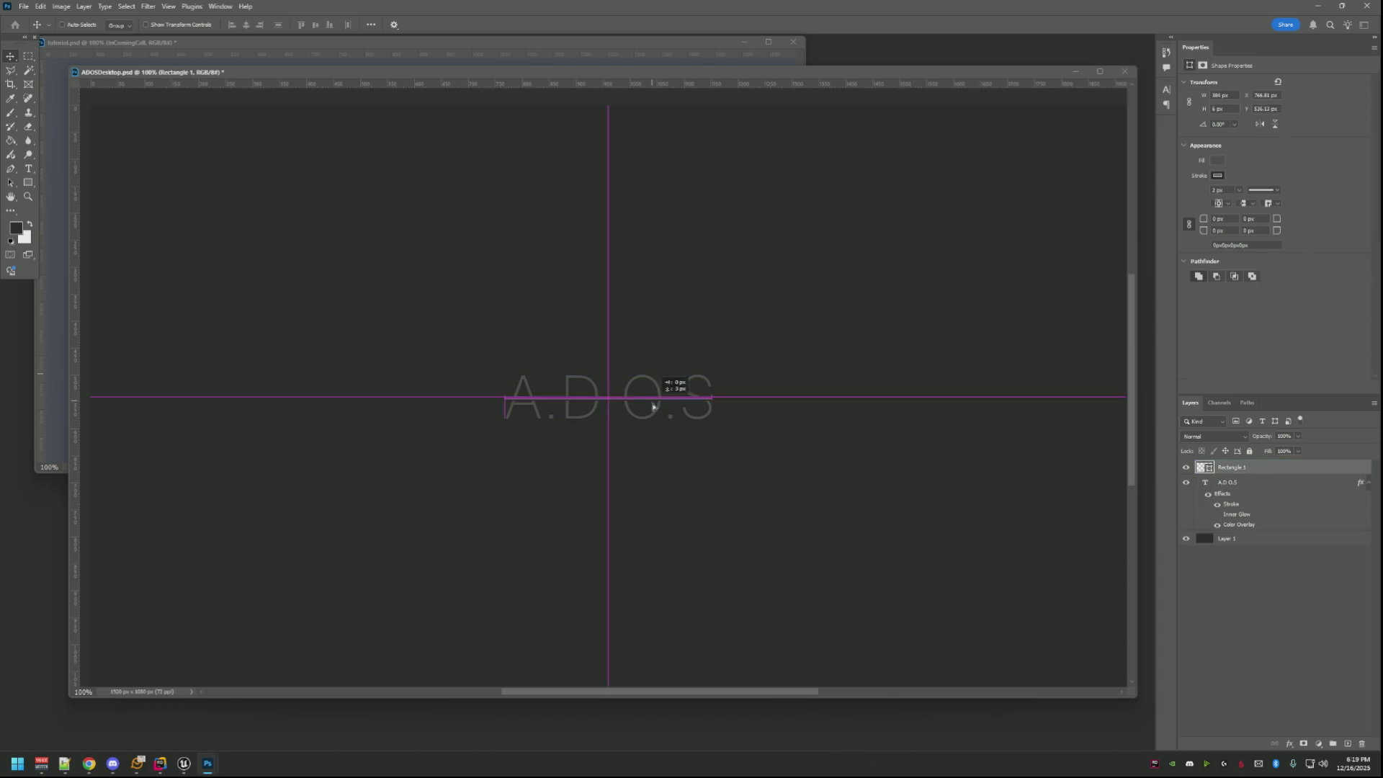
pyautogui.click(732, 344)
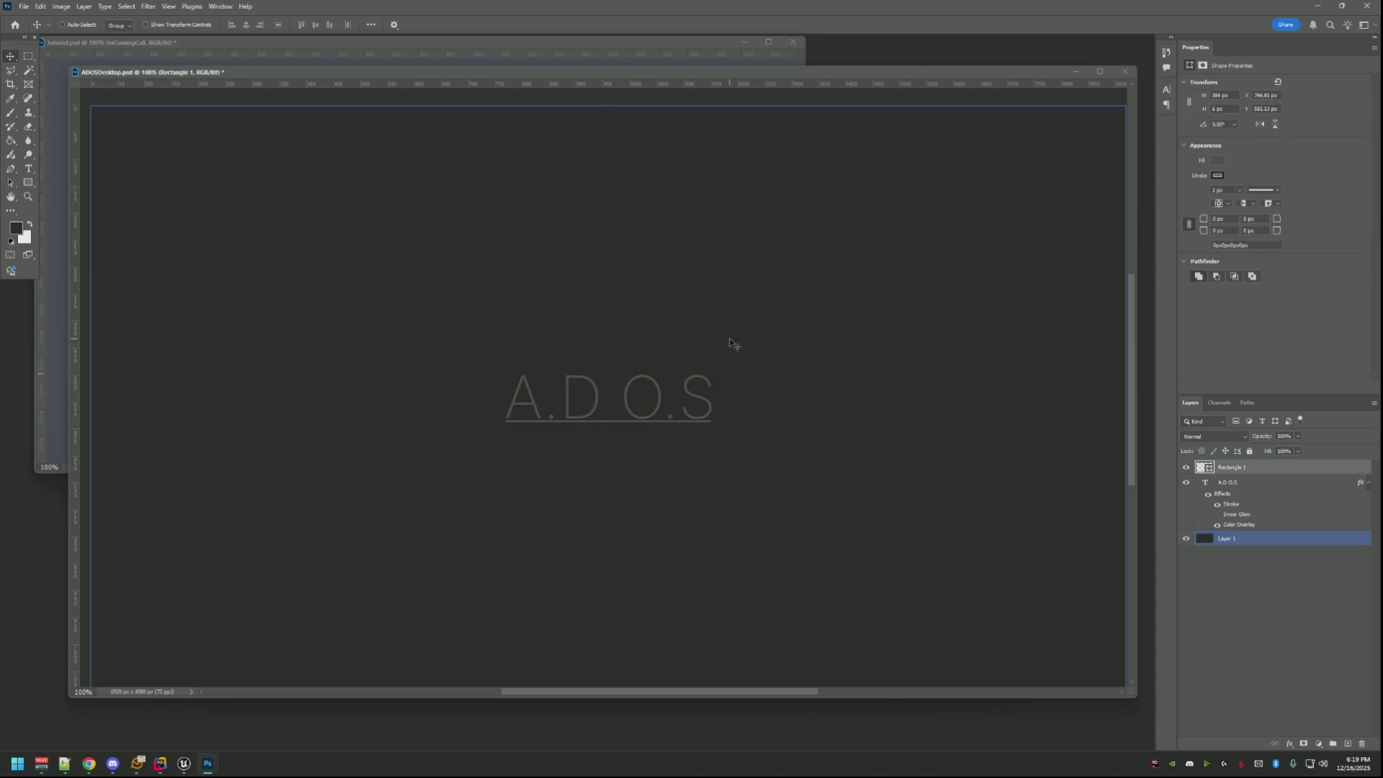
pyautogui.press('Down')
pyautogui.press('Down')
pyautogui.press('Down')
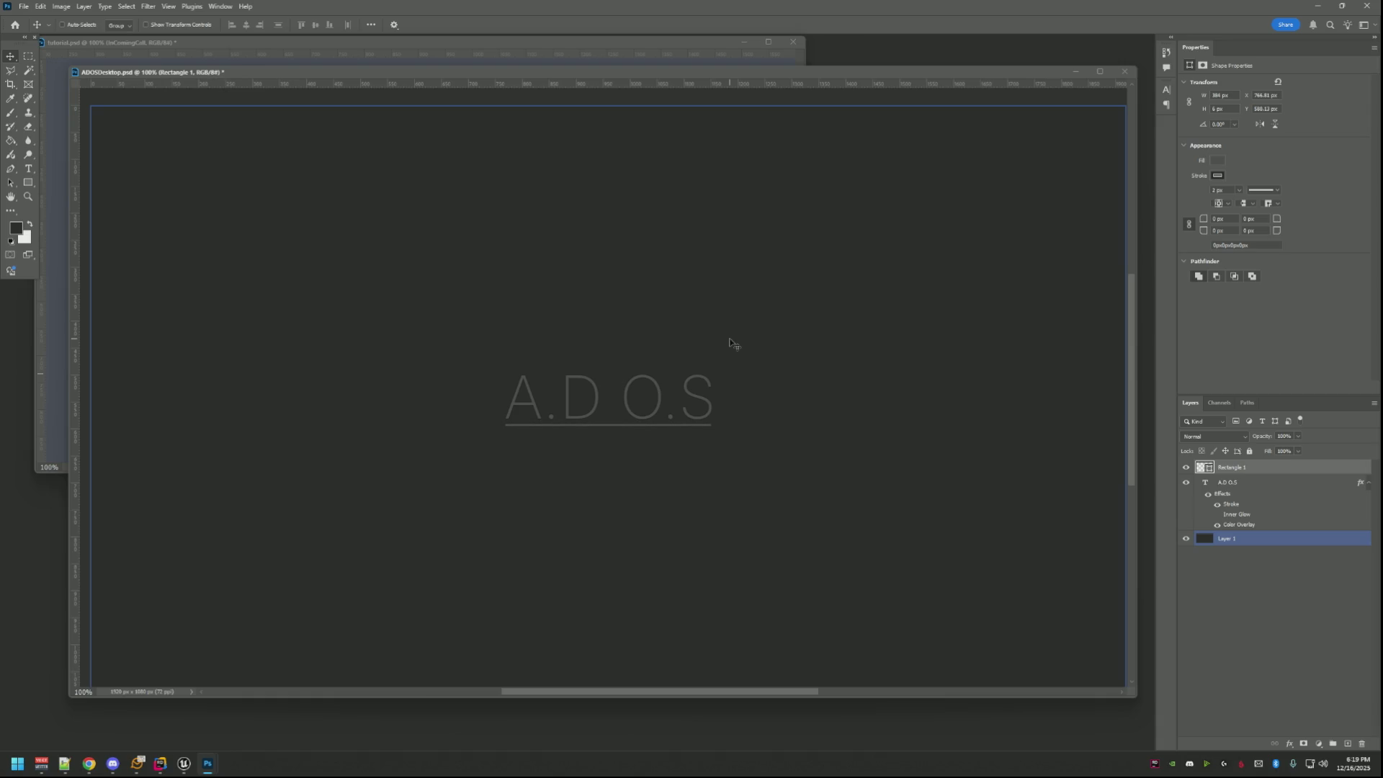
pyautogui.click(1274, 543)
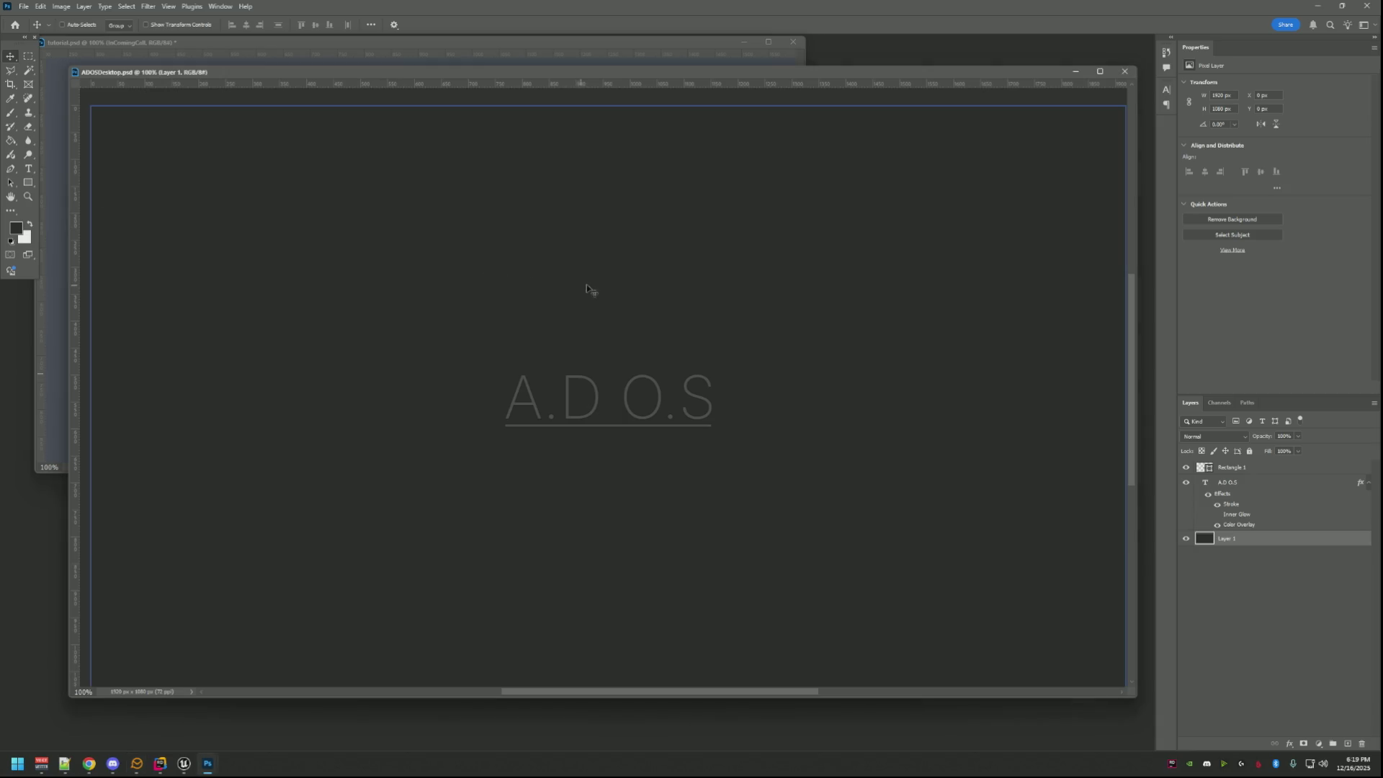
# Set the Rectangle 1 underline's width to 388 px in Properties.
pyautogui.click(1277, 504)
pyautogui.click(1227, 538)
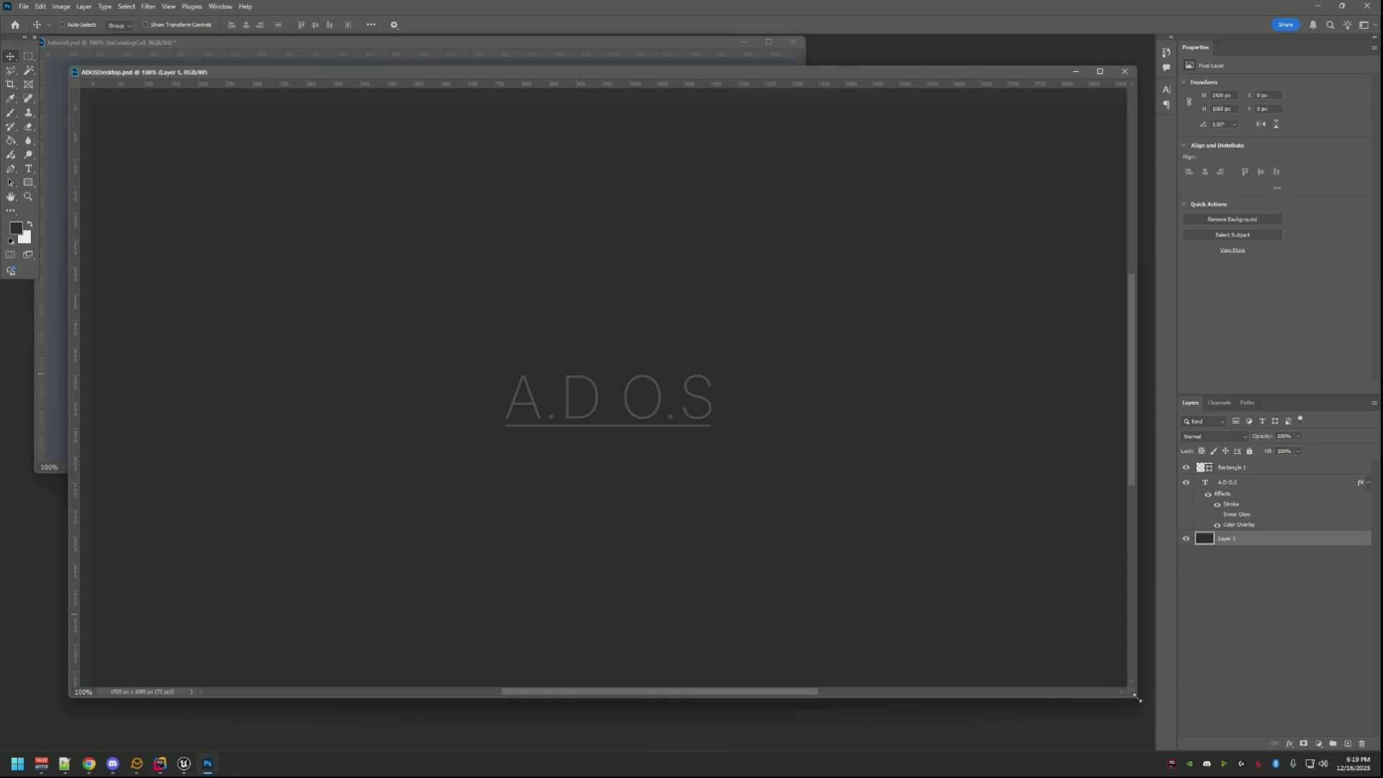
pyautogui.moveTo(790, 464)
pyautogui.mouseDown()
pyautogui.moveTo(817, 482)
pyautogui.moveTo(800, 454)
pyautogui.moveTo(811, 455)
pyautogui.mouseUp()
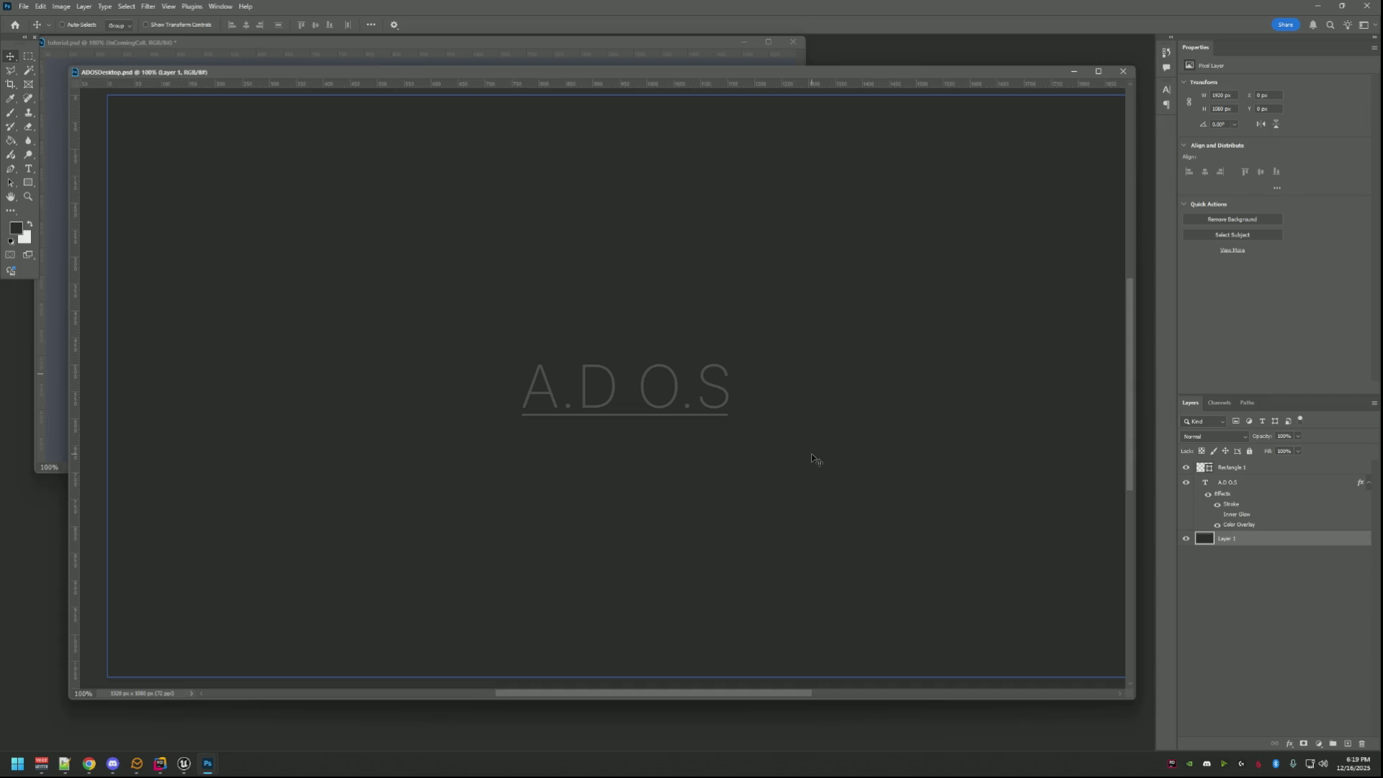
pyautogui.click(1229, 487)
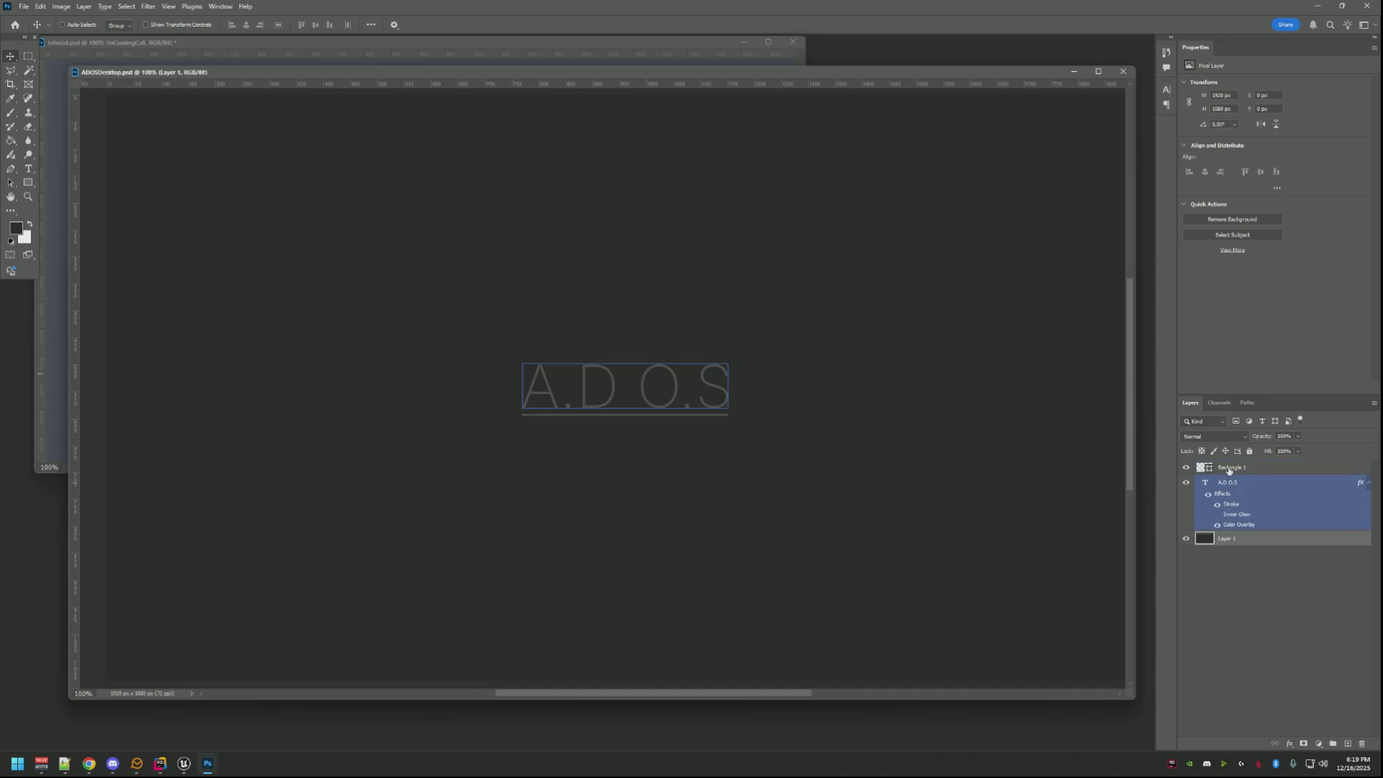
pyautogui.doubleClick(1234, 500)
pyautogui.hotkey('alt', ']')
pyautogui.hotkey('alt', ']')
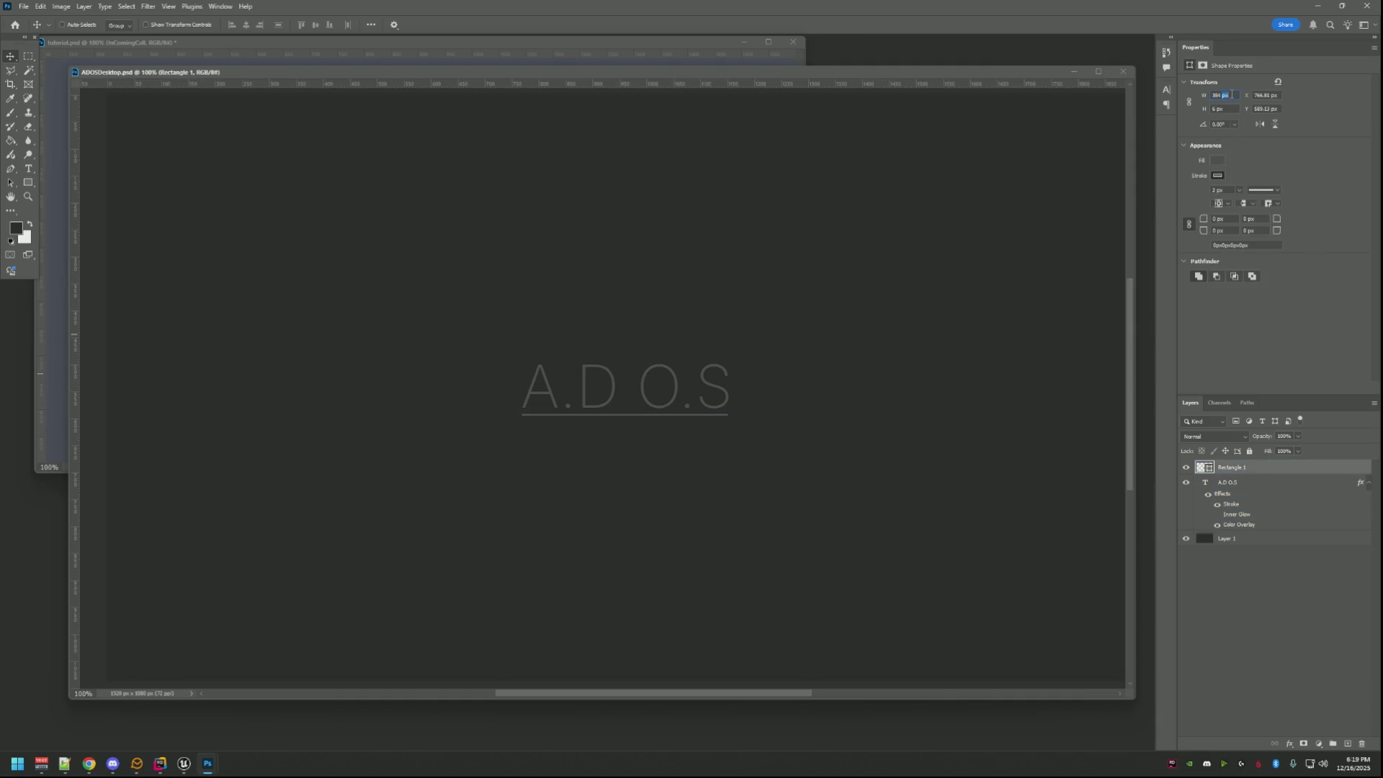
pyautogui.press('BackSpace')
pyautogui.press('BackSpace')
pyautogui.press('BackSpace')
pyautogui.write('8')
# Re-centre the underline against Layer 1, then add a new empty Layer 2 above Layer 1.
pyautogui.click(1226, 538)
pyautogui.keyDown('shift'); pyautogui.click(1233, 467); pyautogui.keyUp('shift')
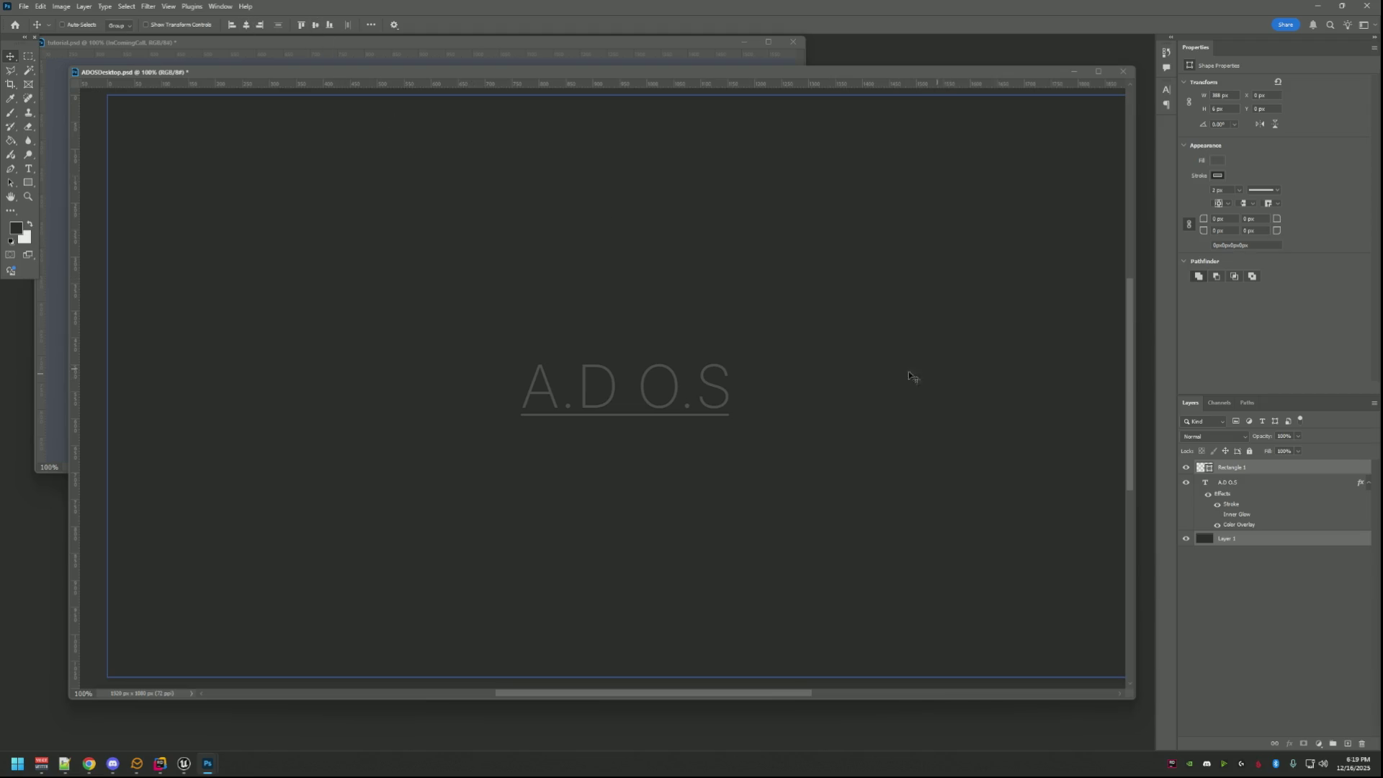
pyautogui.click(1285, 562)
pyautogui.click(1282, 540)
pyautogui.click(1348, 744)
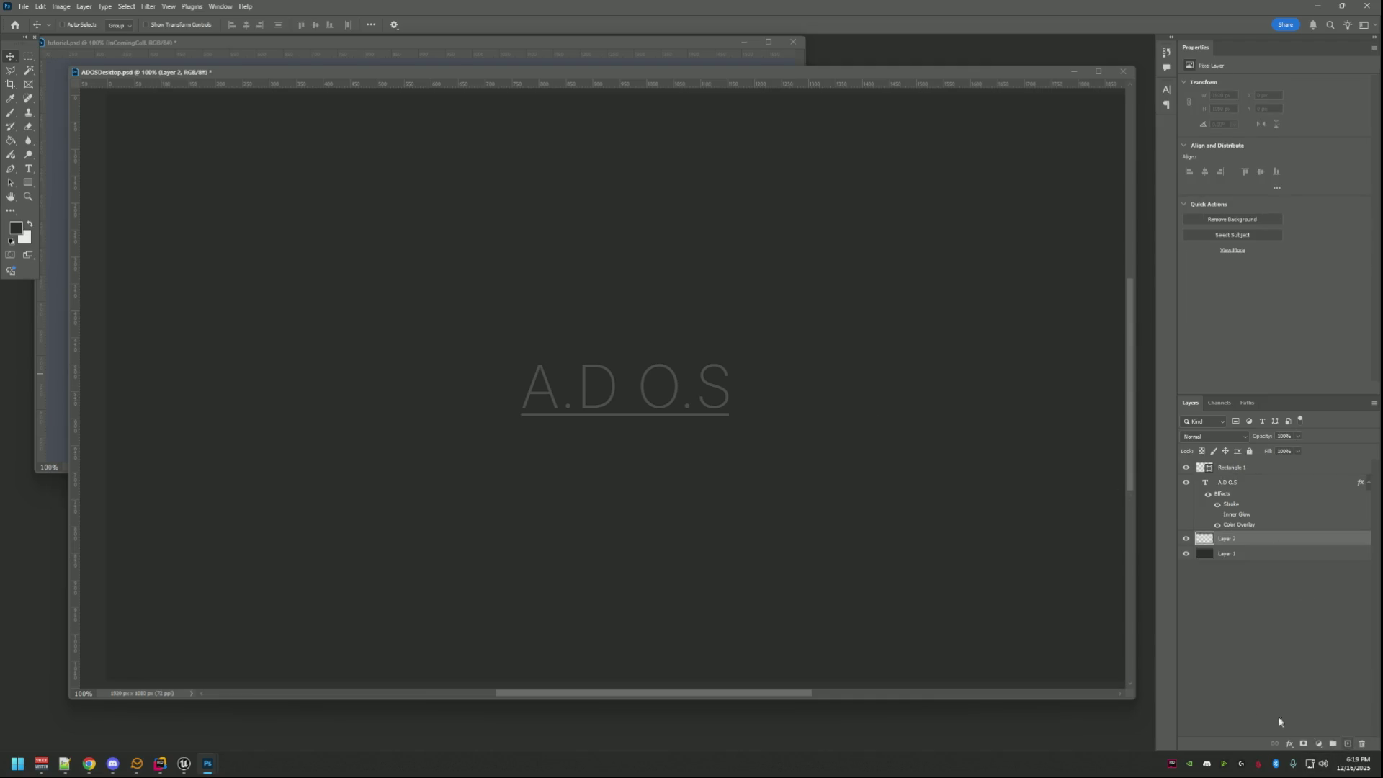
# Switch to the Gradient tool and set a near-black foreground colour.
pyautogui.click(15, 141)
pyautogui.click(57, 141)
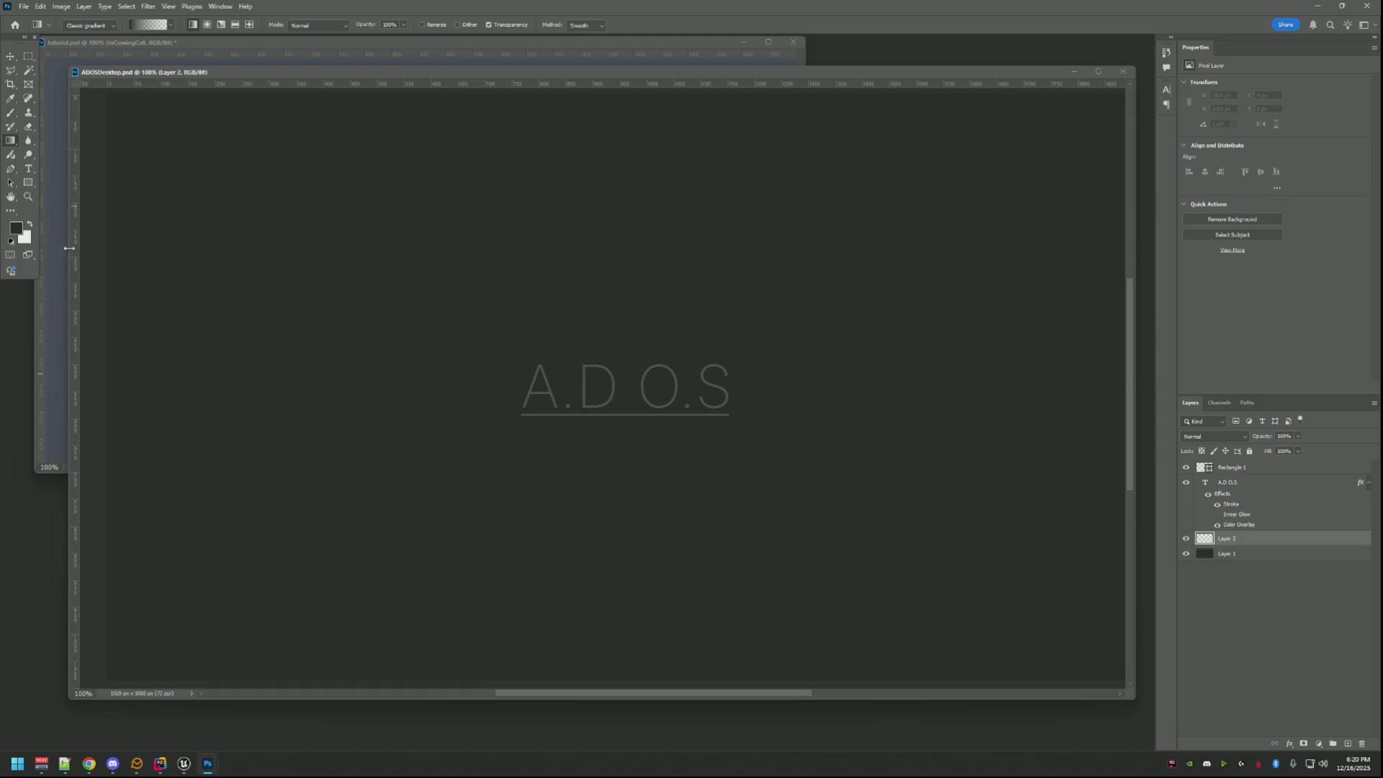
pyautogui.click(15, 228)
pyautogui.click(688, 255)
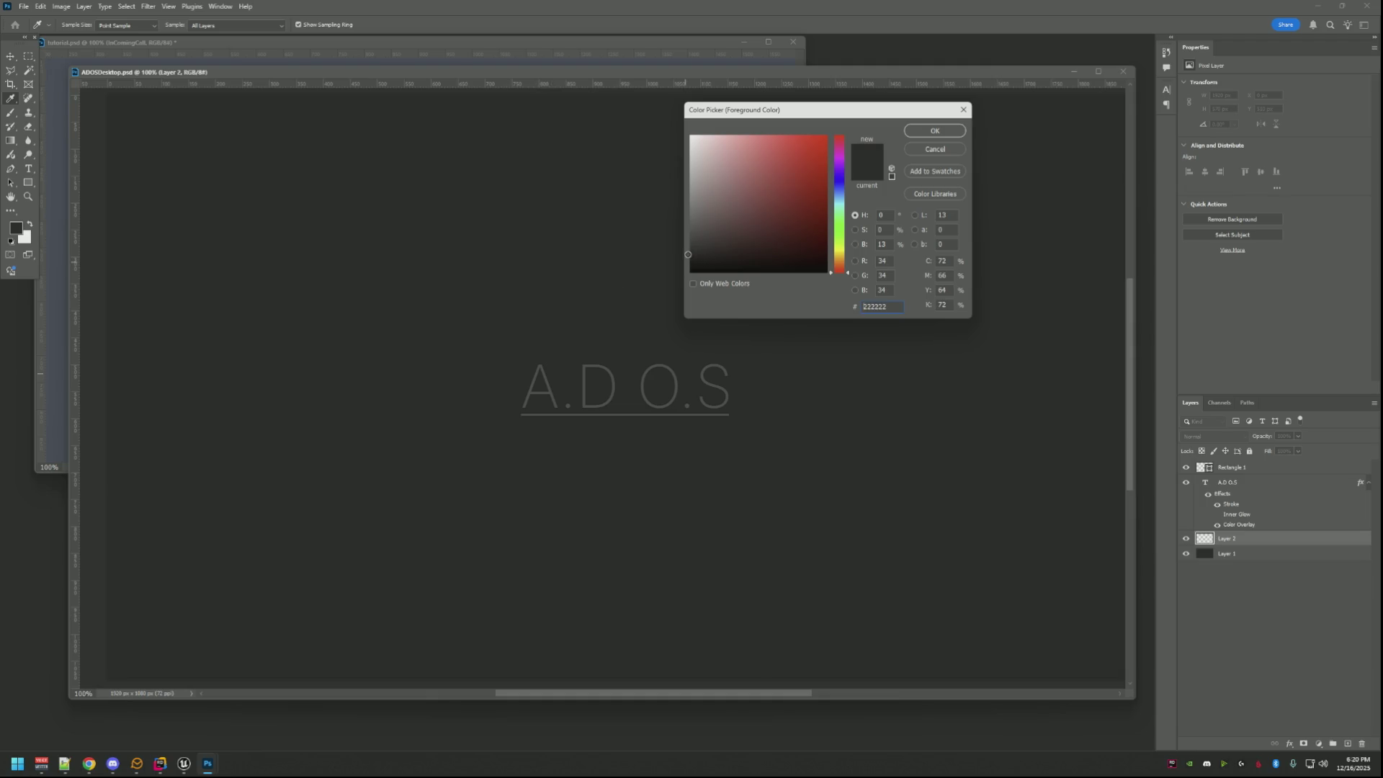
pyautogui.click(935, 131)
# Try gradients from the top and bottom edges of Layer 2, undoing each attempt.
pyautogui.moveTo(779, 530); pyautogui.dragTo(757, 670)
pyautogui.hotkey('ctrl', 'z')
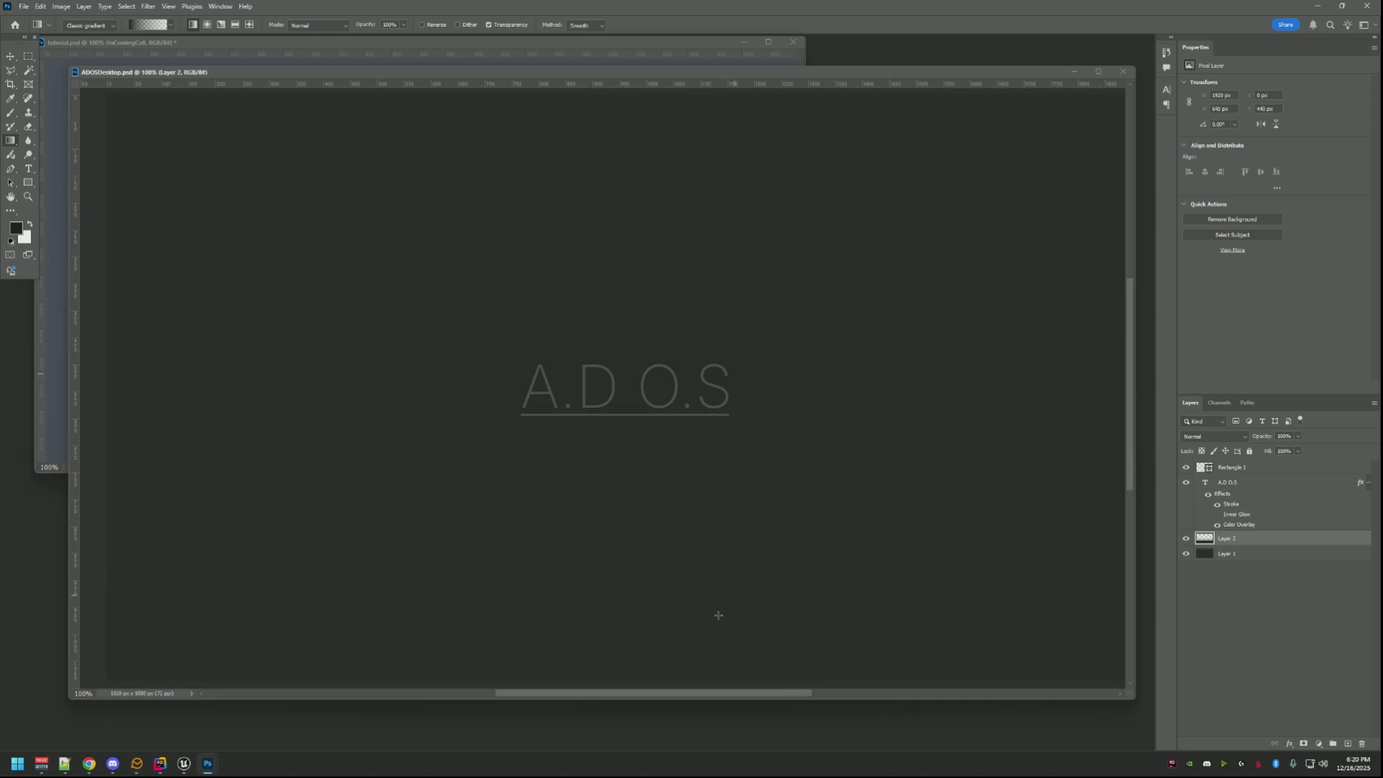
pyautogui.moveTo(656, 686); pyautogui.dragTo(658, 555)
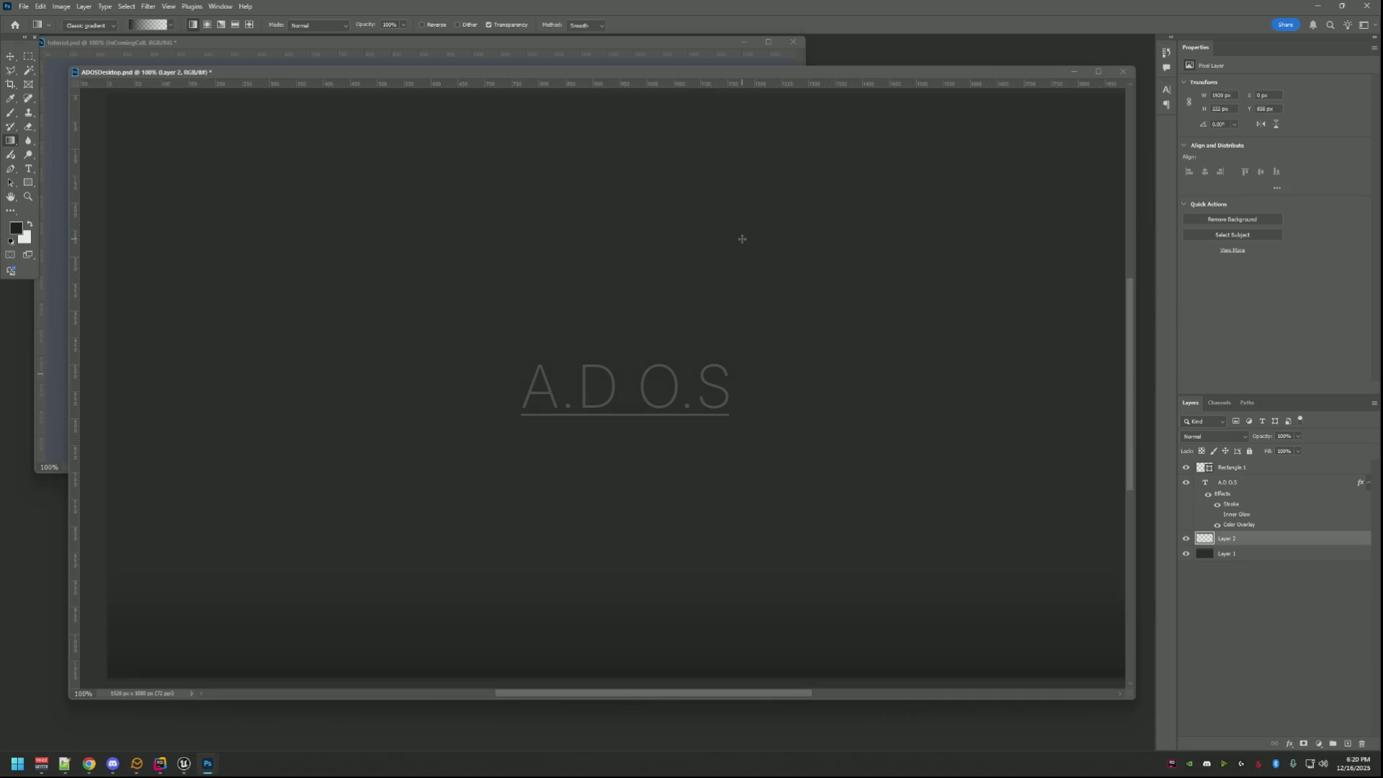
pyautogui.hotkey('ctrl', 'z')
pyautogui.moveTo(608, 685); pyautogui.dragTo(623, 157)
pyautogui.hotkey('ctrl', 'z')
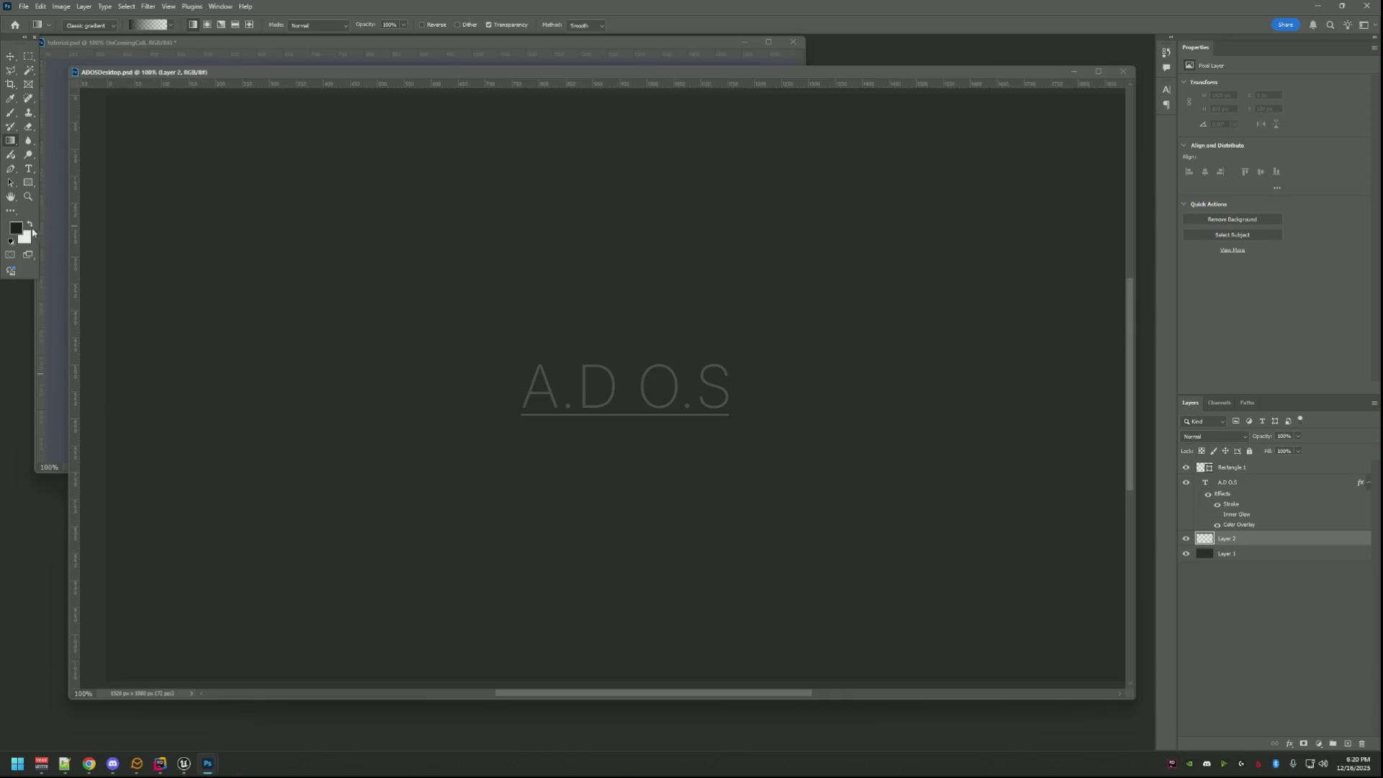
pyautogui.click(16, 228)
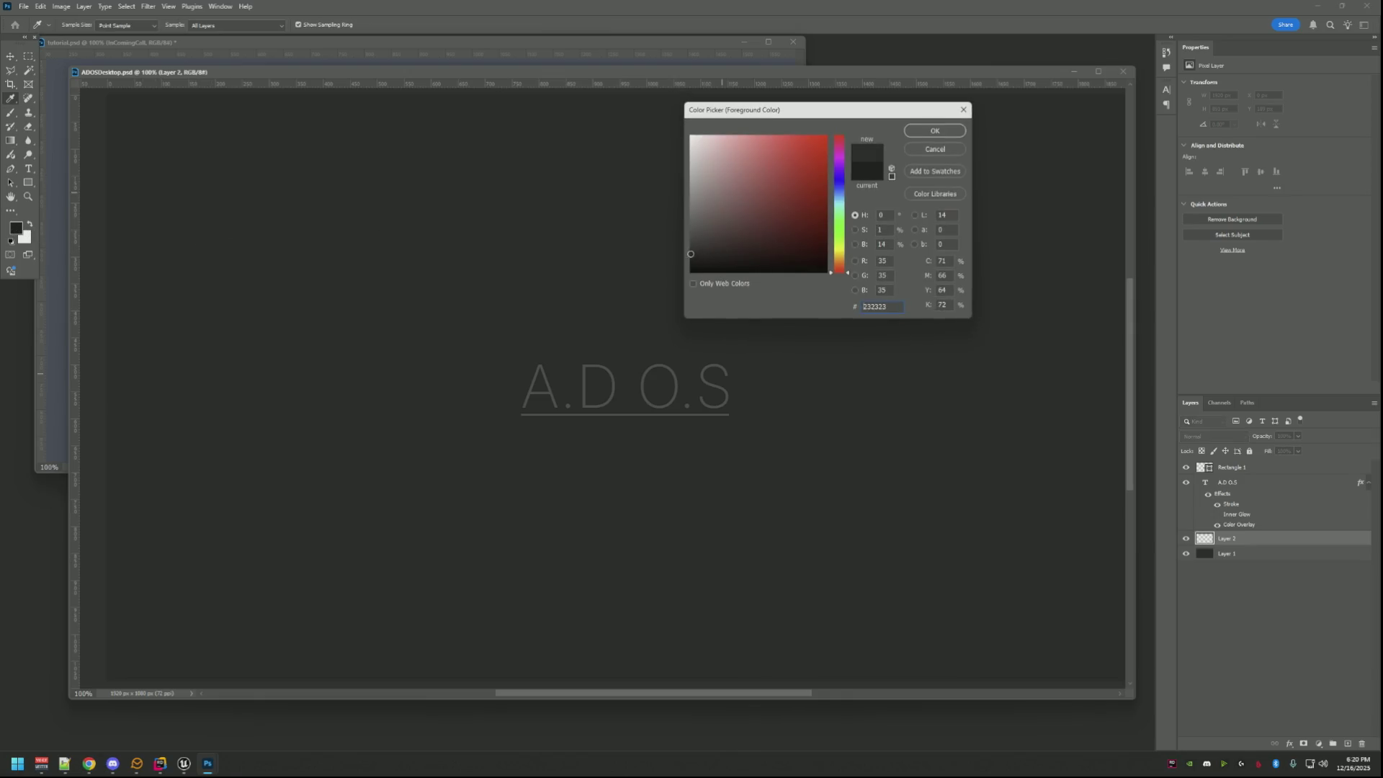
pyautogui.click(934, 131)
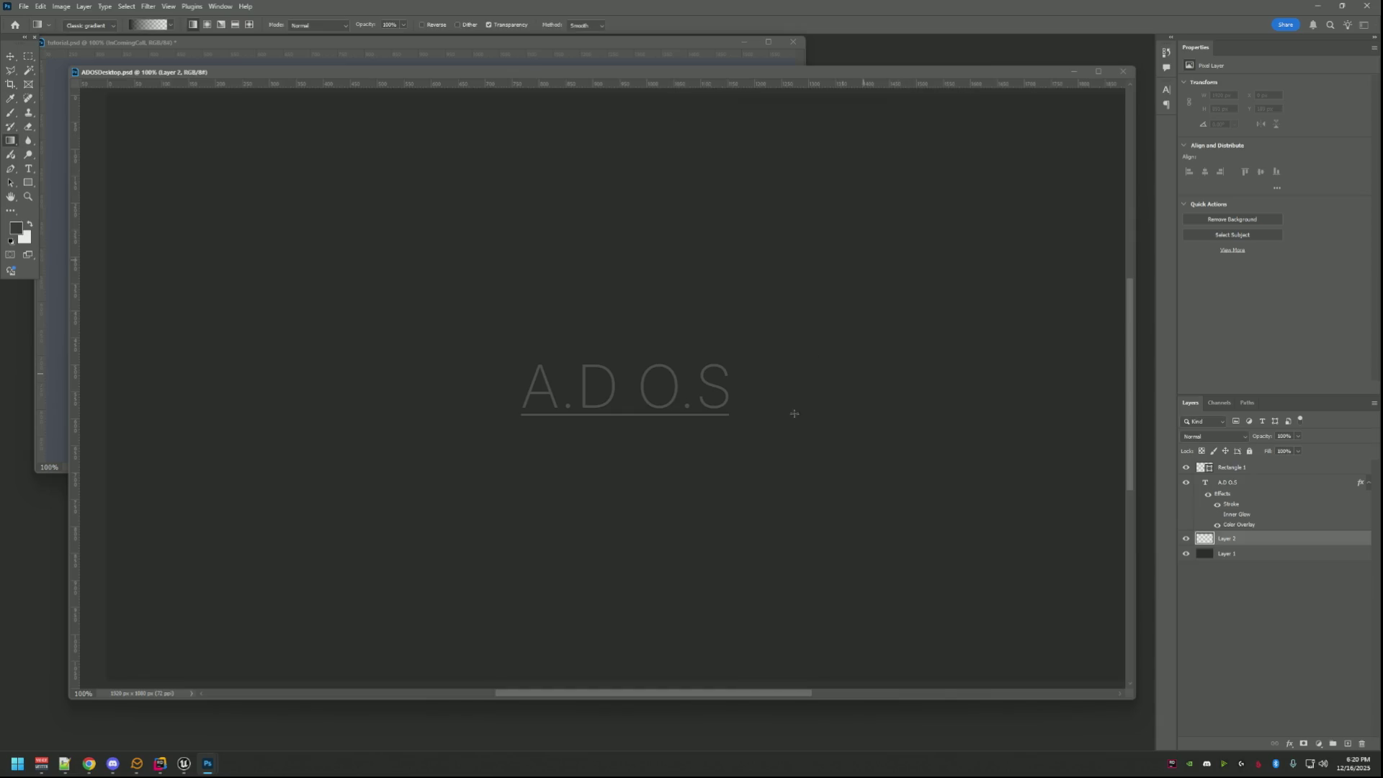
pyautogui.moveTo(691, 681); pyautogui.dragTo(692, 370)
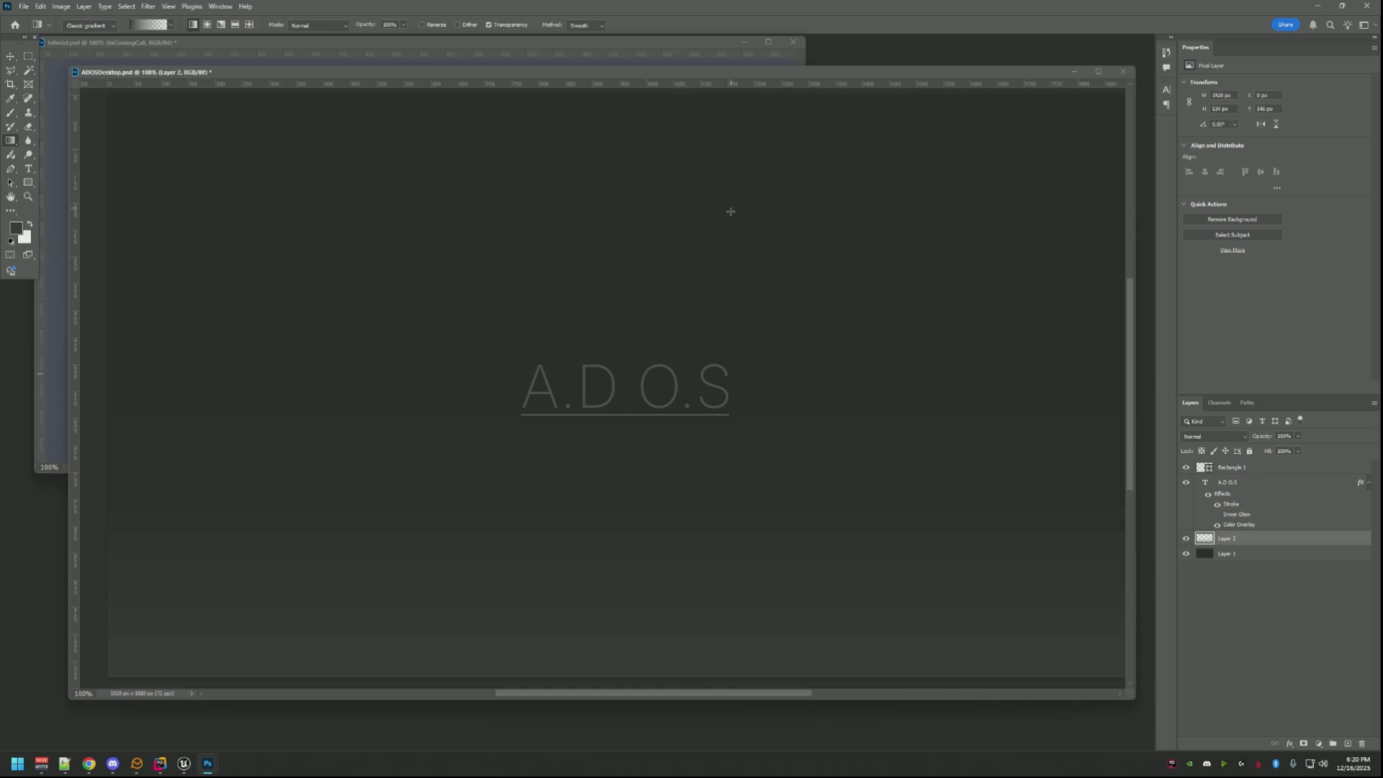
pyautogui.hotkey('ctrl', 'z')
pyautogui.moveTo(674, 110); pyautogui.dragTo(692, 211)
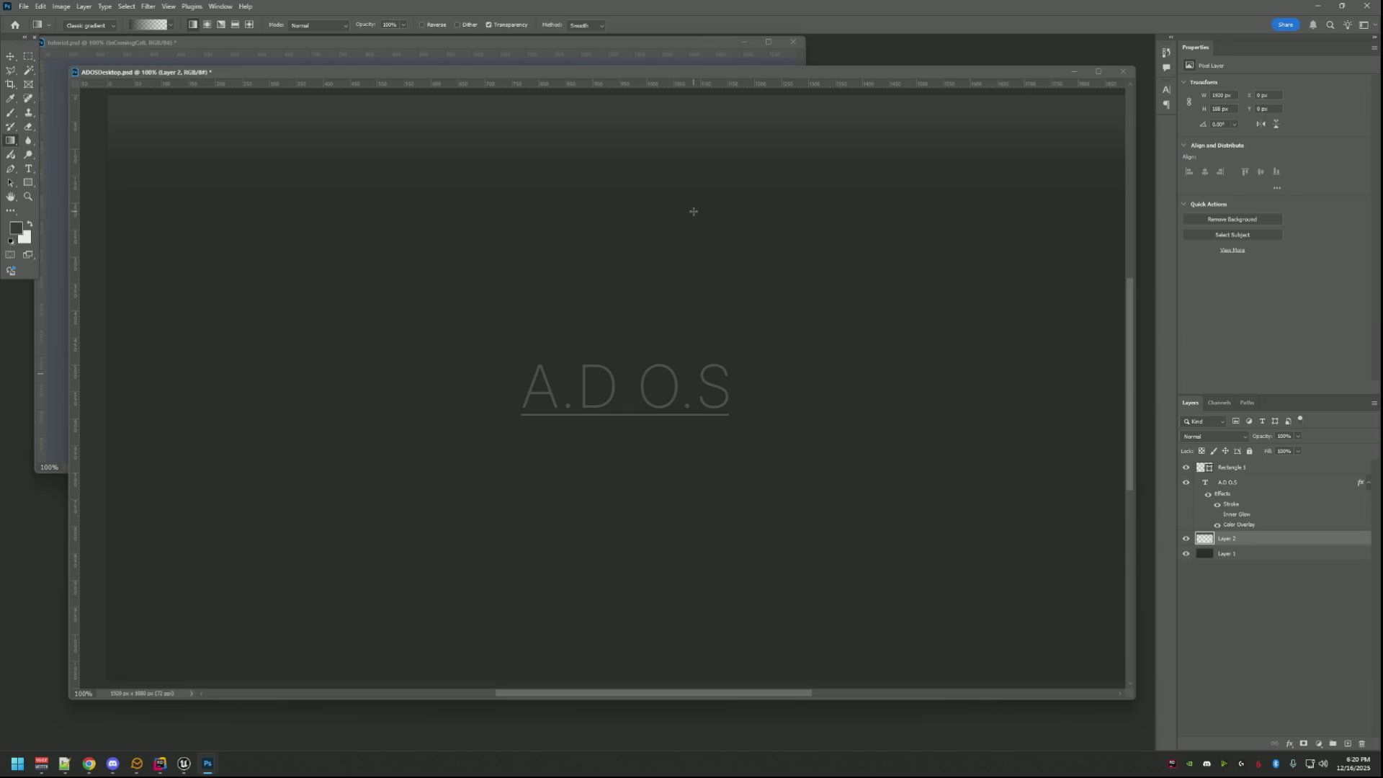
pyautogui.hotkey('ctrl', 'z')
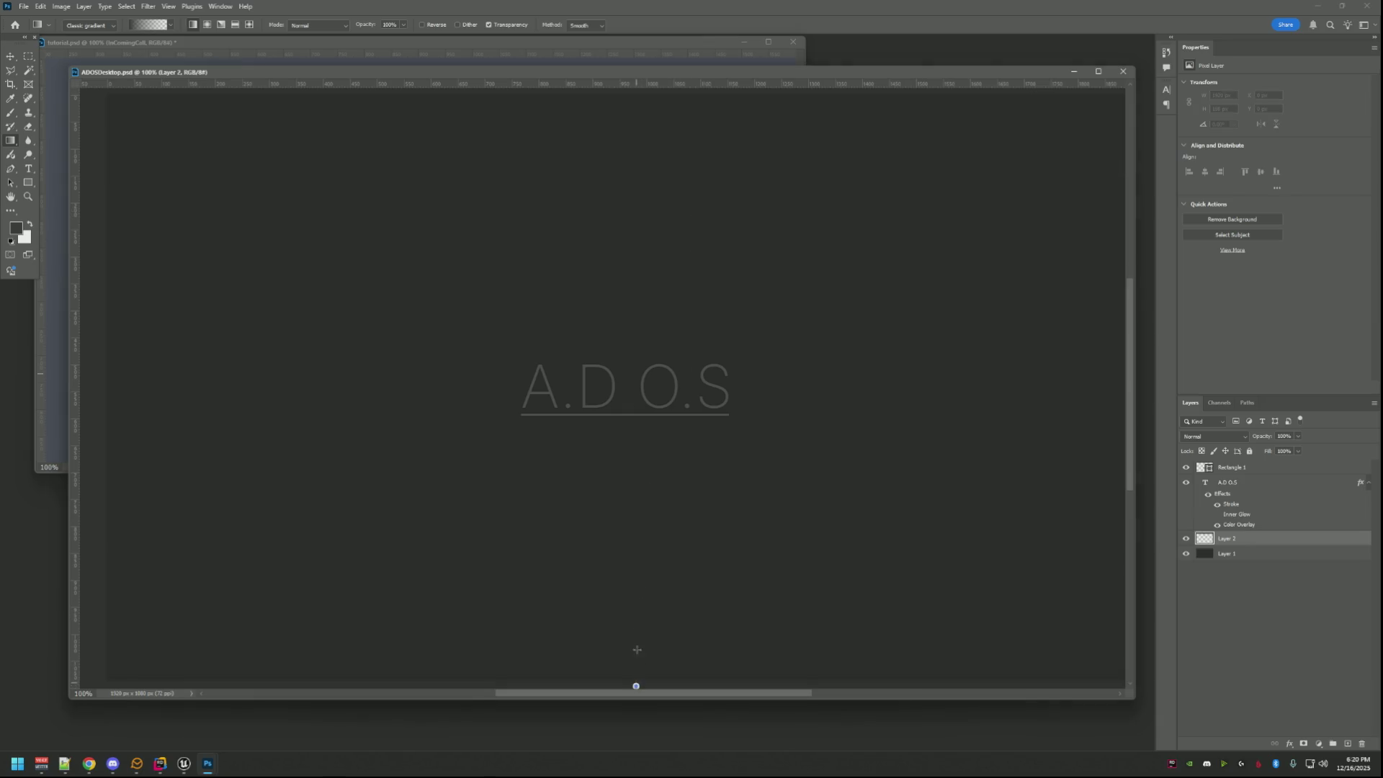
pyautogui.moveTo(635, 681); pyautogui.dragTo(696, 105)
pyautogui.hotkey('ctrl', 'z')
# Pick a slightly darker near-black grey, draw a bottom gradient, save, and enable Dither.
pyautogui.click(17, 229)
pyautogui.click(690, 259)
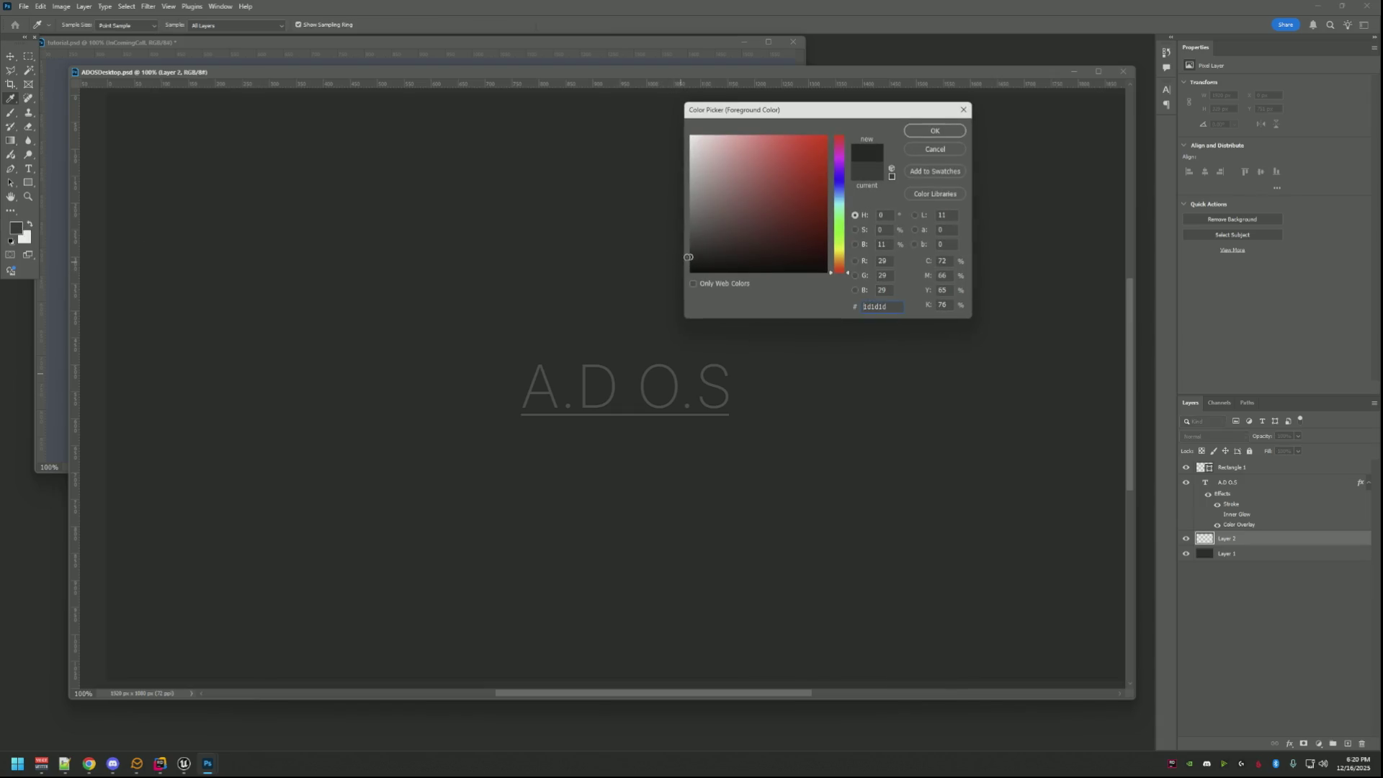
pyautogui.click(936, 131)
pyautogui.moveTo(692, 681); pyautogui.dragTo(692, 570)
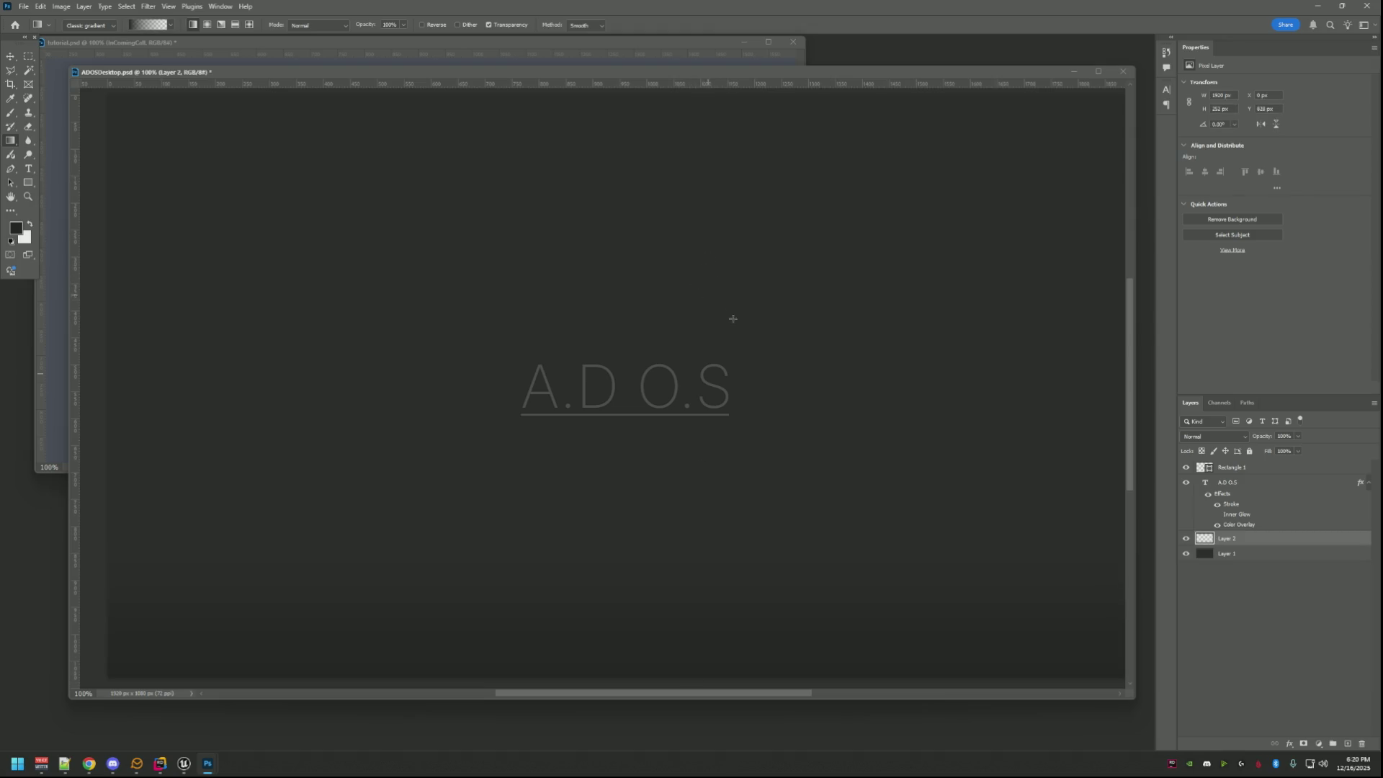
pyautogui.hotkey('ctrl', 's')
pyautogui.click(173, 108)
pyautogui.moveTo(533, 106); pyautogui.dragTo(535, 249)
pyautogui.click(457, 25)
# Shade the top and bottom edges of the canvas with subtle dithered gradients on Layer 2.
pyautogui.moveTo(559, 100); pyautogui.dragTo(565, 263)
pyautogui.moveTo(596, 682); pyautogui.dragTo(596, 572)
pyautogui.moveTo(618, 91); pyautogui.dragTo(615, 214)
pyautogui.moveTo(615, 90); pyautogui.dragTo(609, 177)
pyautogui.moveTo(638, 681); pyautogui.dragTo(635, 584)
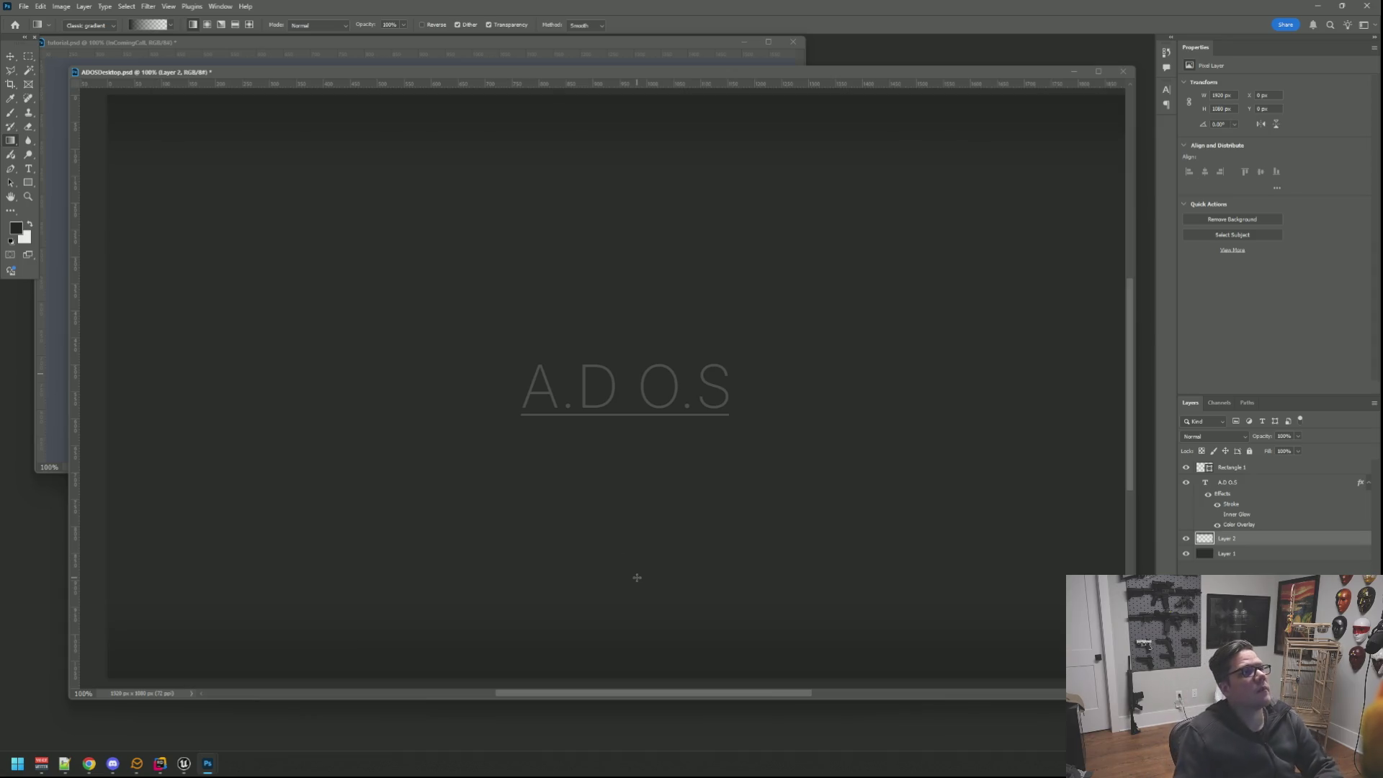
pyautogui.moveTo(591, 70); pyautogui.dragTo(590, 75)
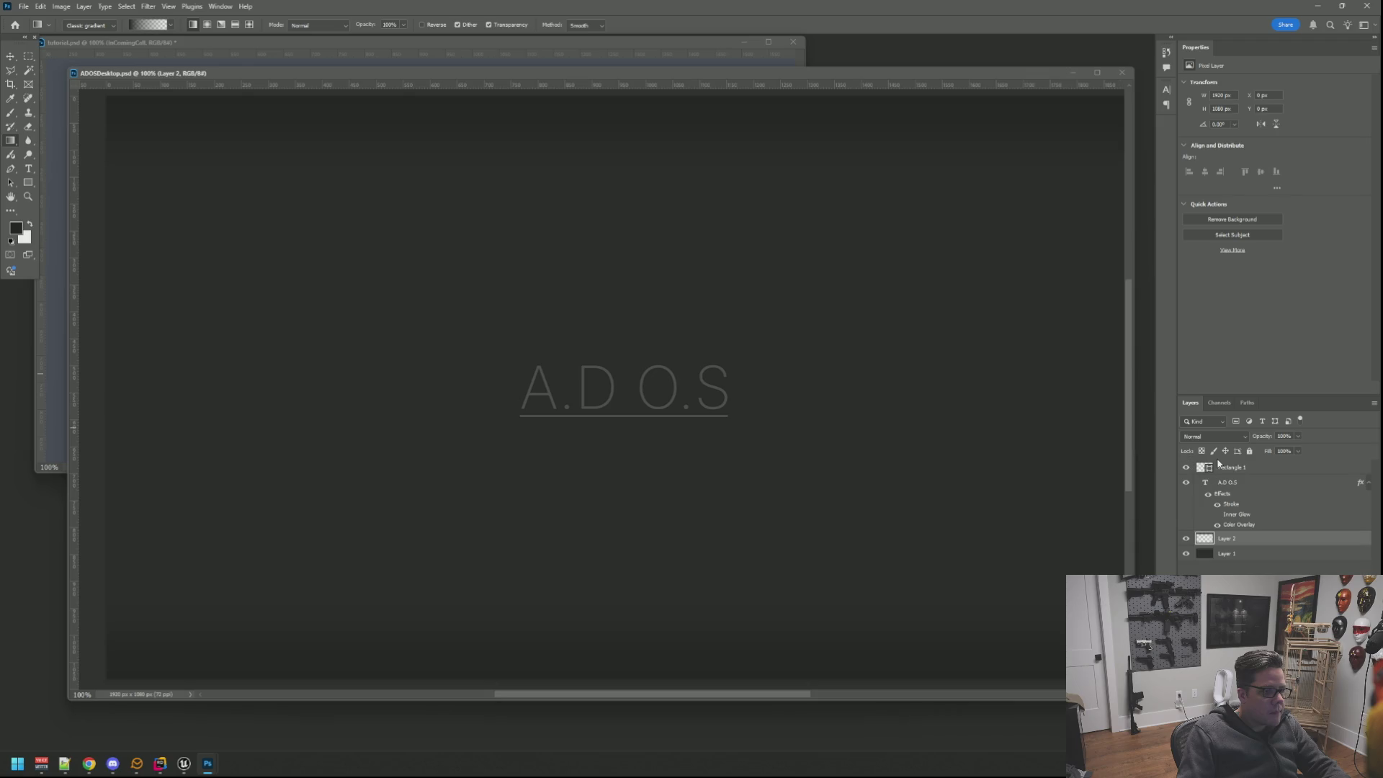
pyautogui.click(1232, 482)
# Lighten the text's Color Overlay grey slightly to 5e5e5e in Layer Style.
pyautogui.rightClick(1232, 483)
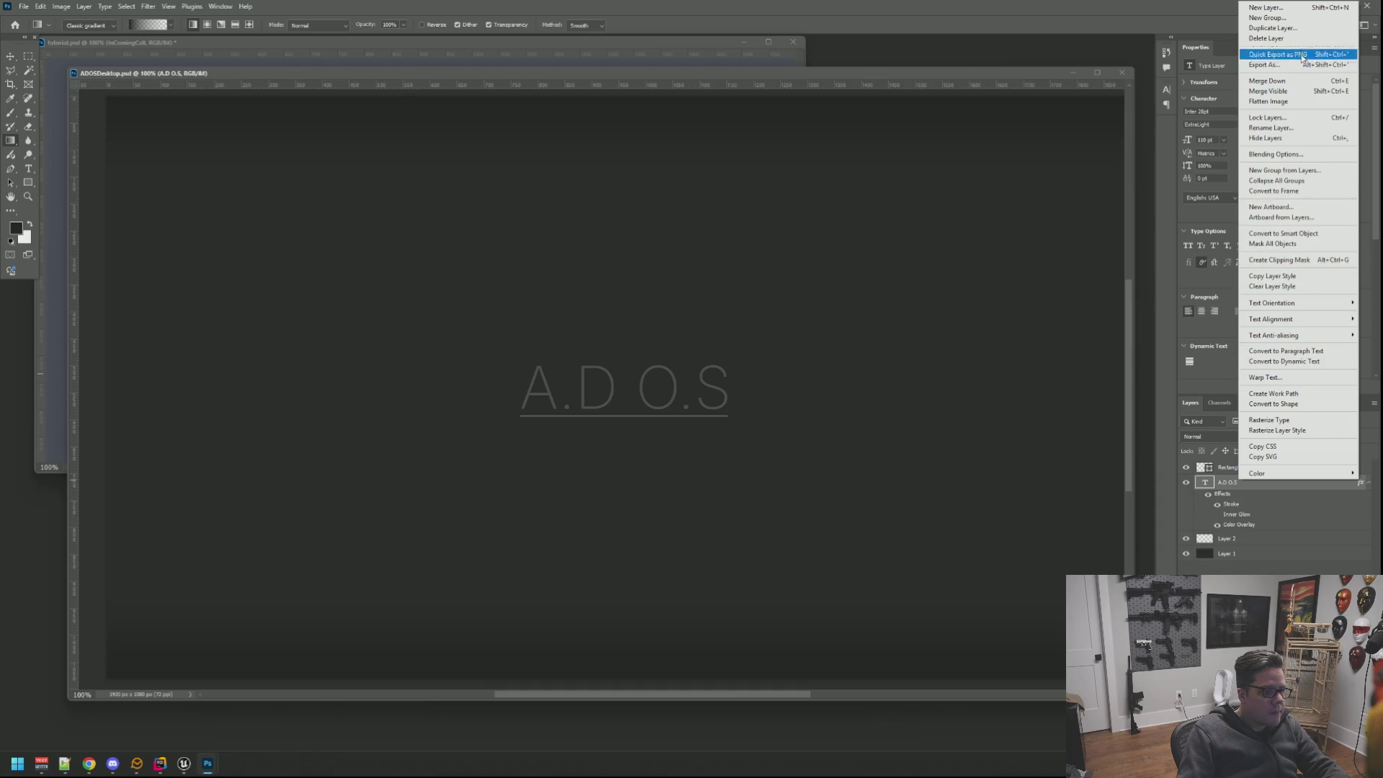
pyautogui.click(1285, 157)
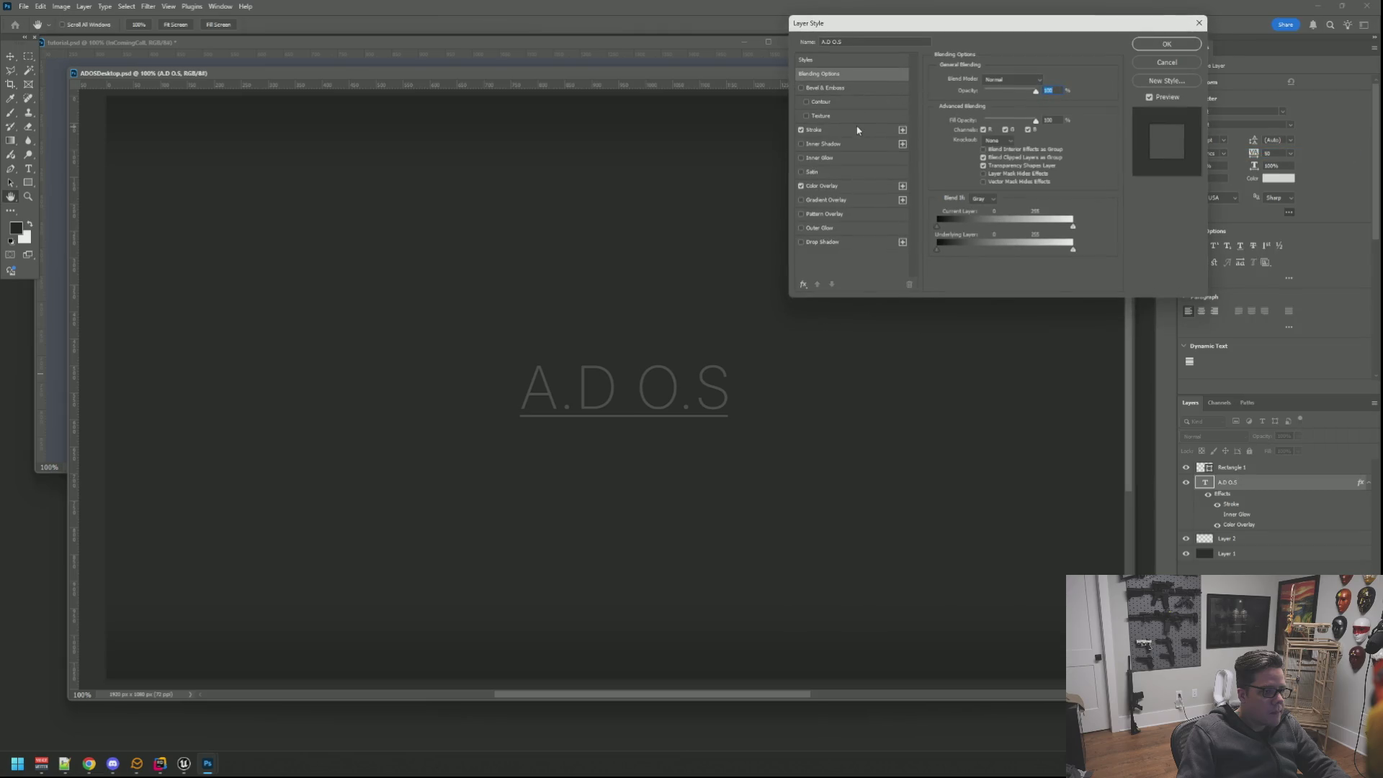
pyautogui.click(836, 187)
pyautogui.click(1037, 83)
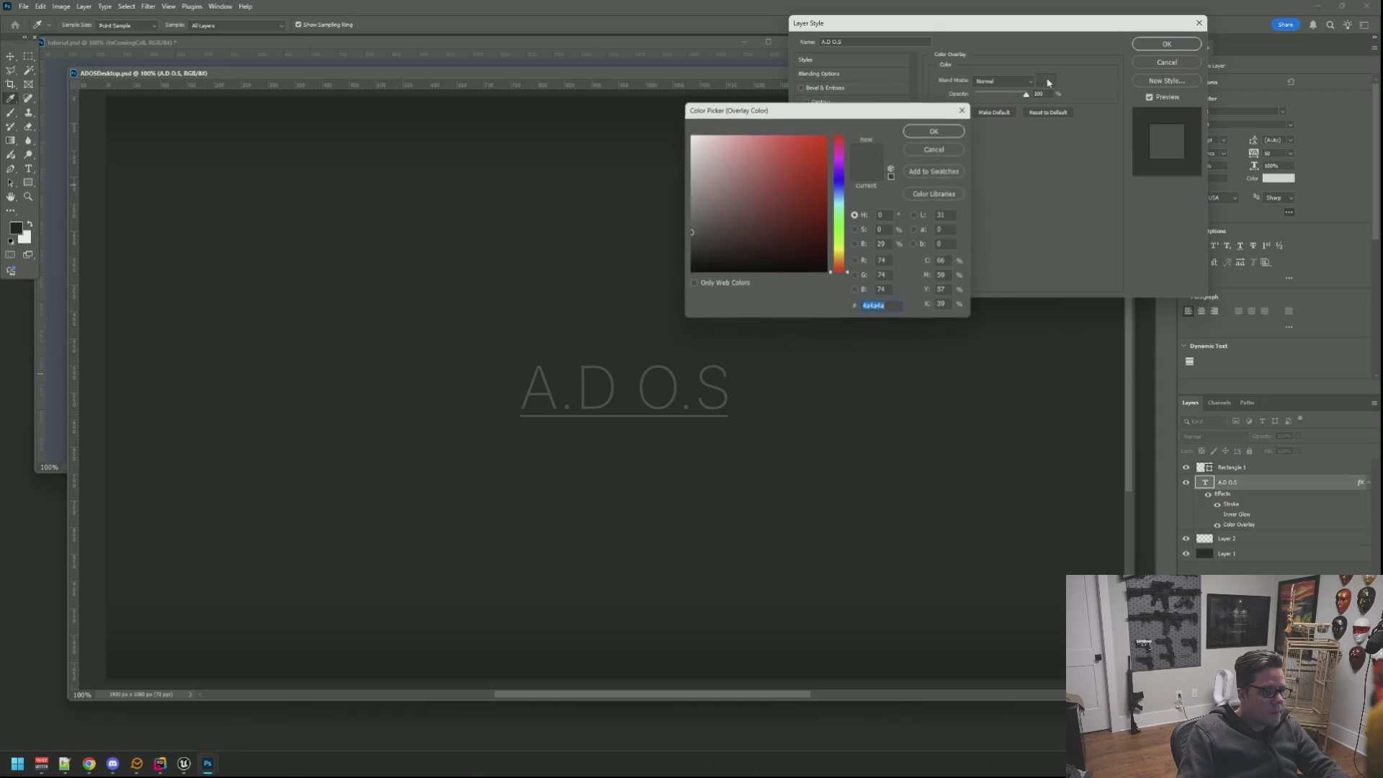
pyautogui.moveTo(690, 232); pyautogui.dragTo(688, 222)
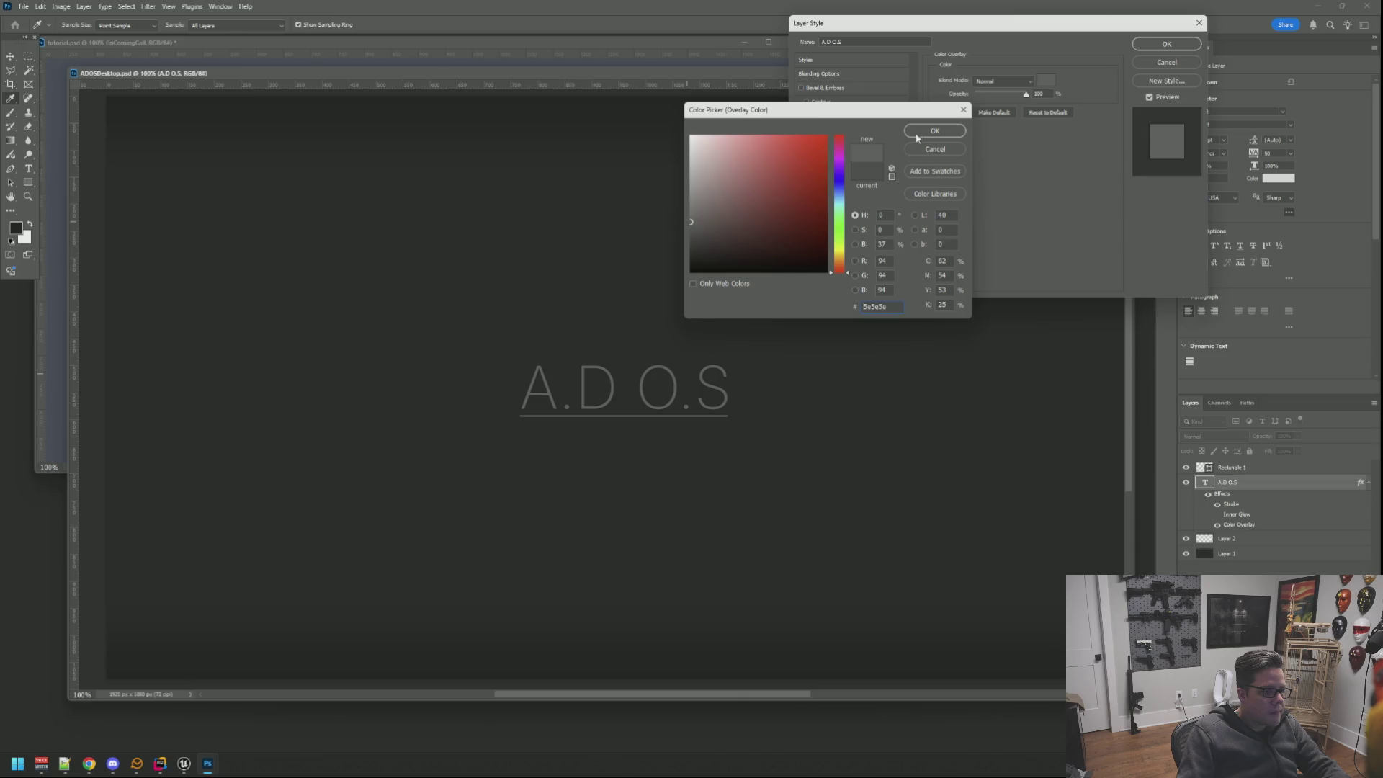
pyautogui.click(934, 131)
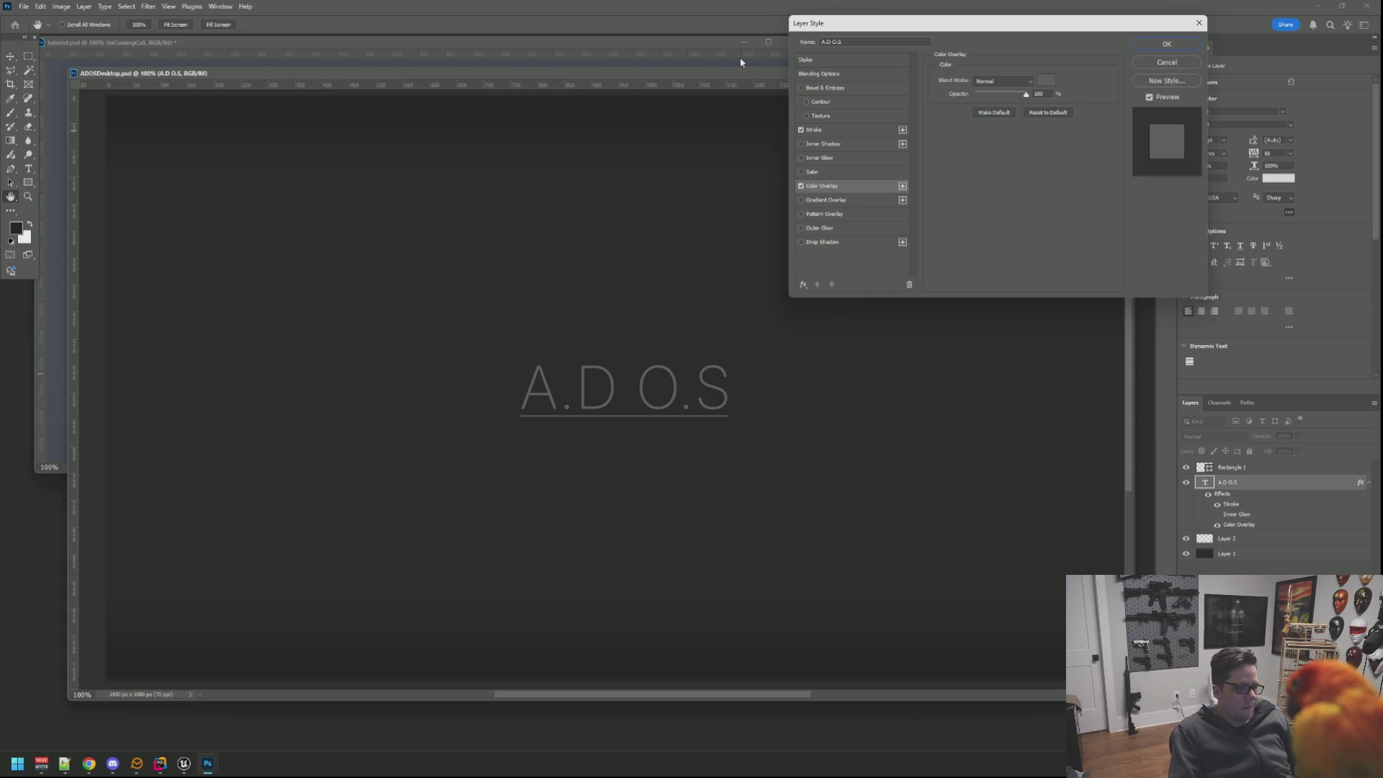
# Try a lighter overlay grey, cancel it and close Layer Style unchanged.
pyautogui.click(1045, 81)
pyautogui.moveTo(693, 221); pyautogui.dragTo(693, 147)
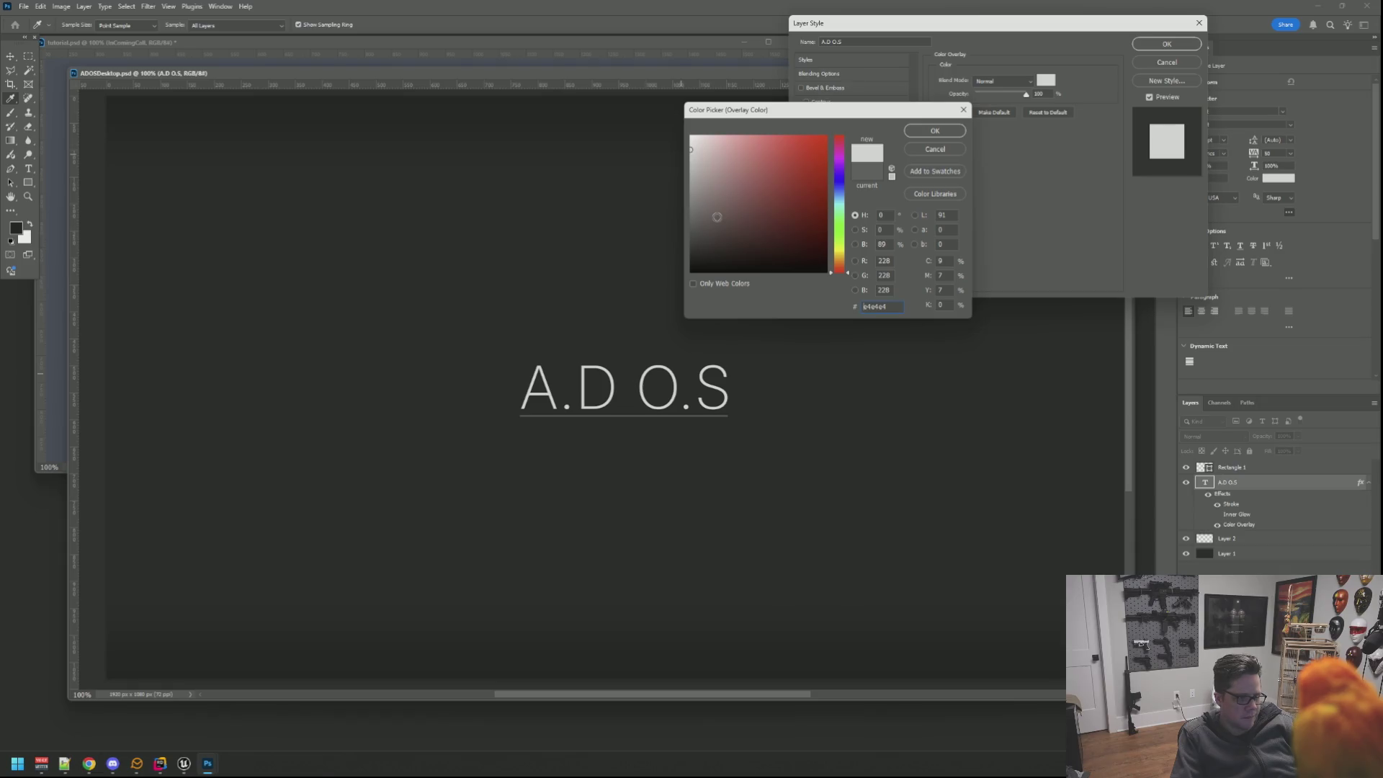
pyautogui.click(938, 149)
pyautogui.click(1152, 64)
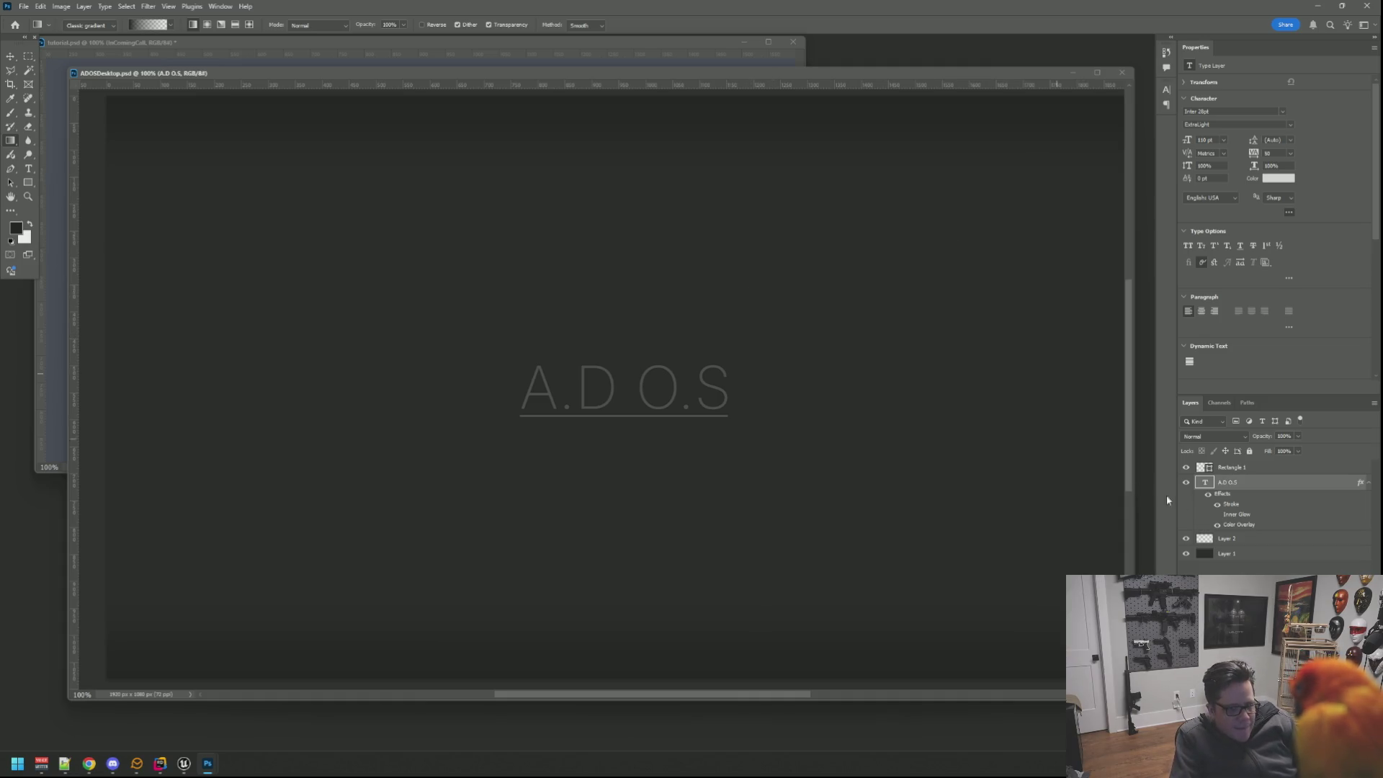
# Reduce Layer 2's opacity to 47% in the Layers panel.
pyautogui.click(1233, 539)
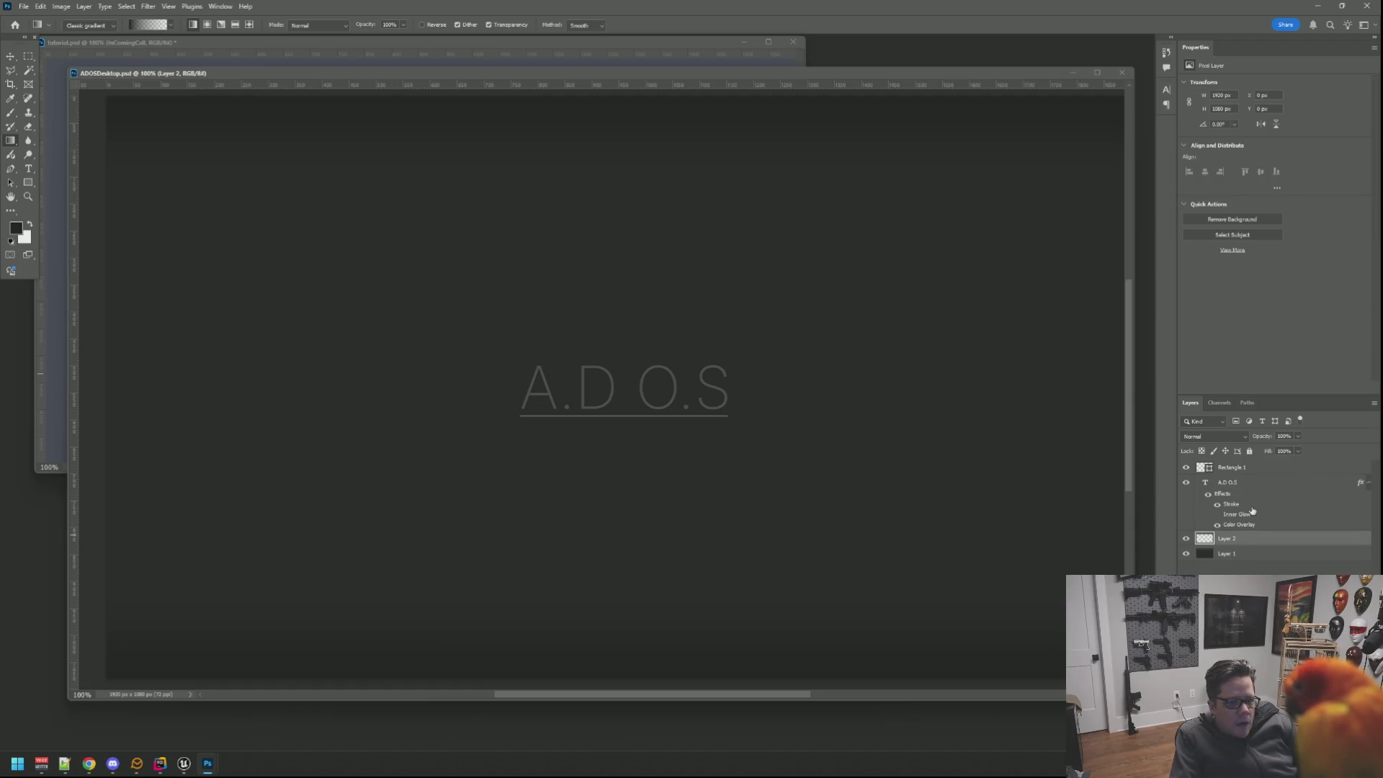
pyautogui.click(1299, 451)
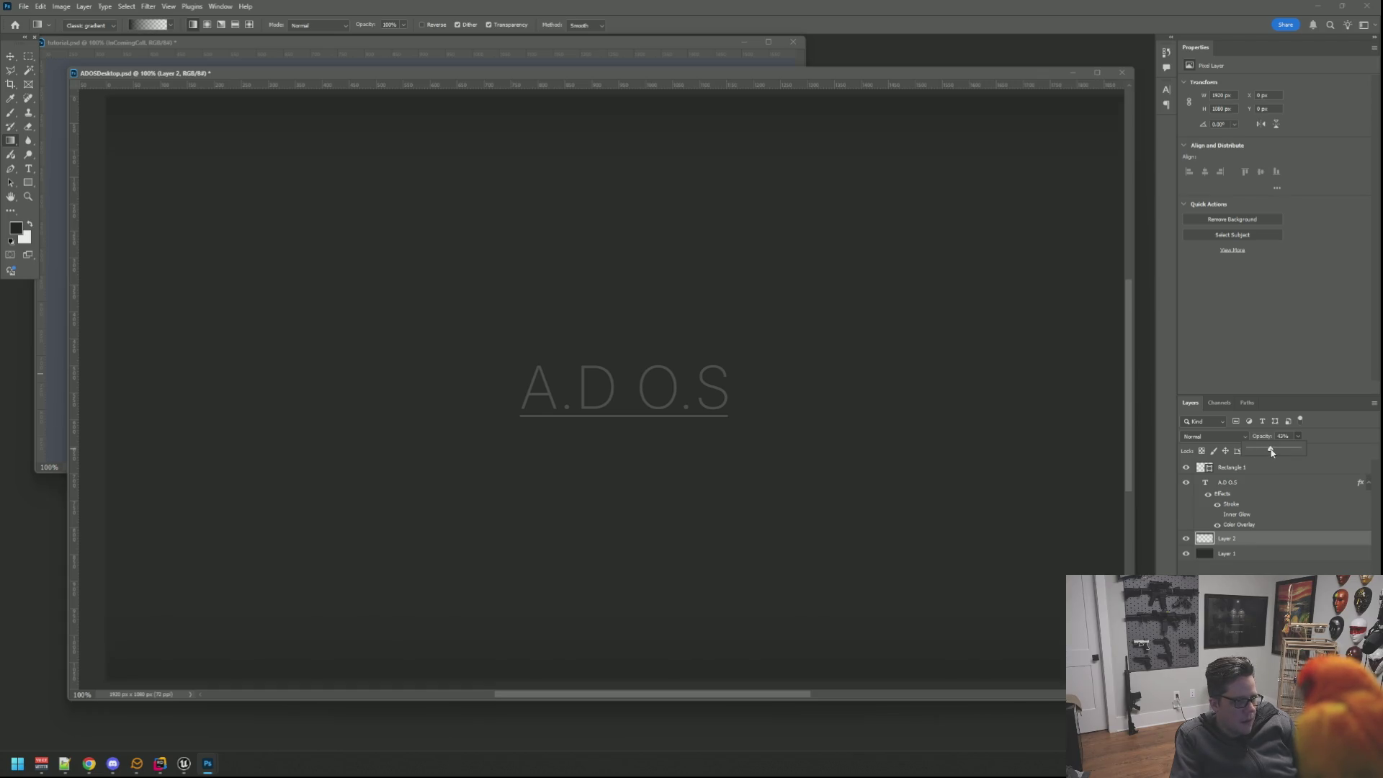
pyautogui.click(954, 383)
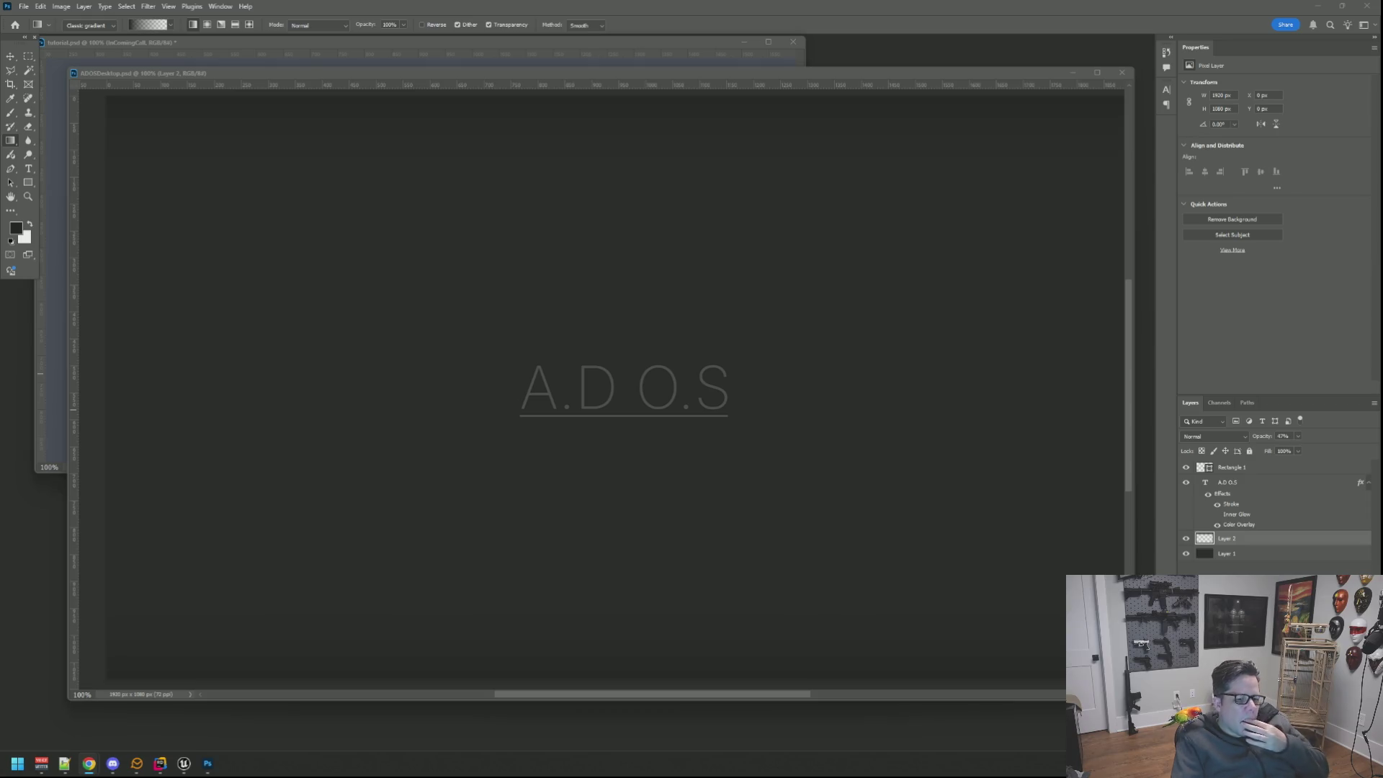
pyautogui.click(1273, 466)
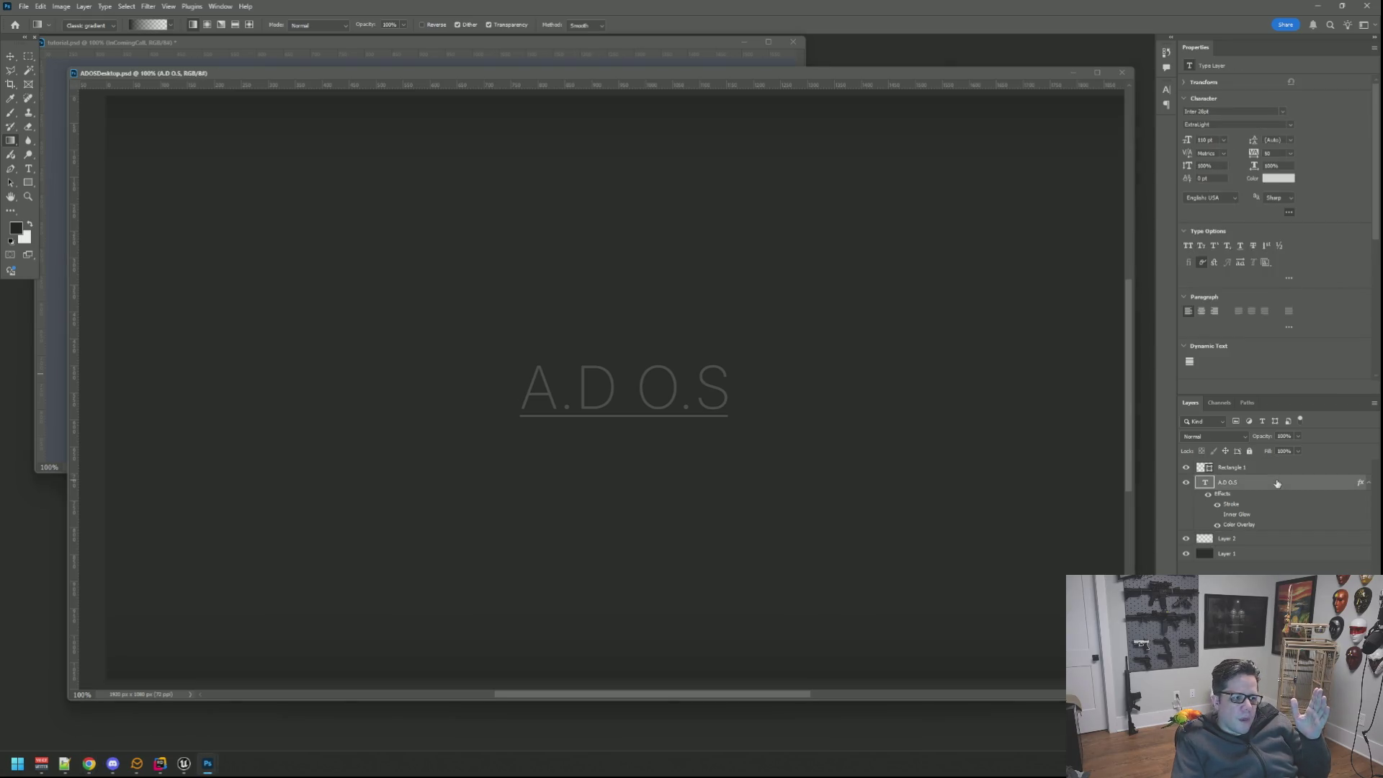
# Inspect the text's Color Overlay in Layer Style and cancel out without changes.
pyautogui.rightClick(1275, 484)
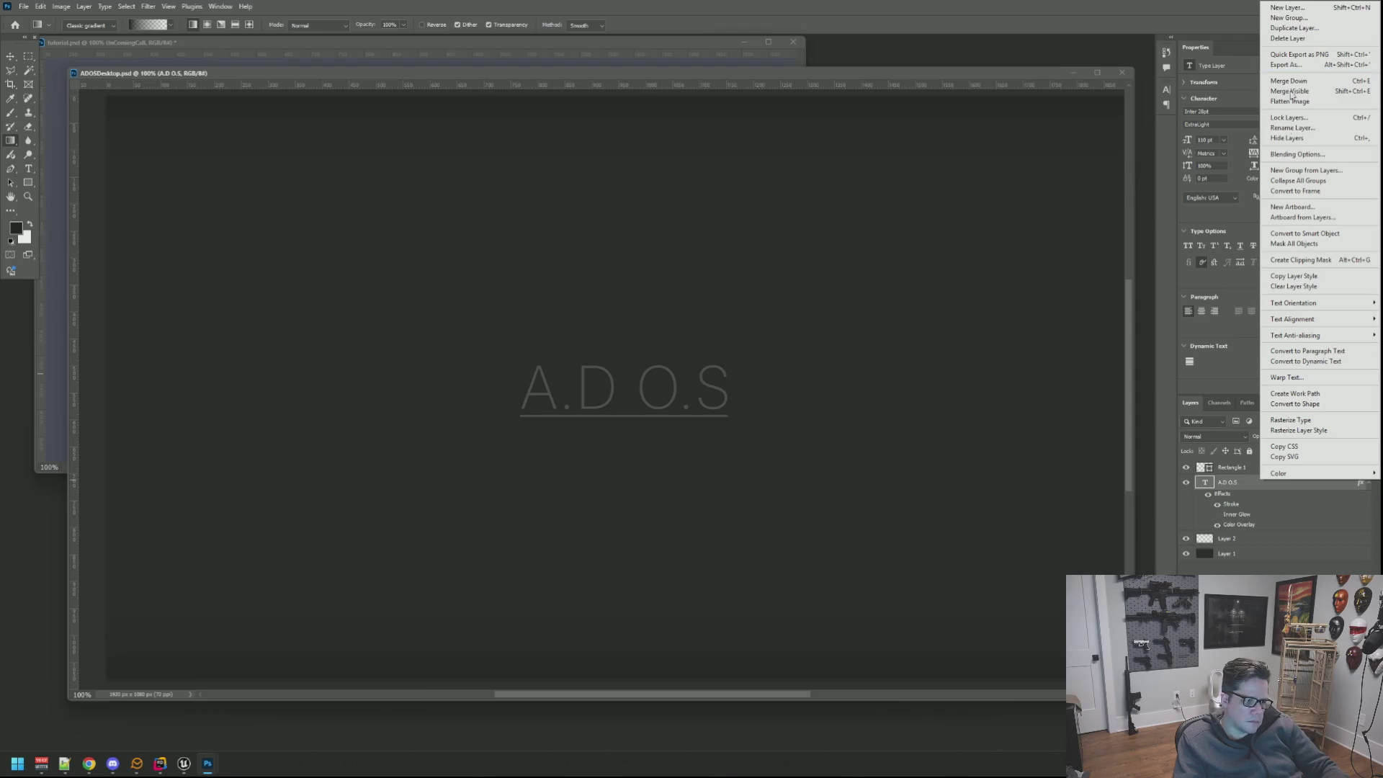
pyautogui.click(1255, 534)
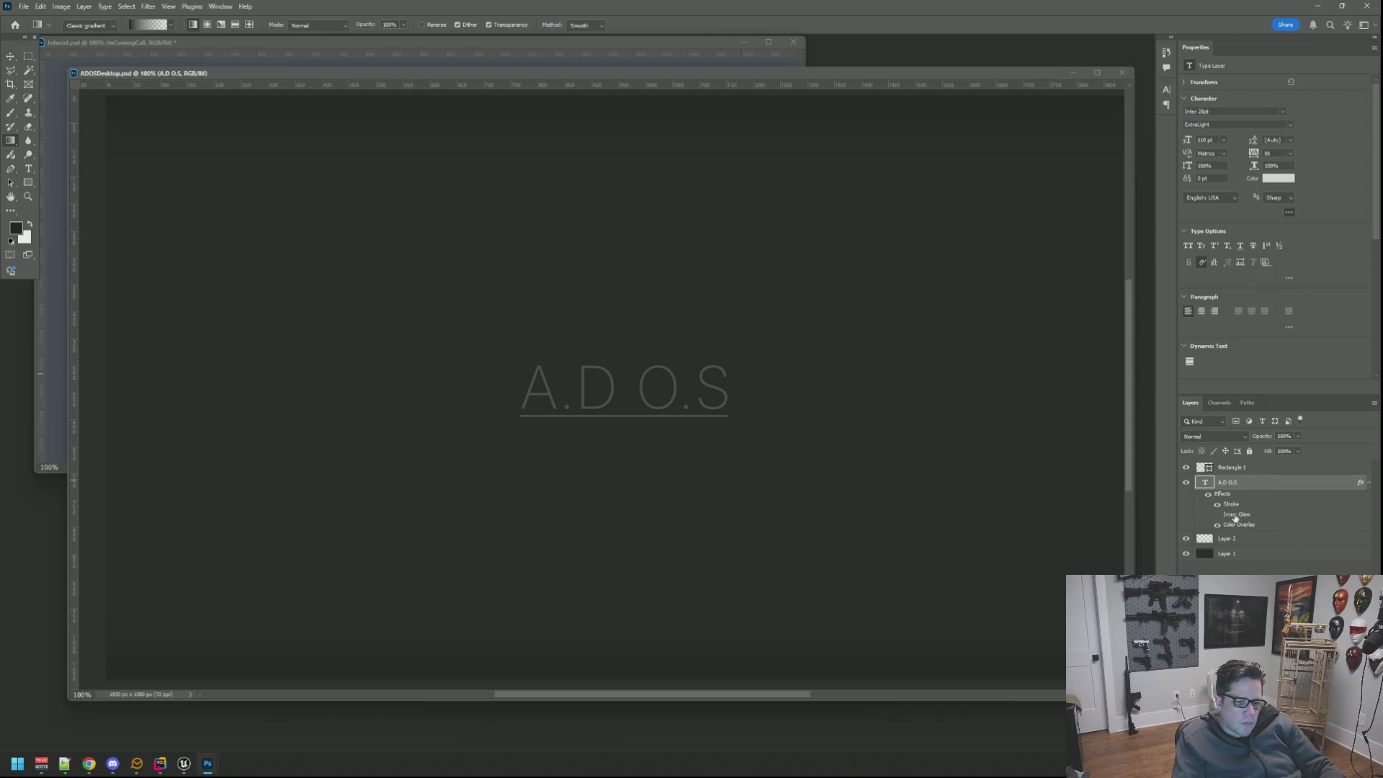
pyautogui.doubleClick(1263, 482)
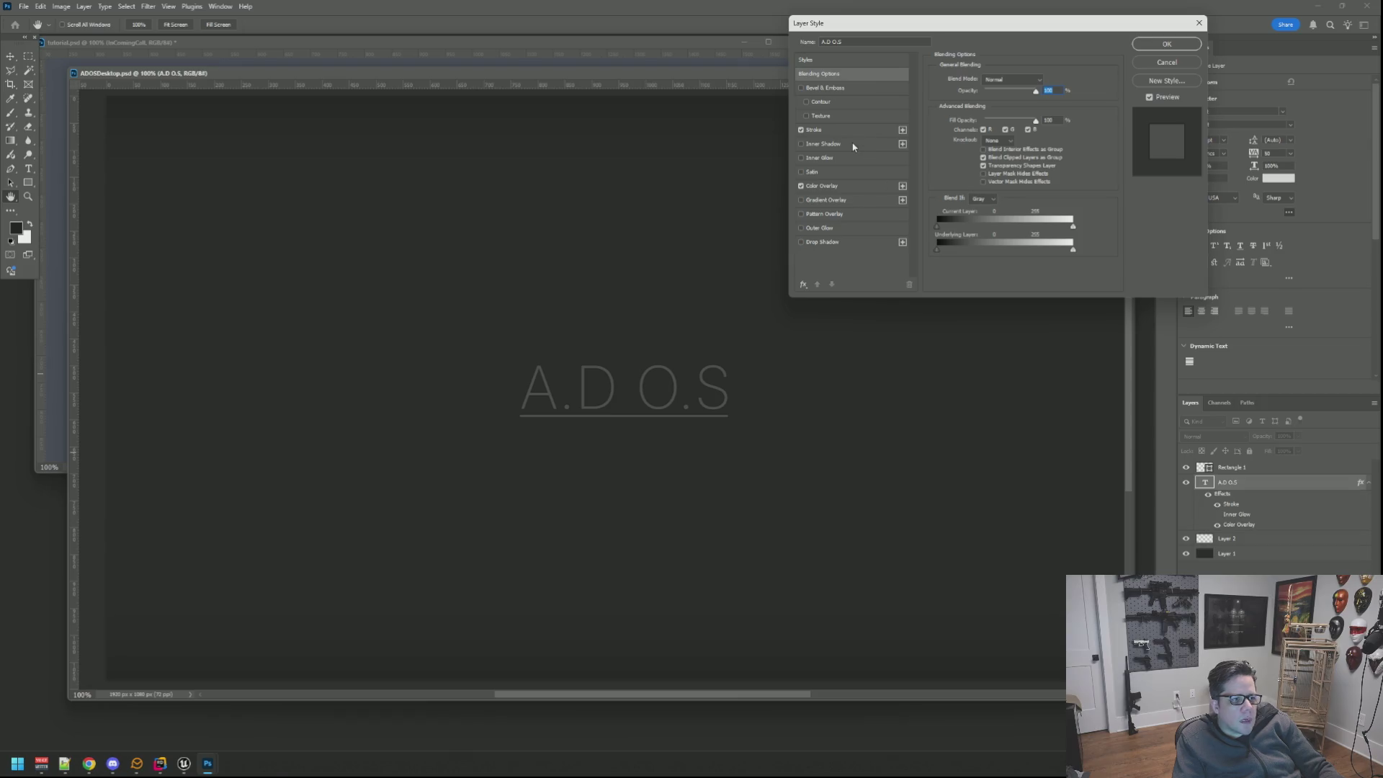
pyautogui.click(834, 182)
pyautogui.click(1048, 83)
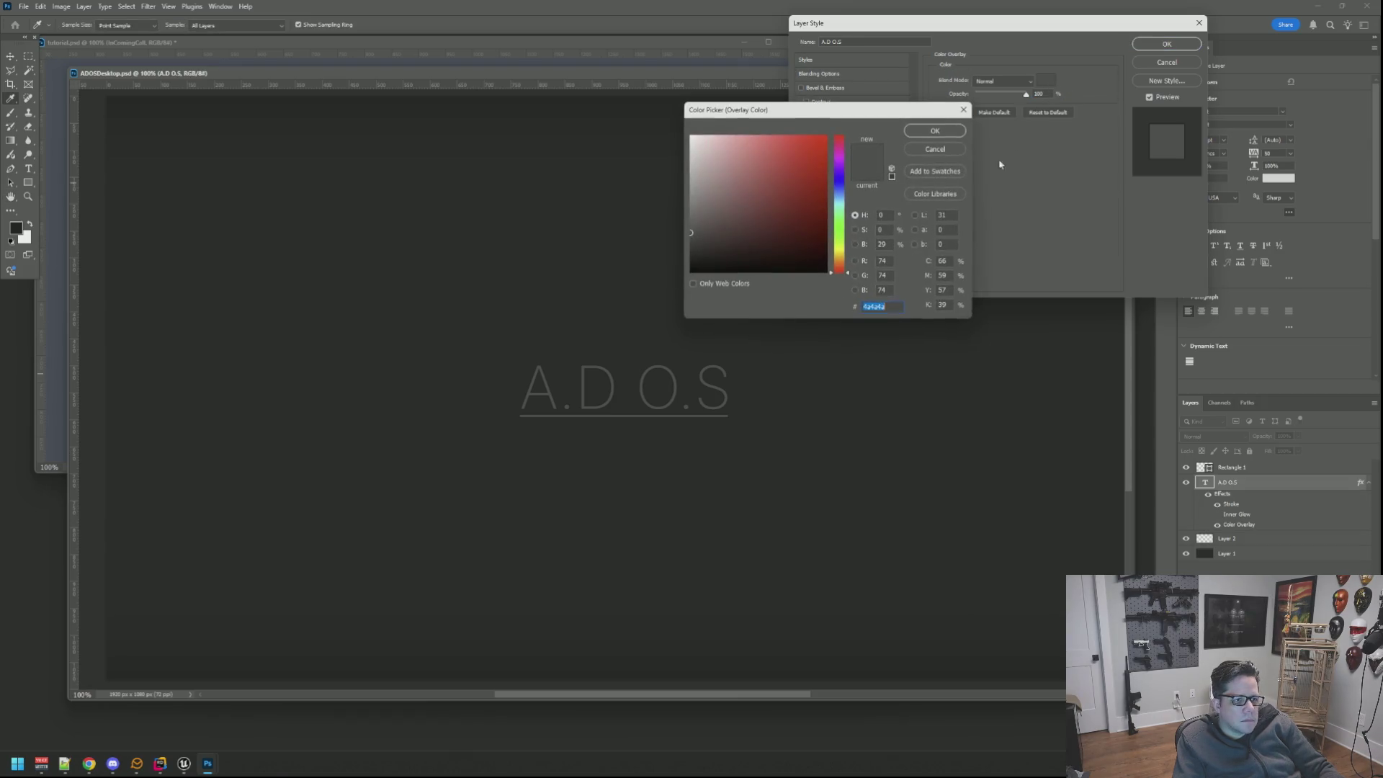
pyautogui.press('BackSpace')
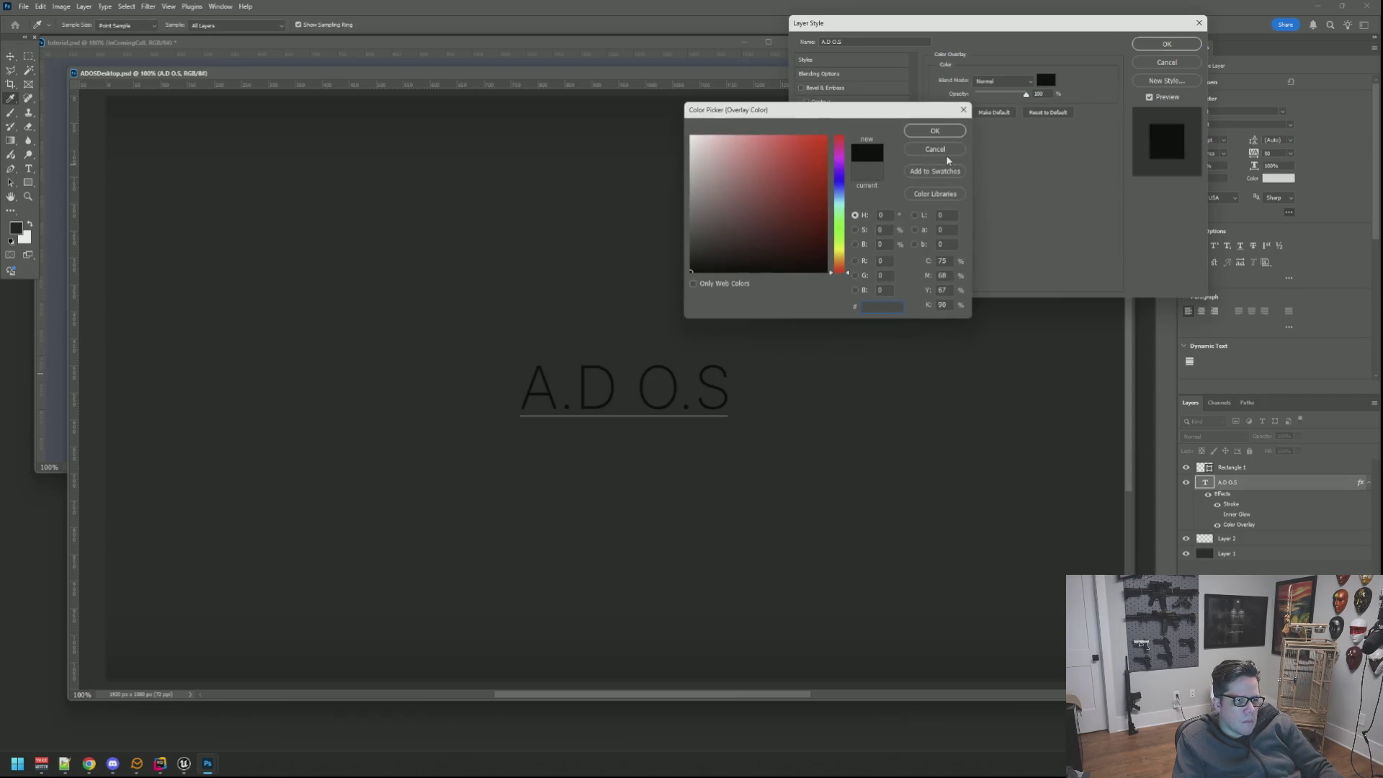
pyautogui.click(940, 152)
pyautogui.click(1147, 62)
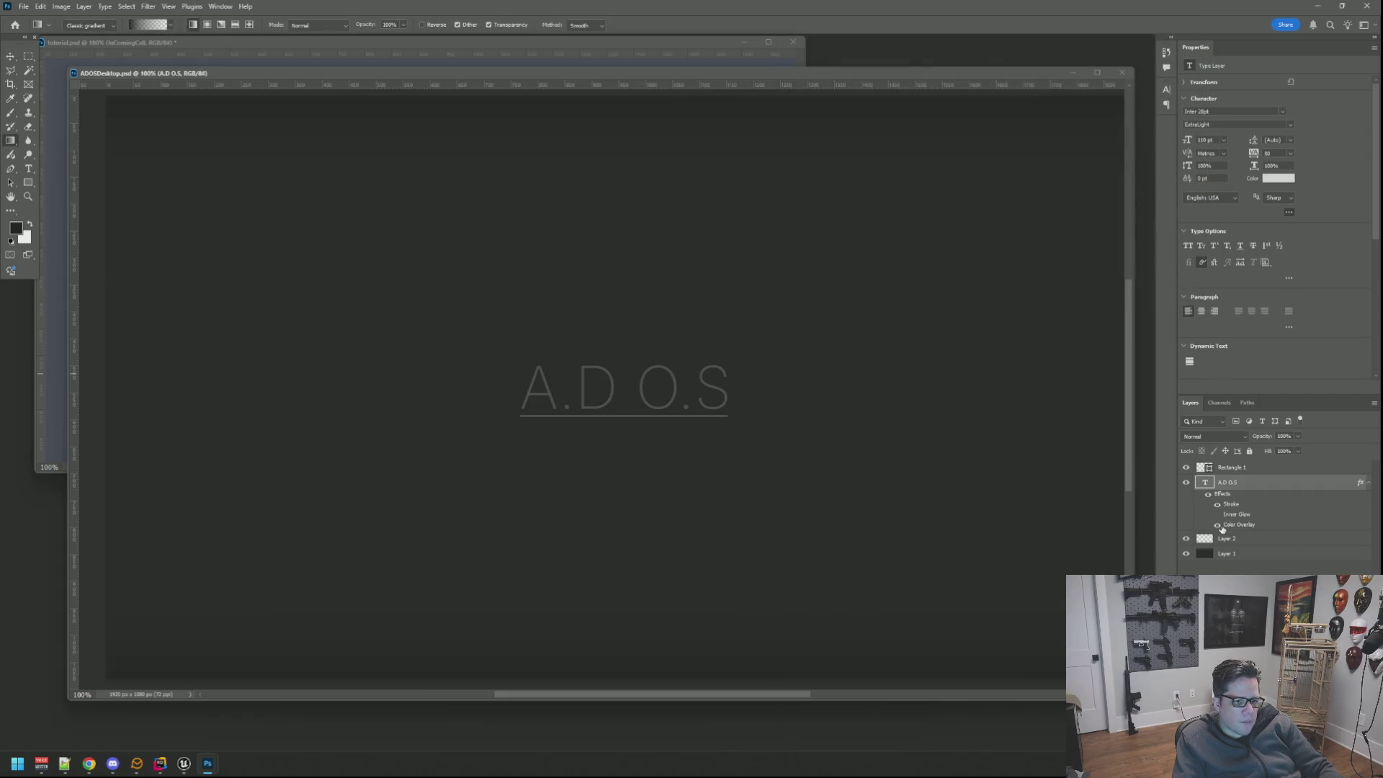
# Hide the Color Overlay effect so the A.D O.S text shows bright white.
pyautogui.click(1217, 525)
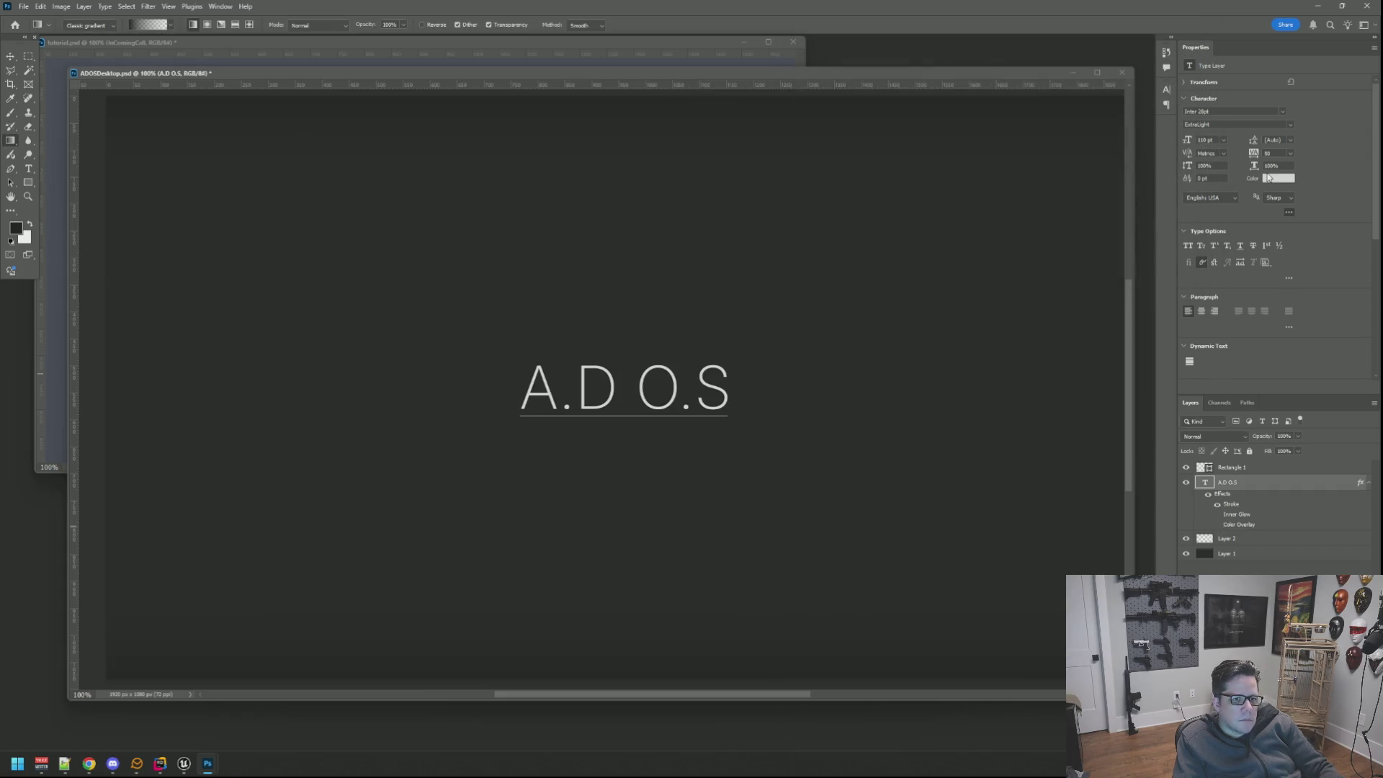
# Edit the A.D O.S text and set the whole line to a dark grey colour.
pyautogui.click(24, 168)
pyautogui.click(685, 387)
pyautogui.hotkey('ctrl', 'a')
pyautogui.write('4a4a4a')
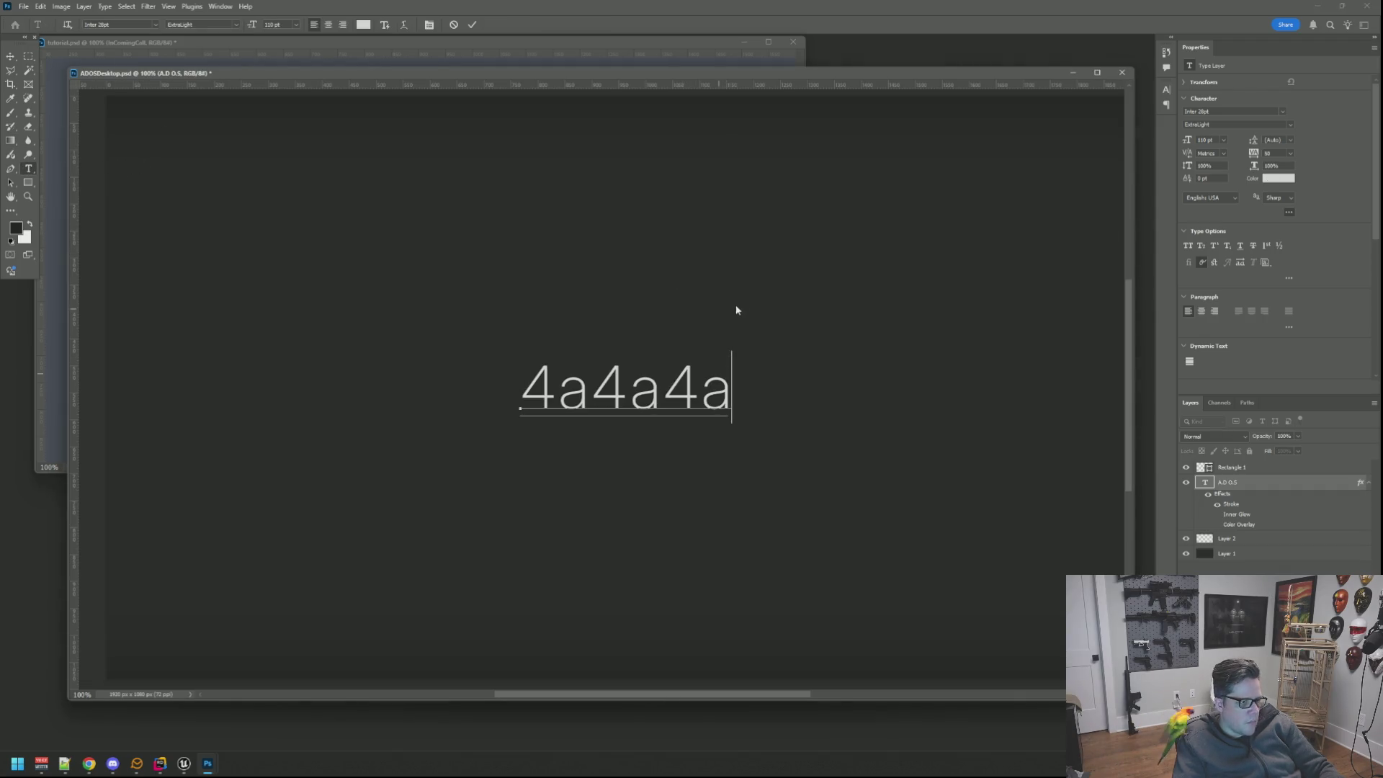
pyautogui.hotkey('ctrl', 'z')
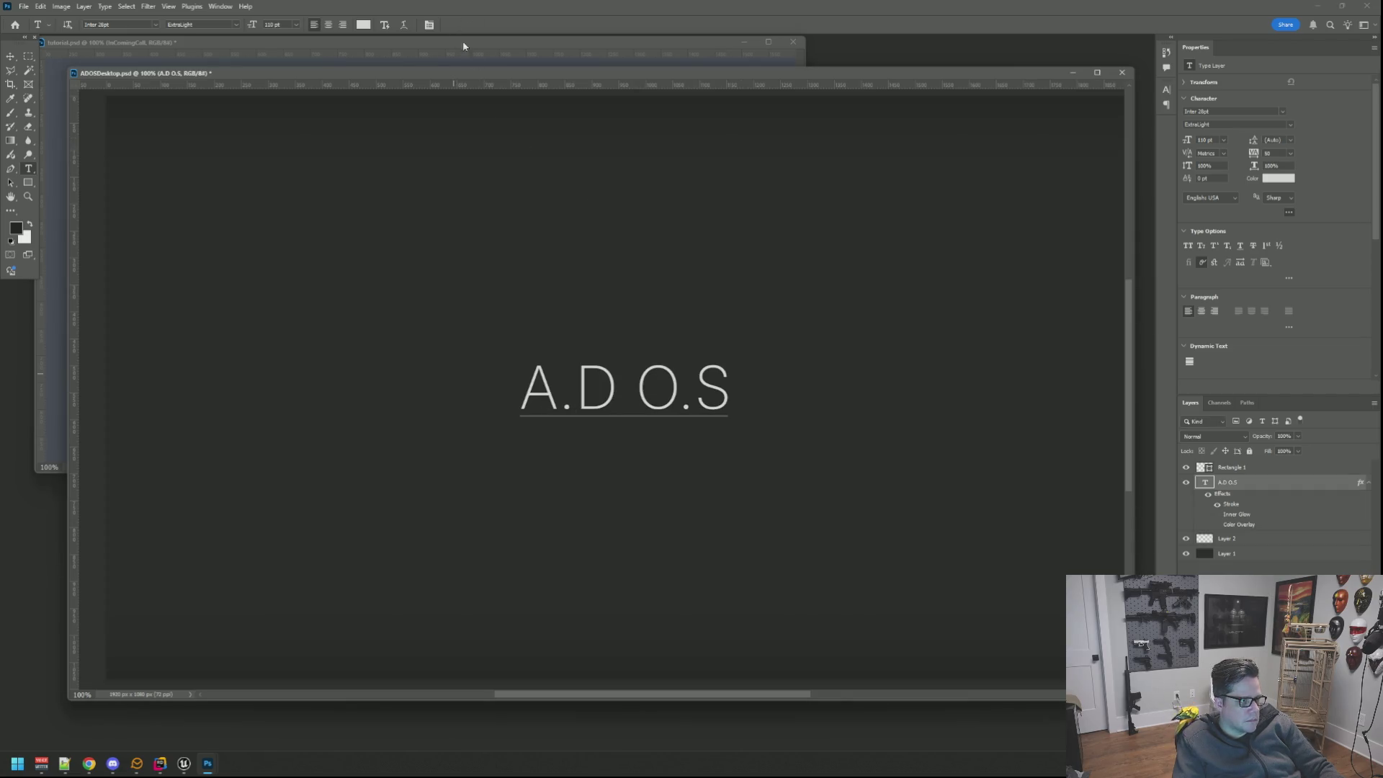
pyautogui.tripleClick(630, 376)
pyautogui.click(364, 24)
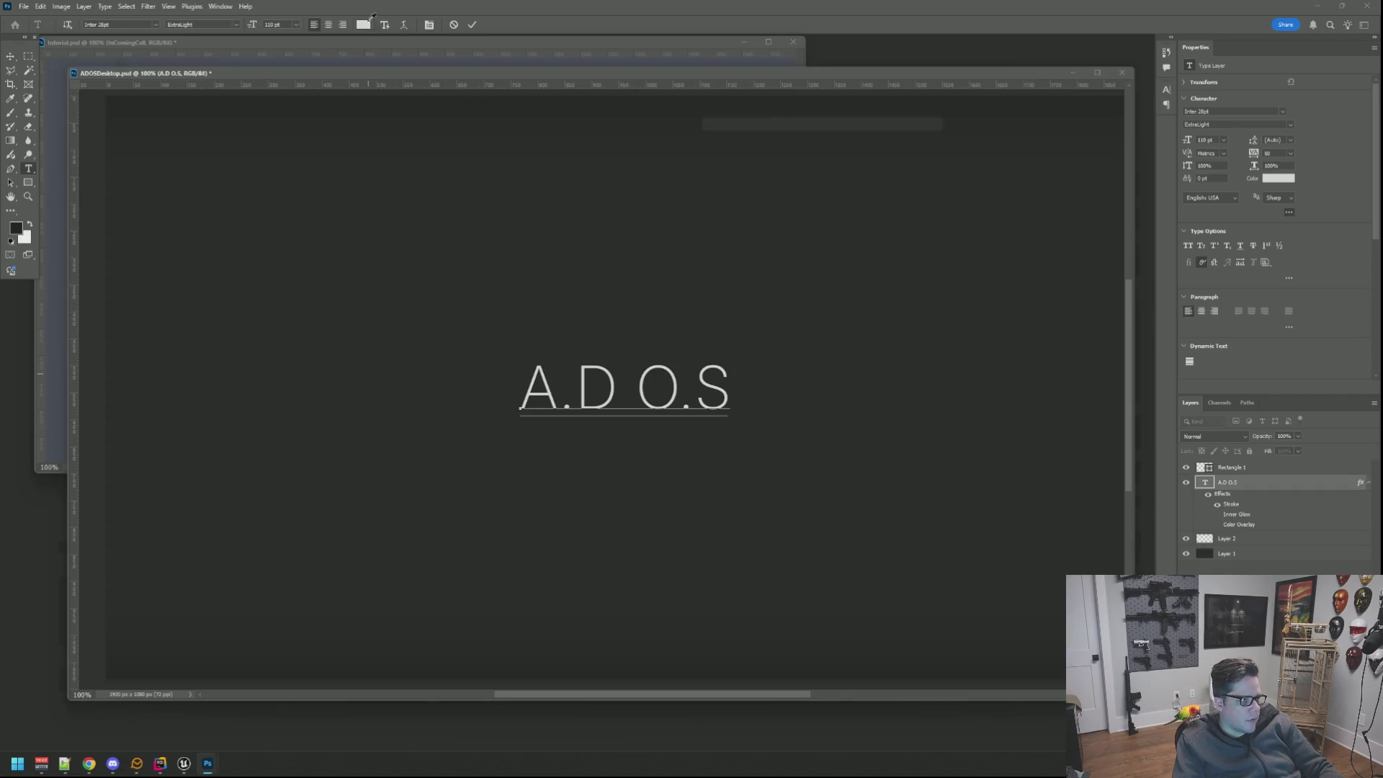
pyautogui.write('4a4a4a')
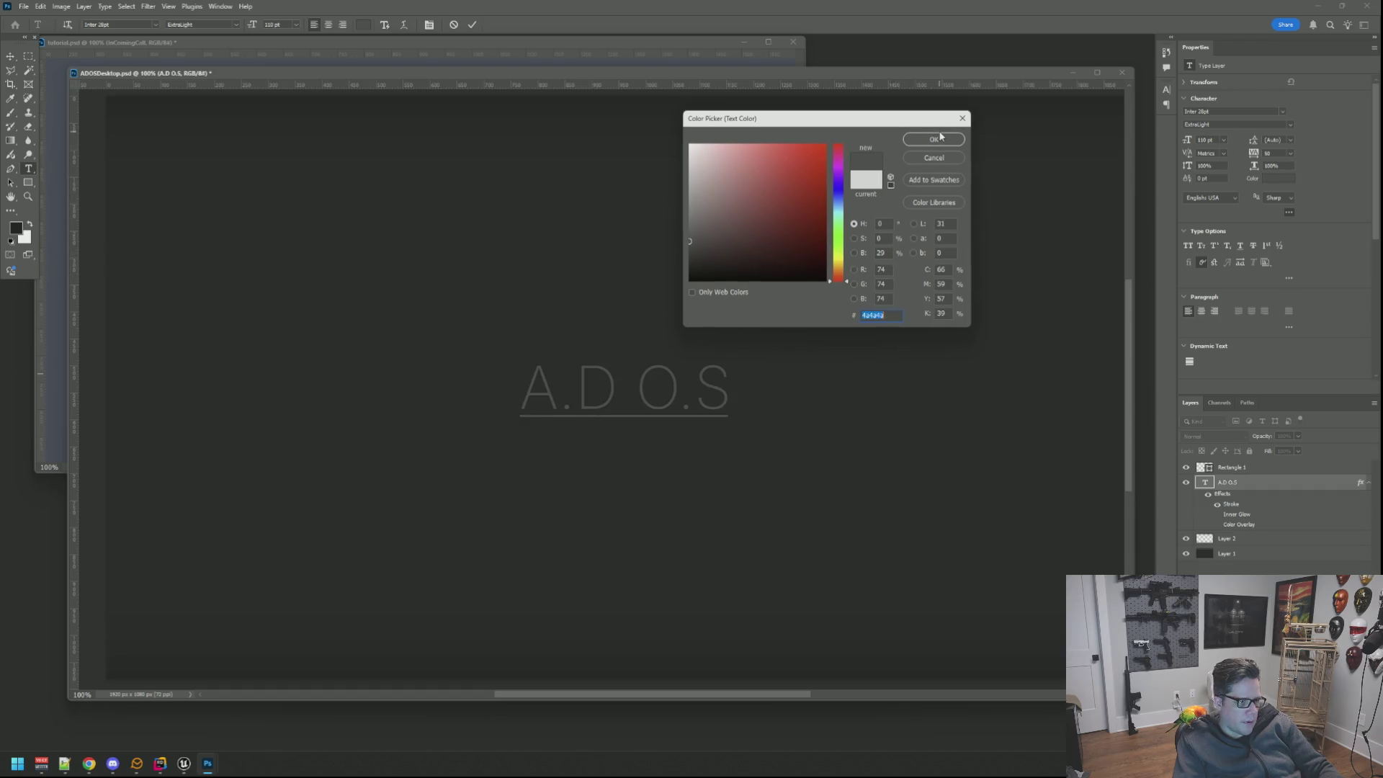
pyautogui.click(928, 146)
# Select the O.S letters and colour them a saturated bright orange, committing the edit.
pyautogui.click(664, 384)
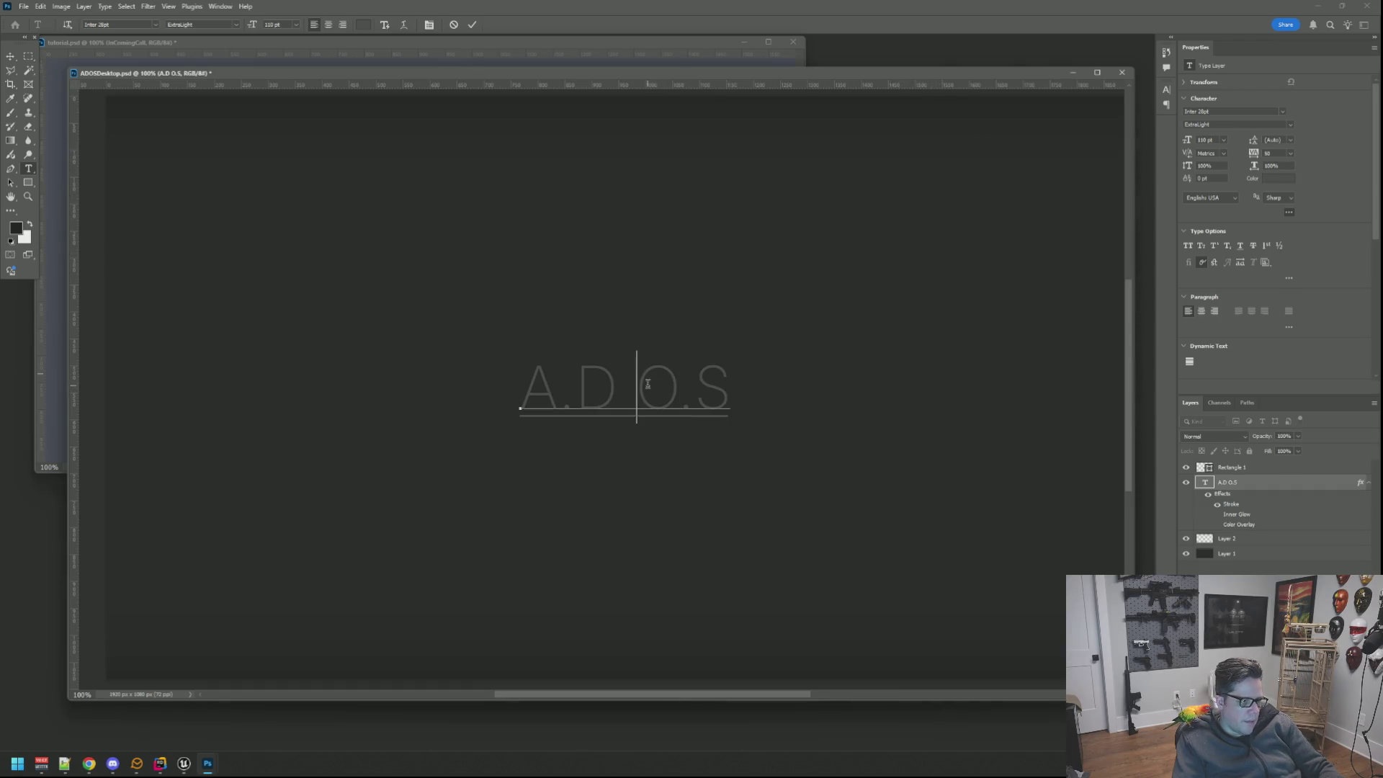
pyautogui.moveTo(647, 382); pyautogui.dragTo(727, 375)
pyautogui.click(363, 25)
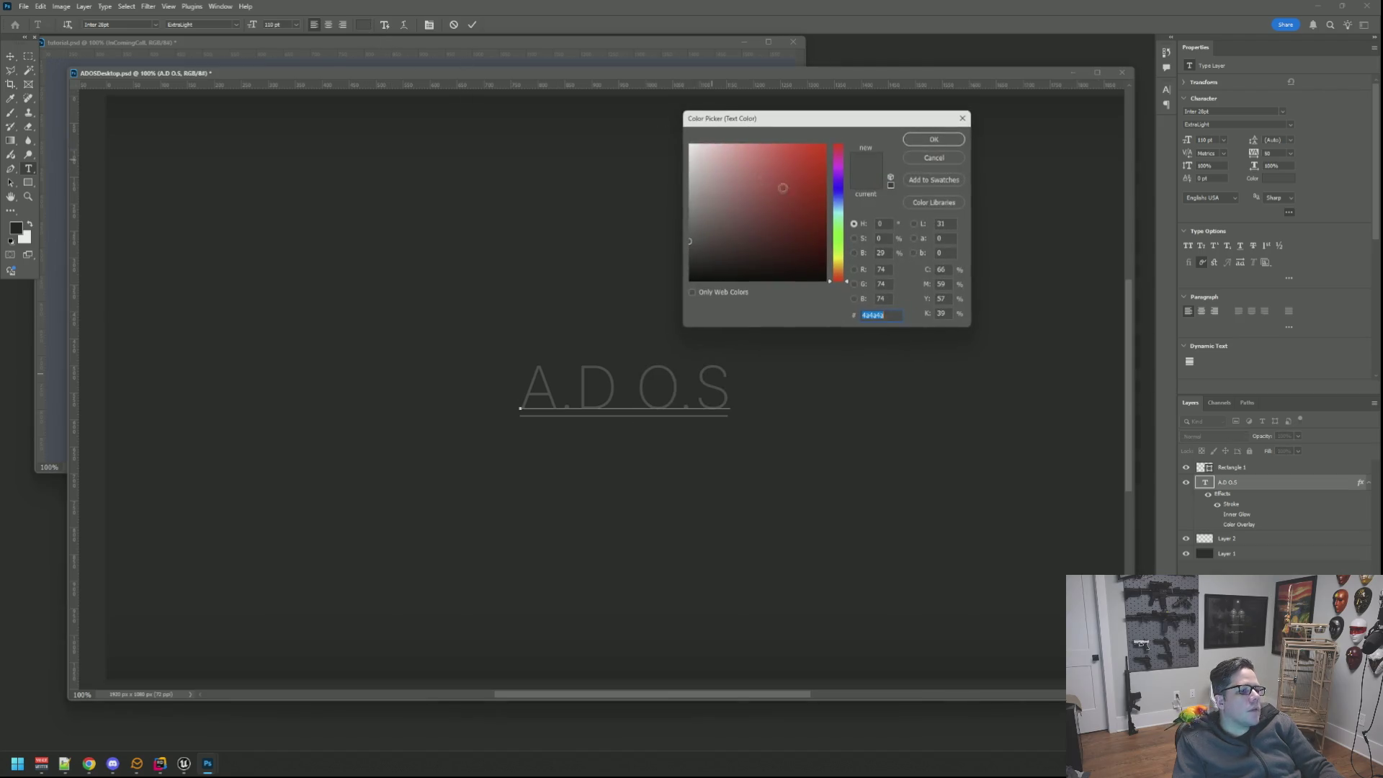
pyautogui.moveTo(836, 274); pyautogui.dragTo(840, 271)
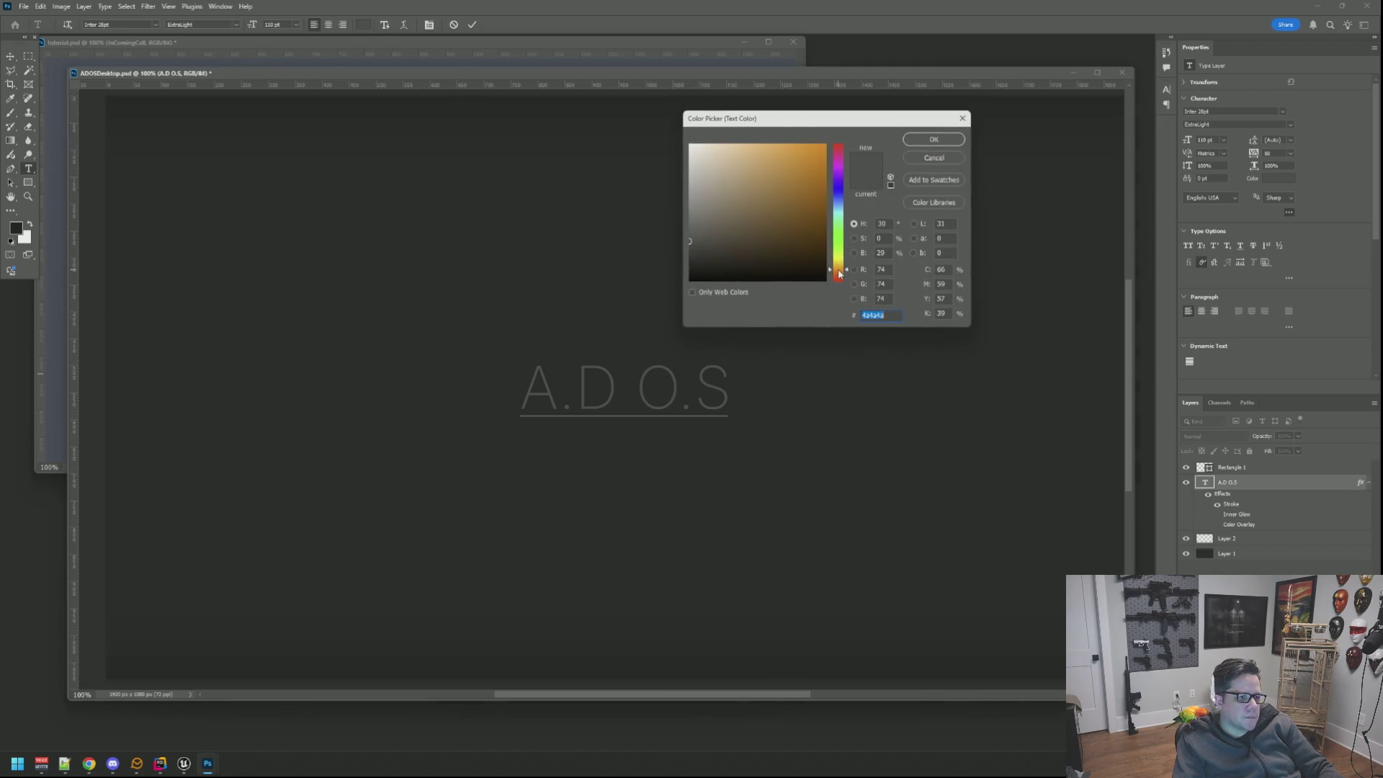
pyautogui.moveTo(798, 185); pyautogui.dragTo(830, 132)
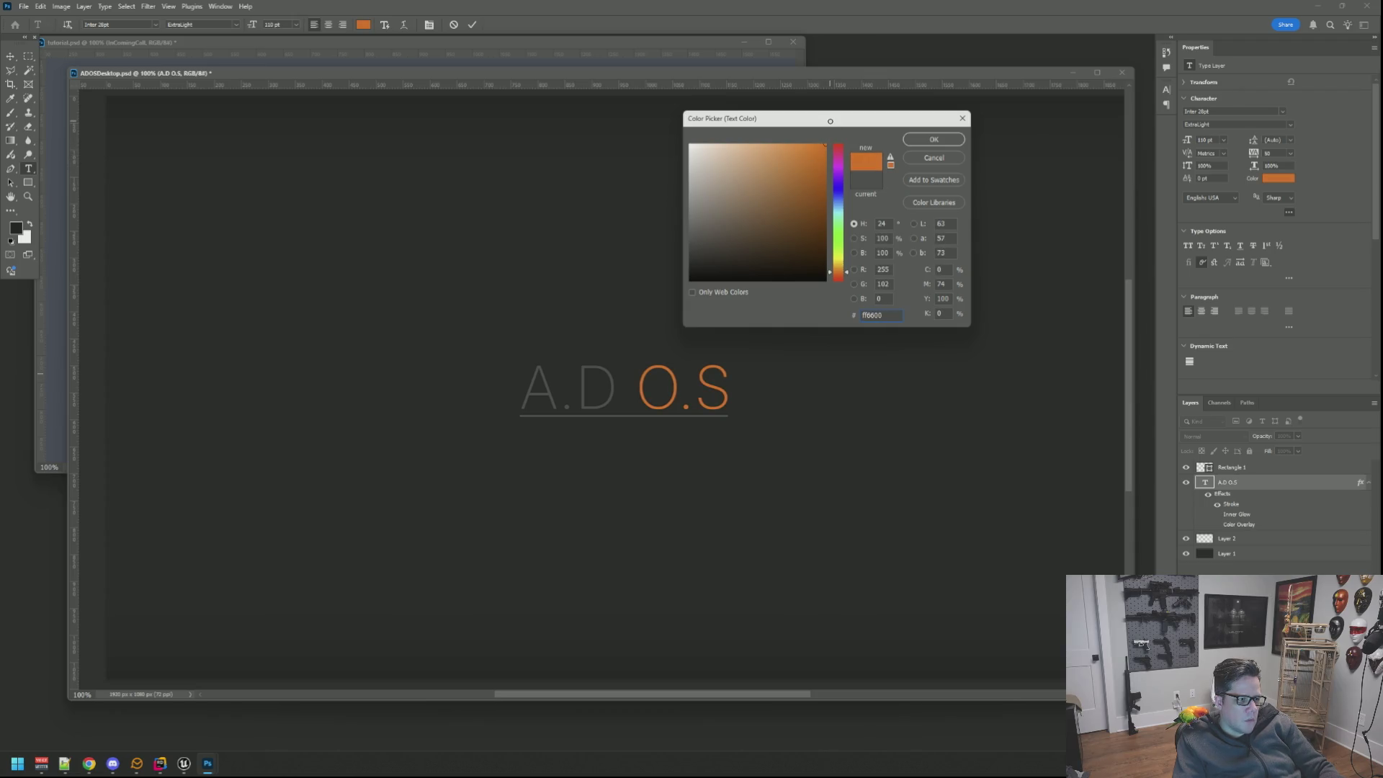
pyautogui.moveTo(846, 275); pyautogui.dragTo(847, 272)
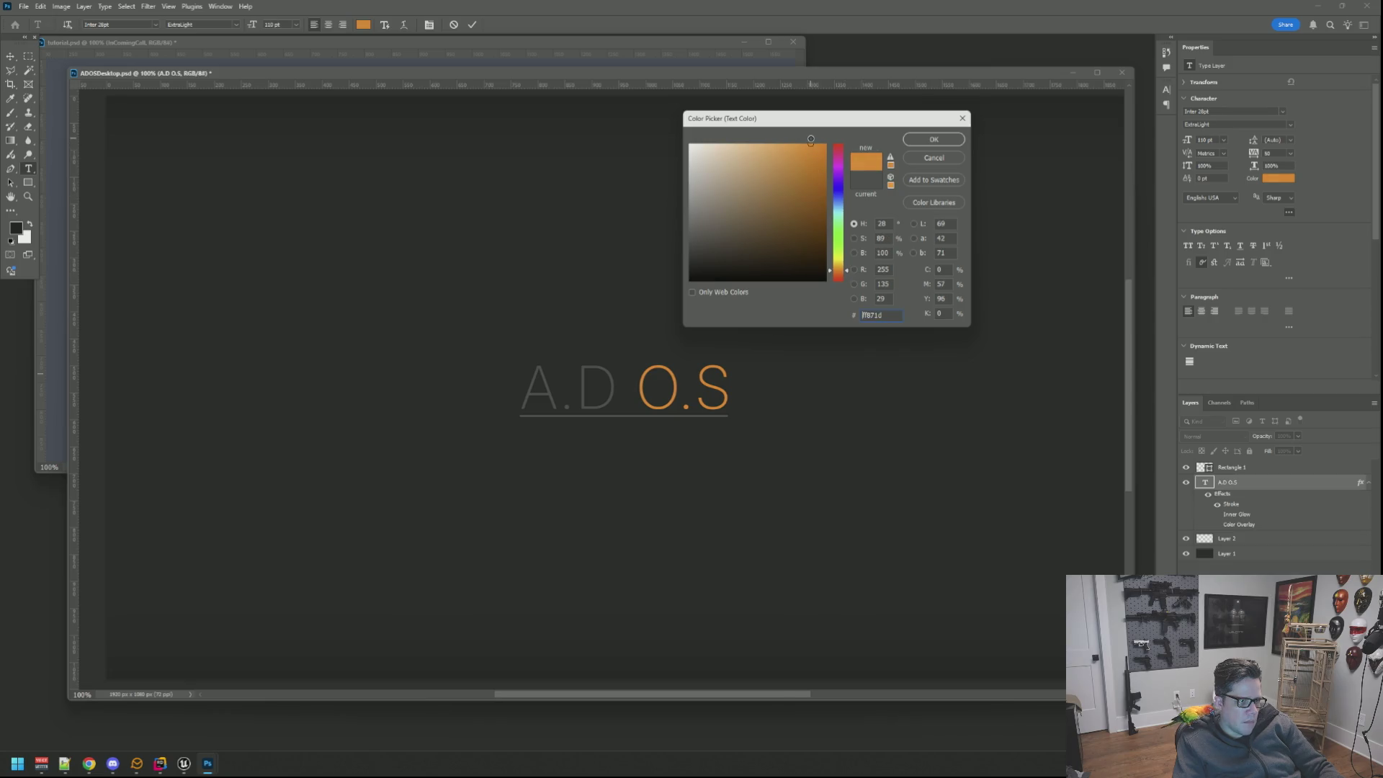
pyautogui.moveTo(811, 143)
pyautogui.mouseDown()
pyautogui.moveTo(834, 161)
pyautogui.moveTo(835, 139)
pyautogui.mouseUp()
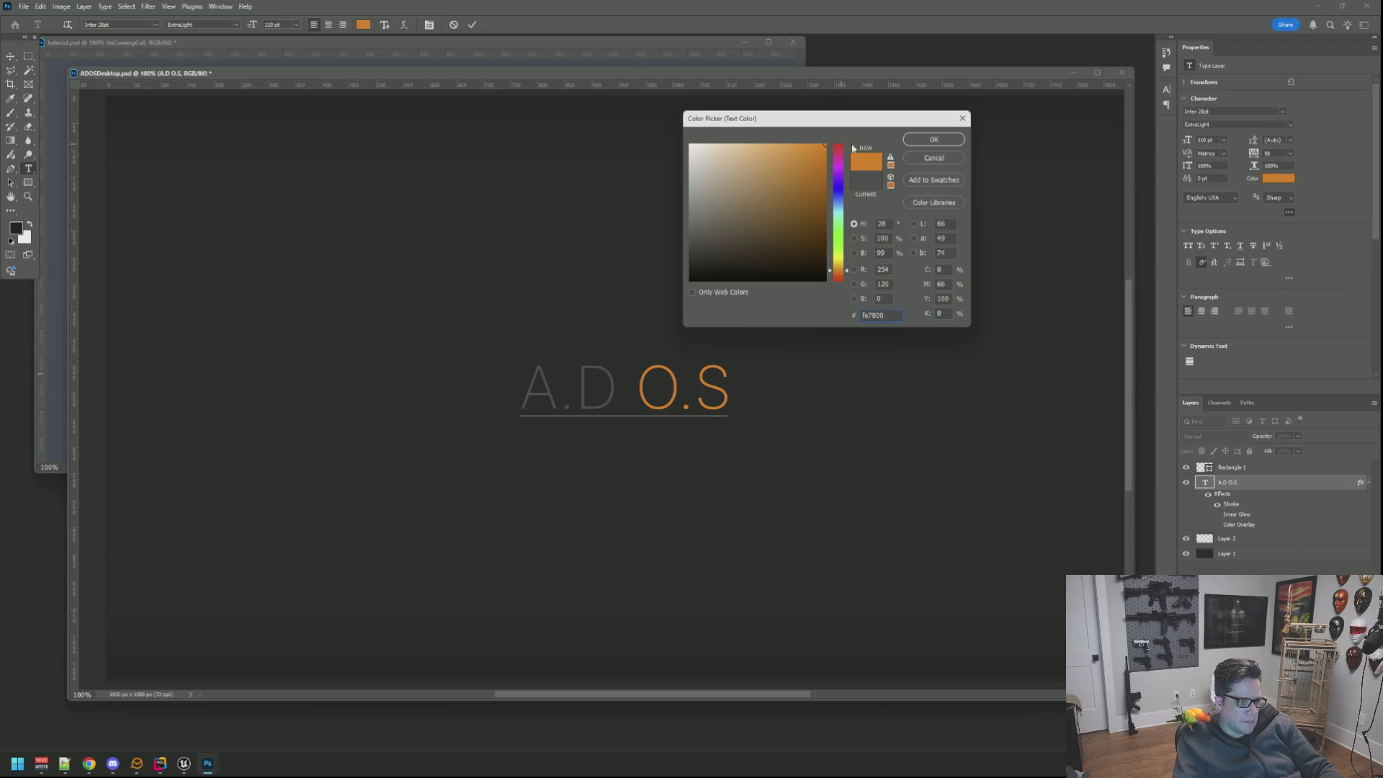
pyautogui.press('Return')
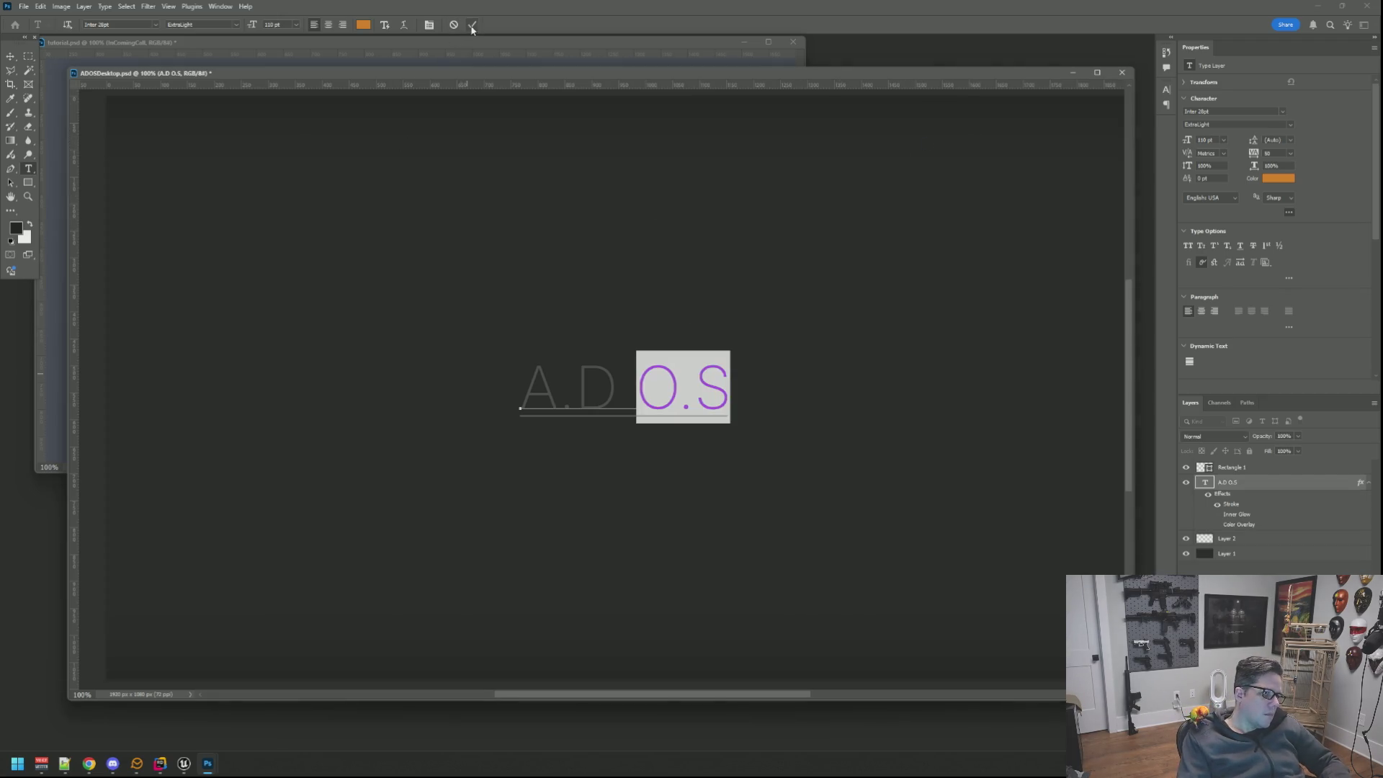
pyautogui.click(472, 26)
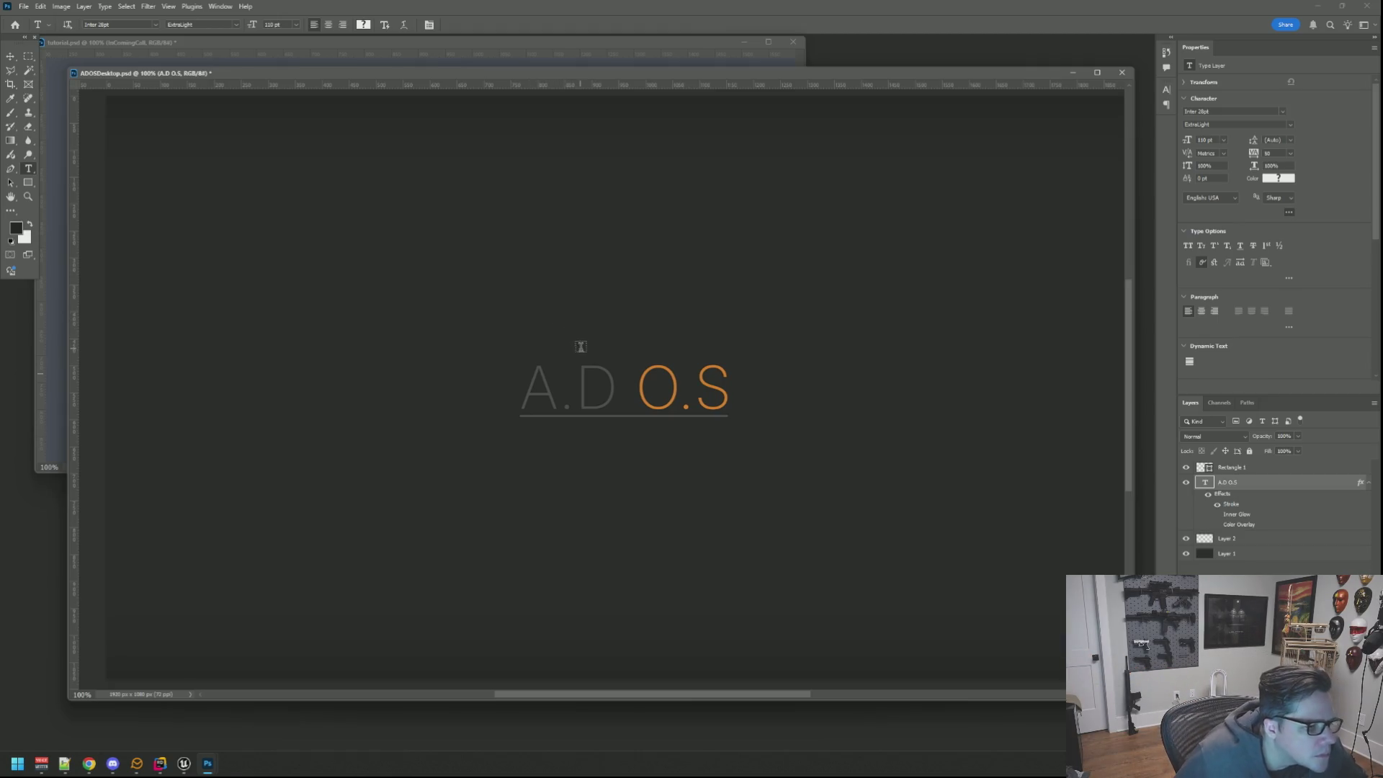
pyautogui.scroll(5, 588, 347)
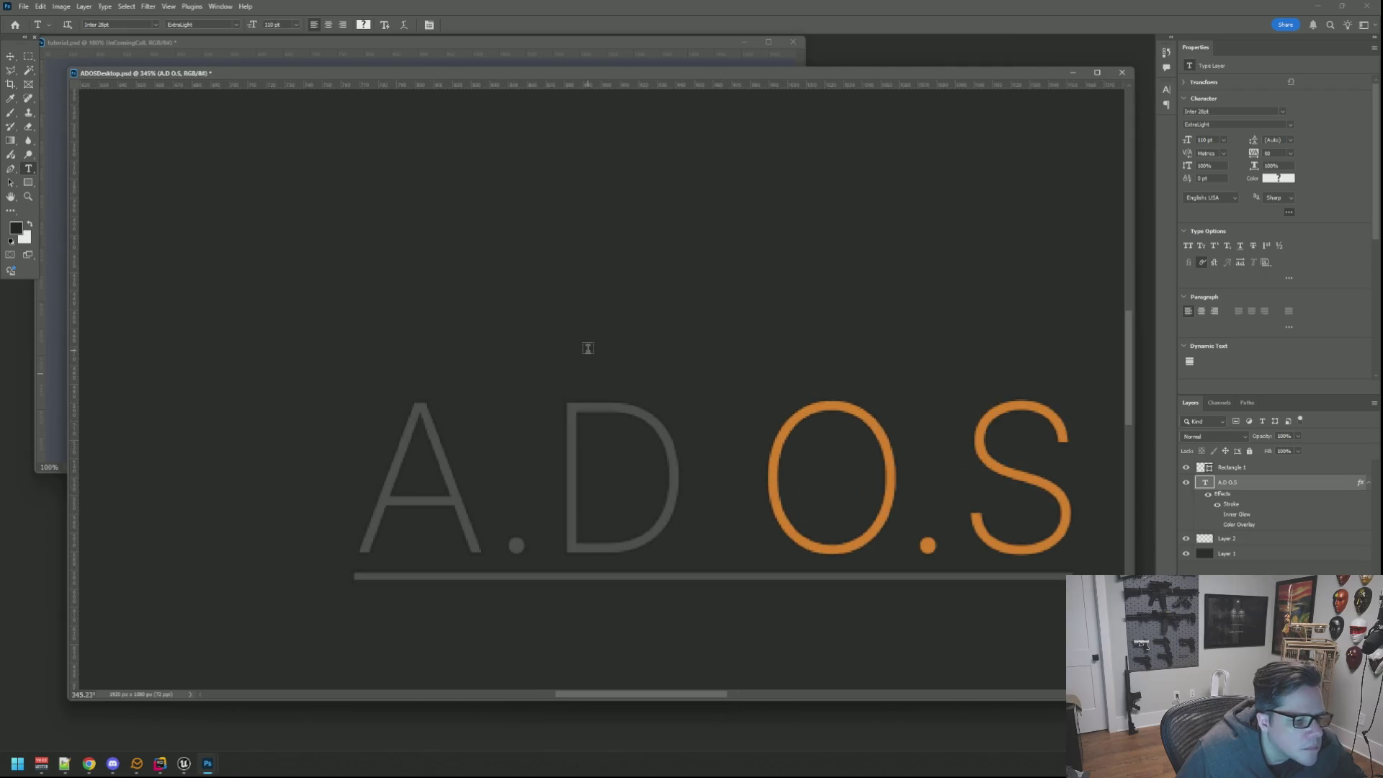
pyautogui.moveTo(589, 347); pyautogui.dragTo(552, 259)
pyautogui.scroll(2, 315, 372)
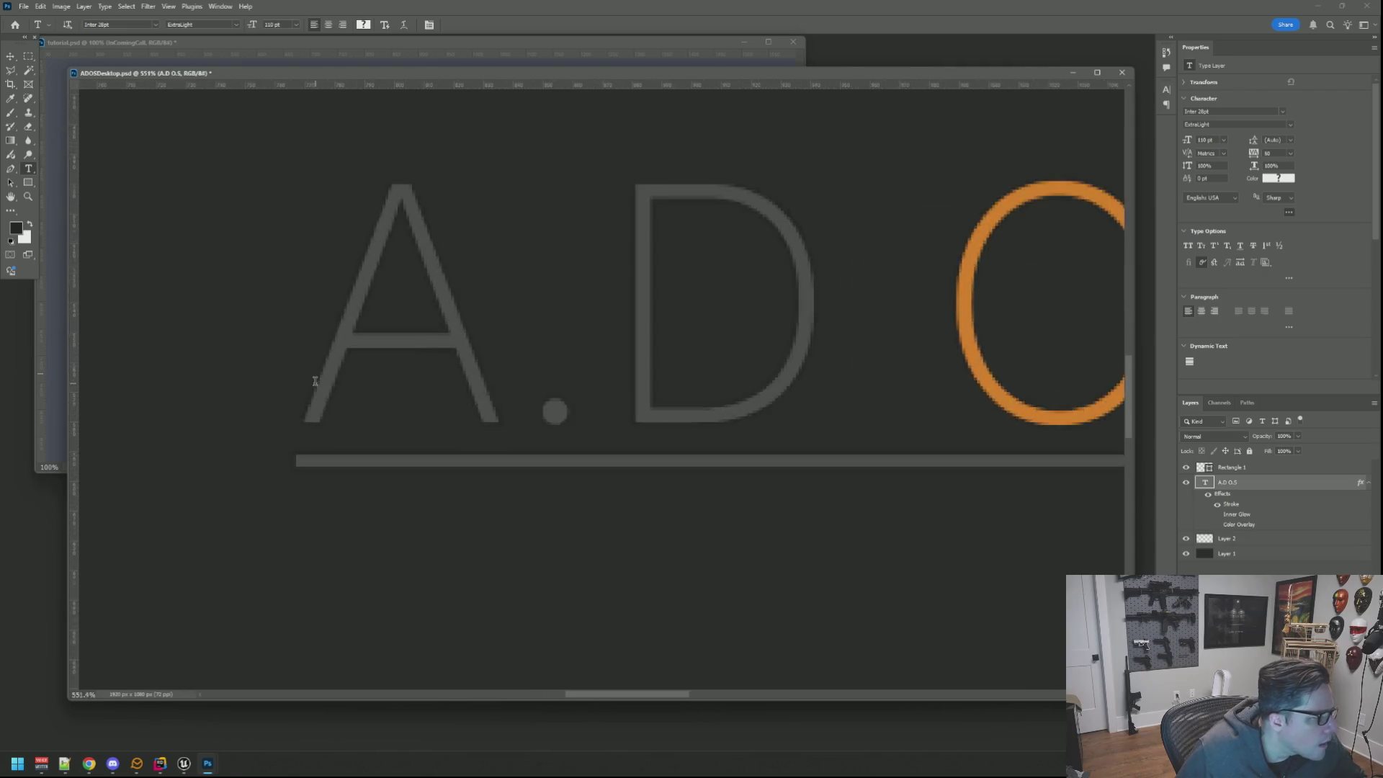
pyautogui.scroll(2, 315, 374)
# Switch to the Move tool and pick the Rectangle 1 underline layer from the bar.
pyautogui.click(16, 60)
pyautogui.rightClick(472, 496)
pyautogui.click(496, 500)
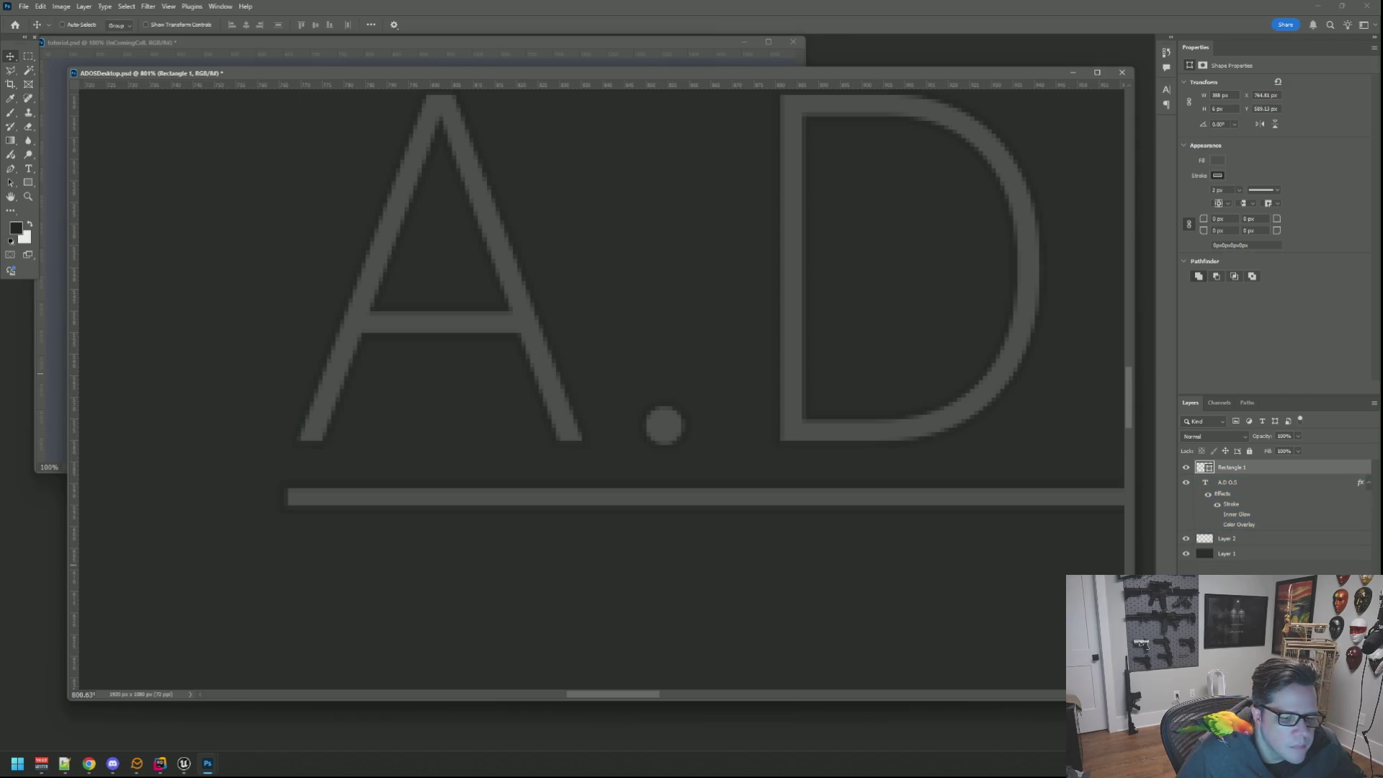
# Marquee the underline's left portion, choose the Paint Bucket and add a new Layer 3.
pyautogui.click(28, 54)
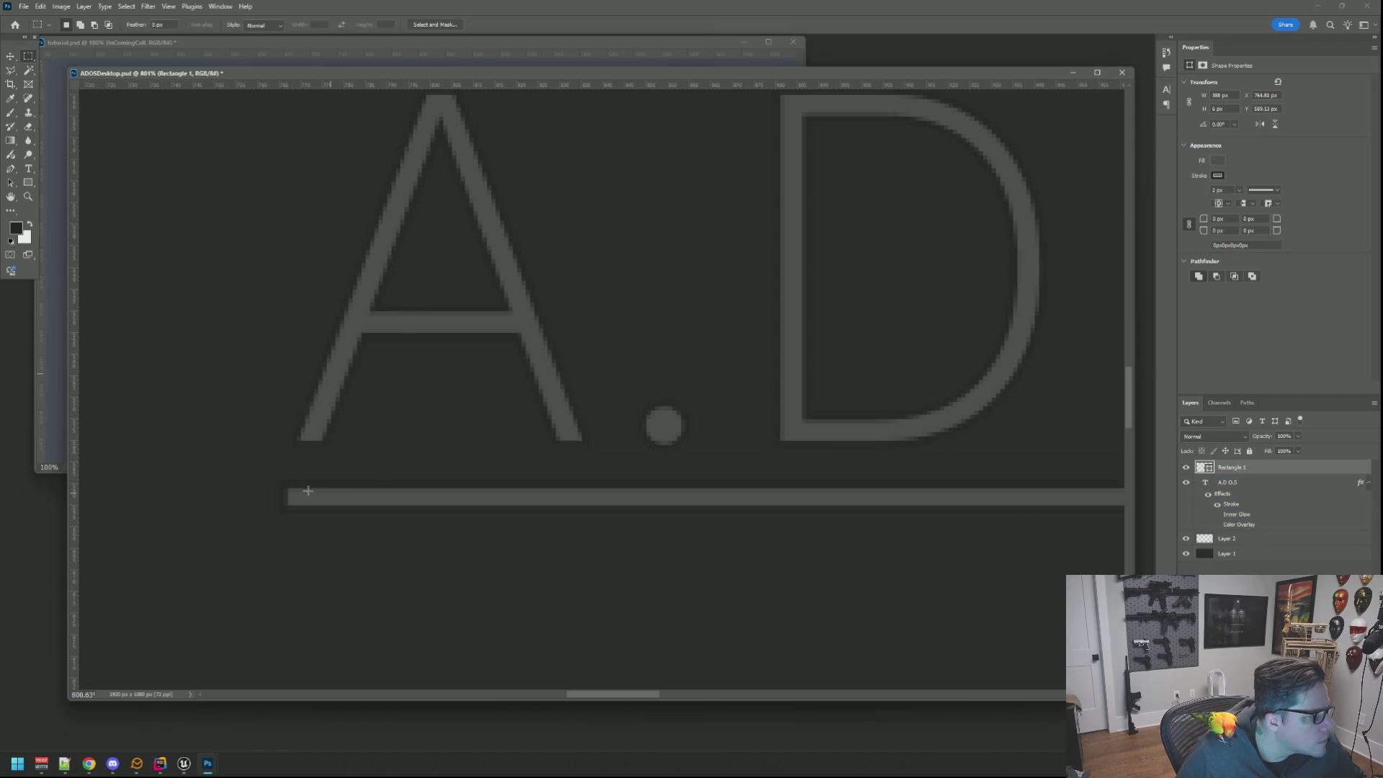
pyautogui.moveTo(288, 491)
pyautogui.mouseDown()
pyautogui.moveTo(1114, 535)
pyautogui.moveTo(834, 500)
pyautogui.mouseUp()
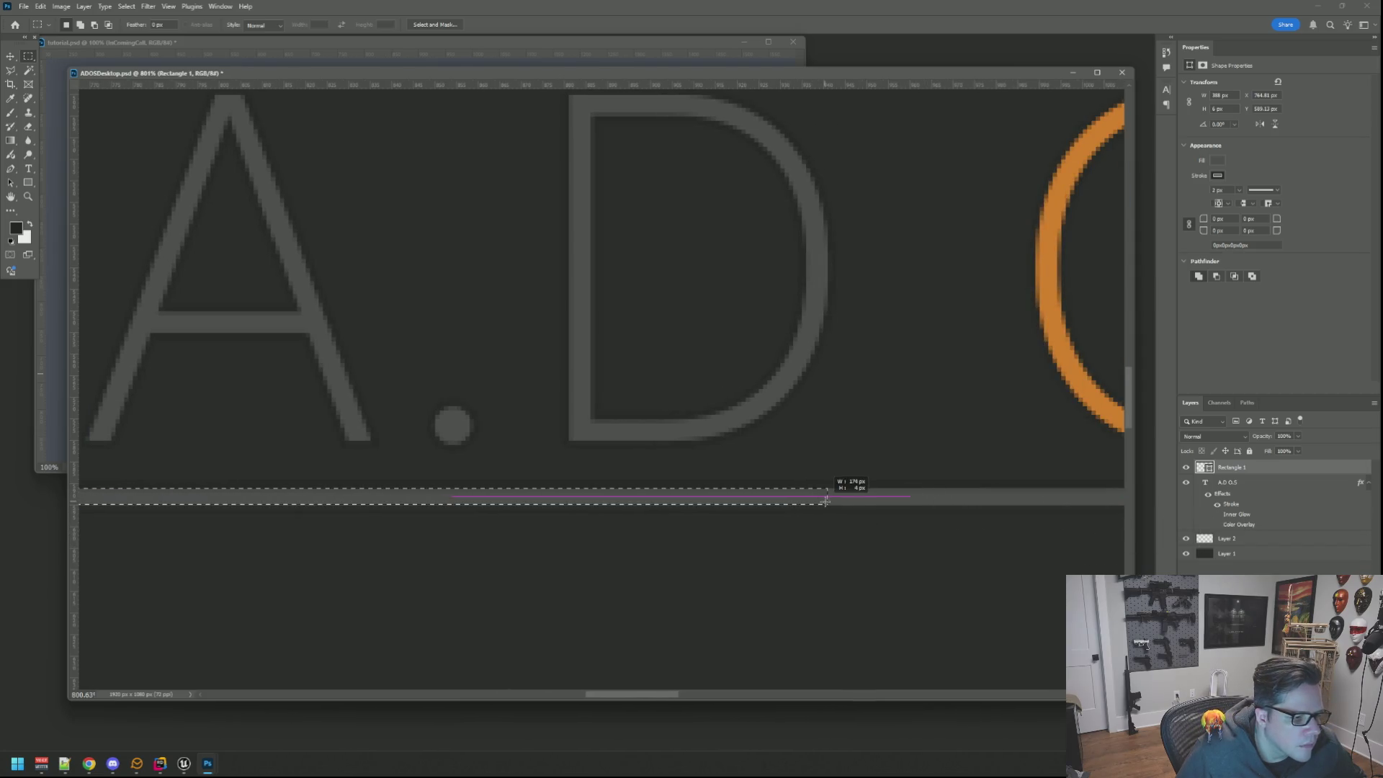
pyautogui.click(14, 142)
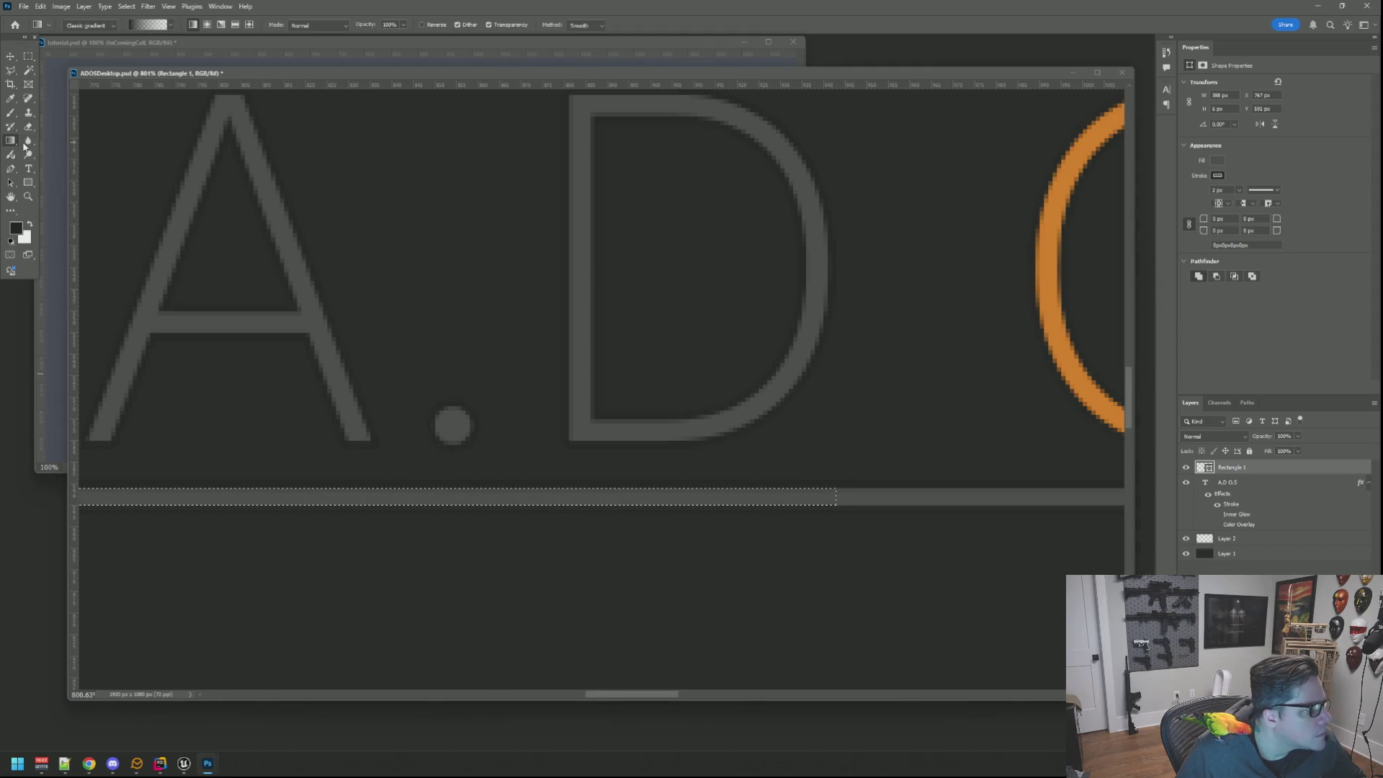
pyautogui.click(44, 150)
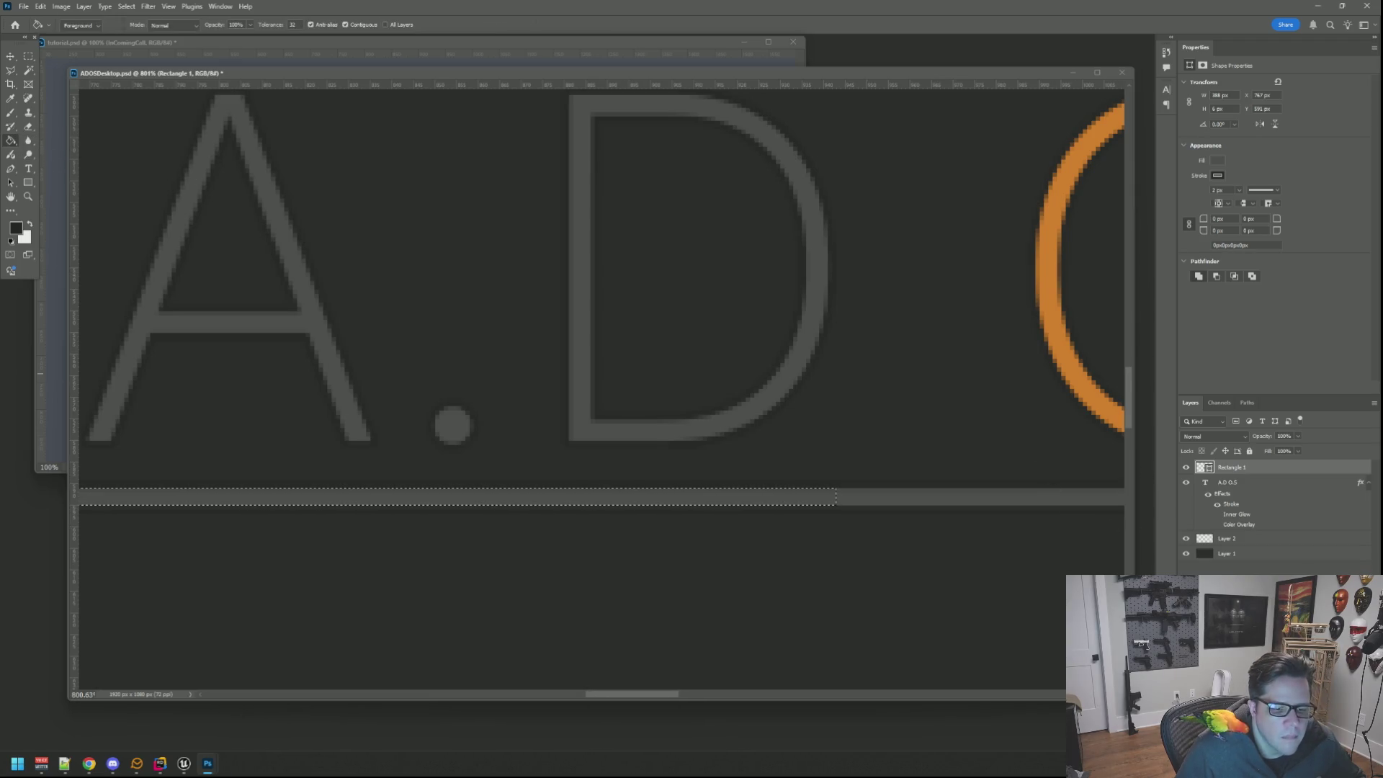
pyautogui.hotkey('ctrl', 'shift', 'alt', 'n')
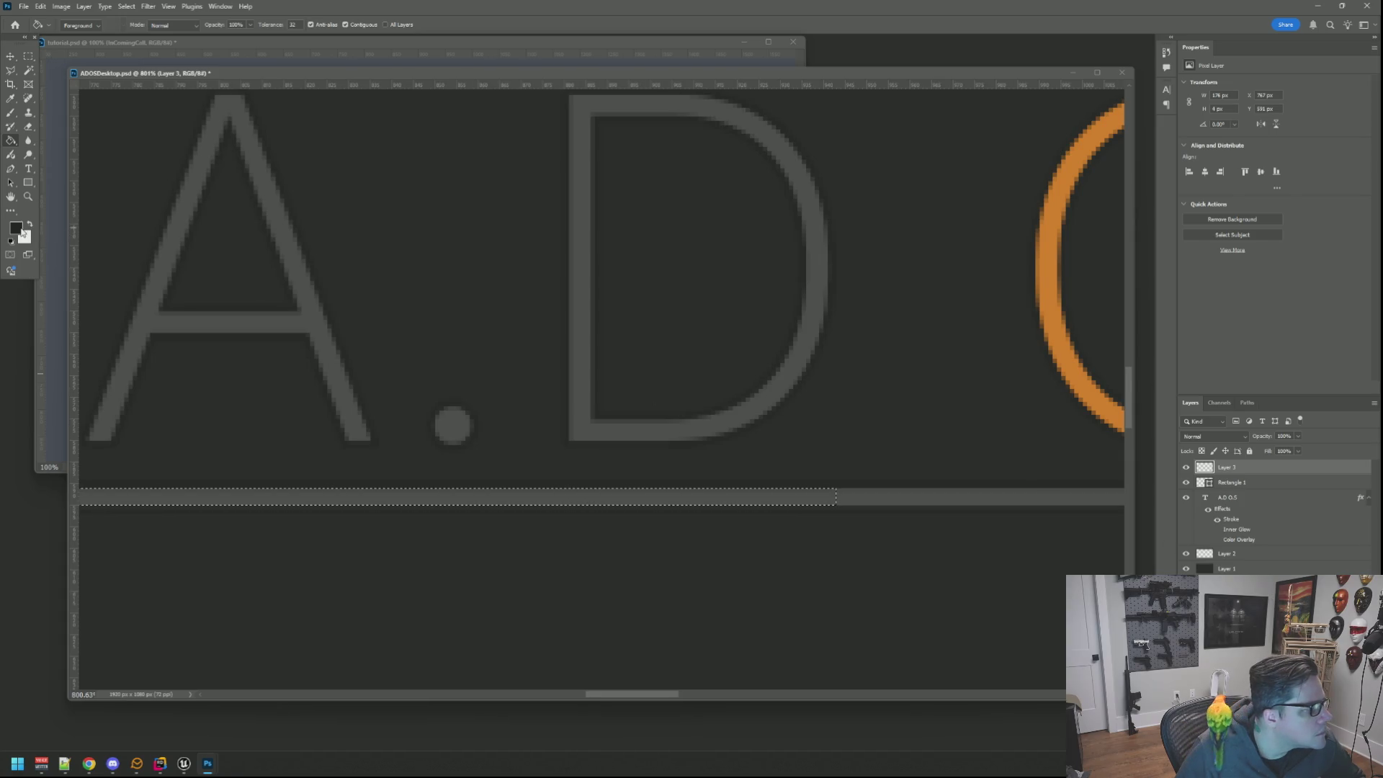
# Sample the orange from the O, fill the strip as a progress bar, deselect and view at 100%.
pyautogui.click(16, 228)
pyautogui.click(1070, 341)
pyautogui.click(934, 140)
pyautogui.click(754, 505)
pyautogui.hotkey('ctrl', 'd')
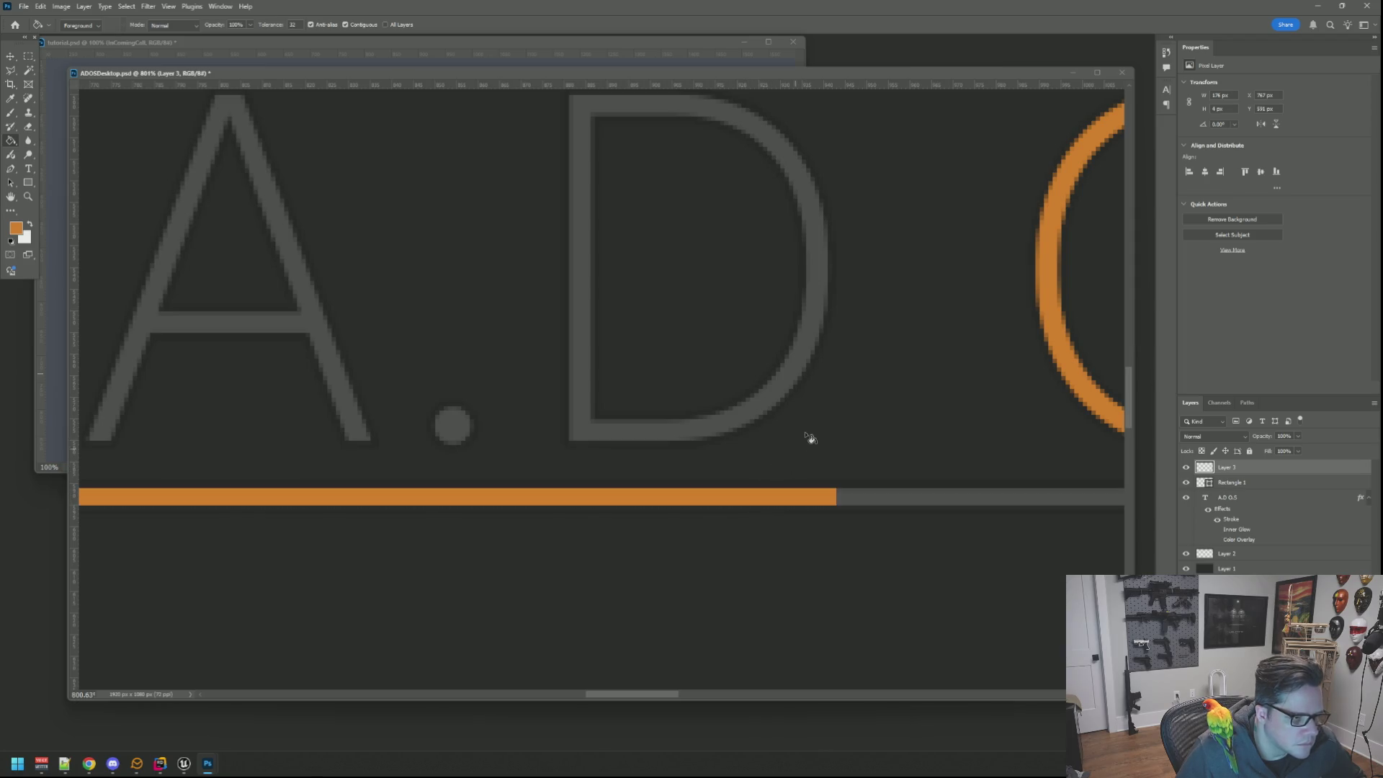
pyautogui.hotkey('ctrl', '1')
pyautogui.moveTo(803, 374); pyautogui.dragTo(809, 327)
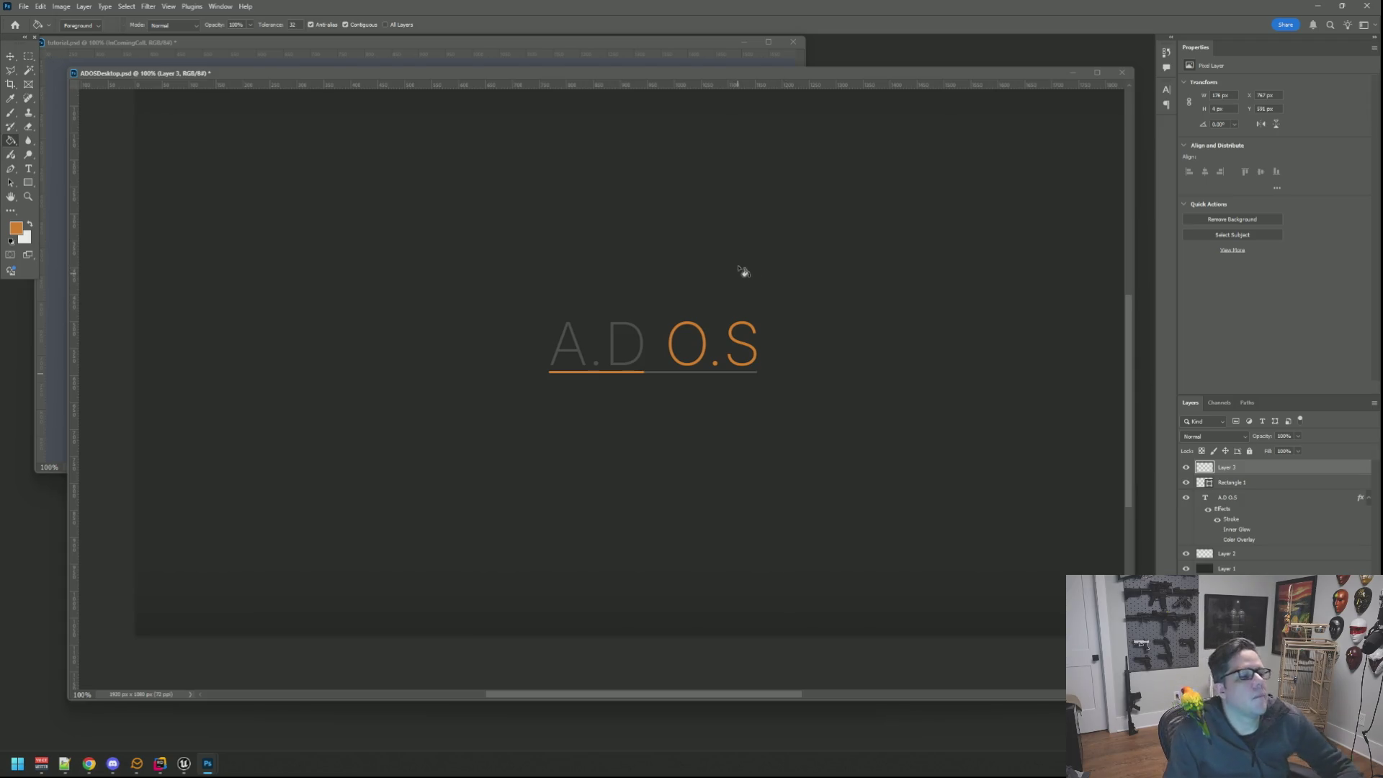
pyautogui.scroll(2, 670, 307)
pyautogui.scroll(3, 667, 313)
# Erase the stray pixels in the gap between D and O with a marquee selection, then deselect.
pyautogui.moveTo(663, 315); pyautogui.dragTo(677, 263)
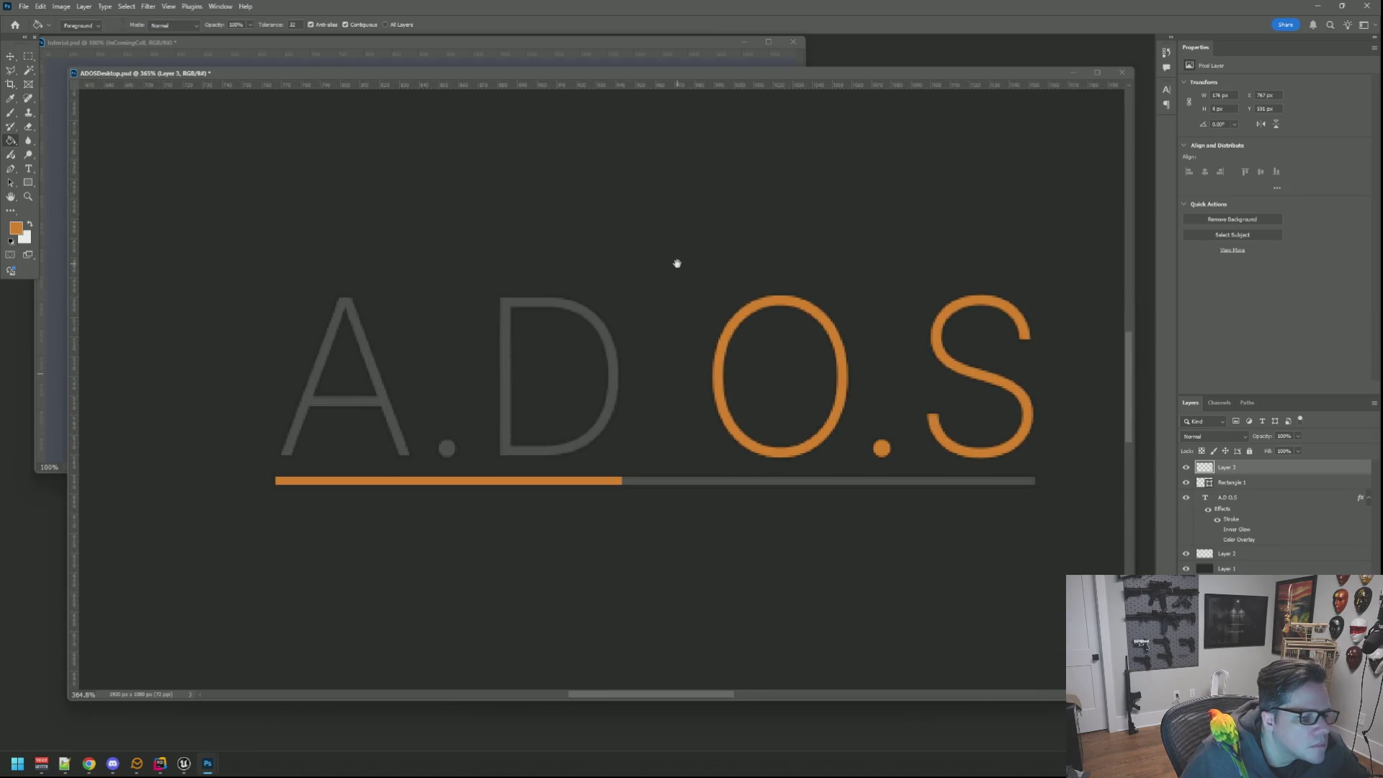
pyautogui.click(28, 55)
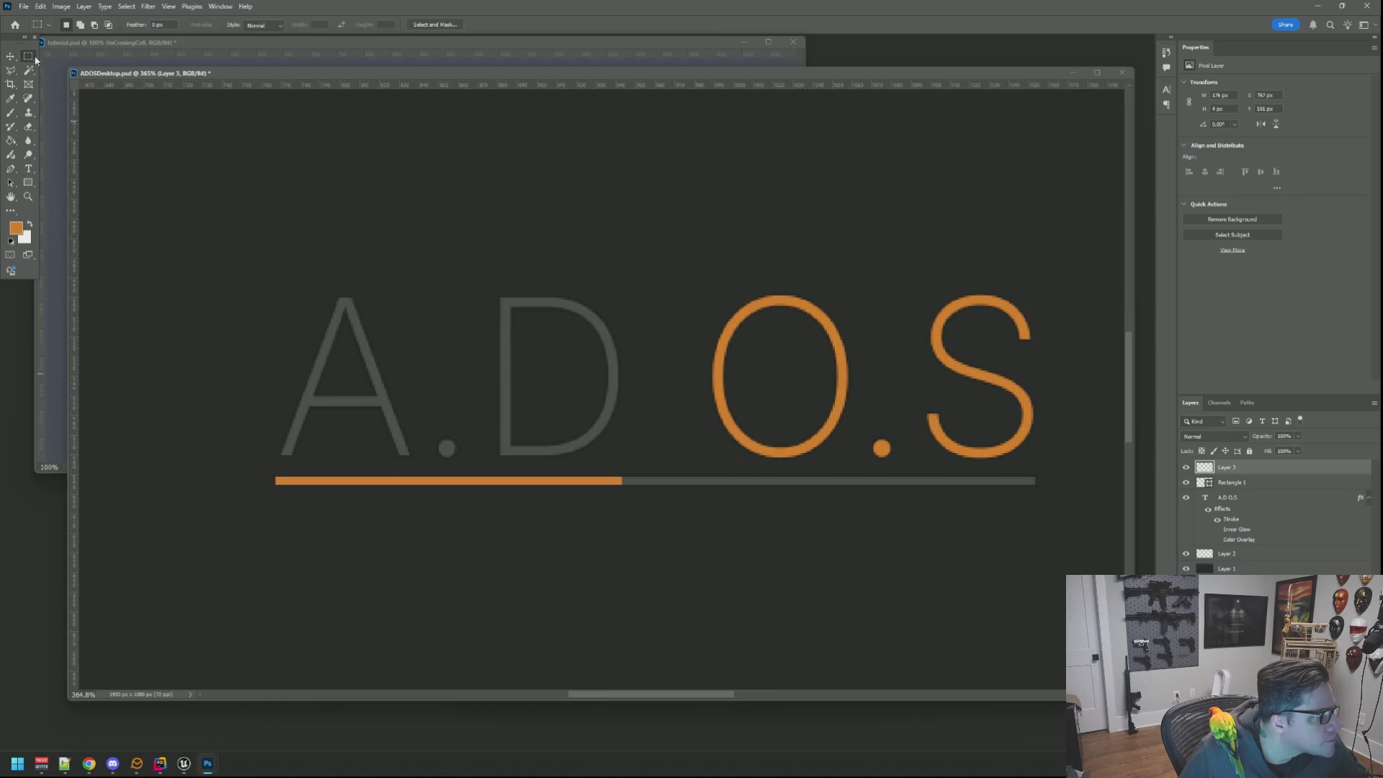
pyautogui.moveTo(192, 231); pyautogui.dragTo(283, 521)
pyautogui.moveTo(674, 262); pyautogui.dragTo(622, 567)
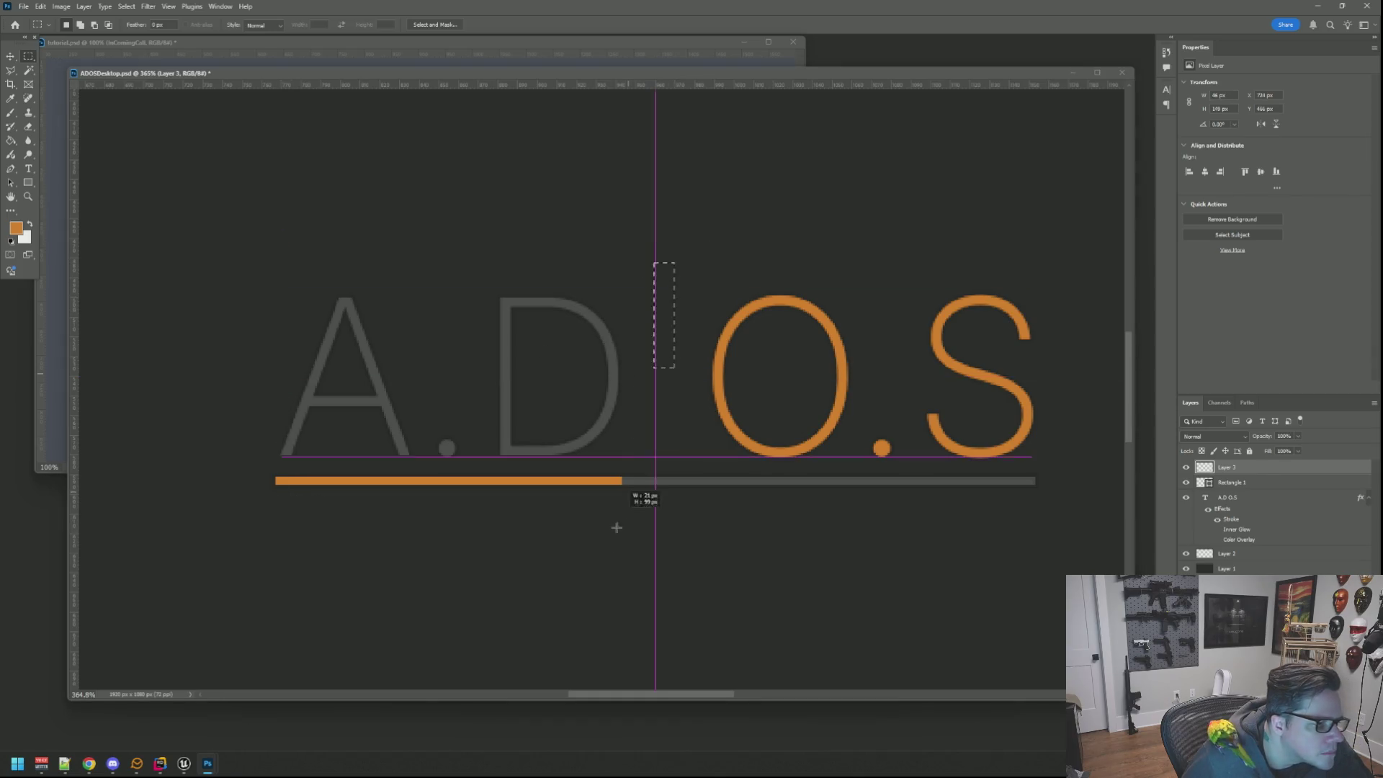
pyautogui.press('Delete')
pyautogui.hotkey('ctrl', 'd')
pyautogui.hotkey('ctrl', '-')
pyautogui.hotkey('ctrl', '1')
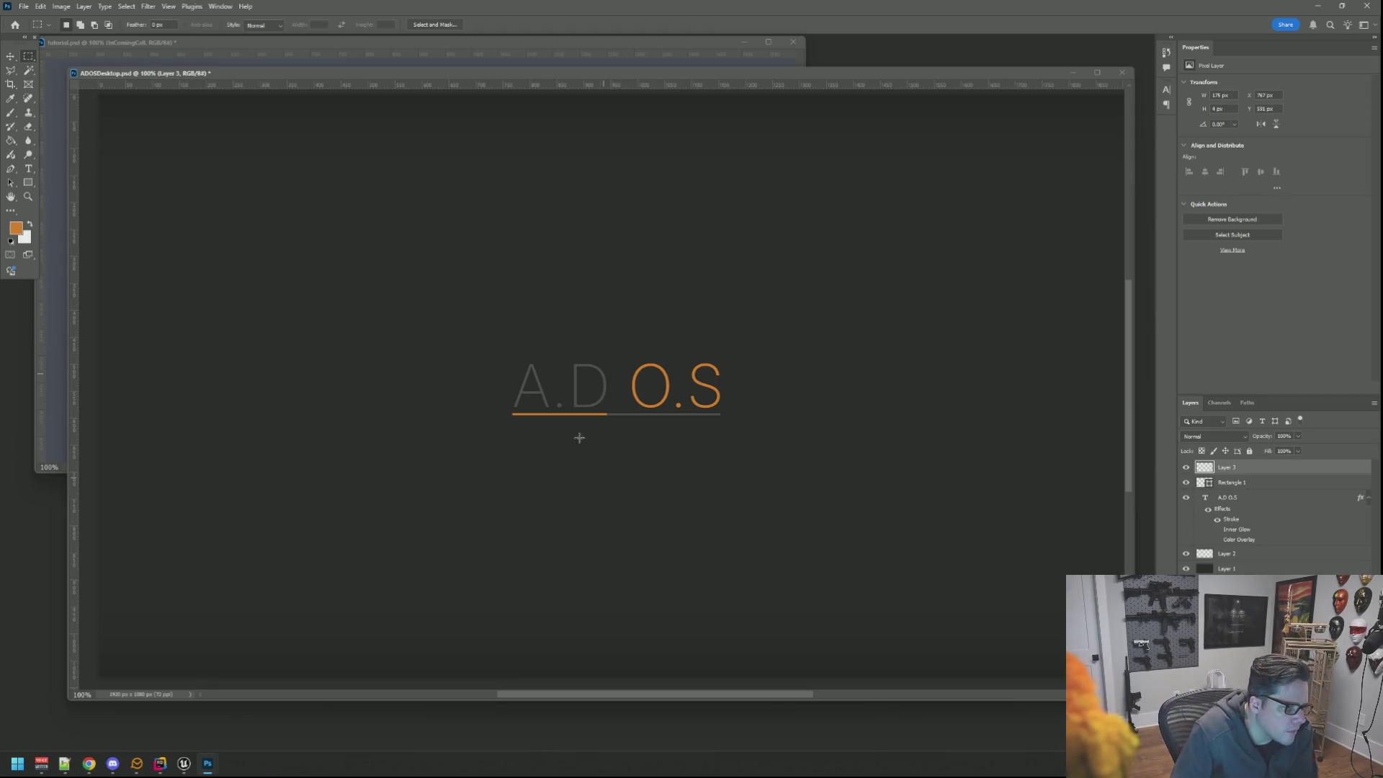
pyautogui.scroll(3, 606, 385)
pyautogui.scroll(2, 606, 386)
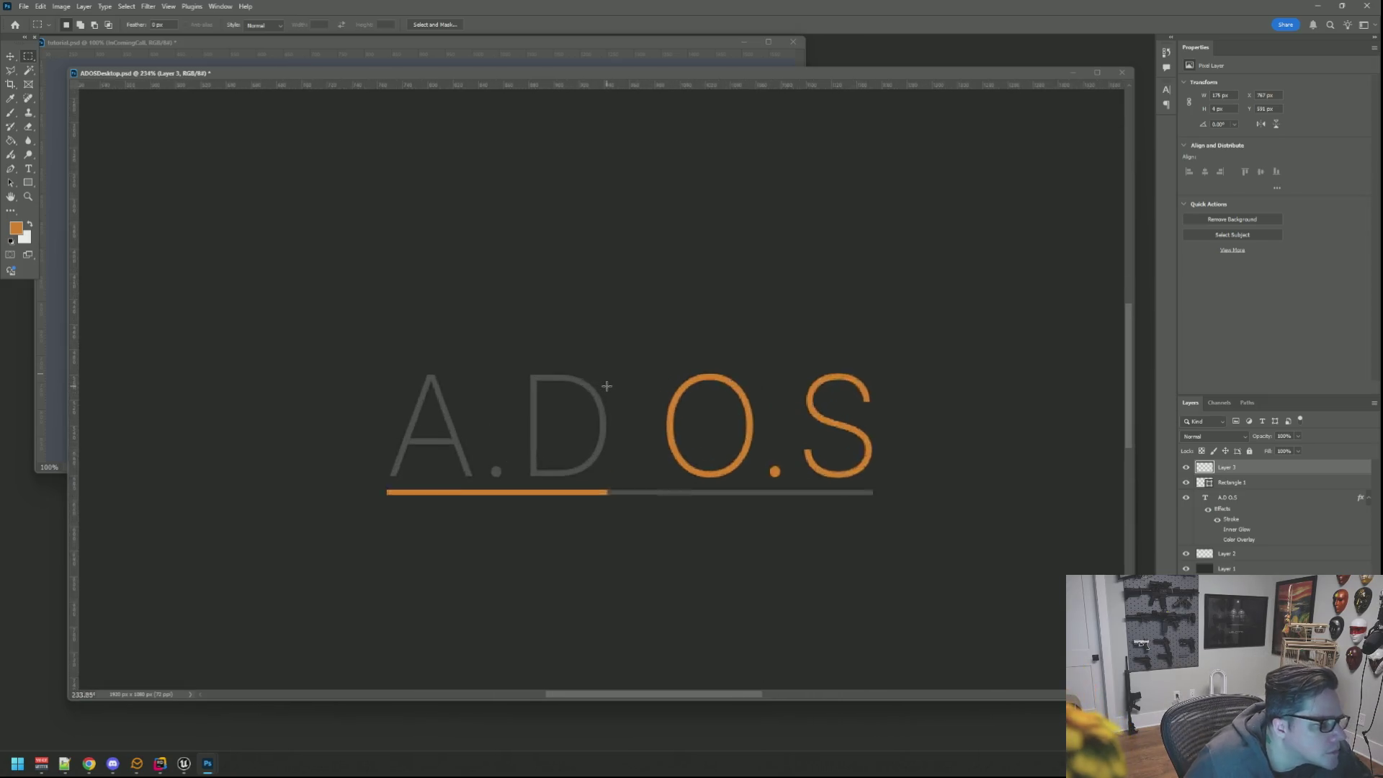
pyautogui.scroll(3, 608, 383)
# Free-transform the orange progress bar without changing it and reselect Layer 3.
pyautogui.moveTo(627, 447); pyautogui.dragTo(630, 353)
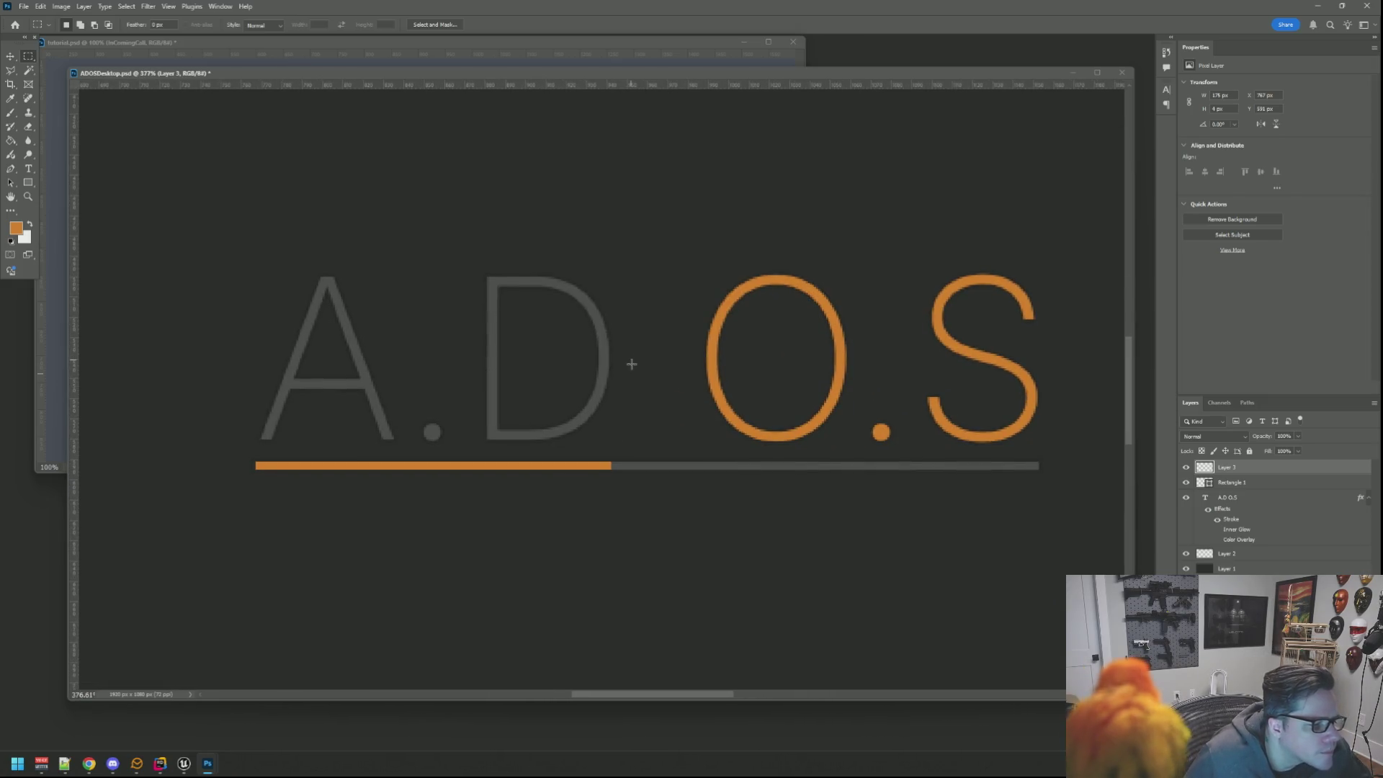
pyautogui.hotkey('ctrl', 't')
pyautogui.click(534, 25)
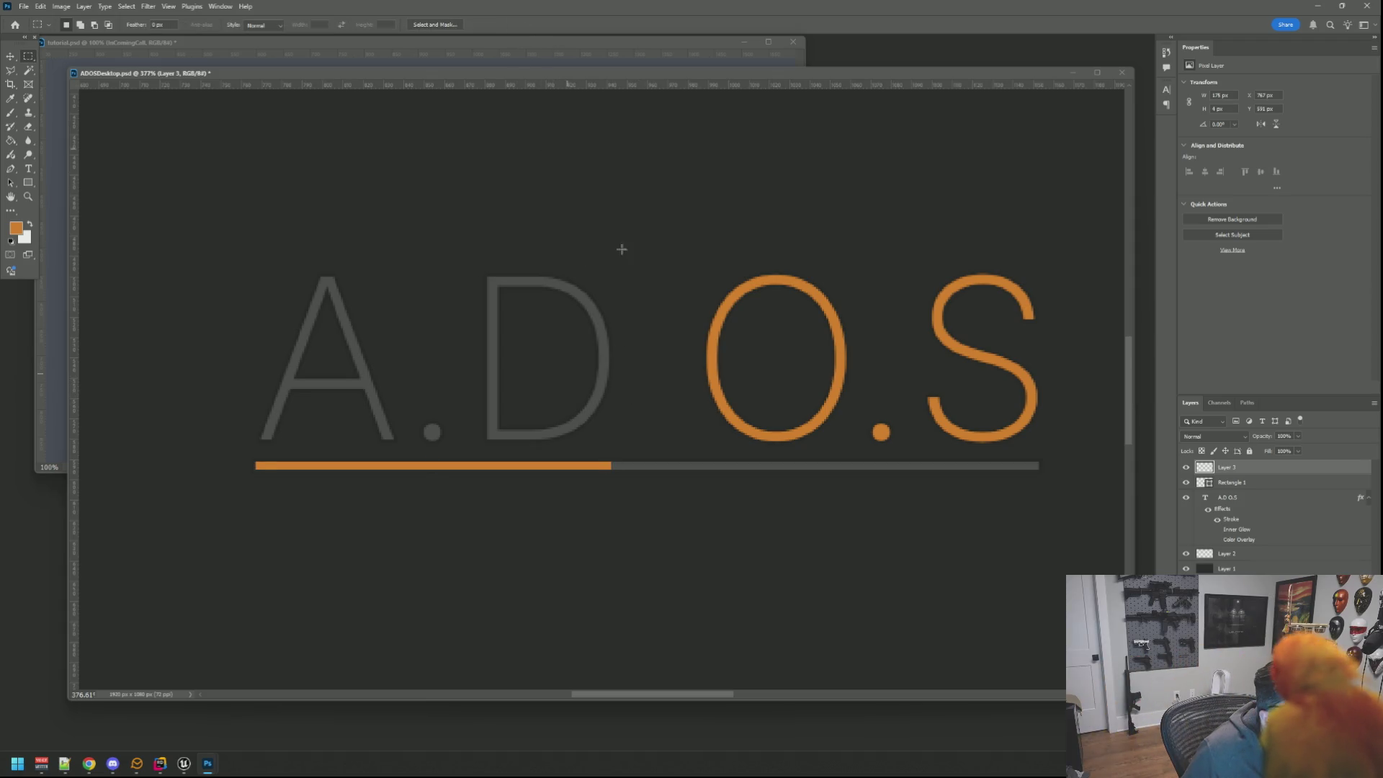
pyautogui.click(1255, 484)
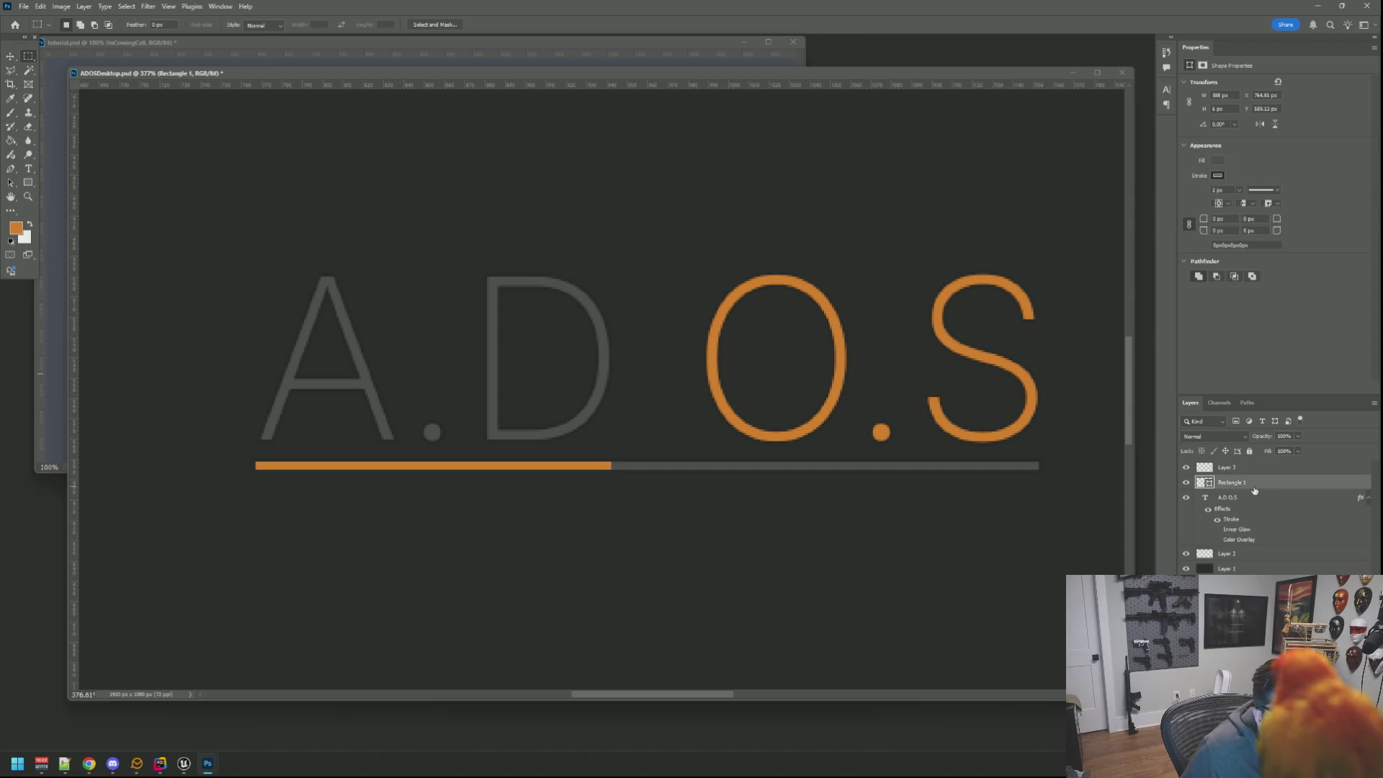
pyautogui.click(1254, 469)
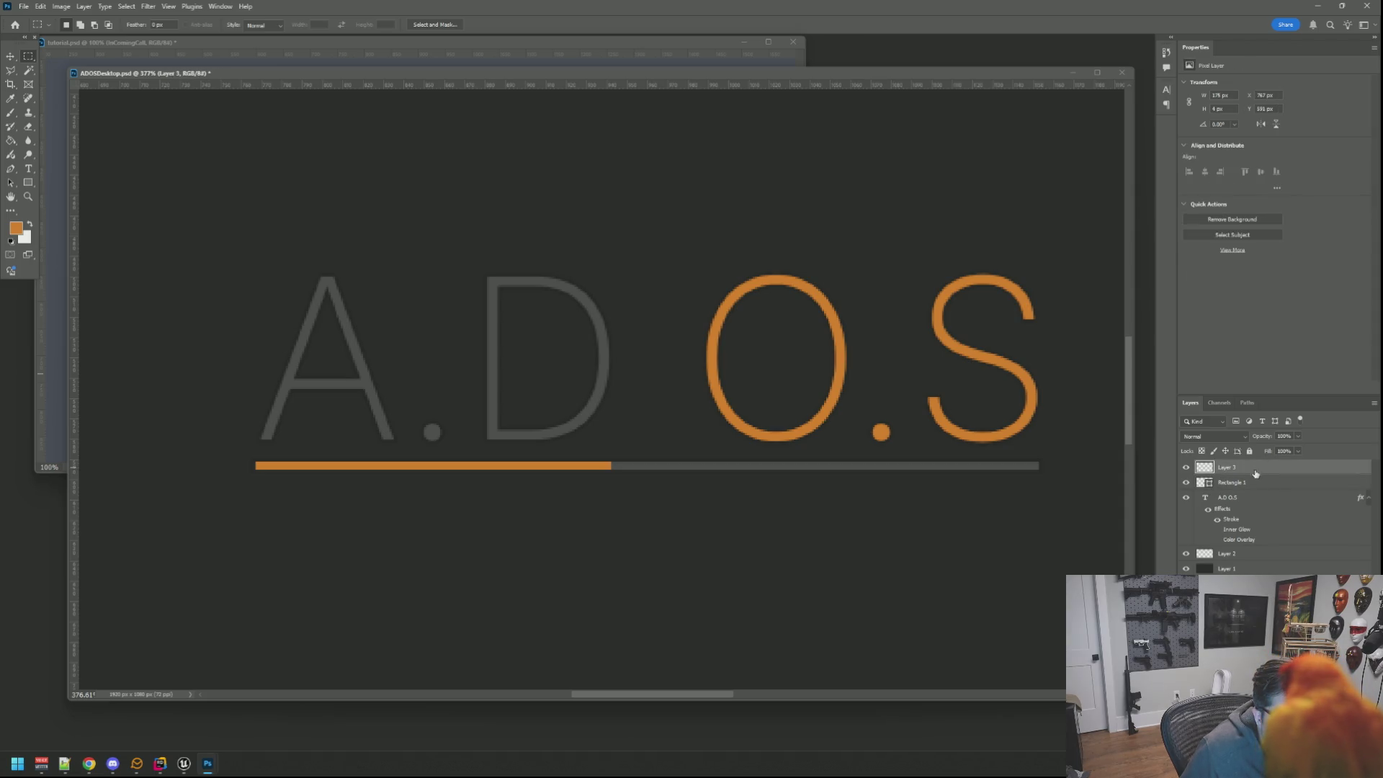
# Delete the painted Layer 3 bar, duplicate Rectangle 1 and give the copy an orange fill.
pyautogui.press('Delete')
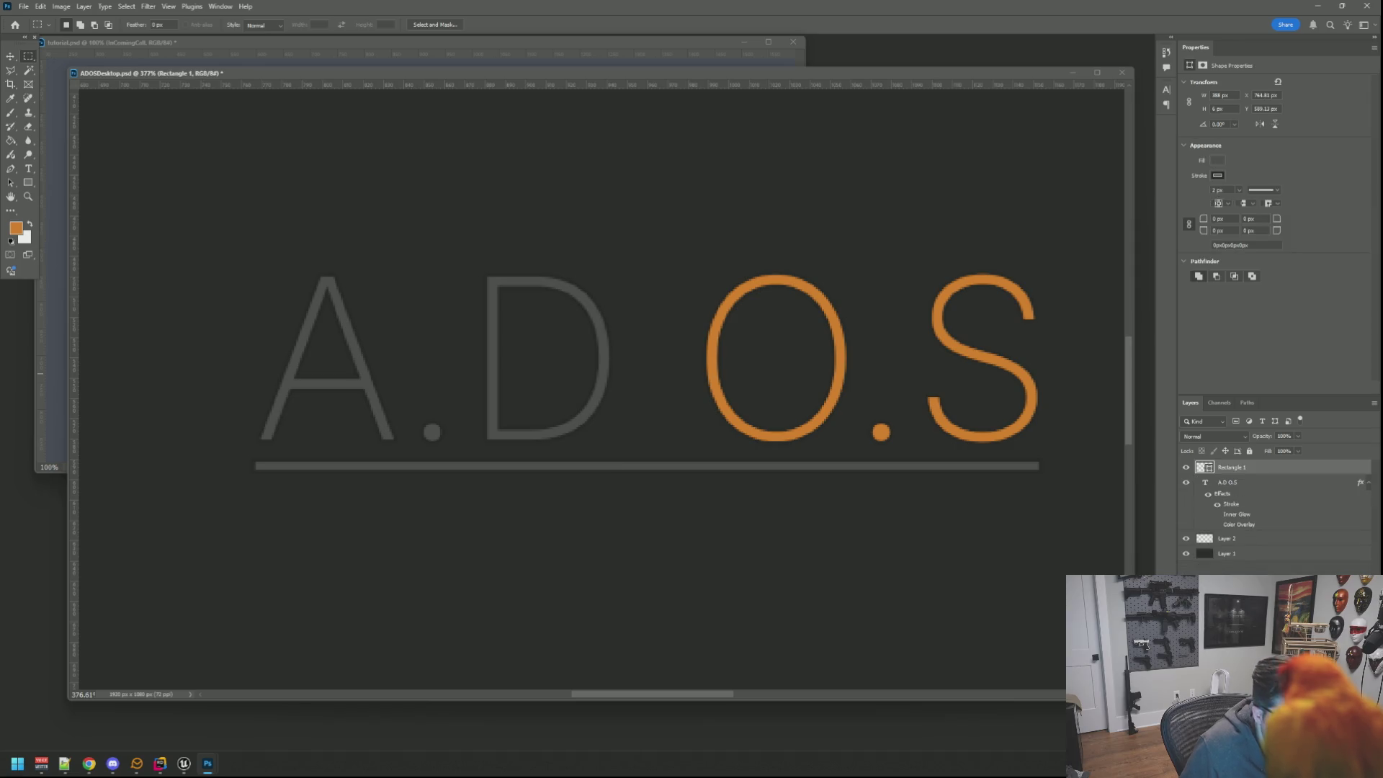
pyautogui.hotkey('ctrl', 'j')
pyautogui.click(1219, 174)
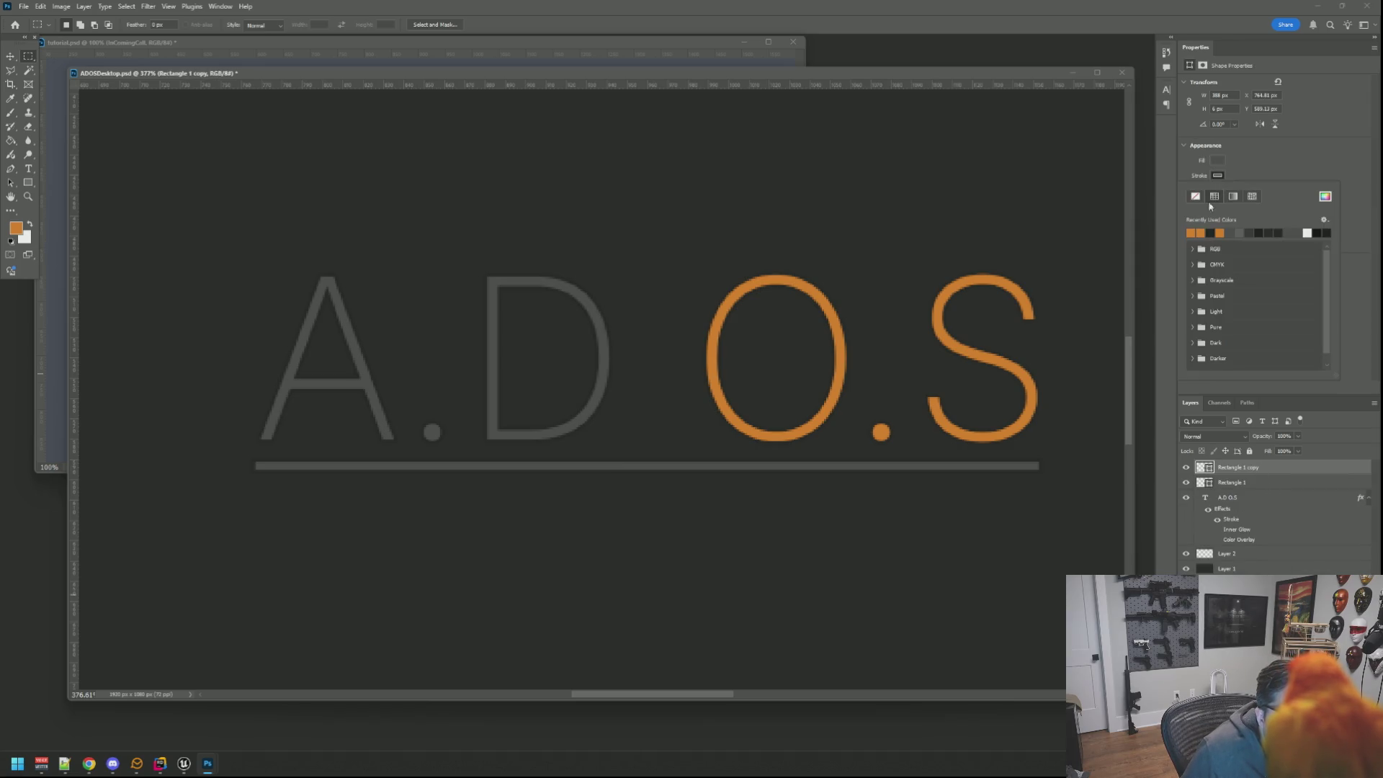
pyautogui.click(1195, 196)
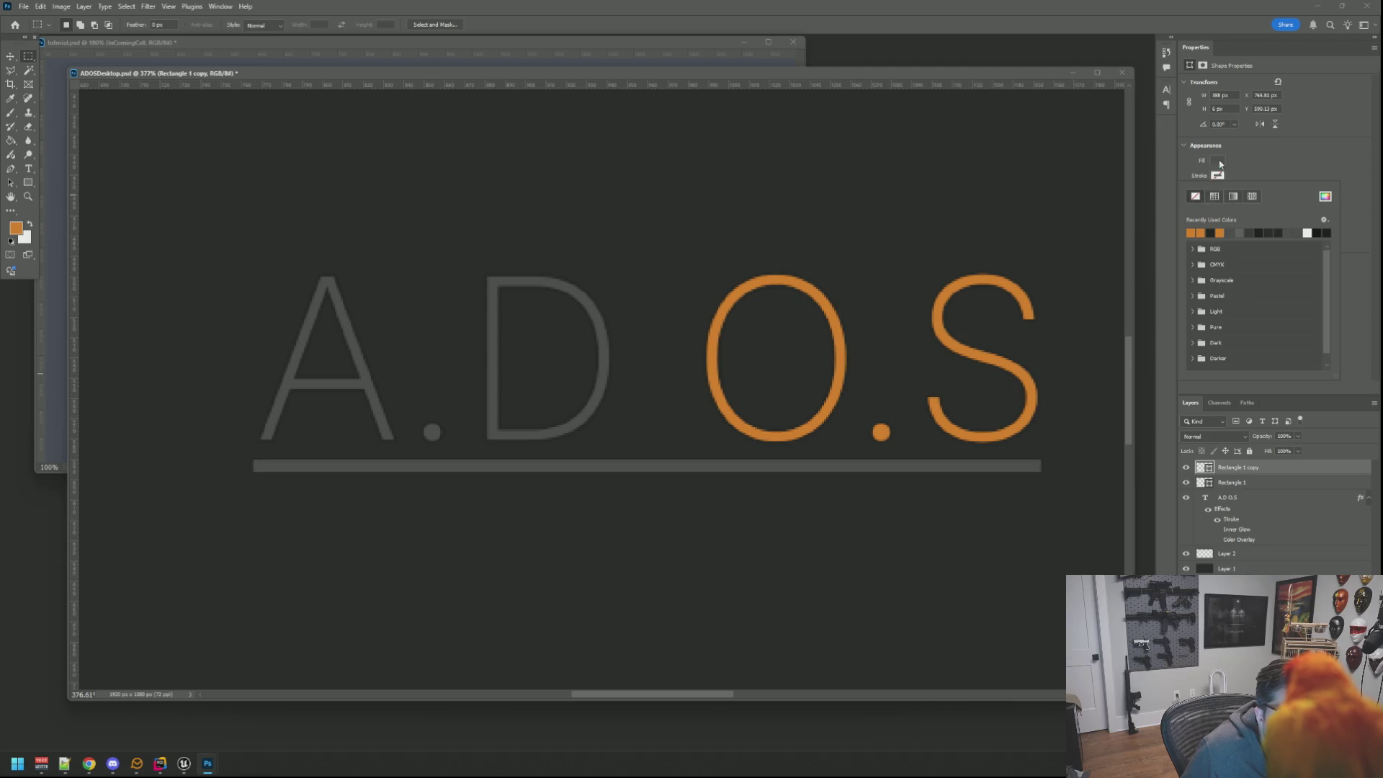
pyautogui.click(1218, 160)
pyautogui.click(1200, 217)
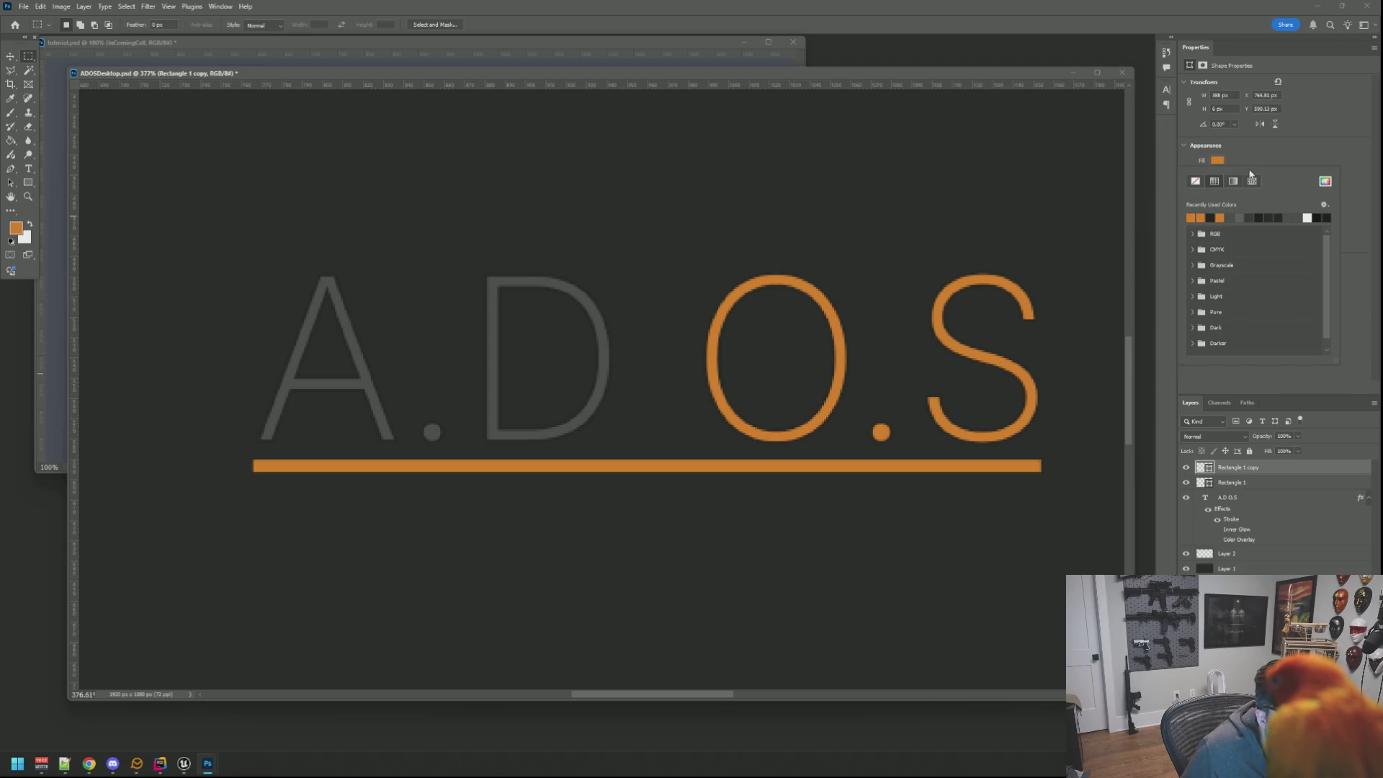
# Set the orange rectangle copy's height to 2 px for a thin underline.
pyautogui.click(1195, 109)
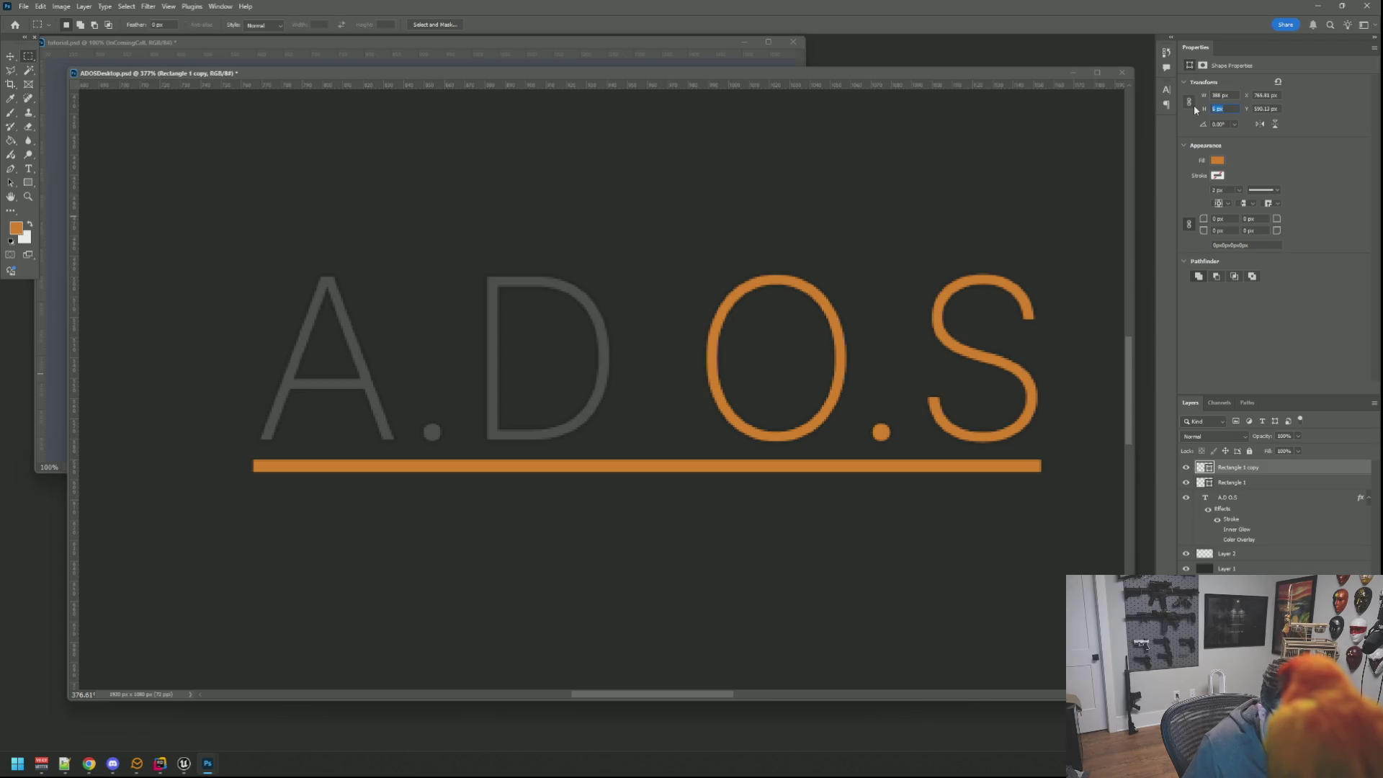
pyautogui.write('2')
pyautogui.press('Return')
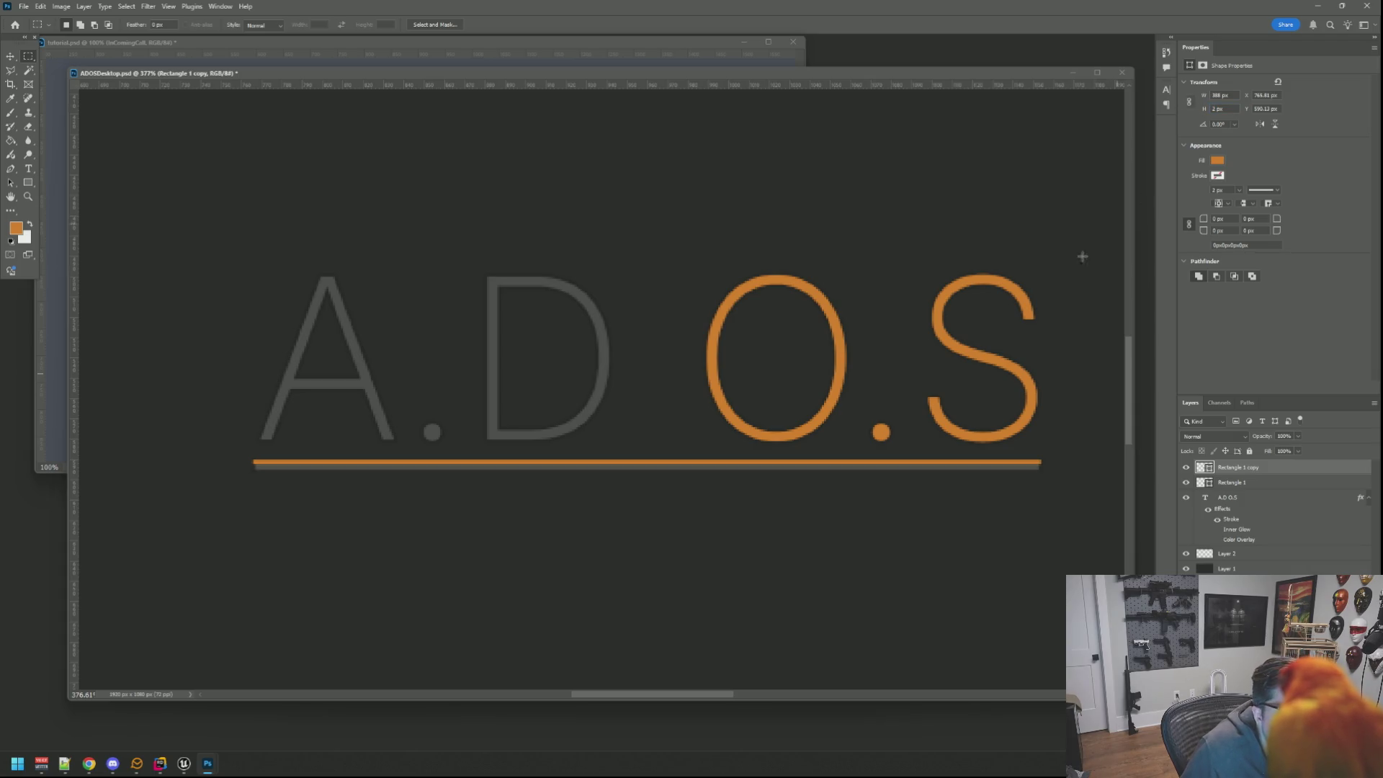
pyautogui.press('v')
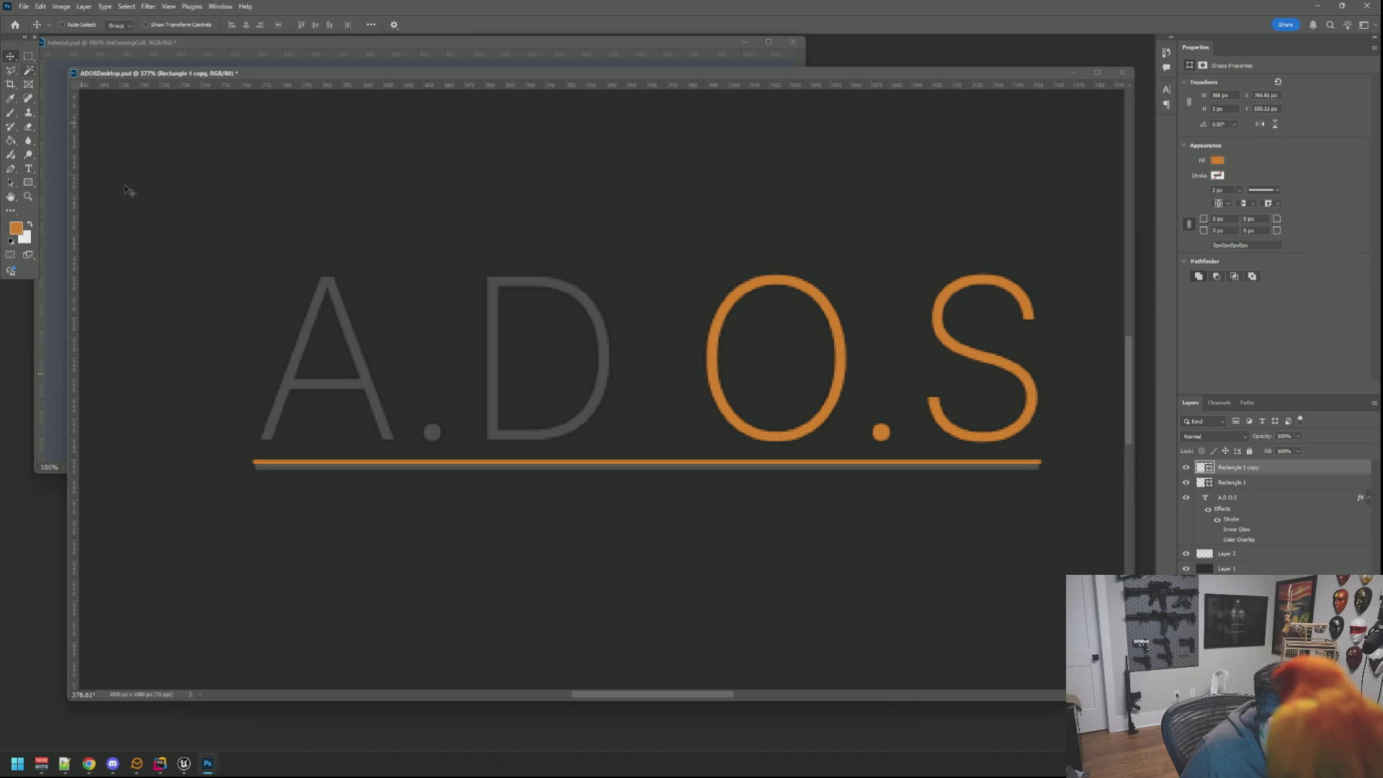
# Nudge the orange bar into alignment over the grey underline with the arrow keys.
pyautogui.click(368, 456)
pyautogui.press('Down')
pyautogui.press('Right')
pyautogui.press('Right')
pyautogui.press('Right')
pyautogui.press('Left')
pyautogui.press('Left')
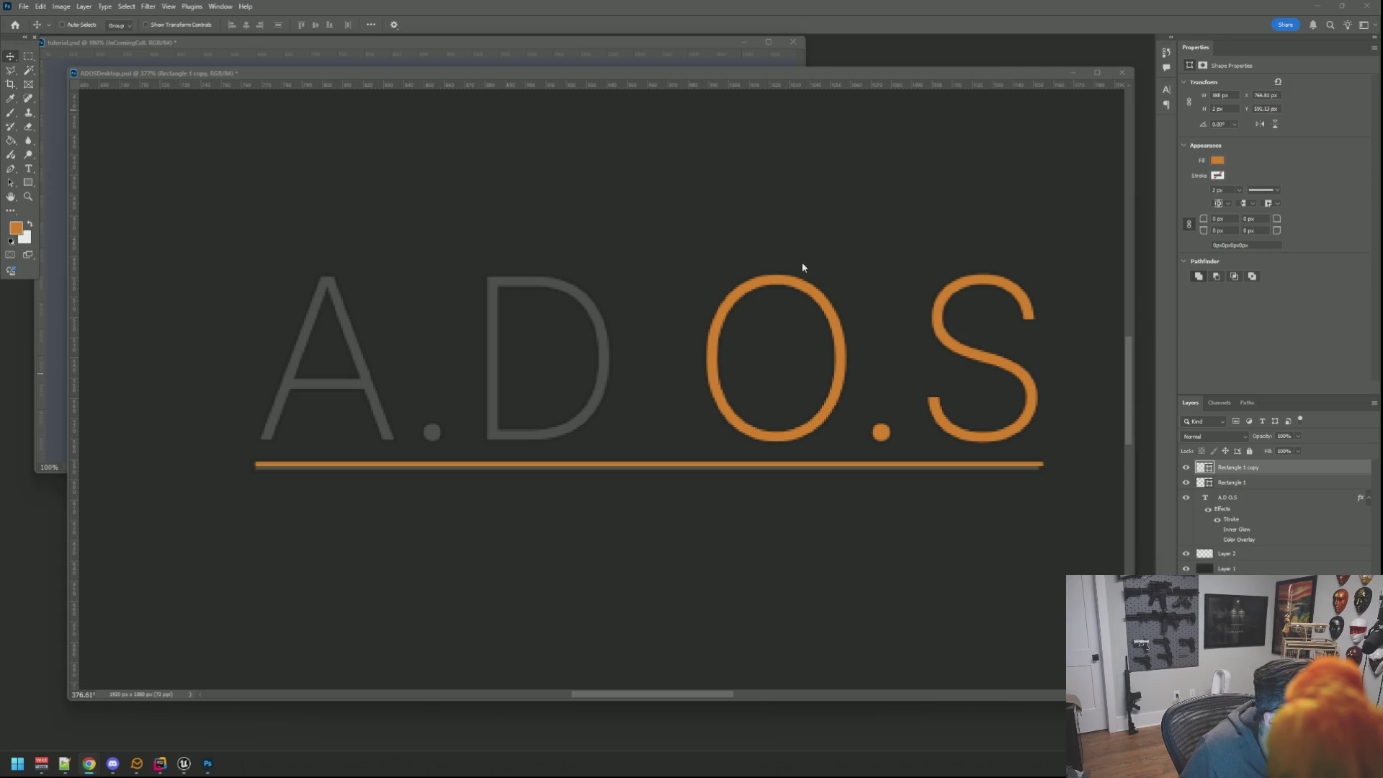
# Set the orange bar to 4 px high and 198 px wide so it fills about half the underline.
pyautogui.hotkey('ctrl', 'a')
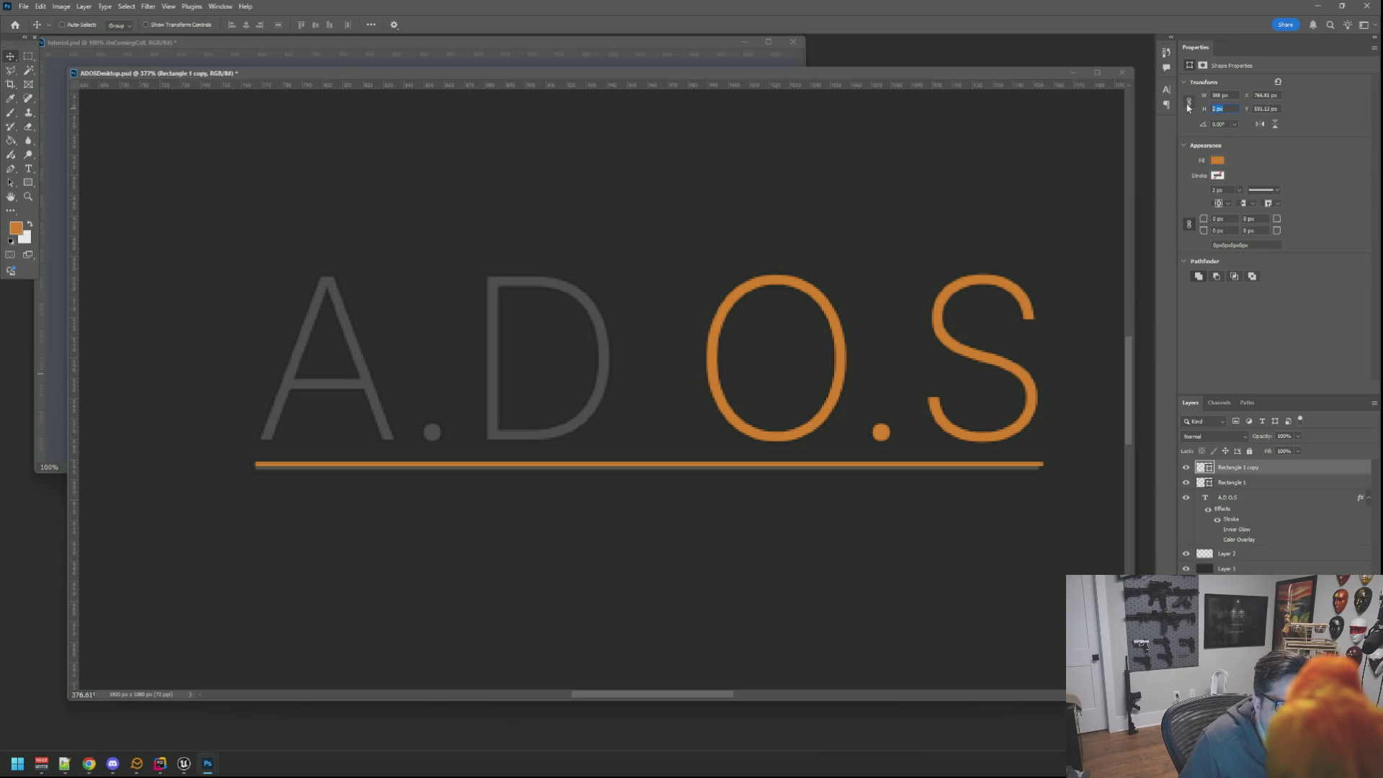
pyautogui.write('4')
pyautogui.press('Return')
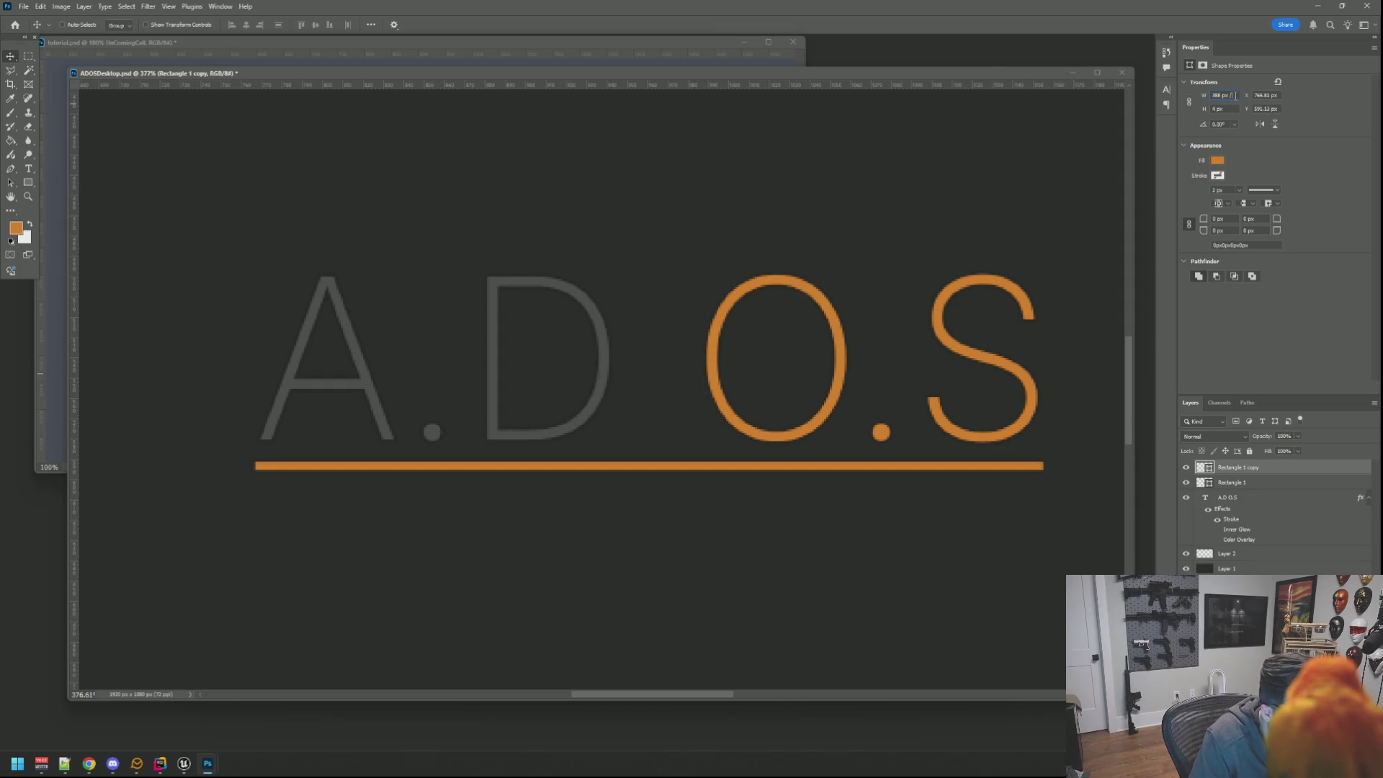
pyautogui.write('198')
pyautogui.press('Return')
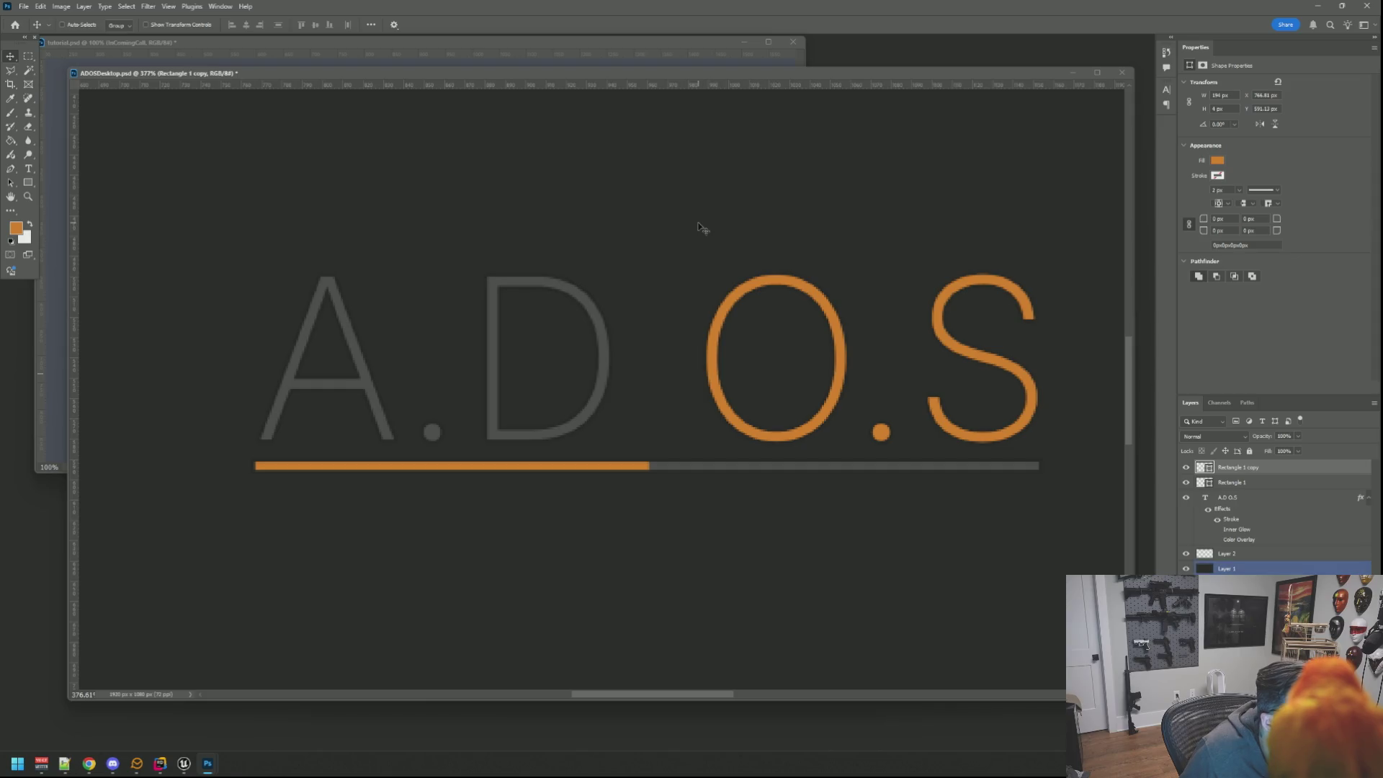
pyautogui.hotkey('ctrl', '1')
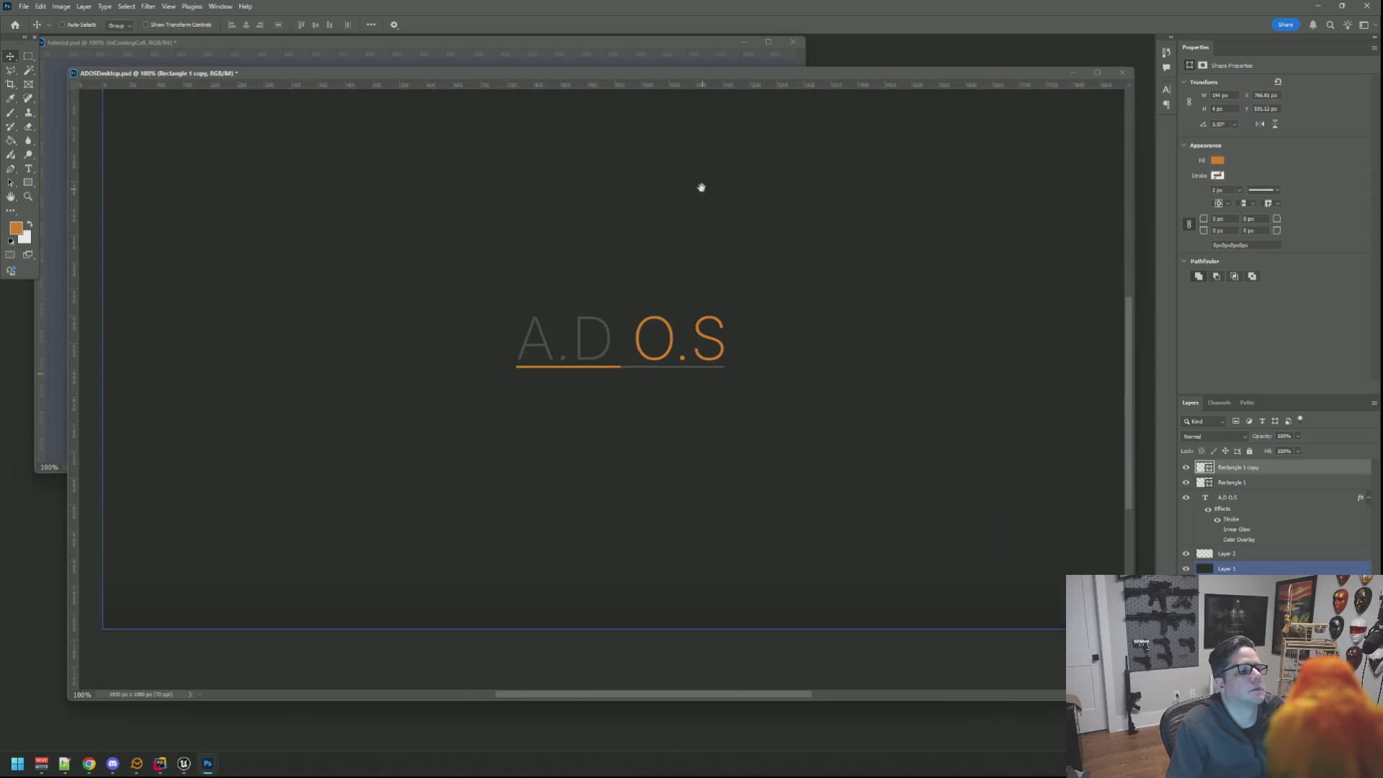
pyautogui.moveTo(692, 240); pyautogui.dragTo(691, 262)
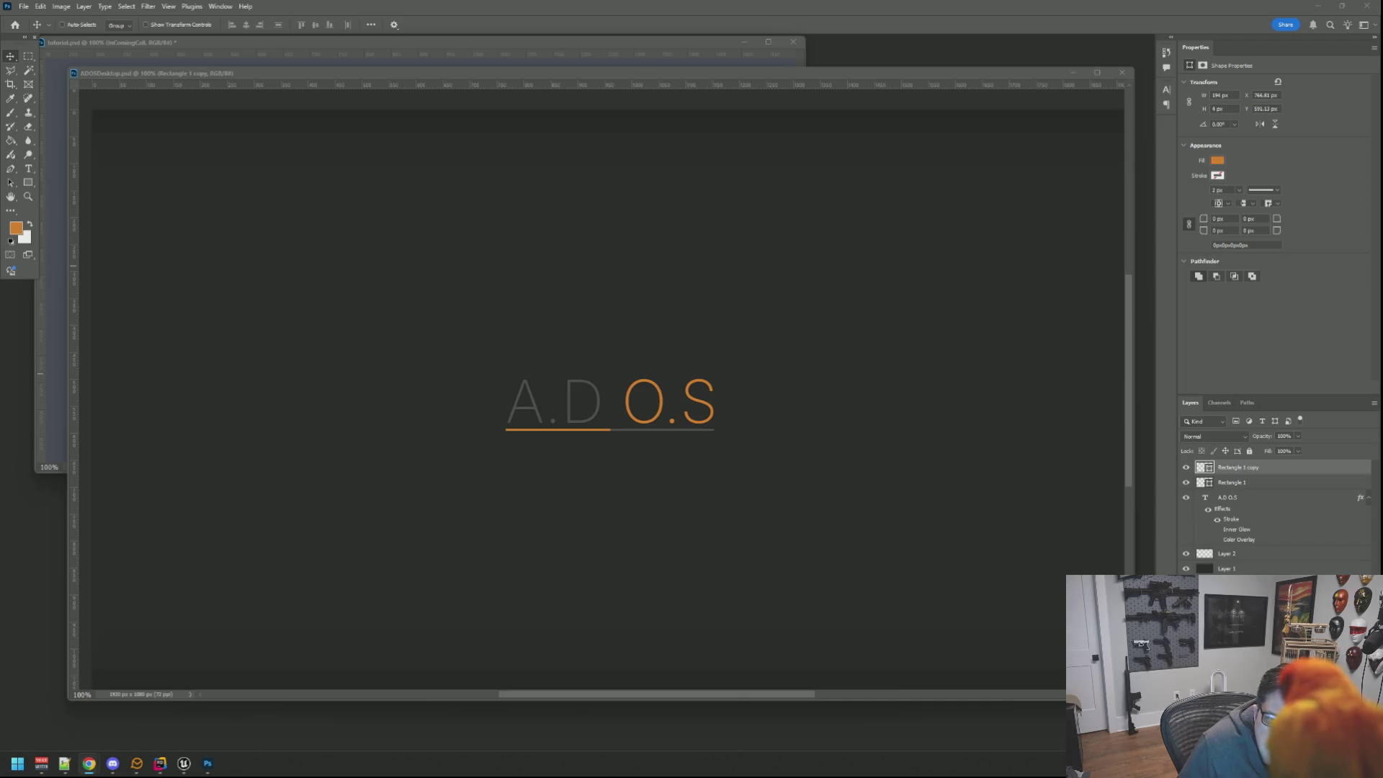
pyautogui.hotkey('alt', 'Tab')
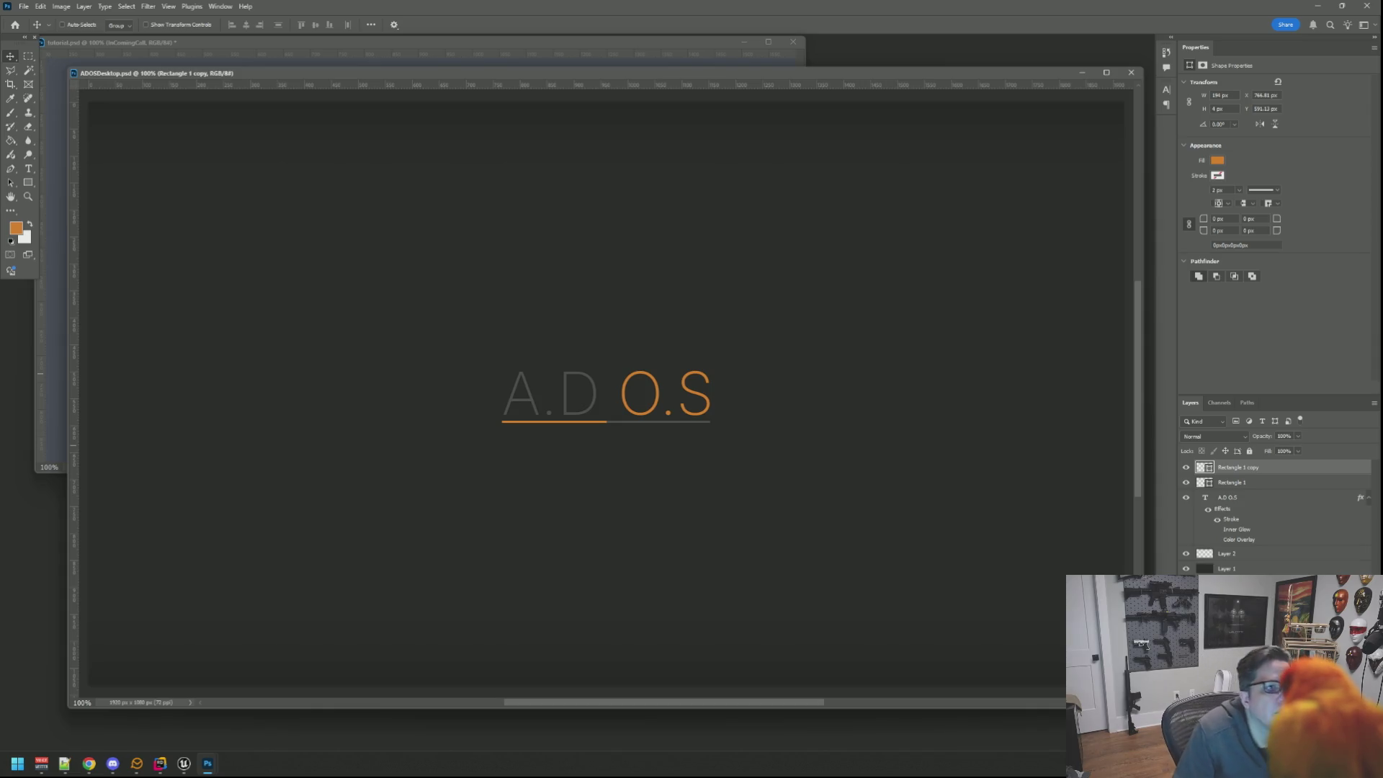
pyautogui.hotkey('alt', 'Tab')
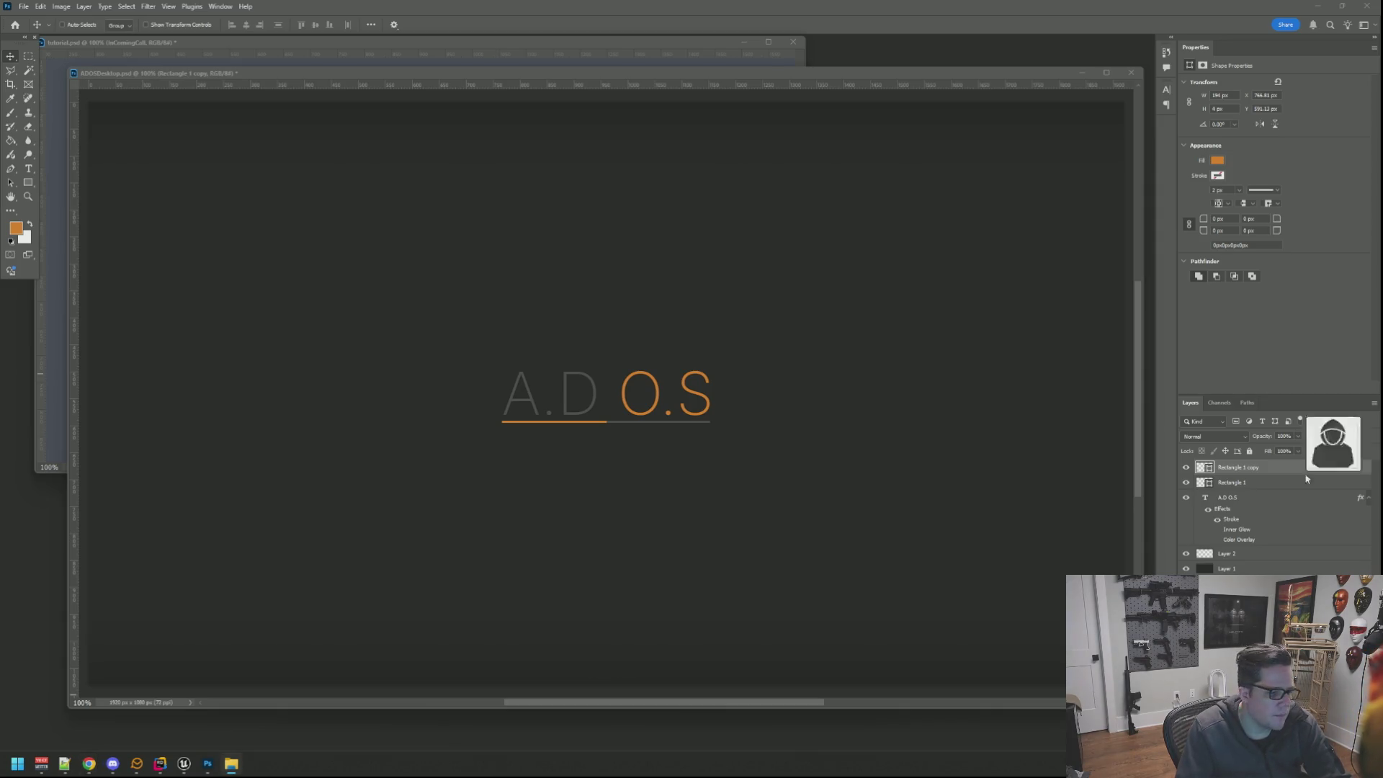
# Bring the hooded-figure PNG into the A.D O.S document as a new layer.
pyautogui.moveTo(895, 706); pyautogui.dragTo(930, 690)
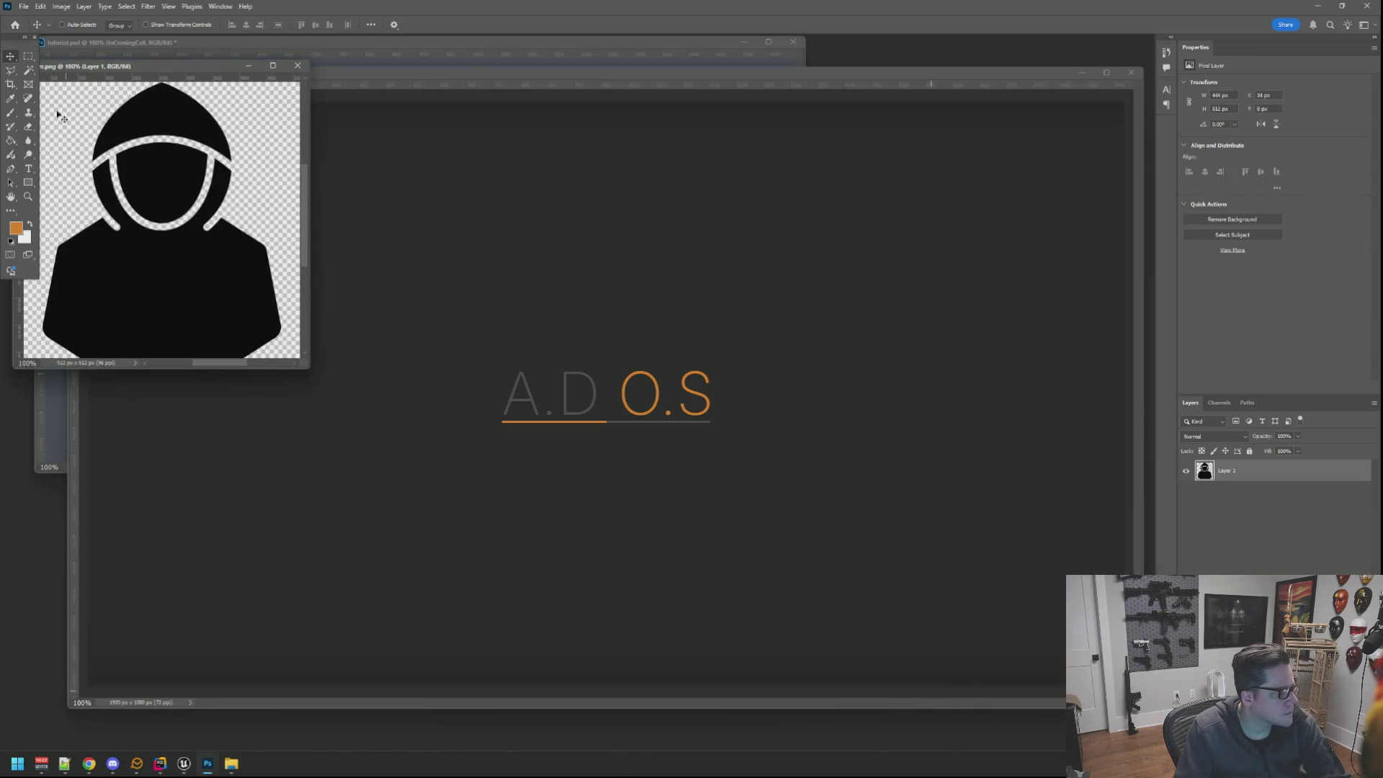
pyautogui.click(703, 500)
pyautogui.moveTo(703, 500); pyautogui.dragTo(708, 537)
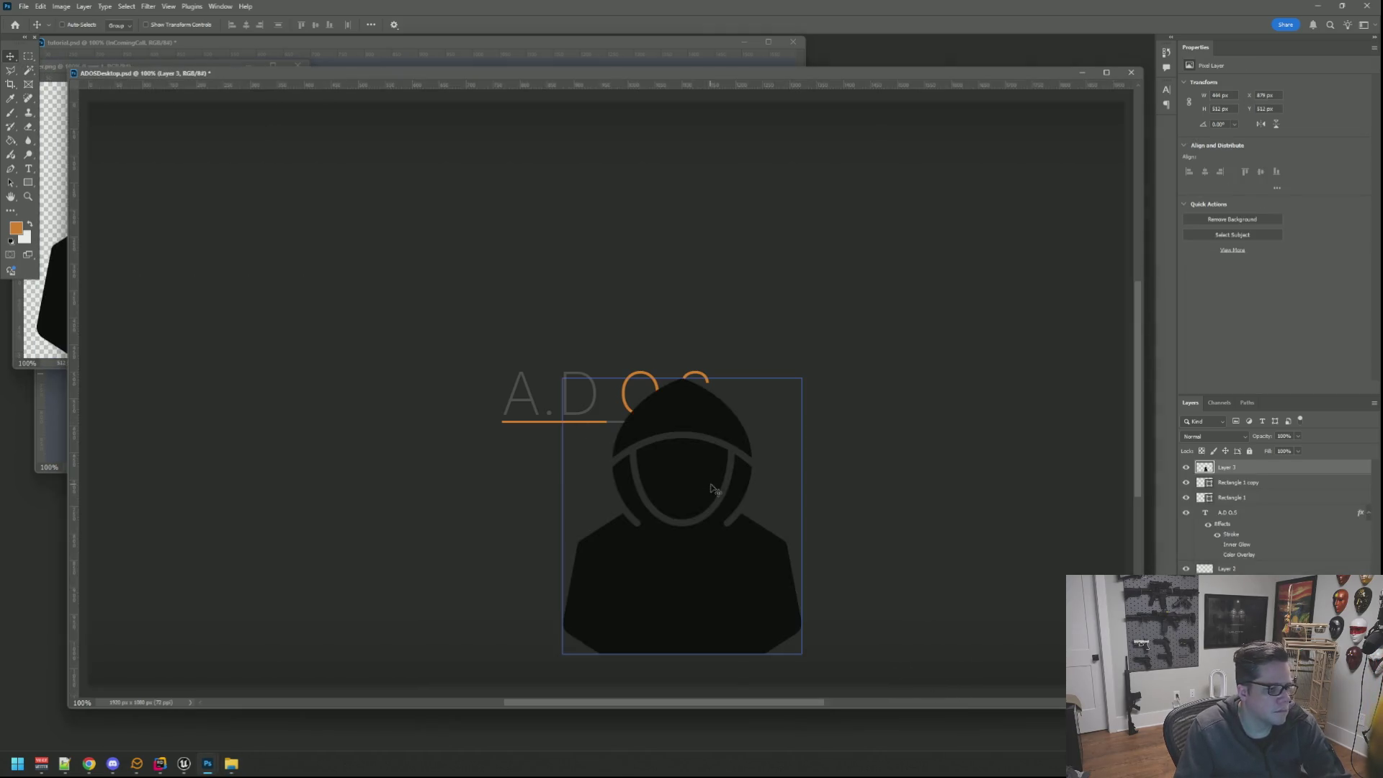
# Scale the hooded figure down to a small icon beneath the logo text.
pyautogui.moveTo(751, 623)
pyautogui.mouseDown()
pyautogui.moveTo(592, 442)
pyautogui.moveTo(624, 510)
pyautogui.mouseUp()
pyautogui.press('Return')
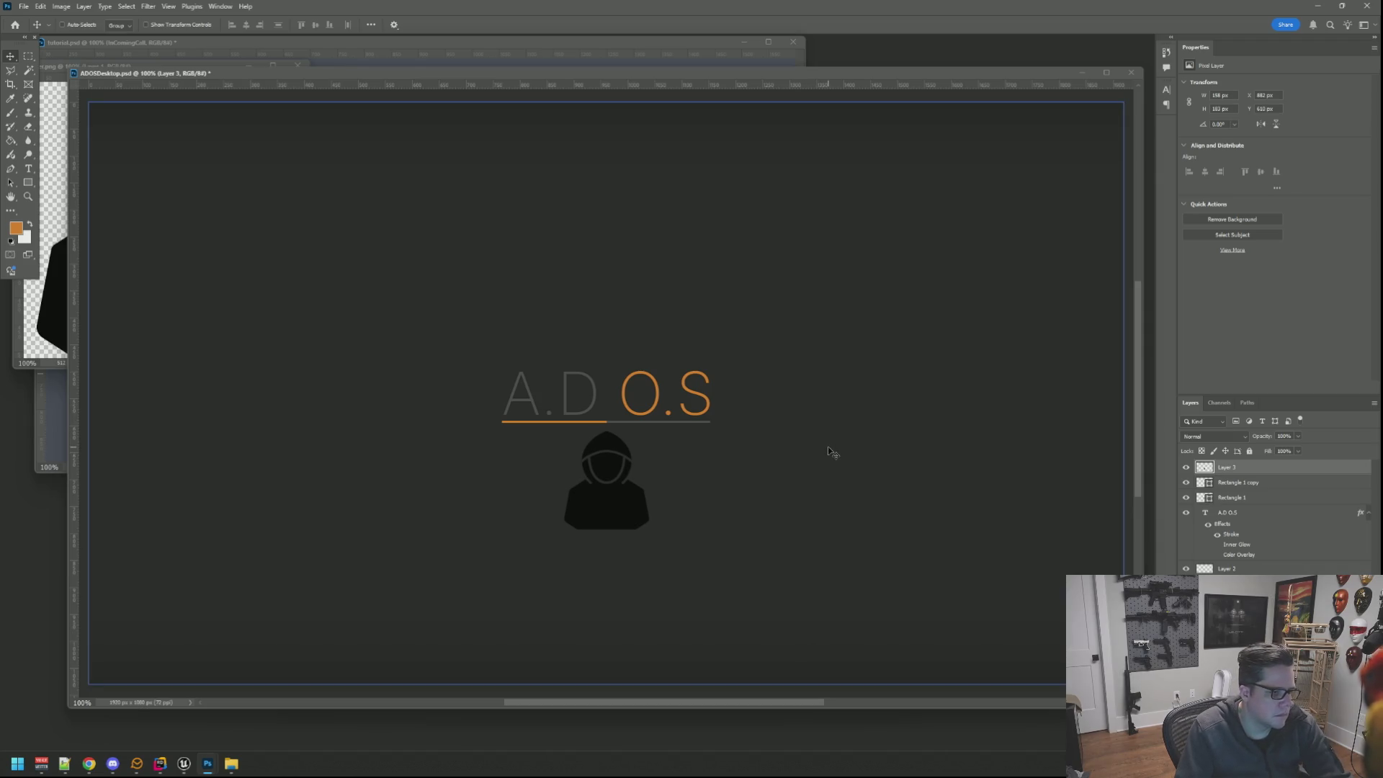
pyautogui.rightClick(1244, 466)
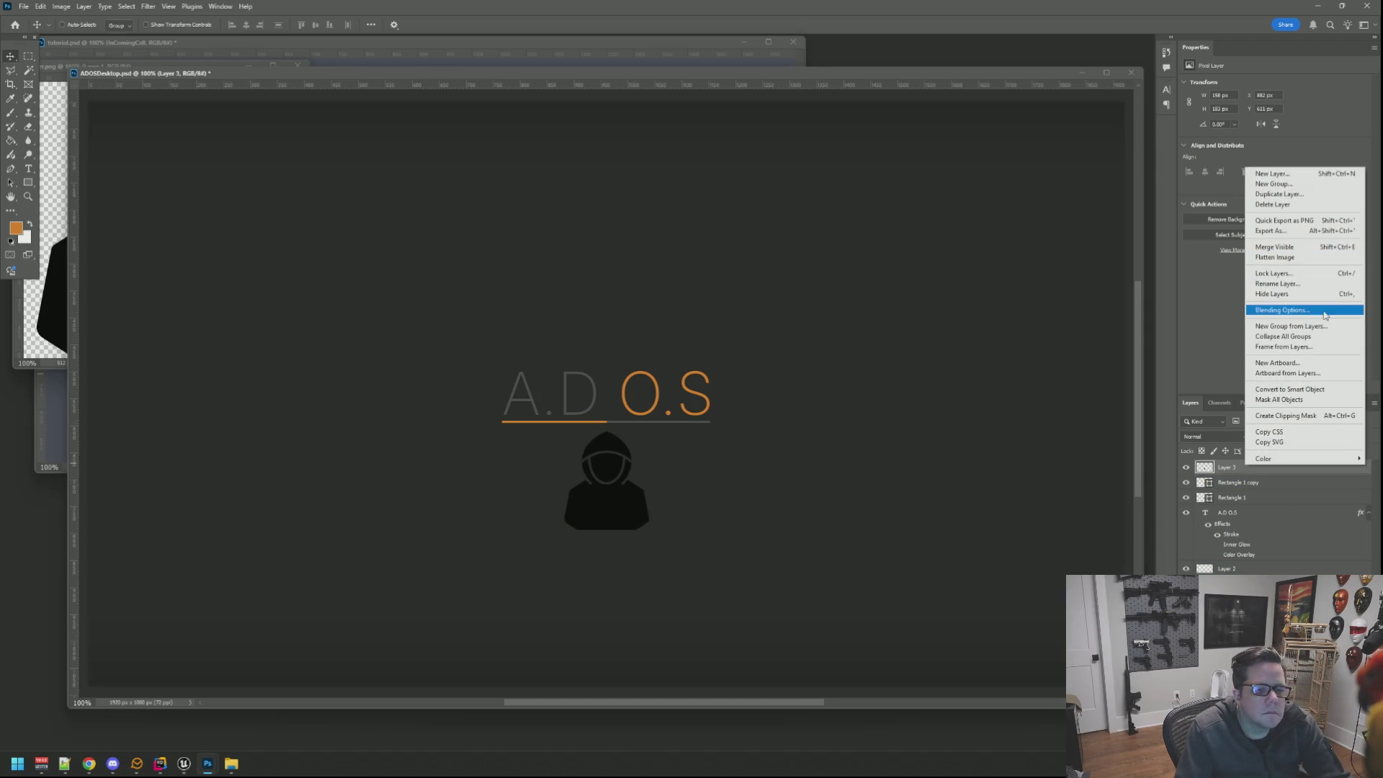
pyautogui.click(1286, 310)
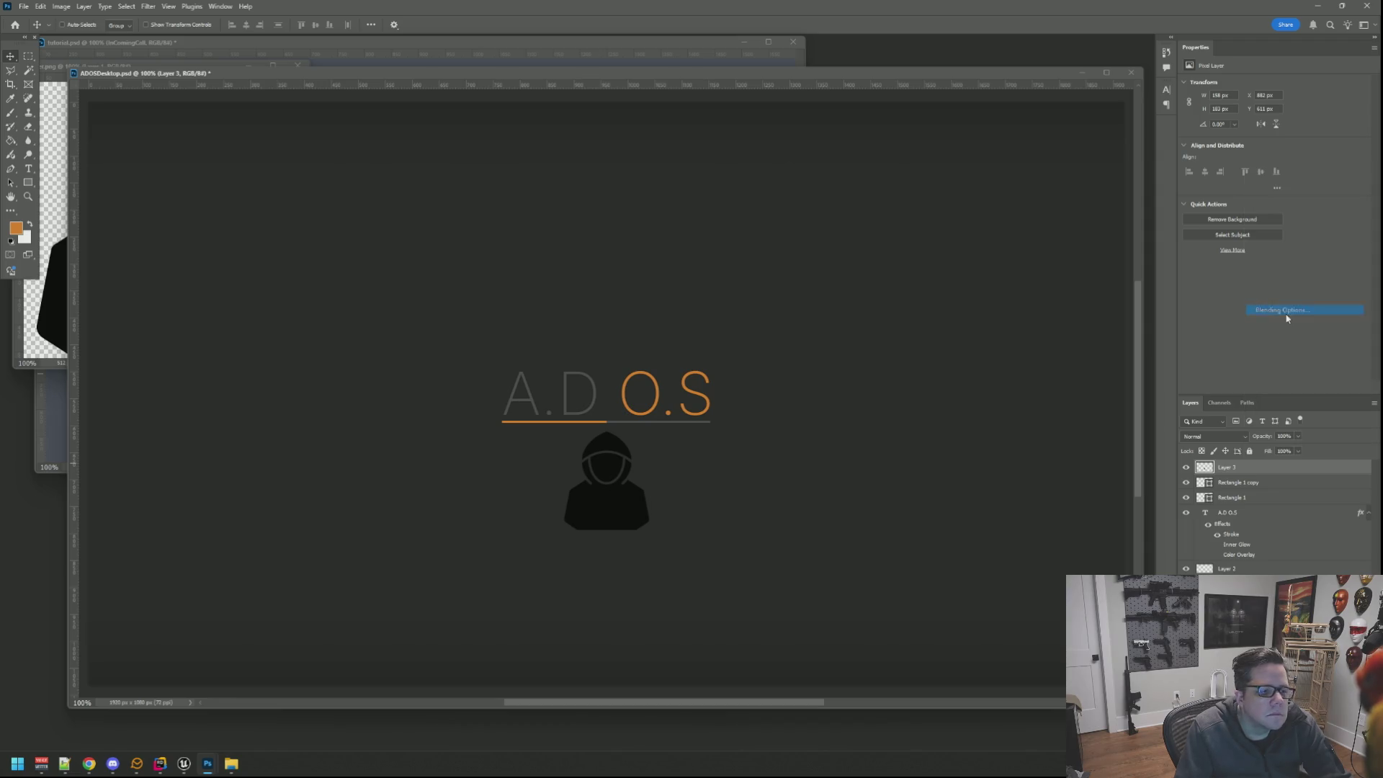
pyautogui.click(827, 186)
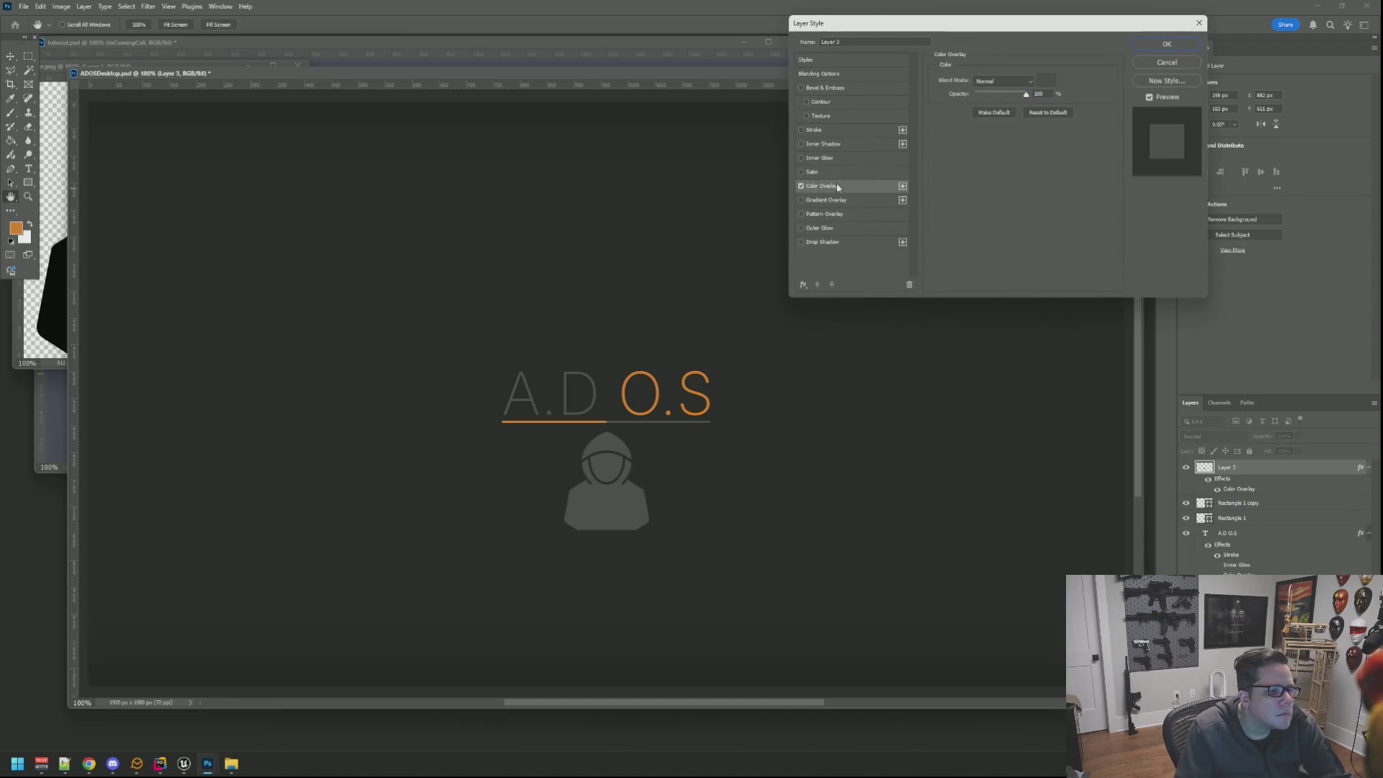
pyautogui.click(1044, 81)
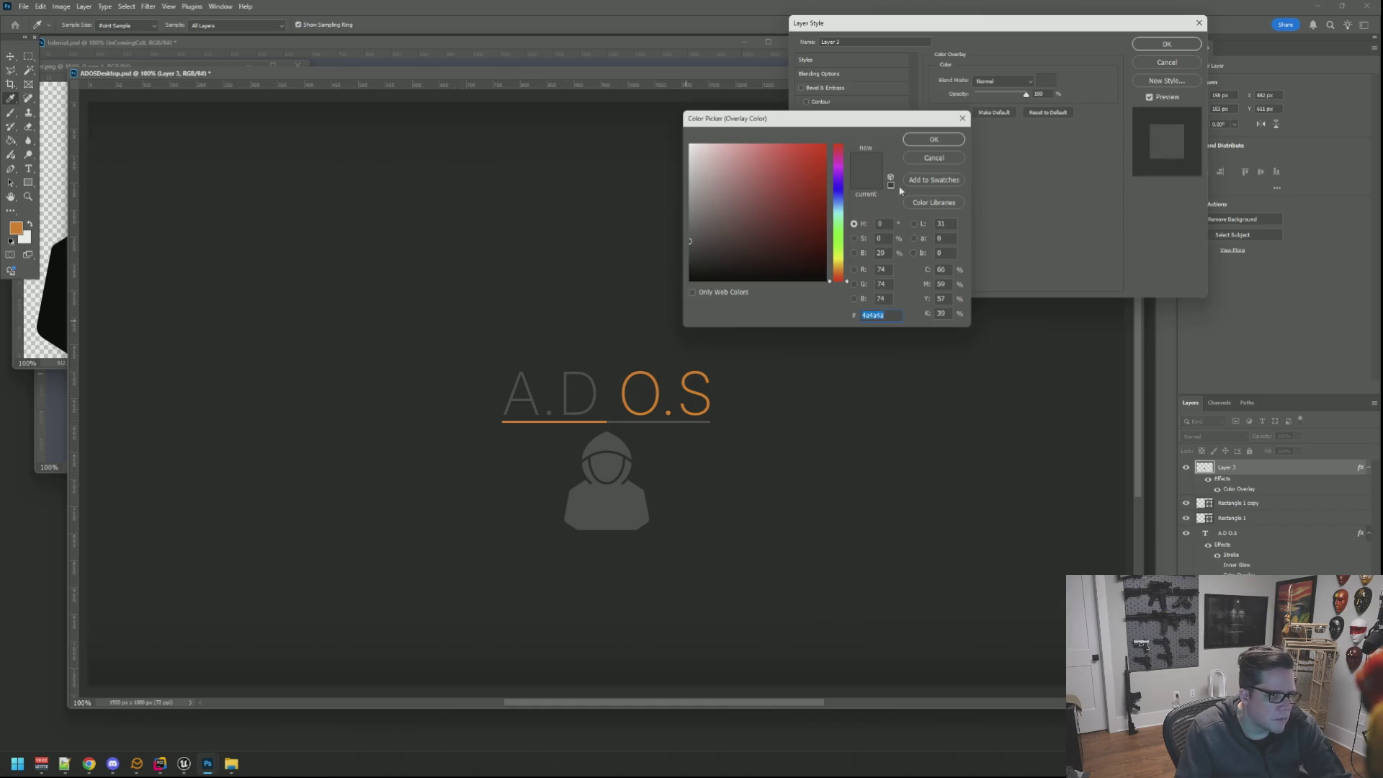
pyautogui.click(934, 139)
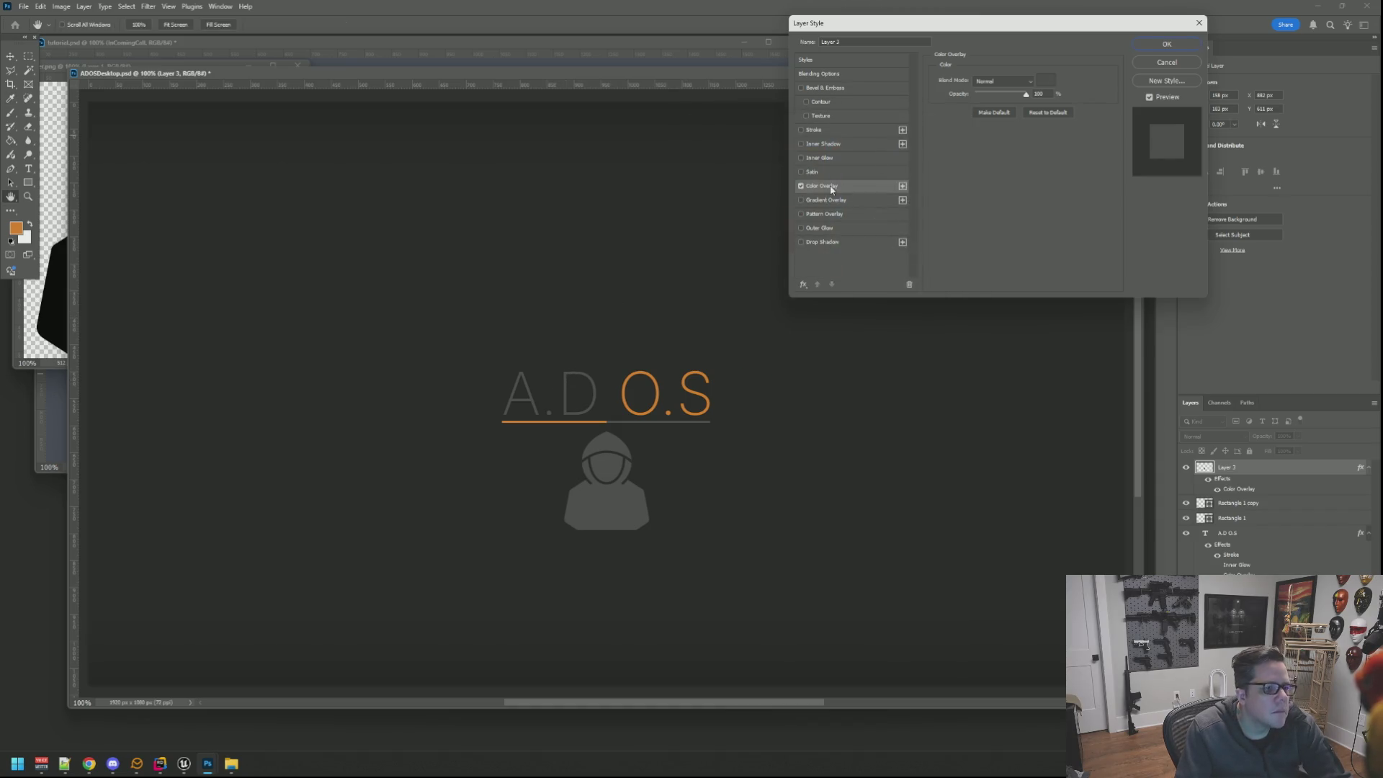
pyautogui.click(803, 129)
pyautogui.click(831, 129)
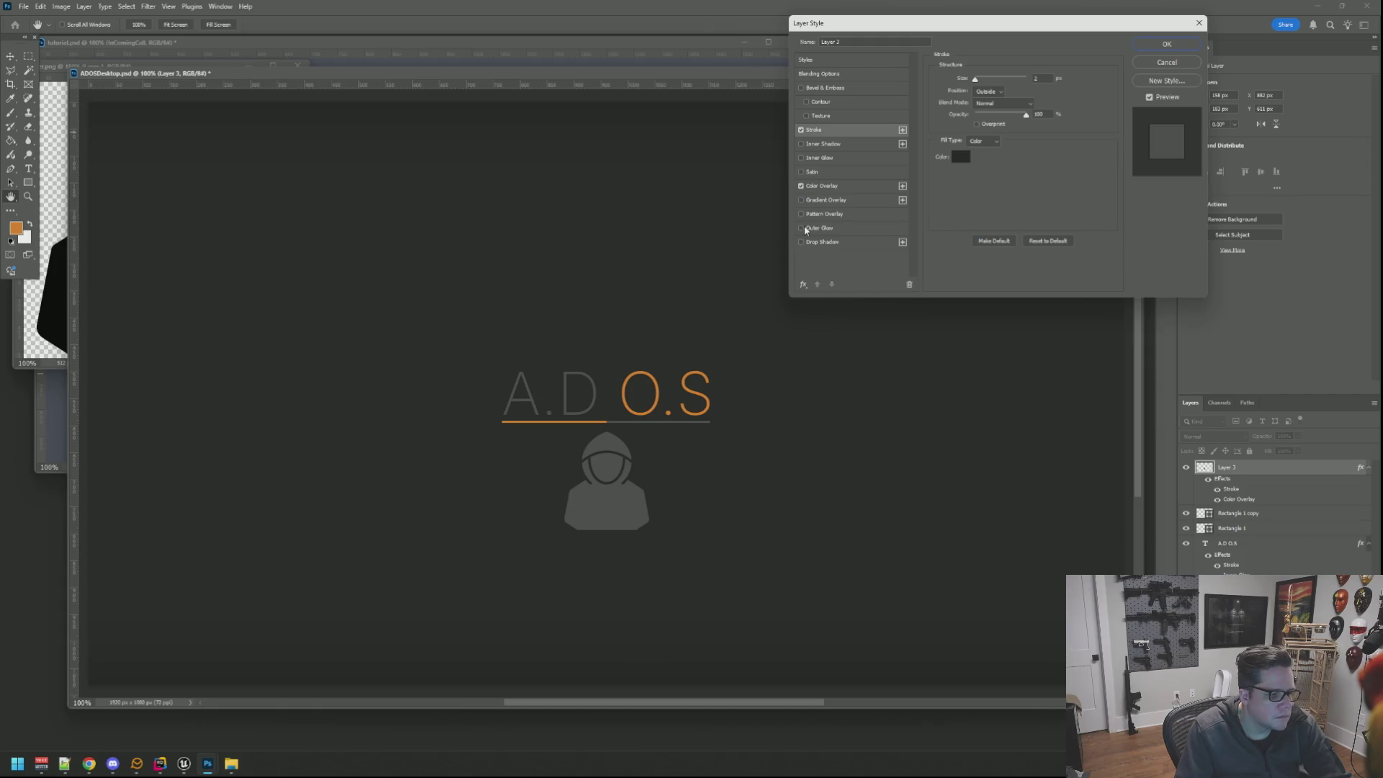
pyautogui.click(801, 158)
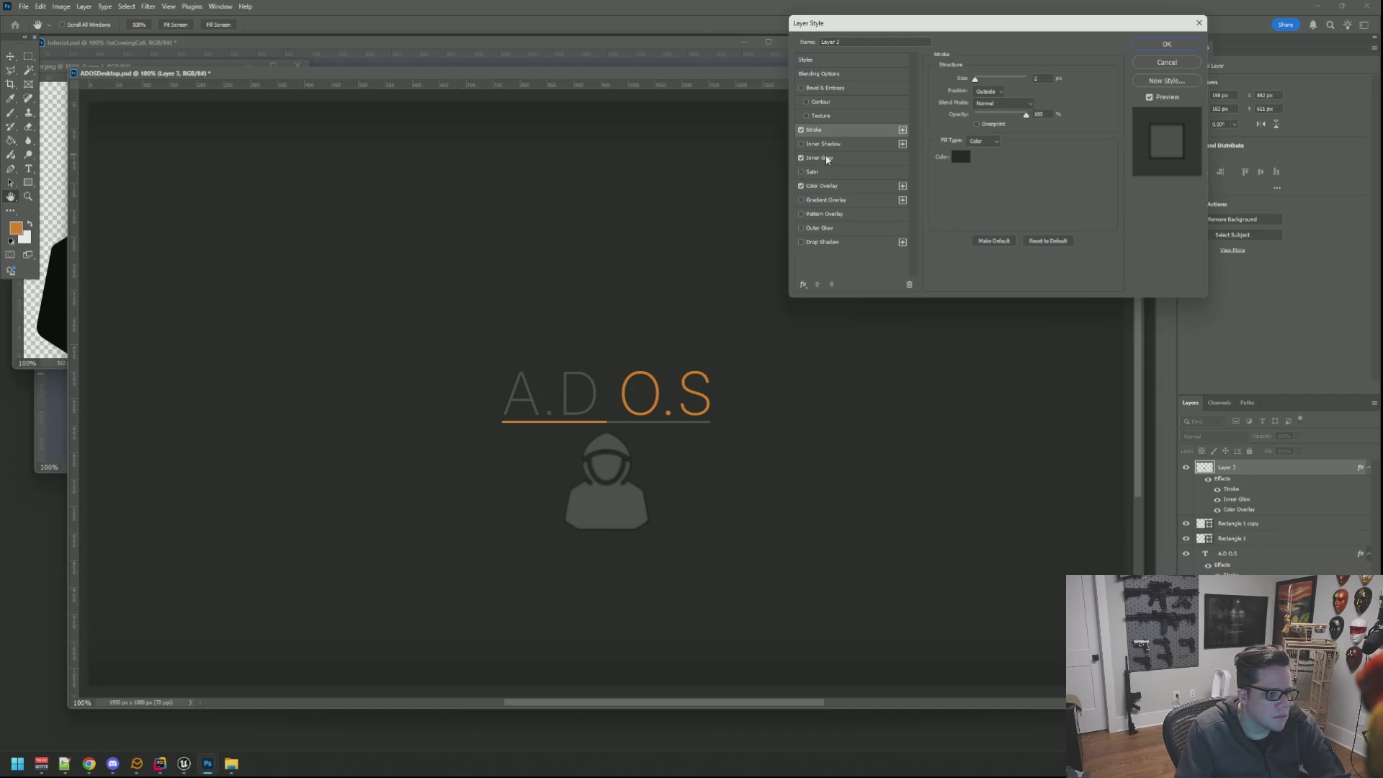
pyautogui.click(829, 159)
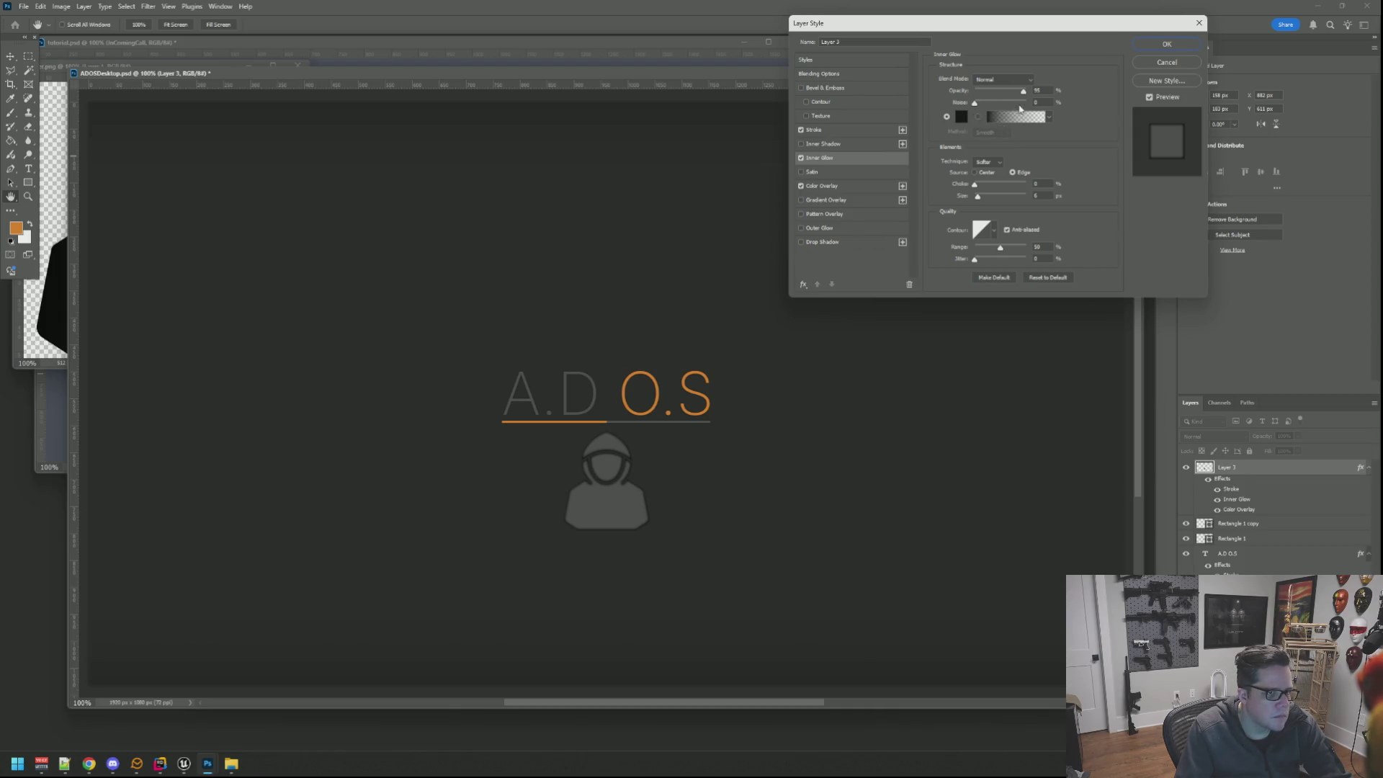
pyautogui.moveTo(980, 199); pyautogui.dragTo(990, 200)
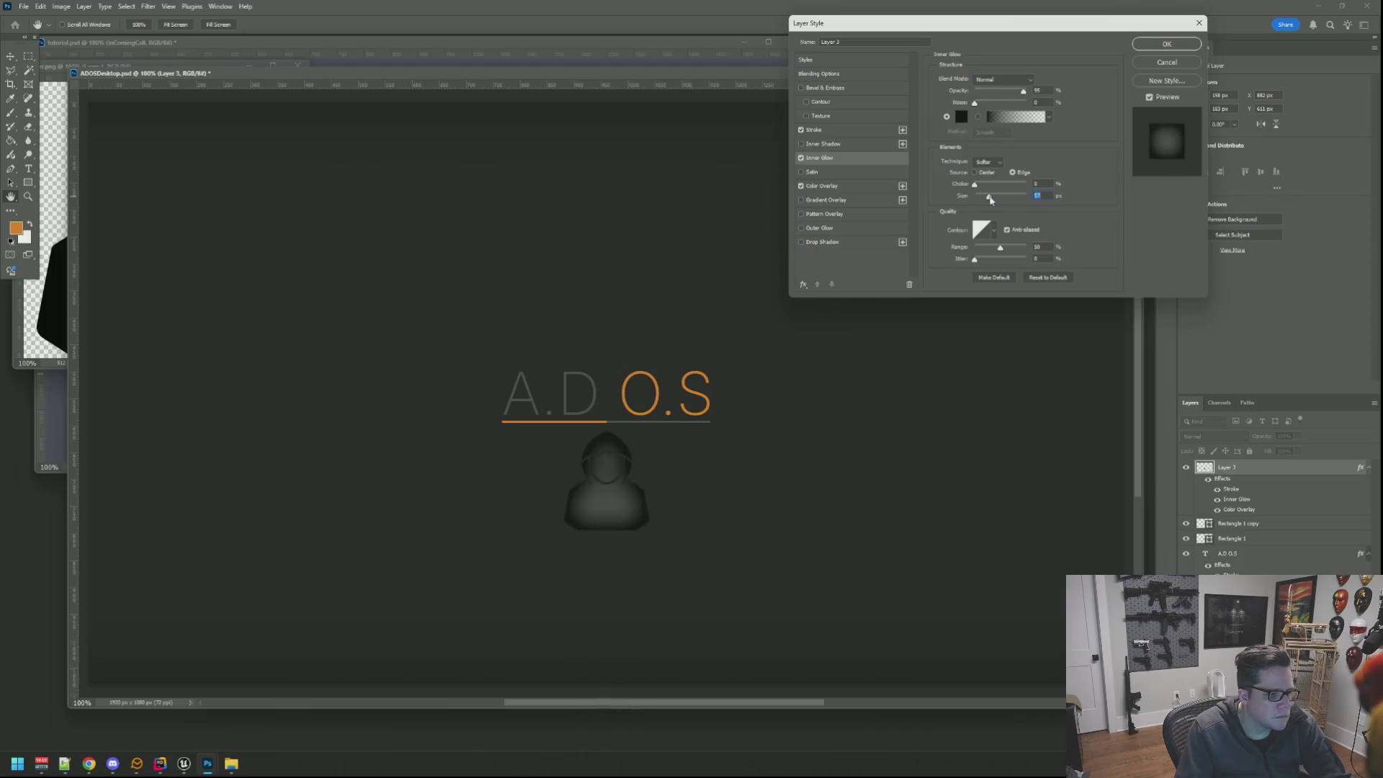
pyautogui.moveTo(1024, 91)
pyautogui.mouseDown()
pyautogui.moveTo(974, 93)
pyautogui.moveTo(1017, 93)
pyautogui.mouseUp()
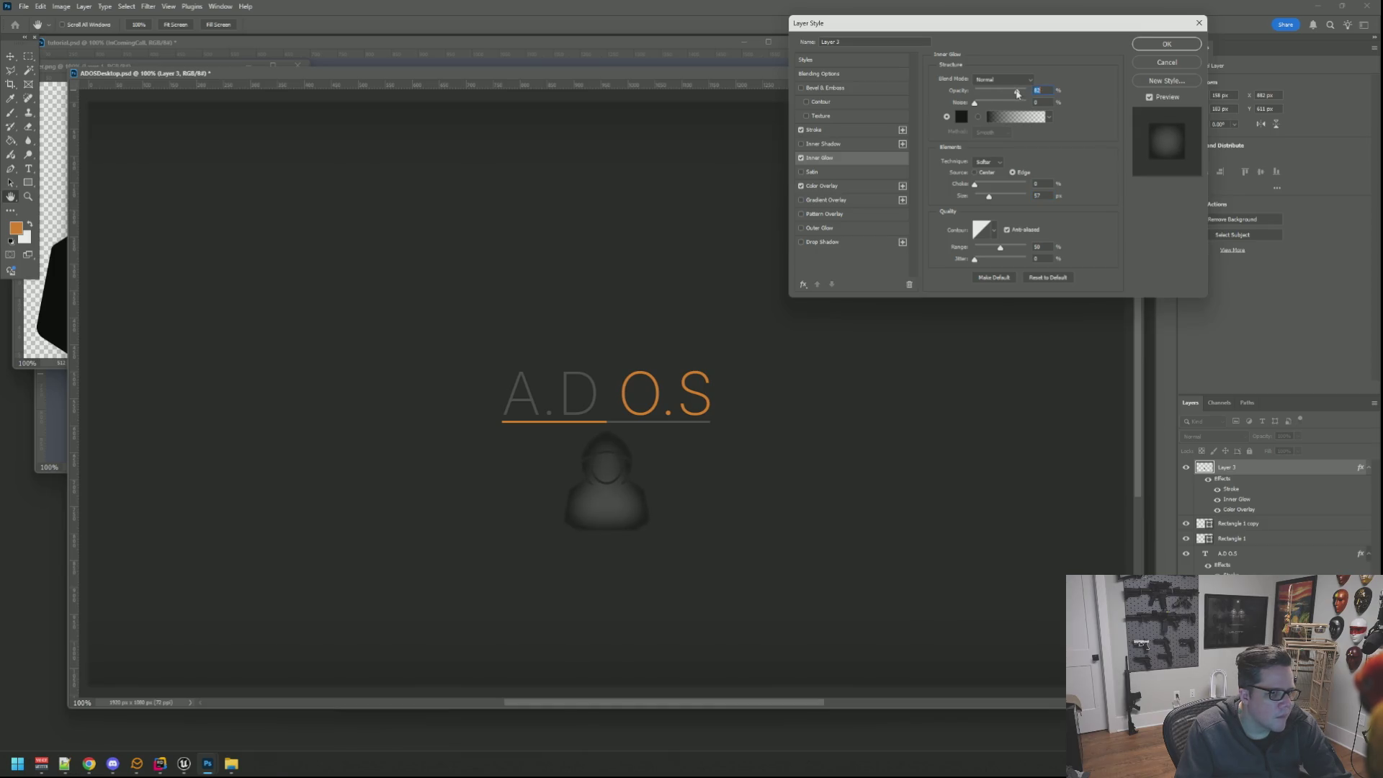
pyautogui.click(961, 116)
pyautogui.moveTo(778, 185); pyautogui.dragTo(621, 106)
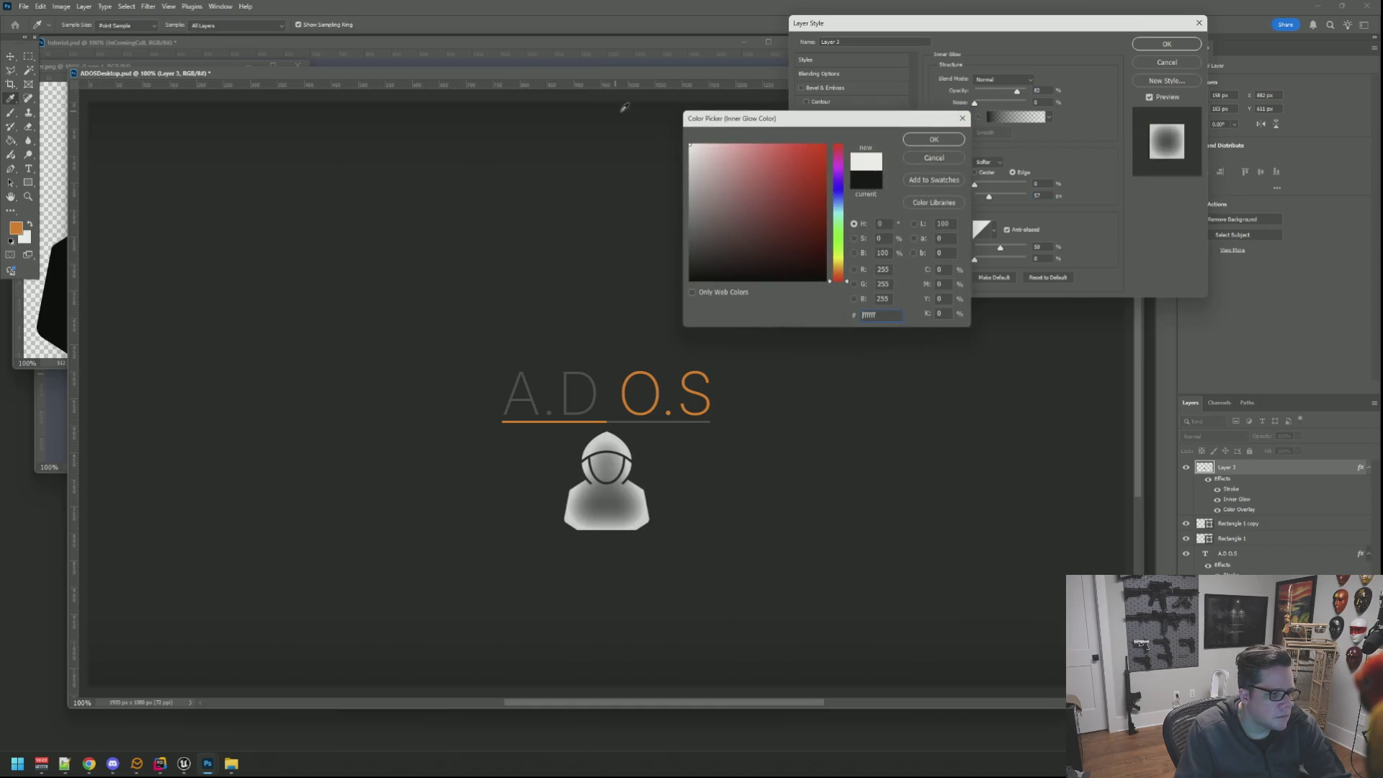
pyautogui.moveTo(800, 176); pyautogui.dragTo(671, 191)
pyautogui.click(773, 448)
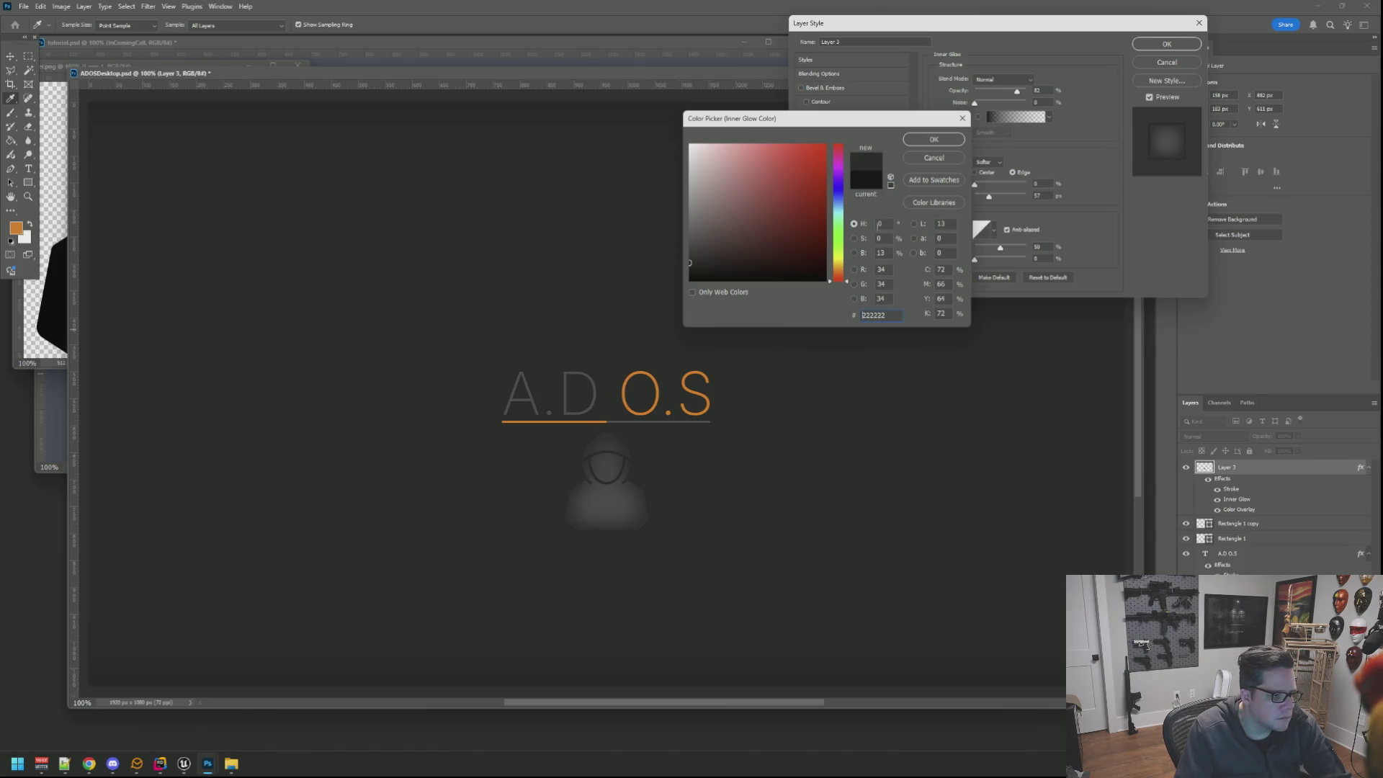
pyautogui.click(934, 140)
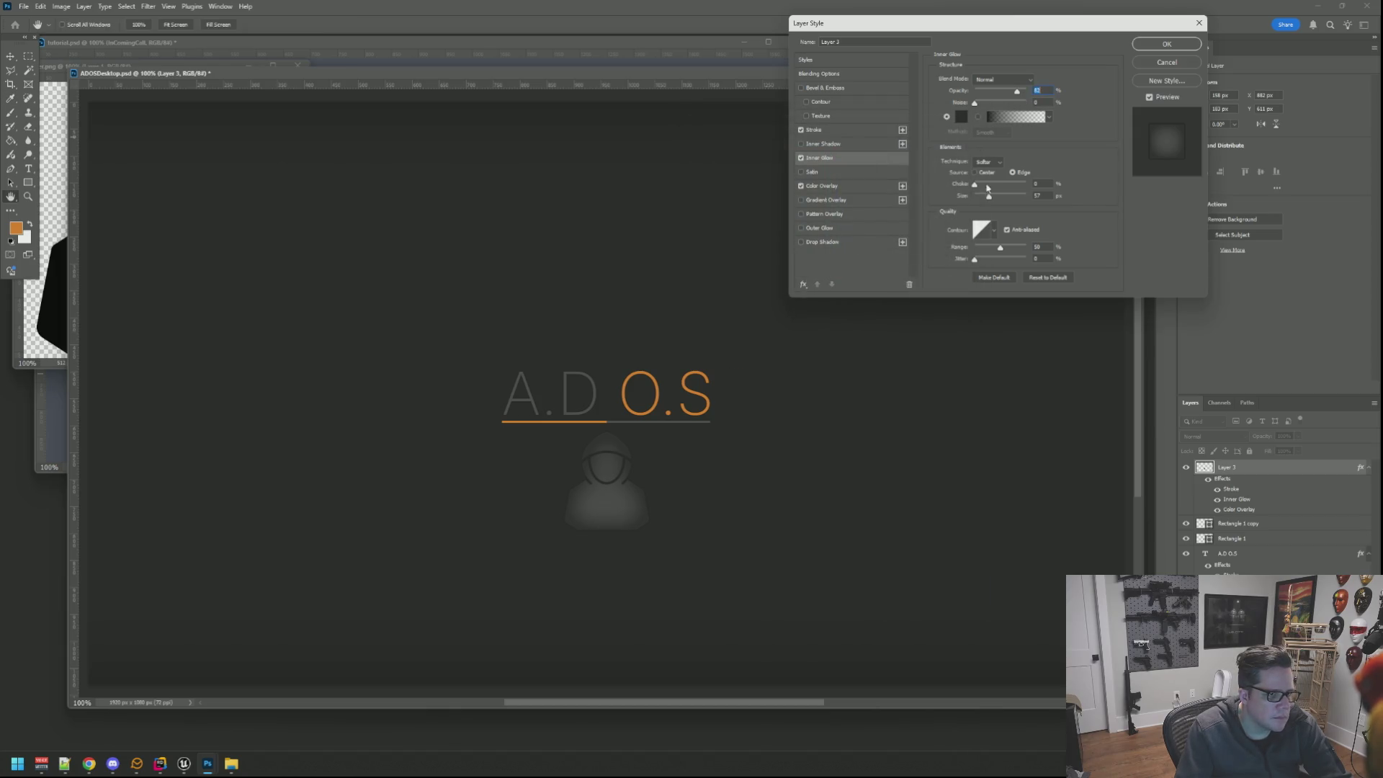
pyautogui.moveTo(989, 195); pyautogui.dragTo(981, 198)
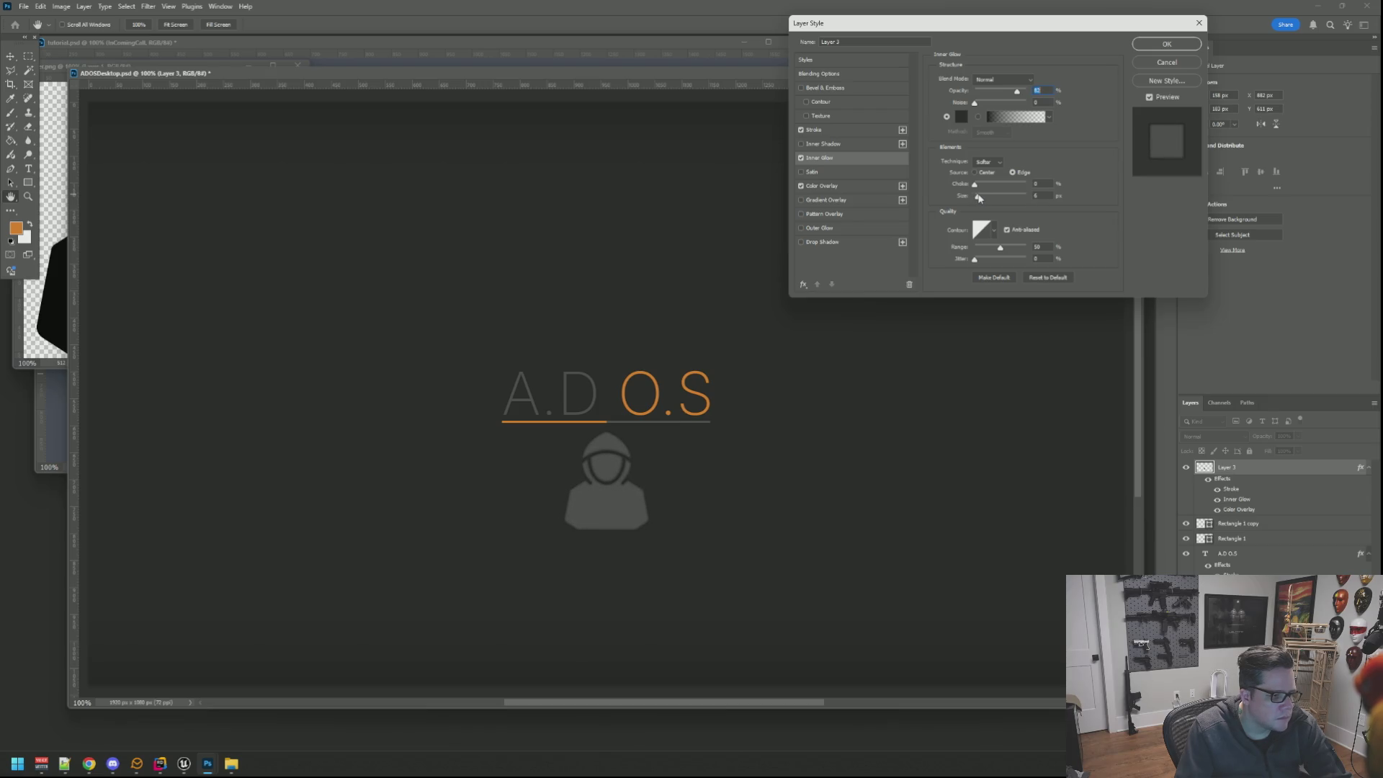
pyautogui.click(1174, 62)
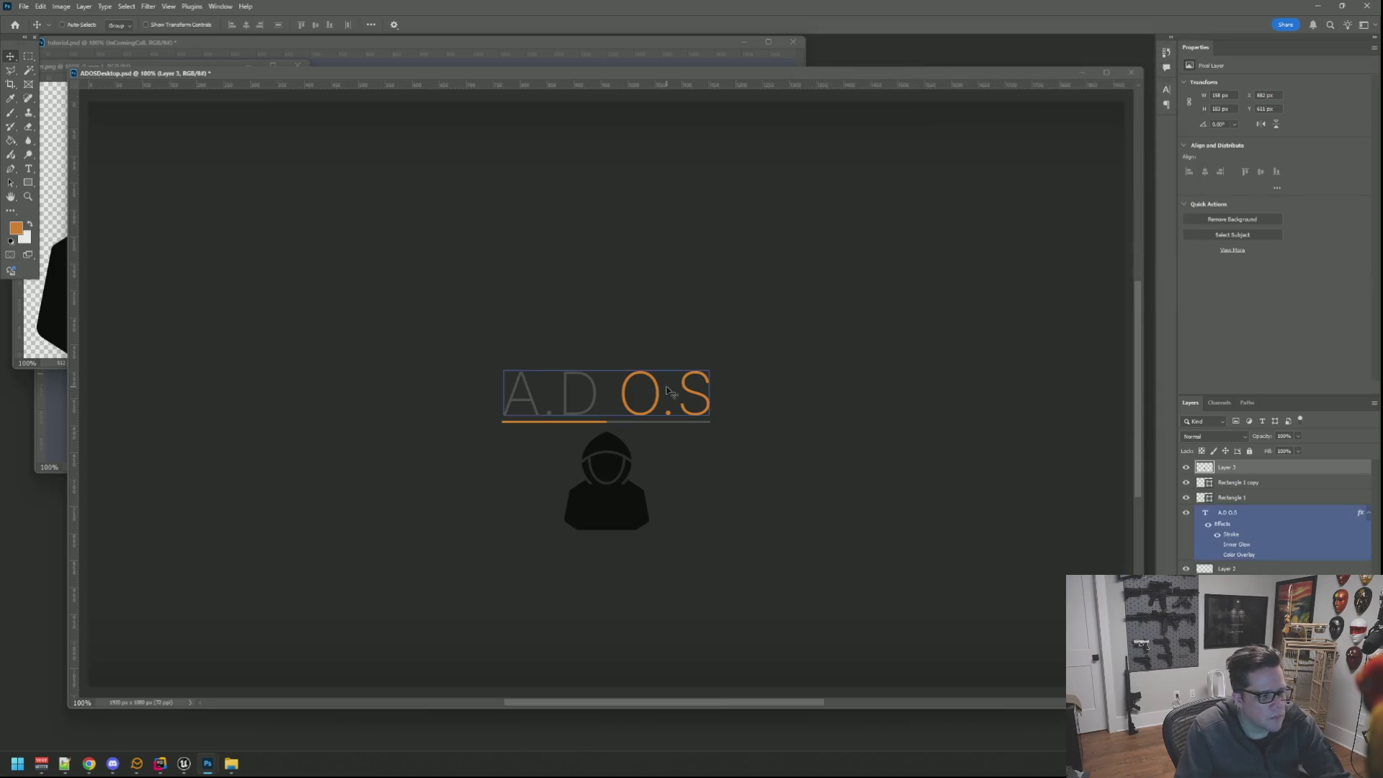
# Move the hooded figure up over the text and stack its layer beneath the text layer.
pyautogui.moveTo(623, 485); pyautogui.dragTo(624, 373)
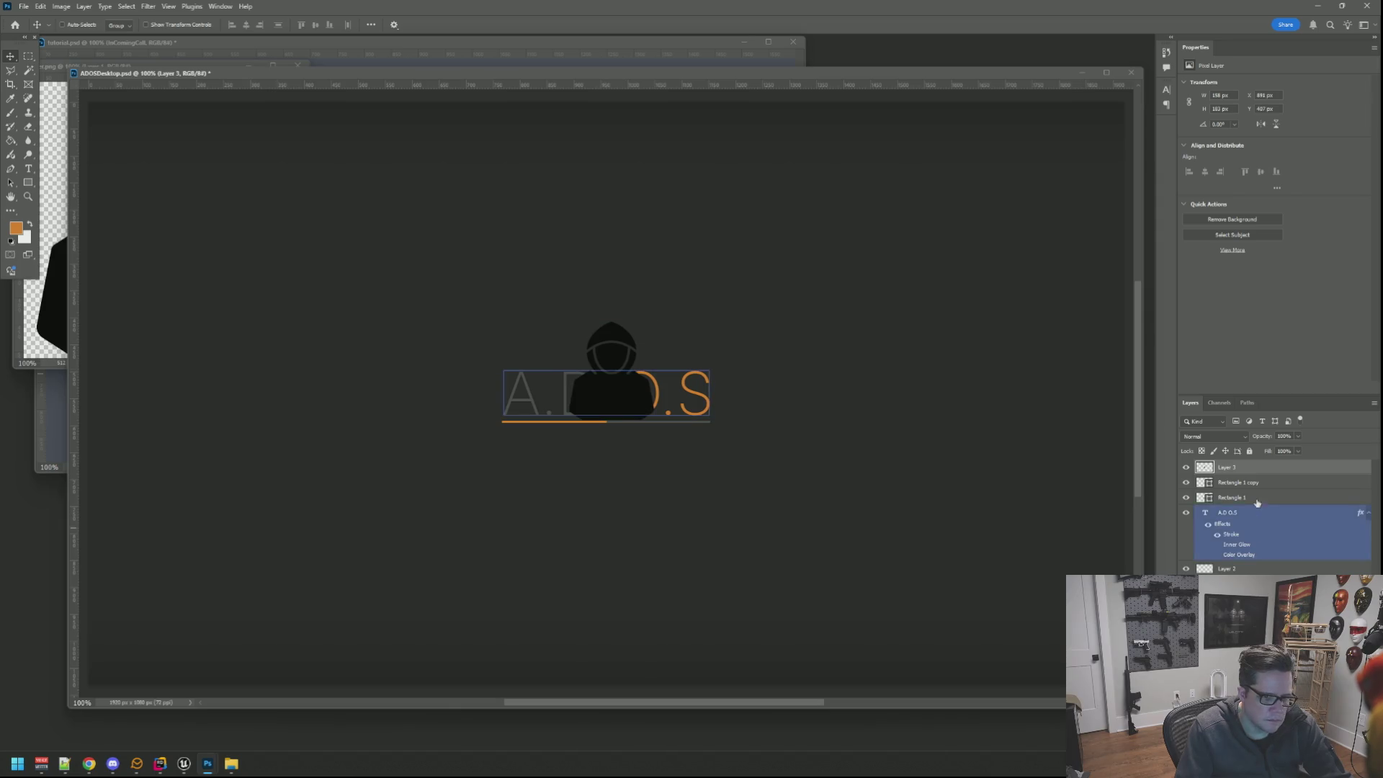
pyautogui.moveTo(1261, 471); pyautogui.dragTo(1258, 557)
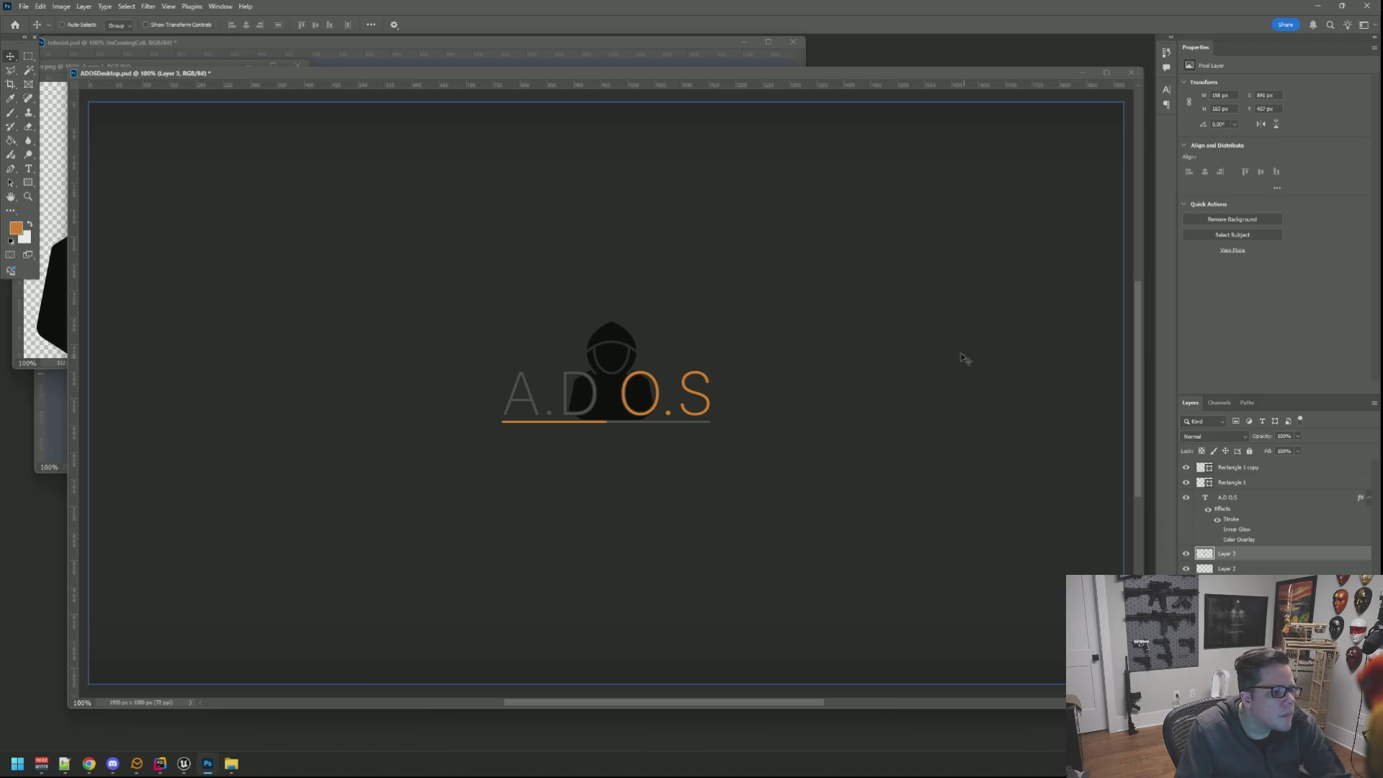
pyautogui.click(1273, 469)
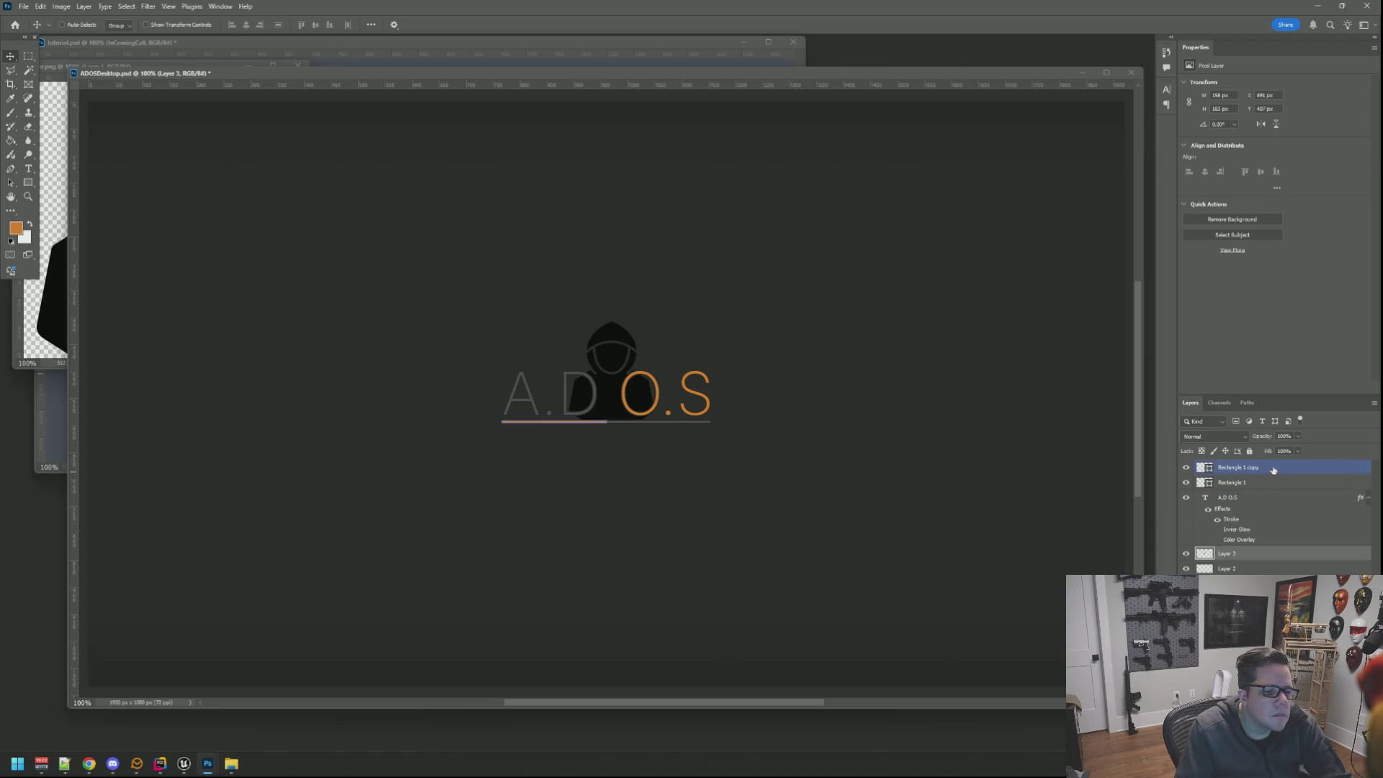
# Lower the layer opacity to about 41% so the figure shows as a faint silhouette.
pyautogui.click(1298, 438)
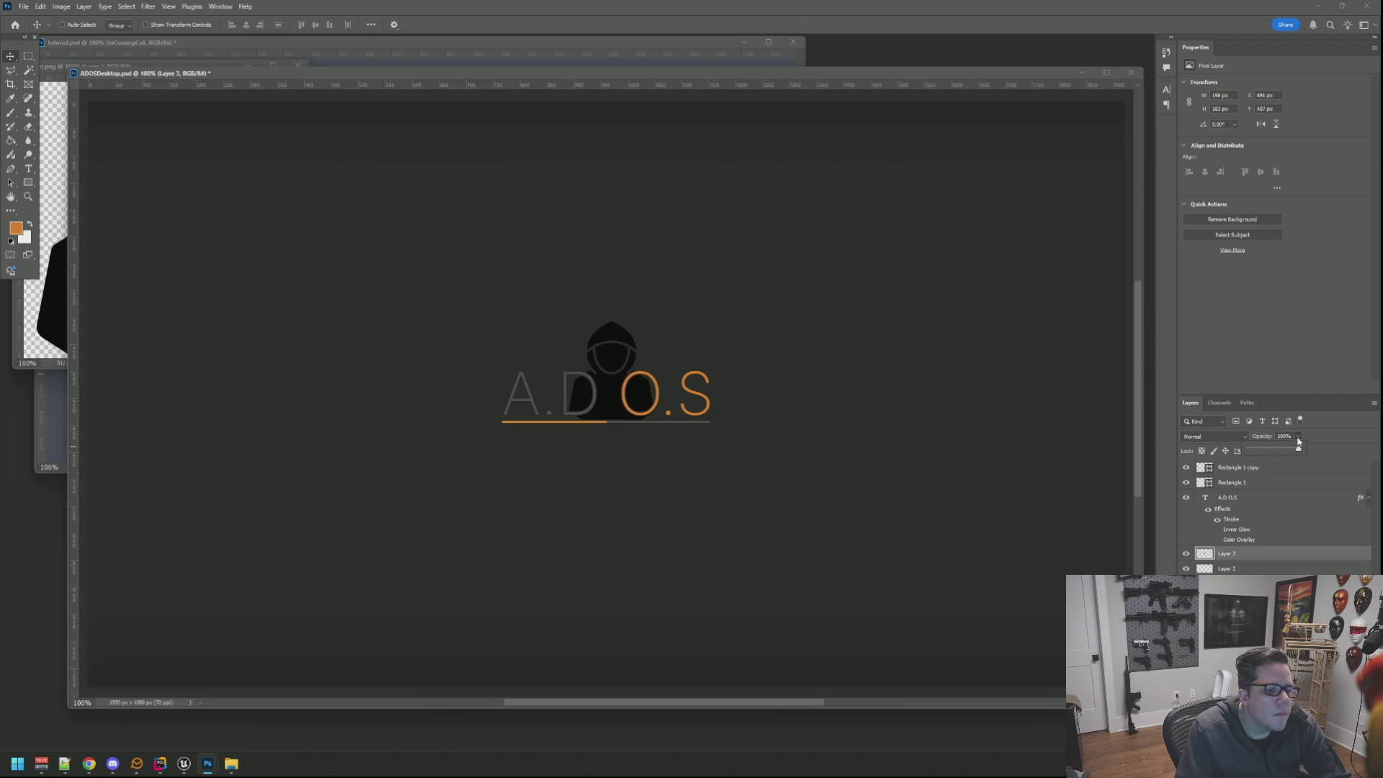
pyautogui.click(1258, 453)
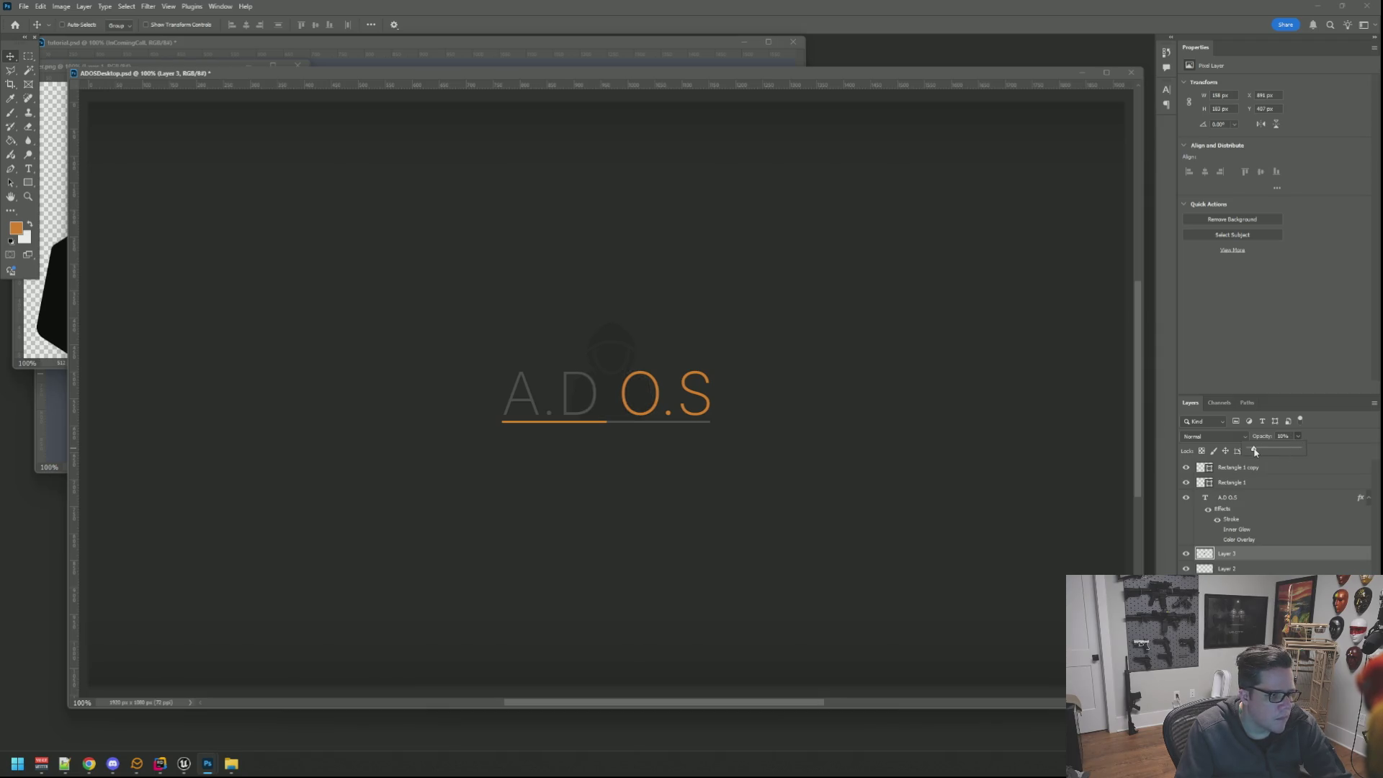
pyautogui.moveTo(1260, 452); pyautogui.dragTo(1274, 455)
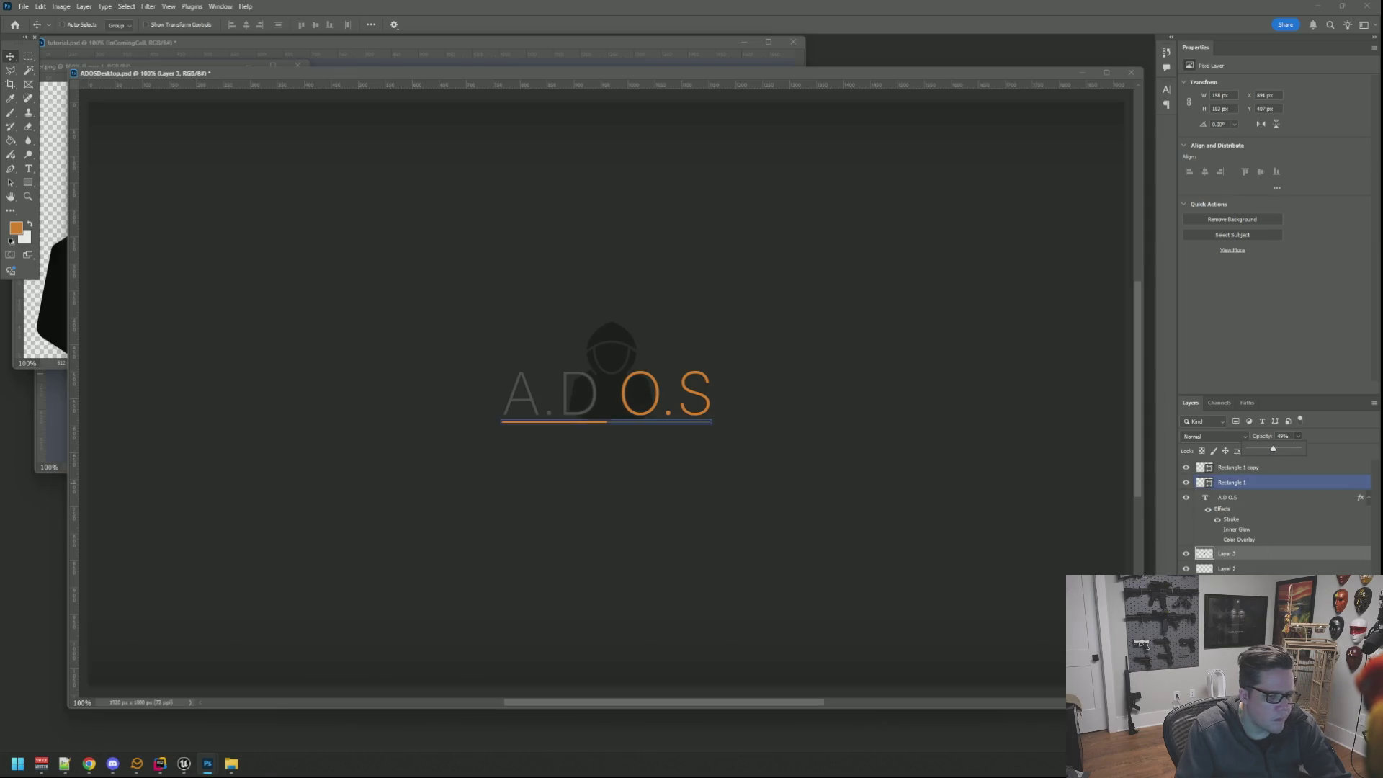
pyautogui.rightClick(1237, 553)
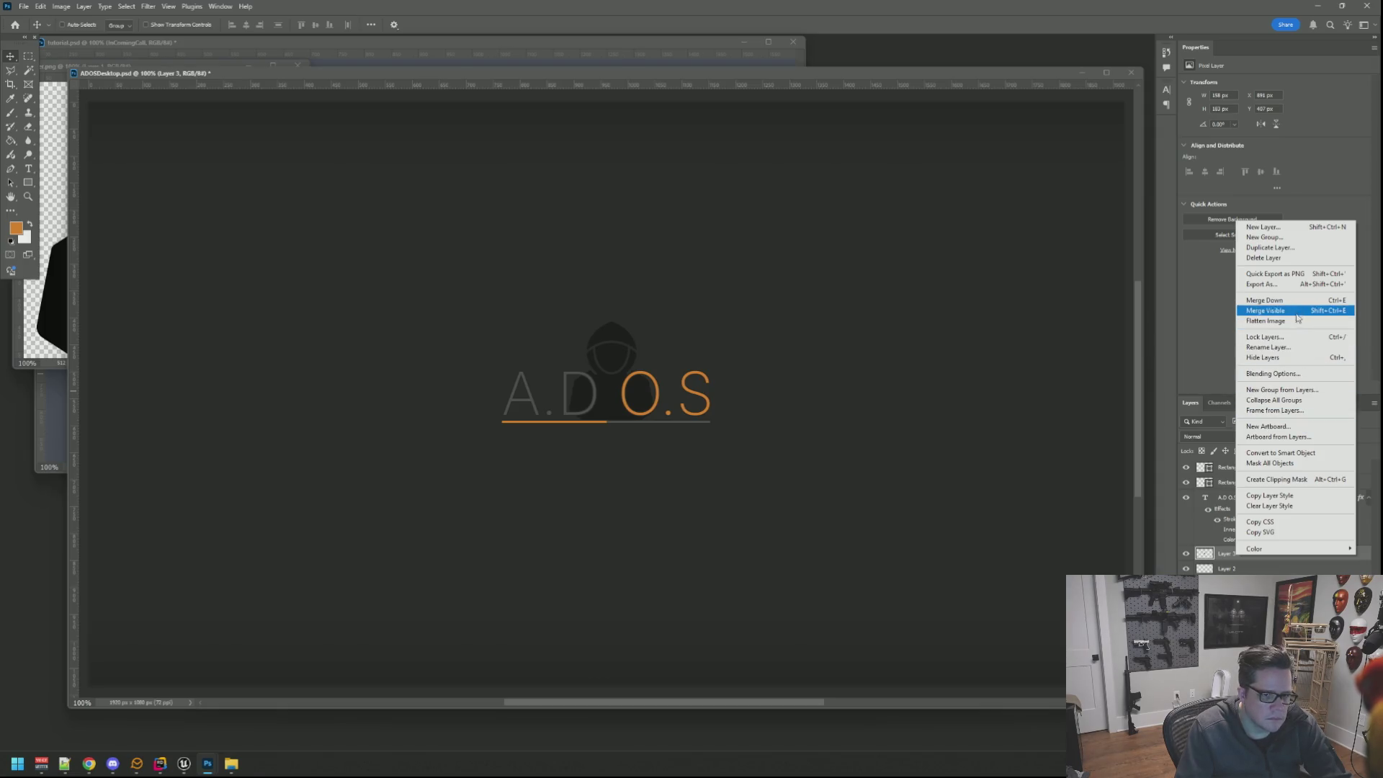
pyautogui.click(1282, 373)
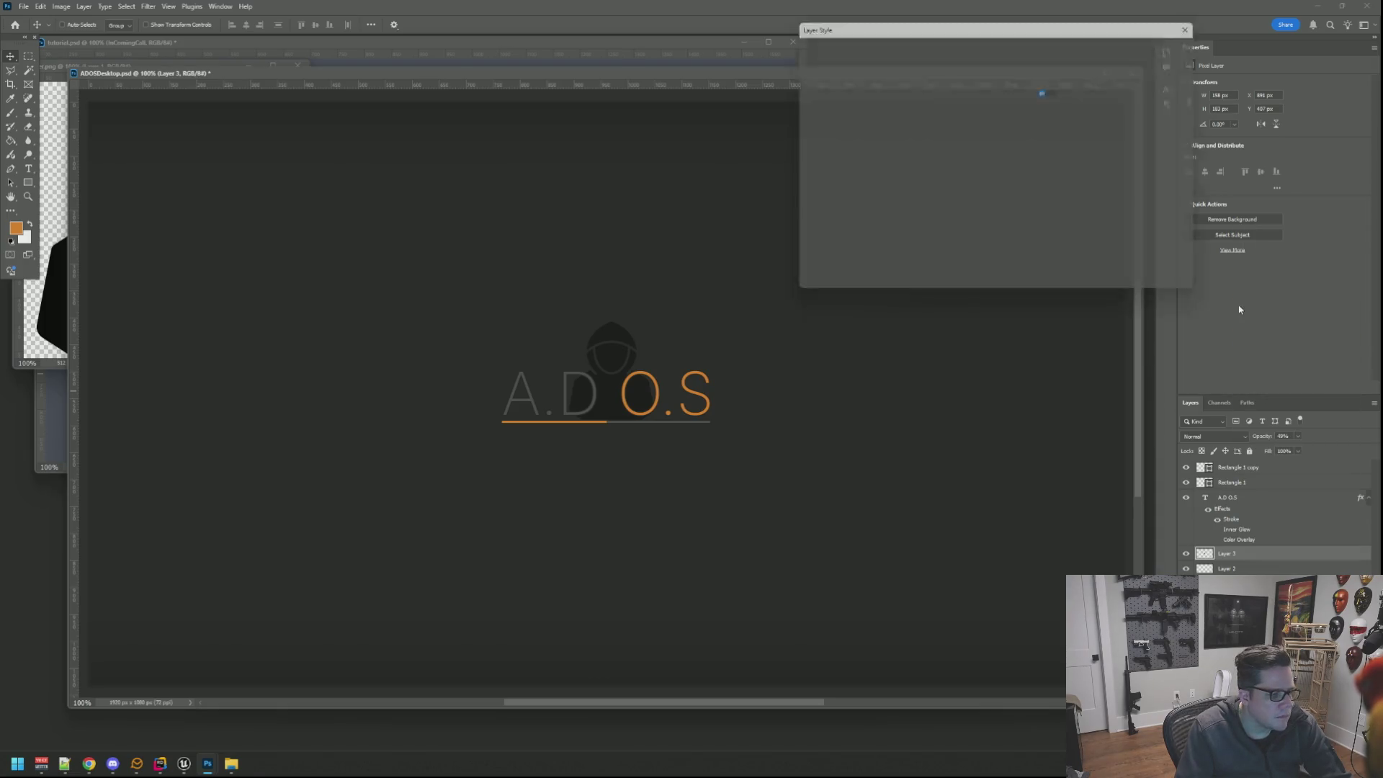
pyautogui.click(801, 186)
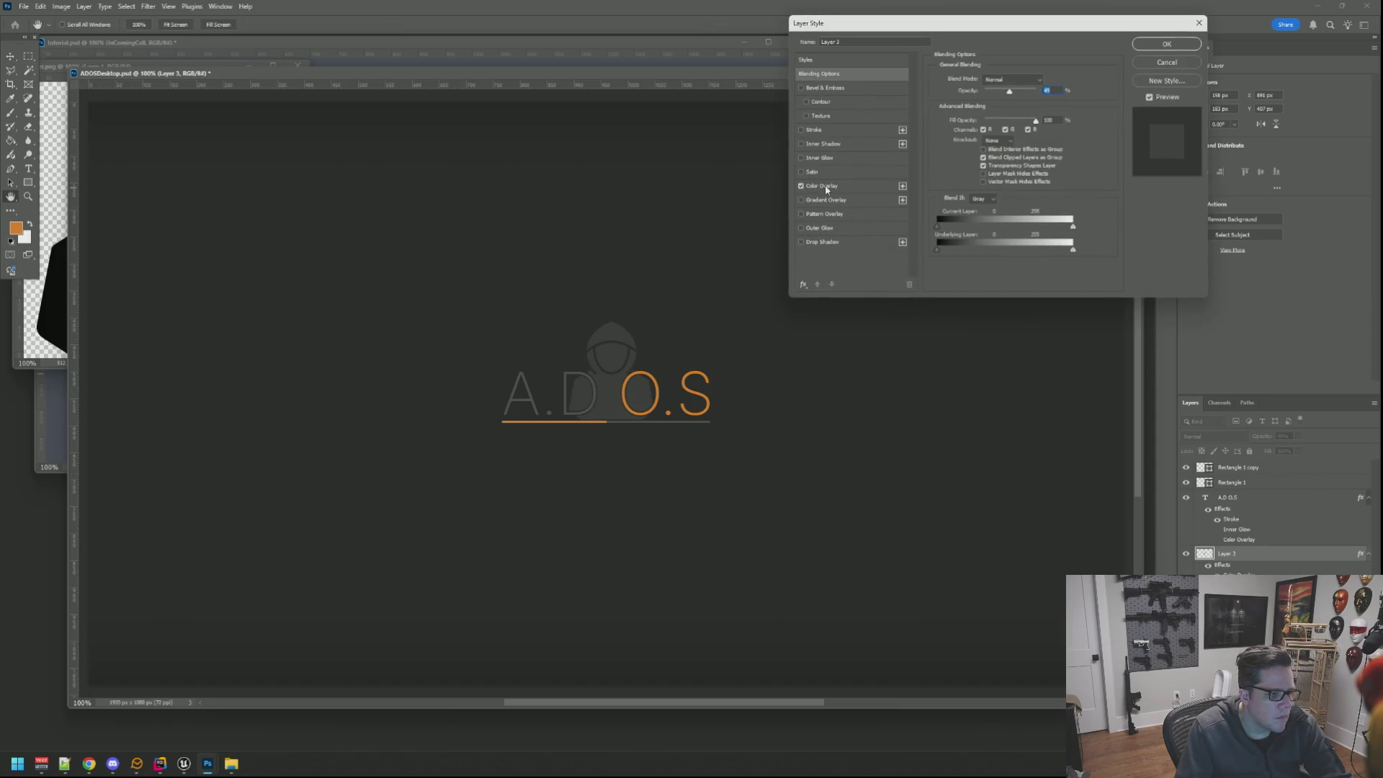
pyautogui.click(834, 188)
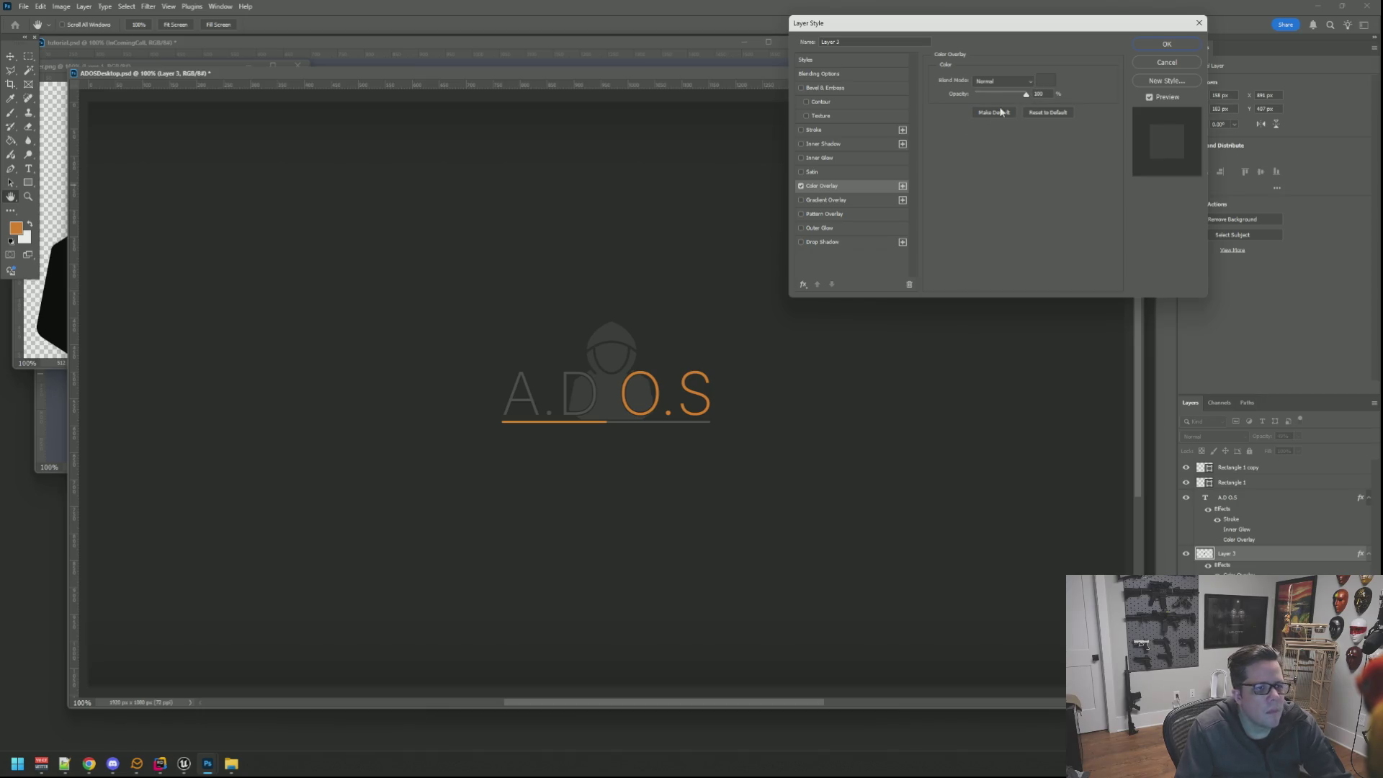
pyautogui.moveTo(988, 96); pyautogui.dragTo(1027, 95)
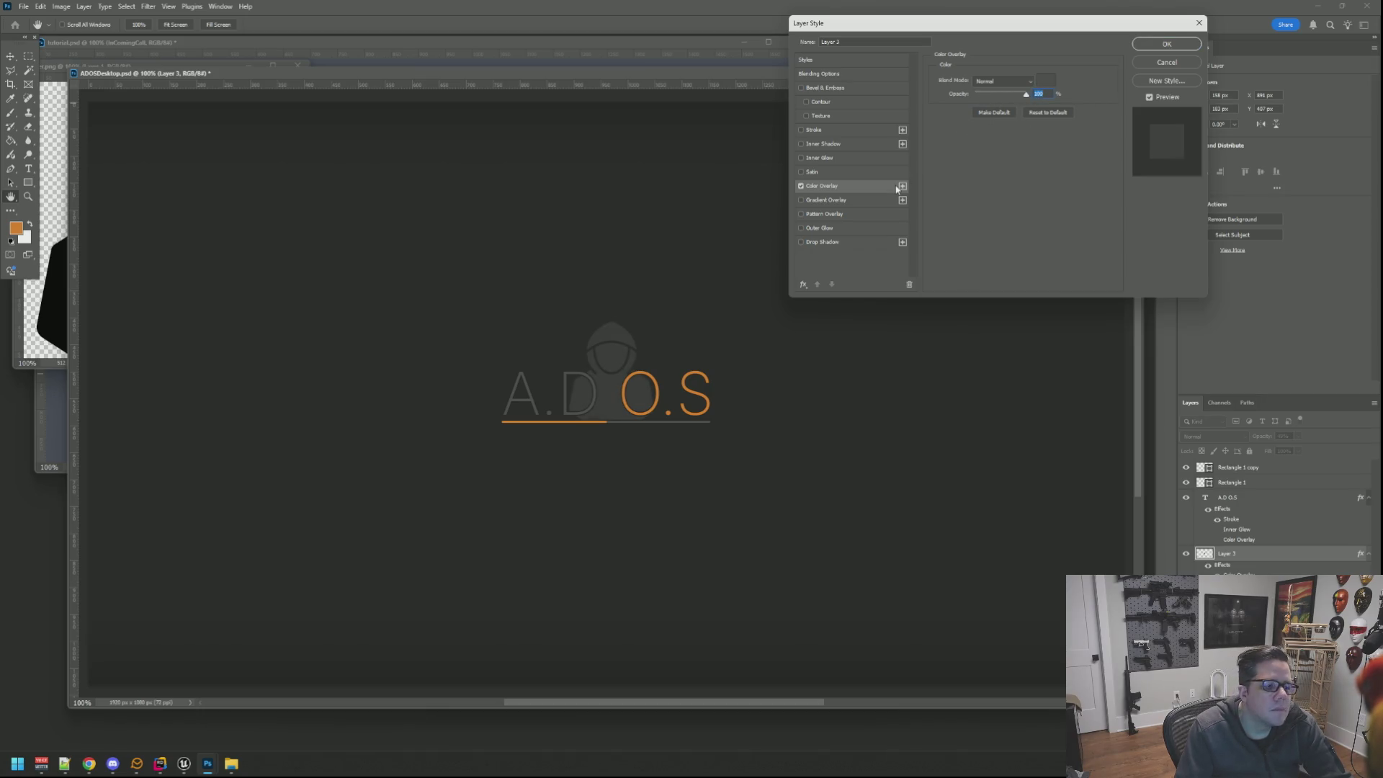
pyautogui.click(801, 186)
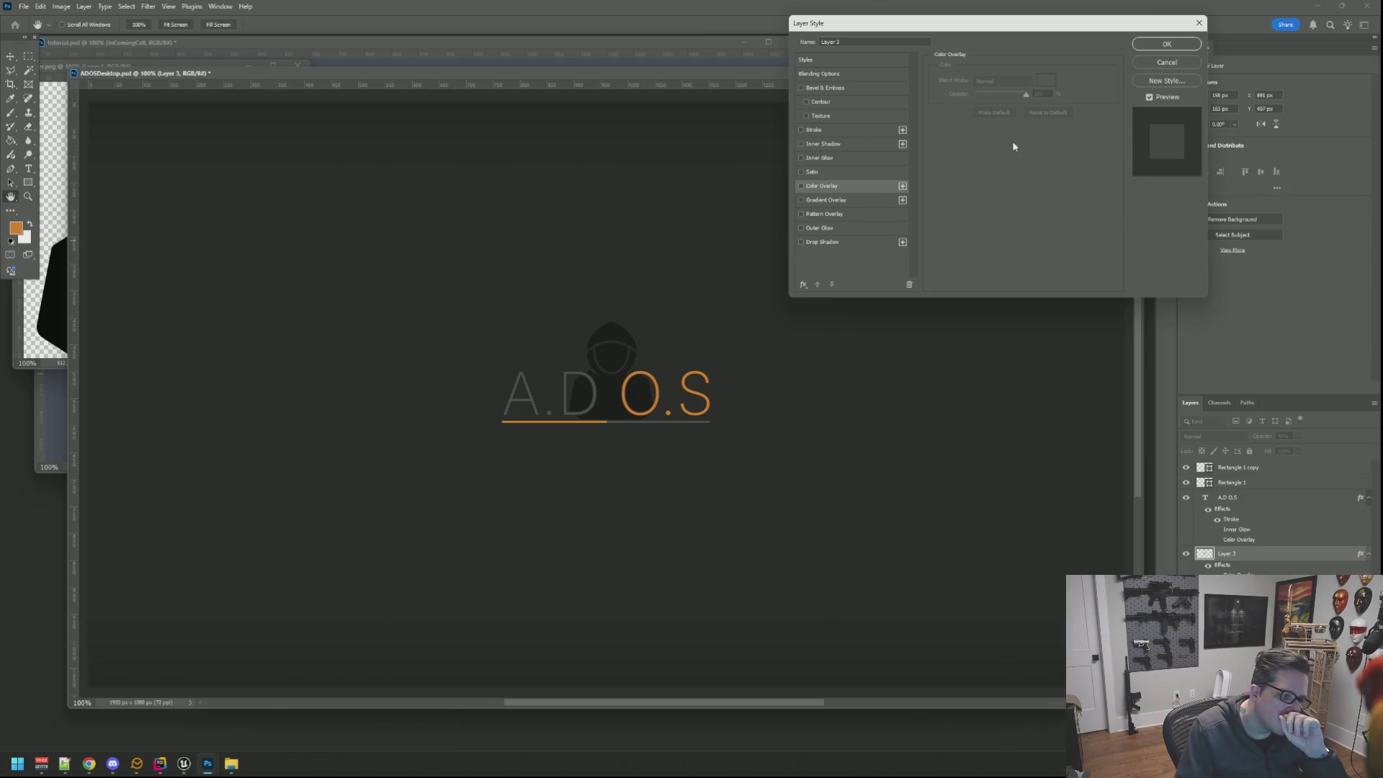
pyautogui.press('Escape')
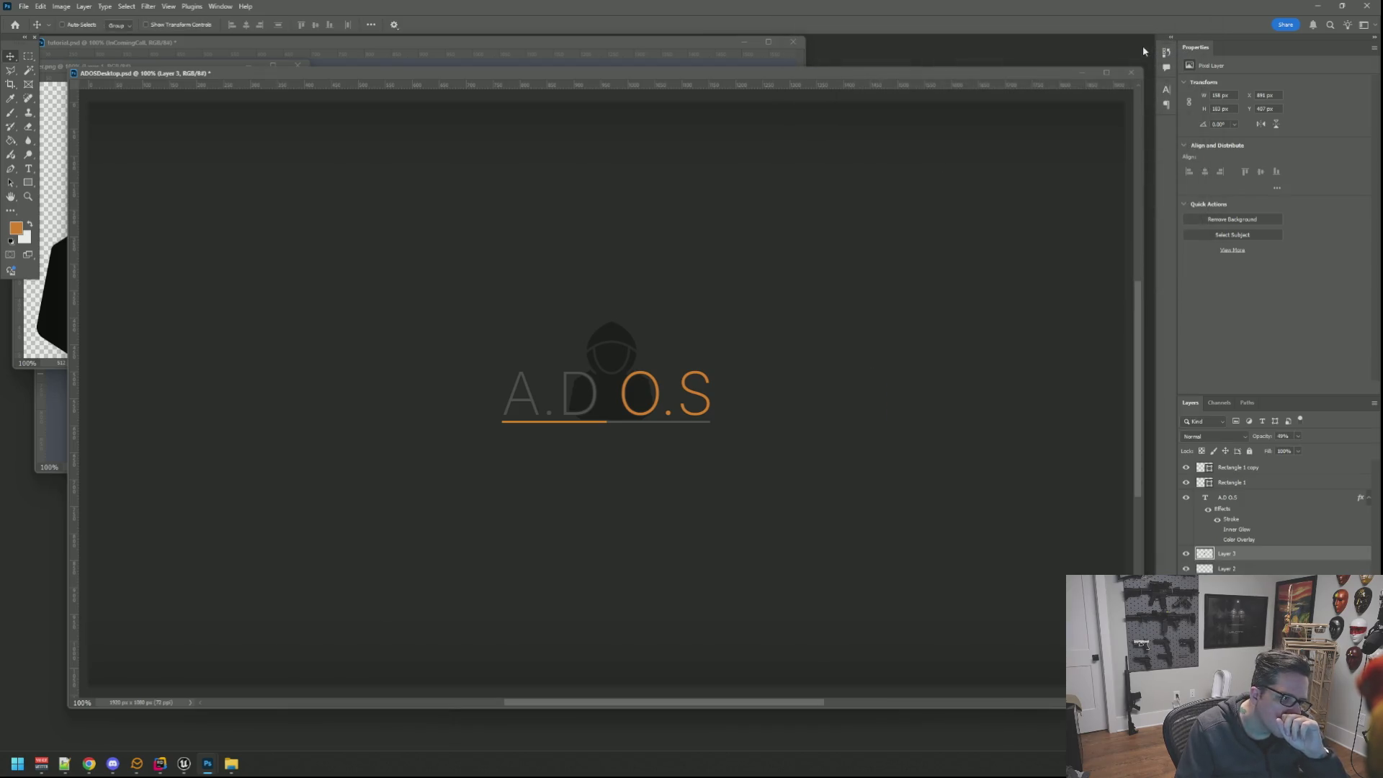
pyautogui.scroll(3, 663, 312)
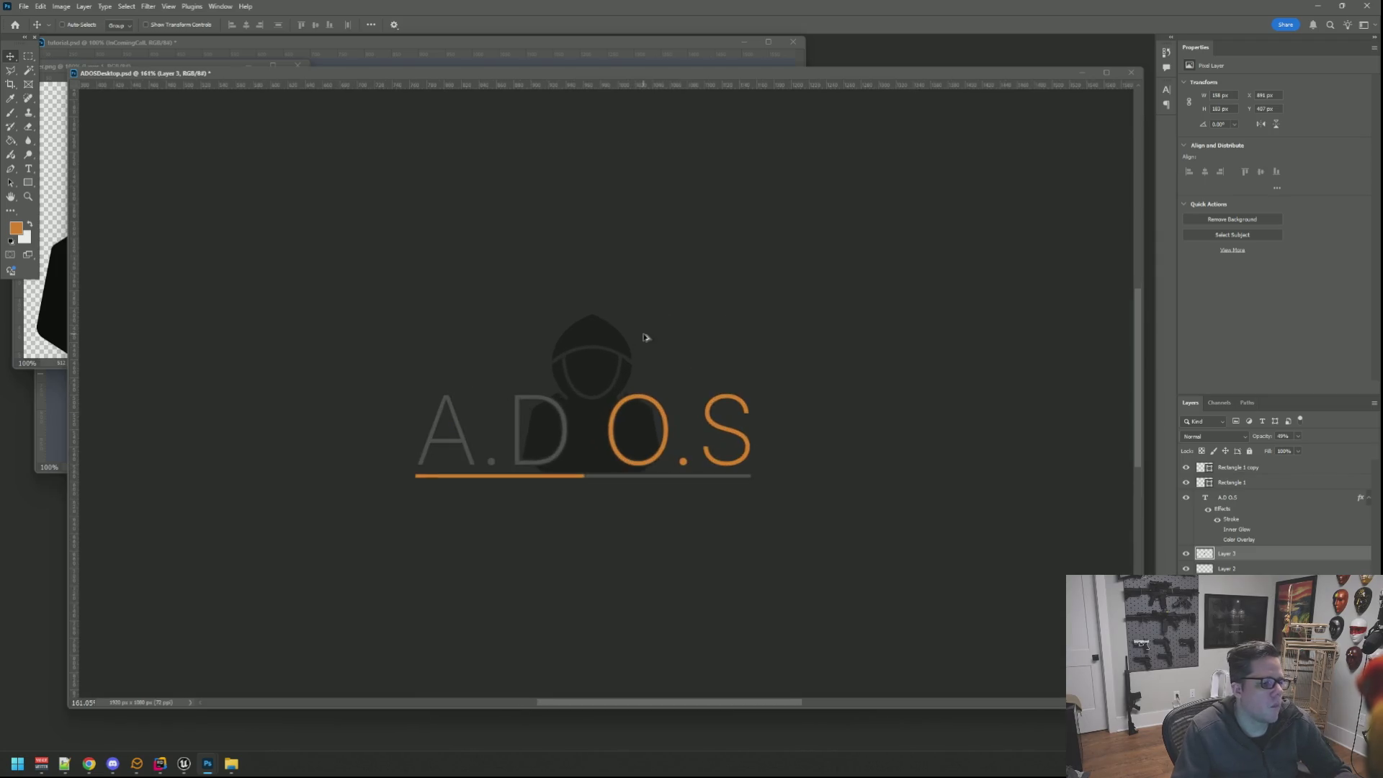
# Nudge the figure, hide the rulers and select the hooded figure's layer.
pyautogui.moveTo(645, 340); pyautogui.dragTo(612, 381)
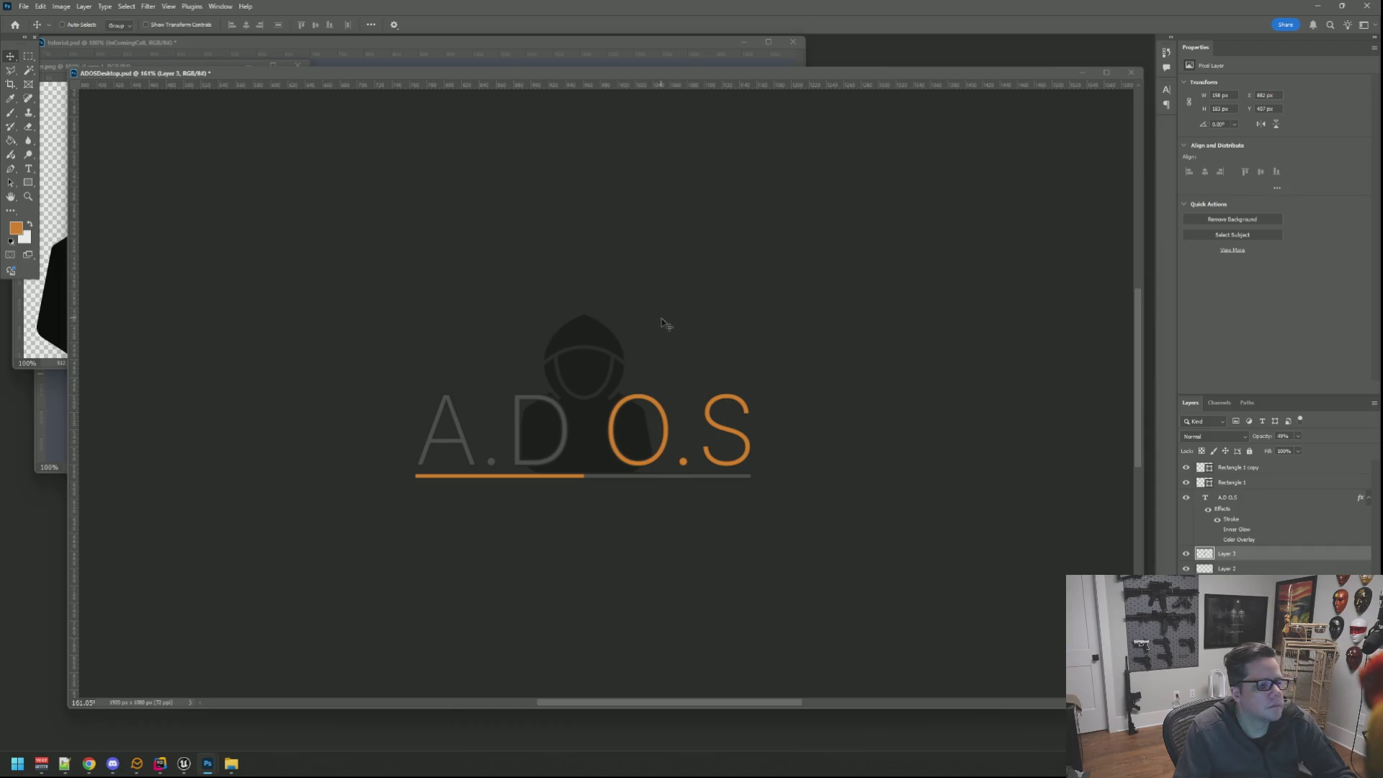
pyautogui.hotkey('ctrl', 'r')
pyautogui.keyDown('ctrl'); pyautogui.click(648, 419); pyautogui.keyUp('ctrl')
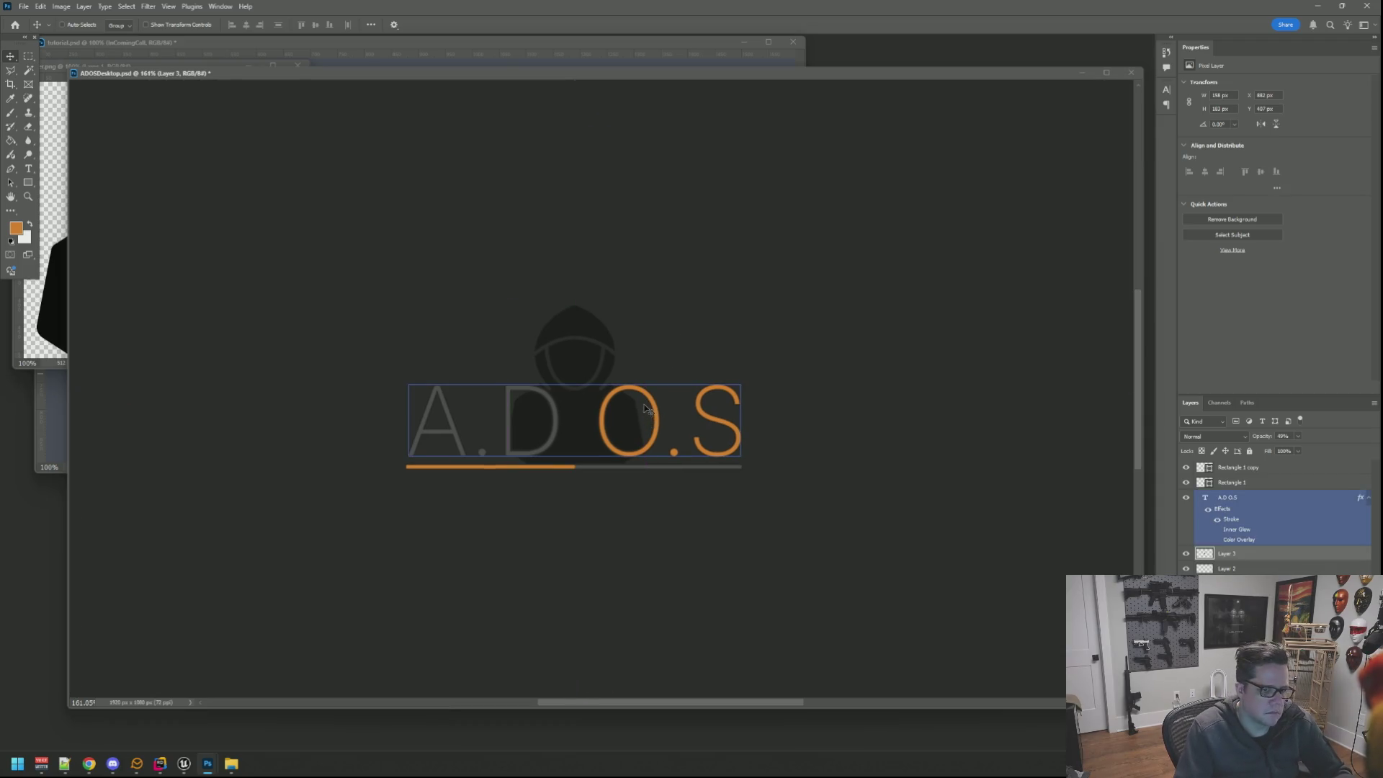
pyautogui.click(1242, 553)
# Scale the hooded figure to about 87% and centre it behind the logo text.
pyautogui.hotkey('ctrl', 't')
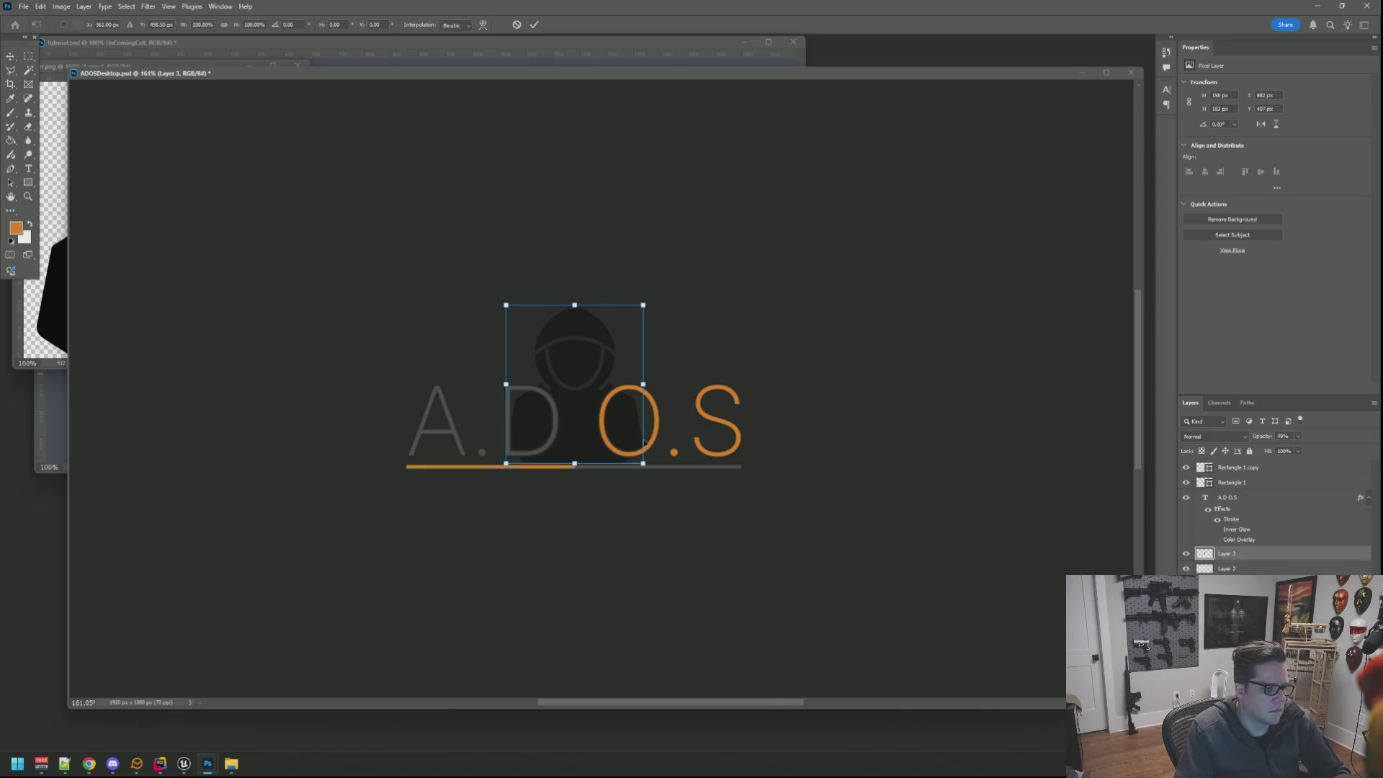
pyautogui.moveTo(642, 462); pyautogui.dragTo(626, 442)
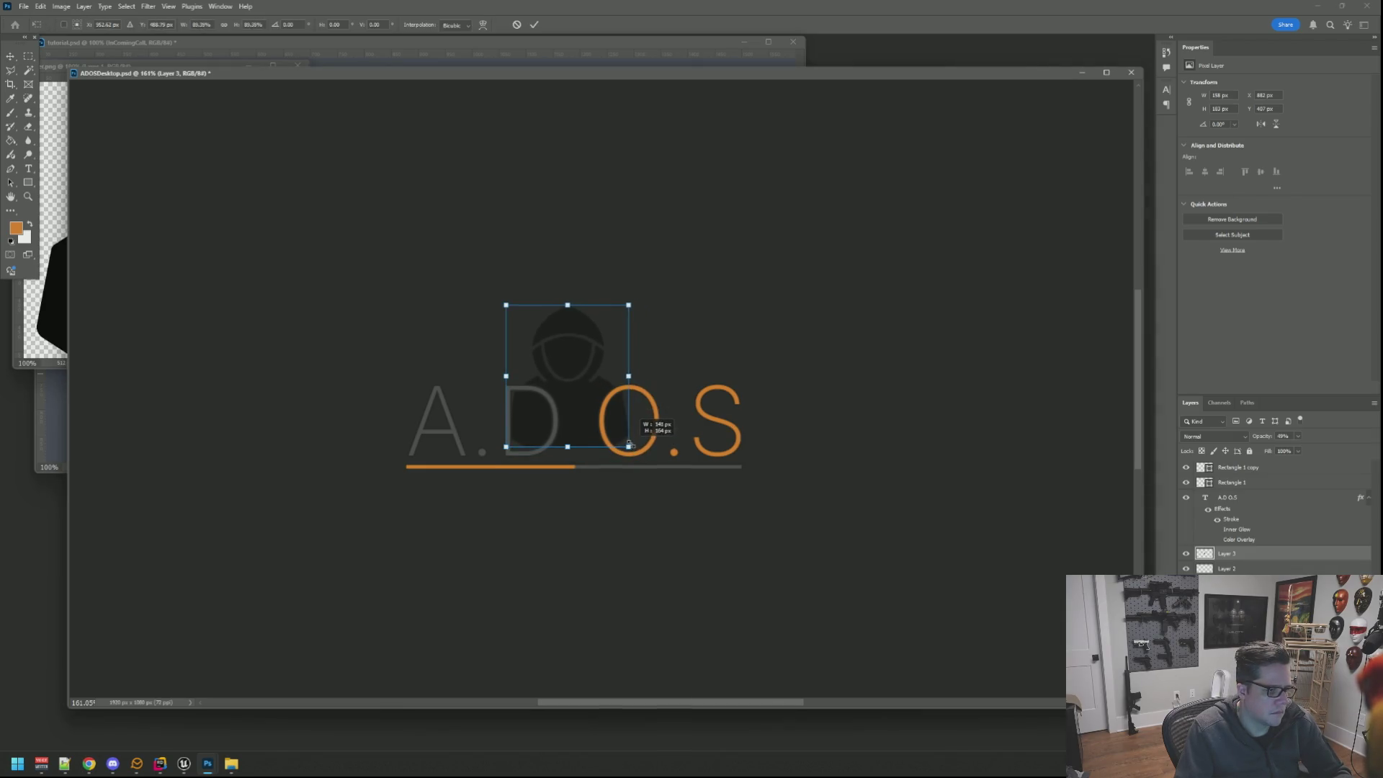
pyautogui.click(534, 23)
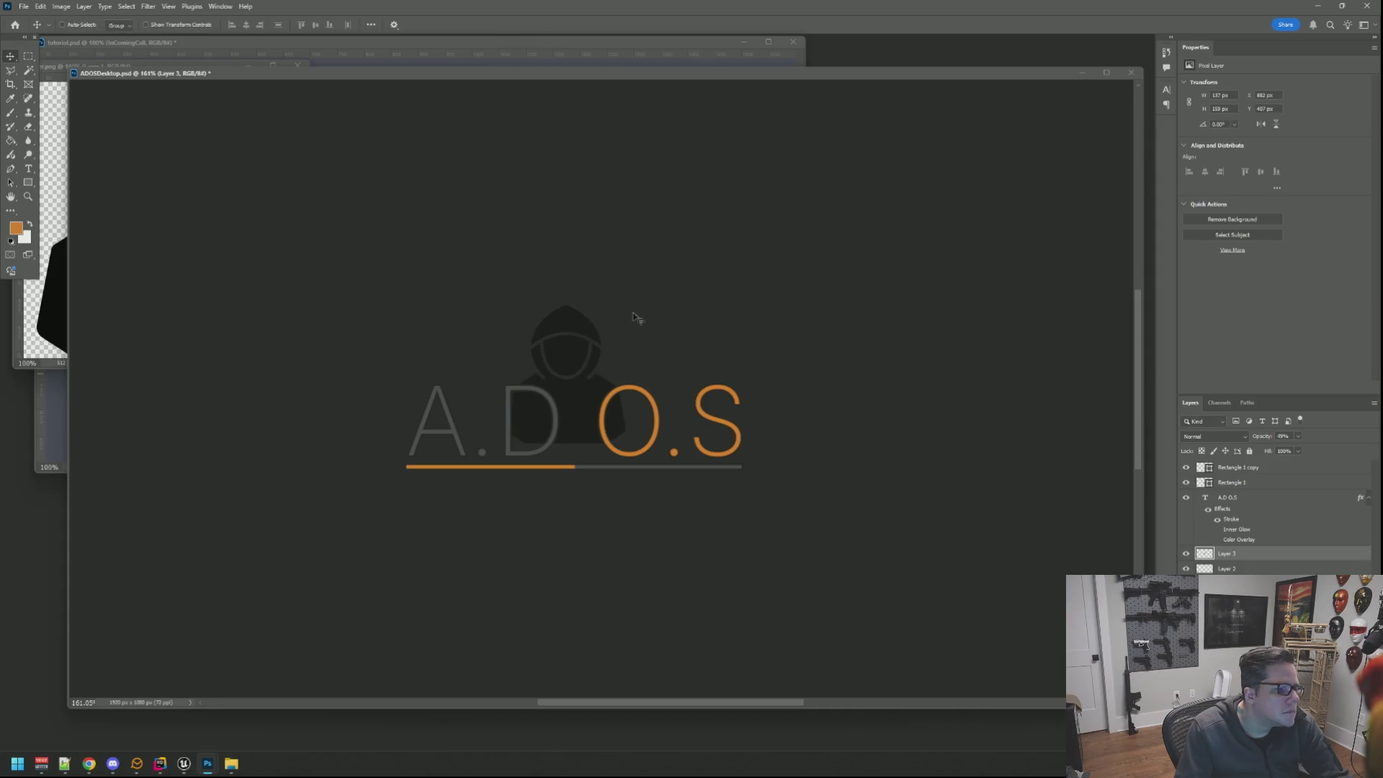
pyautogui.moveTo(590, 384); pyautogui.dragTo(595, 403)
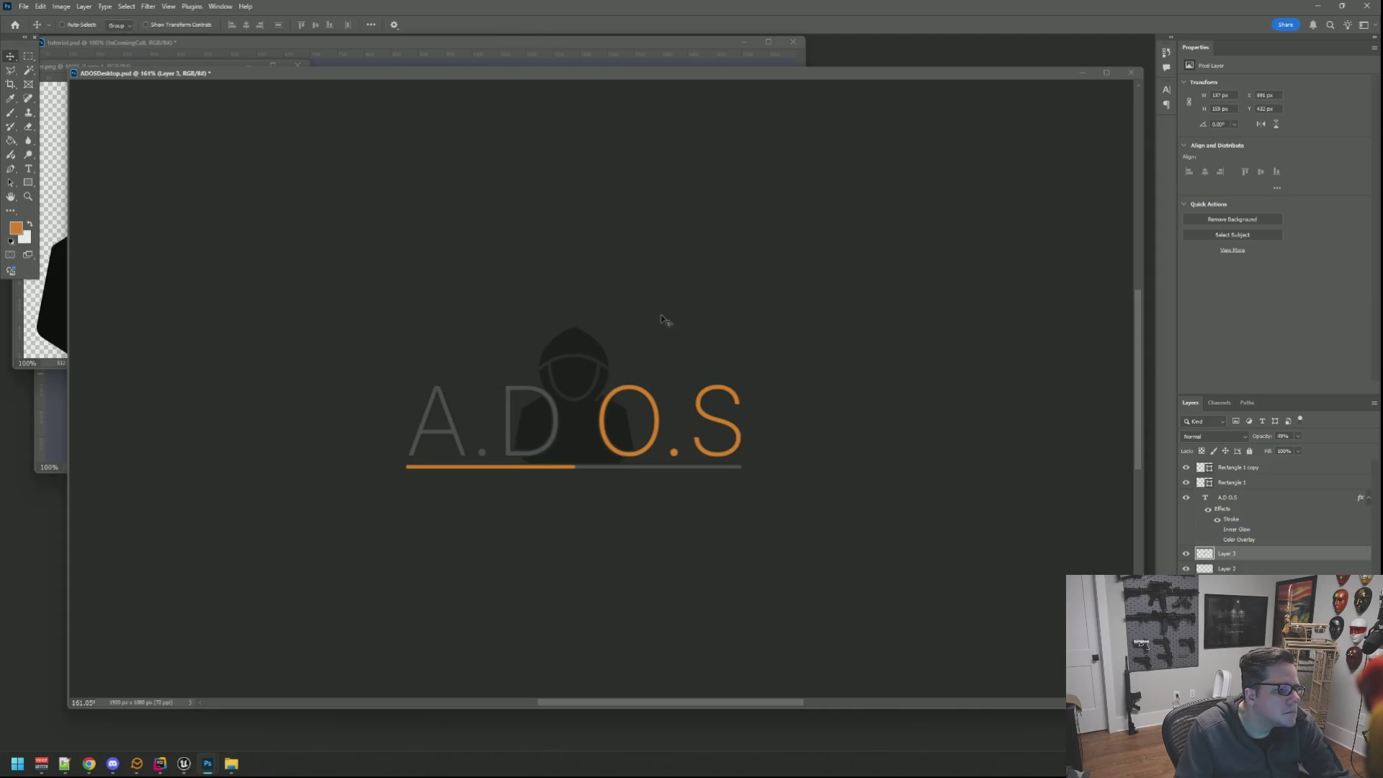
pyautogui.hotkey('ctrl', '1')
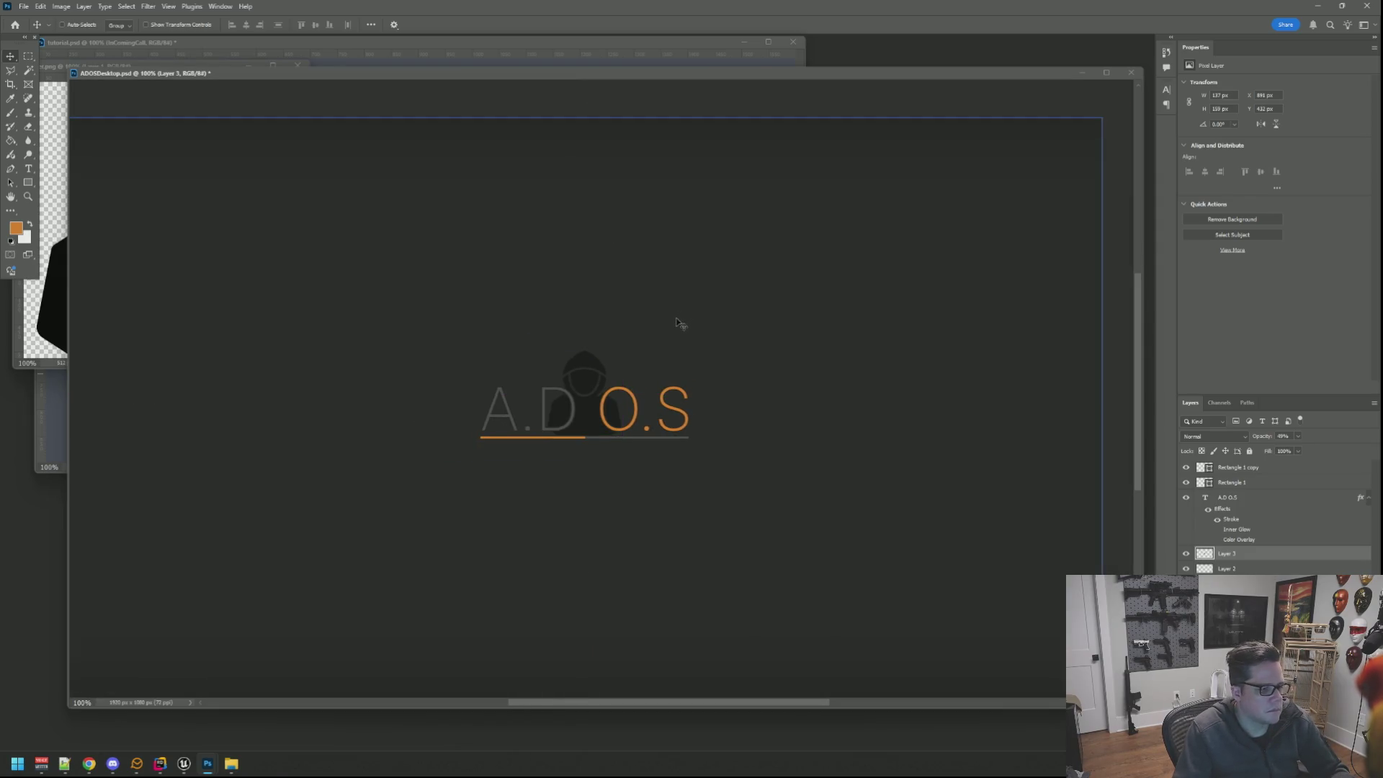
# Raise Layer 3's opacity to about 67% so the hooded figure shows more clearly.
pyautogui.moveTo(1142, 708); pyautogui.dragTo(1148, 702)
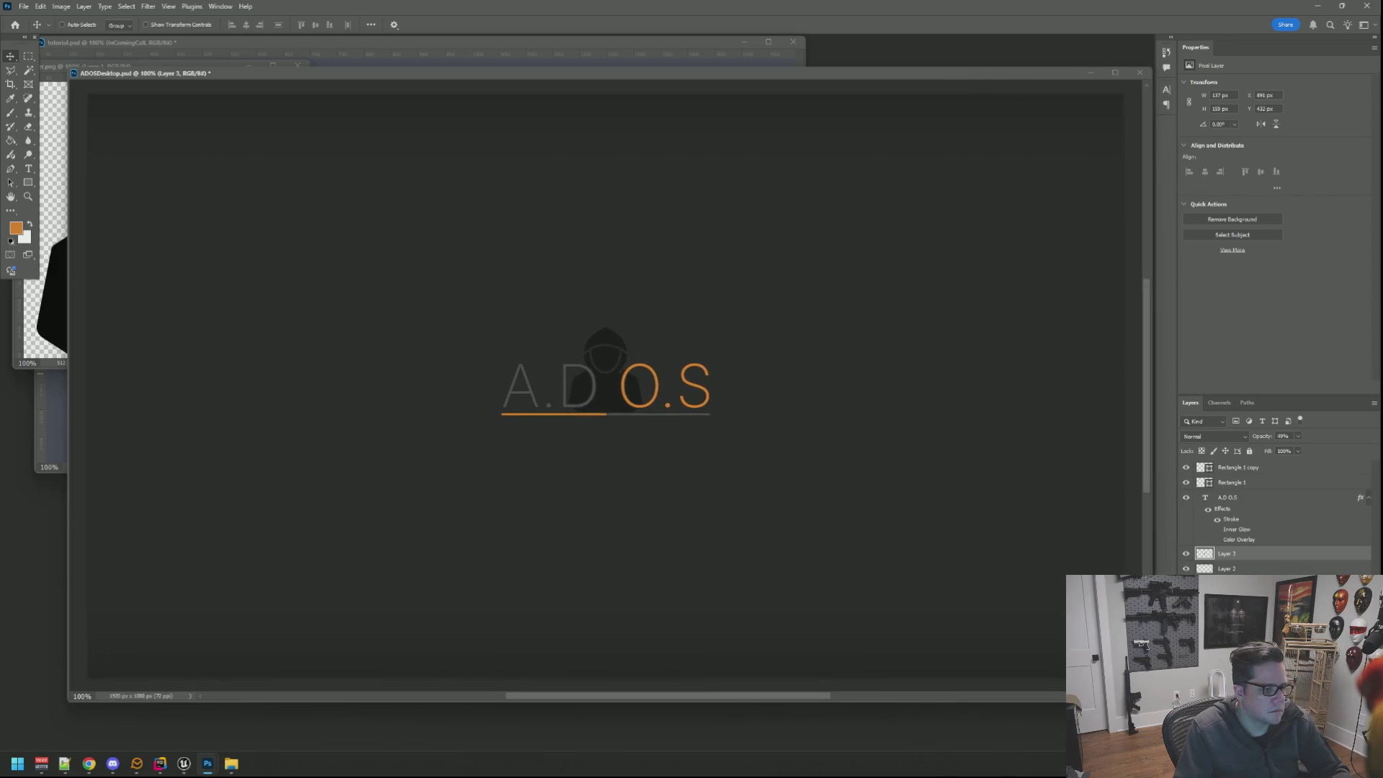
pyautogui.click(1300, 435)
pyautogui.click(1280, 452)
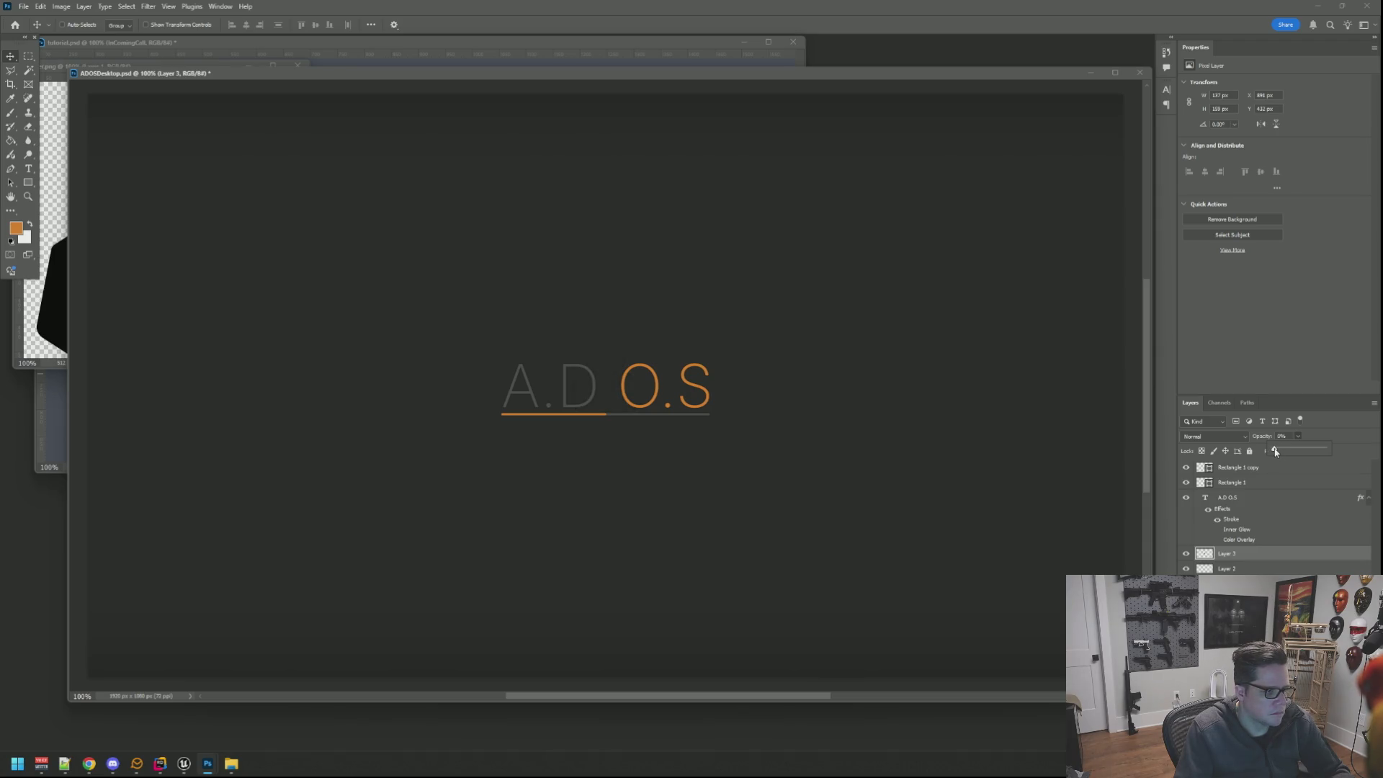
pyautogui.moveTo(1300, 452); pyautogui.dragTo(1354, 454)
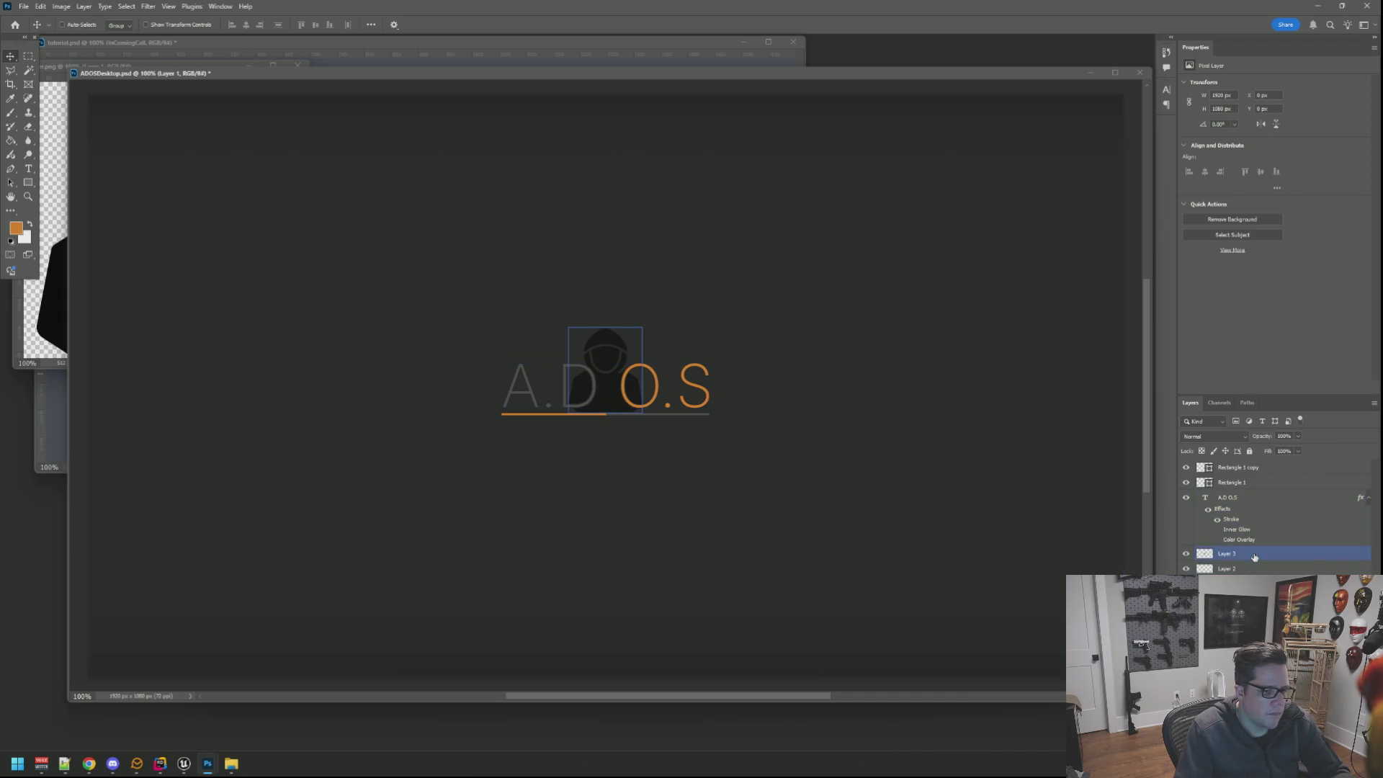
# Toggle the figure's visibility to compare, then enter Blending Options for Layer 3.
pyautogui.click(1187, 555)
pyautogui.click(1186, 554)
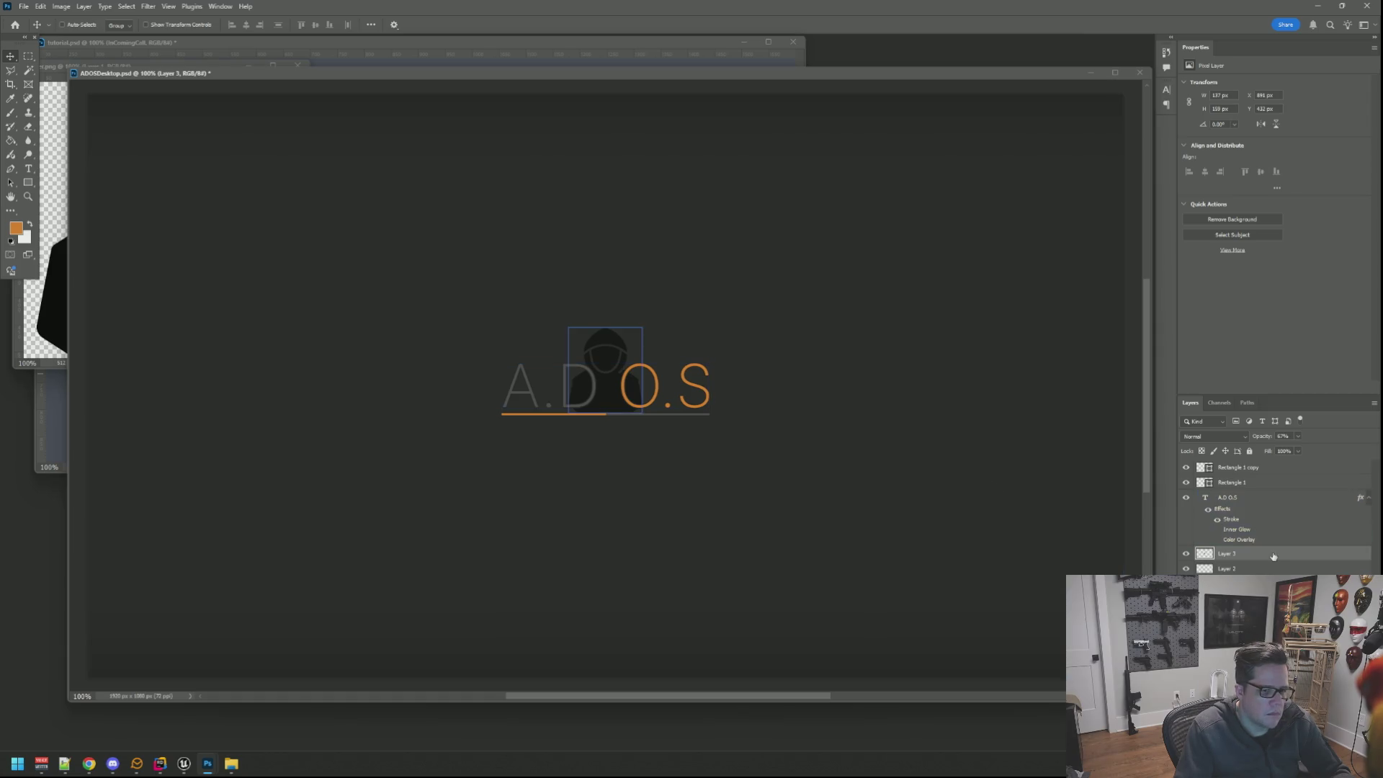
pyautogui.rightClick(1243, 555)
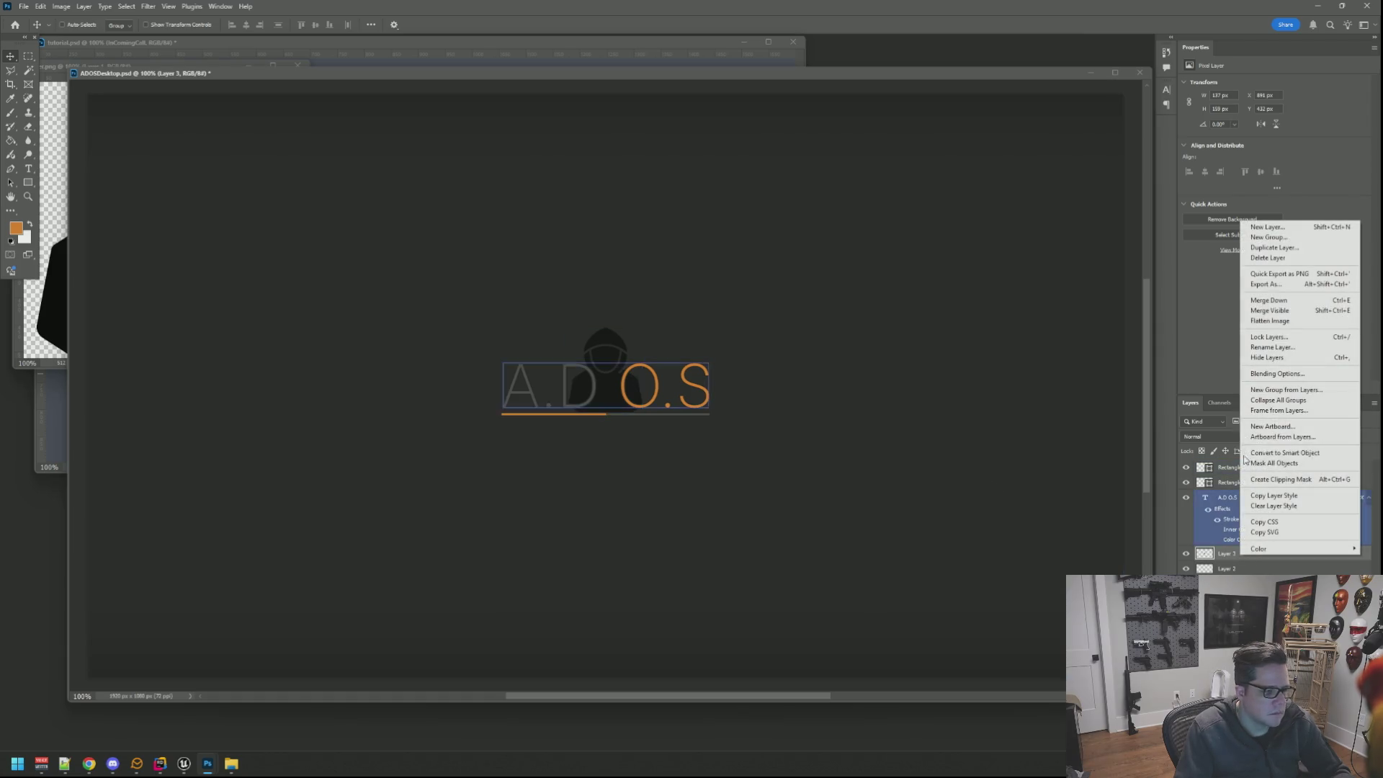
pyautogui.click(1278, 374)
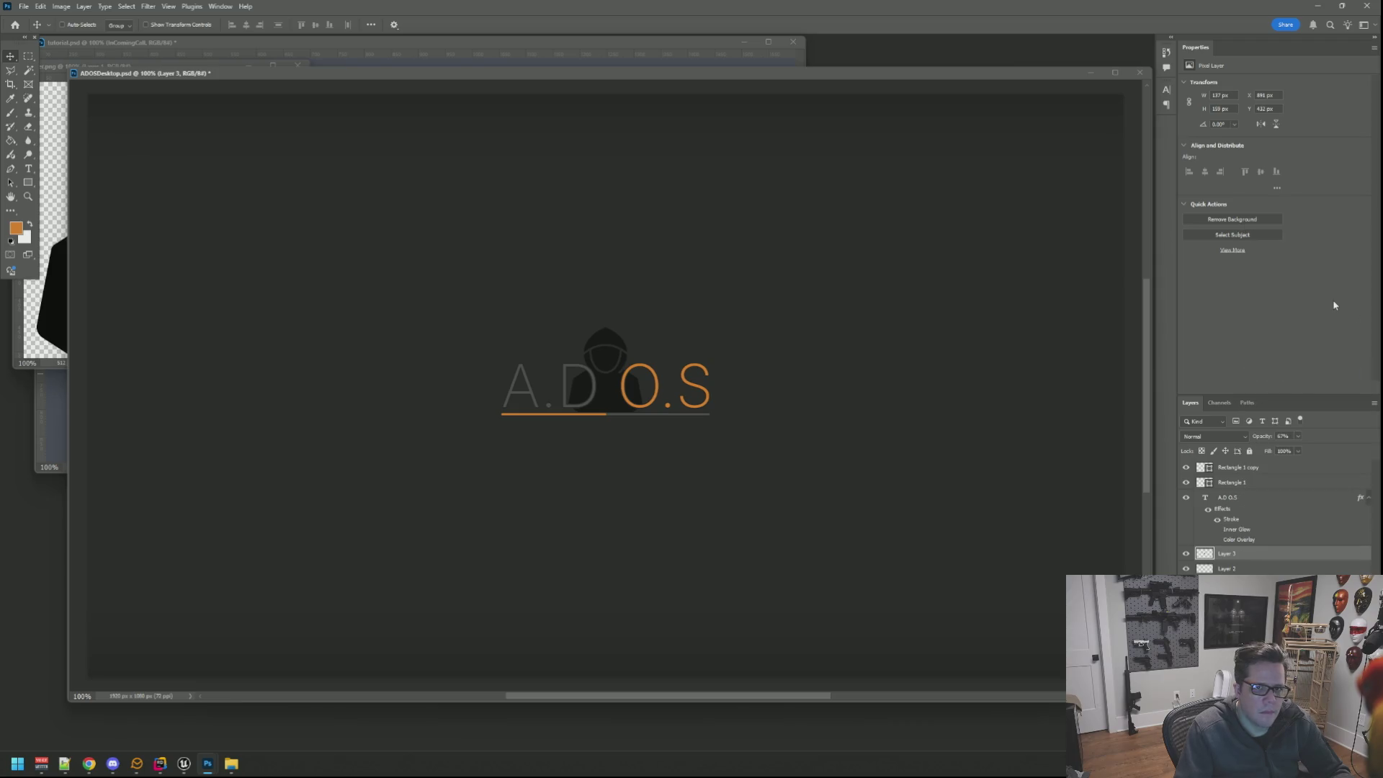
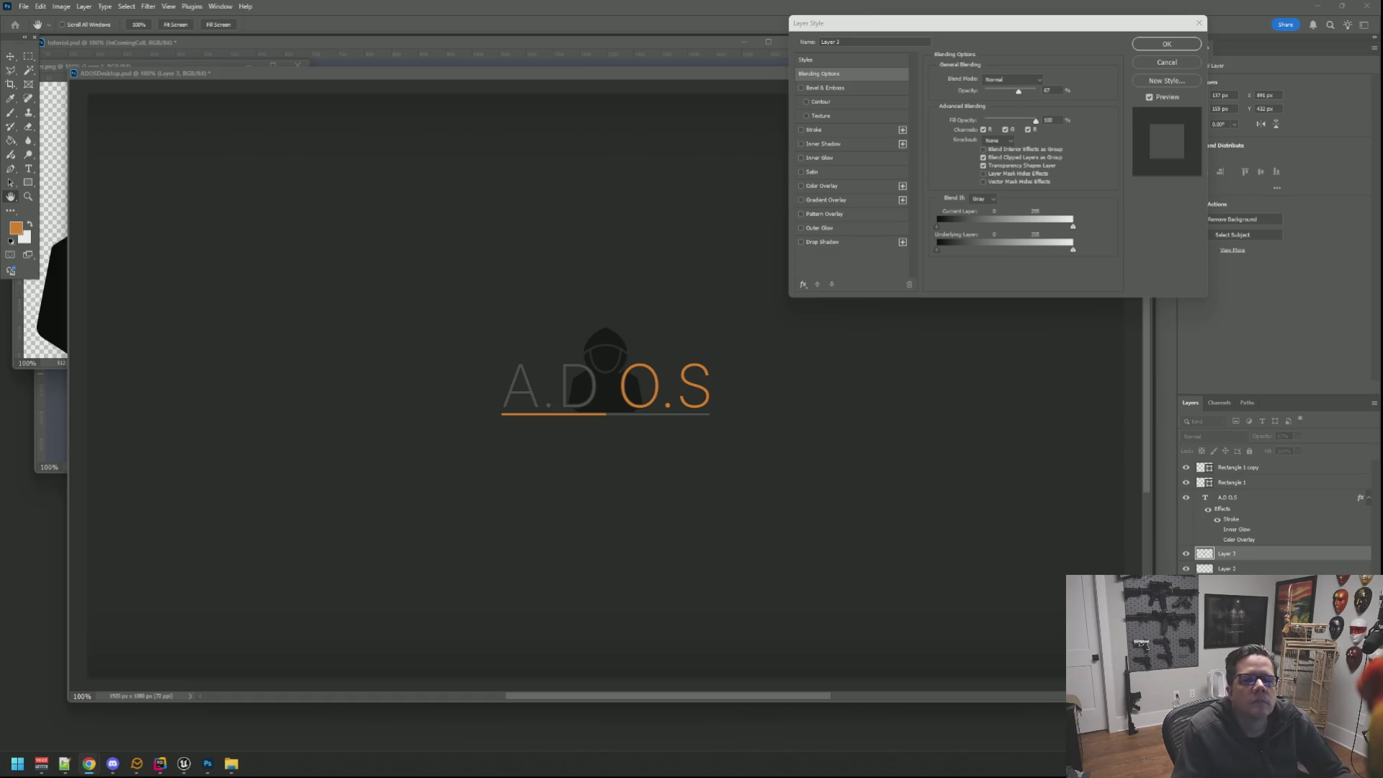
# Enable a 2 px stroke on the hood layer and pick a dark grey stroke colour.
pyautogui.moveTo(931, 28); pyautogui.dragTo(954, 59)
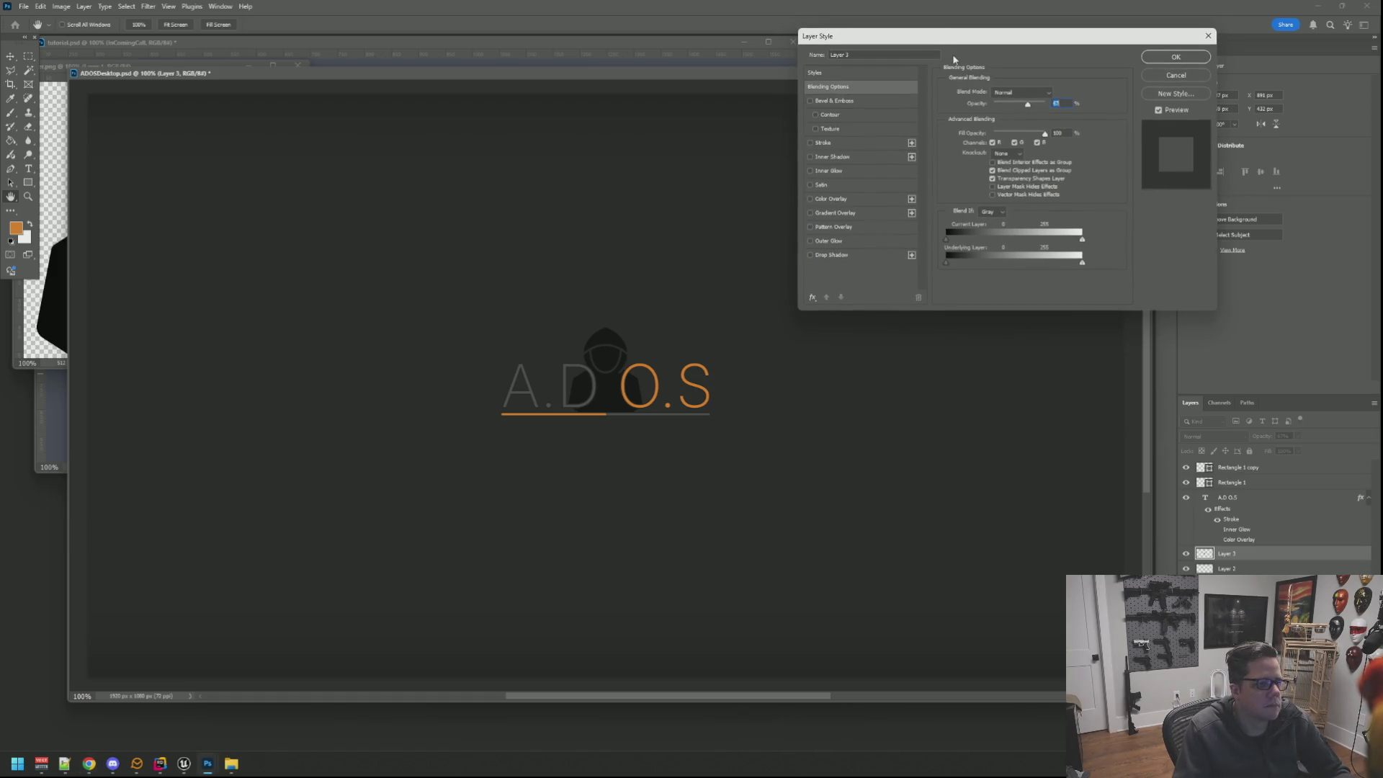
pyautogui.click(812, 142)
pyautogui.click(974, 169)
pyautogui.click(687, 183)
pyautogui.moveTo(687, 183); pyautogui.dragTo(692, 260)
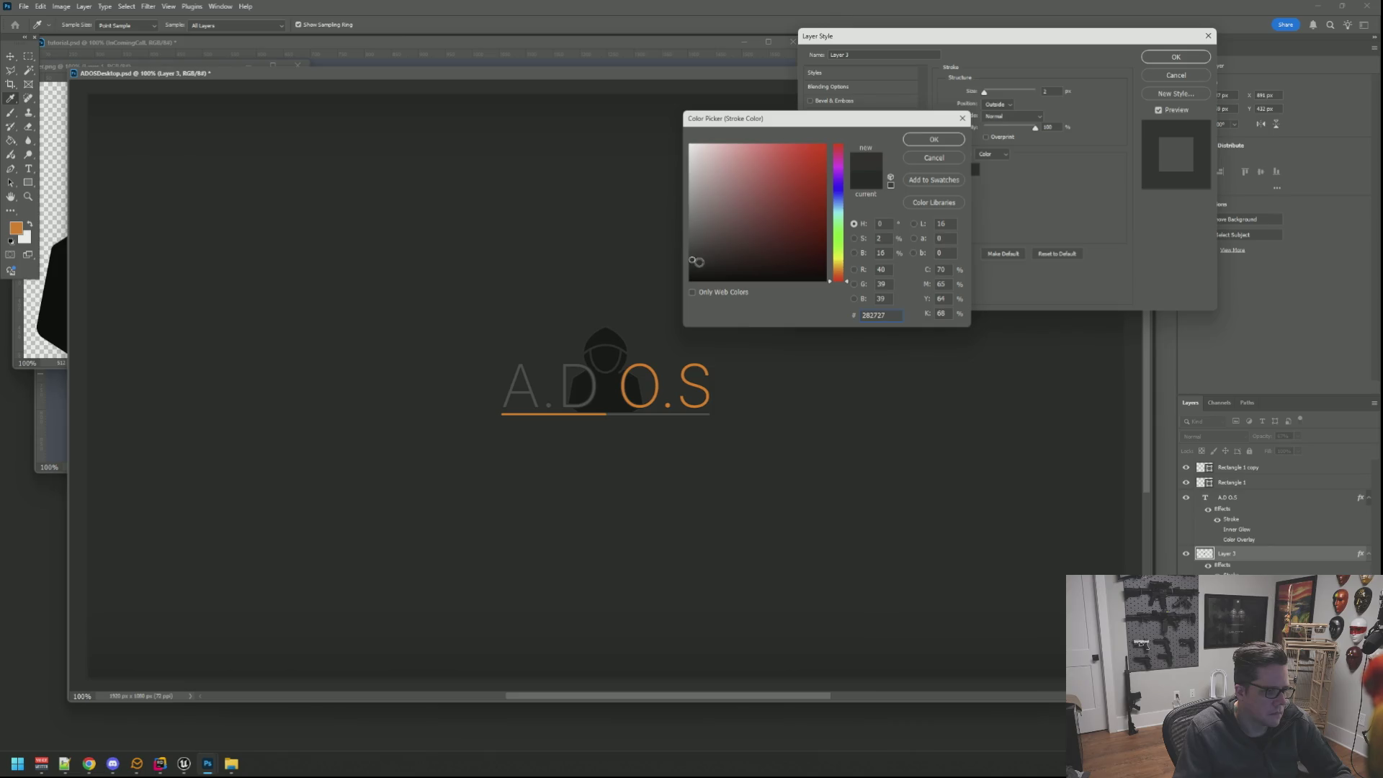
pyautogui.moveTo(695, 262); pyautogui.dragTo(692, 266)
pyautogui.click(722, 255)
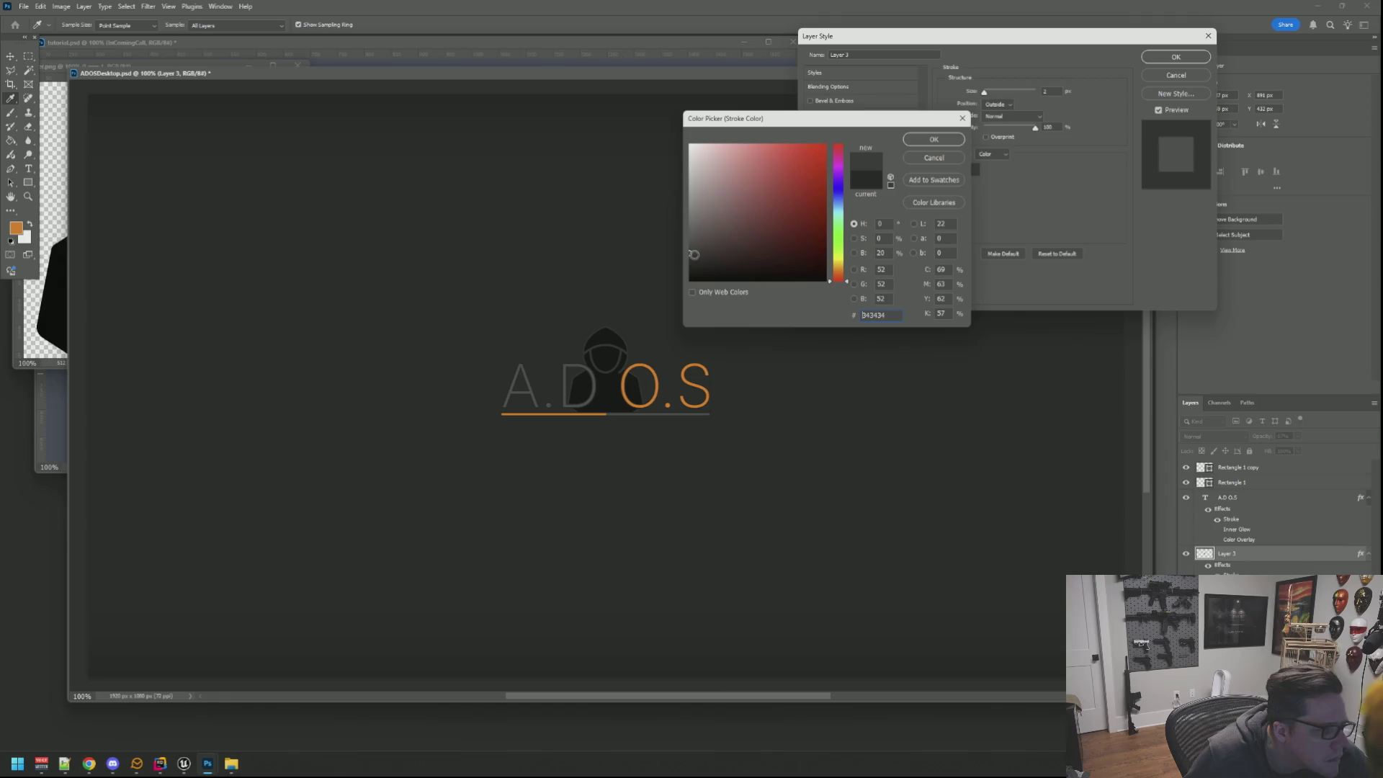
pyautogui.click(934, 139)
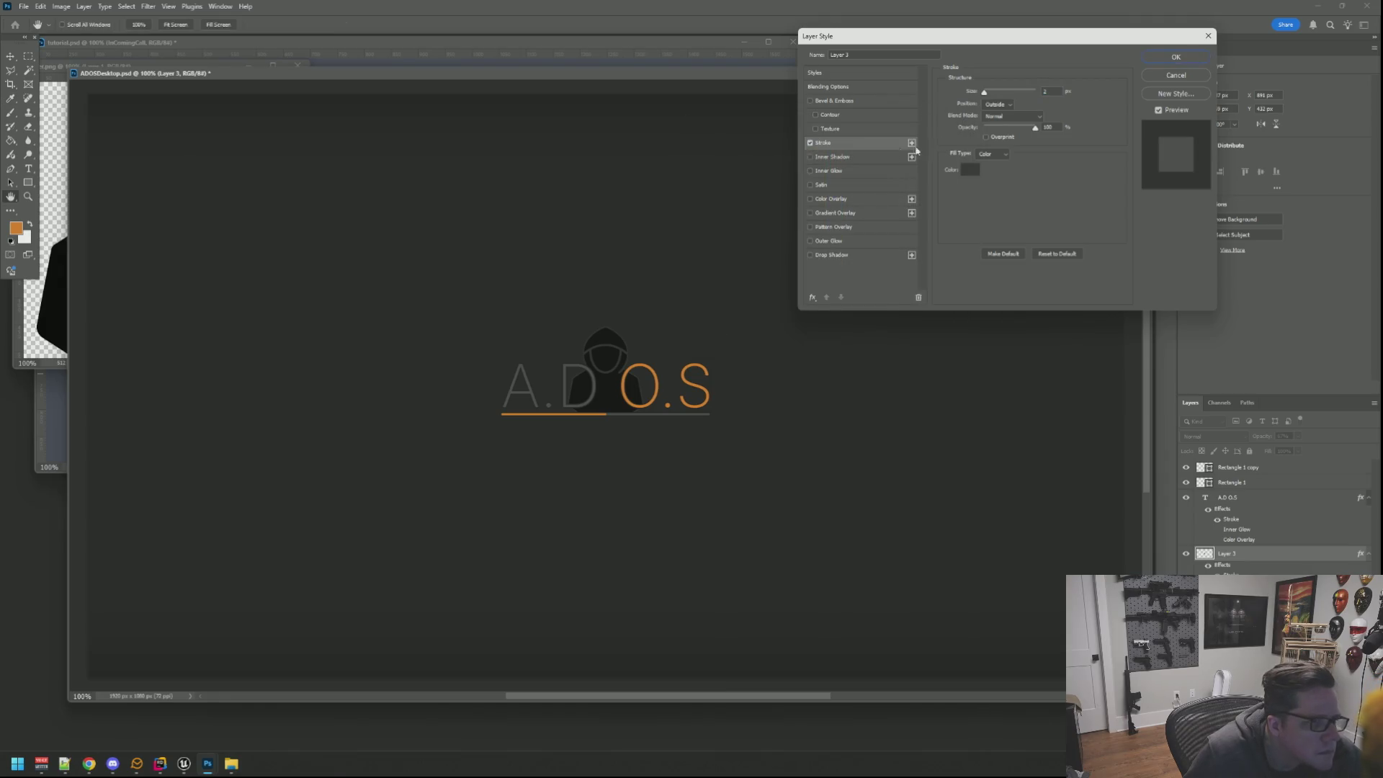
# Toggle the stroke off and back on to compare its effect on the hood.
pyautogui.click(809, 144)
pyautogui.click(810, 142)
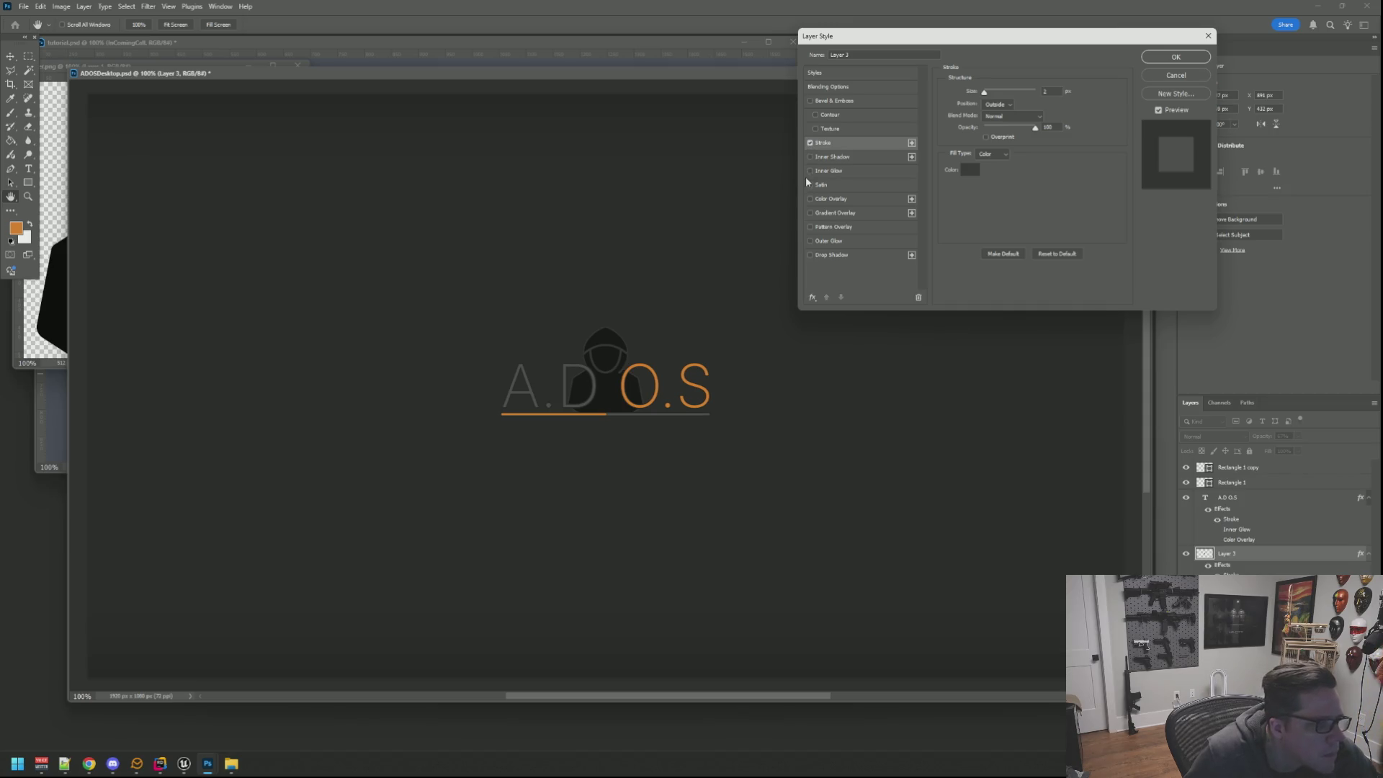
# Try an inner glow on the hood, discard its colour change and switch it back off.
pyautogui.click(825, 170)
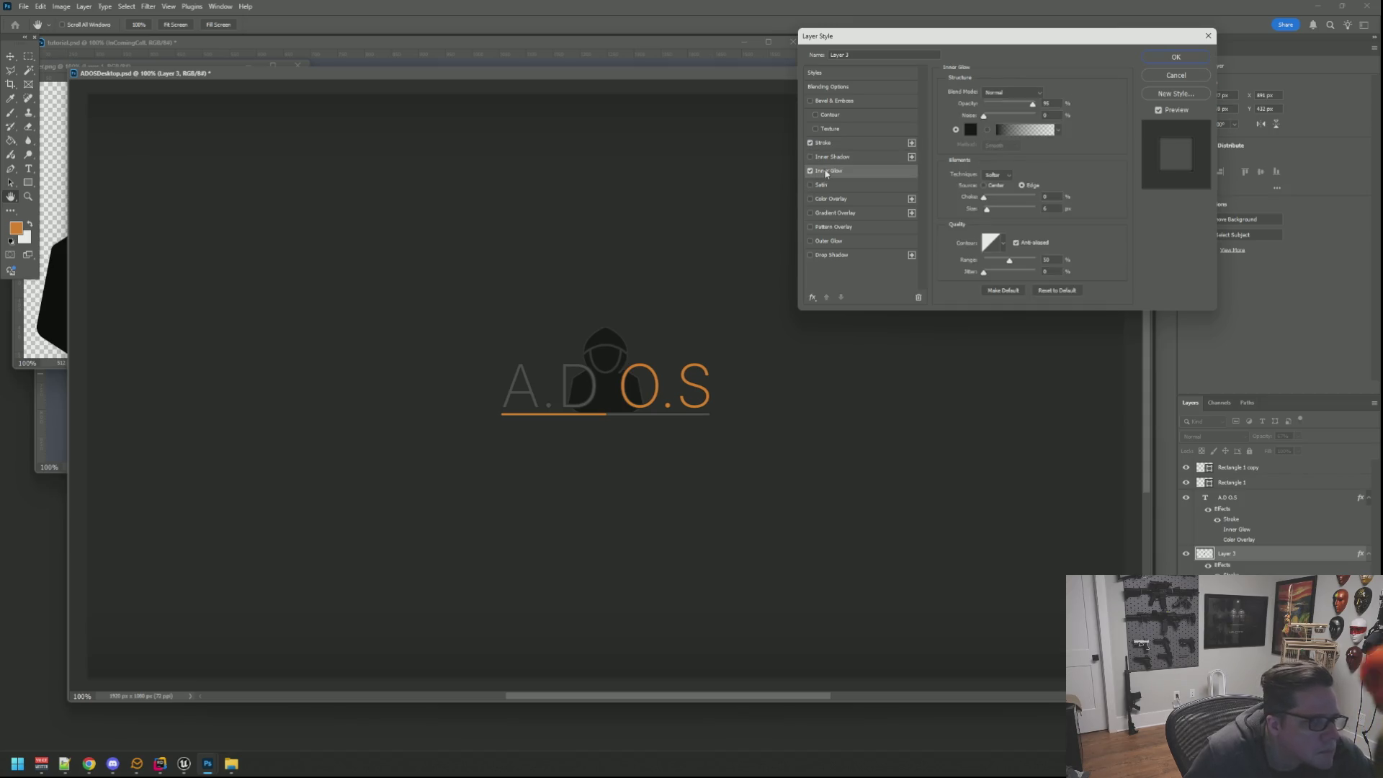
pyautogui.click(970, 130)
pyautogui.click(705, 222)
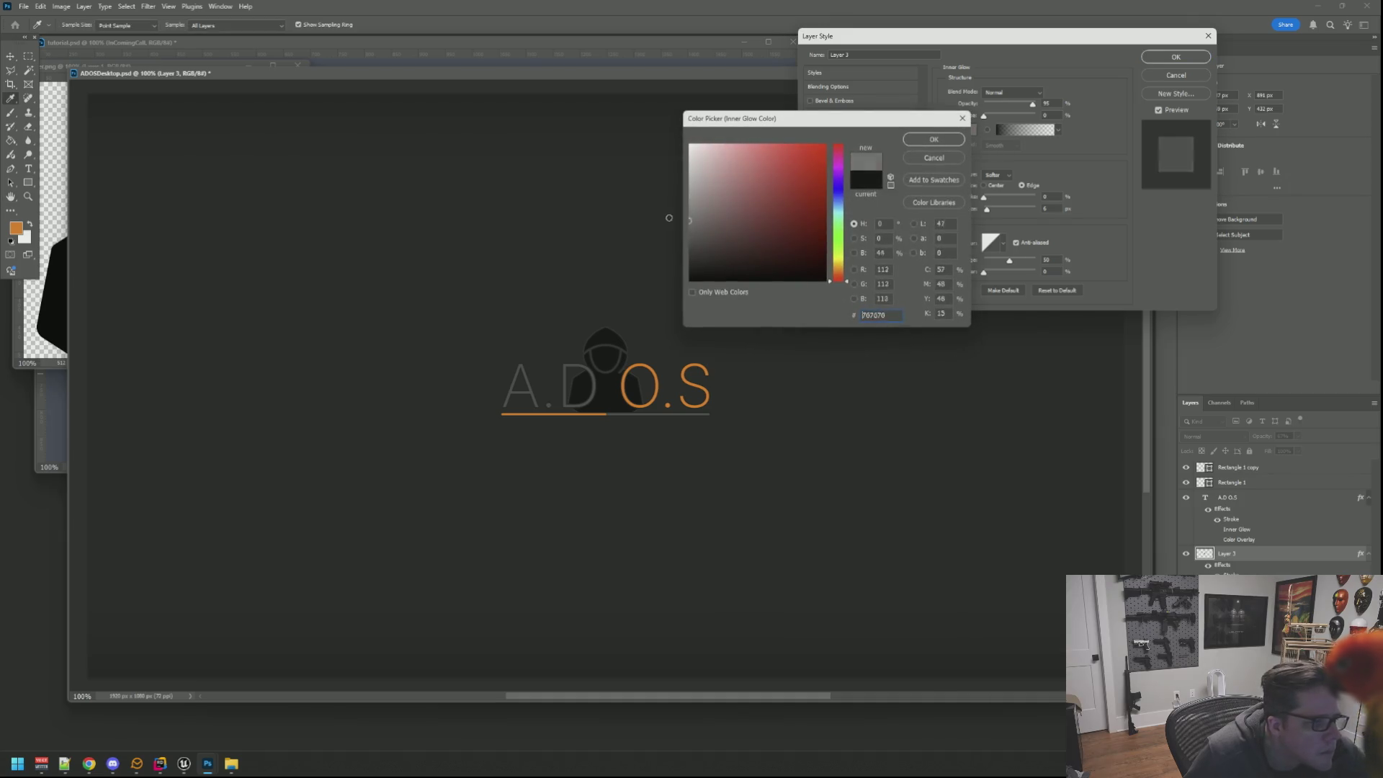
pyautogui.click(906, 160)
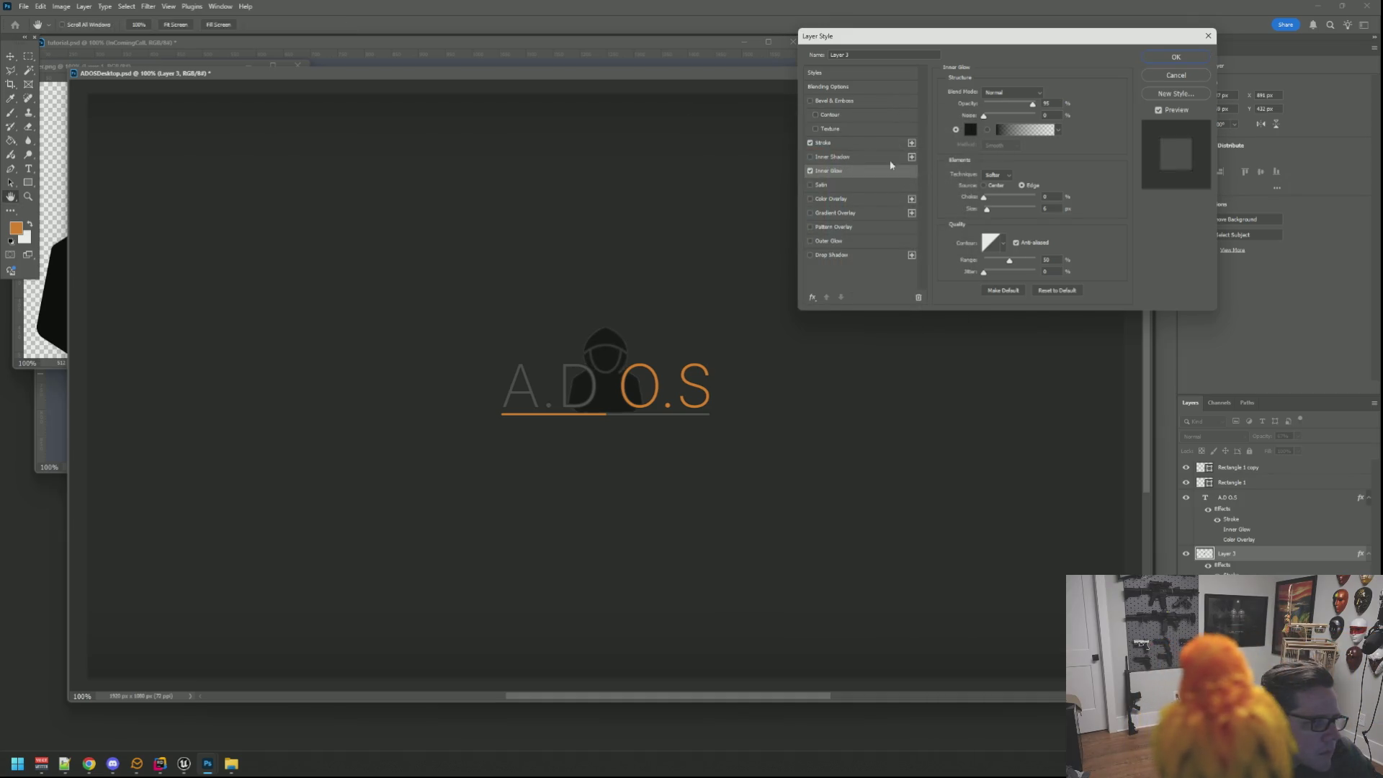
pyautogui.click(809, 171)
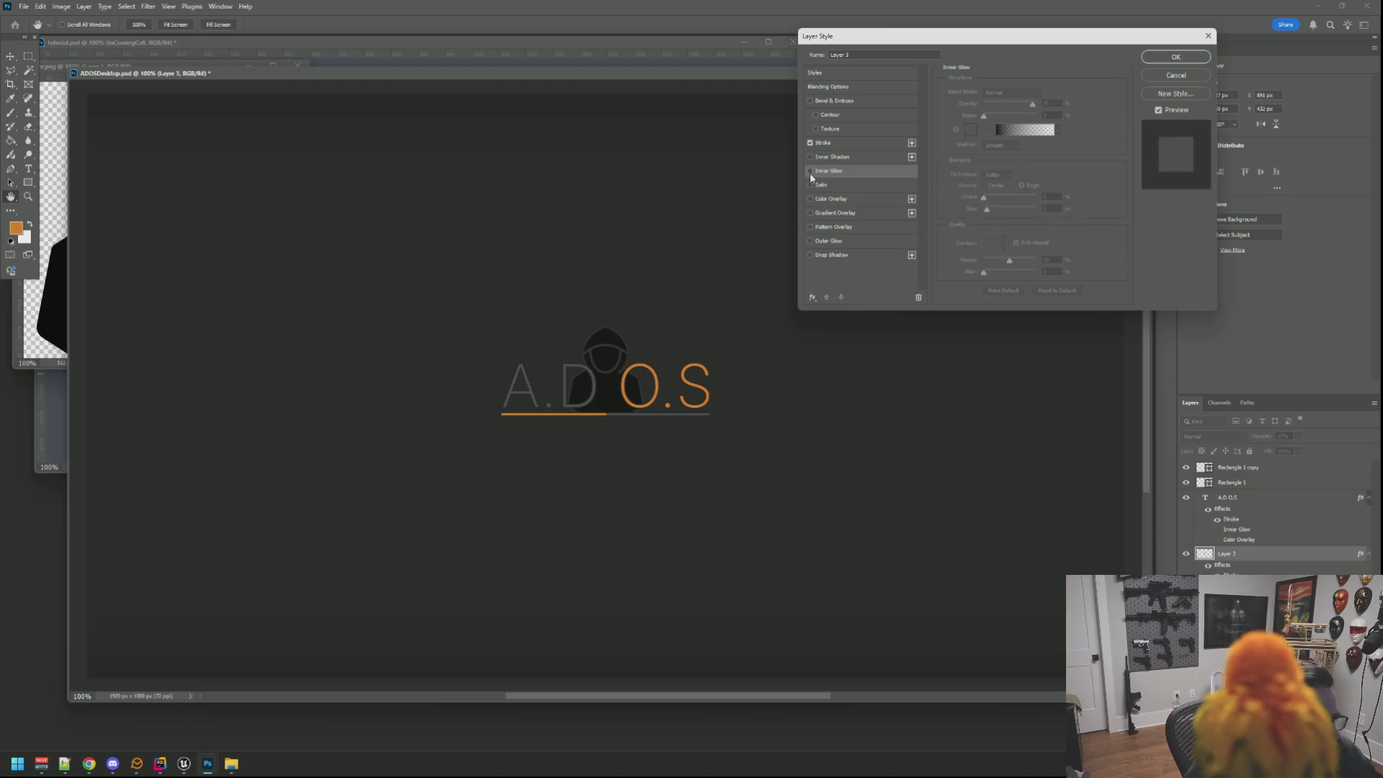
# Add a tighter drop shadow to the hood, remove the stroke, and apply the layer style.
pyautogui.click(824, 254)
pyautogui.moveTo(657, 372); pyautogui.dragTo(651, 363)
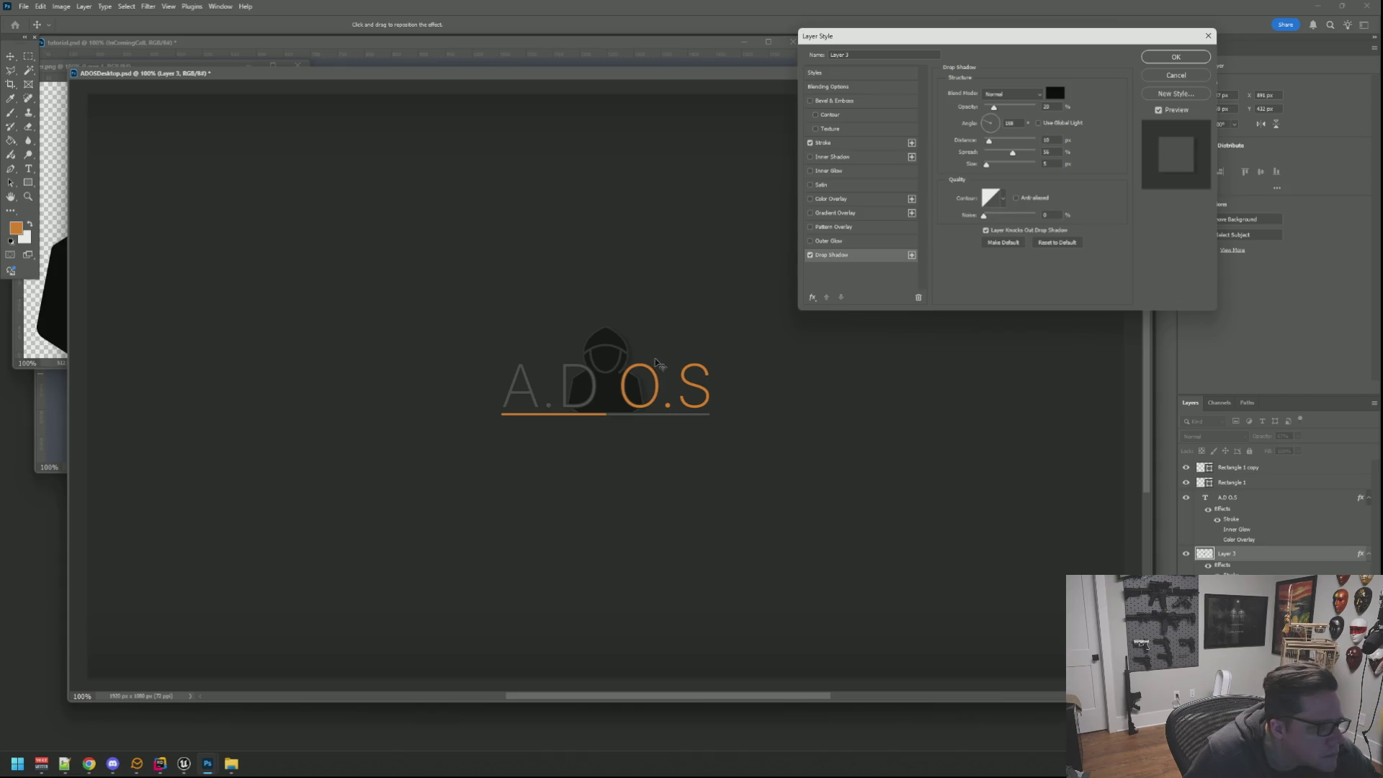
pyautogui.click(810, 143)
pyautogui.click(812, 143)
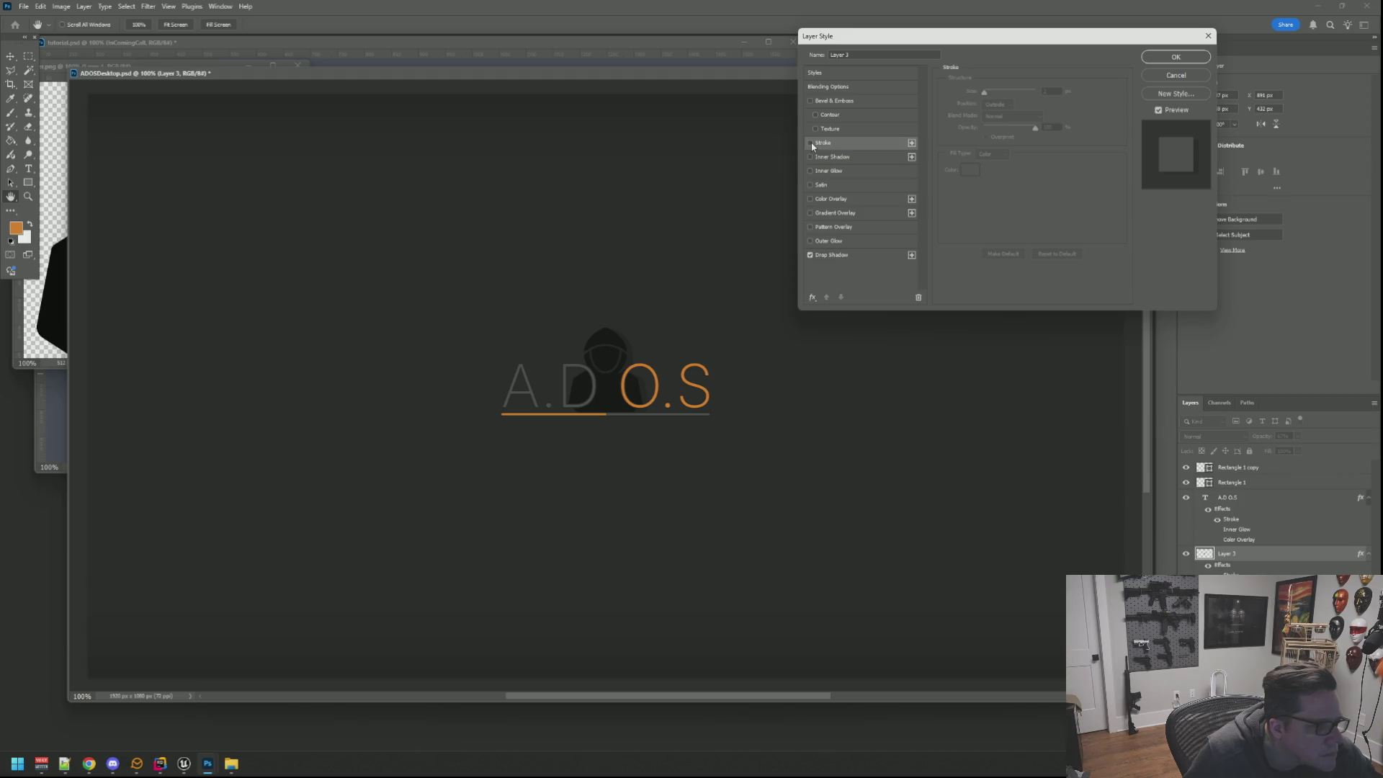
pyautogui.click(1176, 56)
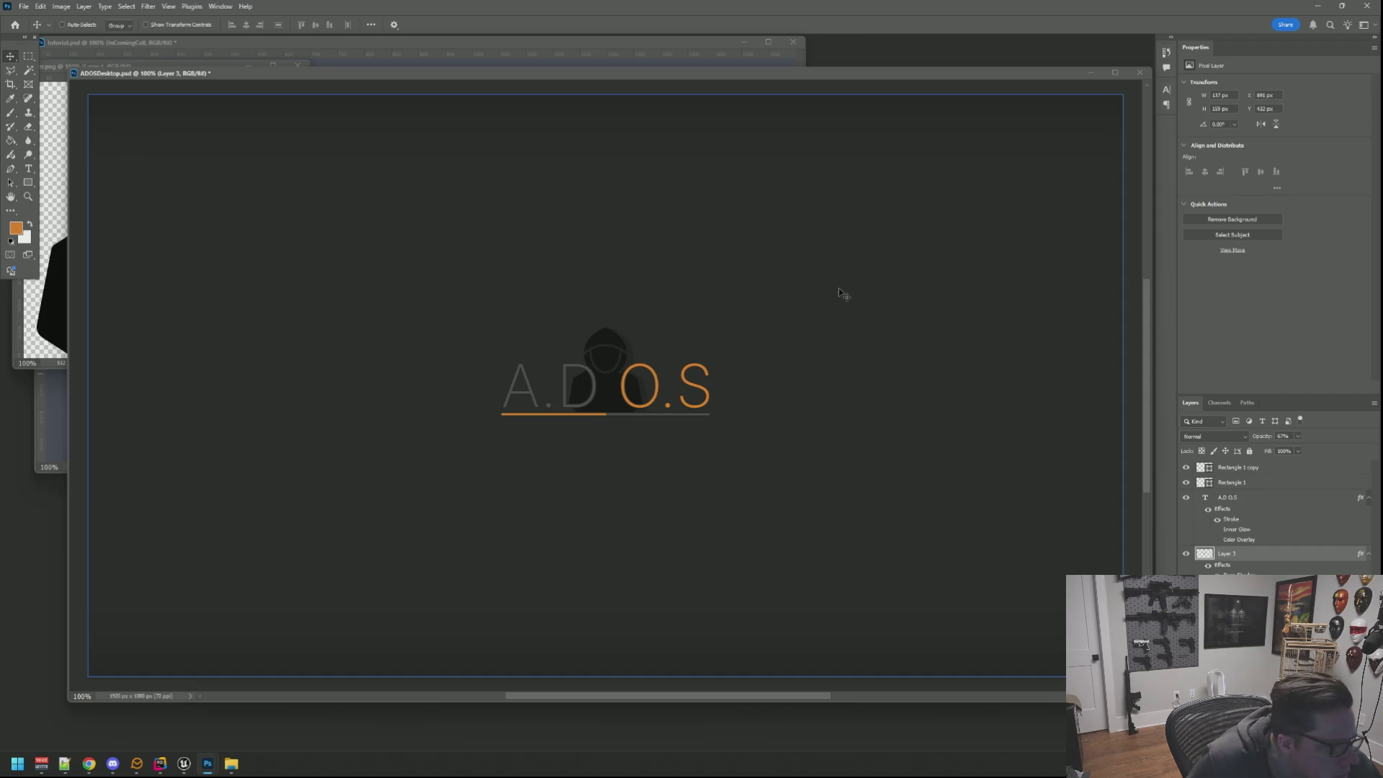
# Lower the hood layer to about 40% opacity, add an empty layer, and duplicate the hood.
pyautogui.moveTo(1298, 435); pyautogui.dragTo(1290, 450)
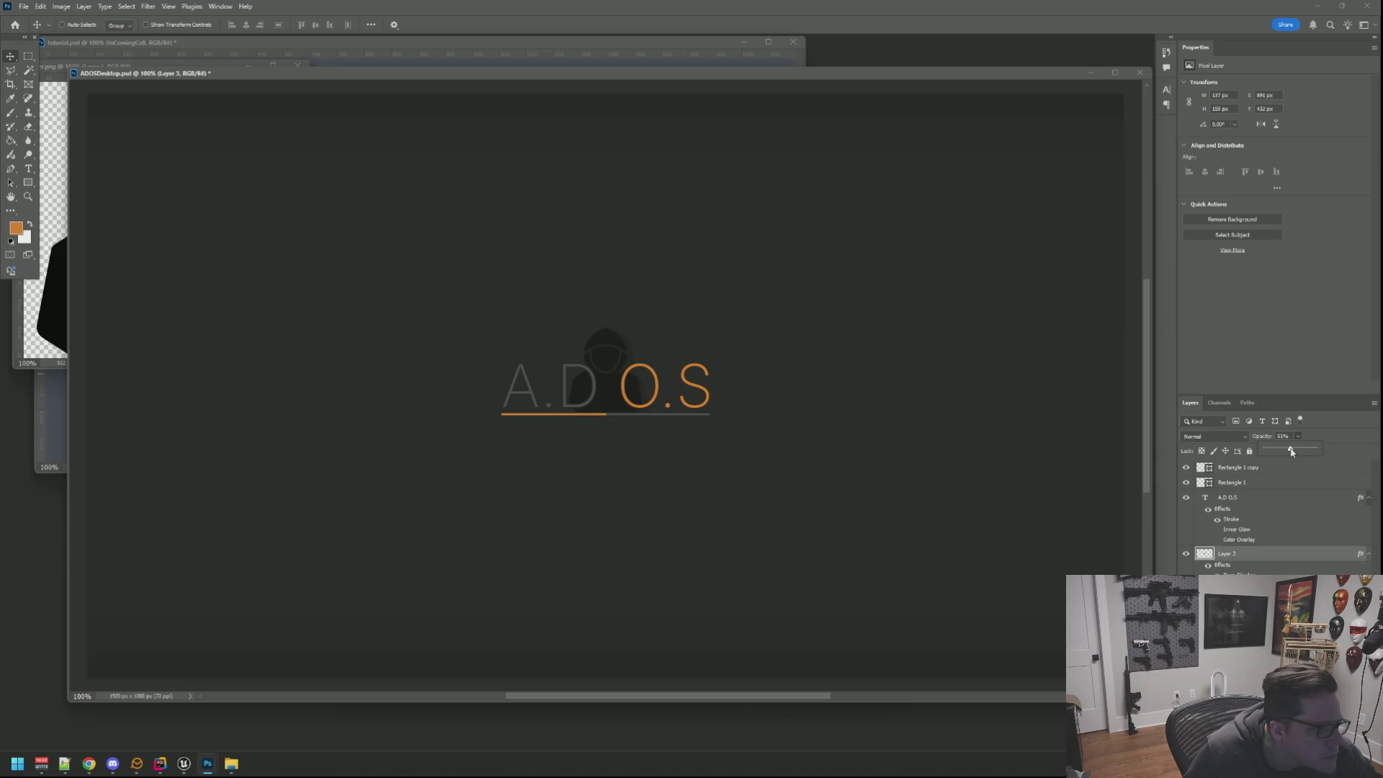
pyautogui.click(915, 369)
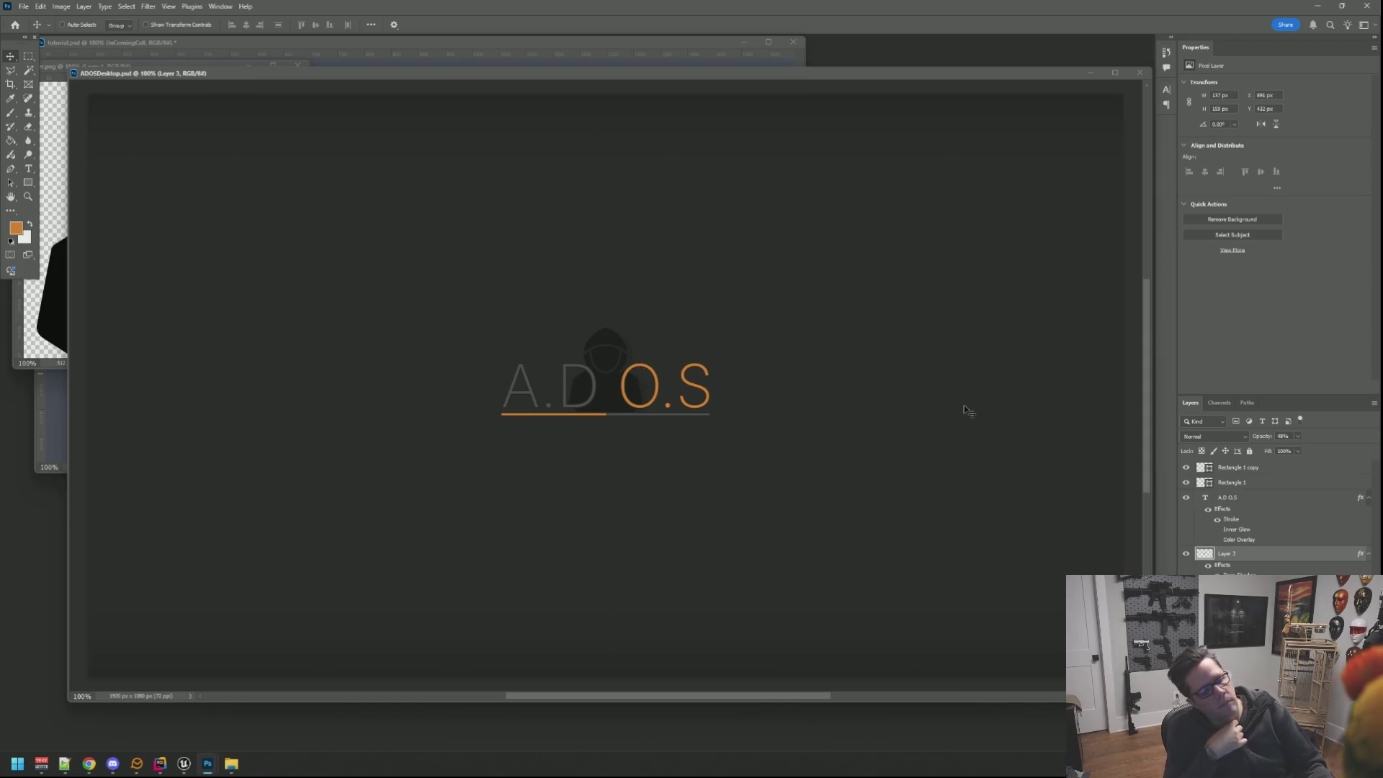
pyautogui.hotkey('ctrl', 'shift', 'alt', 'n')
pyautogui.keyDown('ctrl'); pyautogui.click(592, 370); pyautogui.keyUp('ctrl')
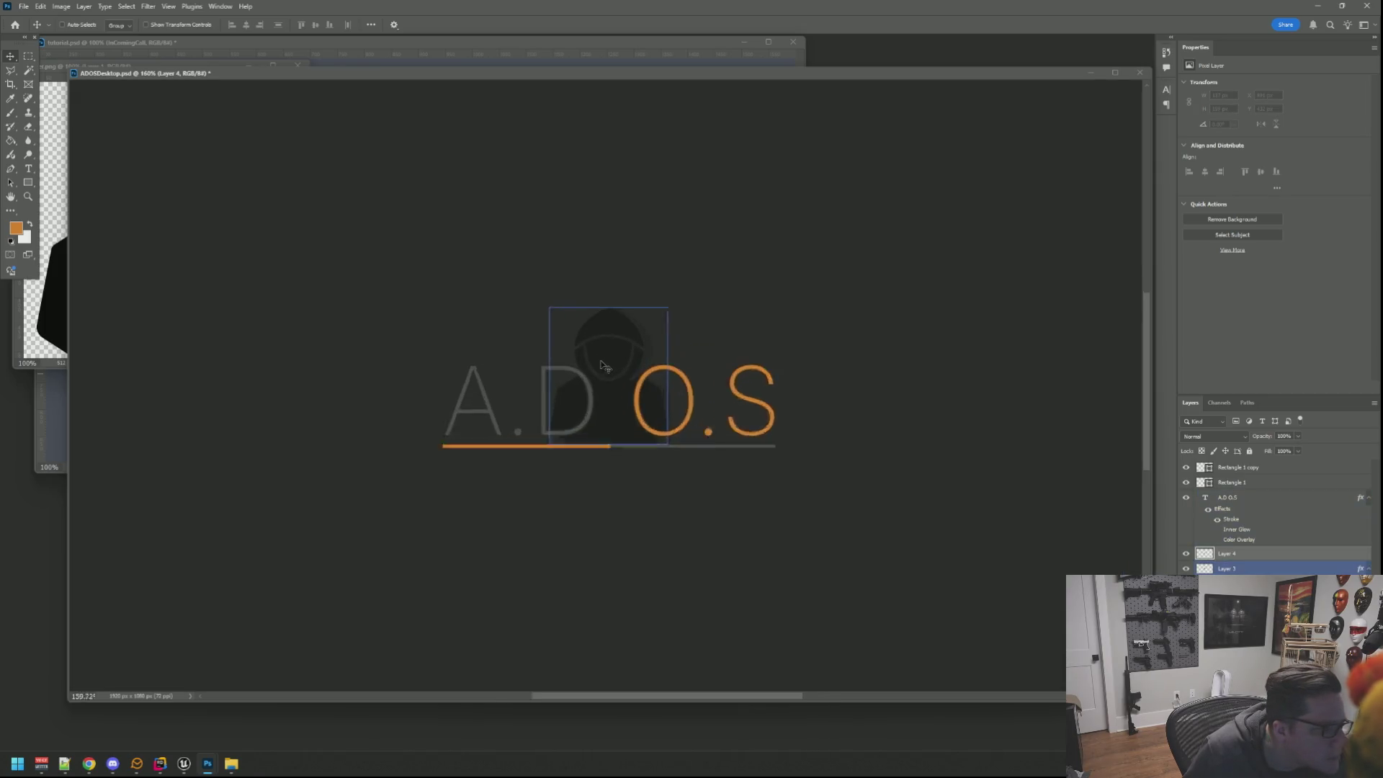
pyautogui.scroll(5, 606, 362)
pyautogui.scroll(1, 607, 362)
pyautogui.scroll(1, 624, 350)
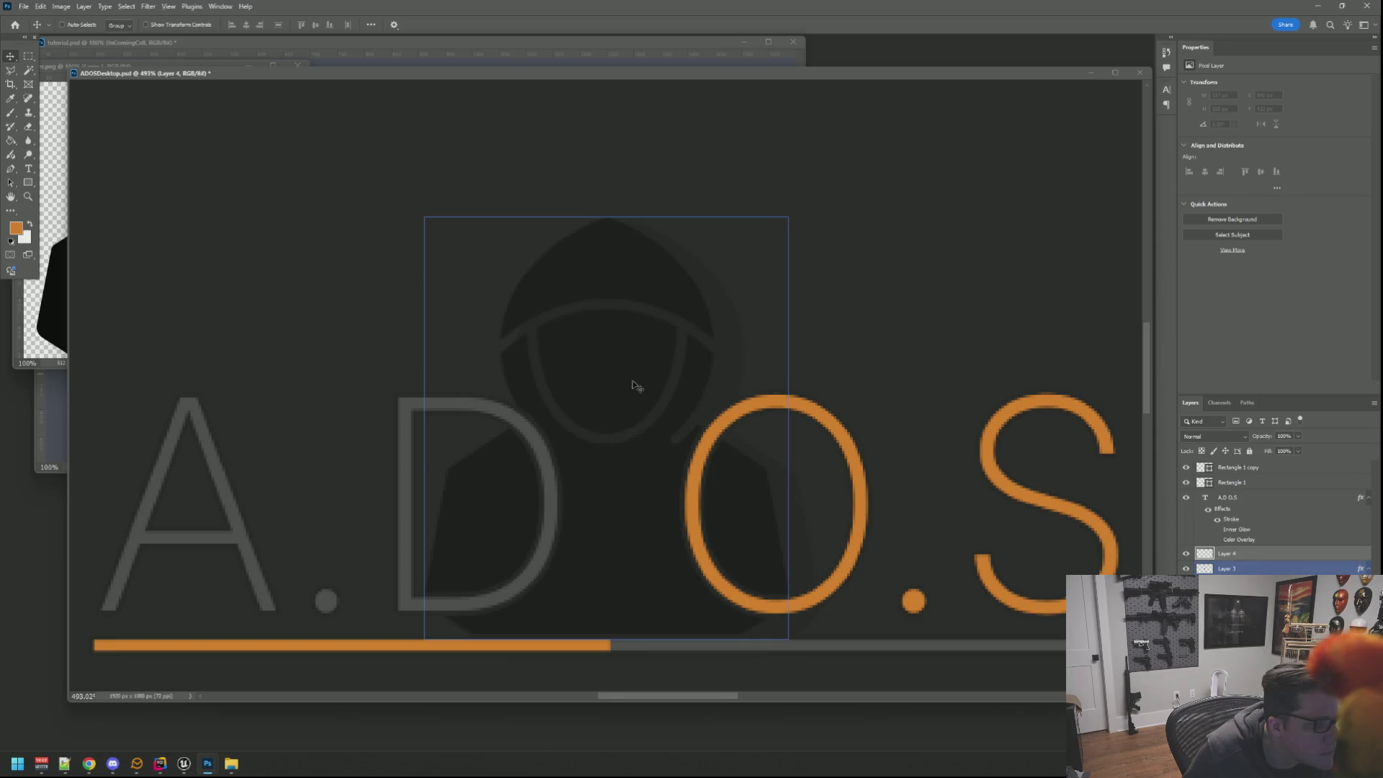
pyautogui.scroll(2, 633, 386)
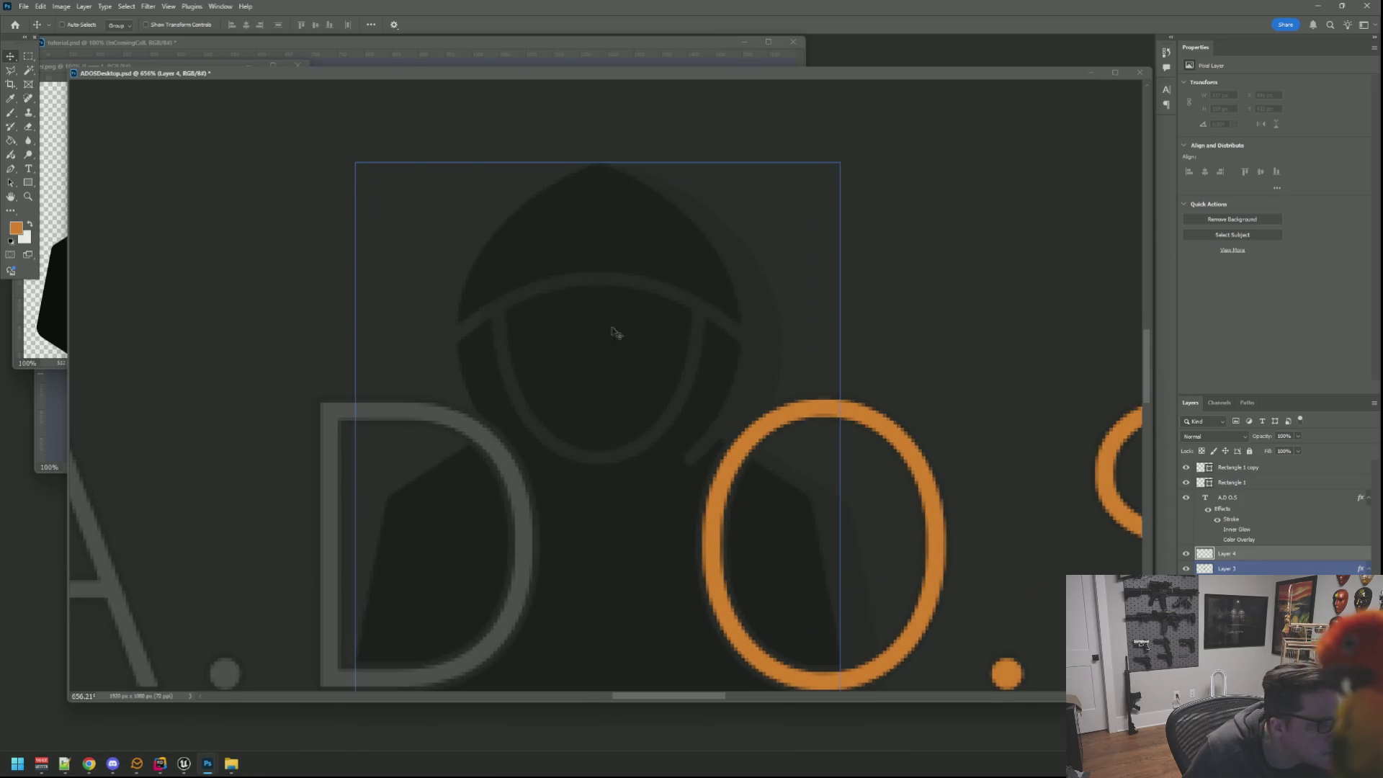
pyautogui.scroll(-2, 617, 333)
pyautogui.scroll(1, 632, 342)
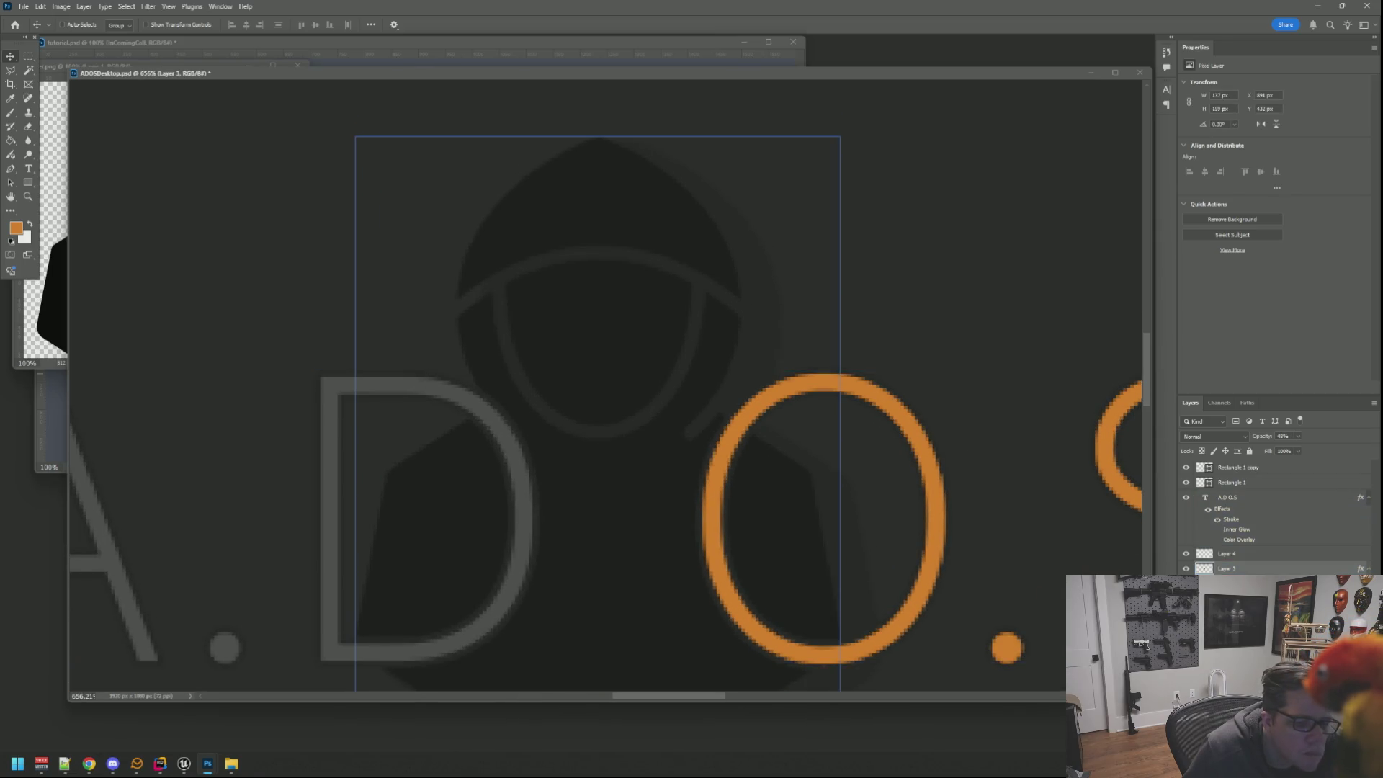
pyautogui.hotkey('ctrl', 'j')
# Give the hood copy an orange colour overlay sampled from the O ring, without drop shadow.
pyautogui.rightClick(1273, 563)
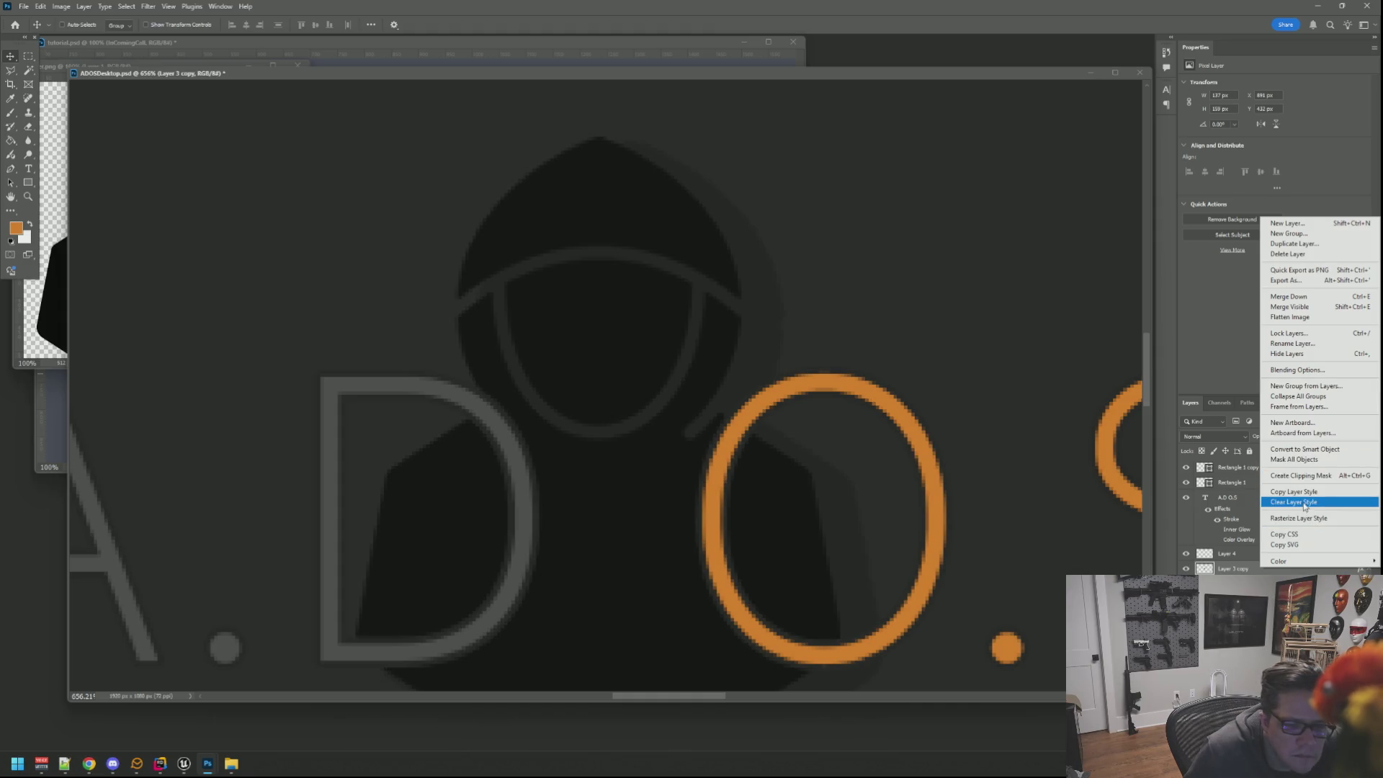
pyautogui.click(1297, 370)
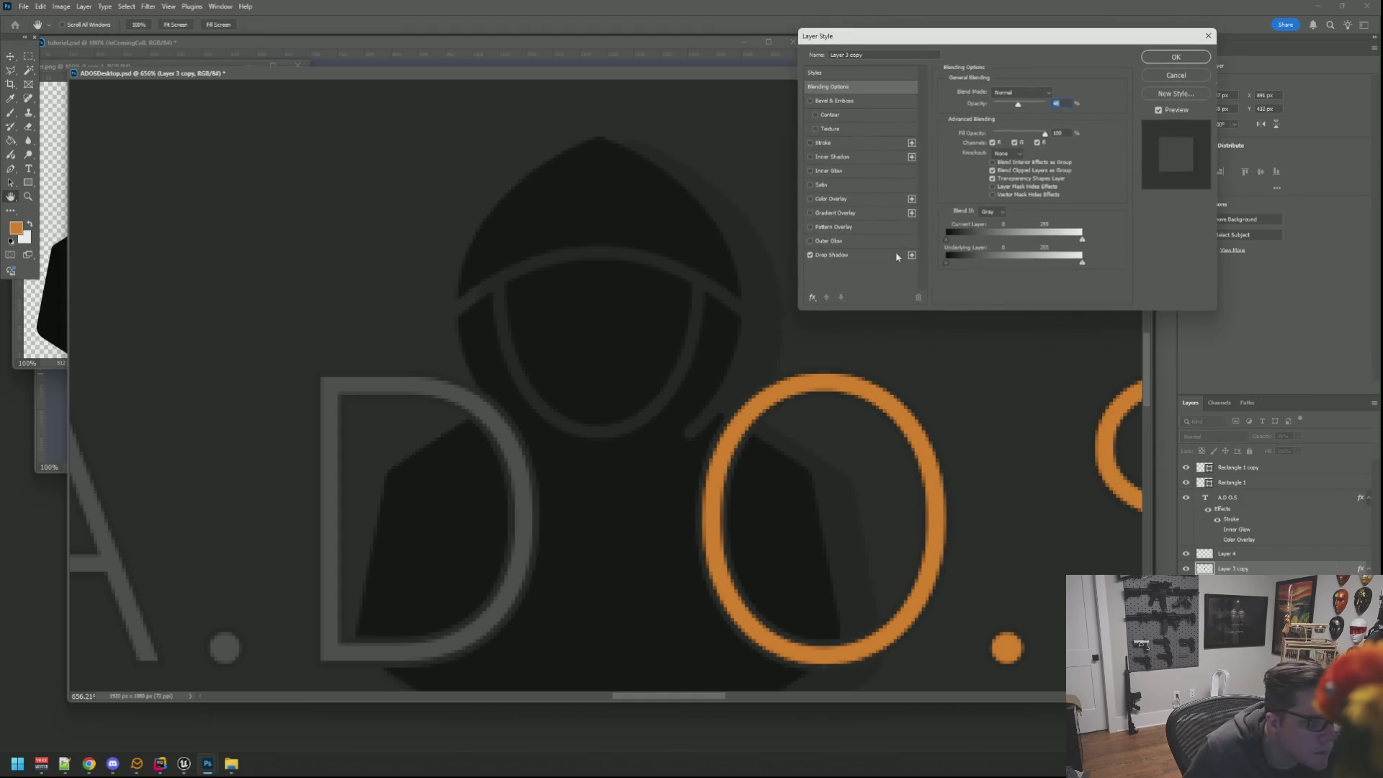
pyautogui.click(811, 199)
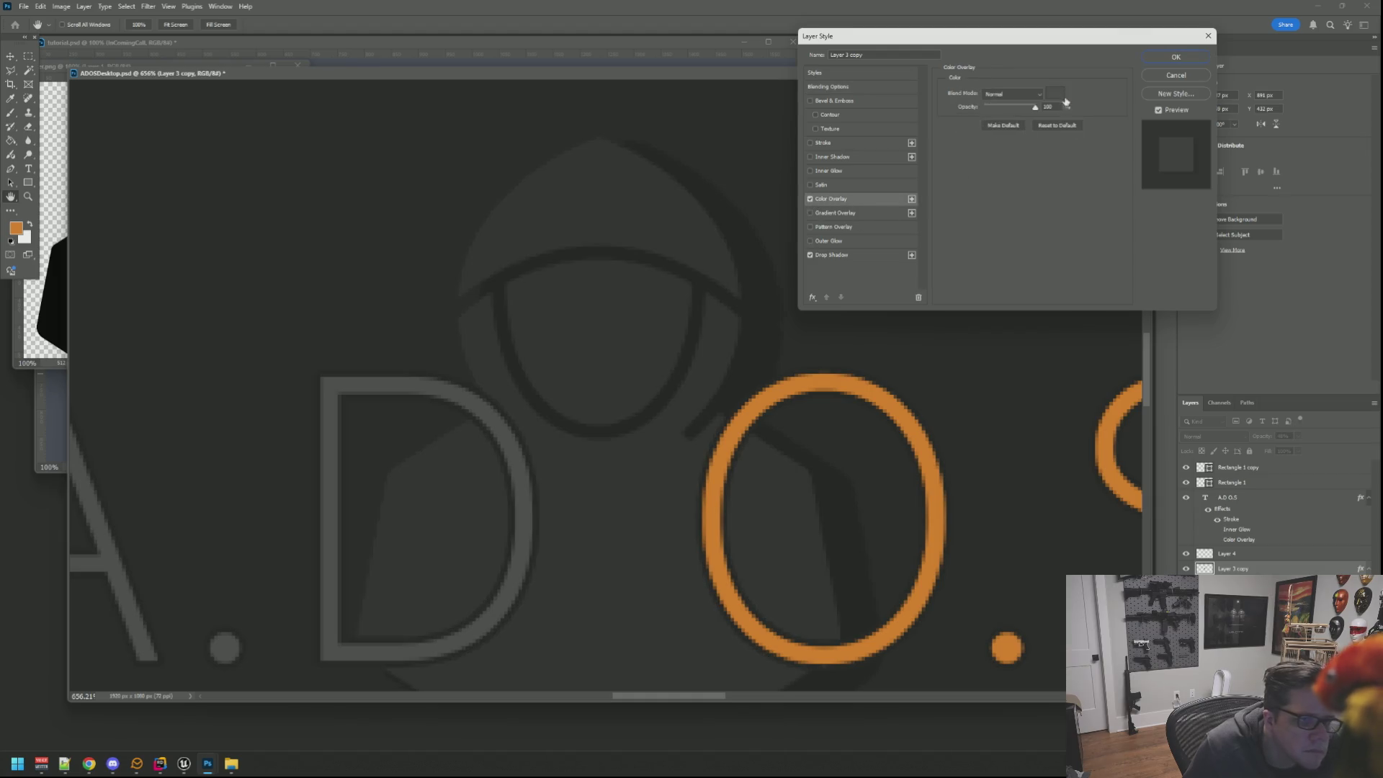
pyautogui.click(1055, 93)
pyautogui.click(913, 411)
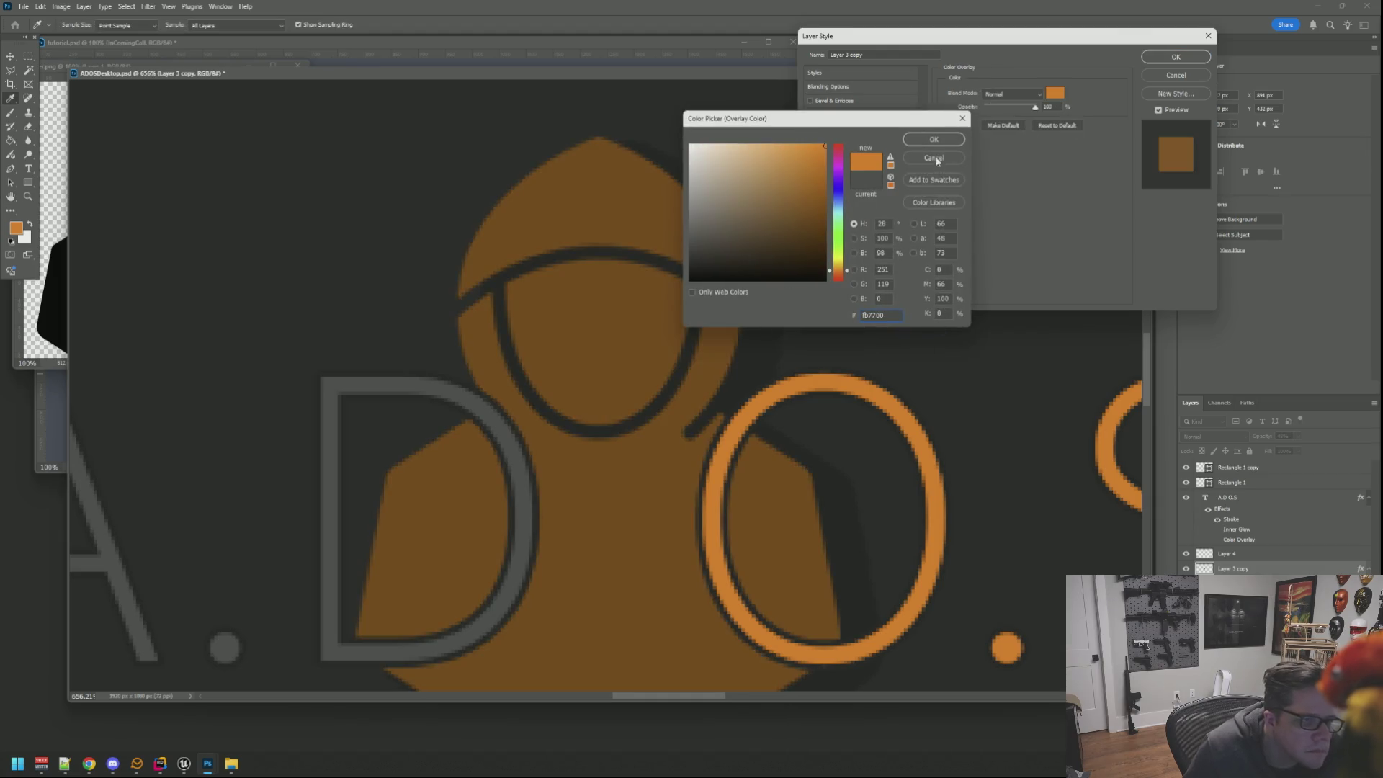
pyautogui.click(935, 158)
pyautogui.click(809, 259)
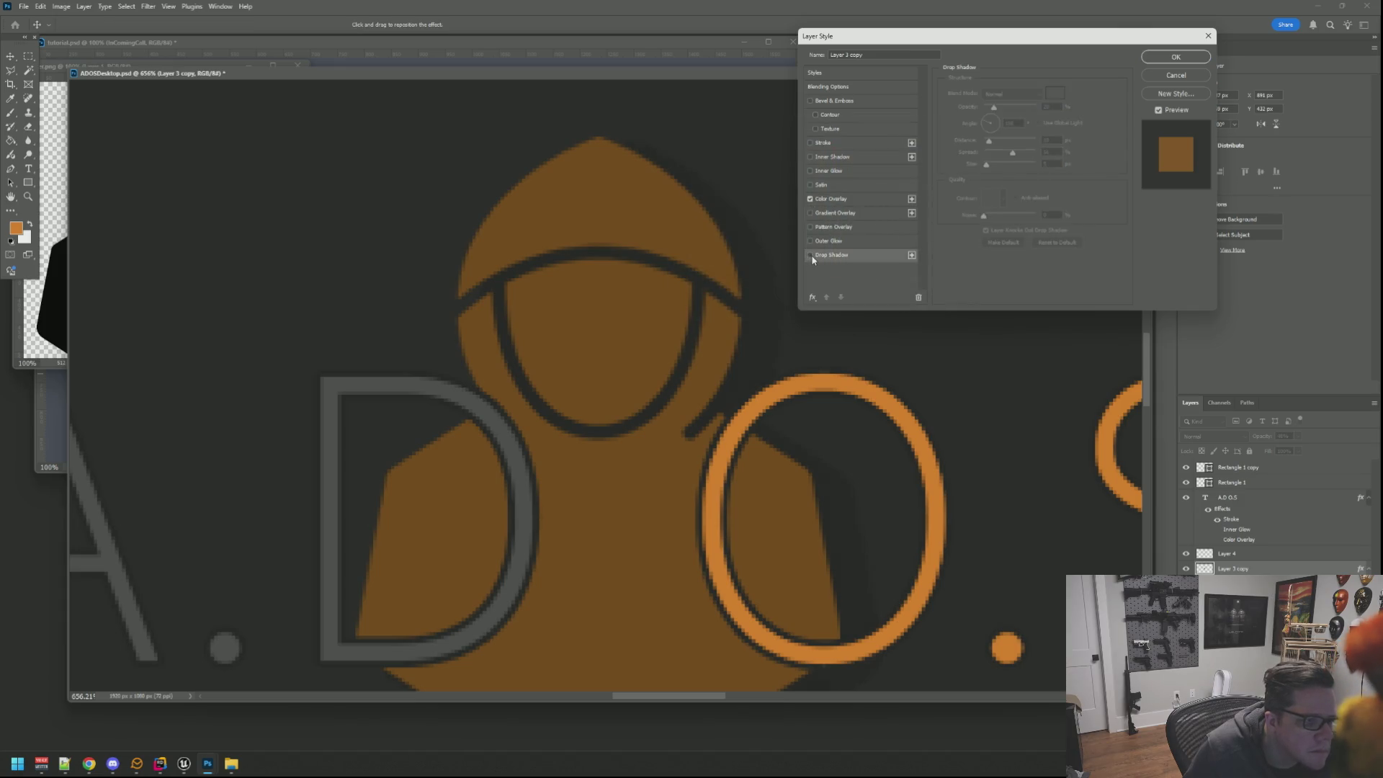
pyautogui.click(1176, 57)
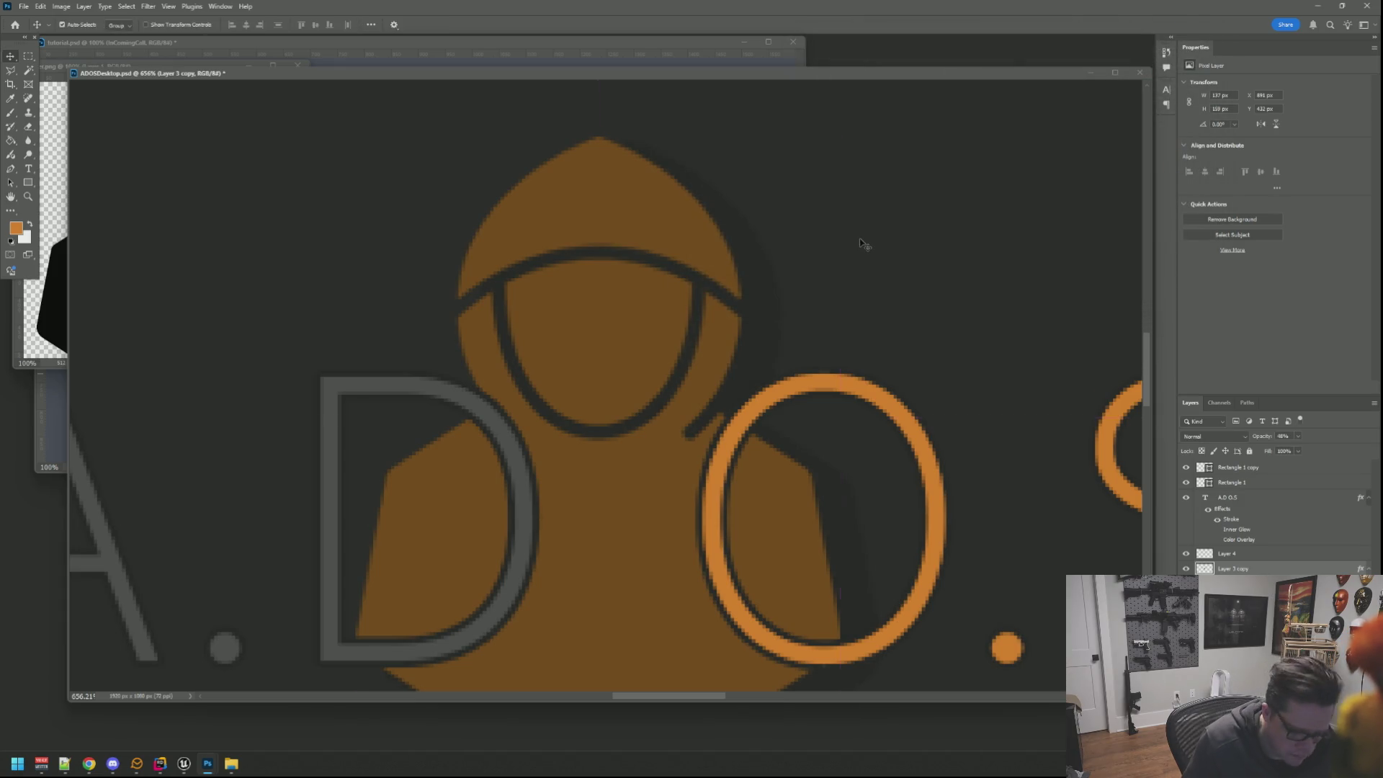
# View the whole logo at actual size with guides and outlines hidden.
pyautogui.hotkey('ctrl', '1')
pyautogui.hotkey('ctrl', 'h')
pyautogui.scroll(3, 697, 318)
pyautogui.scroll(1, 680, 340)
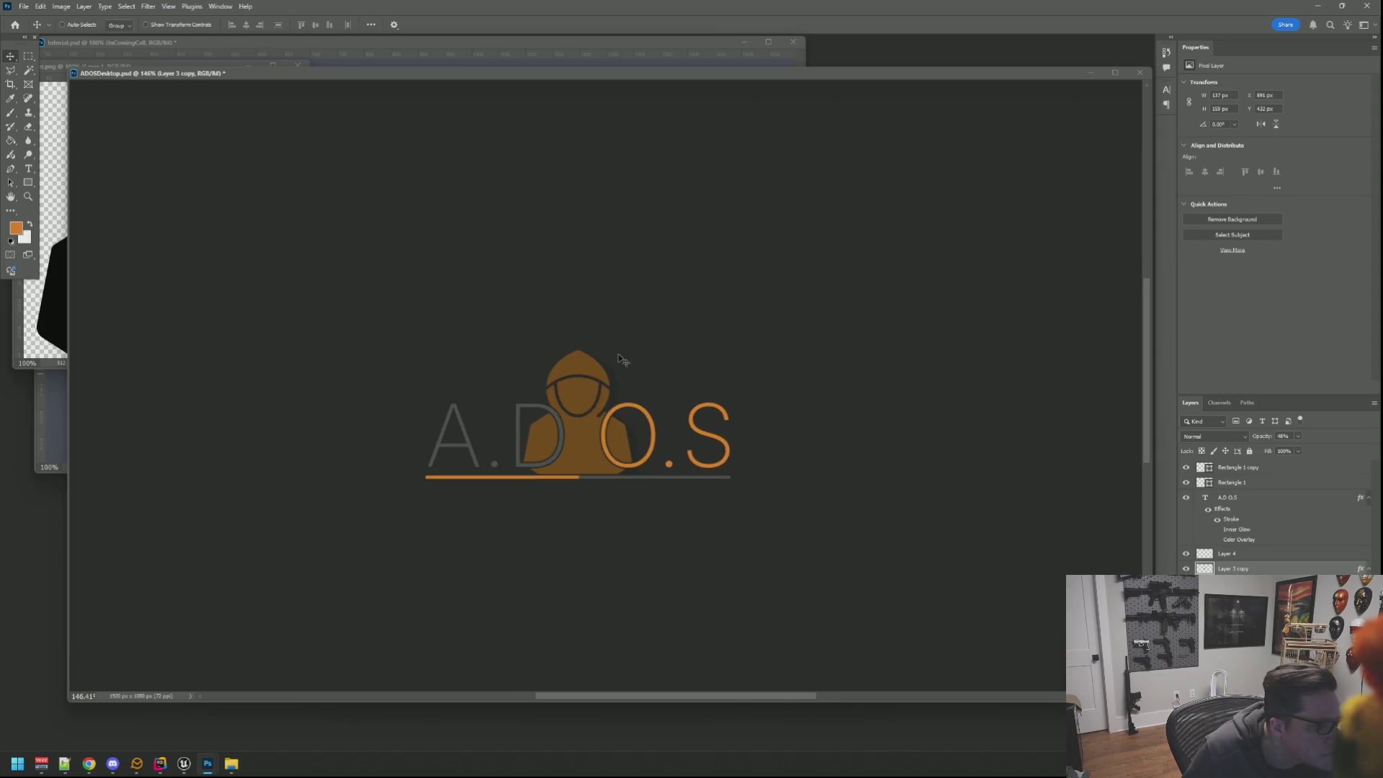
# Zoom into the hood with the Polygonal Lasso ready and clear the orange from the hood's top.
pyautogui.hotkey('ctrl', 'h')
pyautogui.scroll(-4, 645, 336)
pyautogui.hotkey('ctrl', 'h')
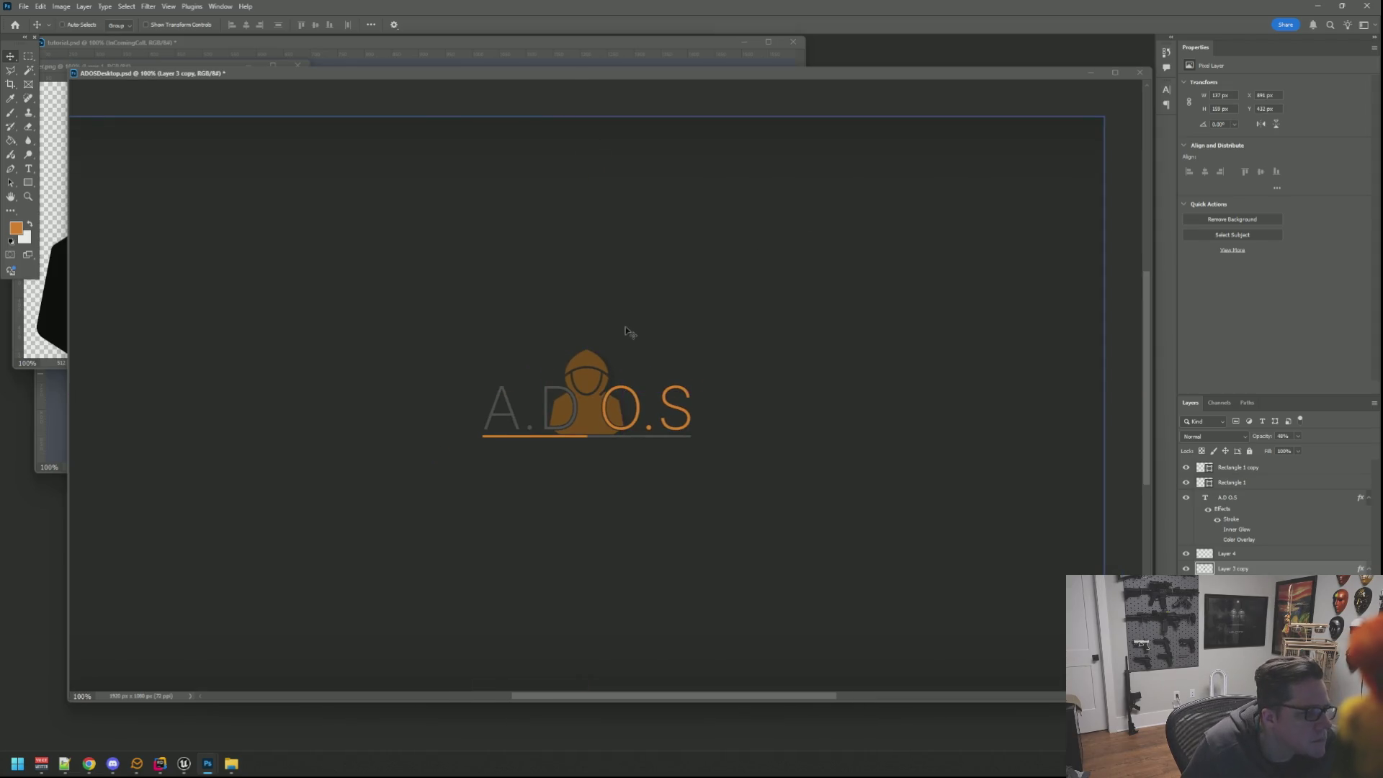
pyautogui.moveTo(646, 336); pyautogui.dragTo(663, 316)
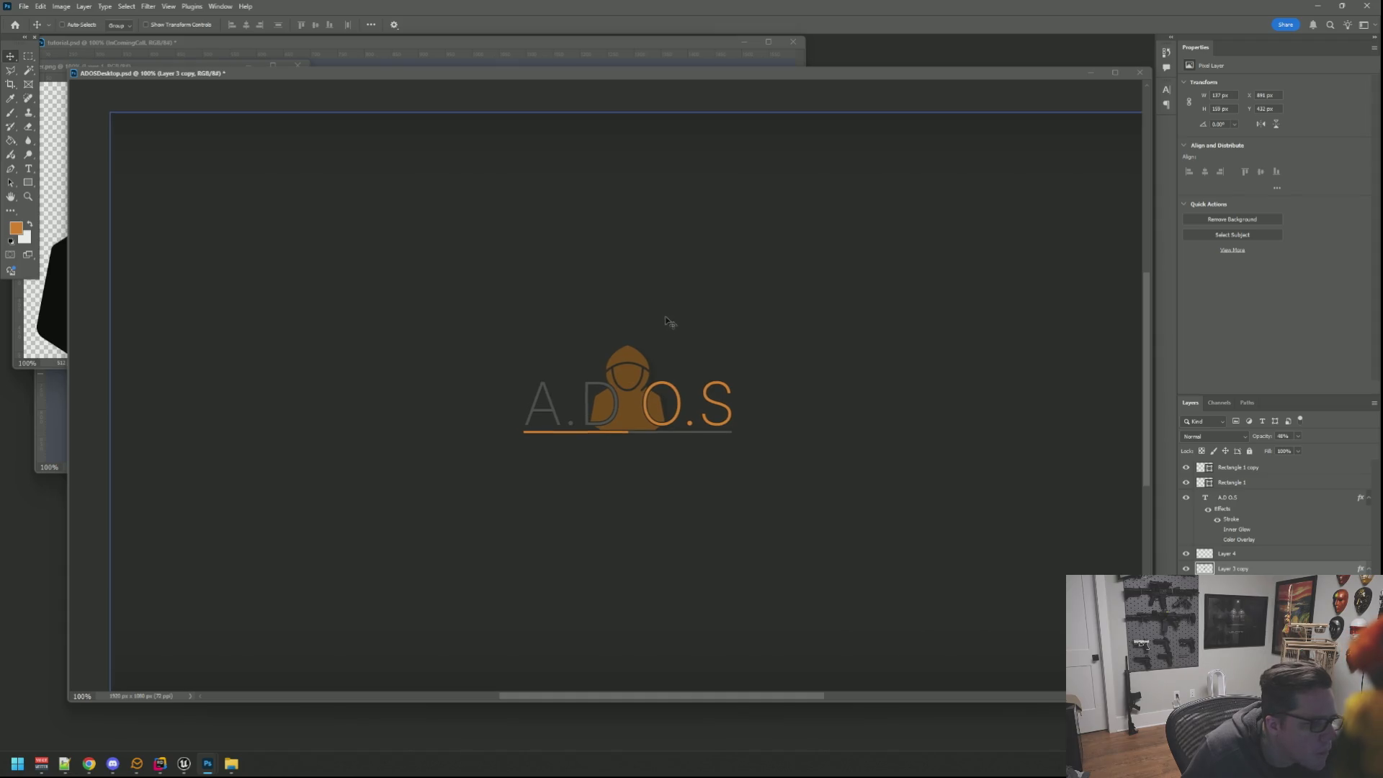
pyautogui.scroll(6, 651, 342)
pyautogui.scroll(9, 651, 342)
pyautogui.moveTo(638, 358); pyautogui.dragTo(659, 271)
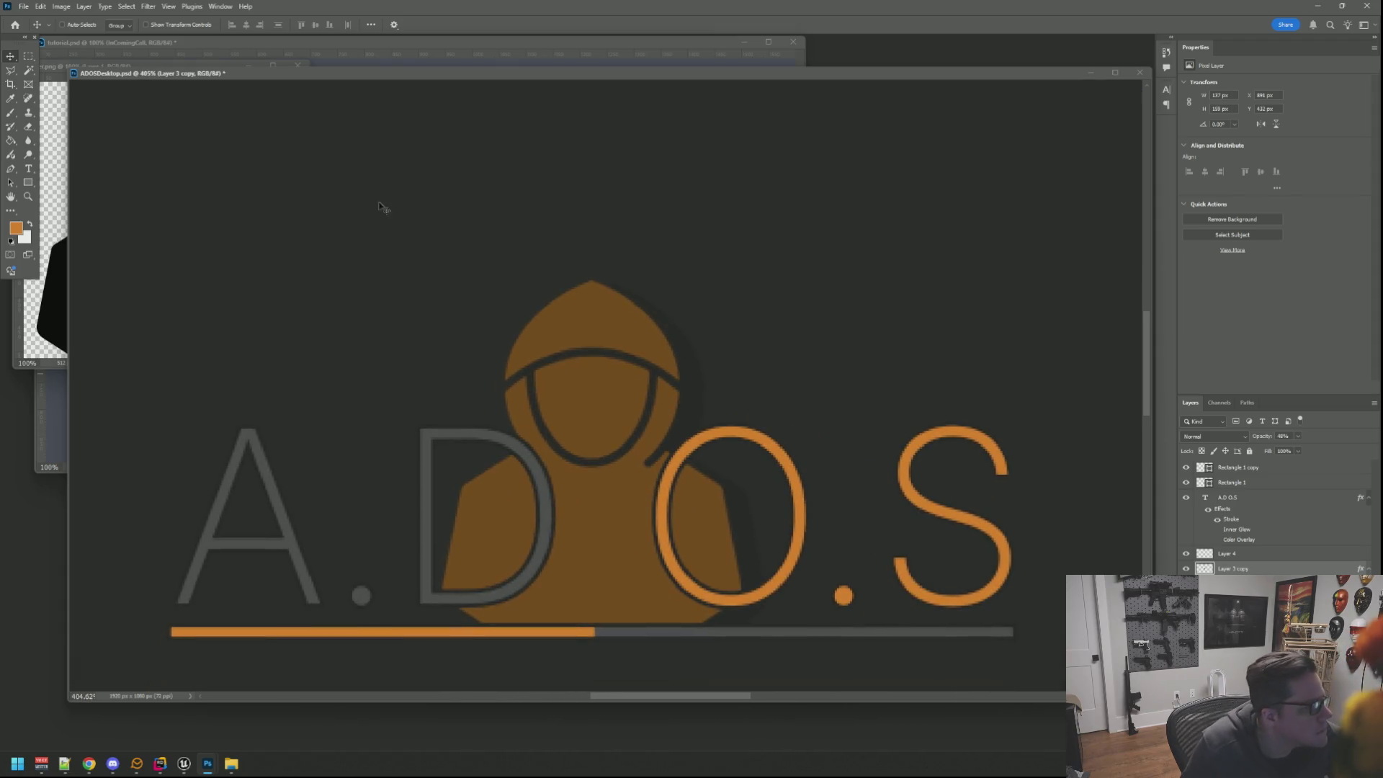
pyautogui.click(13, 70)
pyautogui.hotkey('ctrl', 'shift', 'd')
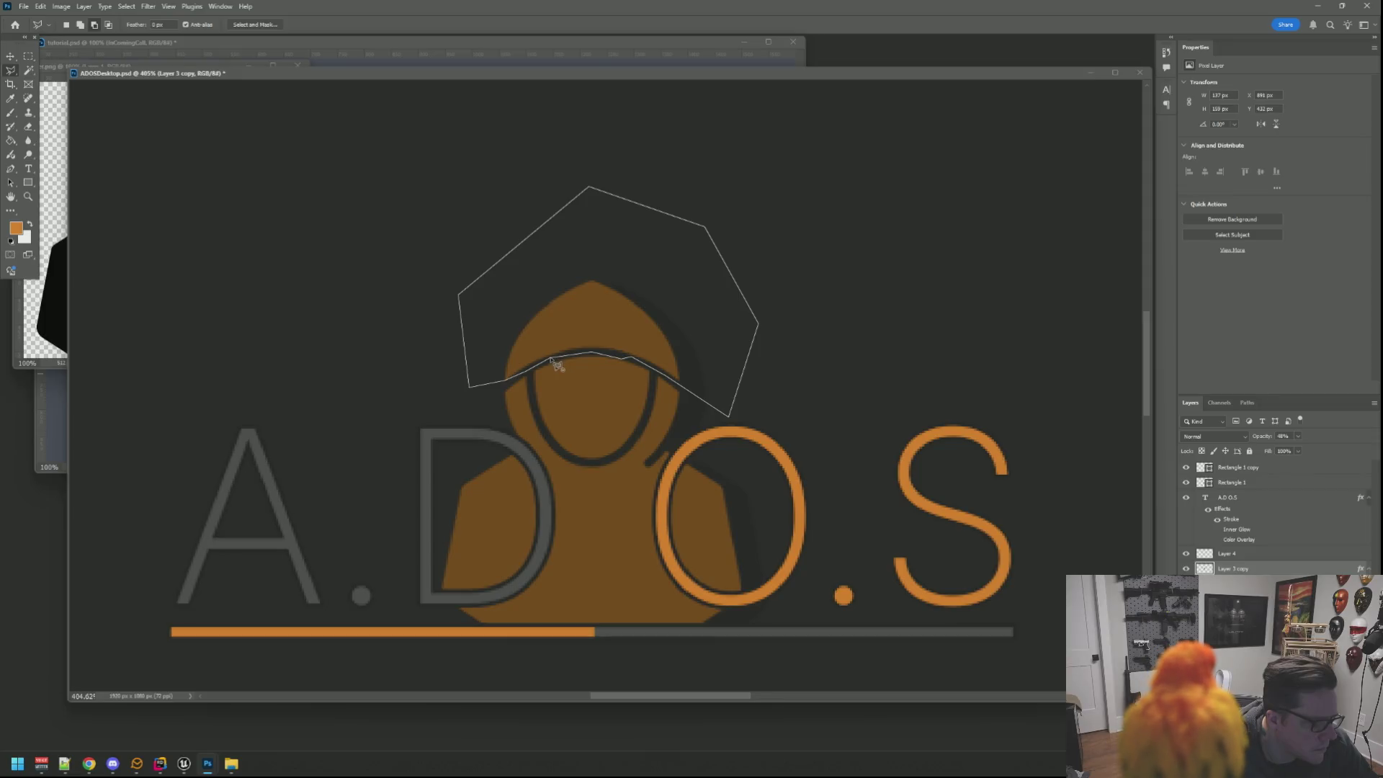
pyautogui.press('Delete')
pyautogui.hotkey('ctrl', 'd')
pyautogui.scroll(-3, 667, 281)
# Outline the face with the lasso, invert, and delete the orange fill outside the face.
pyautogui.click(660, 263)
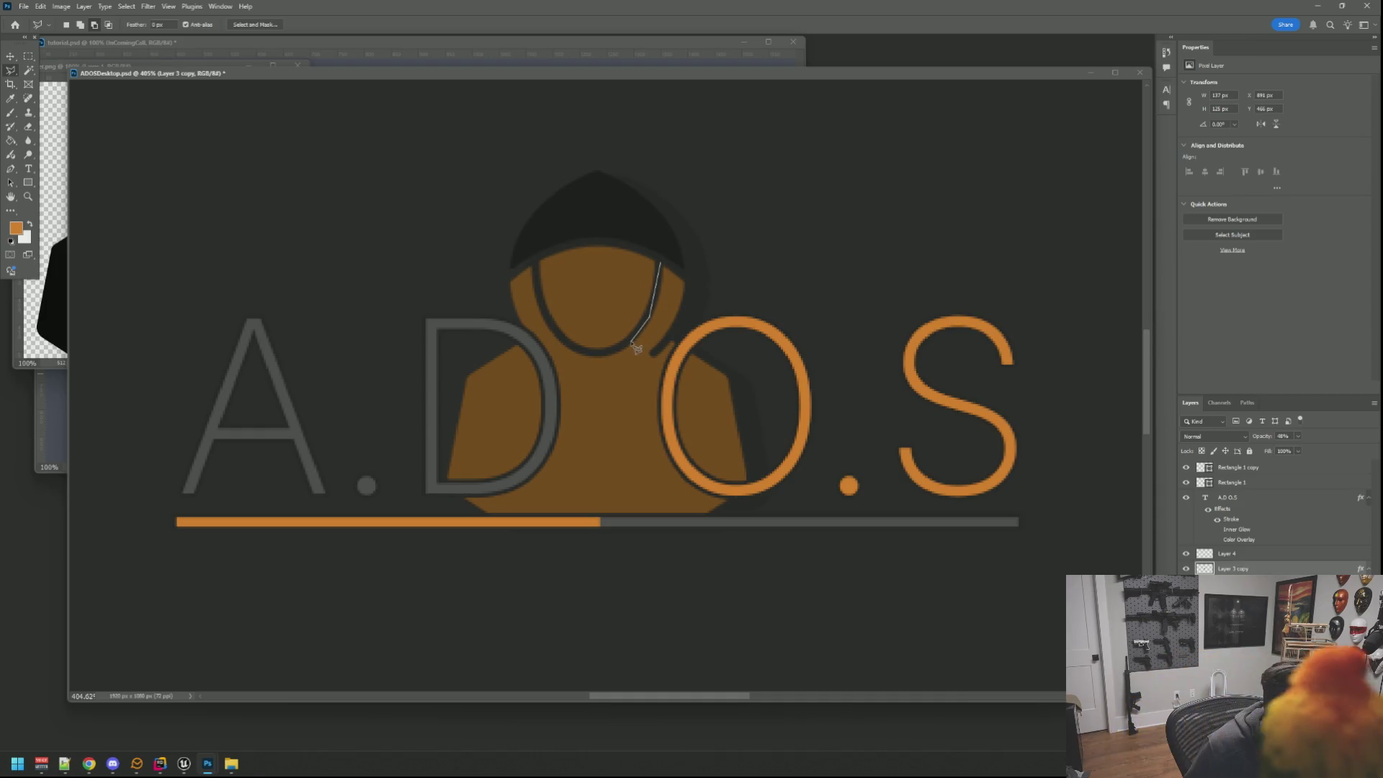
pyautogui.click(654, 322)
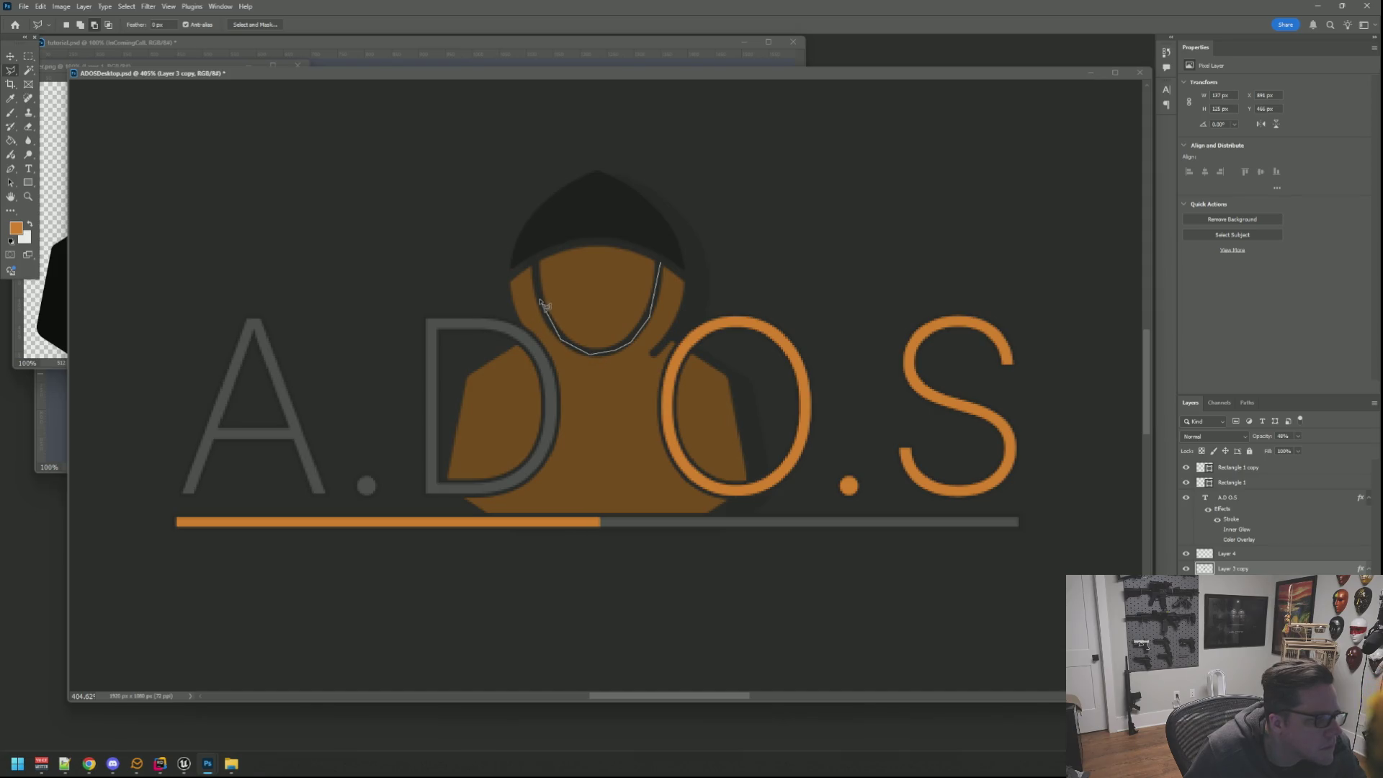
pyautogui.click(539, 255)
pyautogui.click(661, 218)
pyautogui.click(661, 263)
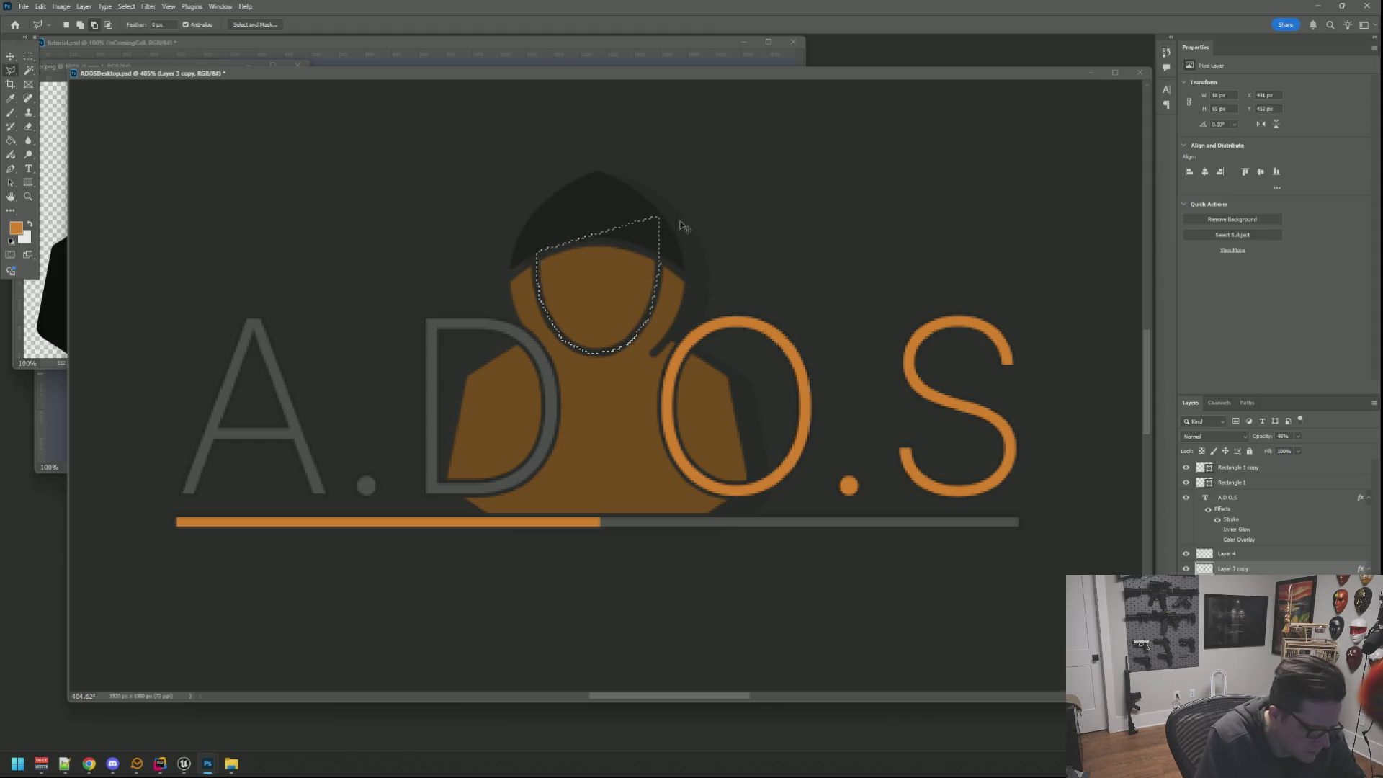
pyautogui.hotkey('ctrl', 'shift', 'i')
pyautogui.press('Delete')
pyautogui.hotkey('ctrl', 'd')
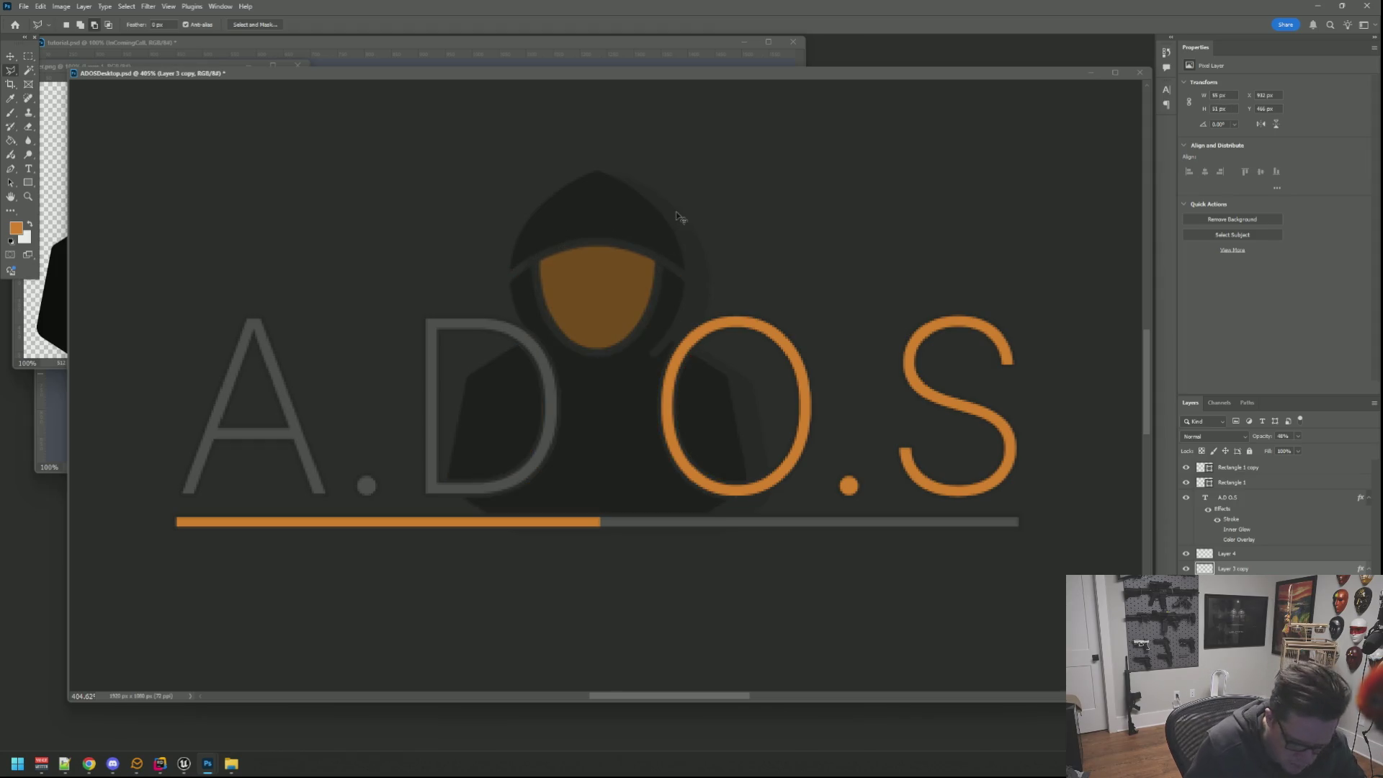
# Return to the whole artwork at actual size and bring up the copy's opacity adjustment.
pyautogui.hotkey('ctrl', '1')
pyautogui.moveTo(636, 262); pyautogui.dragTo(663, 283)
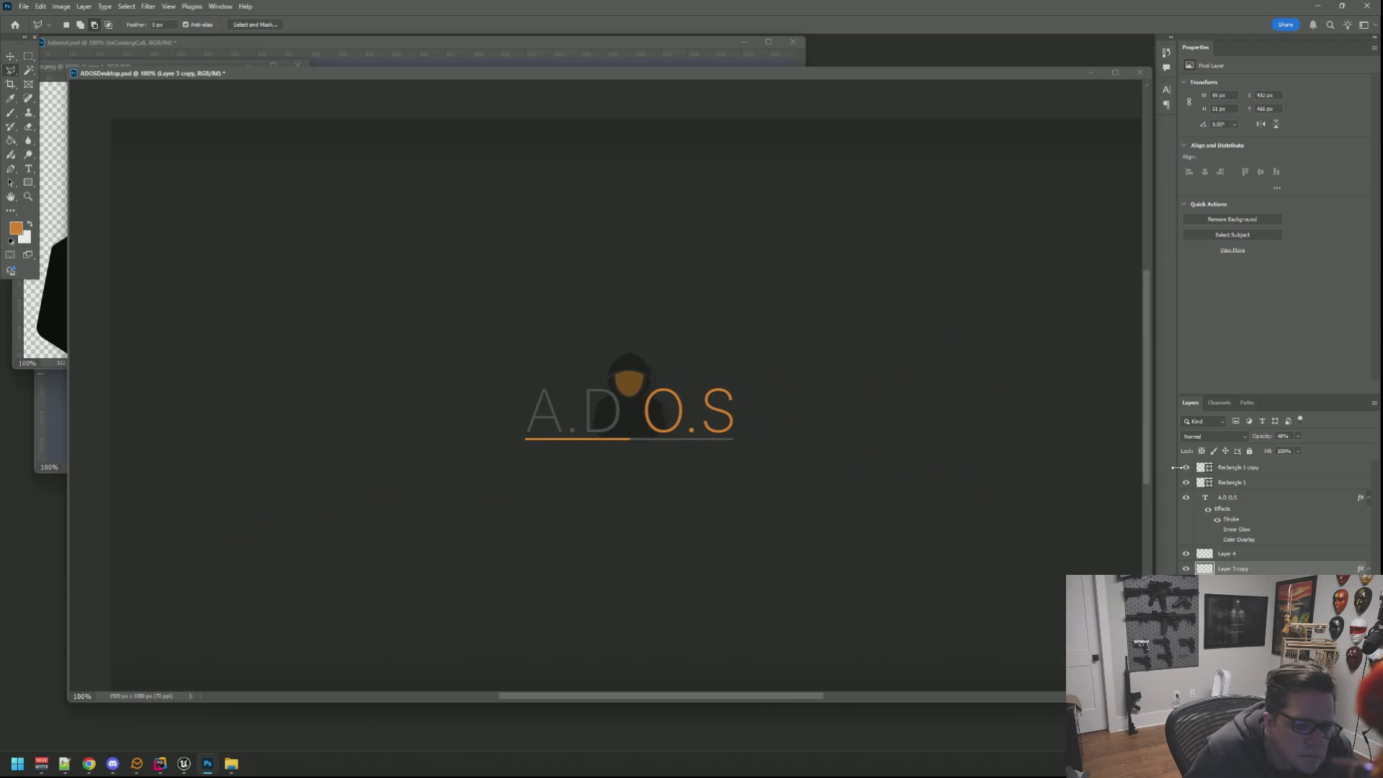
pyautogui.click(1297, 435)
# Adjust the orange face layer's opacity to about a third.
pyautogui.moveTo(1300, 451)
pyautogui.mouseDown()
pyautogui.moveTo(1314, 452)
pyautogui.moveTo(1285, 453)
pyautogui.moveTo(1299, 453)
pyautogui.mouseUp()
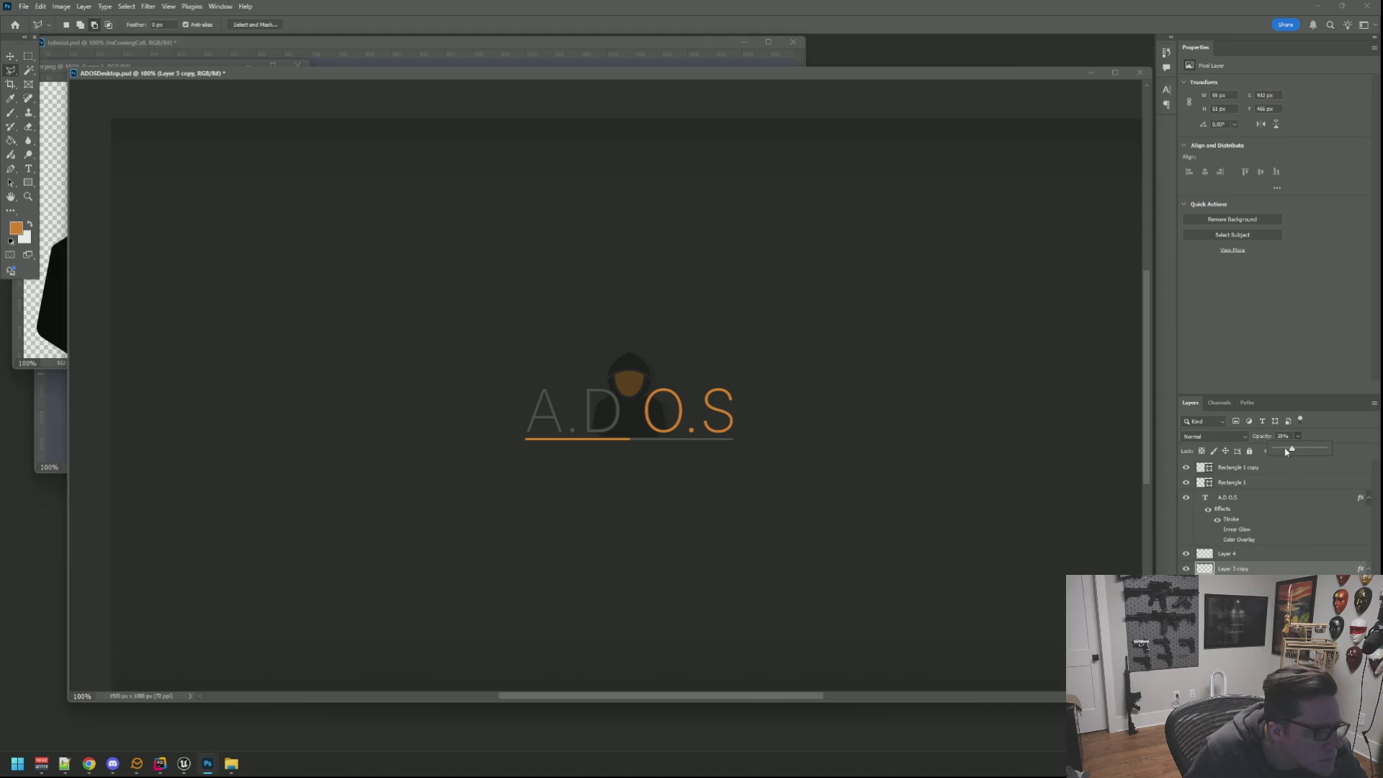
pyautogui.moveTo(877, 364); pyautogui.dragTo(879, 368)
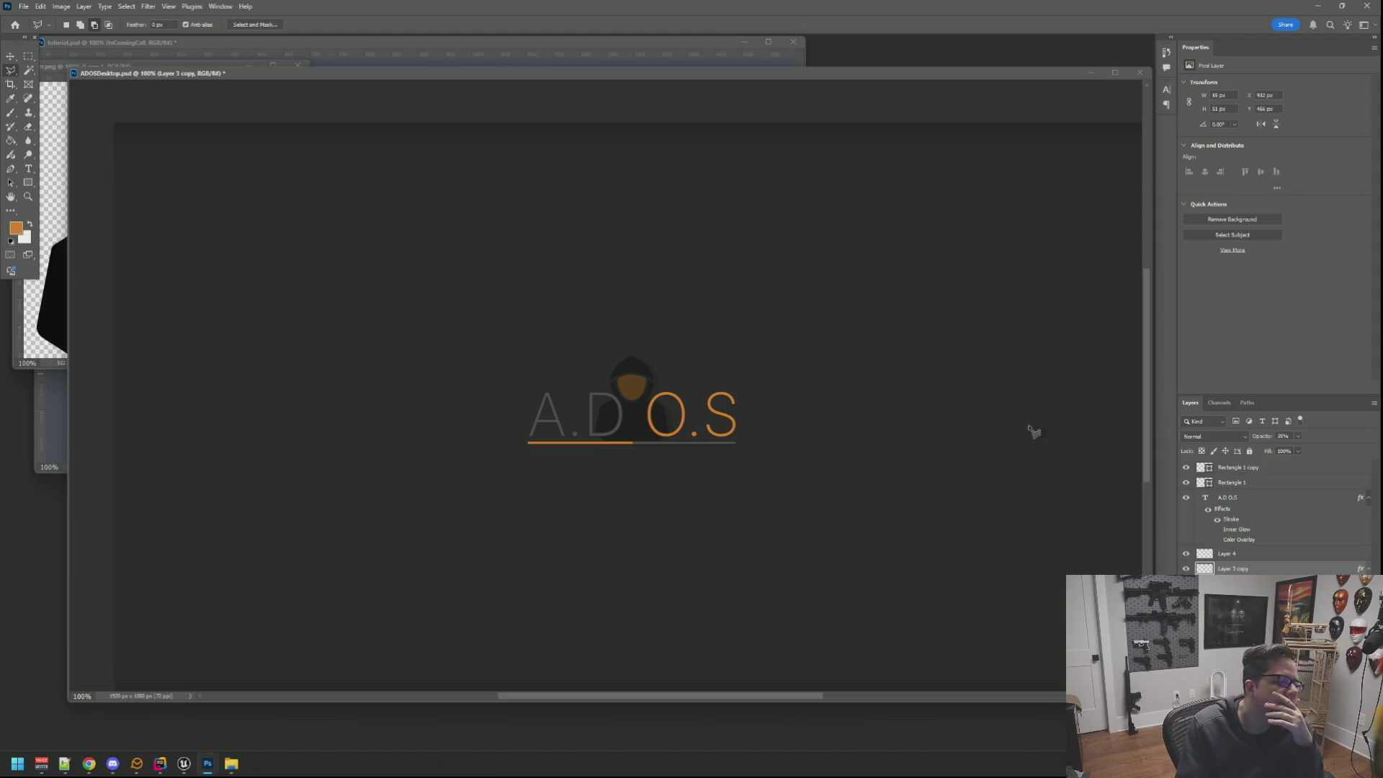
# Toggle the orange face's visibility to compare and leave it hidden, then start a Save for Web export.
pyautogui.click(1187, 569)
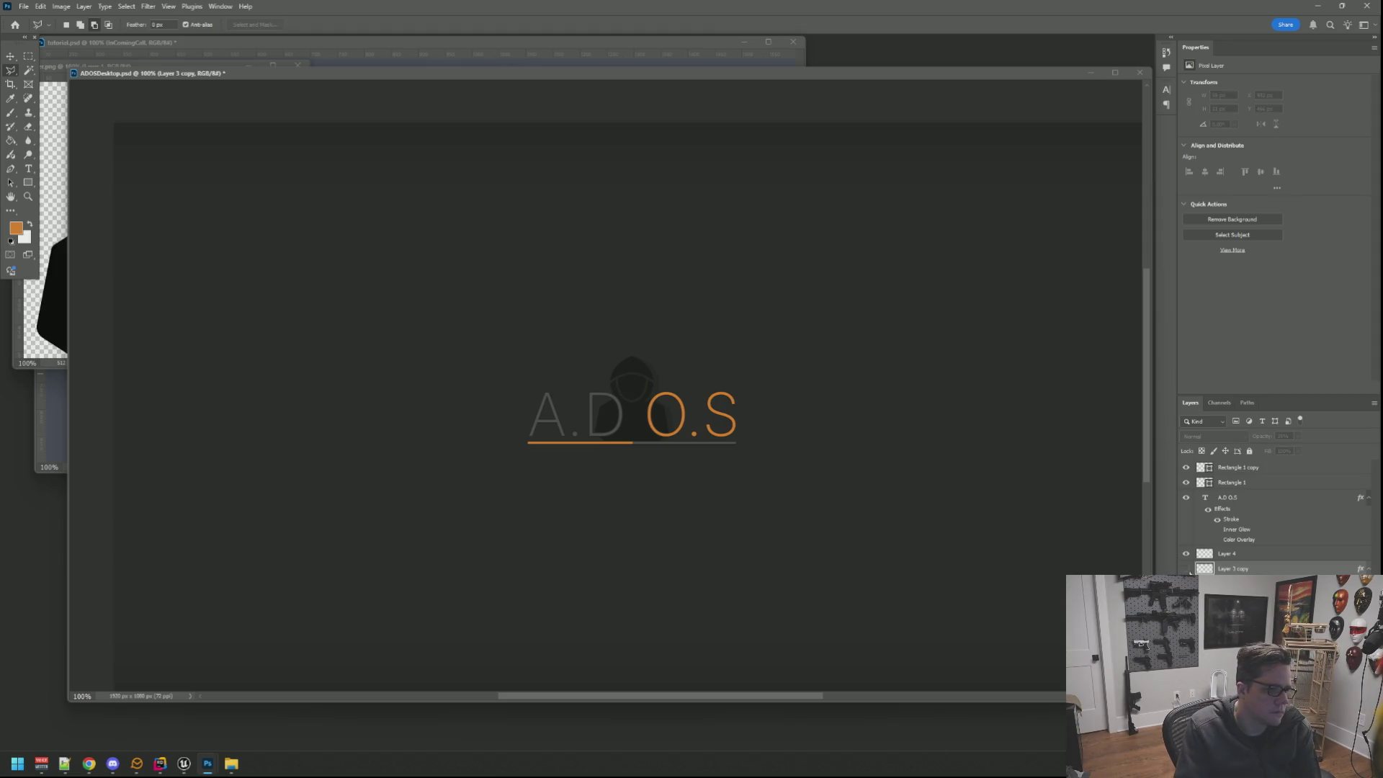
pyautogui.click(1186, 570)
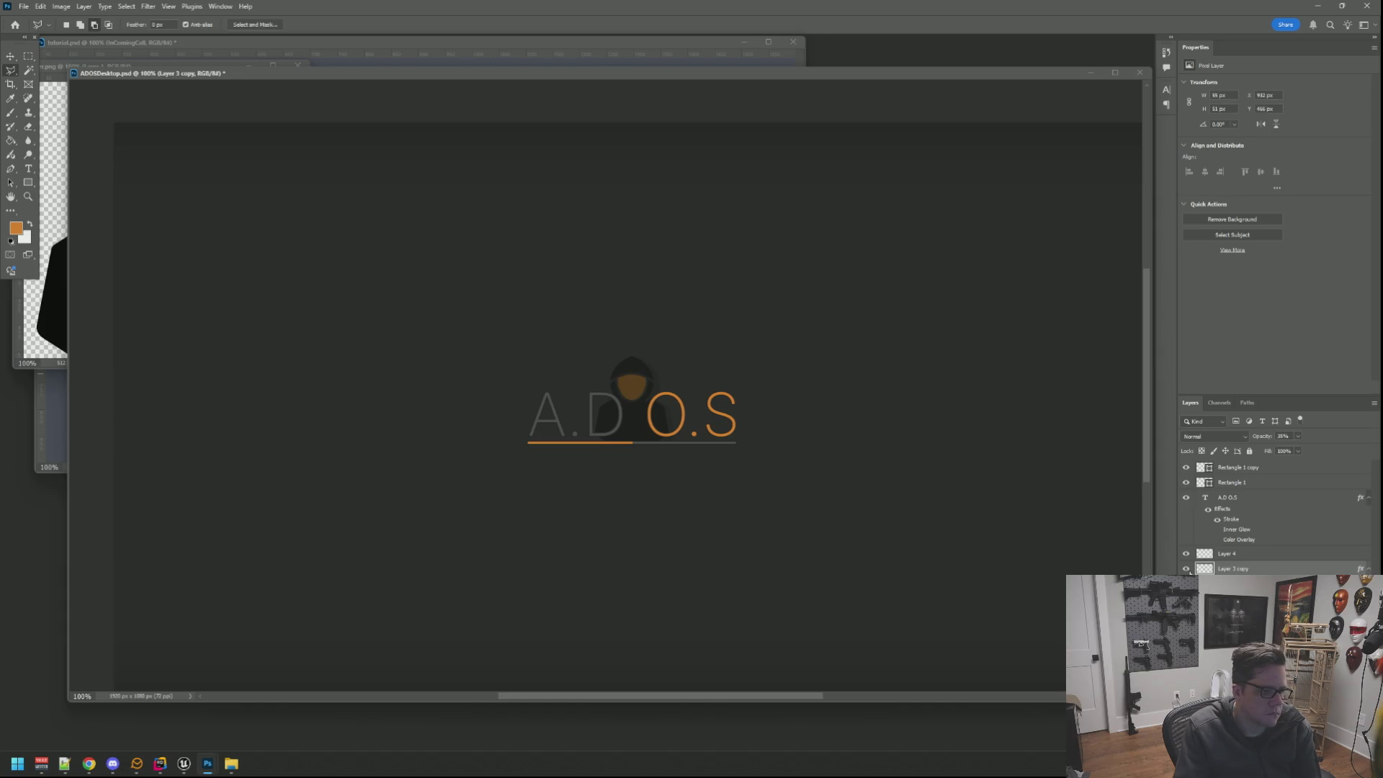
pyautogui.click(1187, 570)
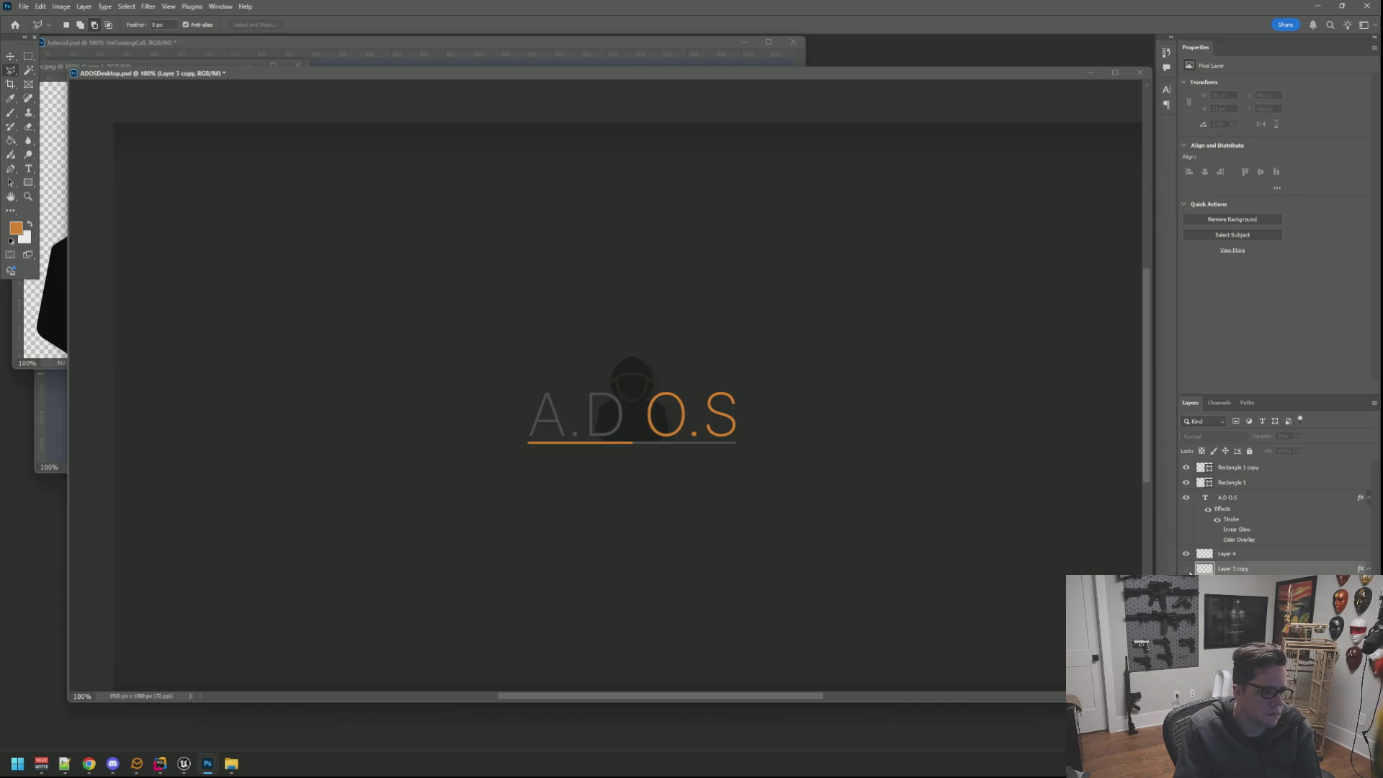
pyautogui.click(1187, 569)
pyautogui.click(1187, 570)
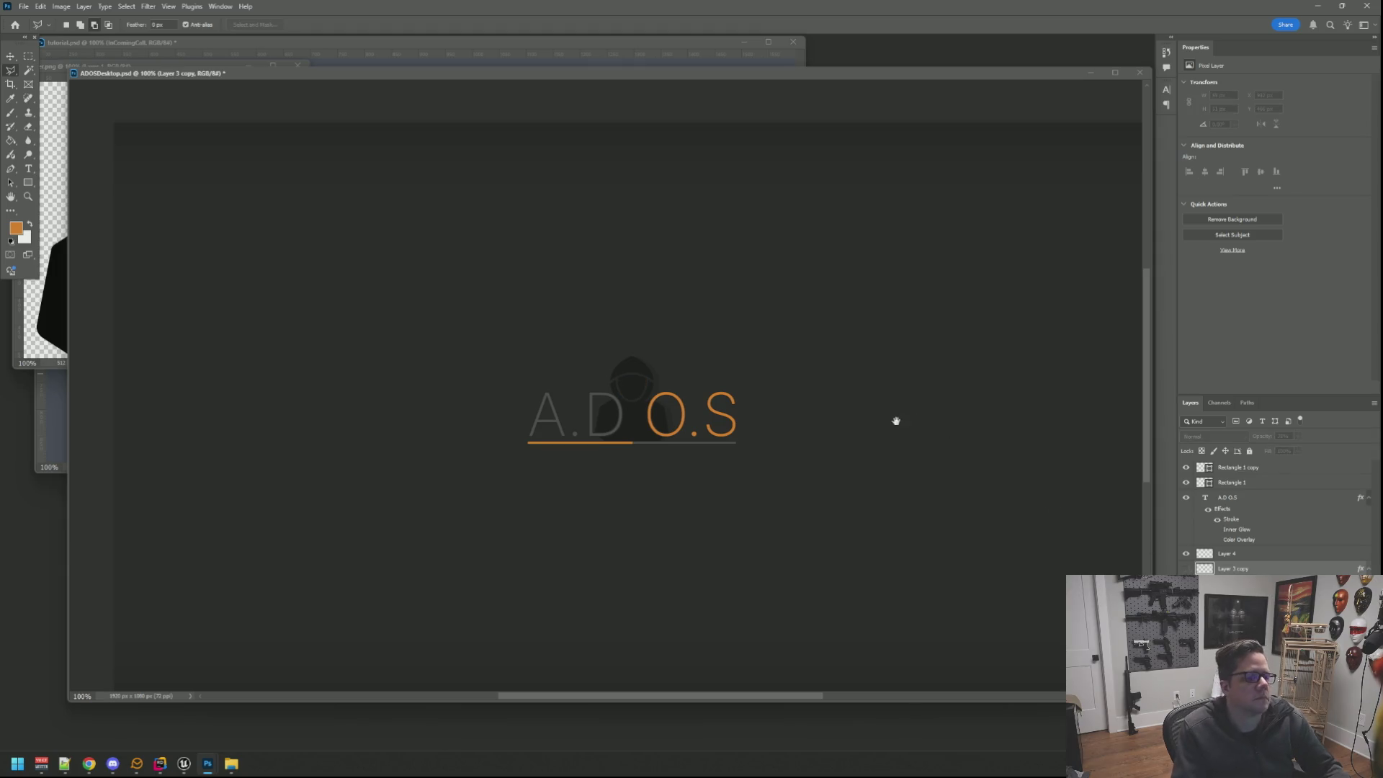
pyautogui.moveTo(915, 434); pyautogui.dragTo(888, 400)
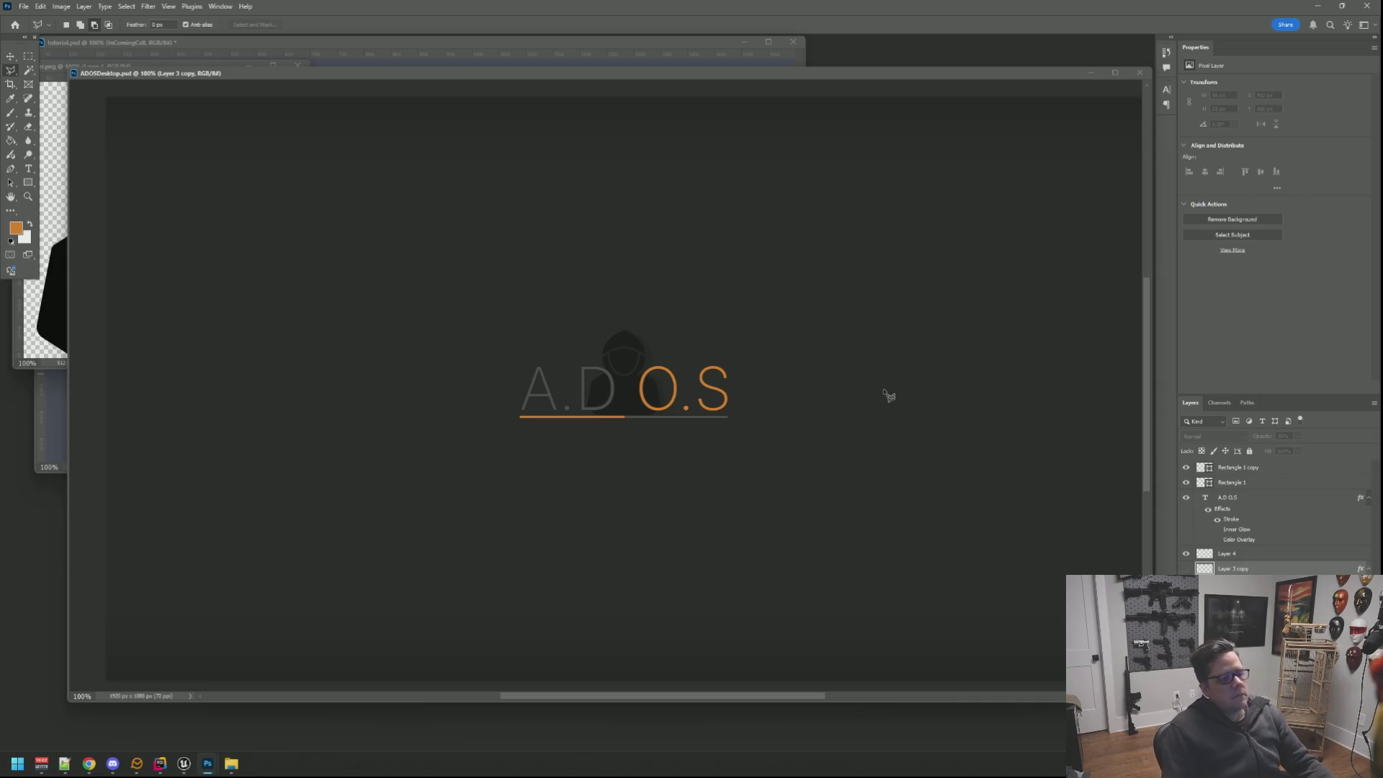
pyautogui.hotkey('ctrl', 'alt', 'shift', 's')
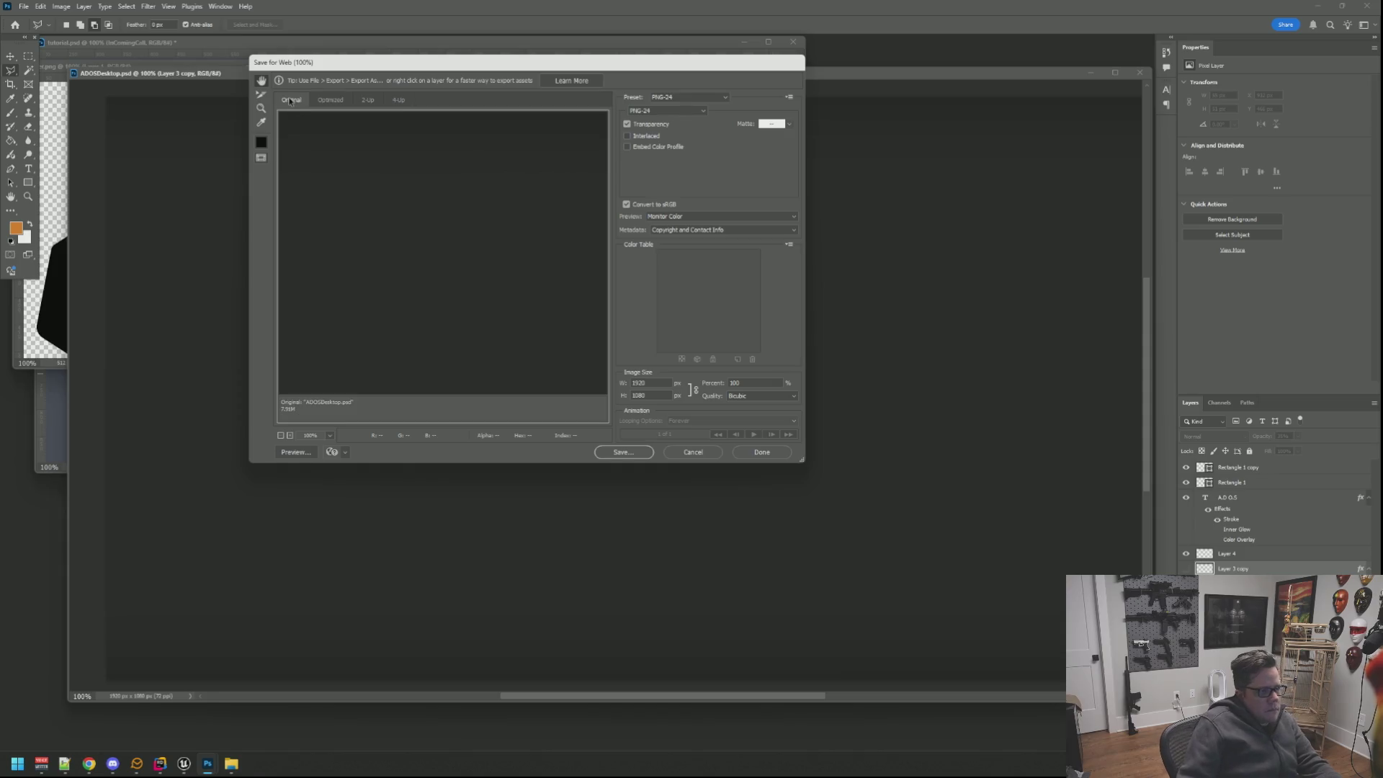
# Start saving the PNG and browse into Live Projects/WTTGSD/Content, backing out of the UI folder.
pyautogui.click(620, 453)
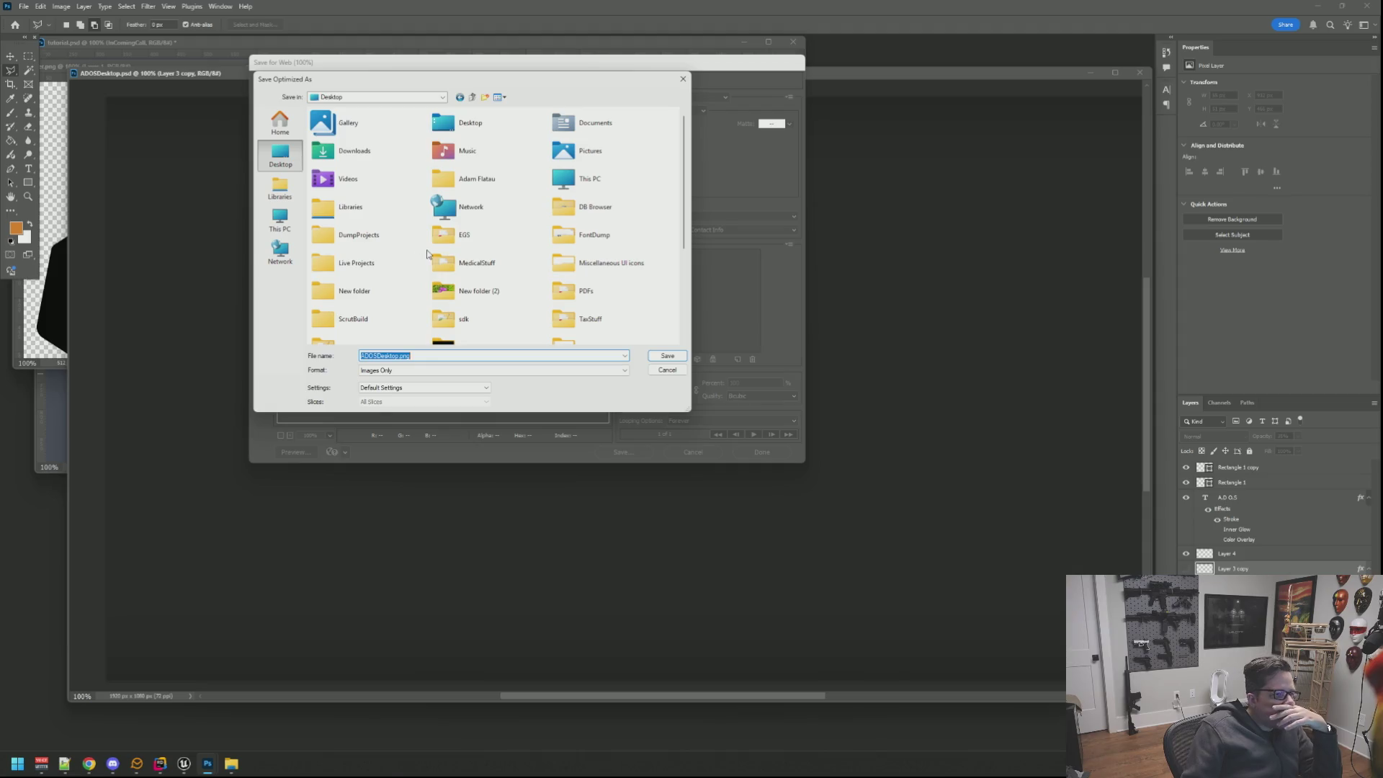
pyautogui.scroll(-3, 528, 304)
pyautogui.scroll(3, 529, 305)
pyautogui.click(367, 266)
pyautogui.doubleClick(366, 269)
pyautogui.doubleClick(344, 180)
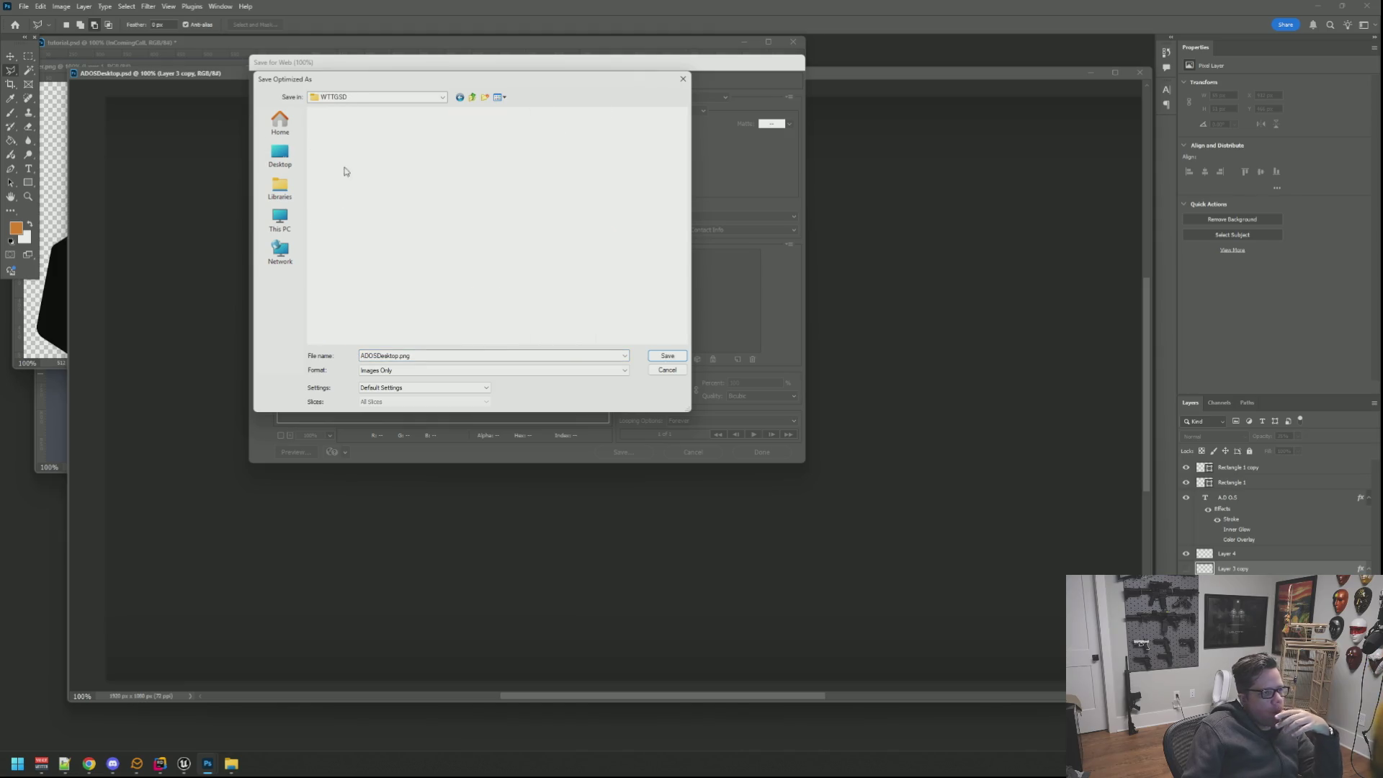
pyautogui.doubleClick(340, 146)
pyautogui.doubleClick(351, 160)
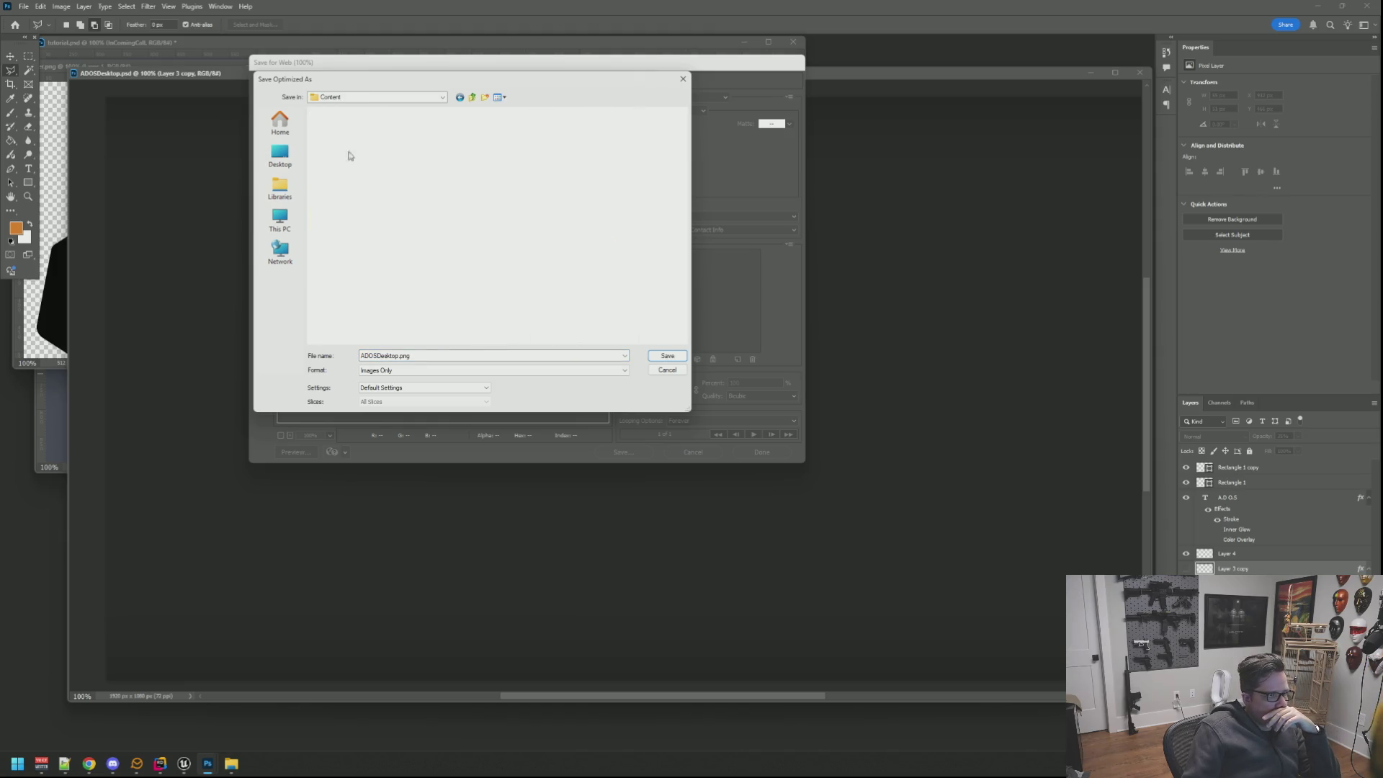
pyautogui.click(345, 142)
pyautogui.scroll(-6, 378, 247)
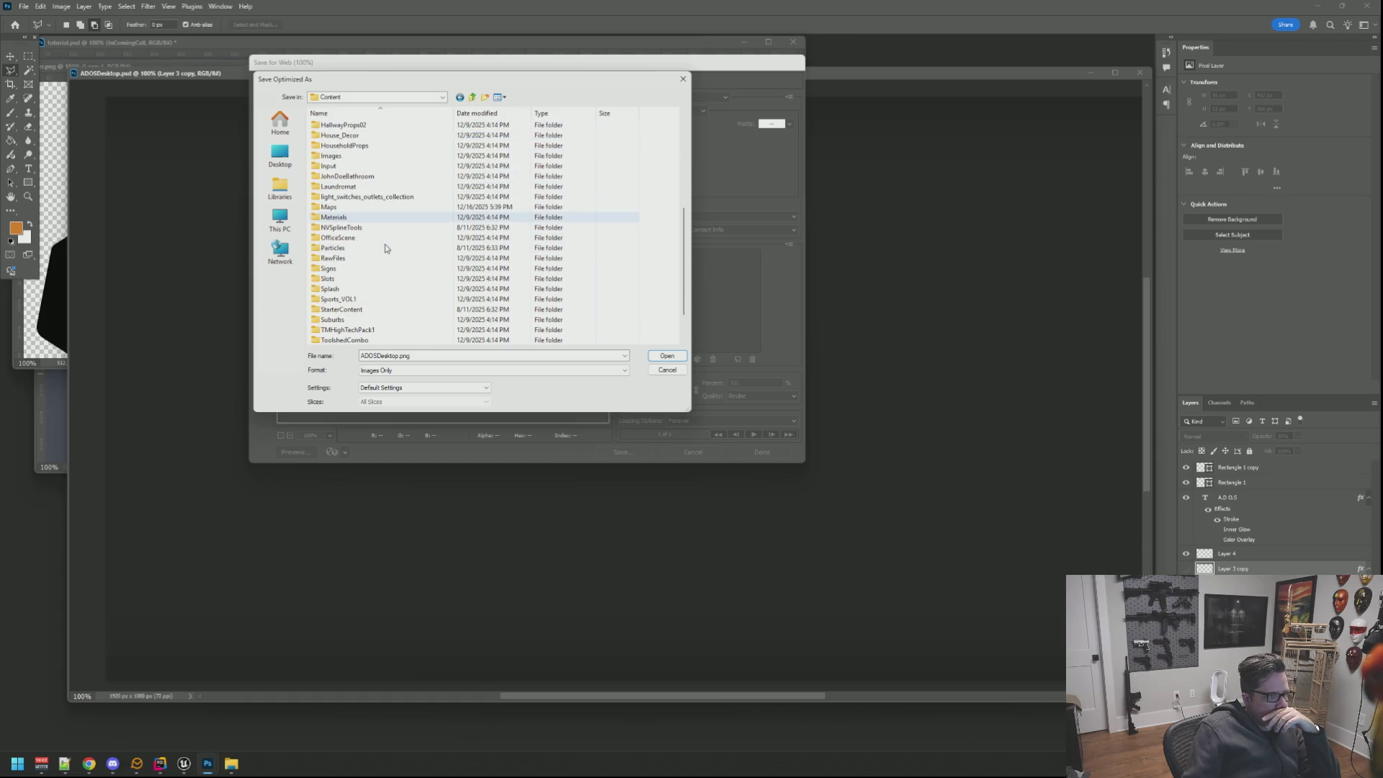
pyautogui.scroll(-3, 376, 251)
pyautogui.doubleClick(346, 320)
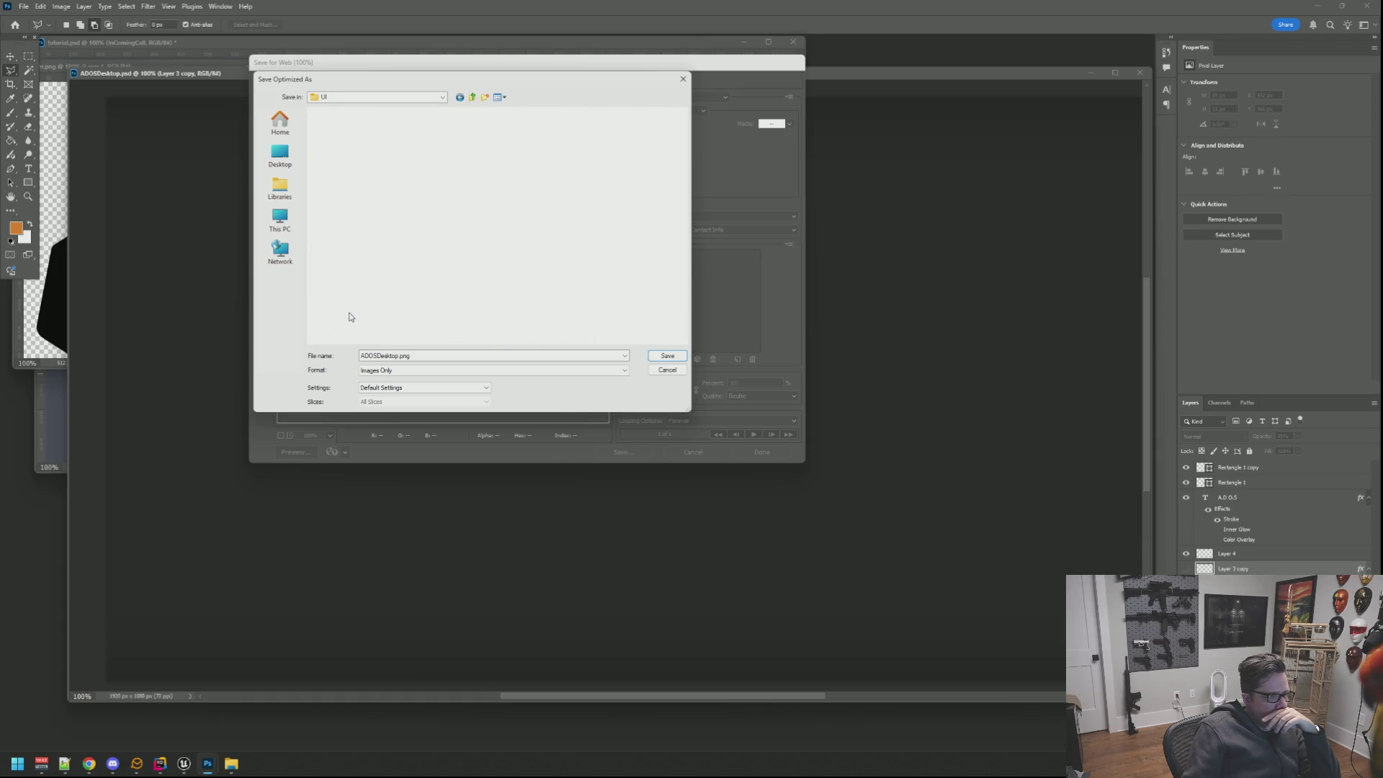
pyautogui.press('BackSpace')
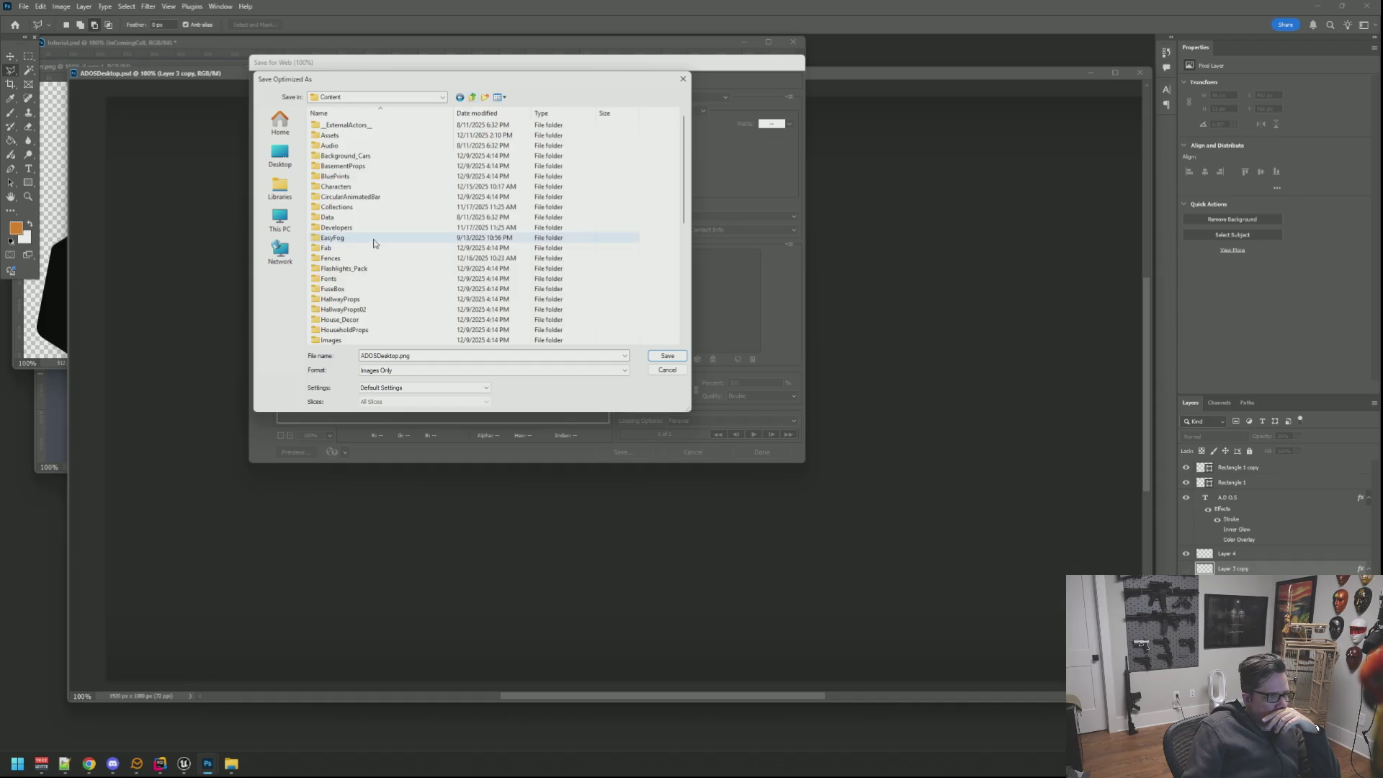
pyautogui.scroll(-3, 364, 279)
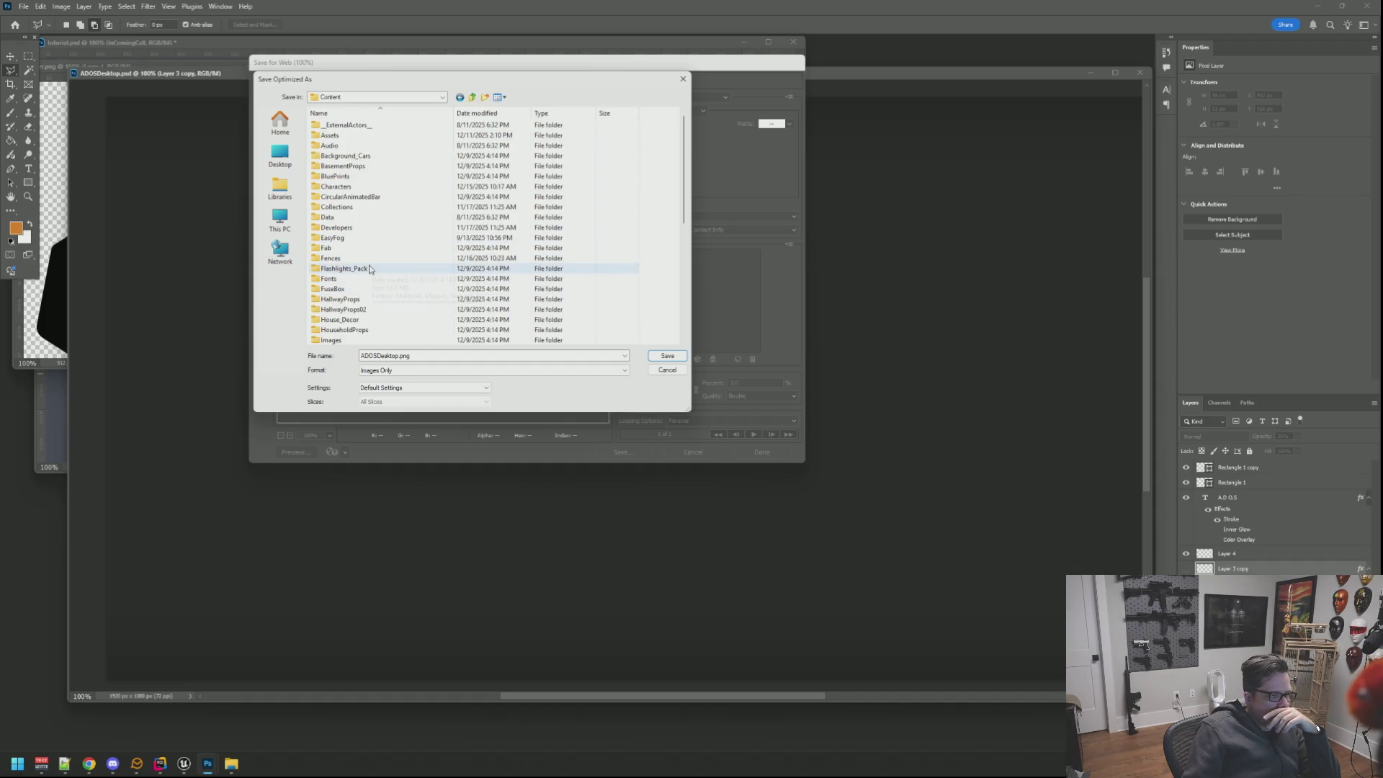
# Save ADOSDesktop.png into Content/Images/VMWallPapers and switch over to Unreal Engine.
pyautogui.doubleClick(331, 248)
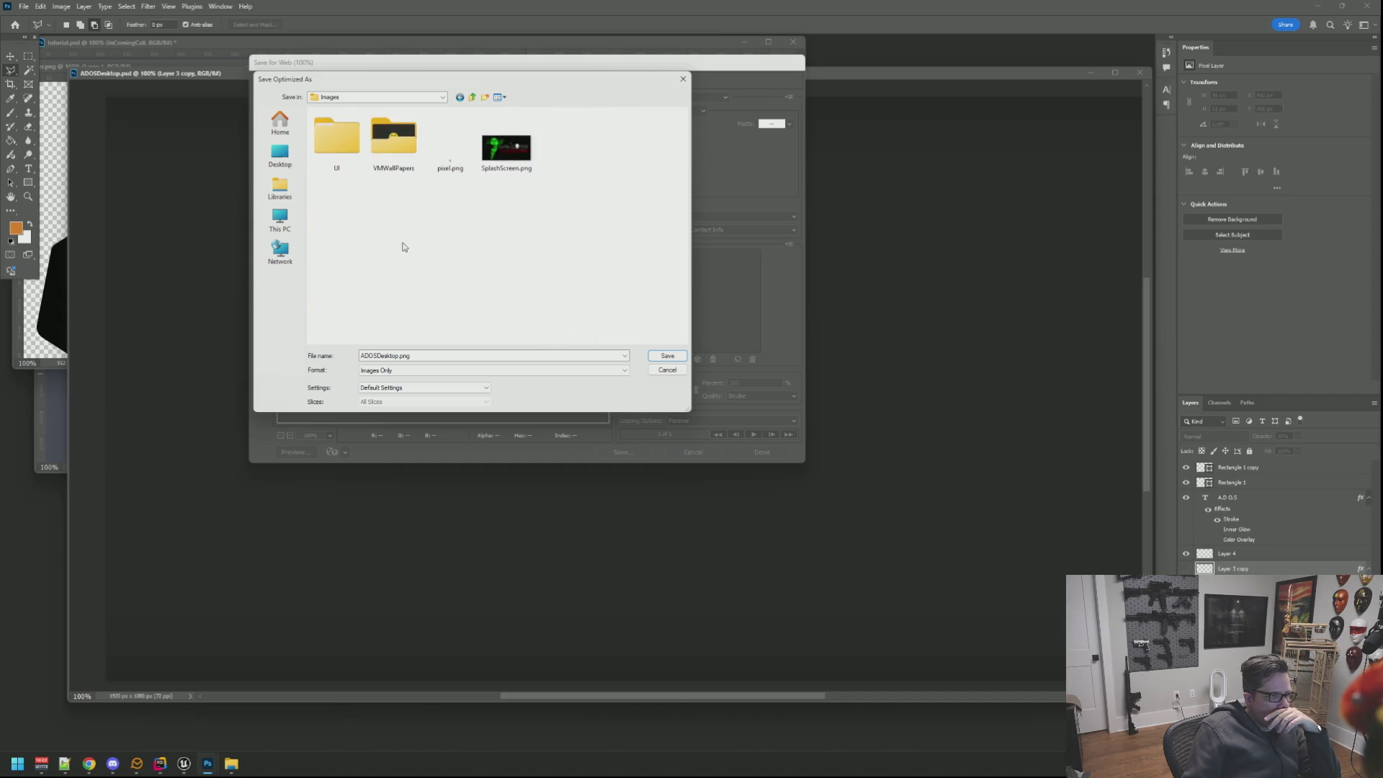
pyautogui.click(399, 156)
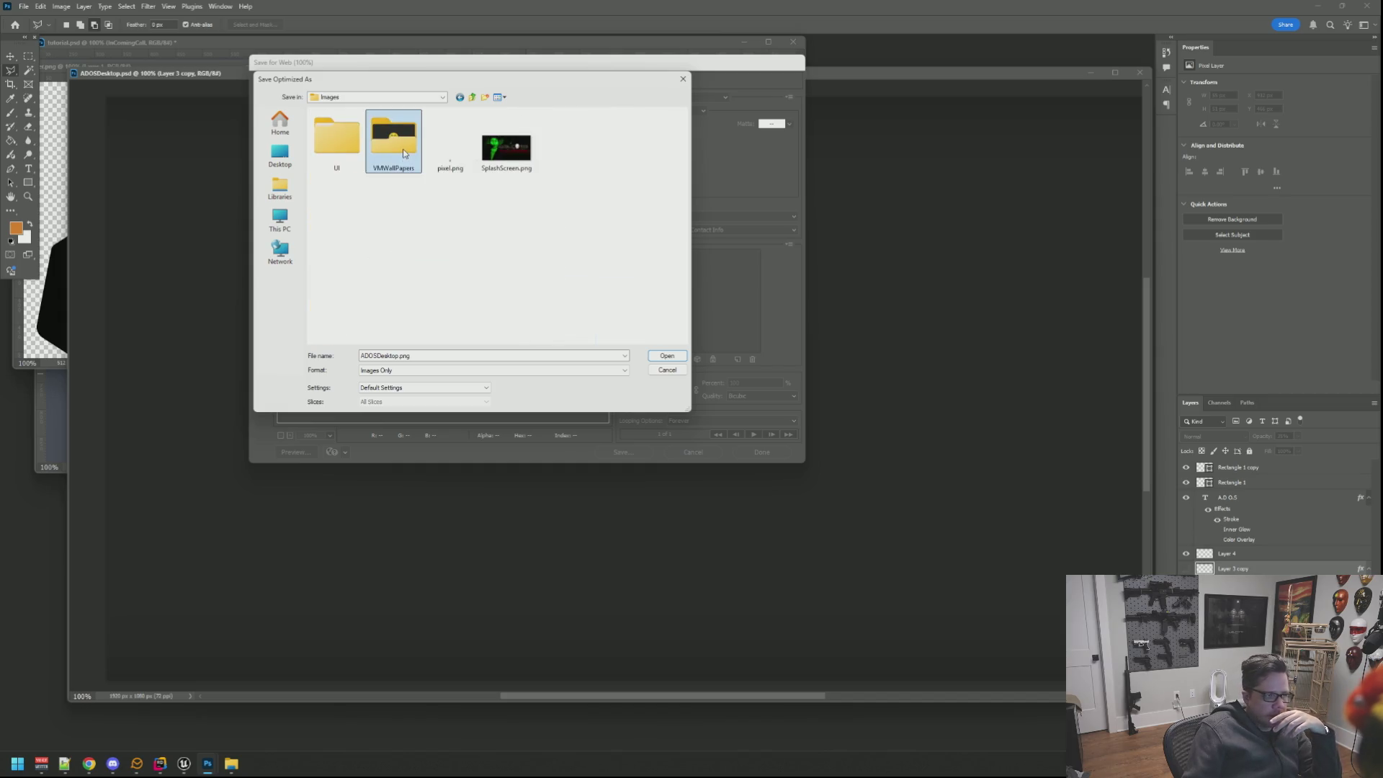
pyautogui.doubleClick(399, 156)
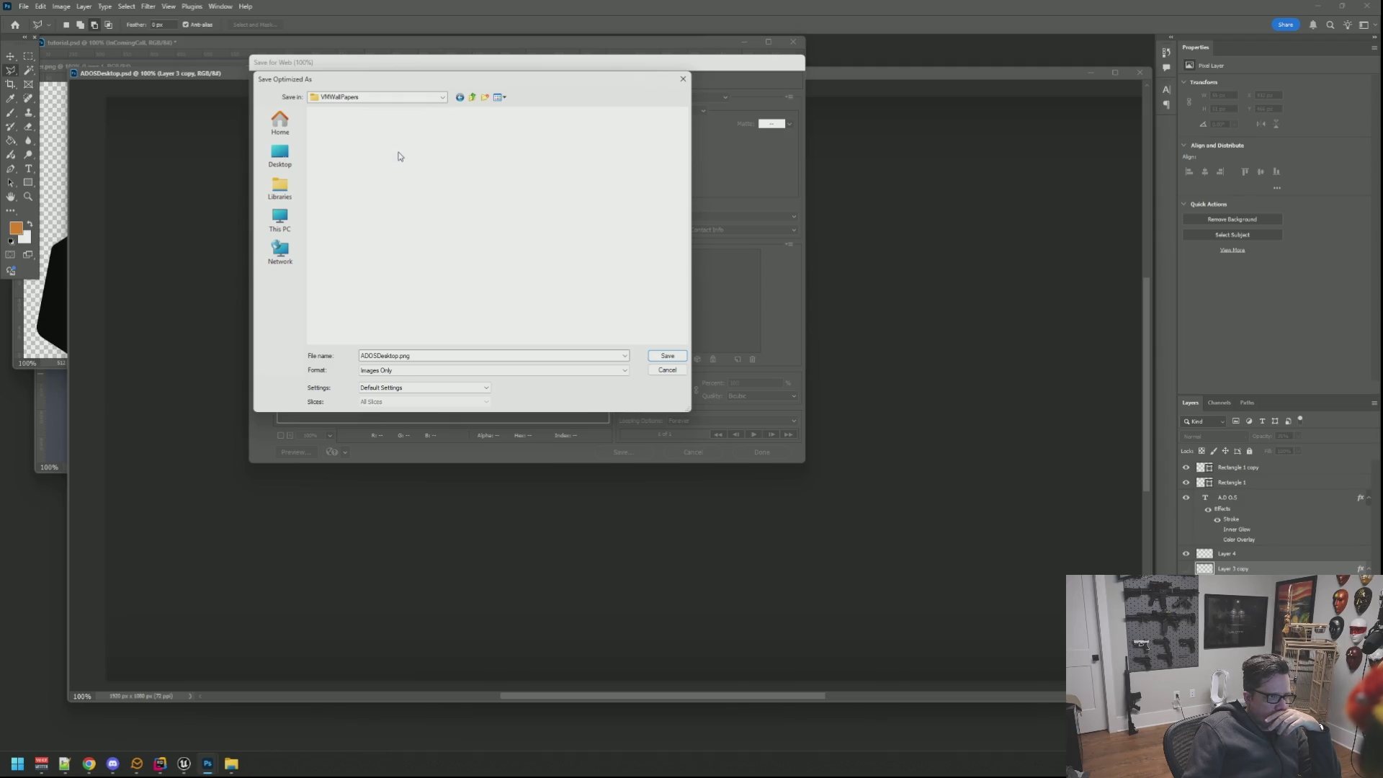
pyautogui.doubleClick(393, 354)
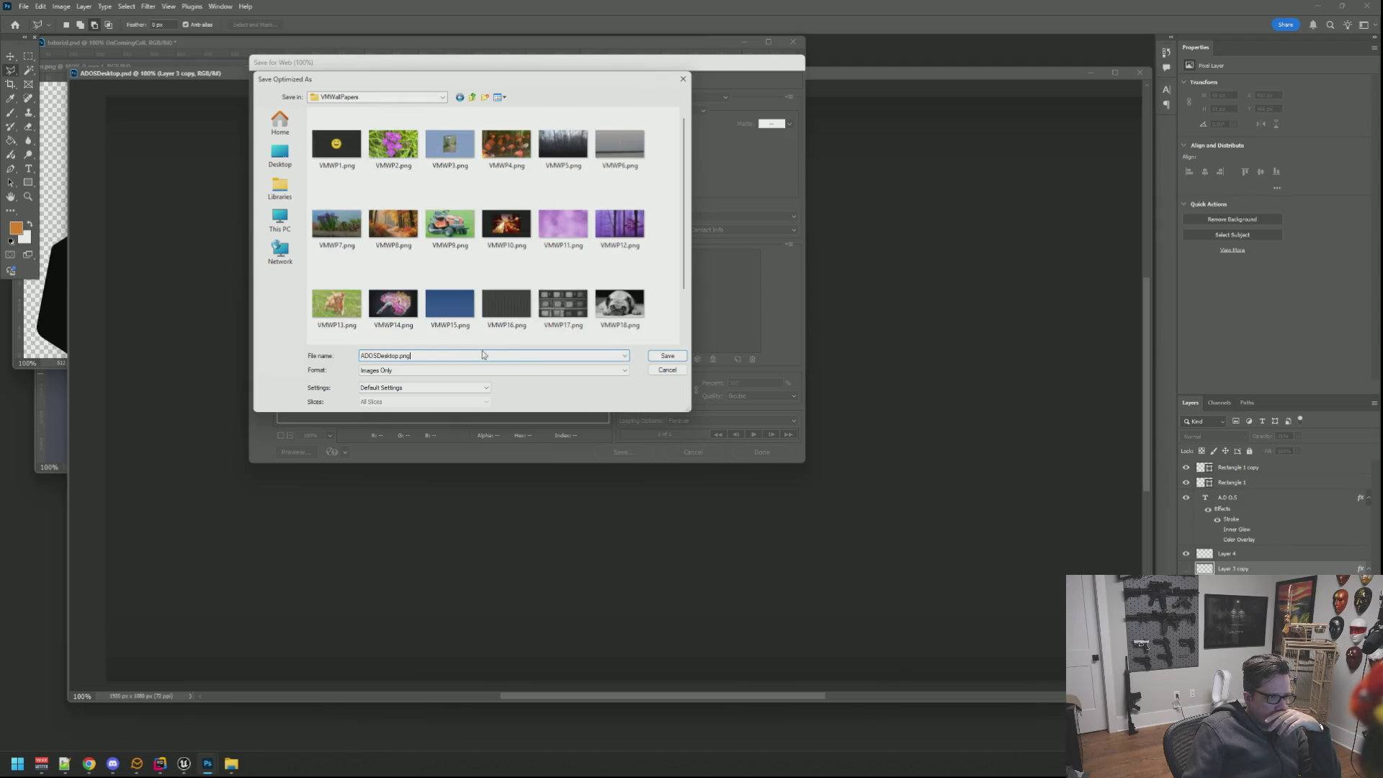
pyautogui.click(664, 356)
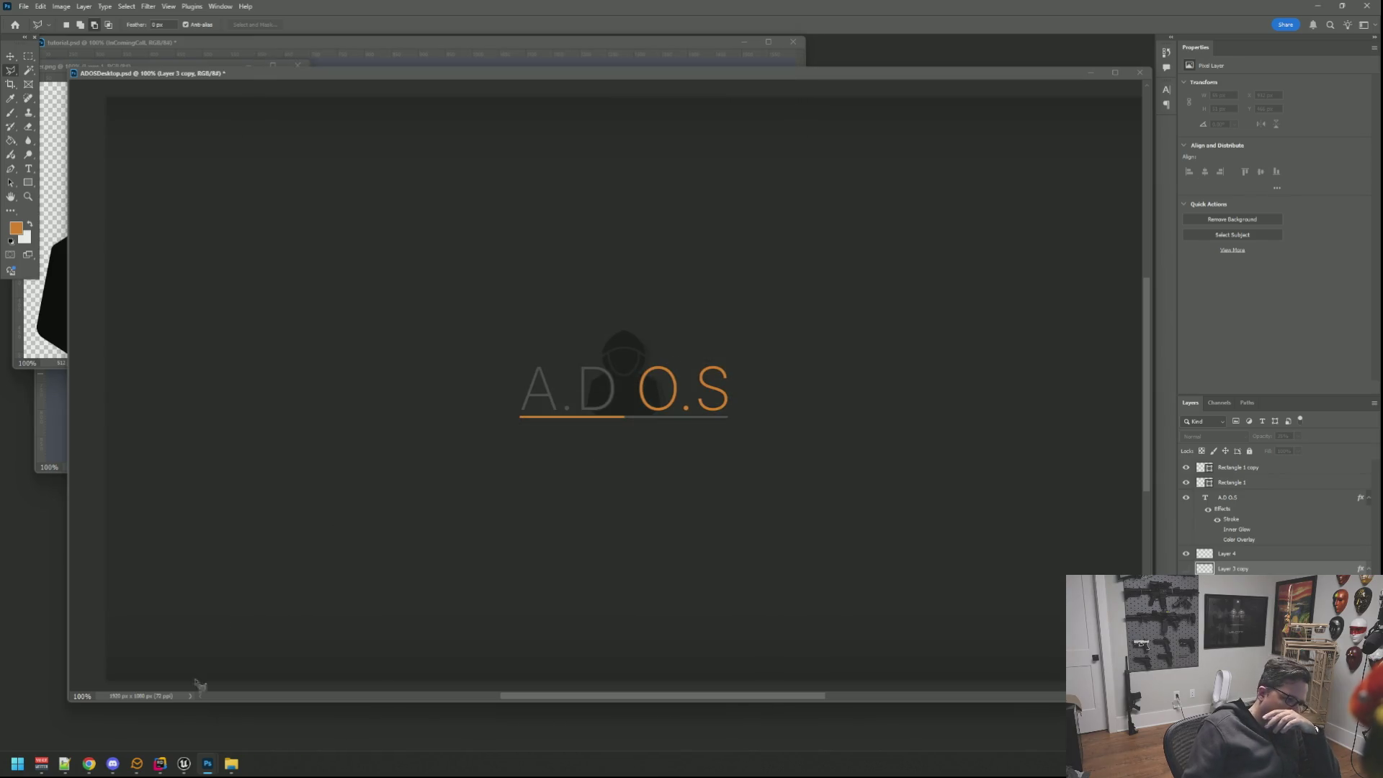
pyautogui.click(184, 763)
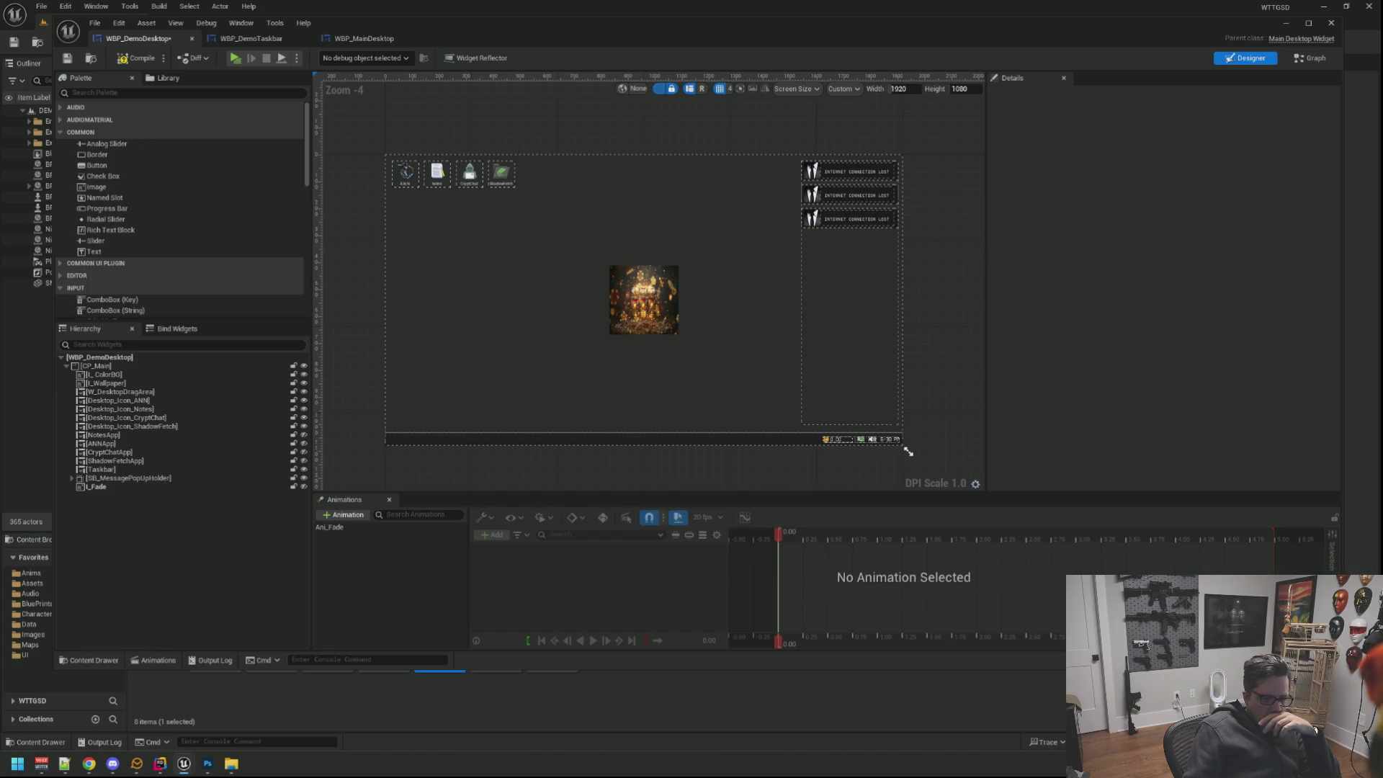
# Browse the content drawer to VMWallPapers and open the imported ADOSDesktop texture.
pyautogui.hotkey('ctrl', 'space')
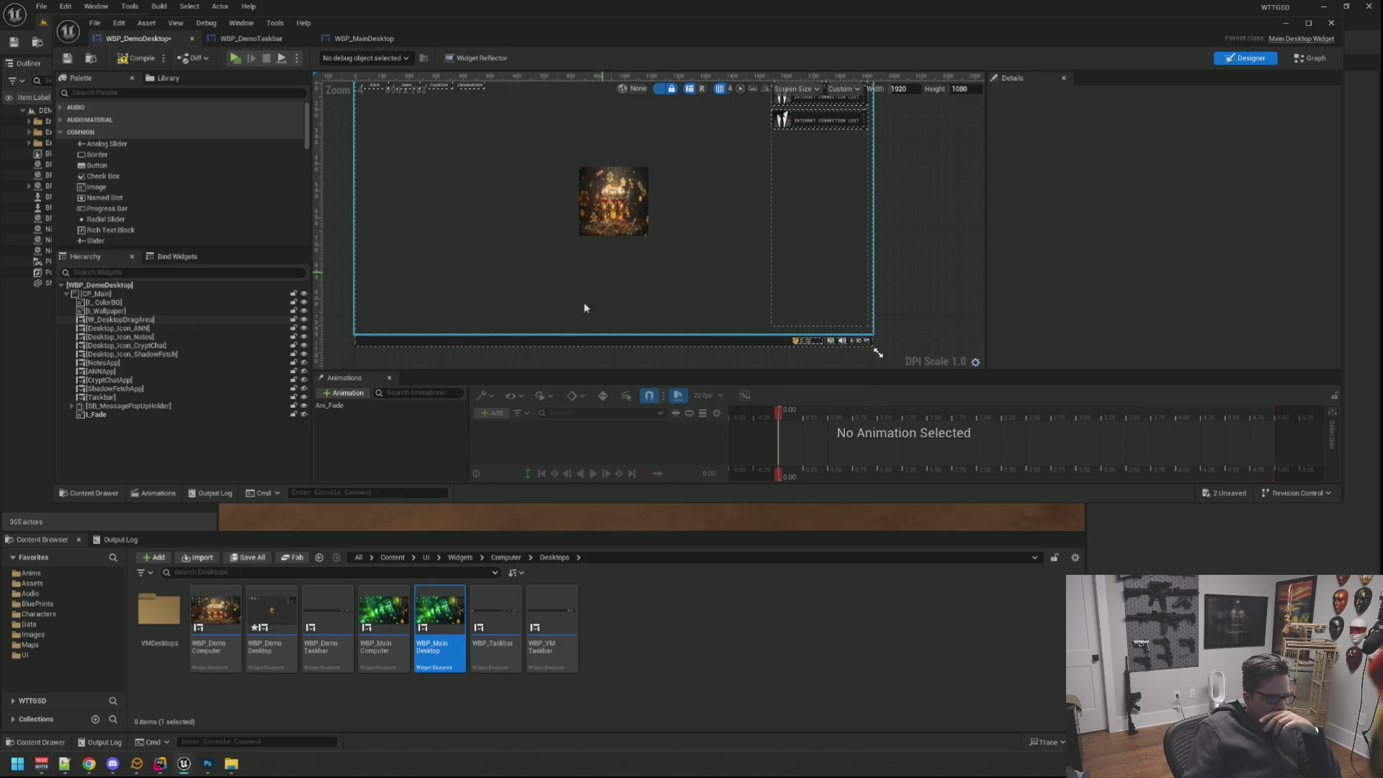
pyautogui.click(70, 604)
pyautogui.click(65, 641)
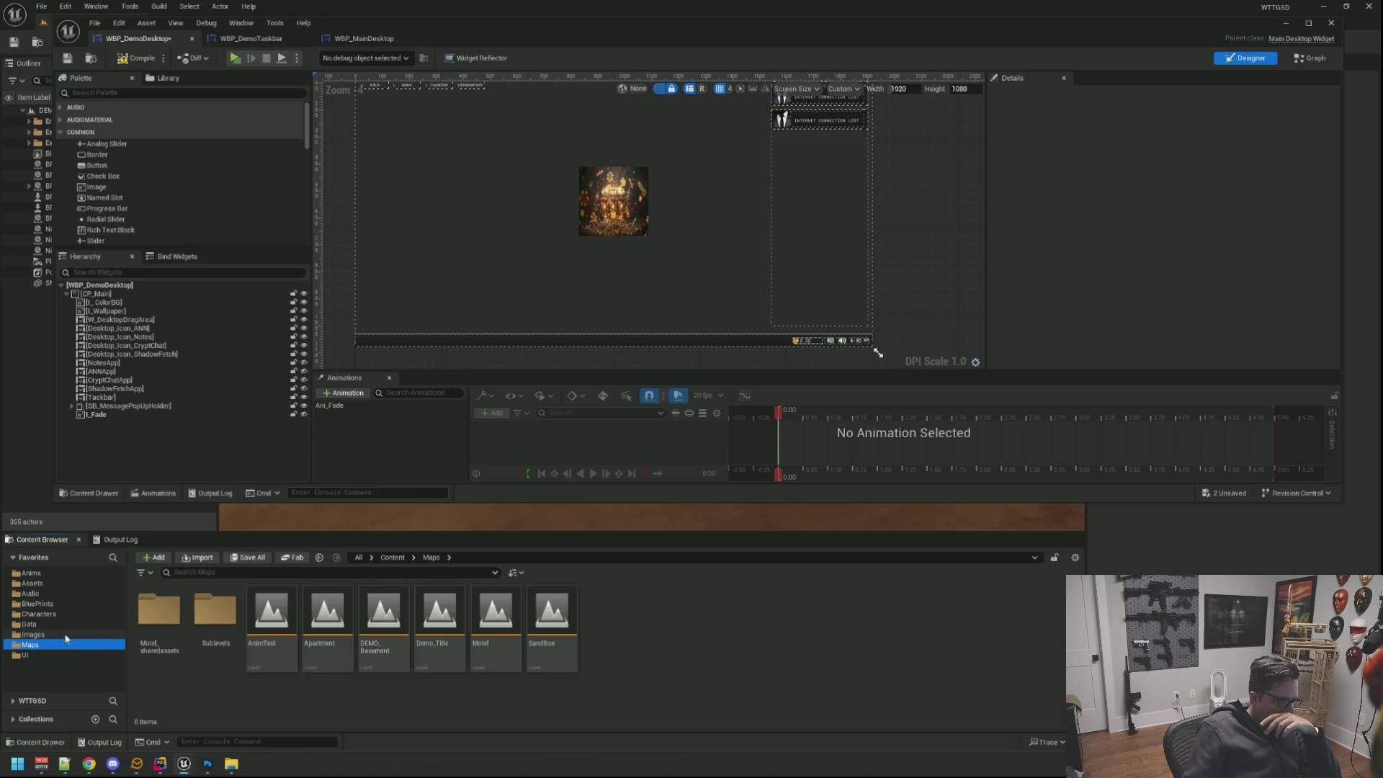
pyautogui.doubleClick(215, 610)
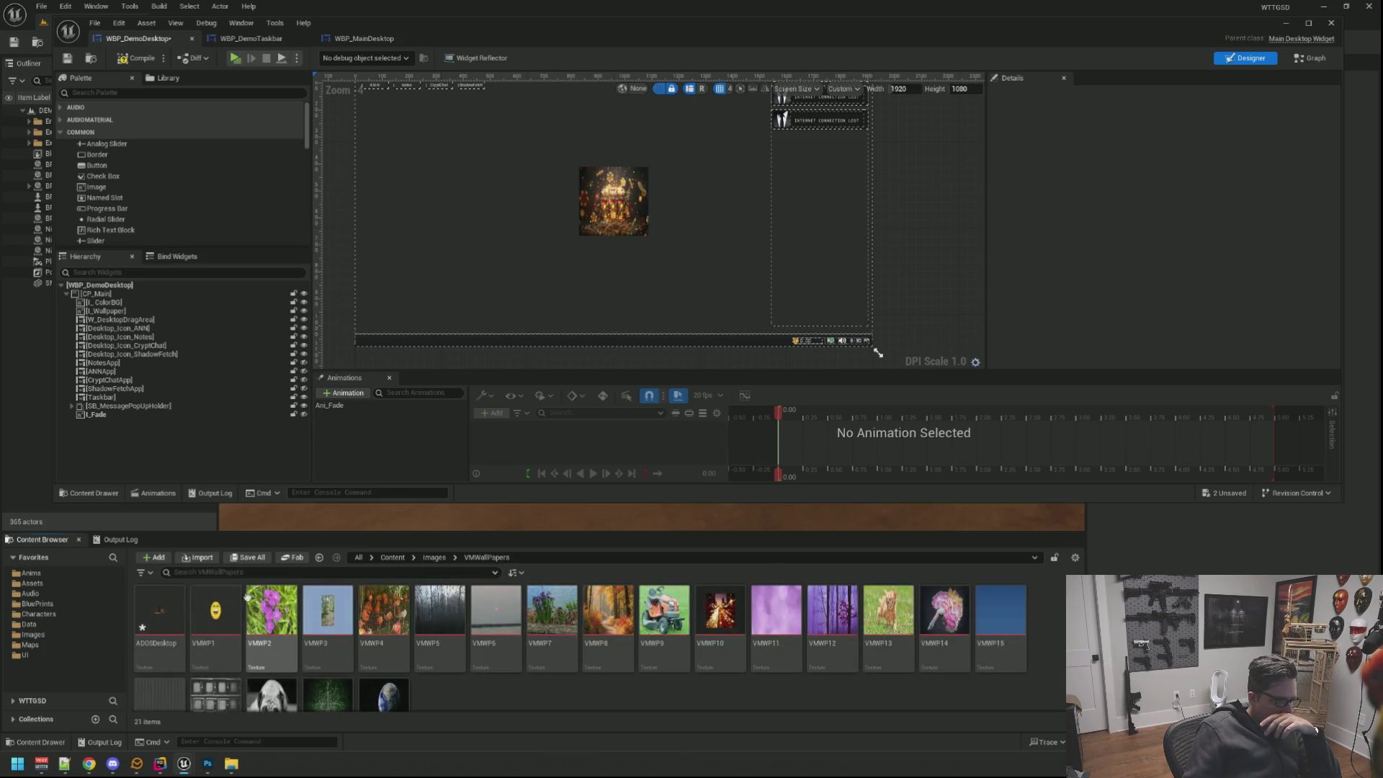
pyautogui.doubleClick(159, 616)
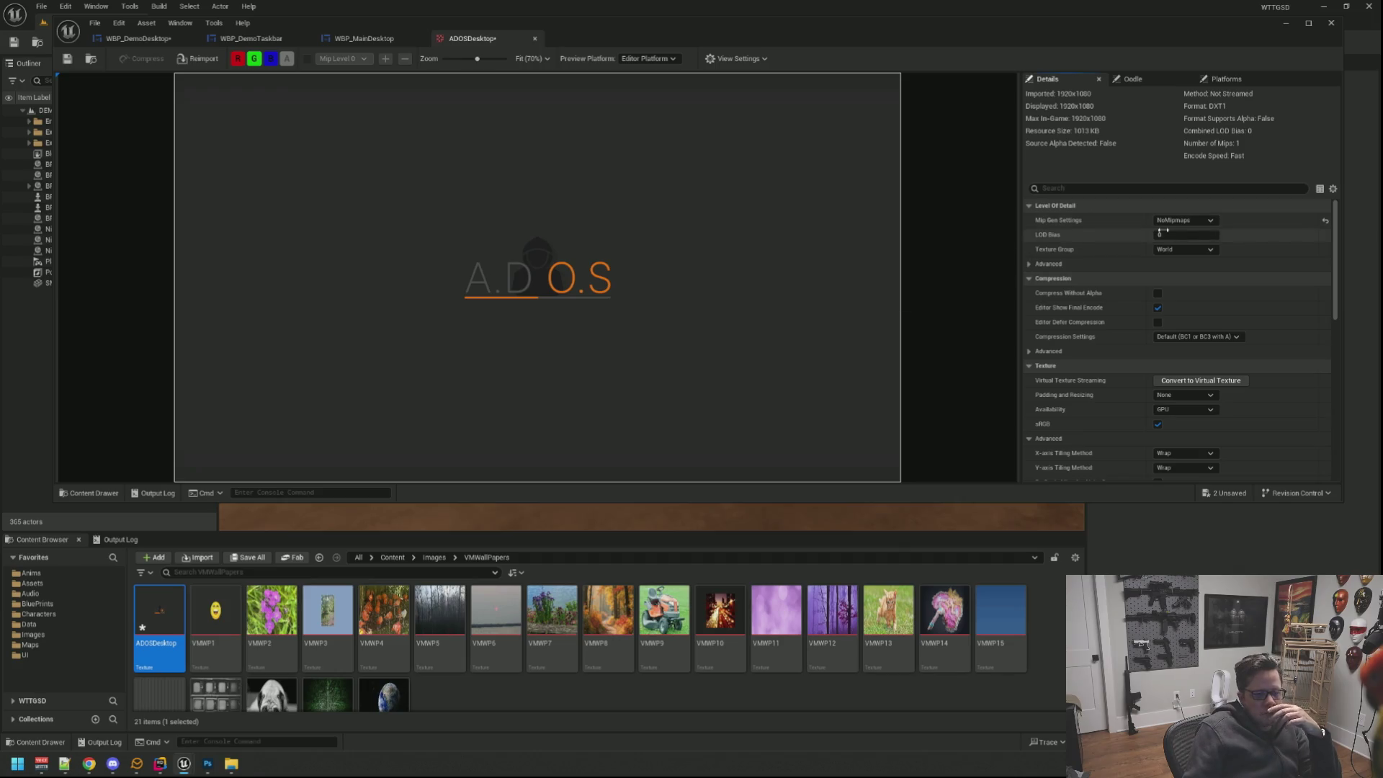
# Set the texture to the UI group with UserInterface2D (RGBA8) compression, save it, and return to WBP_DemoDesktop.
pyautogui.click(1190, 248)
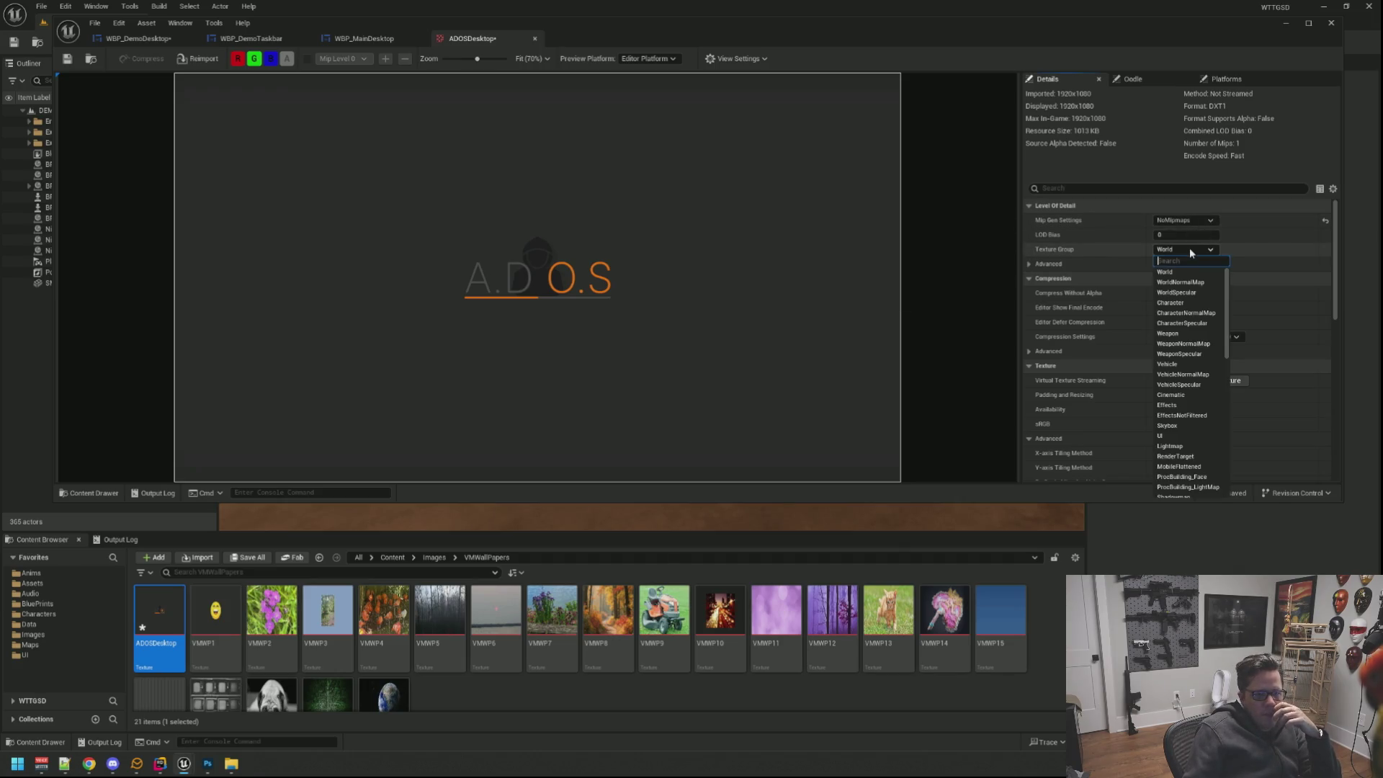
pyautogui.click(1172, 435)
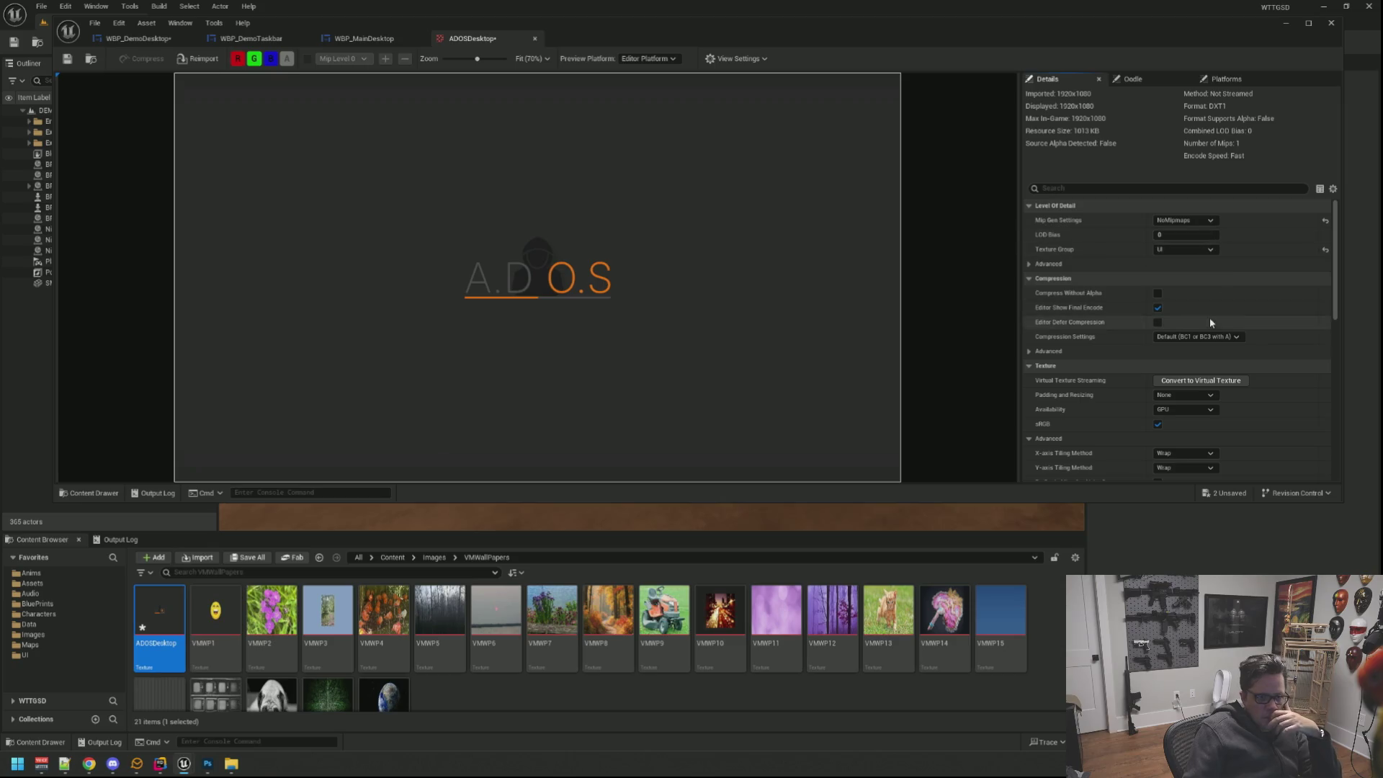
pyautogui.click(1199, 335)
pyautogui.click(1201, 417)
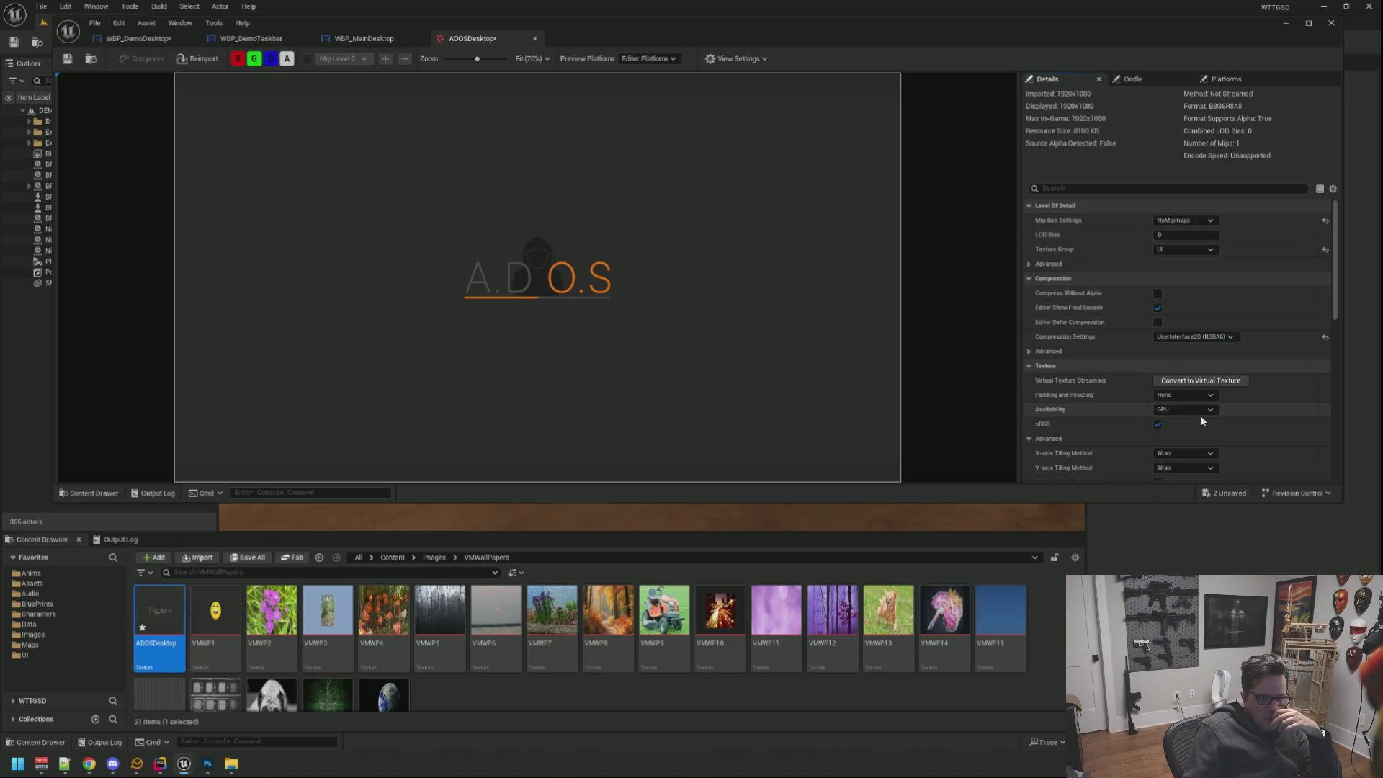
pyautogui.scroll(-2, 696, 283)
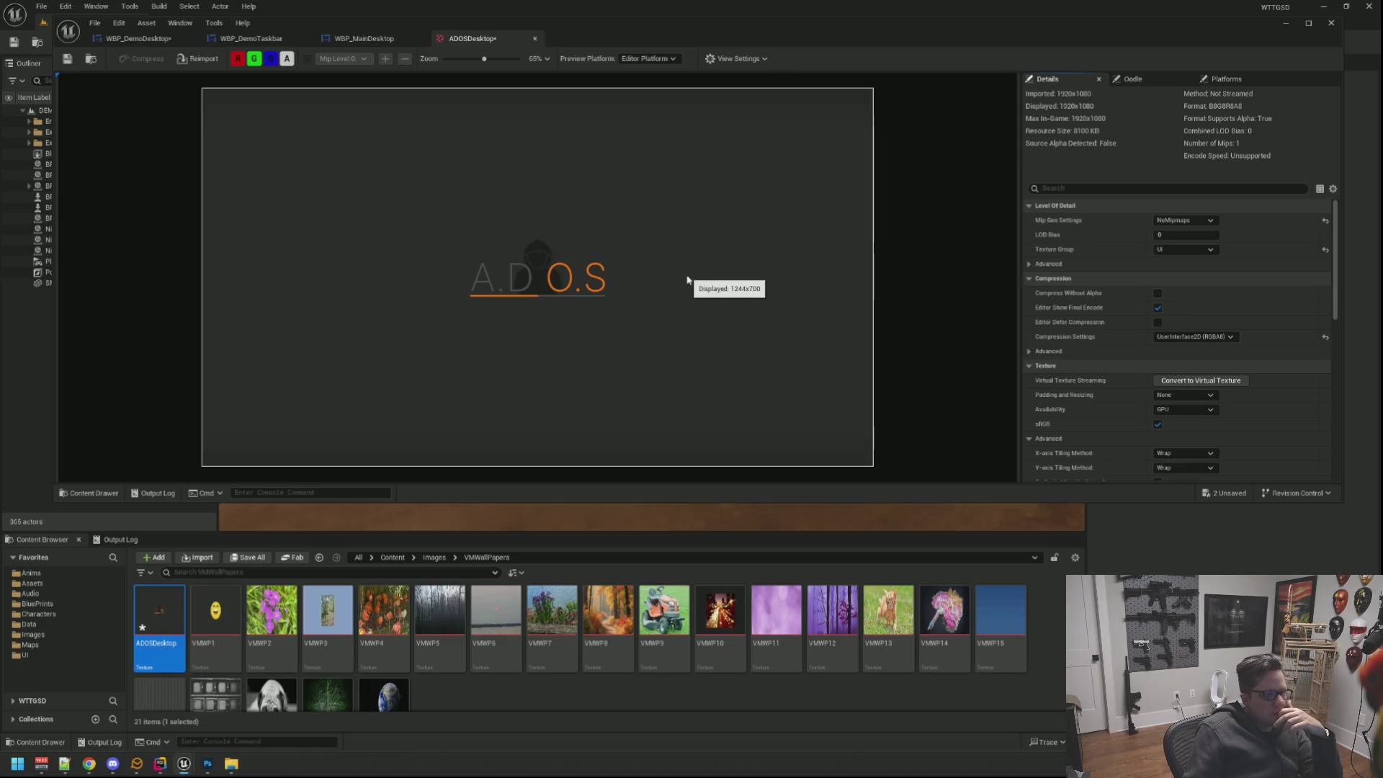
pyautogui.click(67, 59)
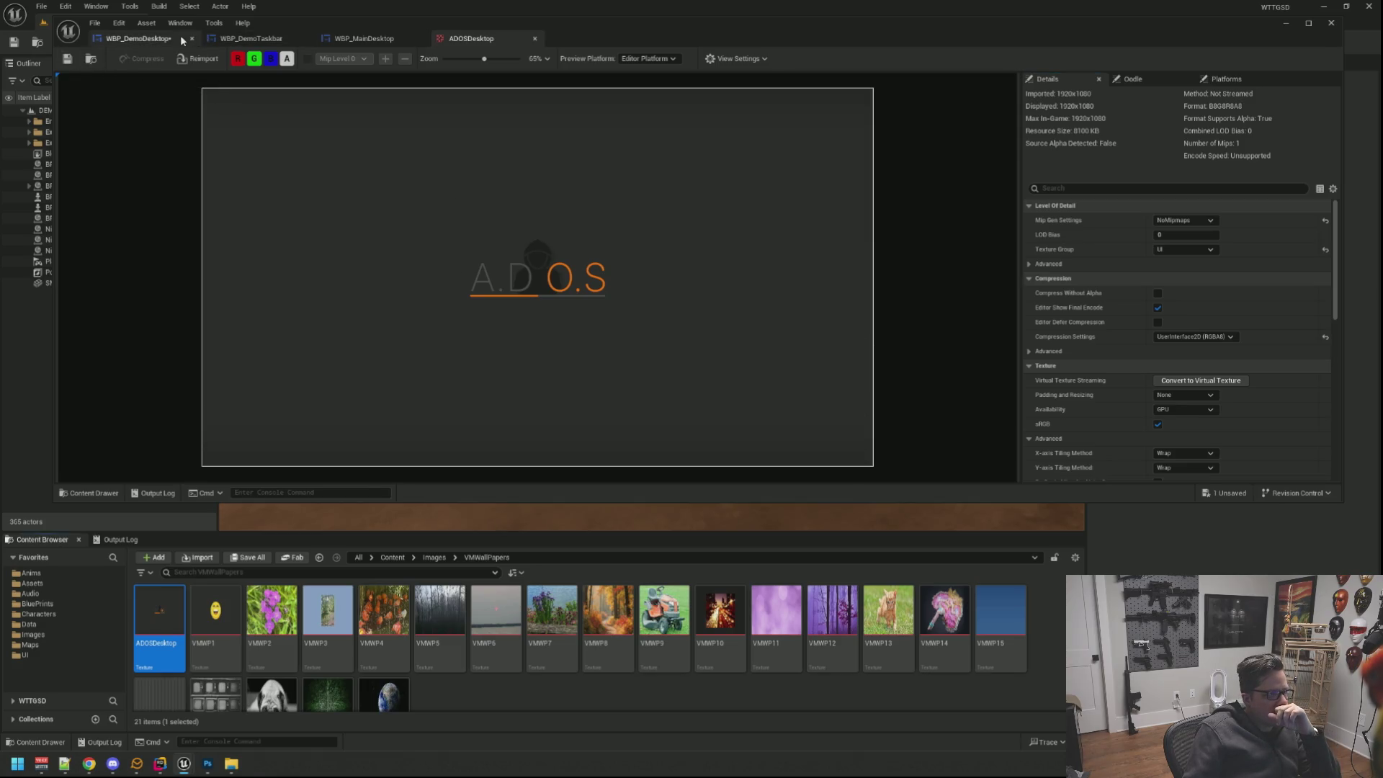
pyautogui.click(138, 37)
pyautogui.click(162, 318)
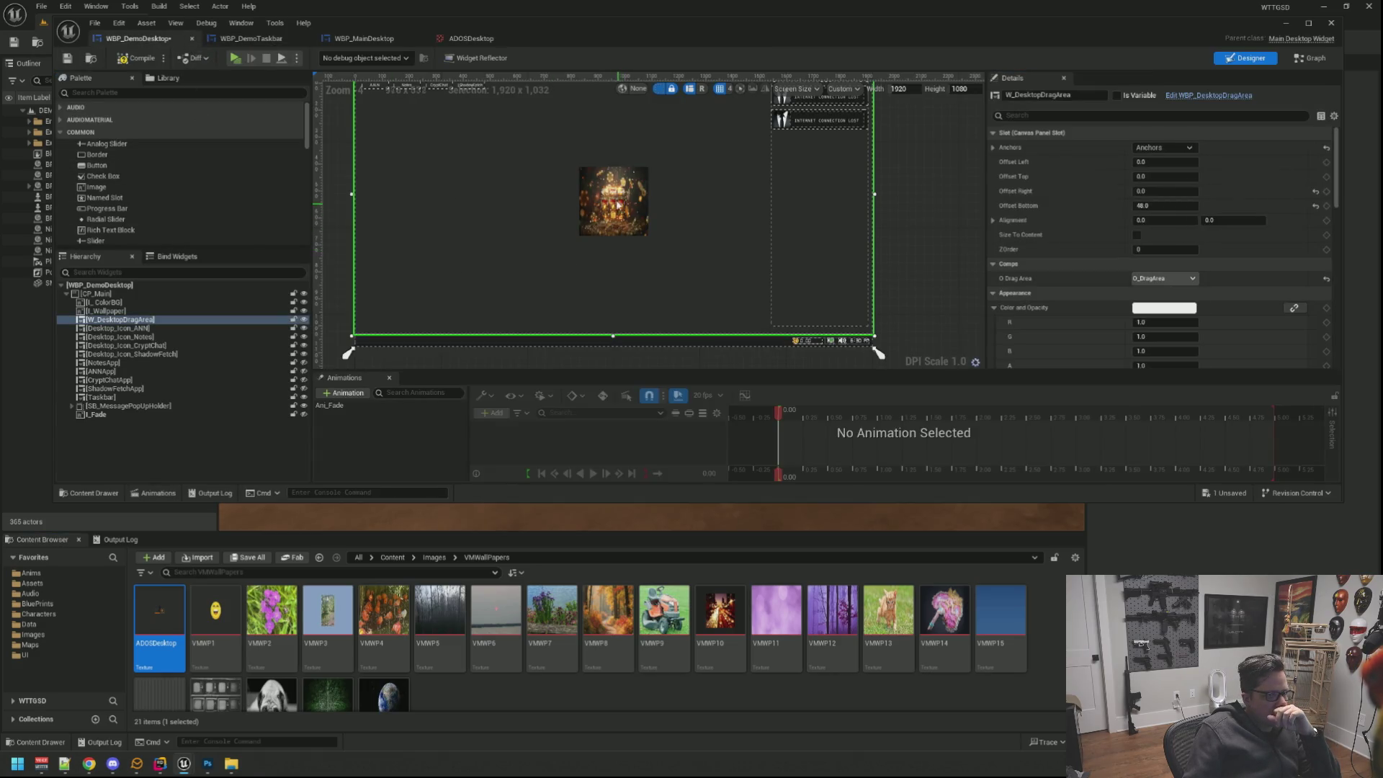
# Set I_Wallpaper's image size to 1920×1080 and anchor it to full-canvas stretch with zero offsets.
pyautogui.click(193, 305)
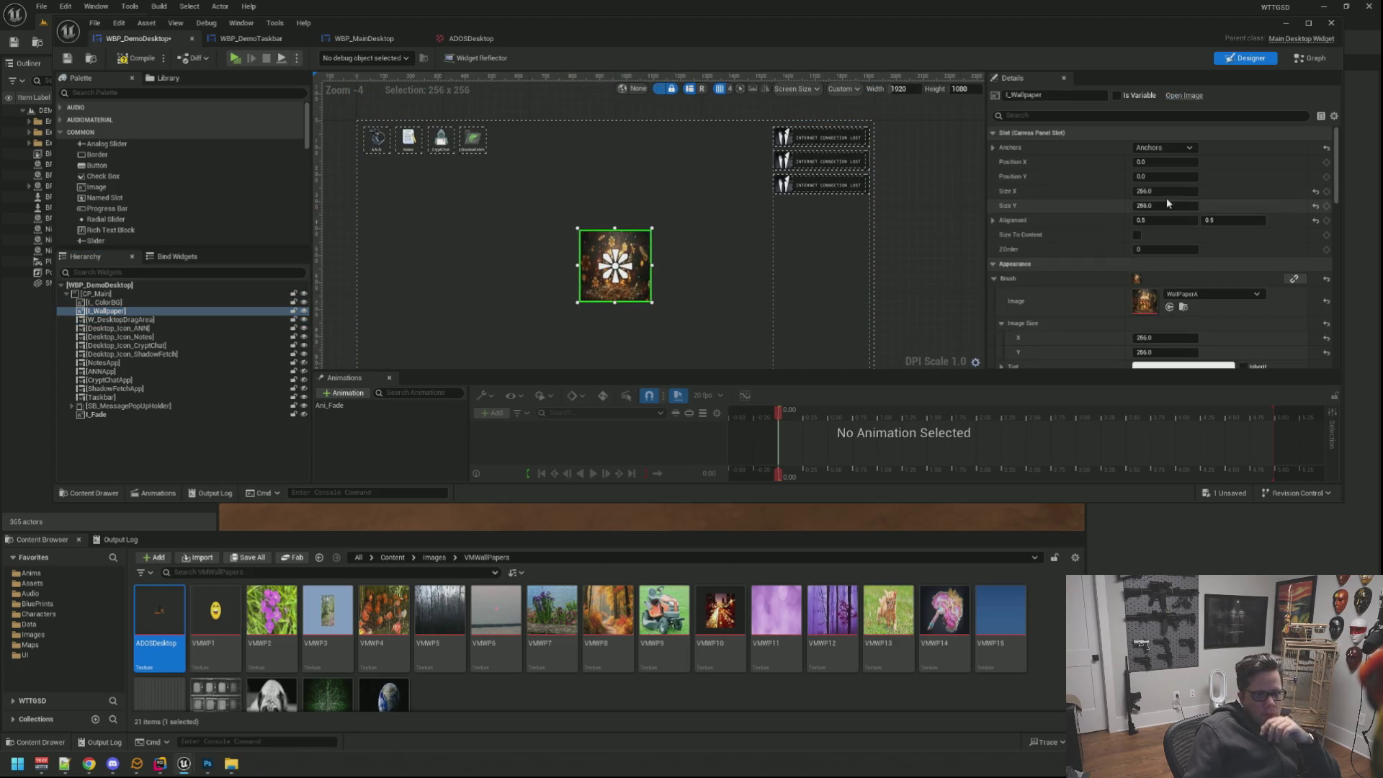
pyautogui.click(1163, 337)
pyautogui.write('1920')
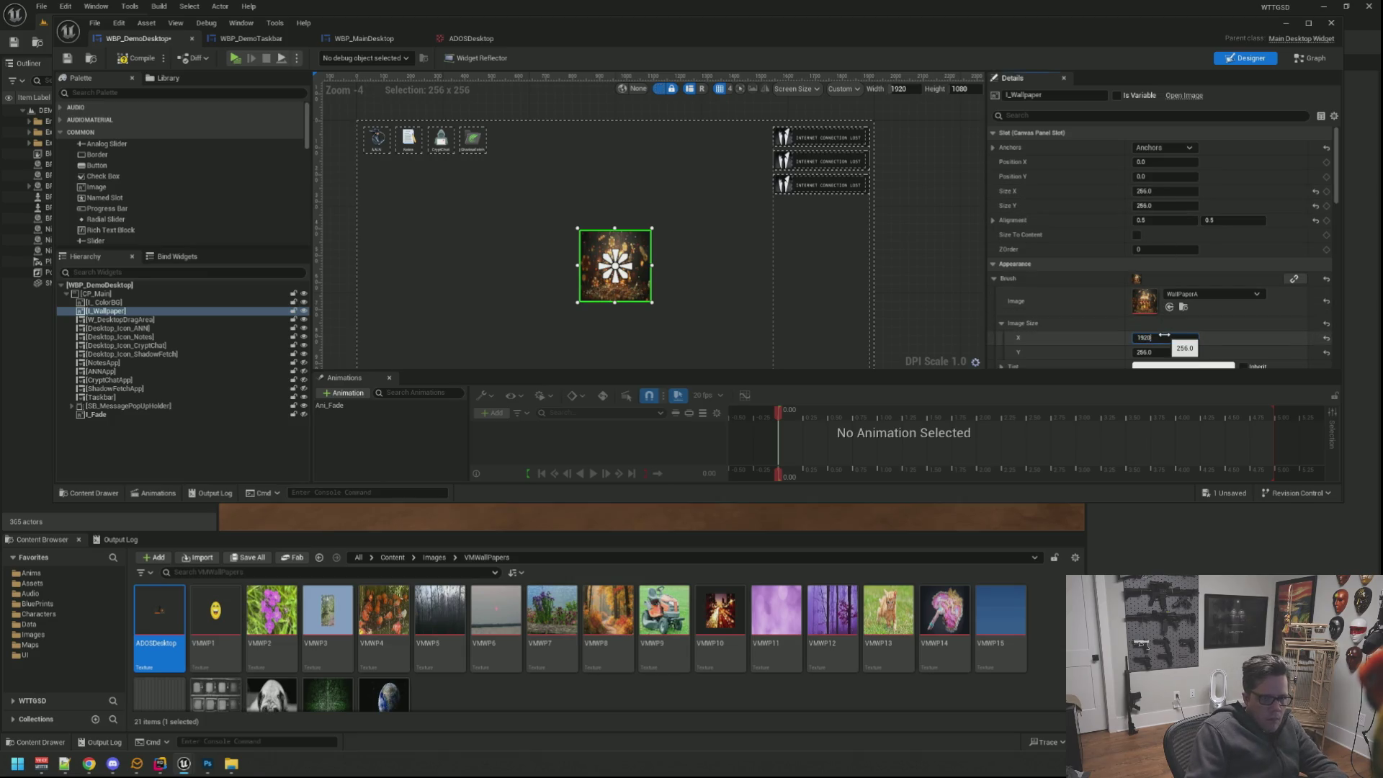
pyautogui.press('Tab')
pyautogui.write('10')
pyautogui.press('Return')
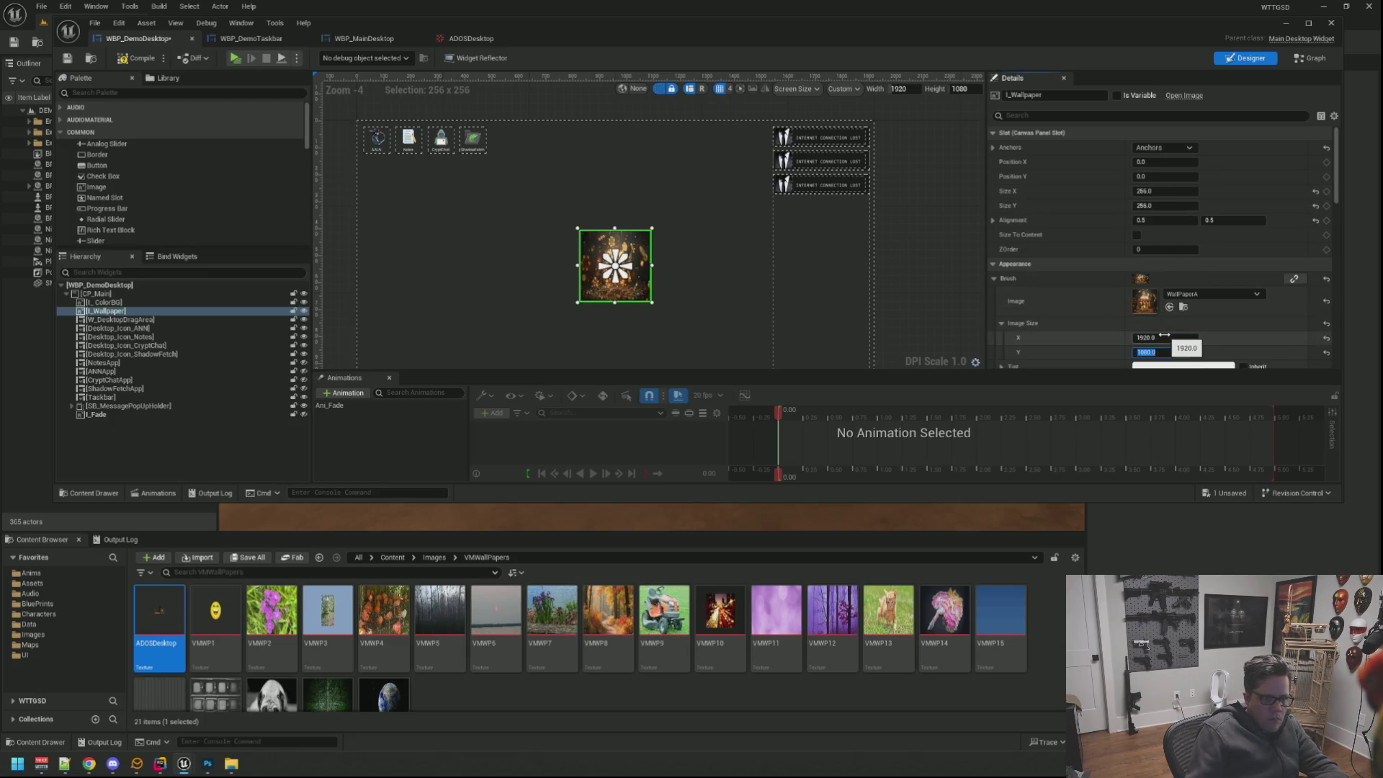
pyautogui.click(1163, 147)
pyautogui.click(1266, 284)
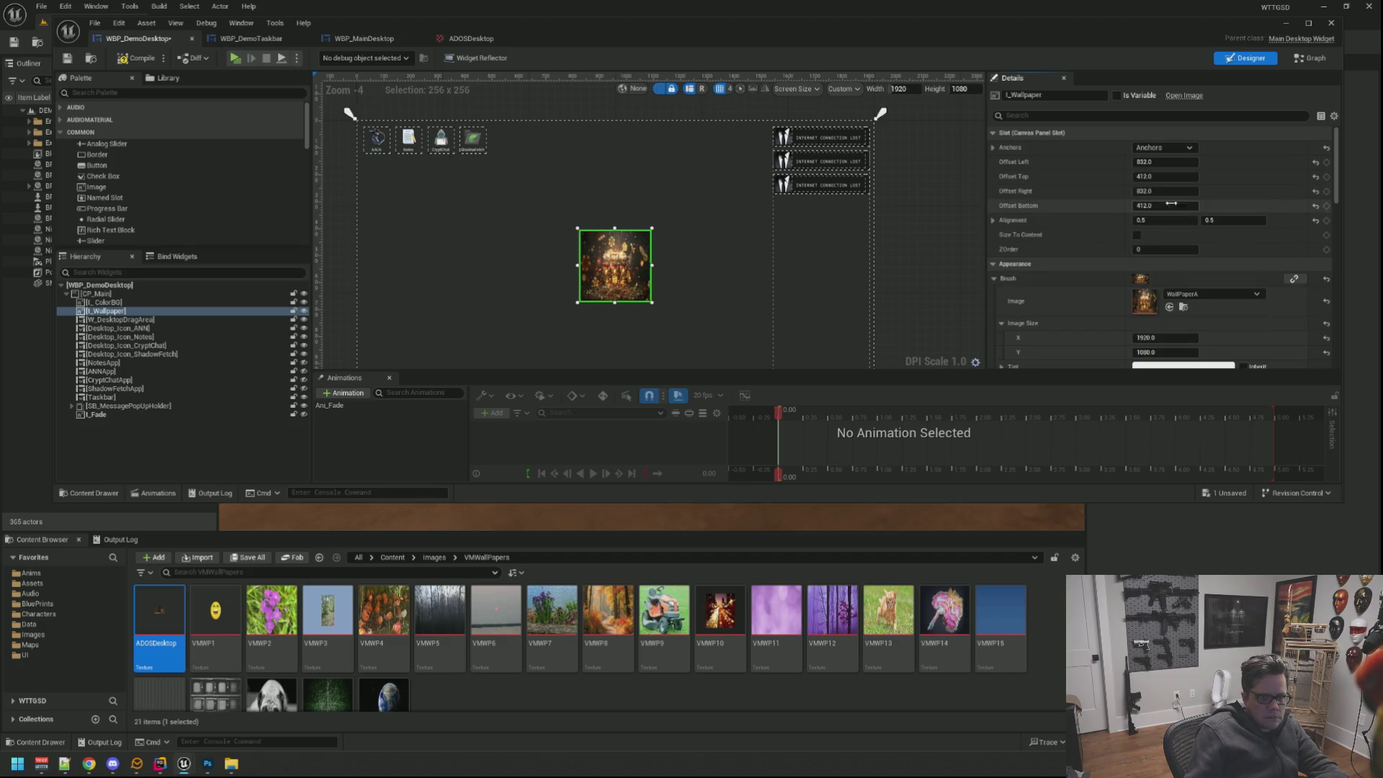
pyautogui.click(1156, 161)
pyautogui.write('0')
pyautogui.press('Tab')
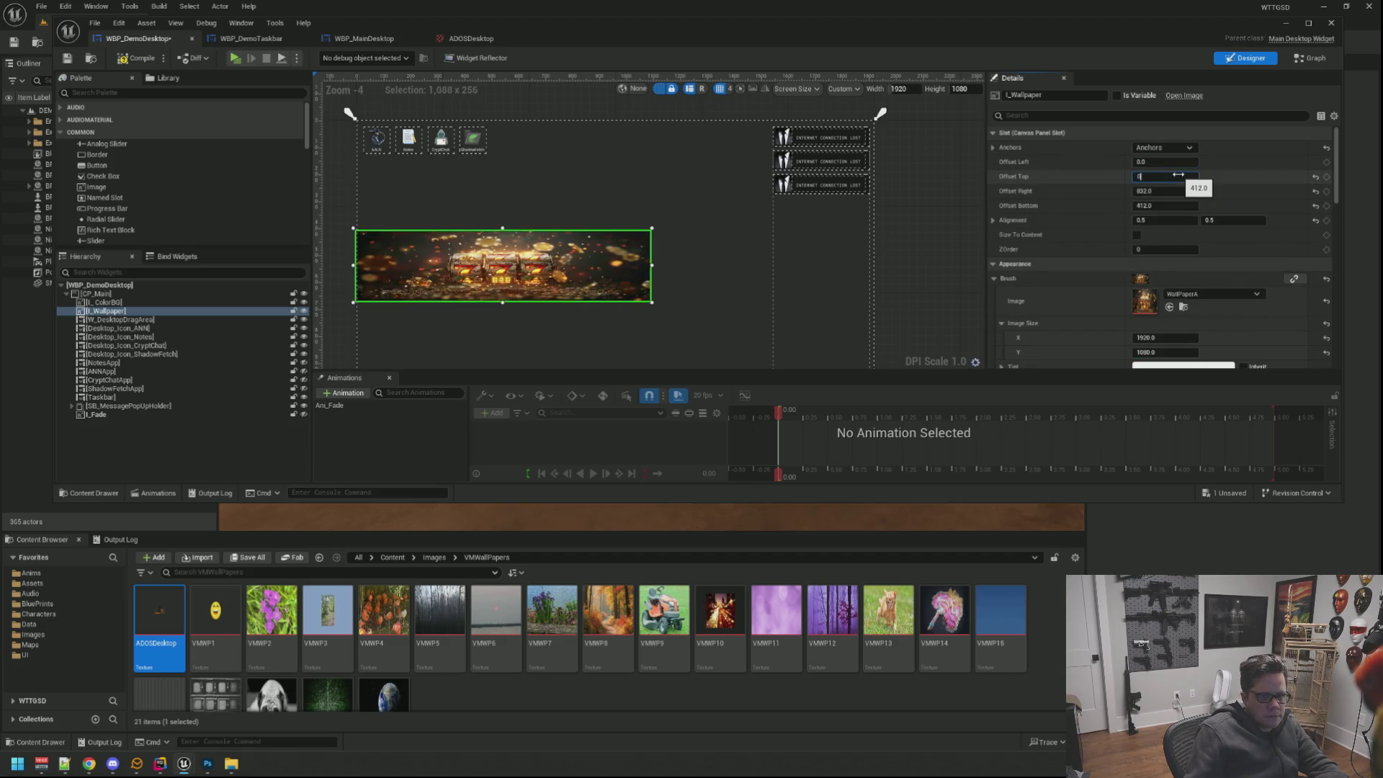
pyautogui.write('0')
pyautogui.press('Tab')
pyautogui.write('0')
pyautogui.press('Tab')
pyautogui.write('0')
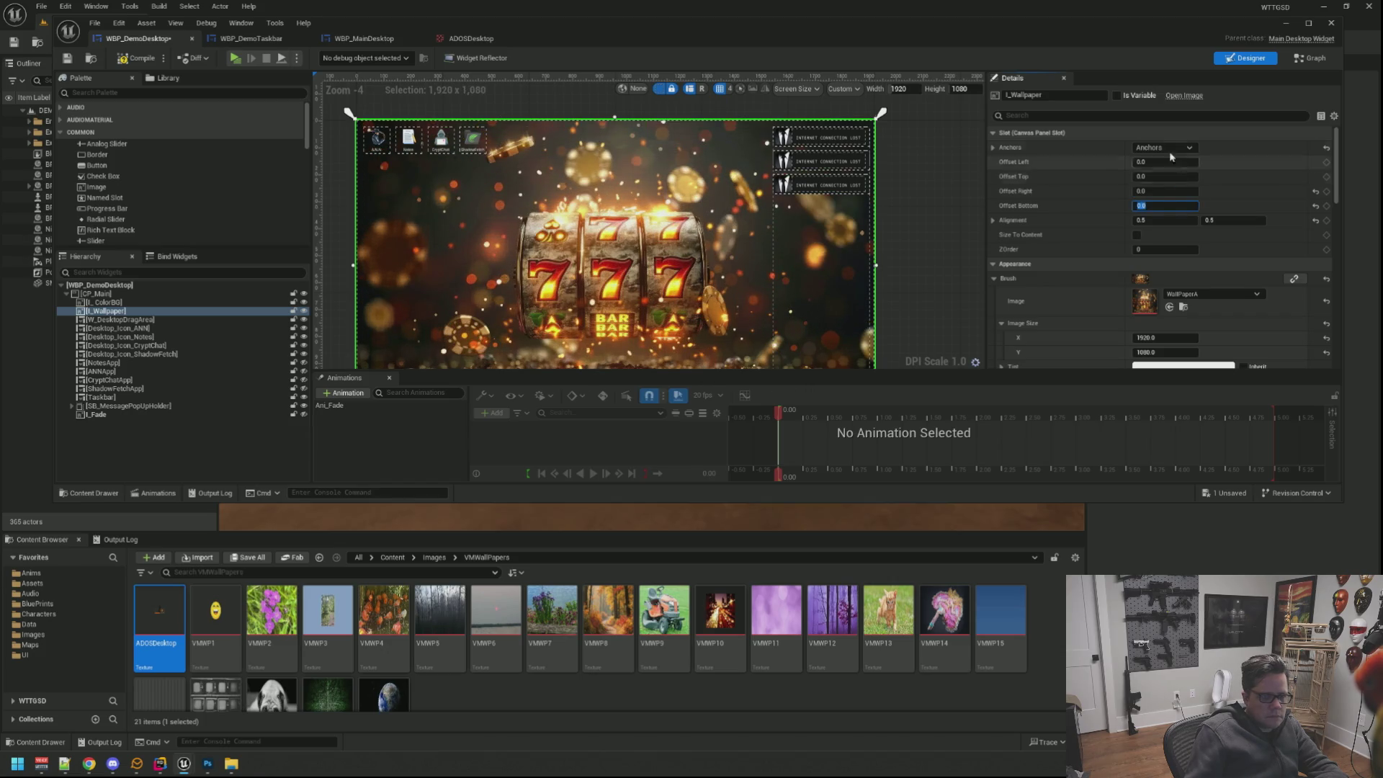
# Assign the ADOSDesktop texture to the wallpaper image and save the widget blueprint.
pyautogui.moveTo(959, 228); pyautogui.dragTo(955, 137)
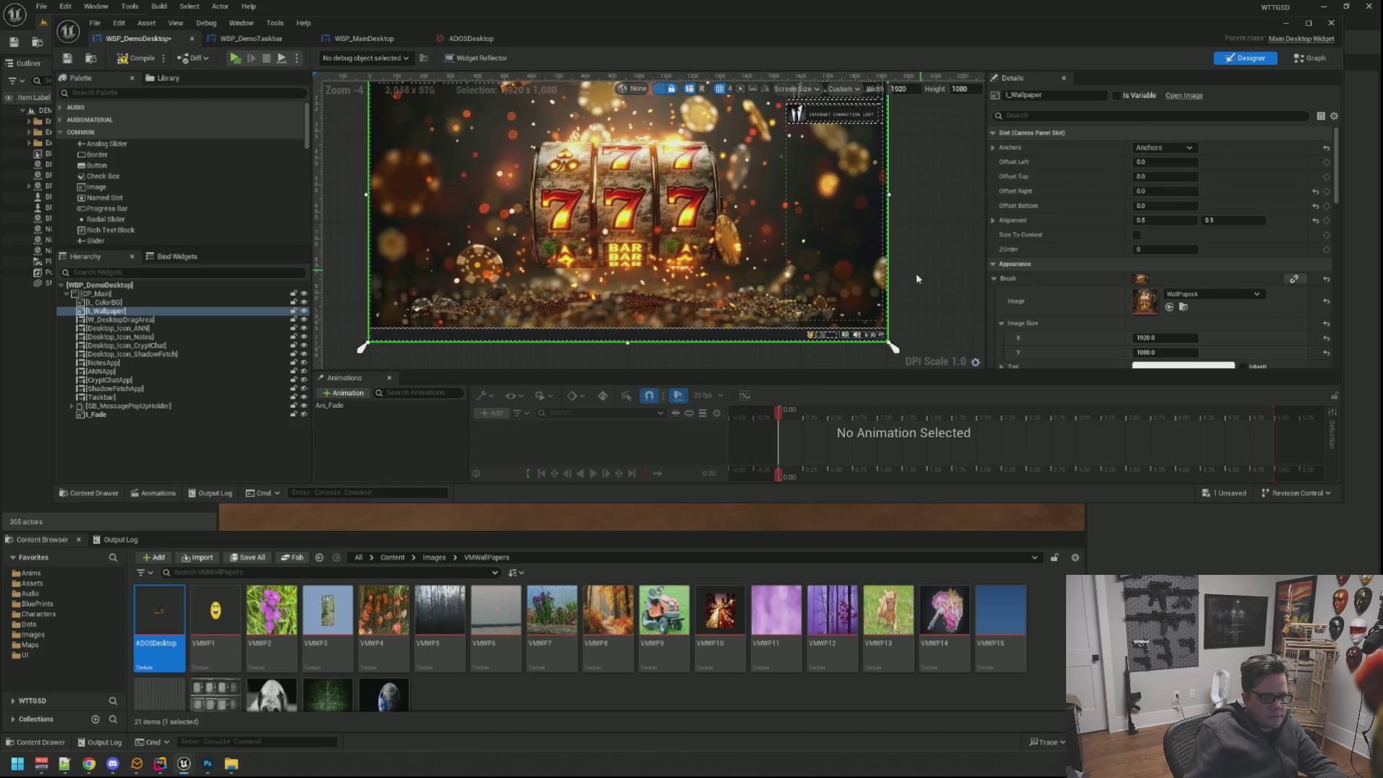
pyautogui.moveTo(159, 621); pyautogui.dragTo(1132, 299)
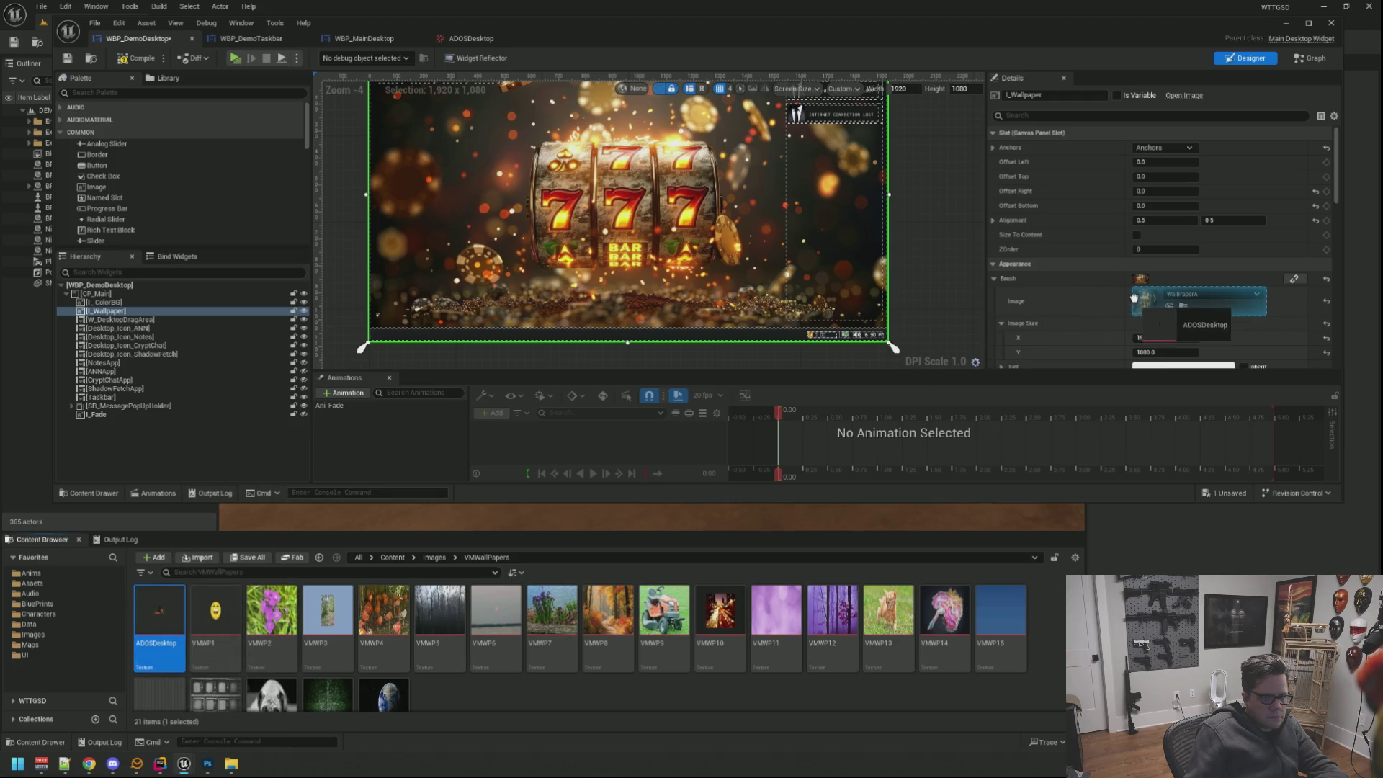
pyautogui.click(939, 249)
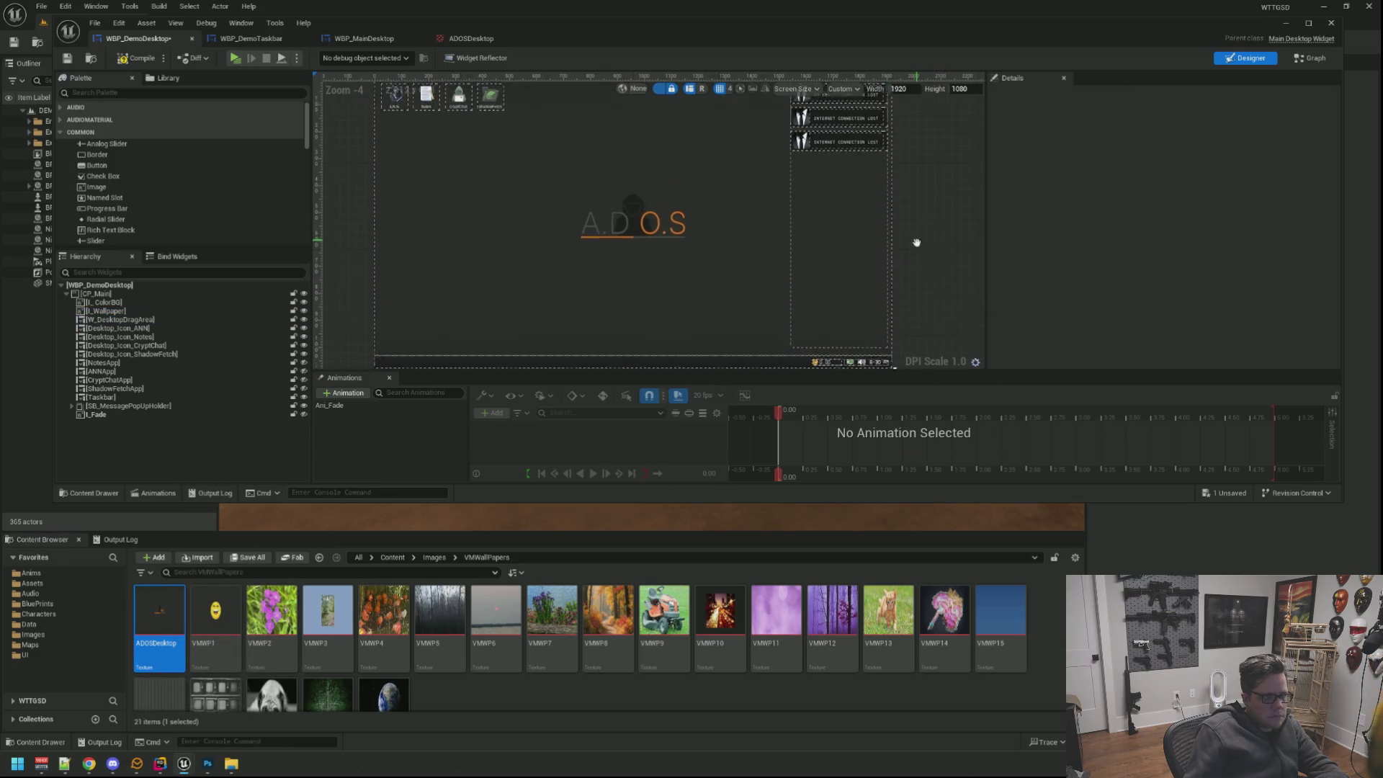
pyautogui.moveTo(915, 238); pyautogui.dragTo(924, 283)
pyautogui.click(67, 57)
pyautogui.scroll(2, 535, 211)
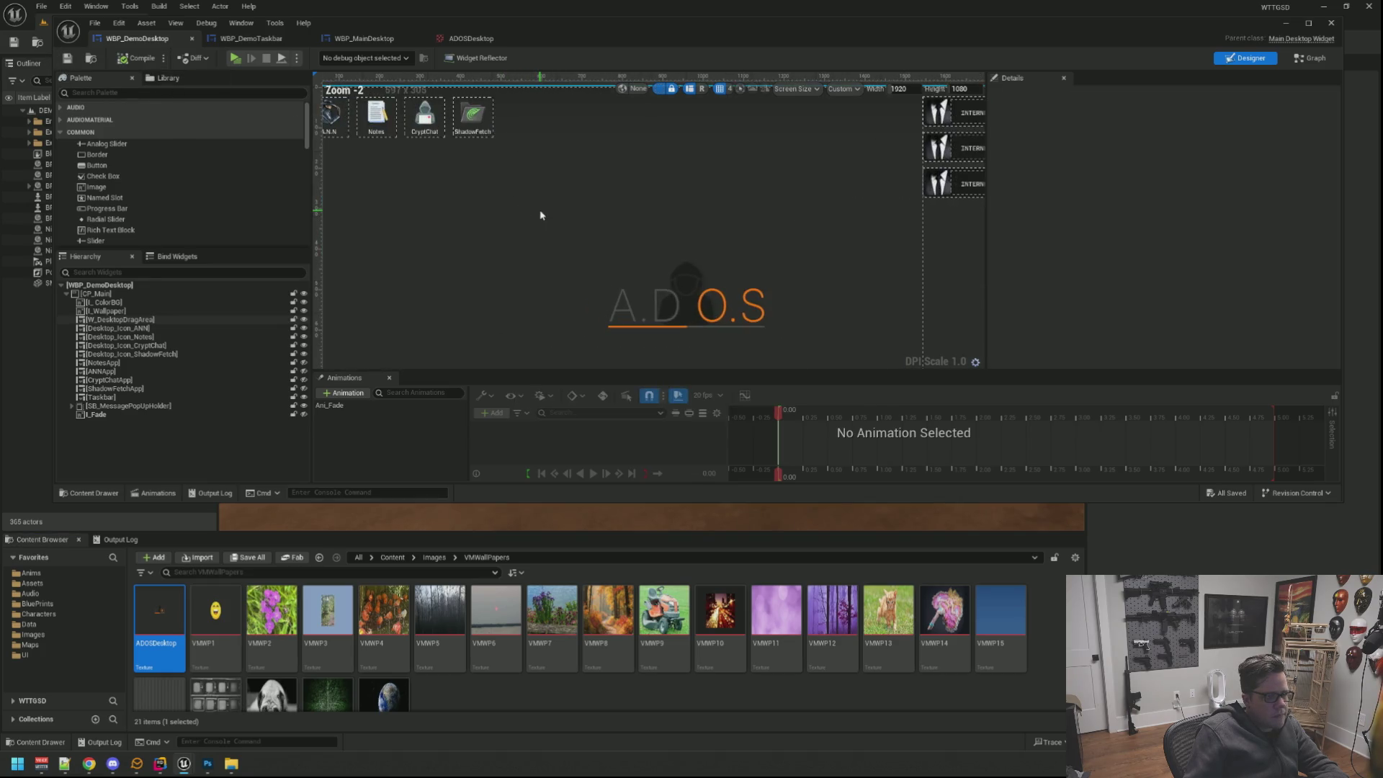
pyautogui.scroll(1, 540, 214)
# Inspect the desktop drag area and icons on the canvas, then start a play-in-editor preview.
pyautogui.moveTo(542, 215)
pyautogui.mouseDown()
pyautogui.moveTo(628, 285)
pyautogui.moveTo(607, 266)
pyautogui.mouseUp()
pyautogui.scroll(1, 602, 263)
pyautogui.scroll(1, 602, 255)
pyautogui.click(558, 140)
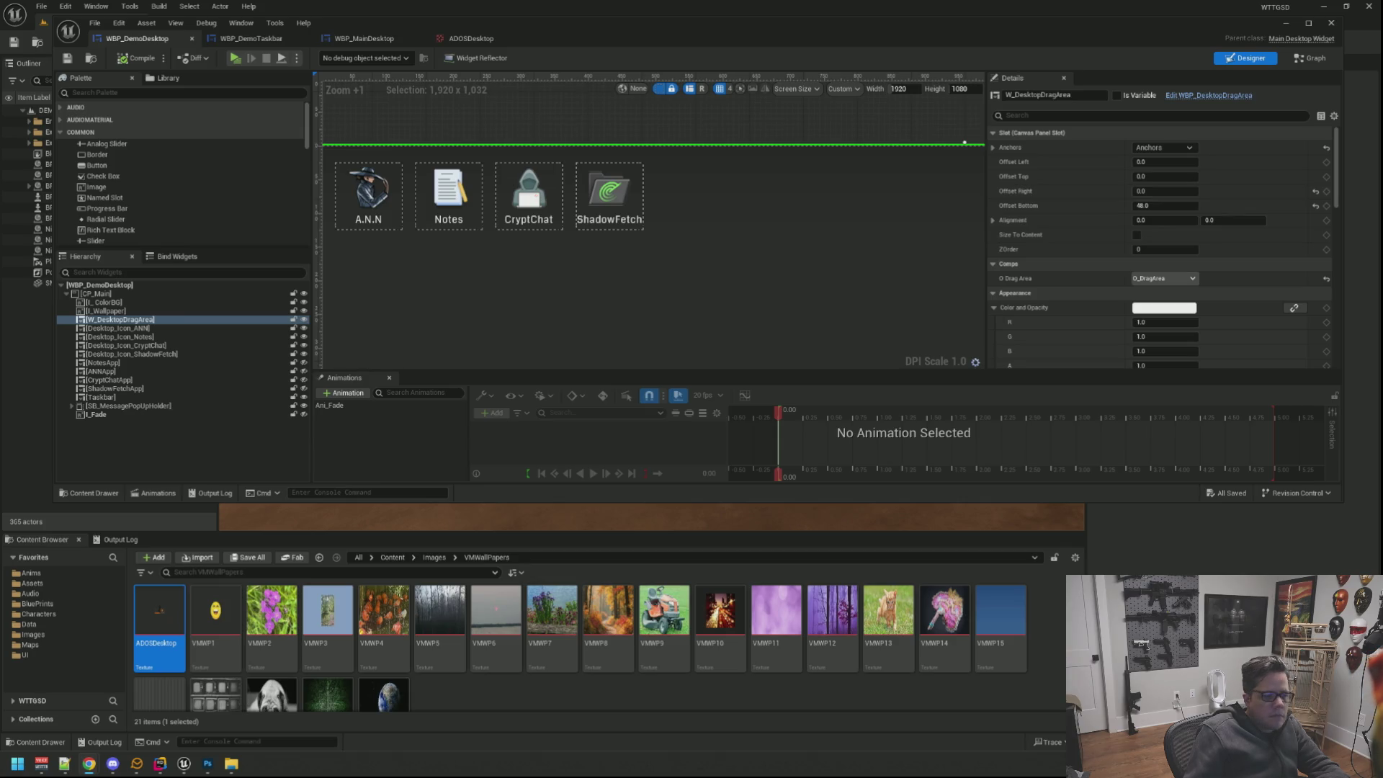
pyautogui.moveTo(701, 248); pyautogui.dragTo(773, 285)
pyautogui.click(618, 153)
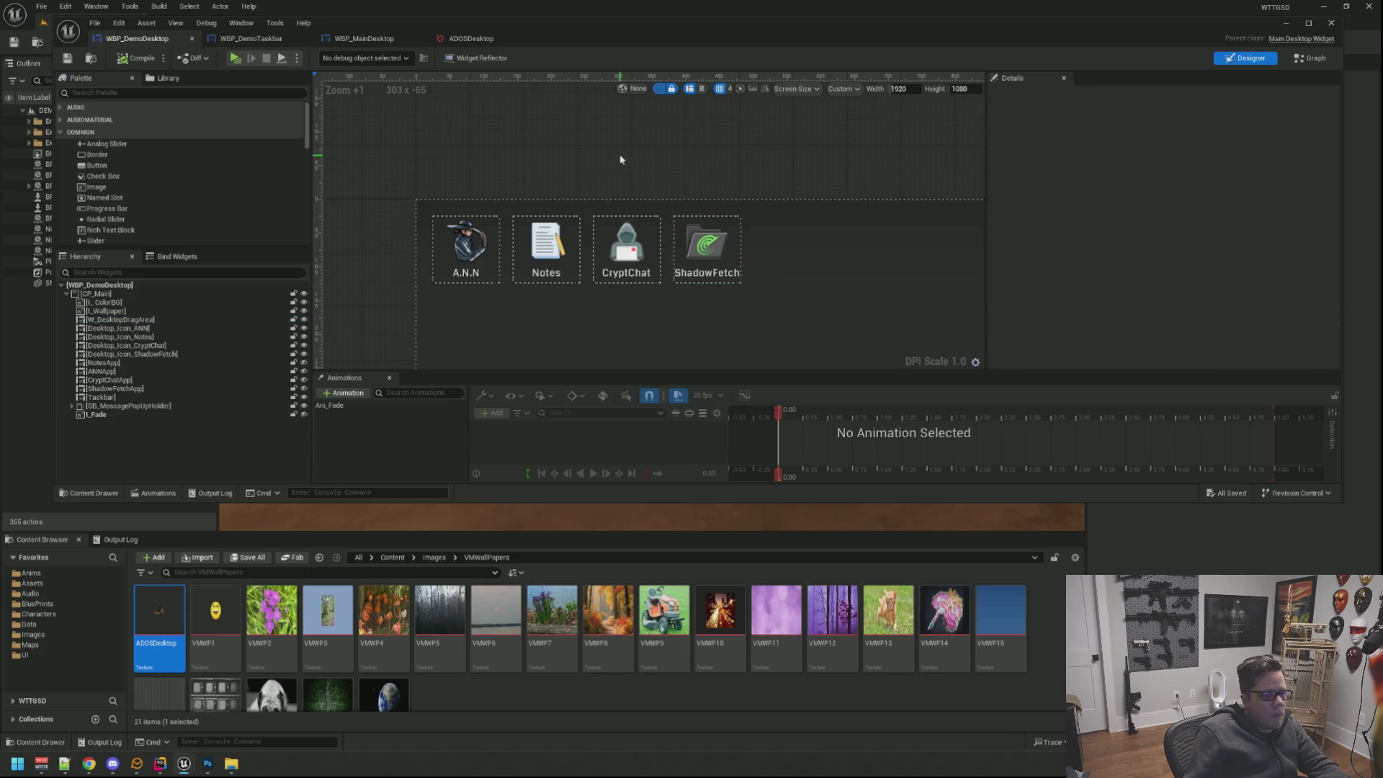
pyautogui.click(239, 61)
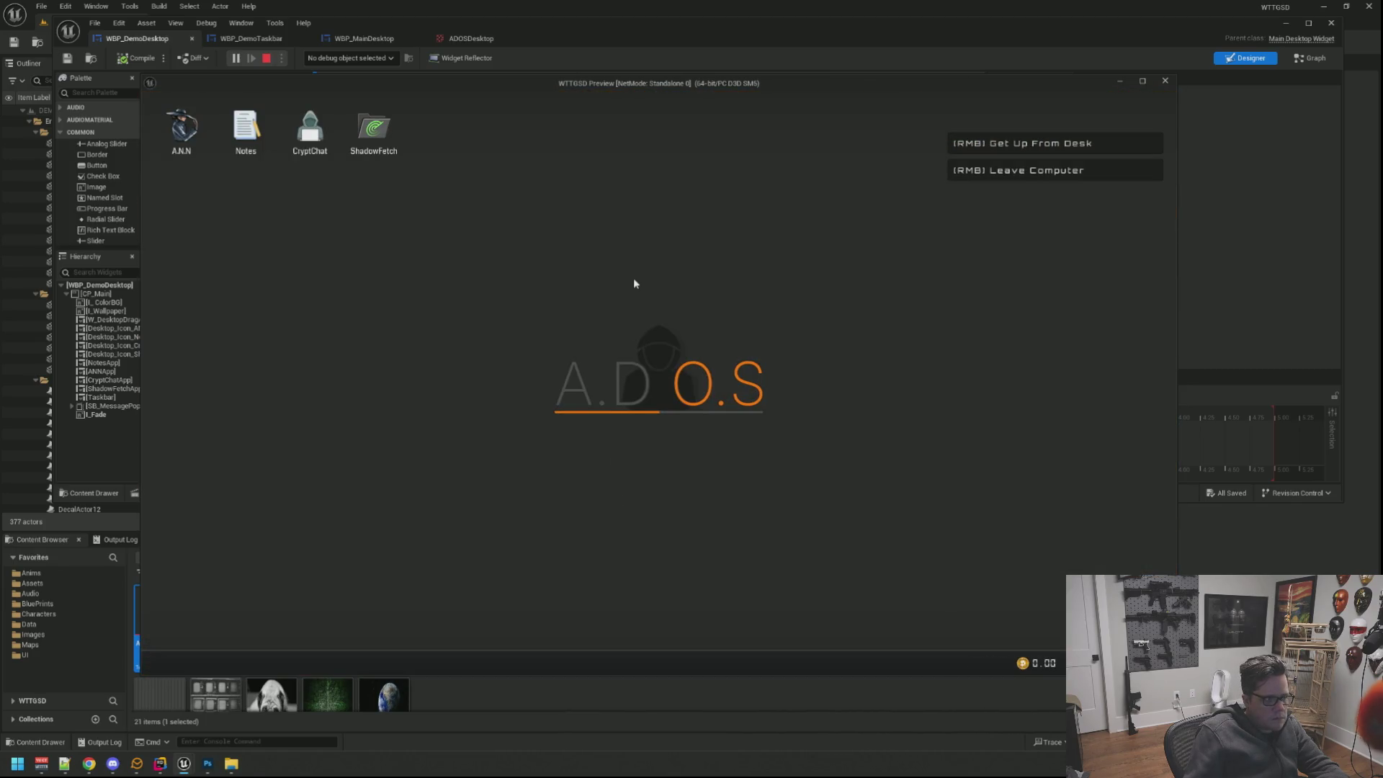
# Sit at the computer and open the A.N.N, ShadowFetch, CryptChat and Notes apps over the wallpaper.
pyautogui.rightClick(634, 287)
pyautogui.click(634, 276)
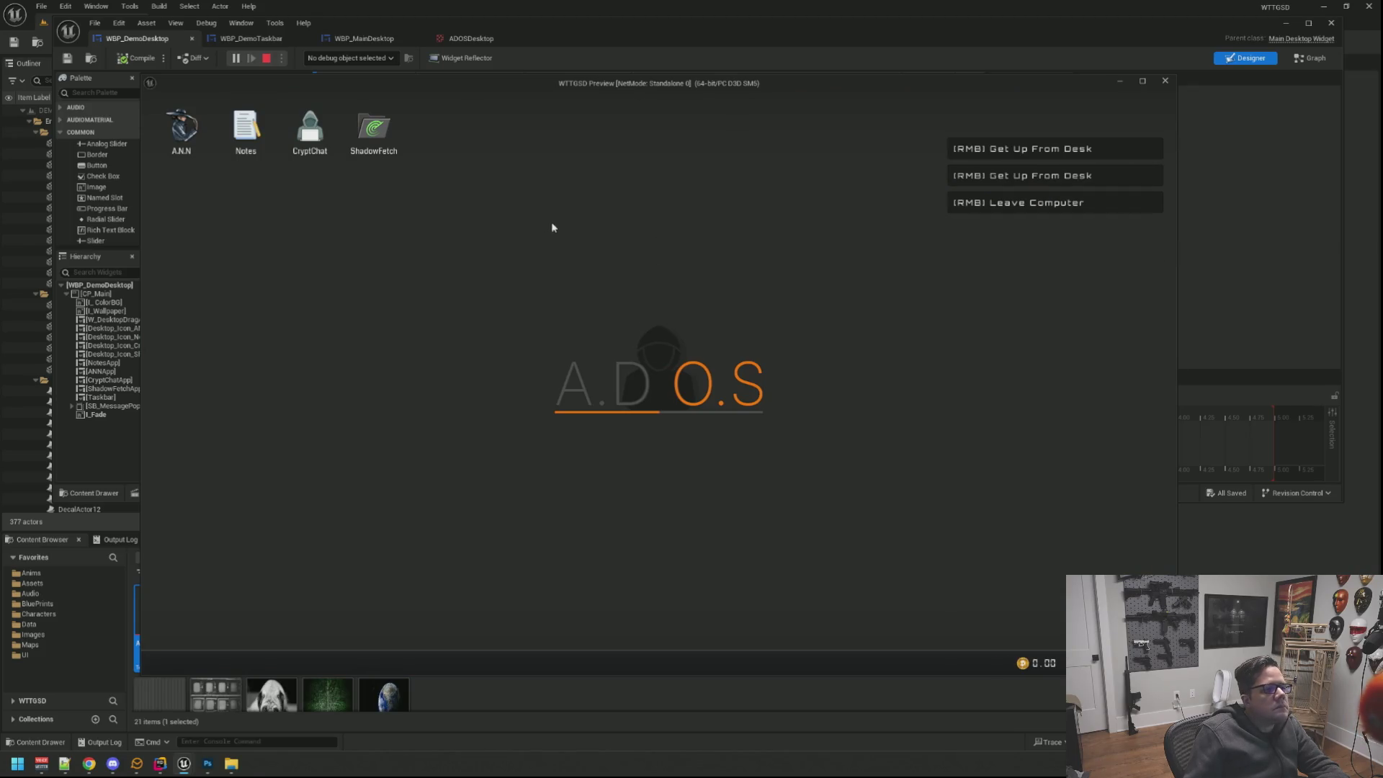
pyautogui.doubleClick(185, 143)
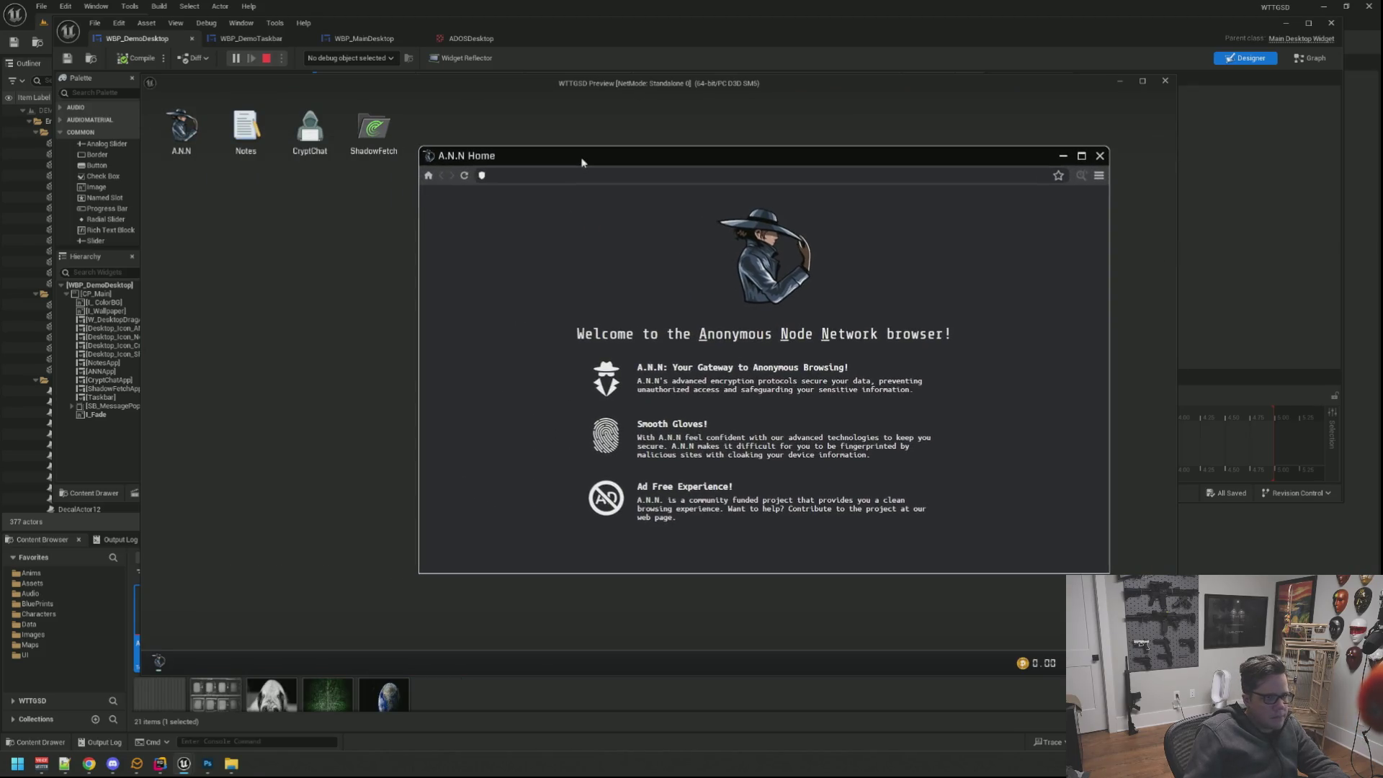
pyautogui.click(1099, 158)
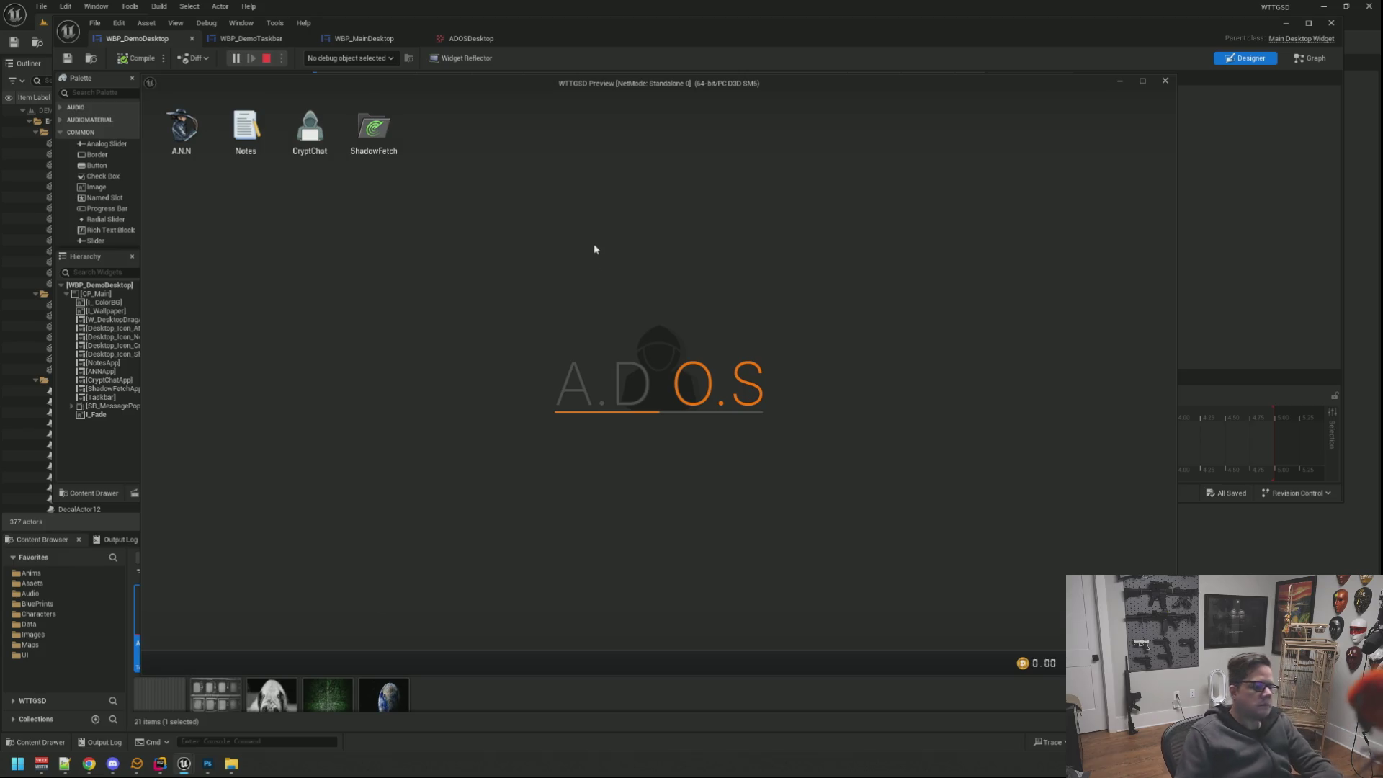
pyautogui.click(391, 154)
pyautogui.click(305, 138)
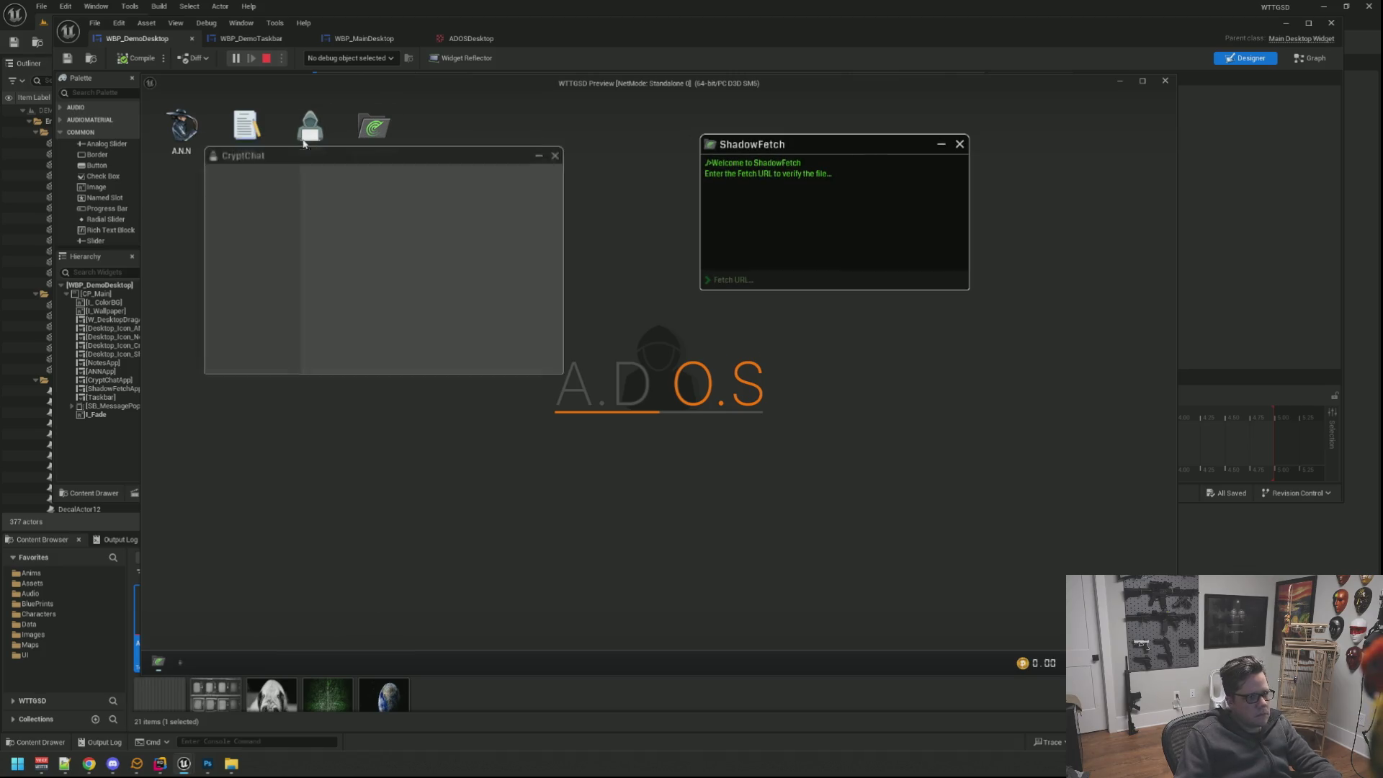
pyautogui.moveTo(459, 157); pyautogui.dragTo(385, 259)
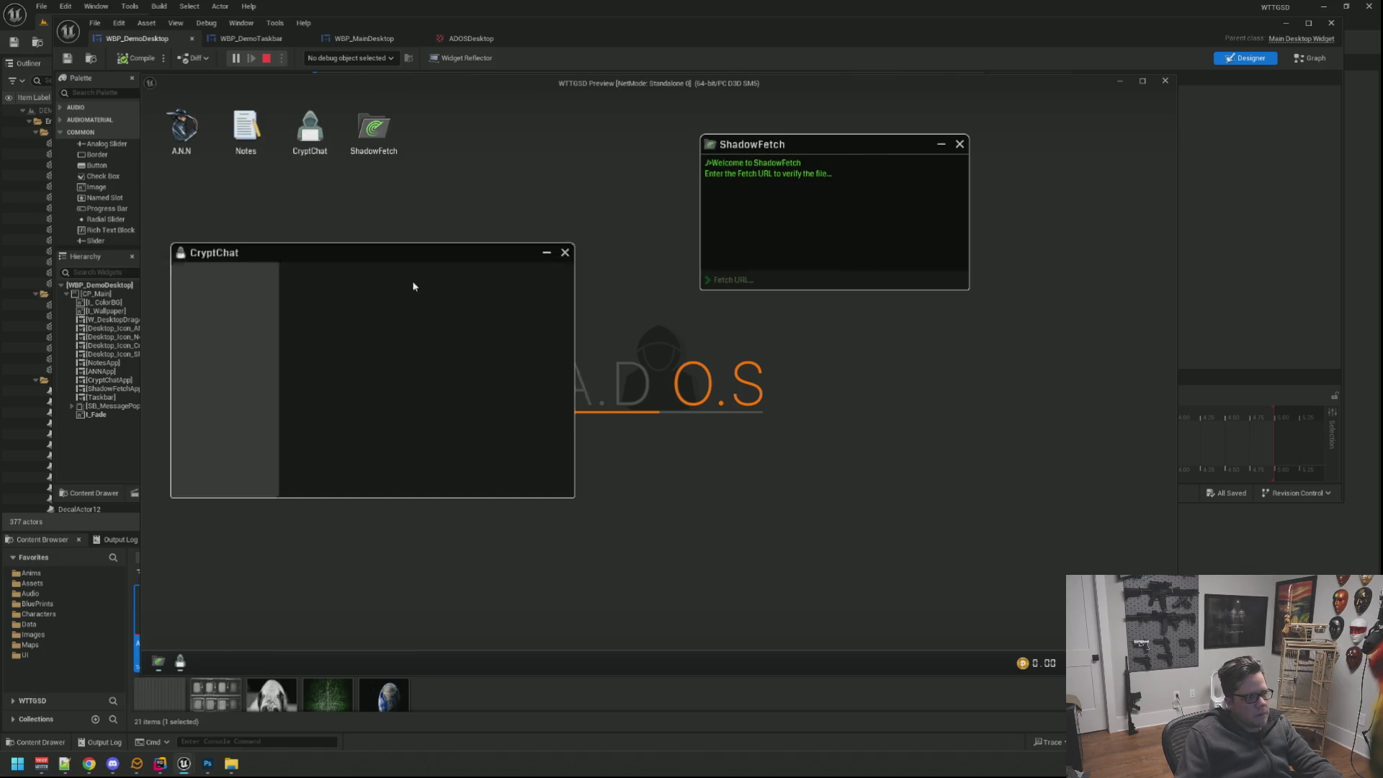
pyautogui.click(261, 140)
pyautogui.moveTo(304, 141); pyautogui.dragTo(272, 179)
# Reopen and reposition the A.N.N browser, then close the CryptChat, A.N.N, ShadowFetch and Notes windows.
pyautogui.click(181, 130)
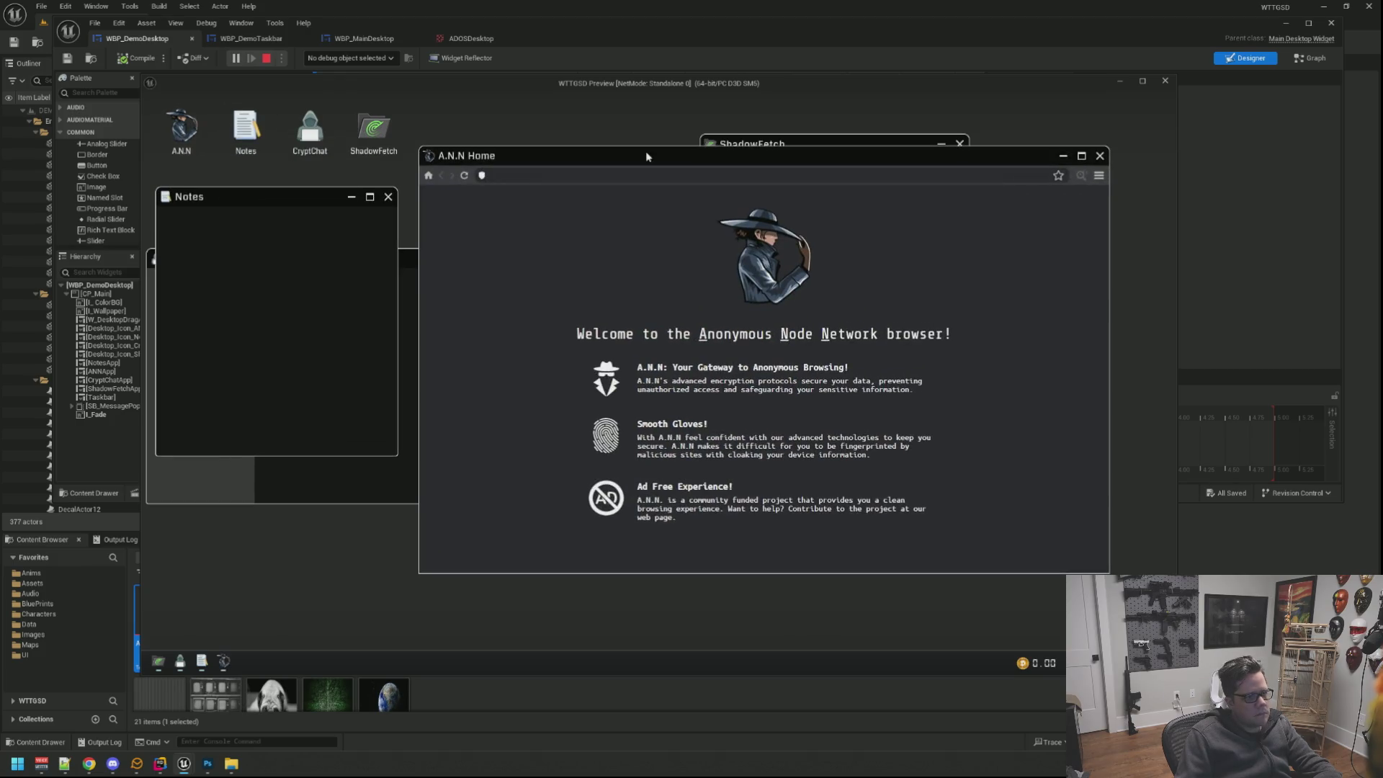
pyautogui.moveTo(647, 156); pyautogui.dragTo(687, 171)
pyautogui.click(422, 308)
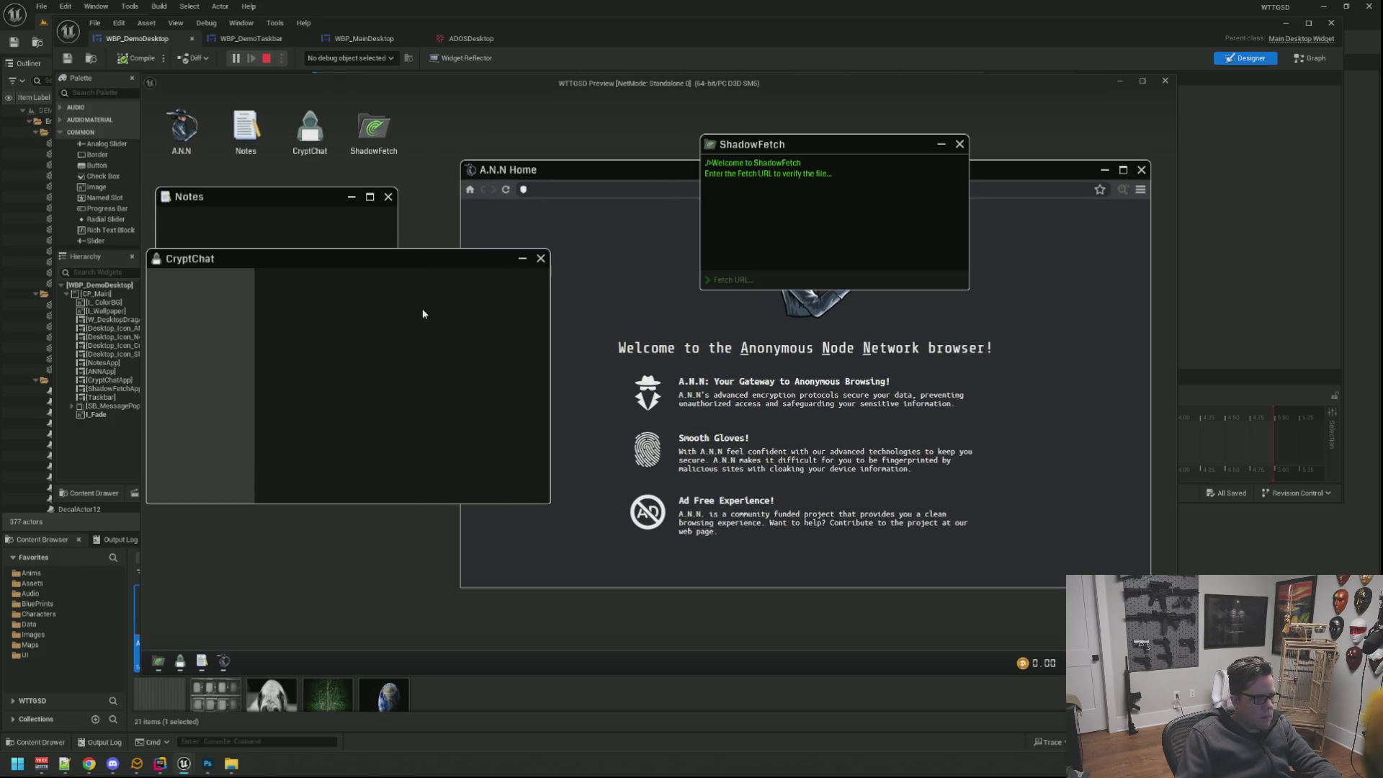
pyautogui.click(540, 260)
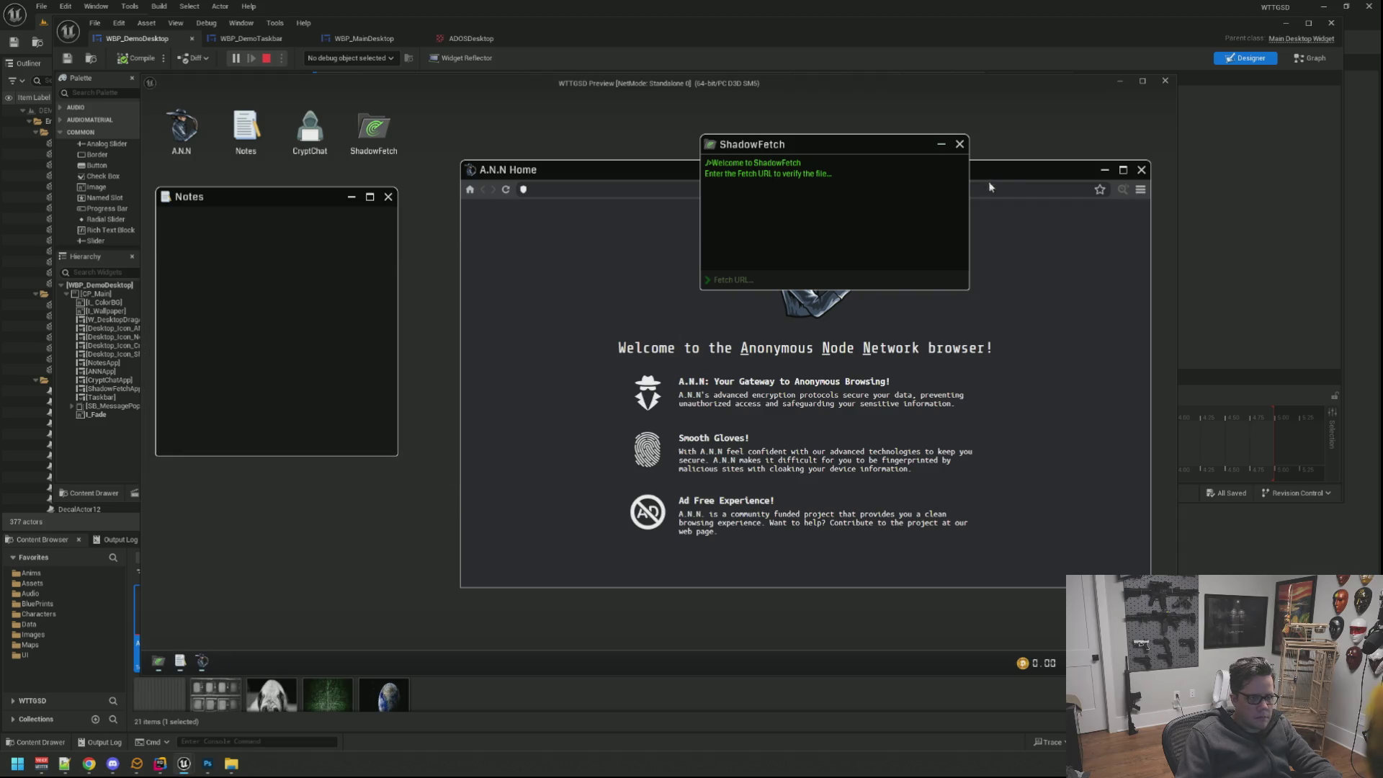
pyautogui.moveTo(1014, 175); pyautogui.dragTo(1009, 180)
pyautogui.click(1122, 178)
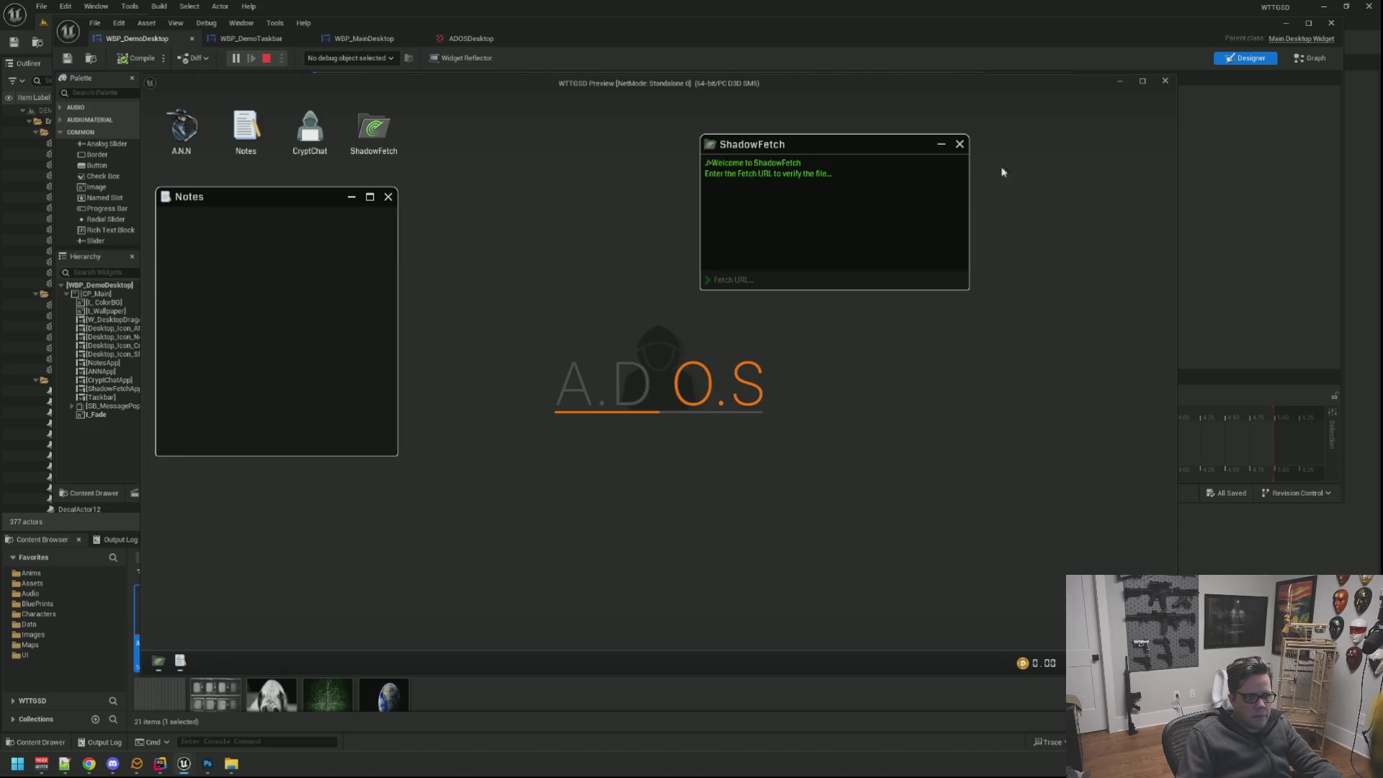
pyautogui.click(961, 146)
pyautogui.click(388, 196)
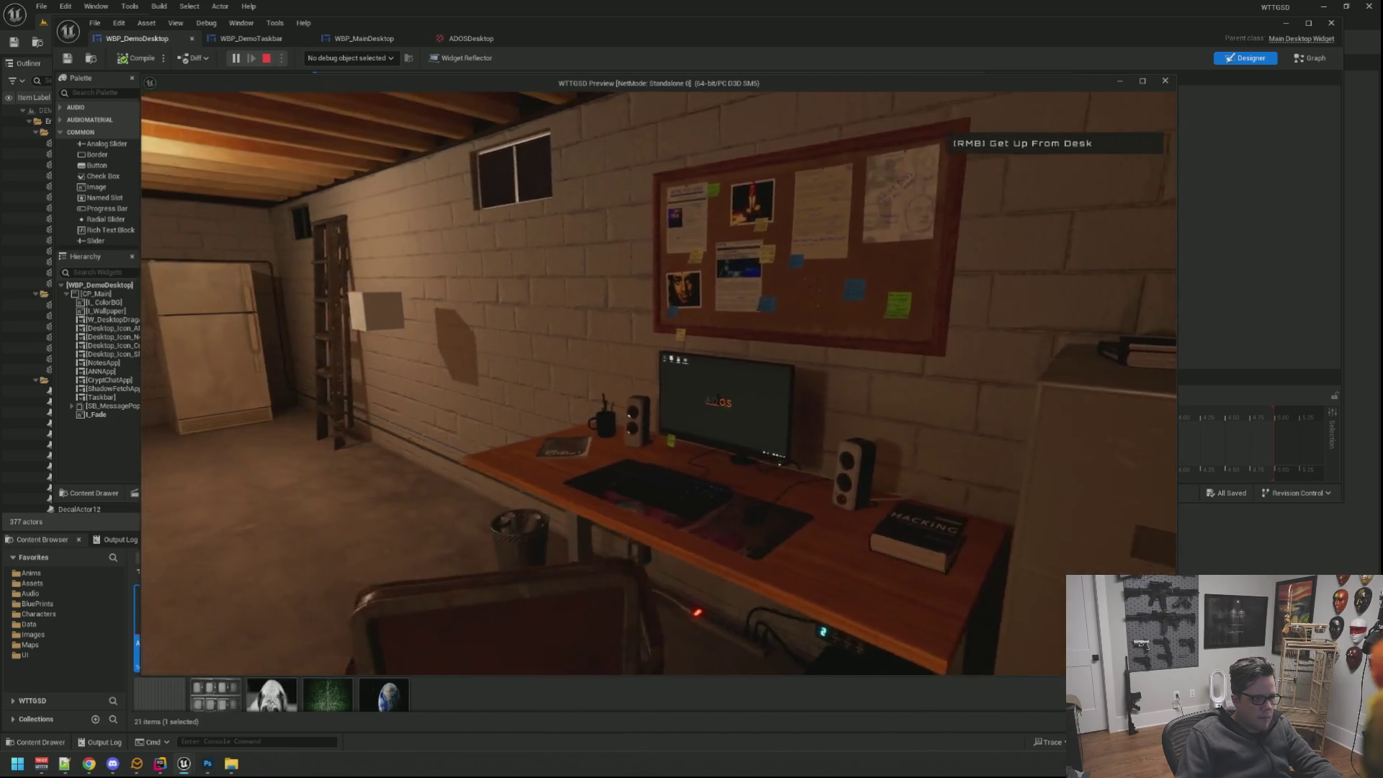
# Leave the widget editor, select the desk monitor actor and frame the basement desk.
pyautogui.press('Escape')
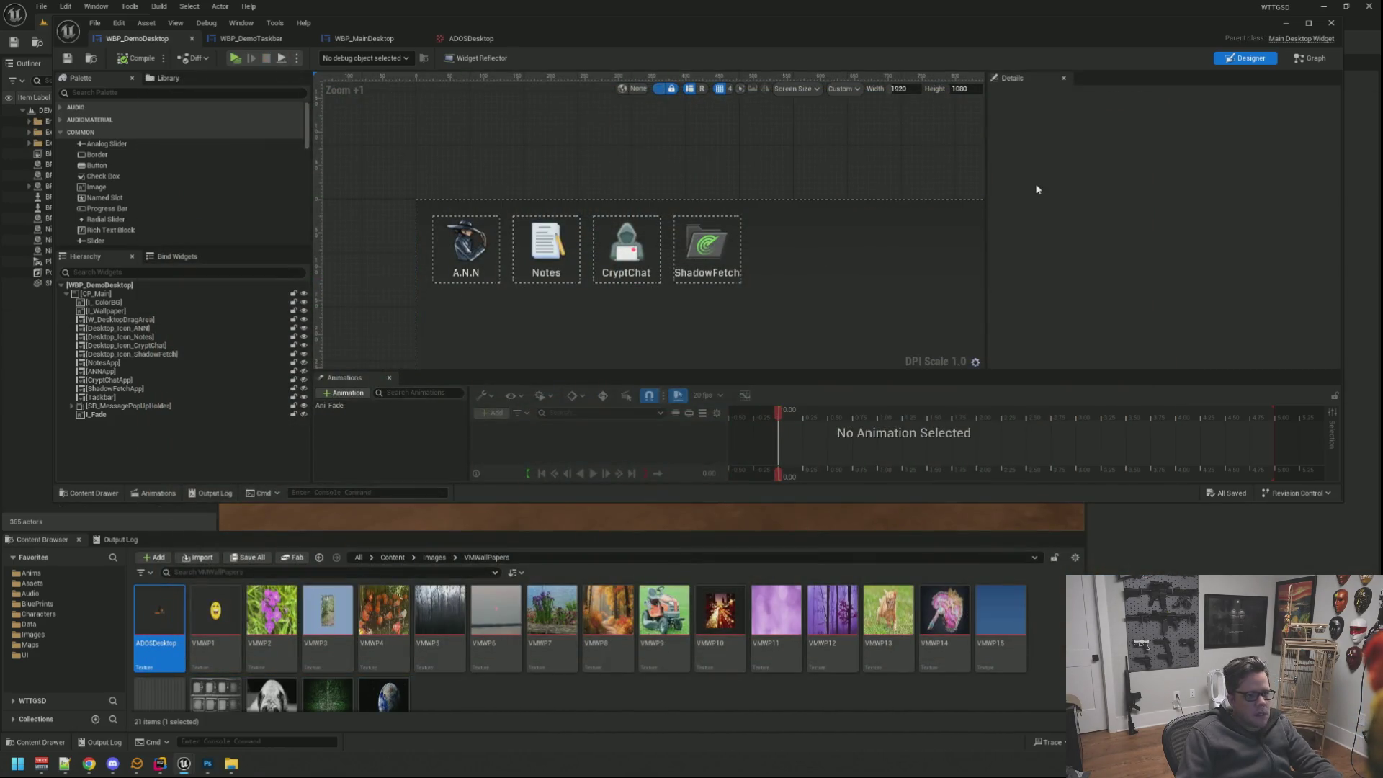
pyautogui.click(1323, 29)
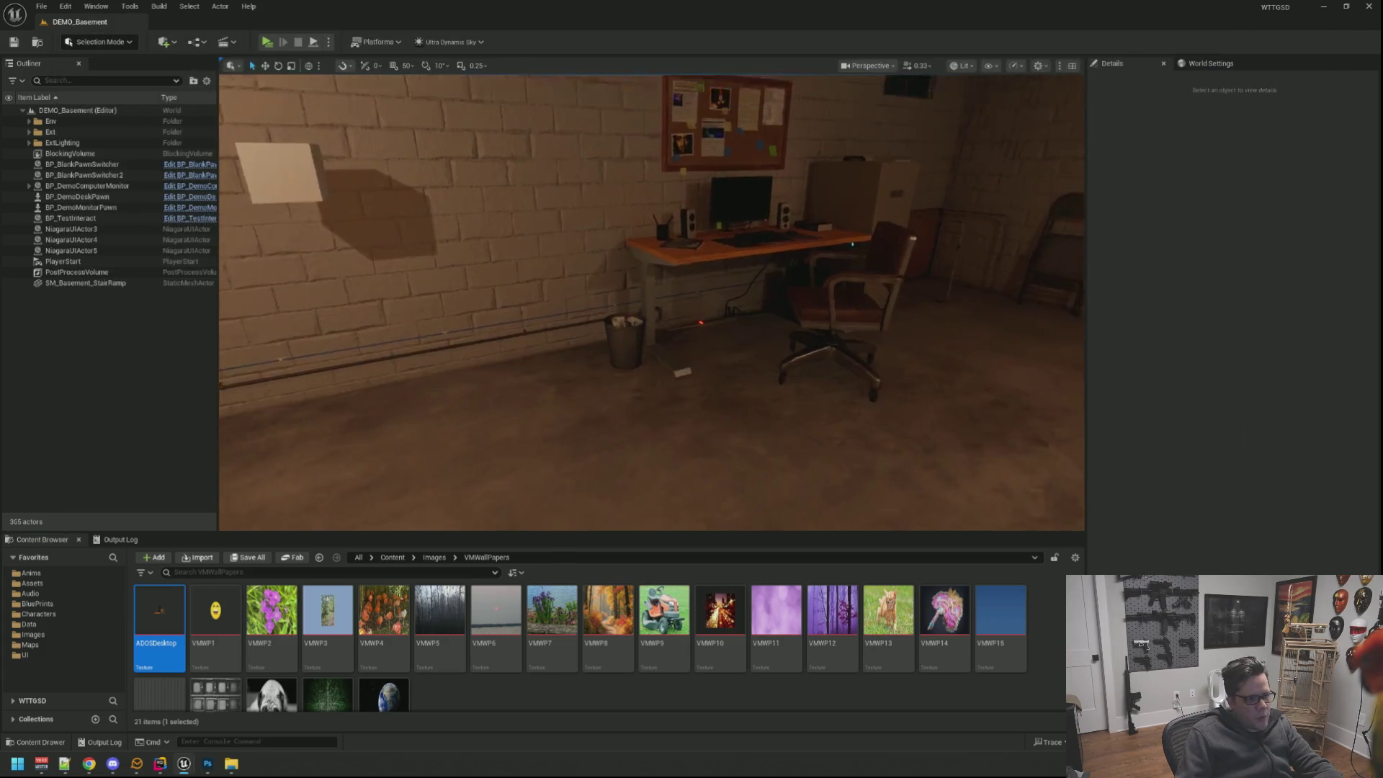
pyautogui.scroll(2, 716, 225)
pyautogui.click(719, 243)
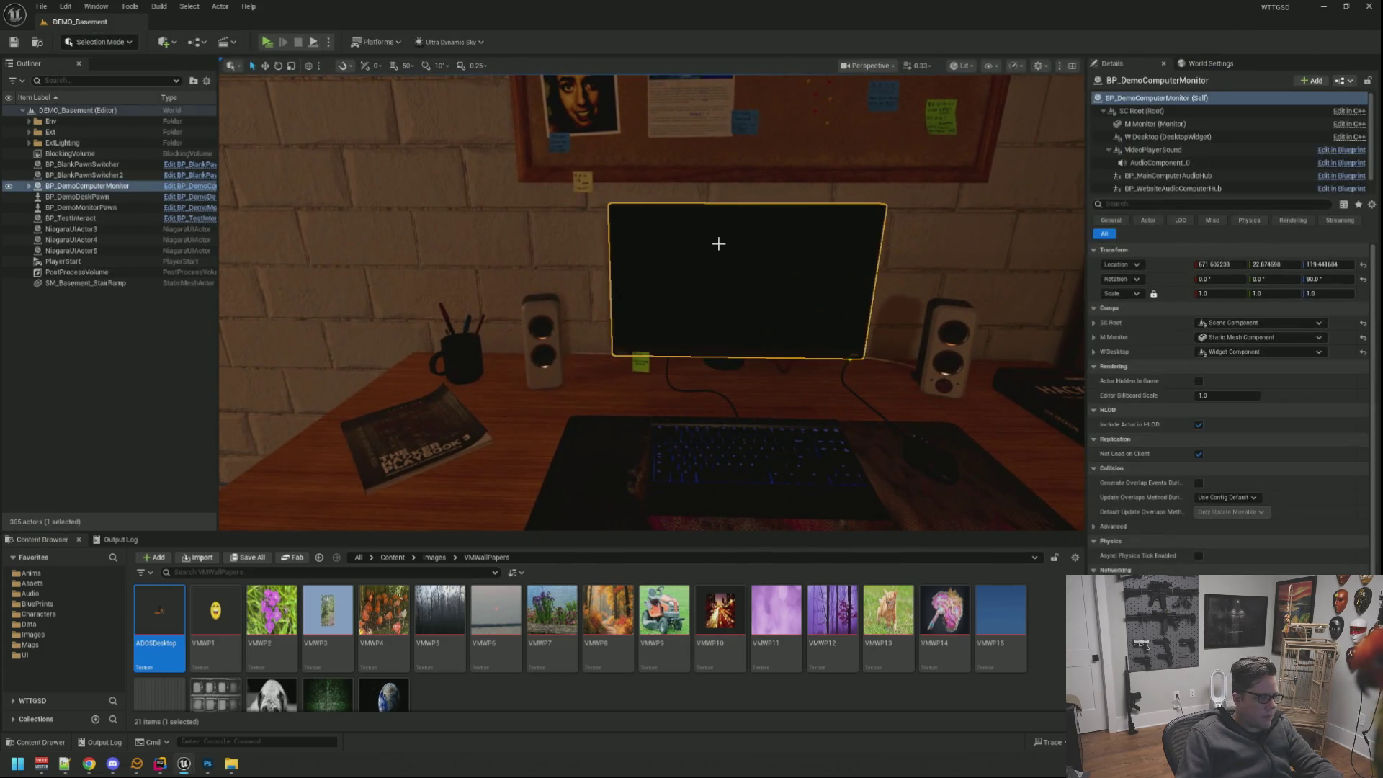
pyautogui.click(59, 655)
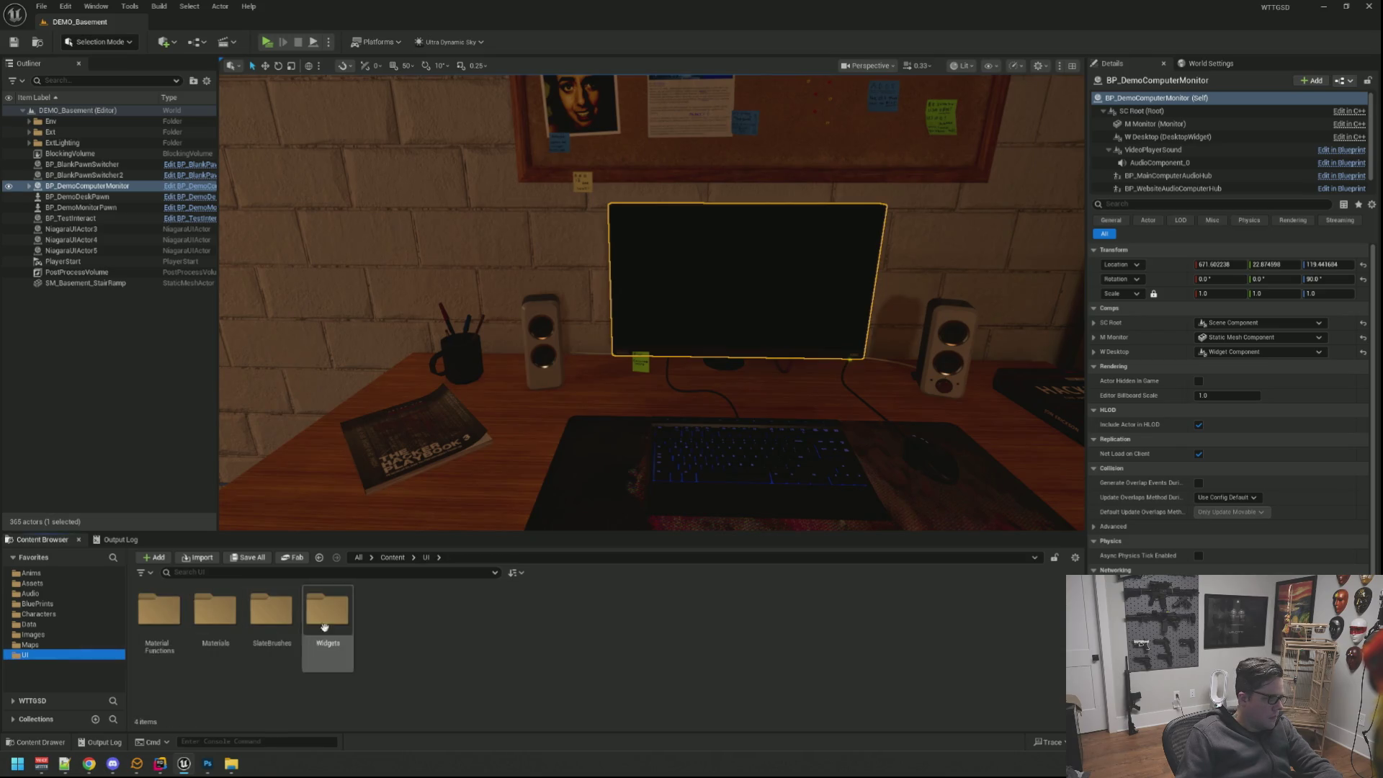
pyautogui.scroll(-5, 652, 303)
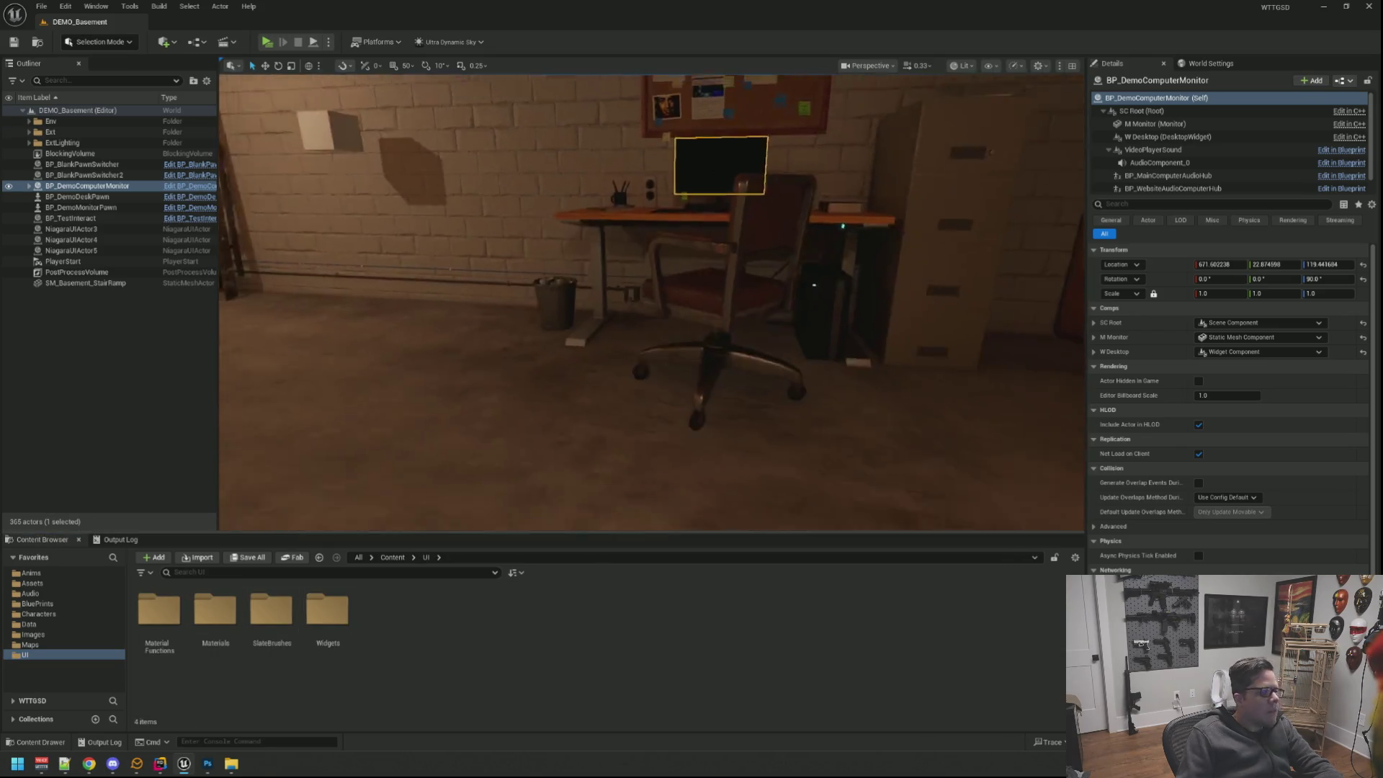
pyautogui.scroll(-3, 651, 302)
pyautogui.scroll(-2, 651, 303)
pyautogui.scroll(-2, 652, 302)
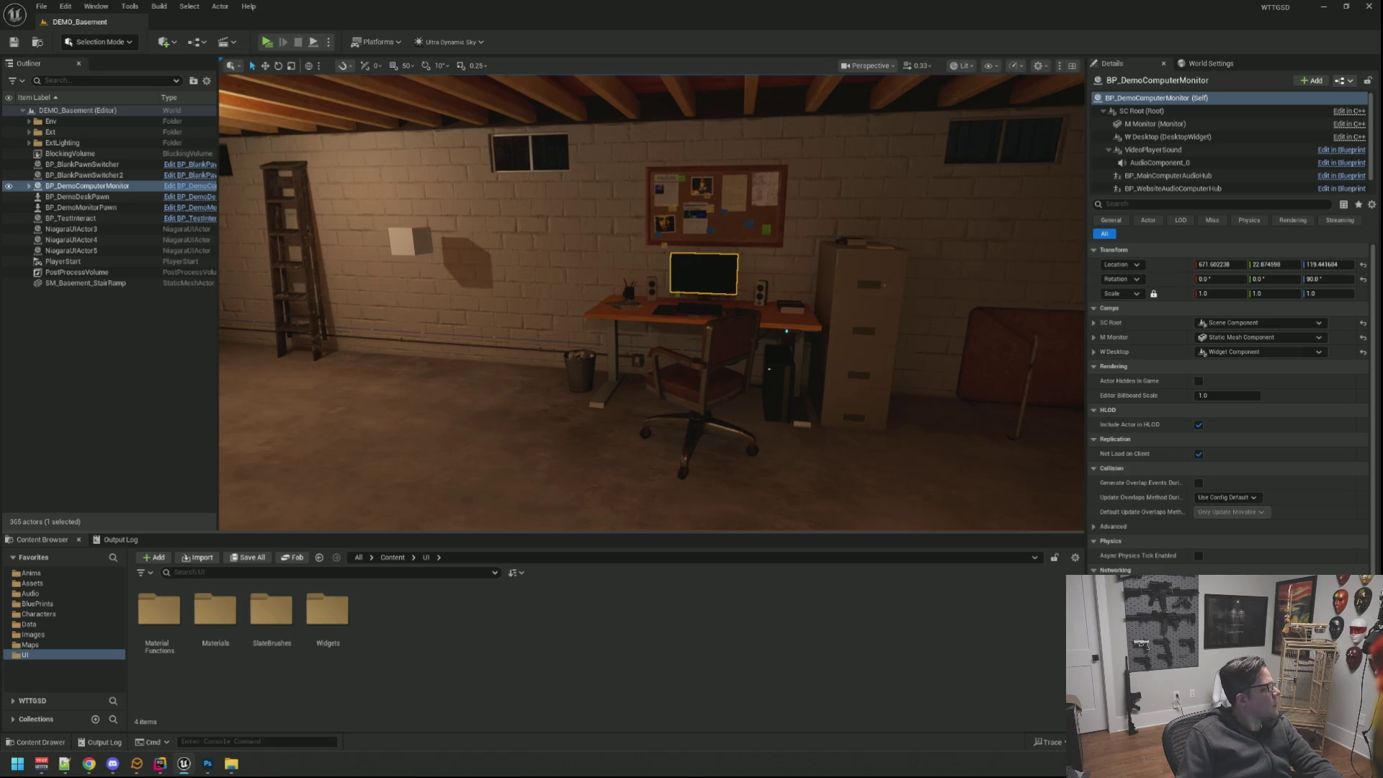
pyautogui.moveTo(651, 303); pyautogui.dragTo(652, 319)
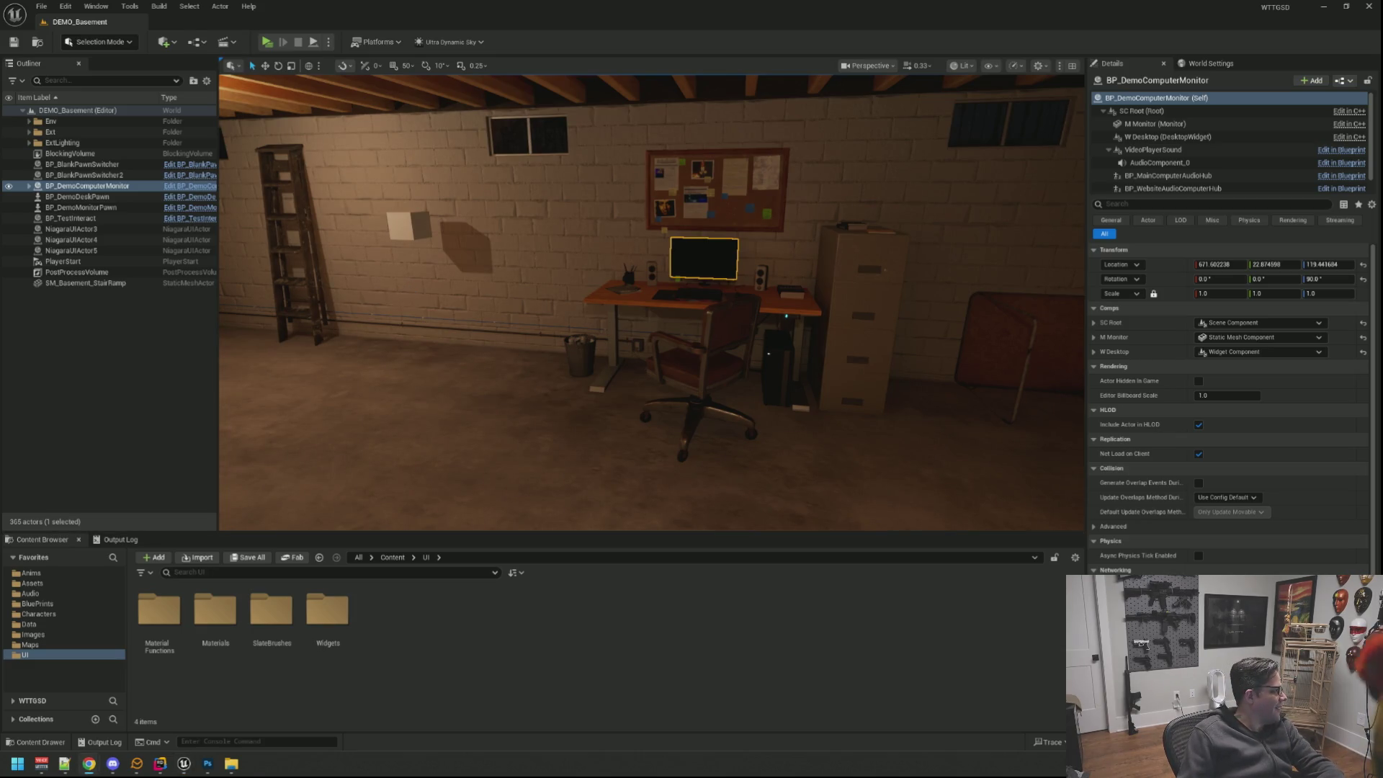
pyautogui.moveTo(649, 324)
pyautogui.mouseDown()
pyautogui.moveTo(670, 281)
pyautogui.moveTo(649, 324)
pyautogui.mouseUp()
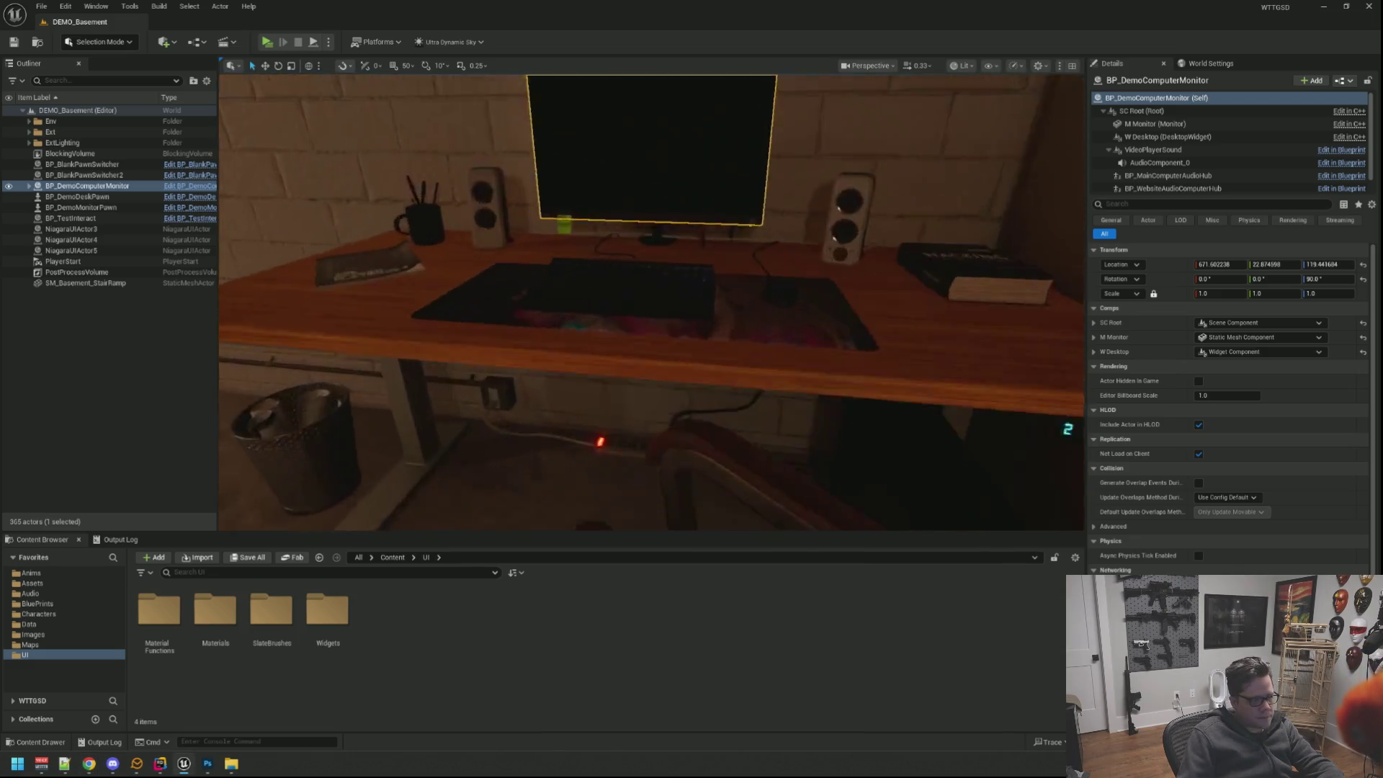
# Load WBP_Demo Computer from UI > Widgets > Computer > Desktops so the monitor previews the A.D O.S desktop.
pyautogui.doubleClick(306, 613)
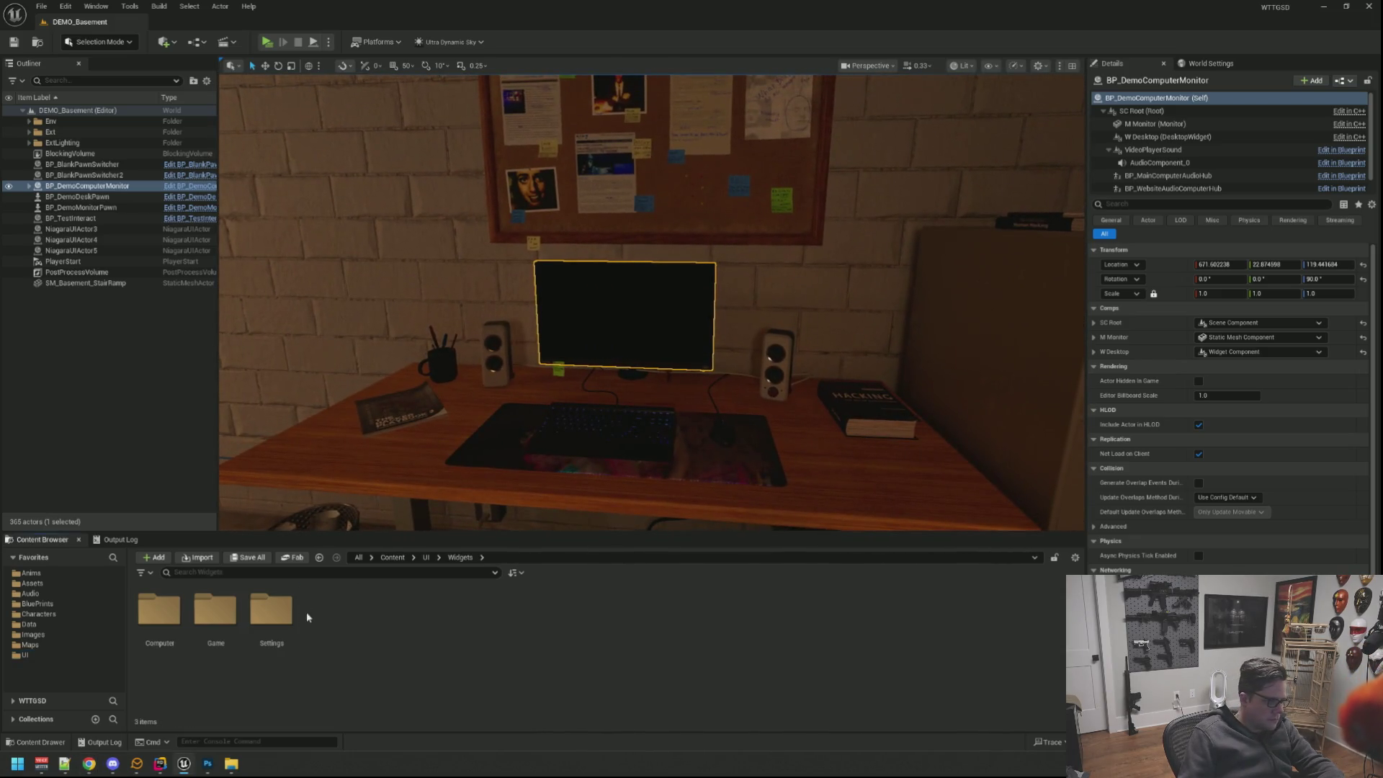
pyautogui.doubleClick(159, 613)
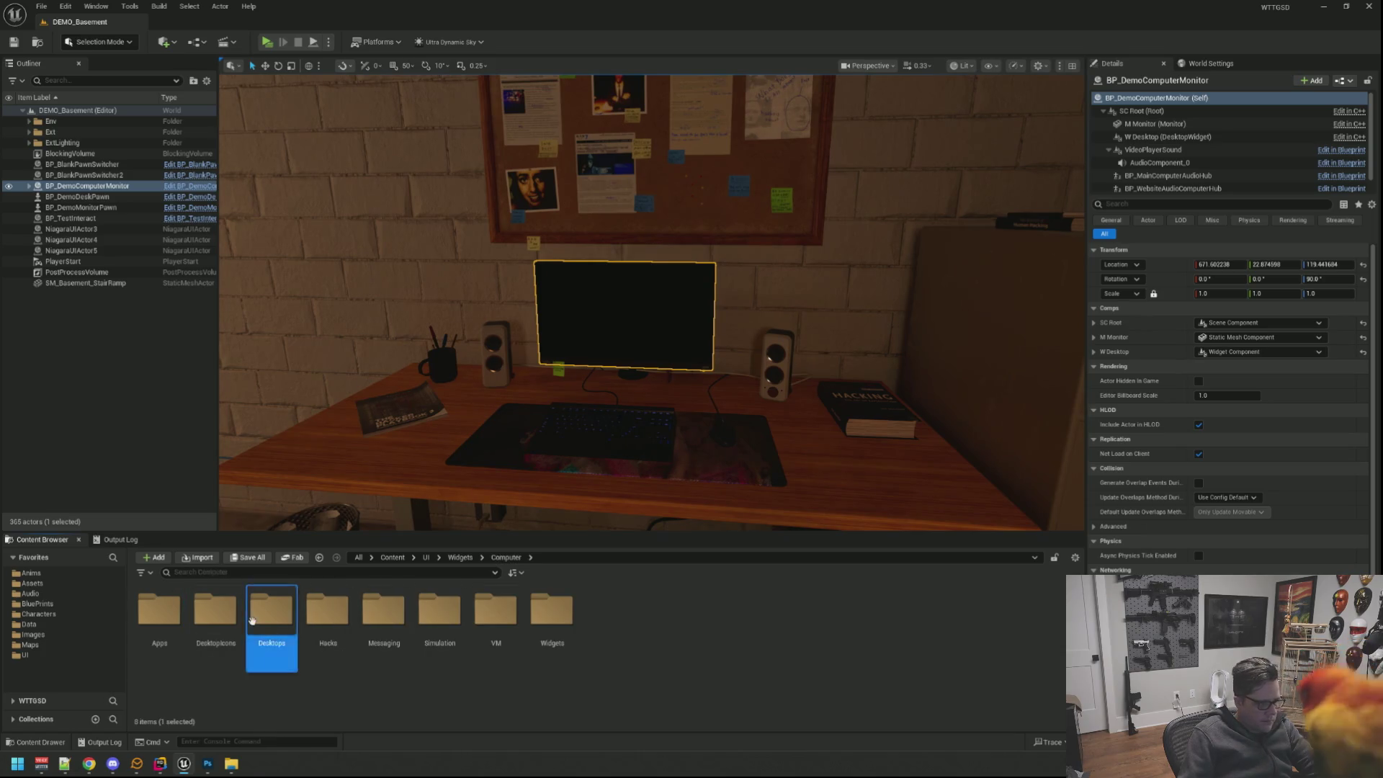
pyautogui.doubleClick(271, 613)
pyautogui.doubleClick(216, 612)
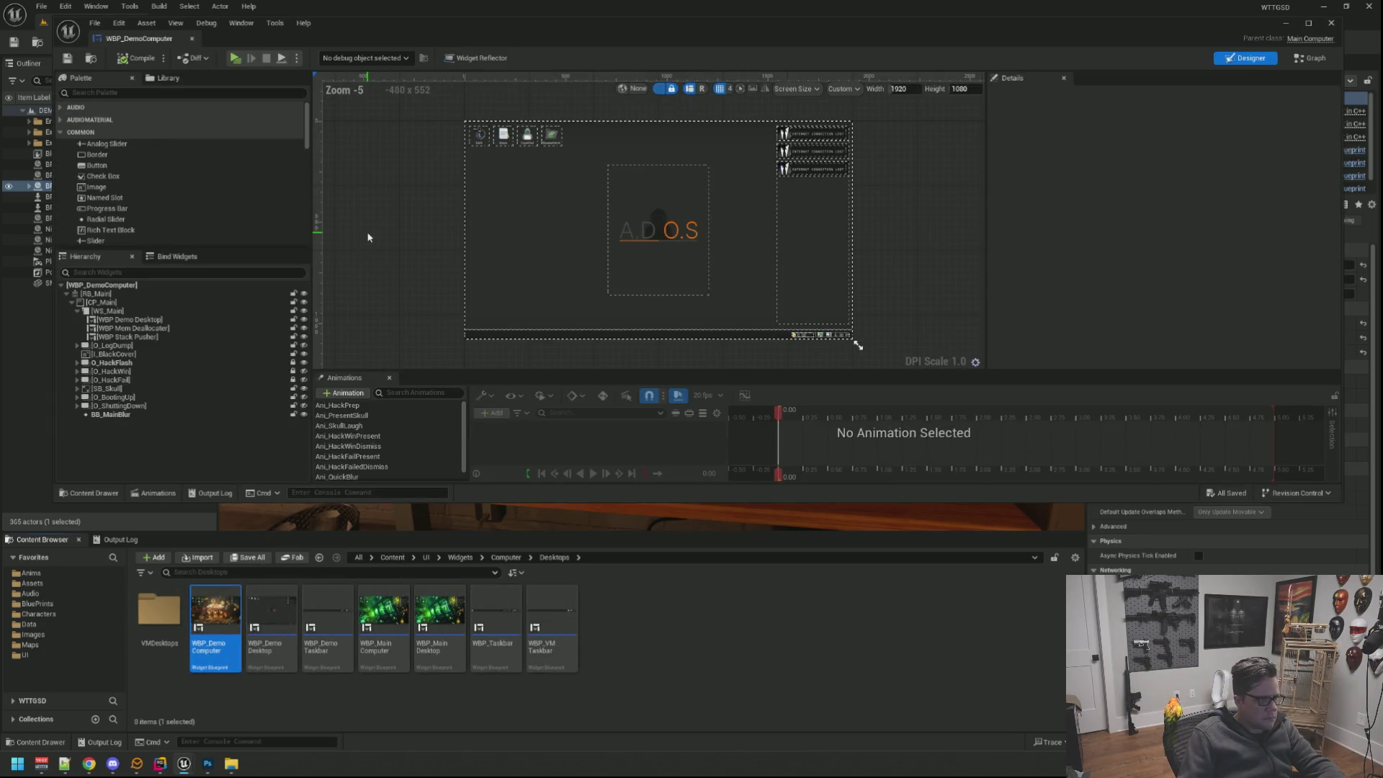
pyautogui.hotkey('alt', 'Tab')
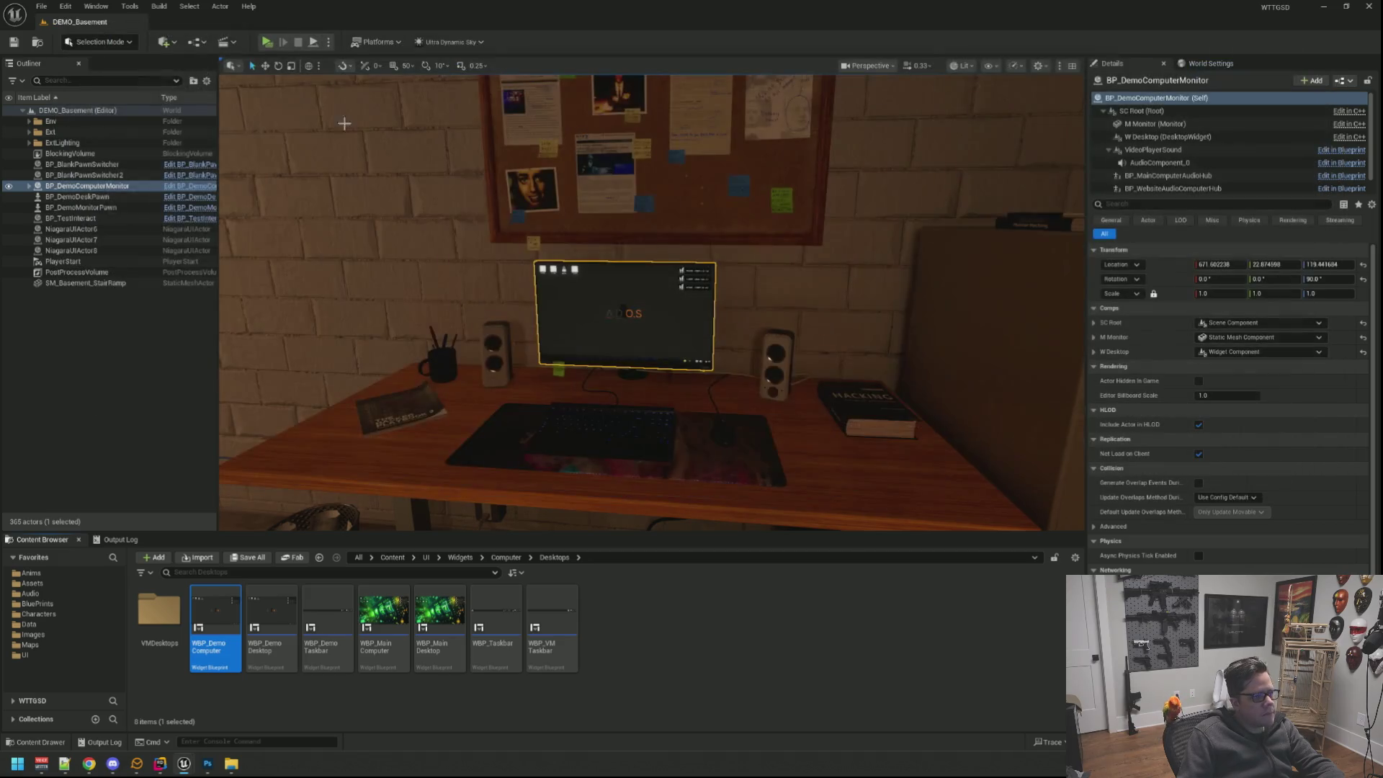
pyautogui.press('Escape')
pyautogui.scroll(5, 652, 302)
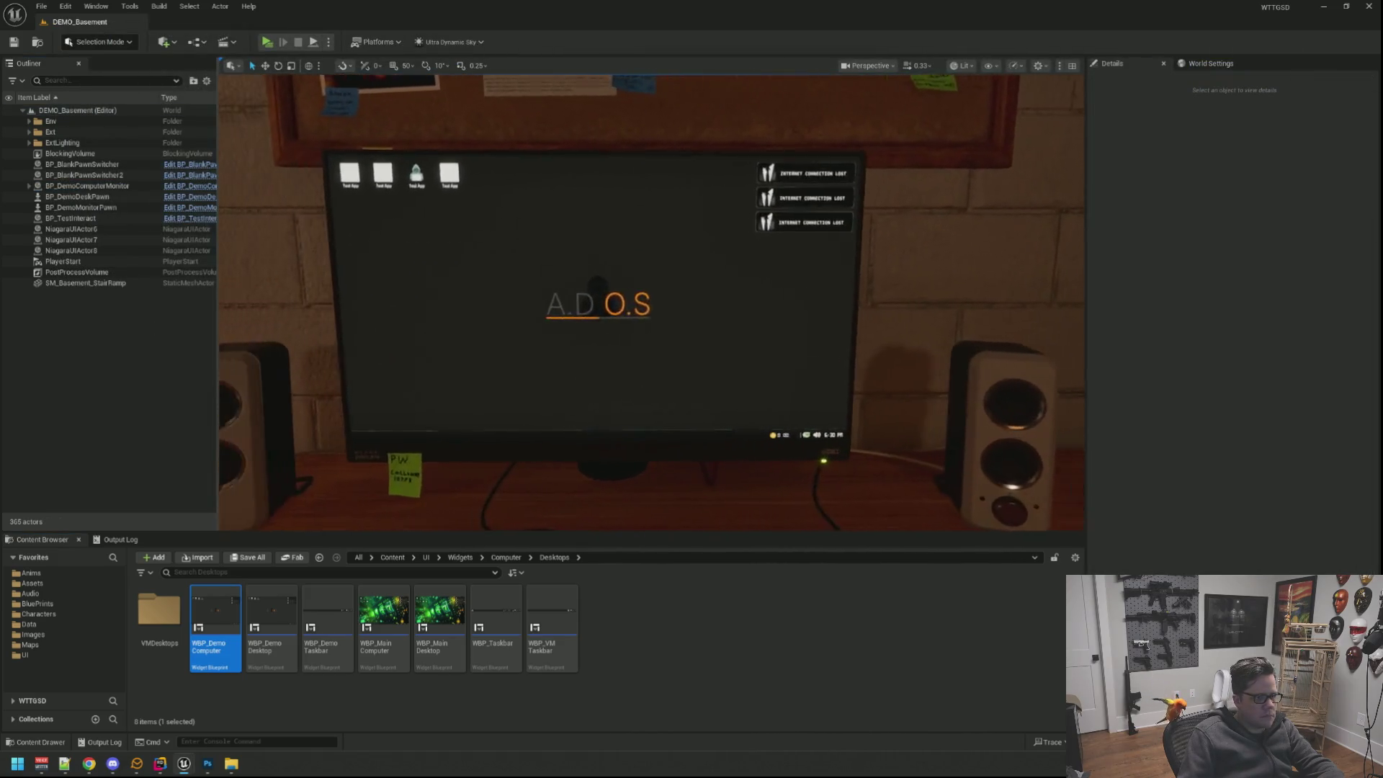
pyautogui.scroll(-5, 652, 303)
pyautogui.scroll(2, 652, 303)
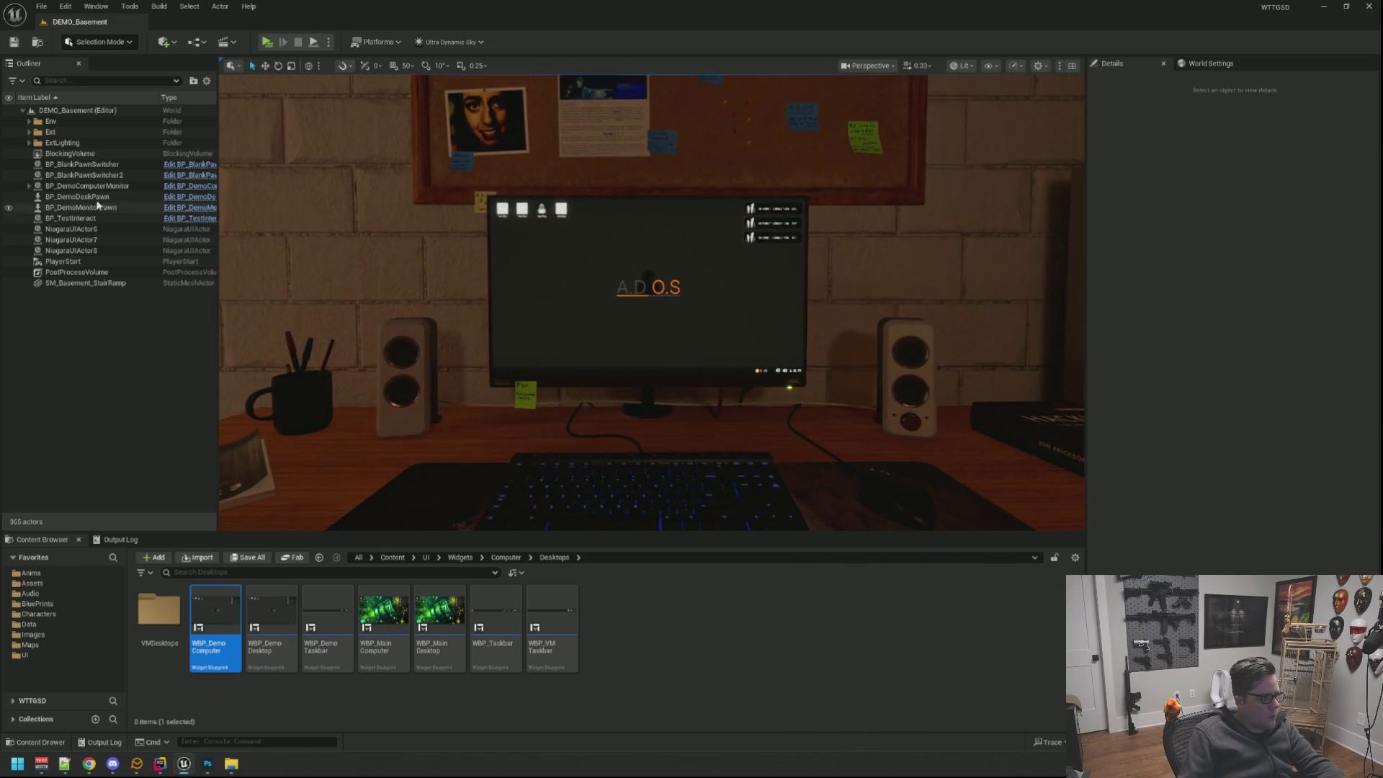
pyautogui.click(92, 273)
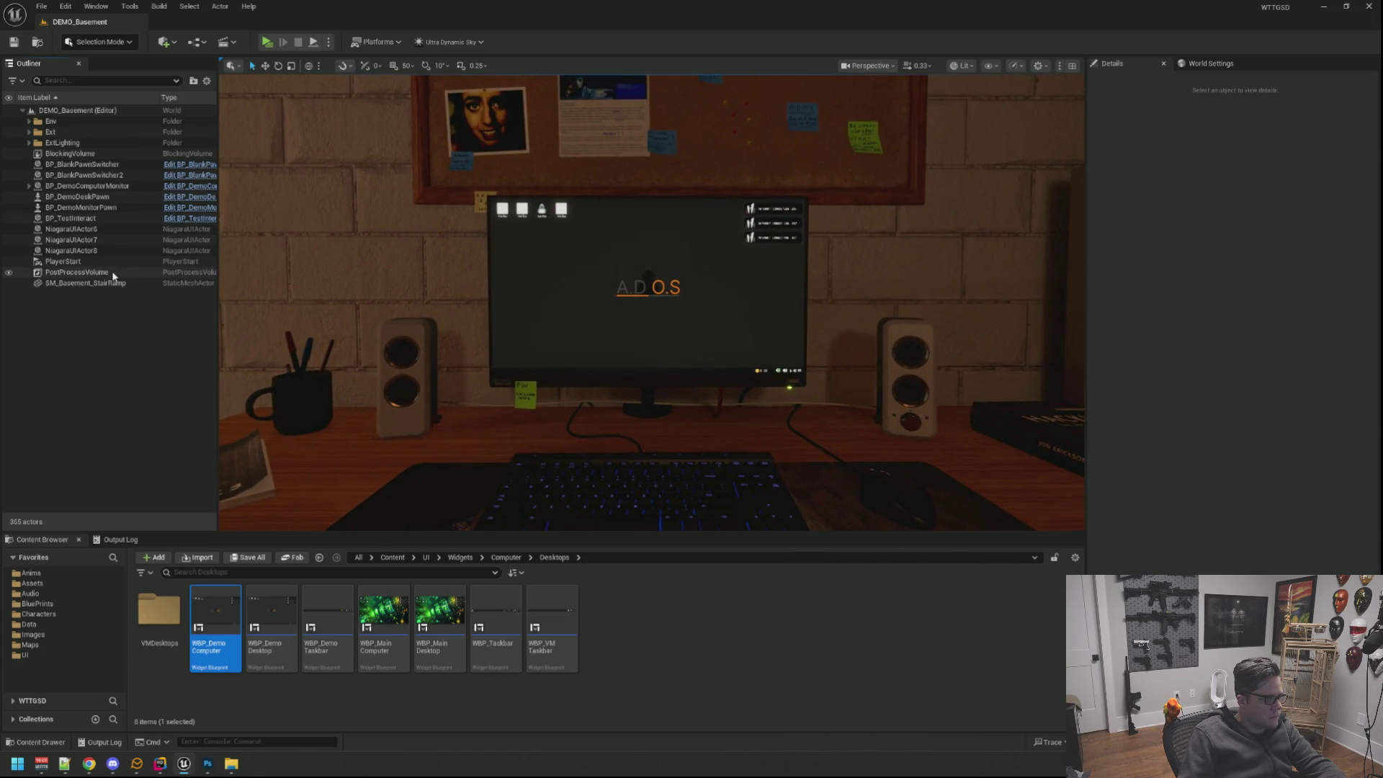
pyautogui.scroll(-1, 1168, 397)
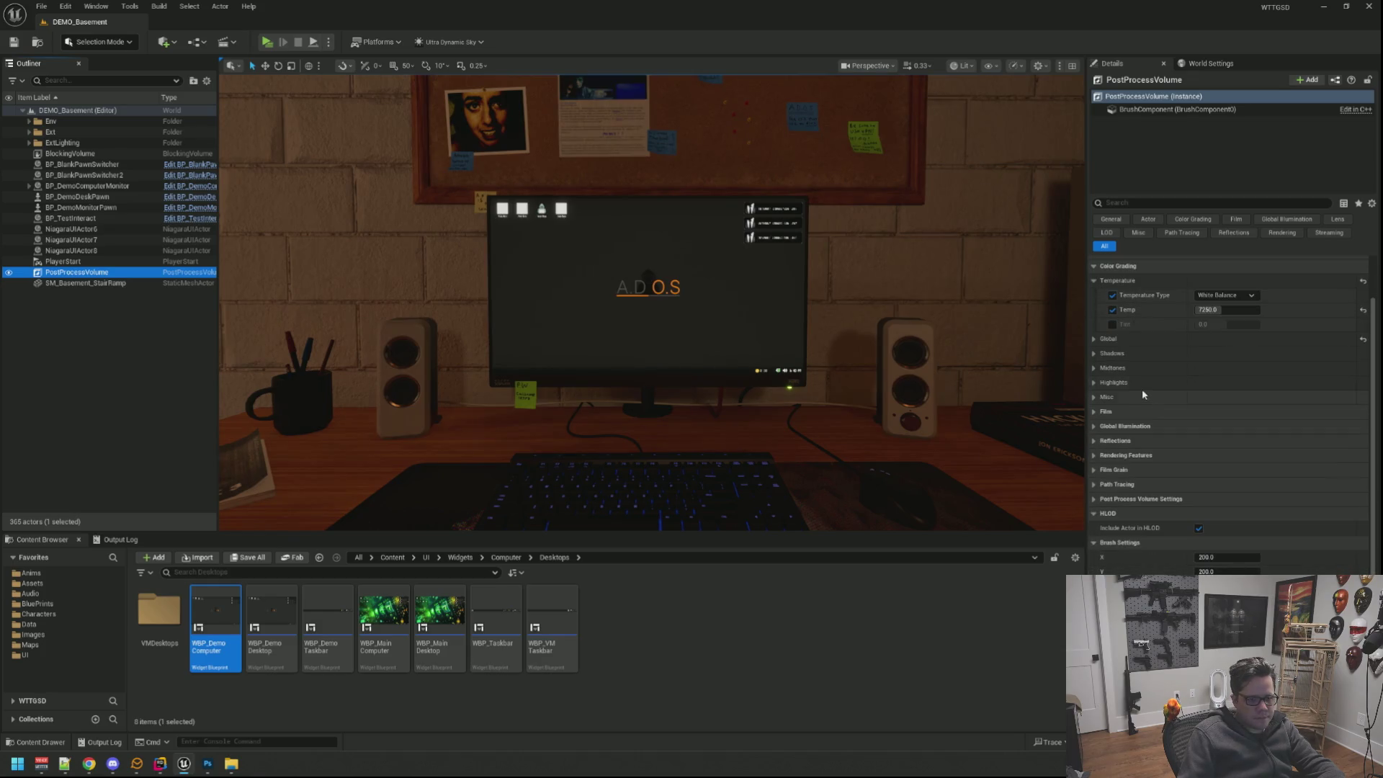
# Toggle the Temp white-balance override and look through the Film and Global Illumination groups.
pyautogui.click(1112, 309)
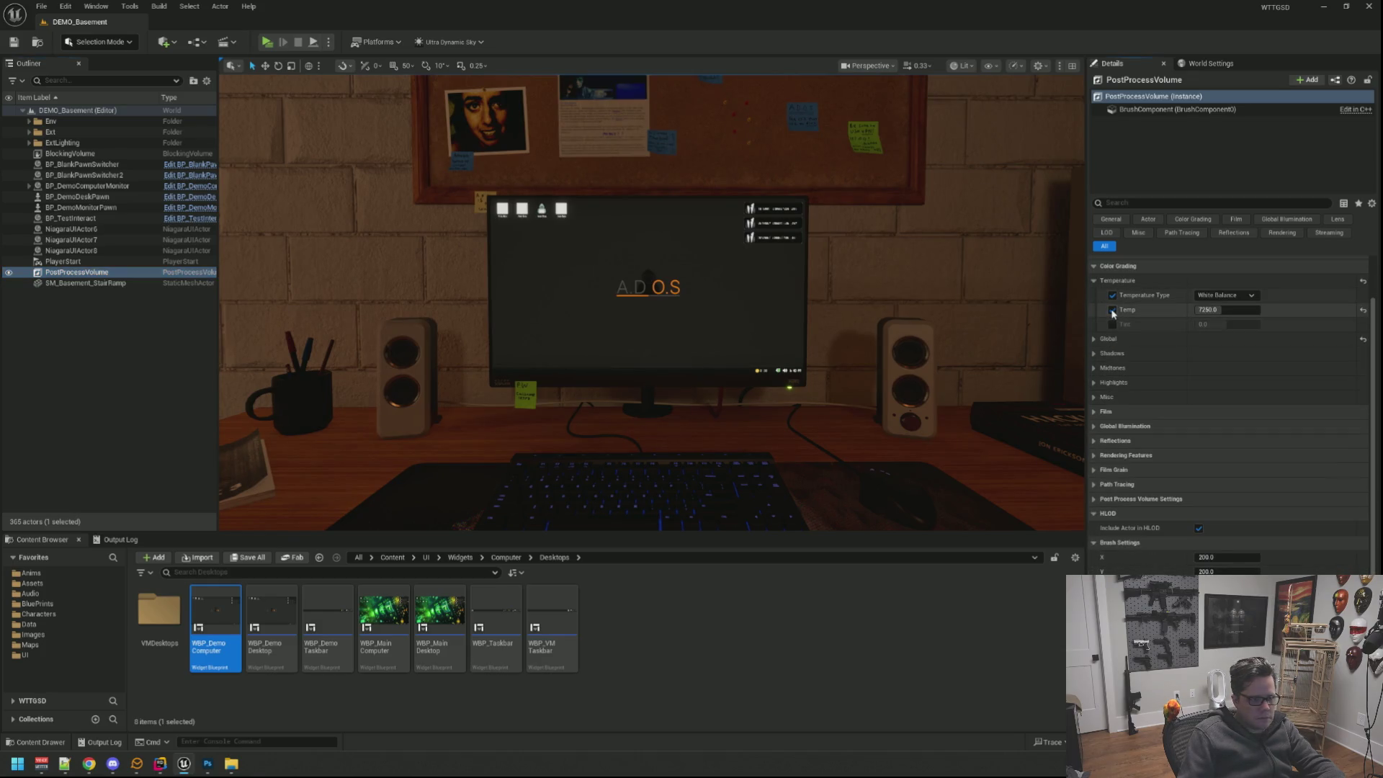
pyautogui.click(1113, 309)
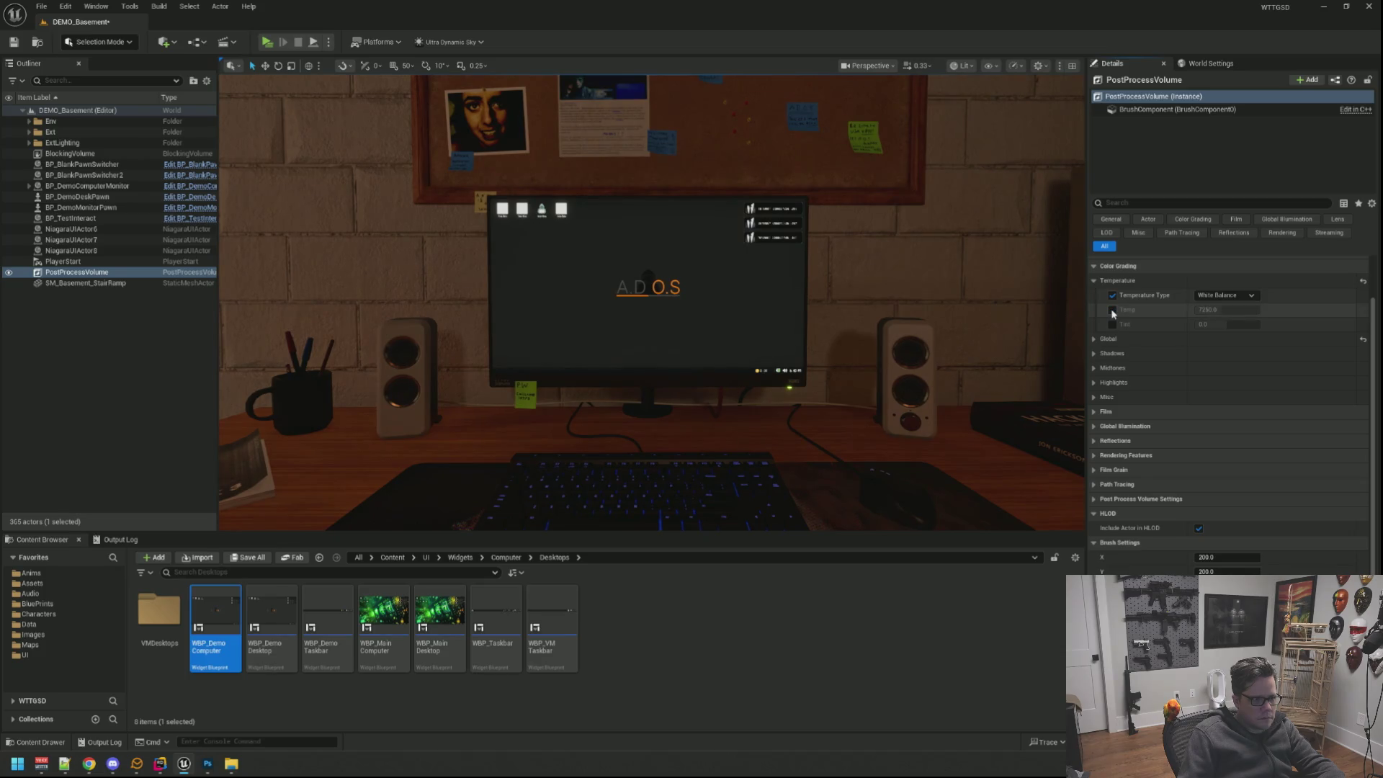
pyautogui.click(1111, 309)
pyautogui.scroll(-2, 1128, 379)
pyautogui.scroll(-3, 1155, 437)
pyautogui.scroll(5, 1155, 438)
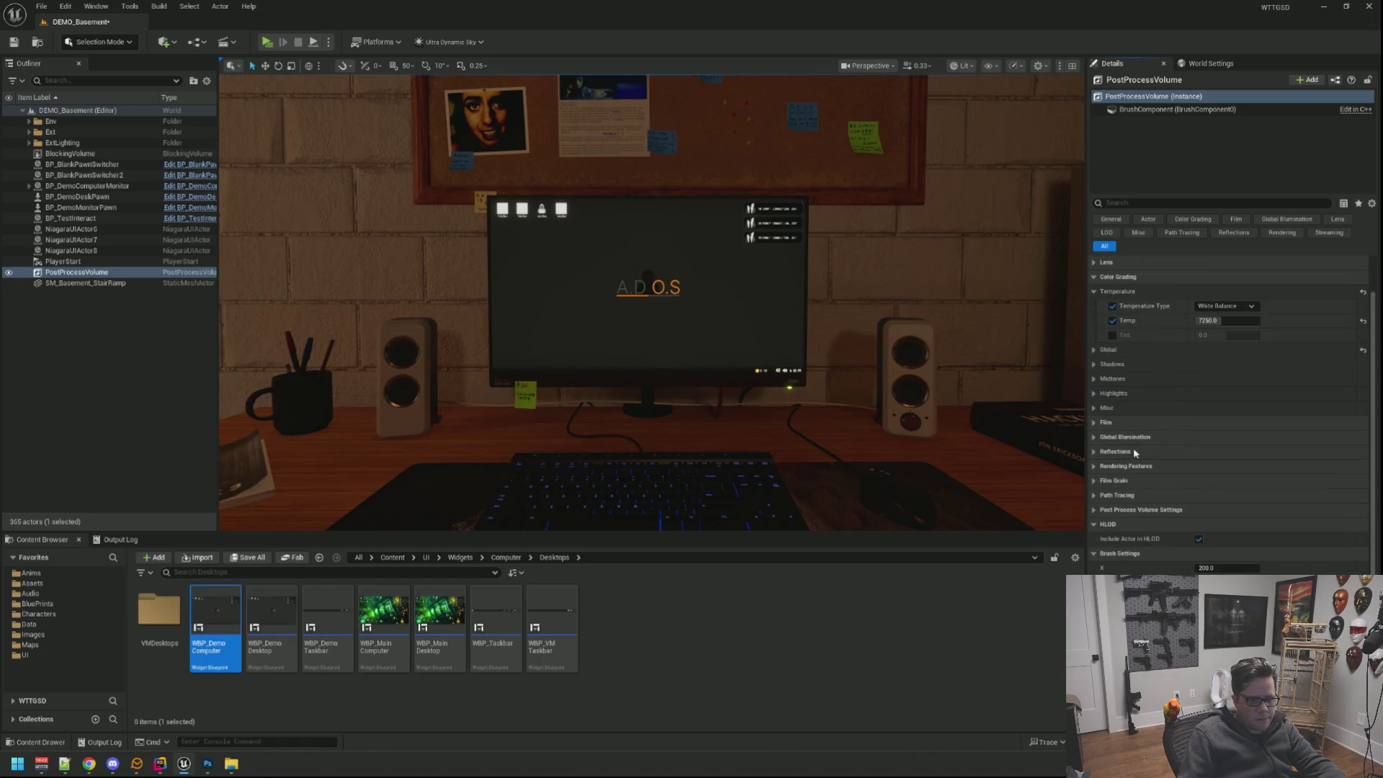
pyautogui.click(1106, 421)
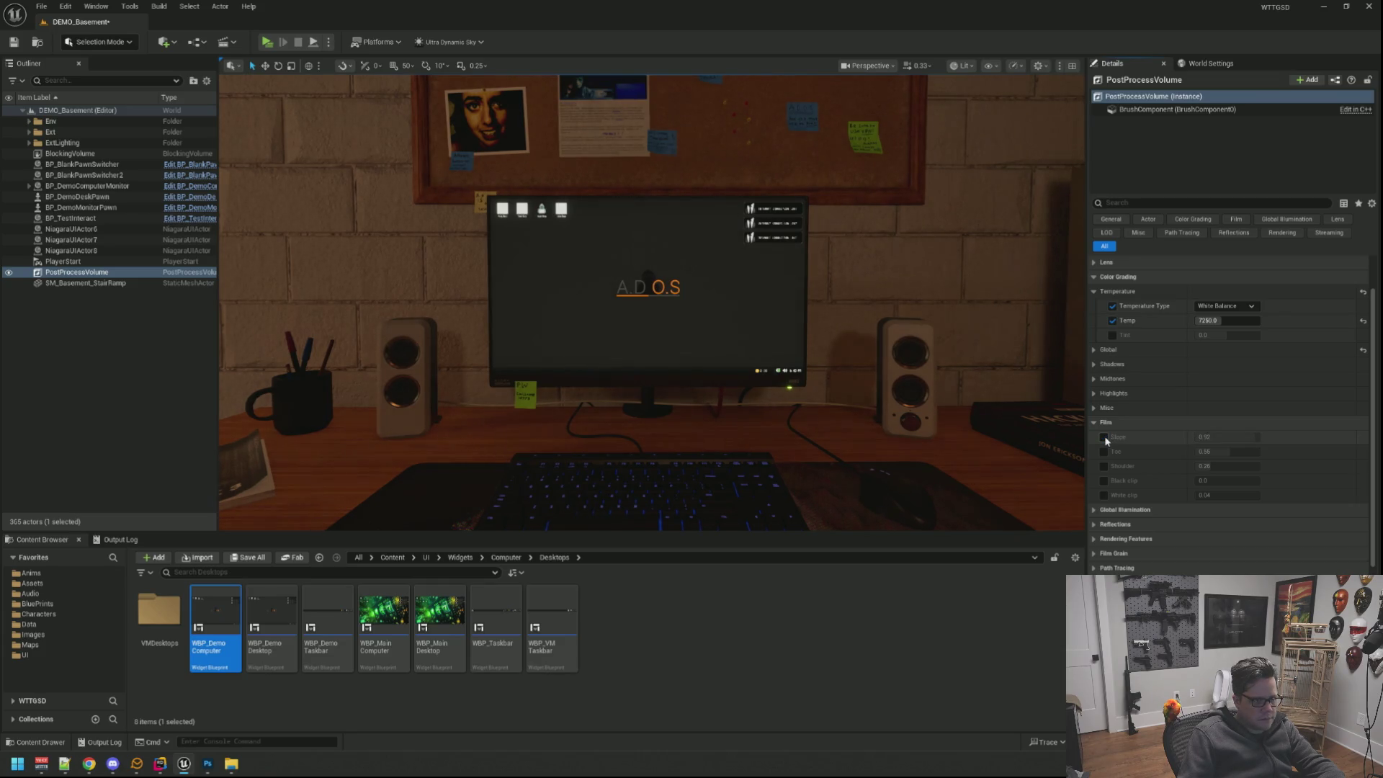
pyautogui.click(1107, 421)
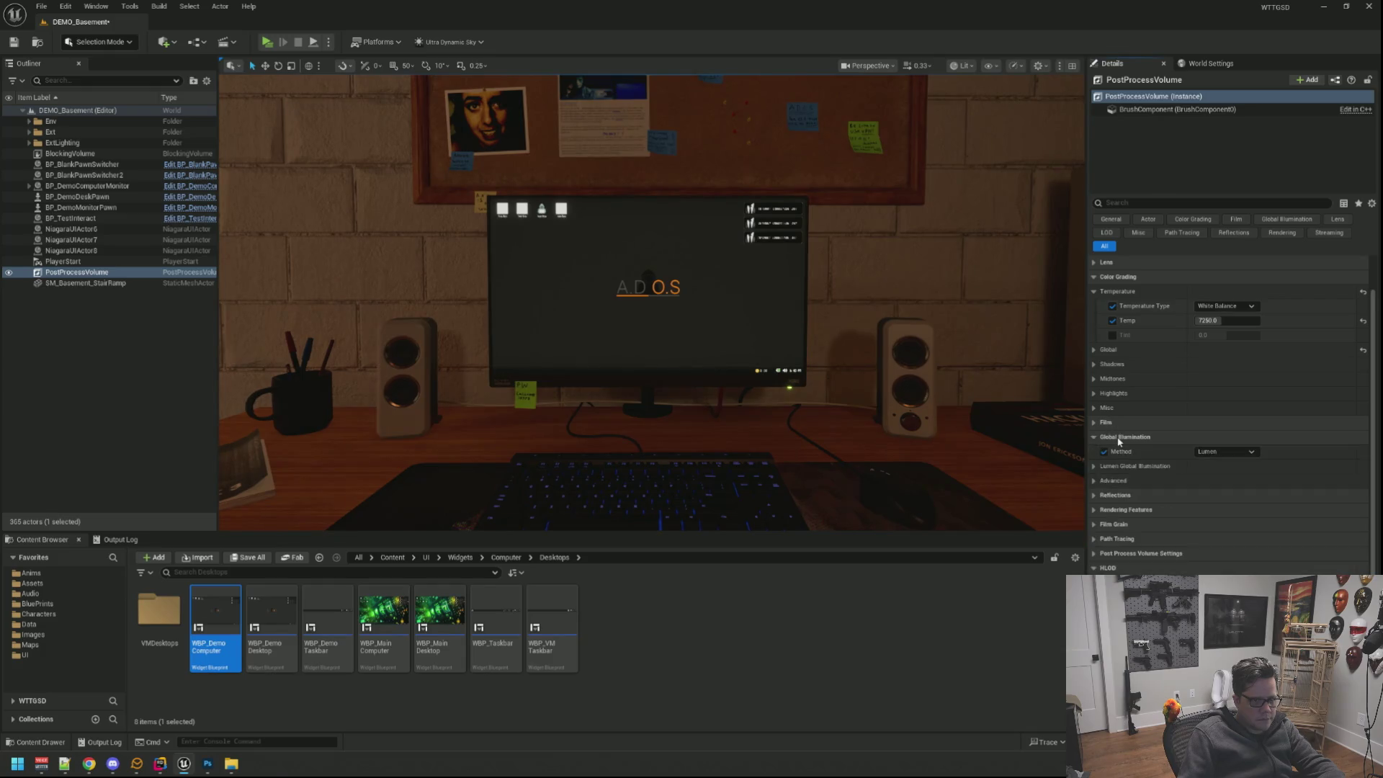
pyautogui.click(1119, 436)
pyautogui.scroll(2, 1121, 468)
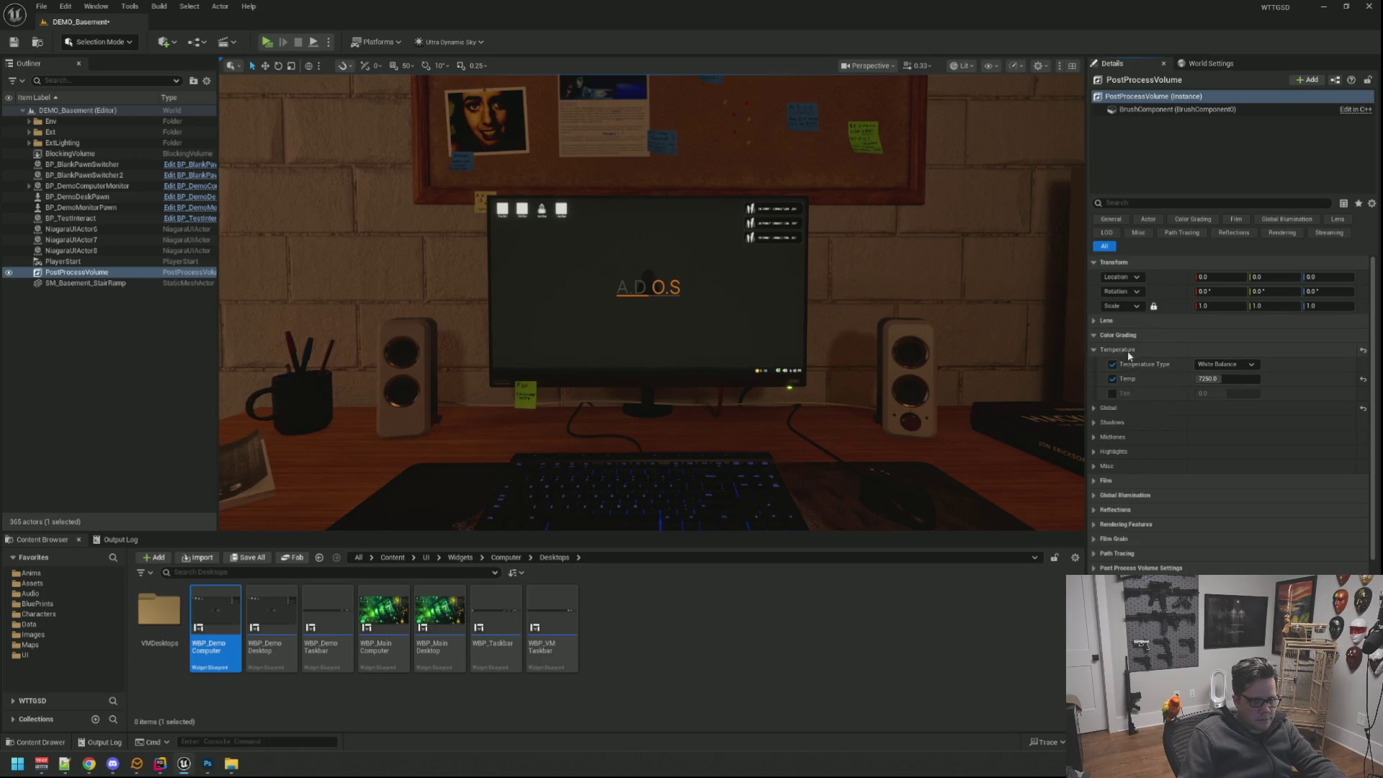
# Toggle the global Saturation and Contrast overrides off and on to compare, ending with them enabled.
pyautogui.click(1102, 409)
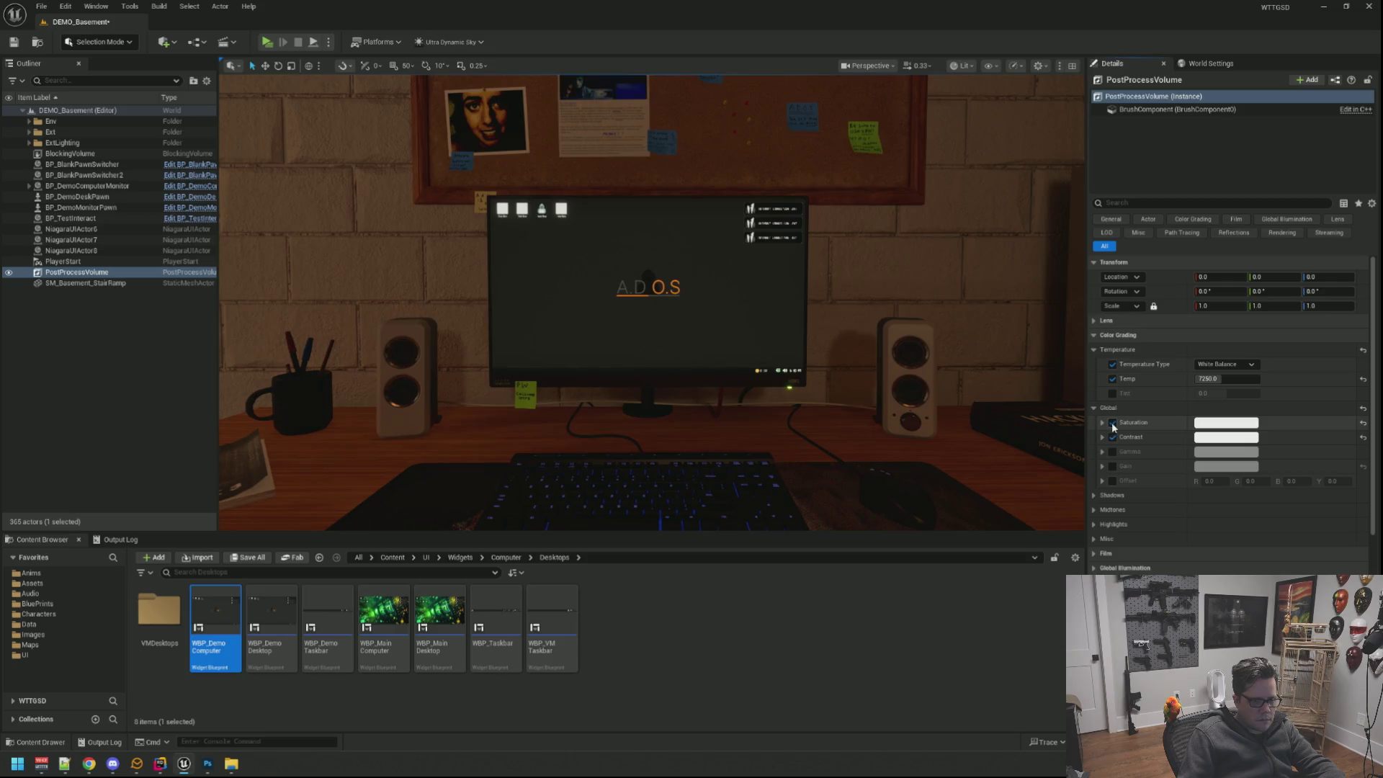
pyautogui.click(1113, 423)
pyautogui.click(1114, 437)
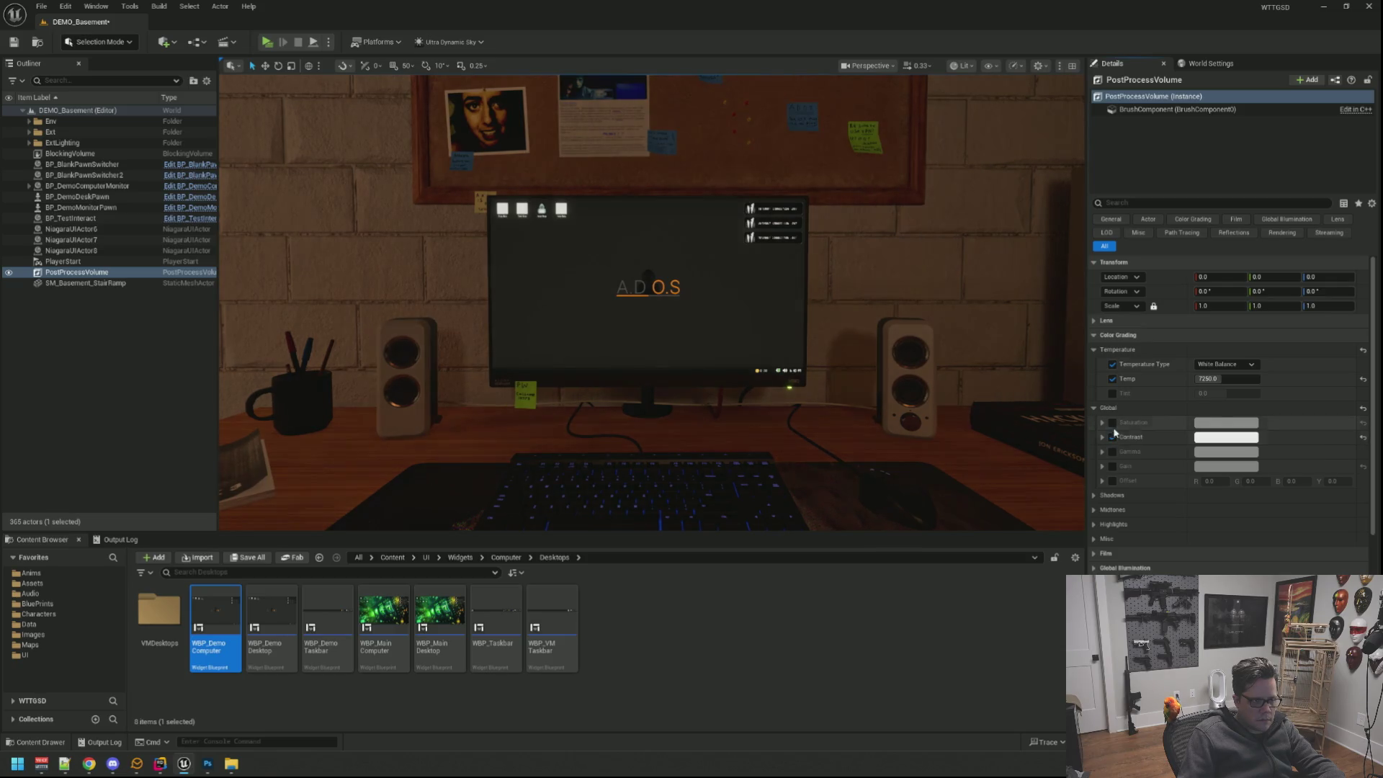
pyautogui.click(1114, 423)
pyautogui.click(1113, 422)
pyautogui.click(1115, 437)
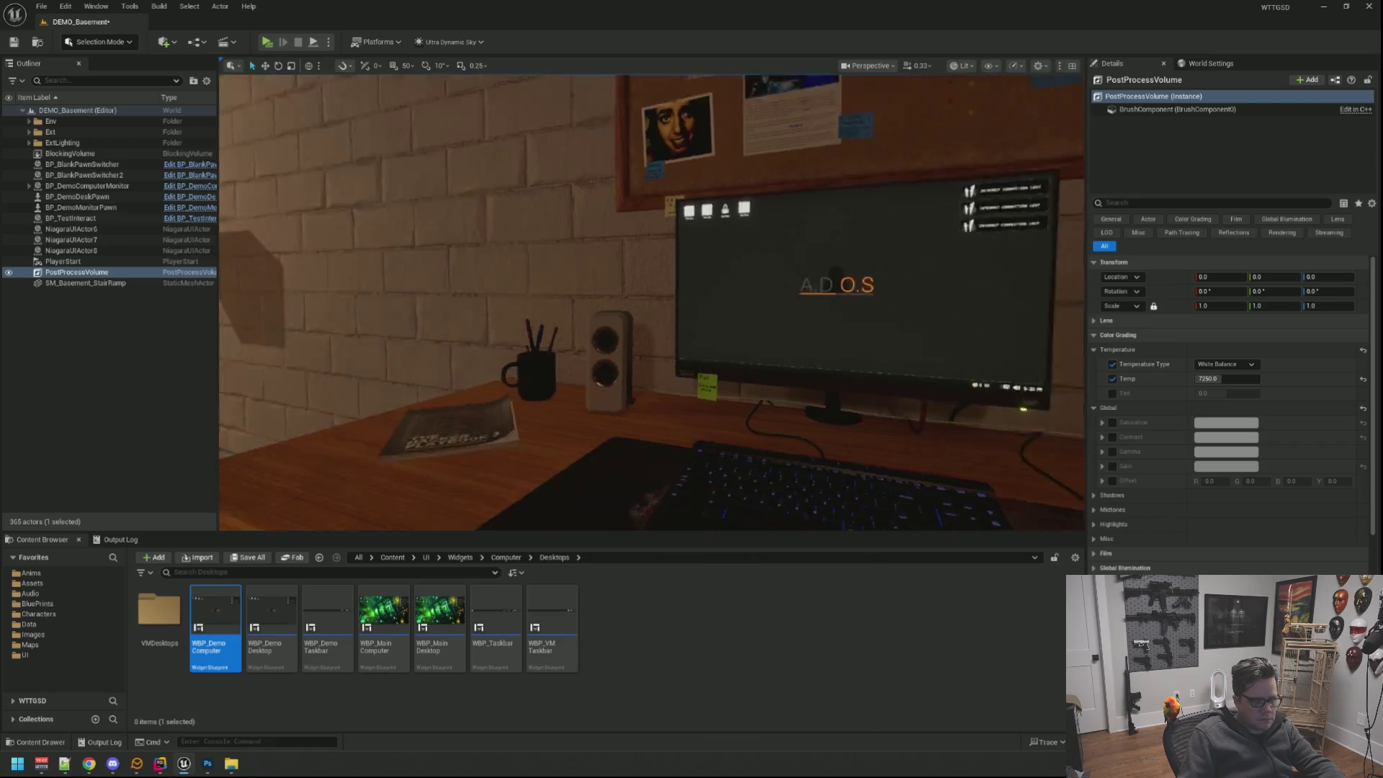
pyautogui.click(1114, 435)
pyautogui.click(1115, 425)
pyautogui.click(1113, 407)
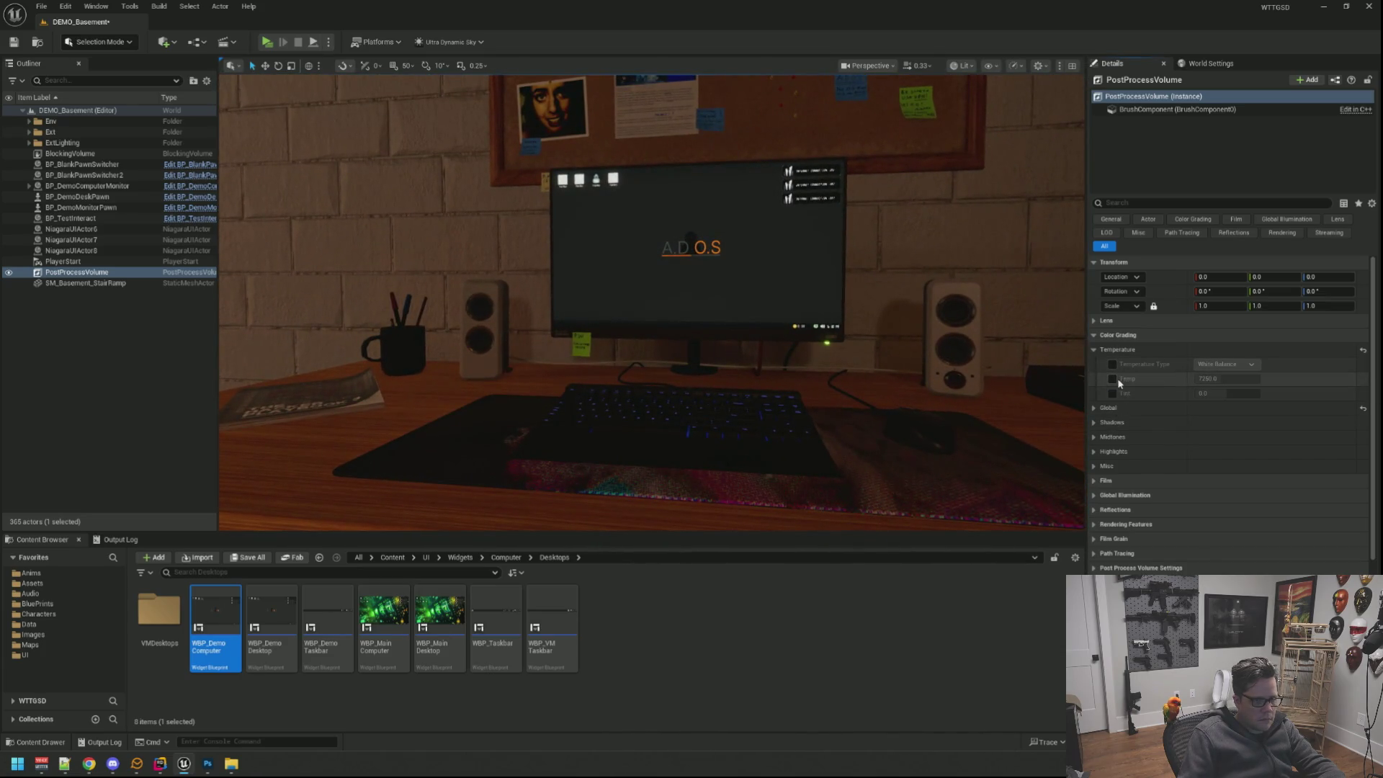
pyautogui.click(1117, 349)
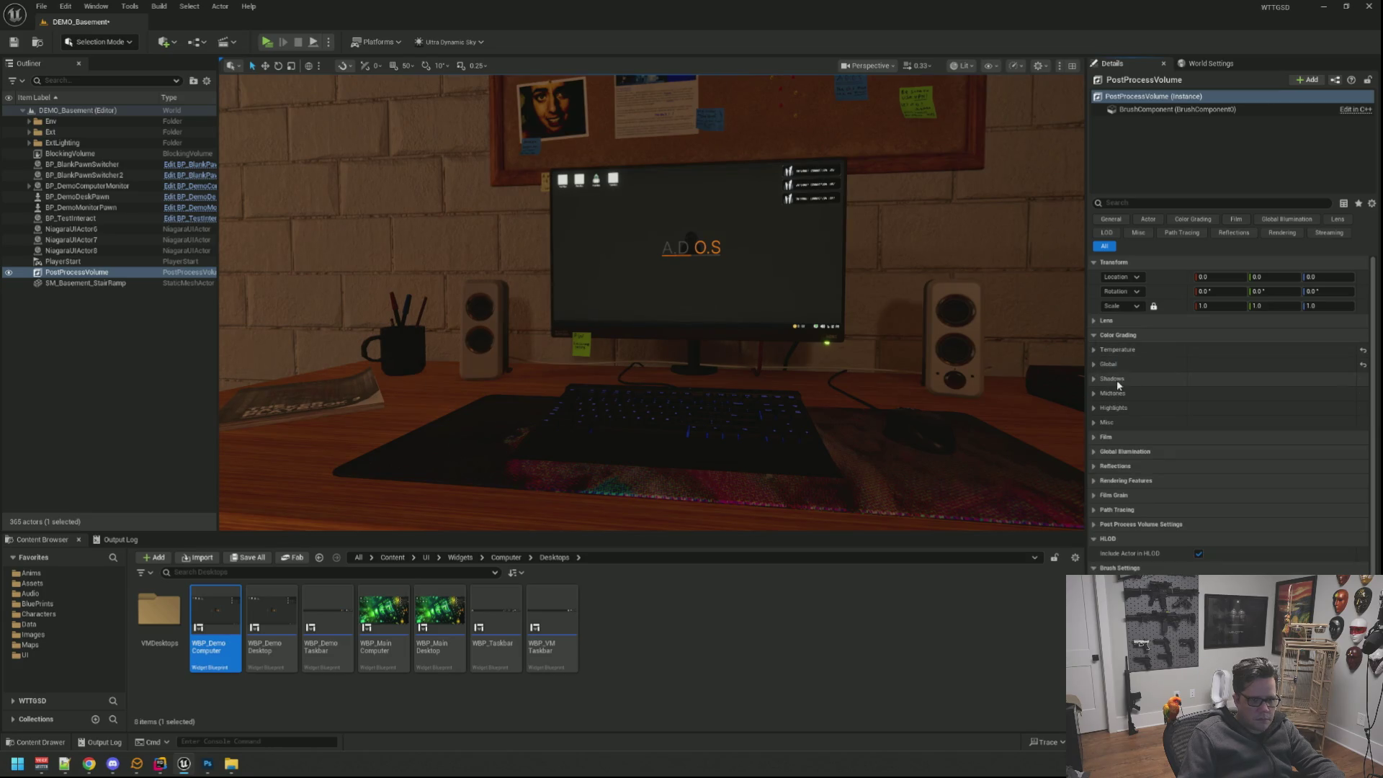
pyautogui.click(1124, 321)
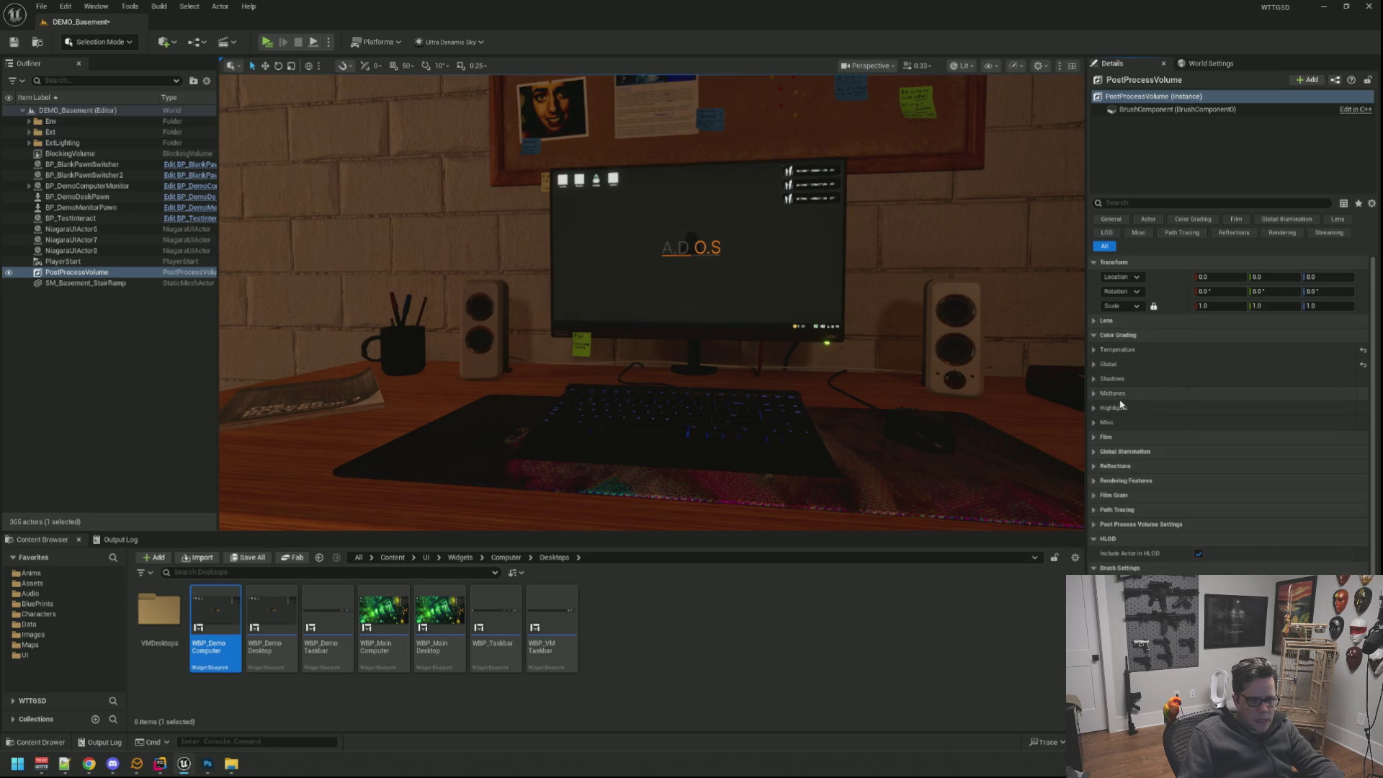
# Switch off the Film Slope, Saturation, Contrast, Temperature Type and Temp overrides.
pyautogui.click(1113, 436)
pyautogui.click(1103, 453)
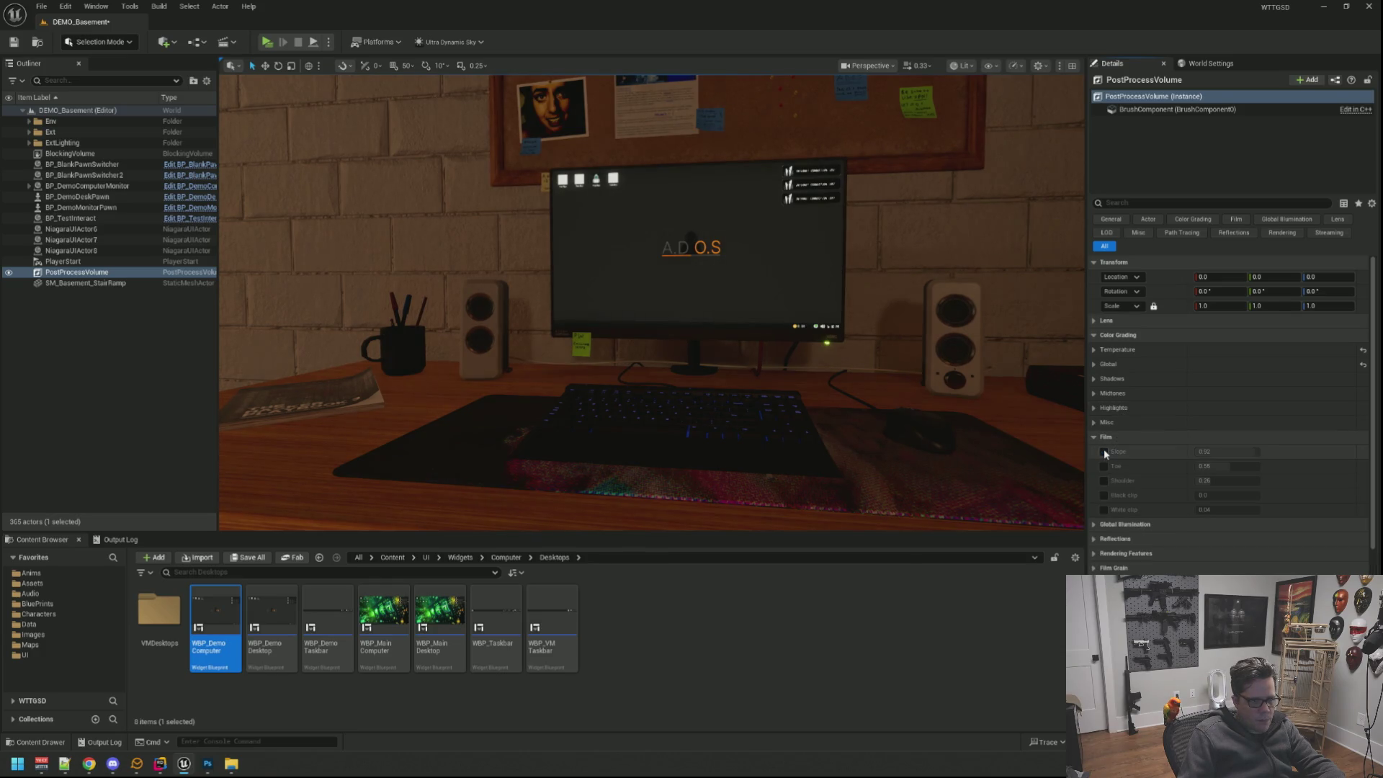
pyautogui.click(1115, 364)
pyautogui.click(1113, 378)
pyautogui.click(1114, 394)
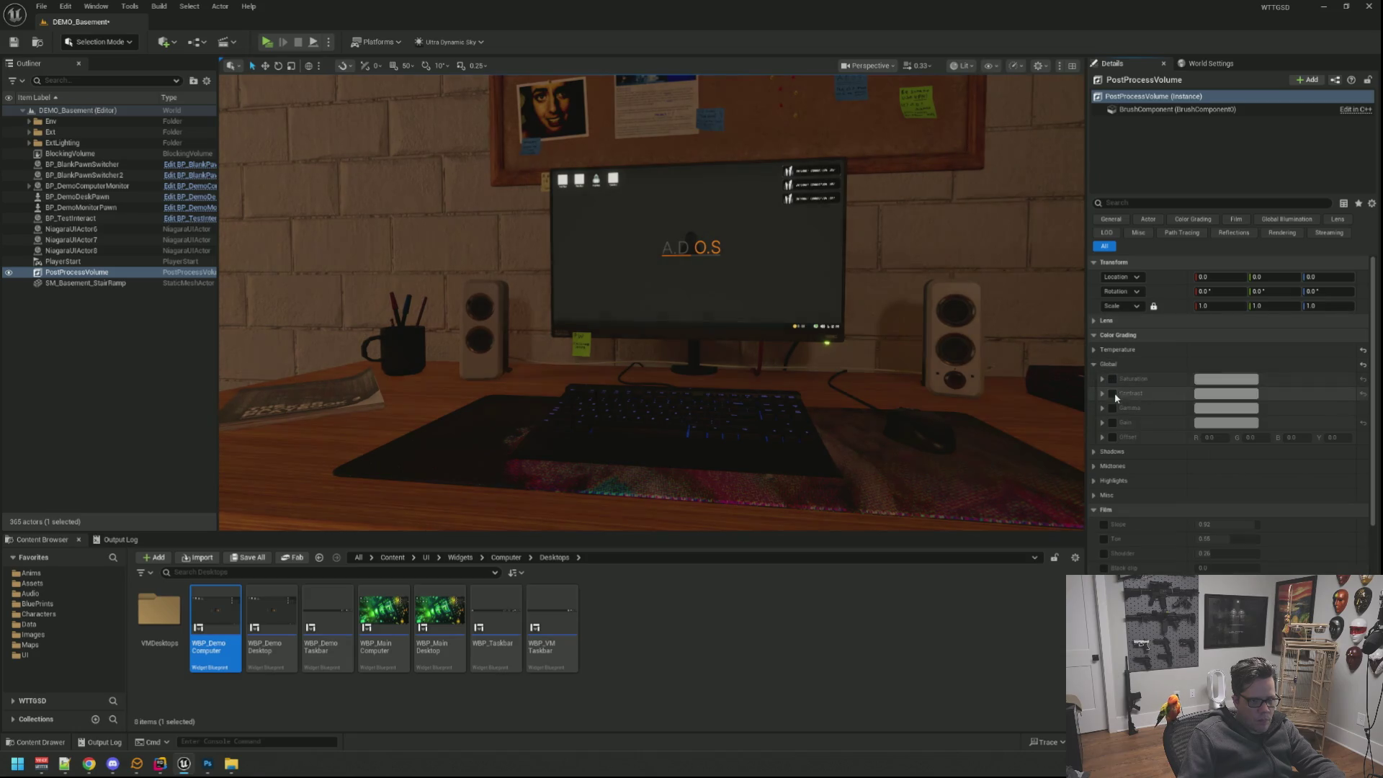
pyautogui.click(1098, 351)
pyautogui.click(1113, 363)
pyautogui.click(1114, 378)
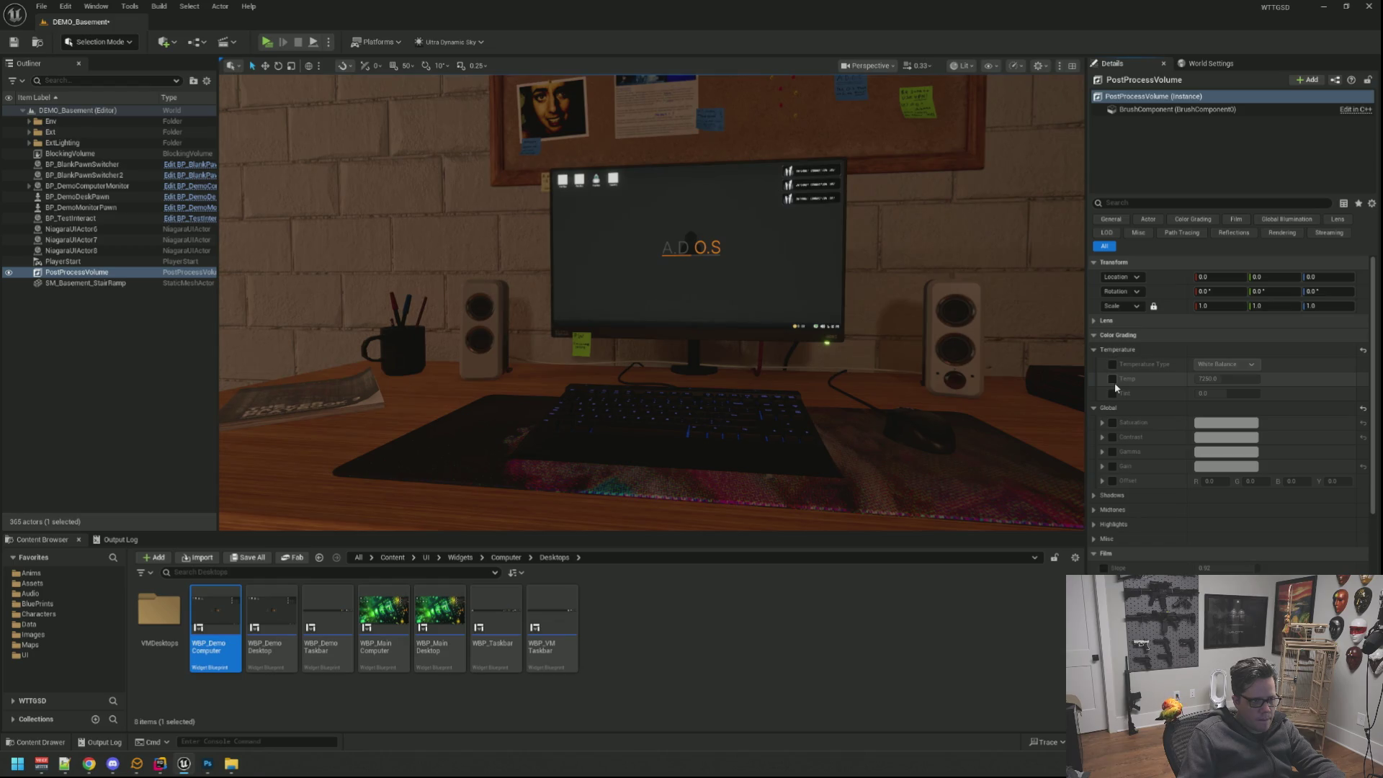
# Enable the Temp, Saturation and Contrast overrides, trying Gain and leaving it off.
pyautogui.moveTo(757, 324); pyautogui.dragTo(756, 270)
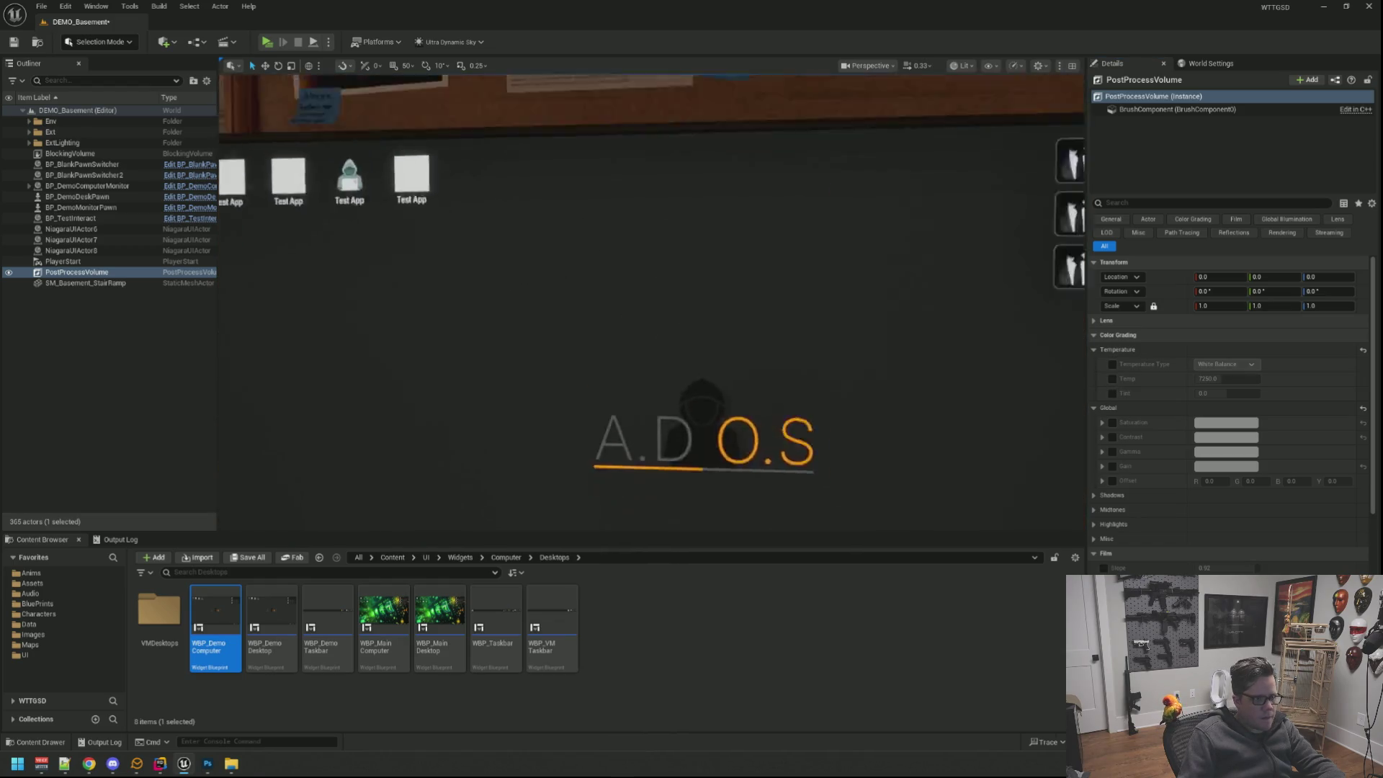
pyautogui.scroll(2, 786, 289)
pyautogui.scroll(2, 786, 289)
pyautogui.scroll(1, 786, 290)
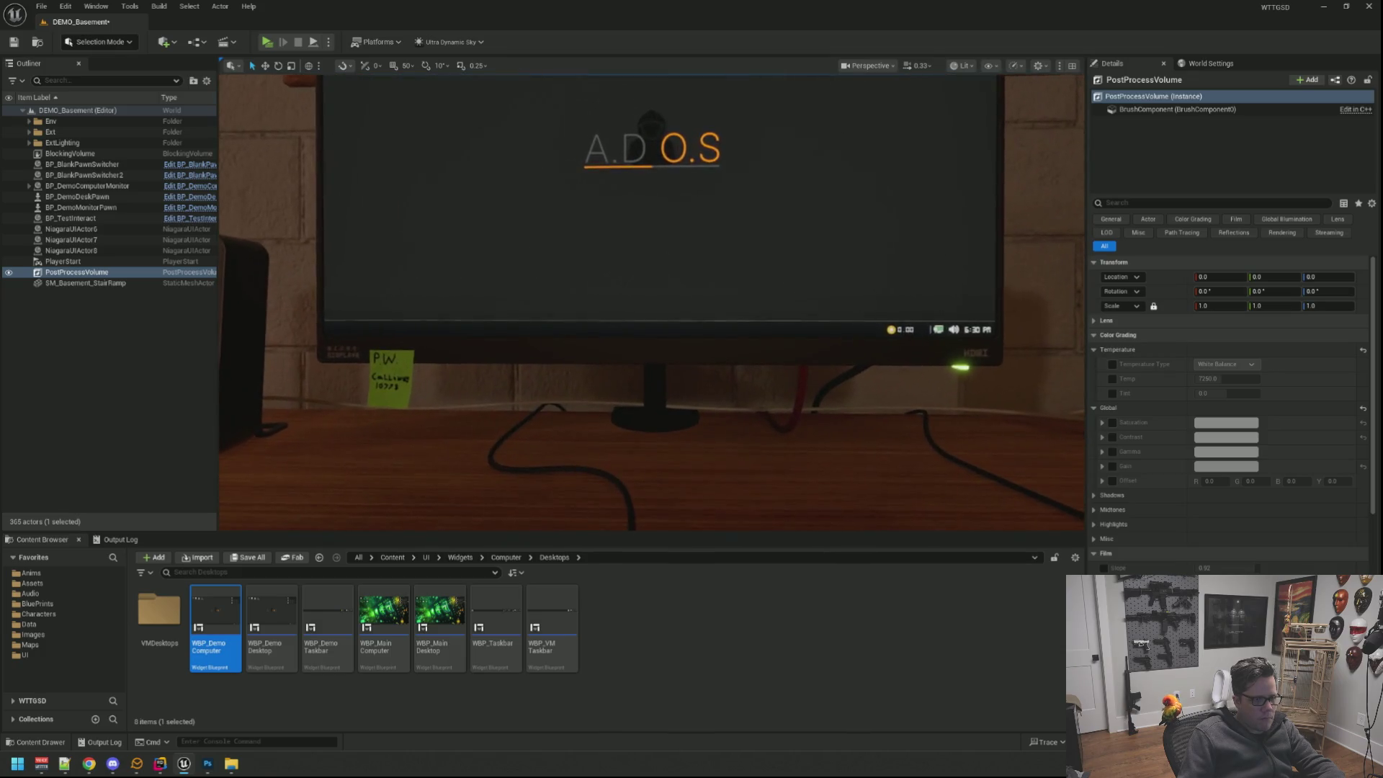
pyautogui.scroll(1, 786, 290)
pyautogui.scroll(-2, 785, 290)
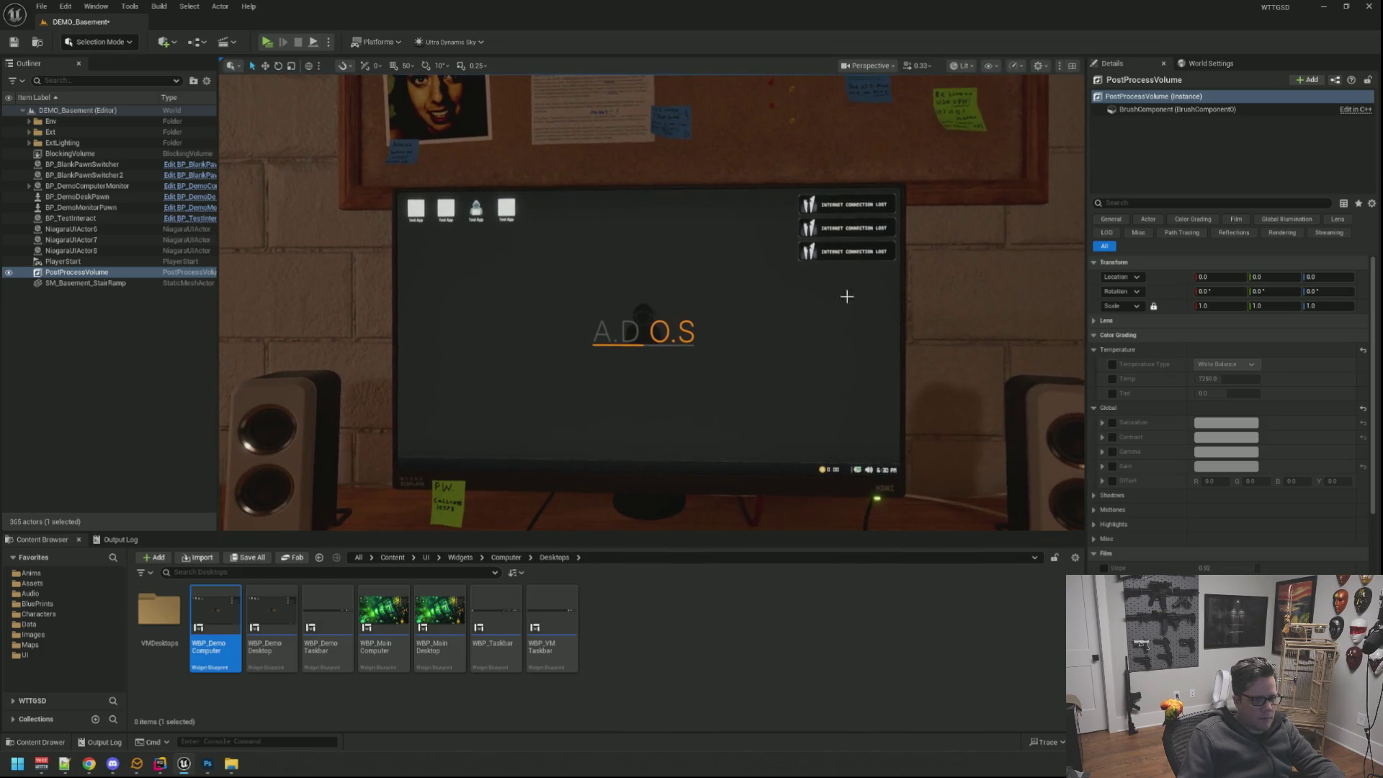
pyautogui.click(1113, 377)
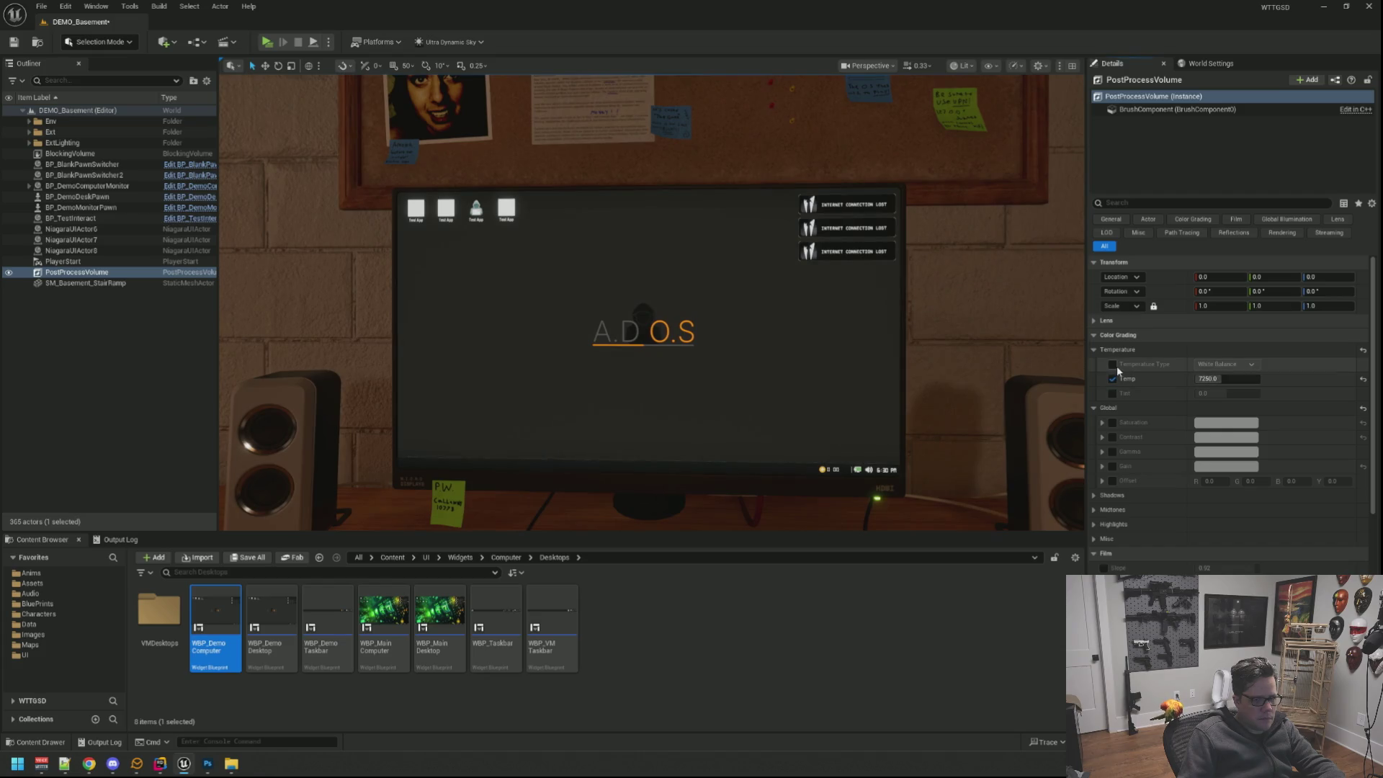
pyautogui.click(1113, 437)
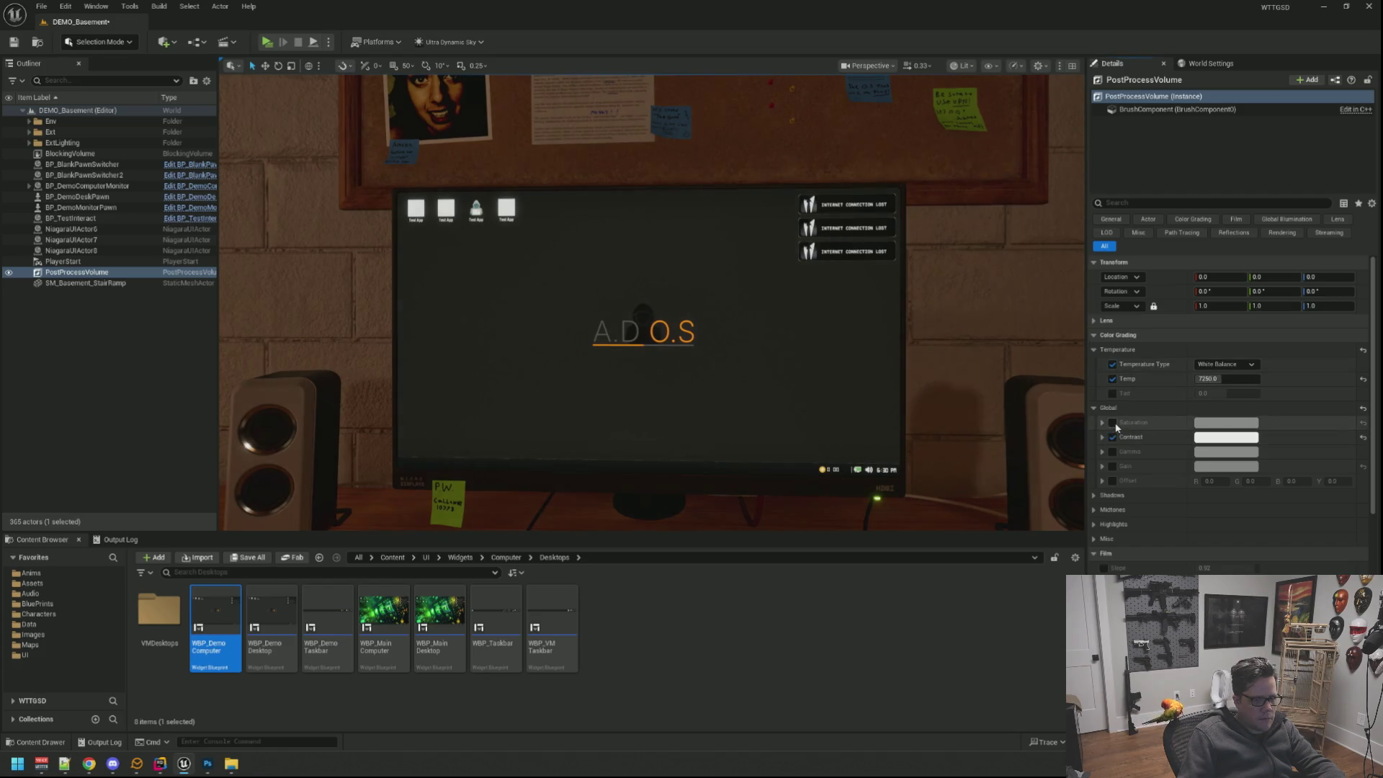
pyautogui.click(1113, 465)
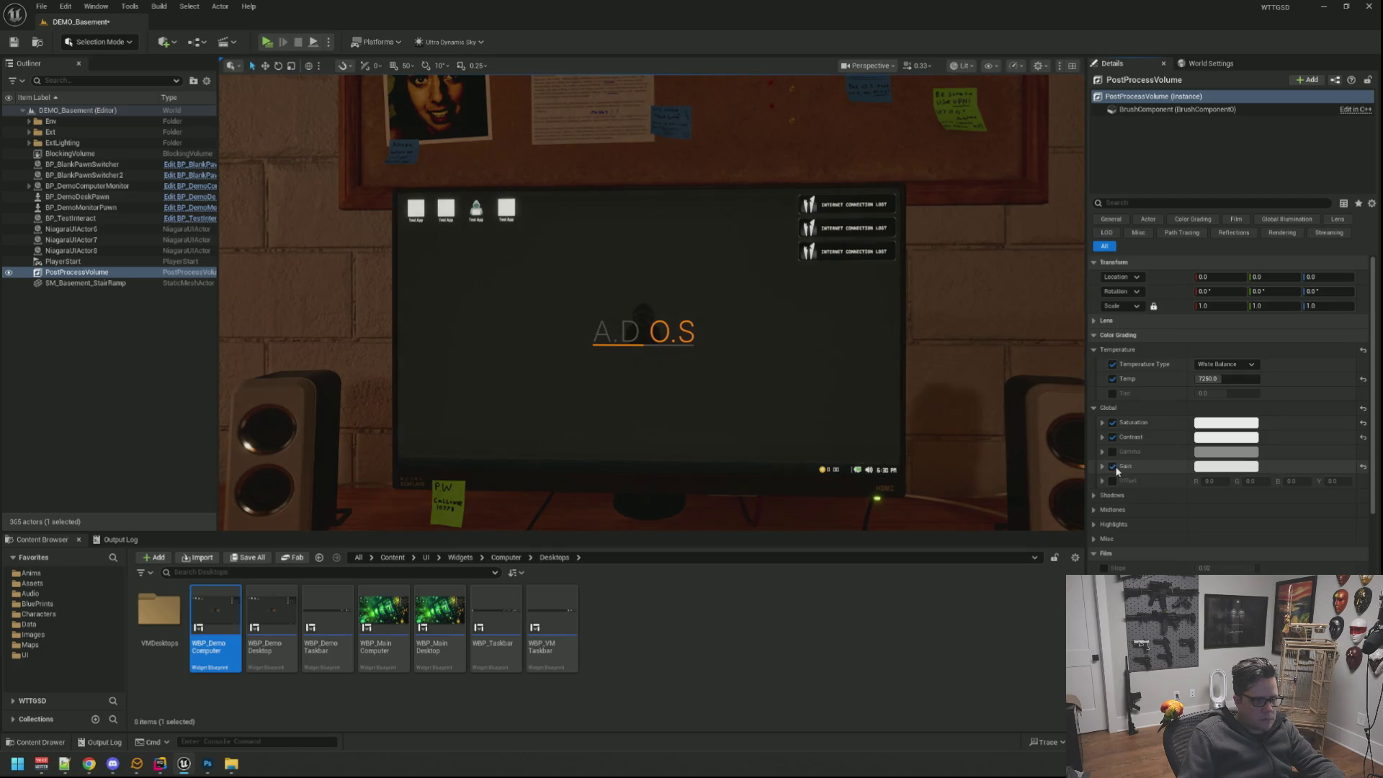
pyautogui.click(1112, 466)
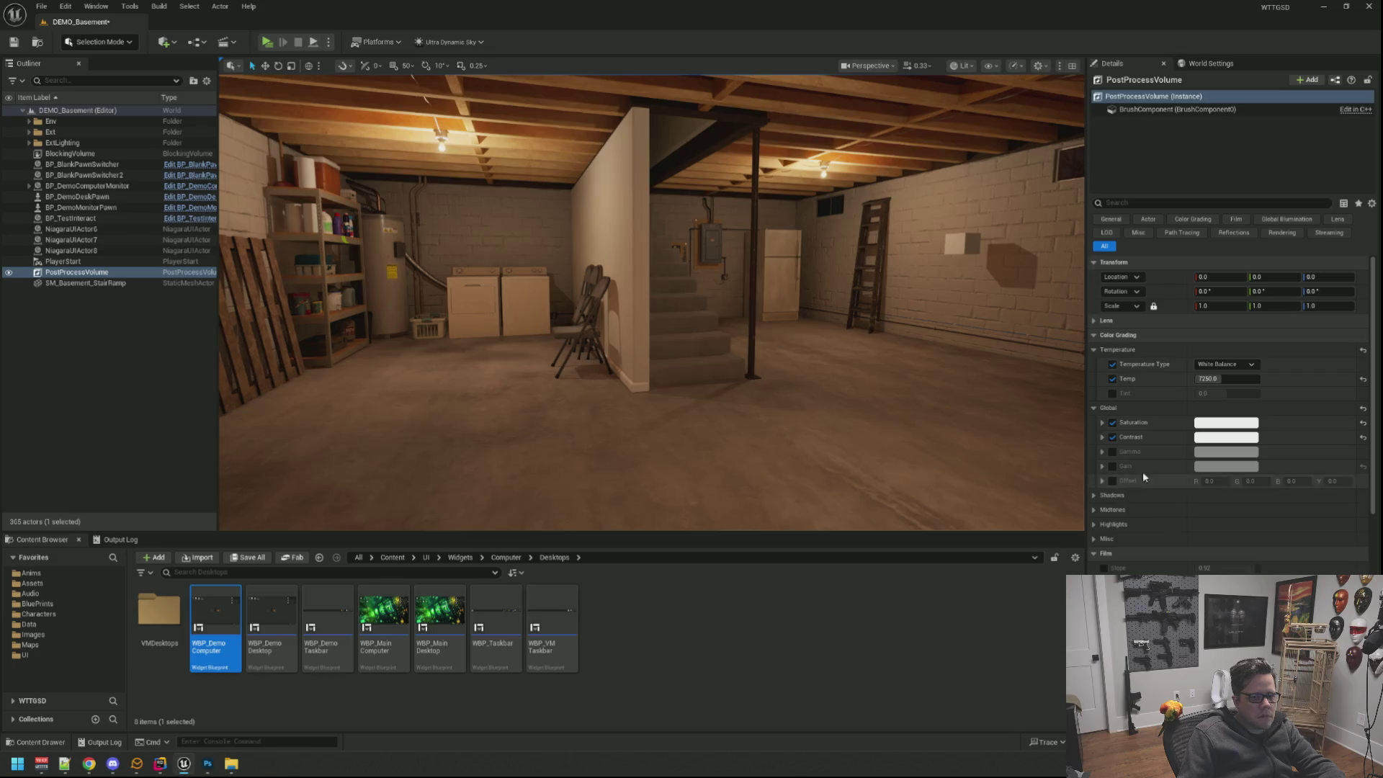
# Switch the global Gain override on, toggling it to compare and leaving it enabled.
pyautogui.click(1112, 466)
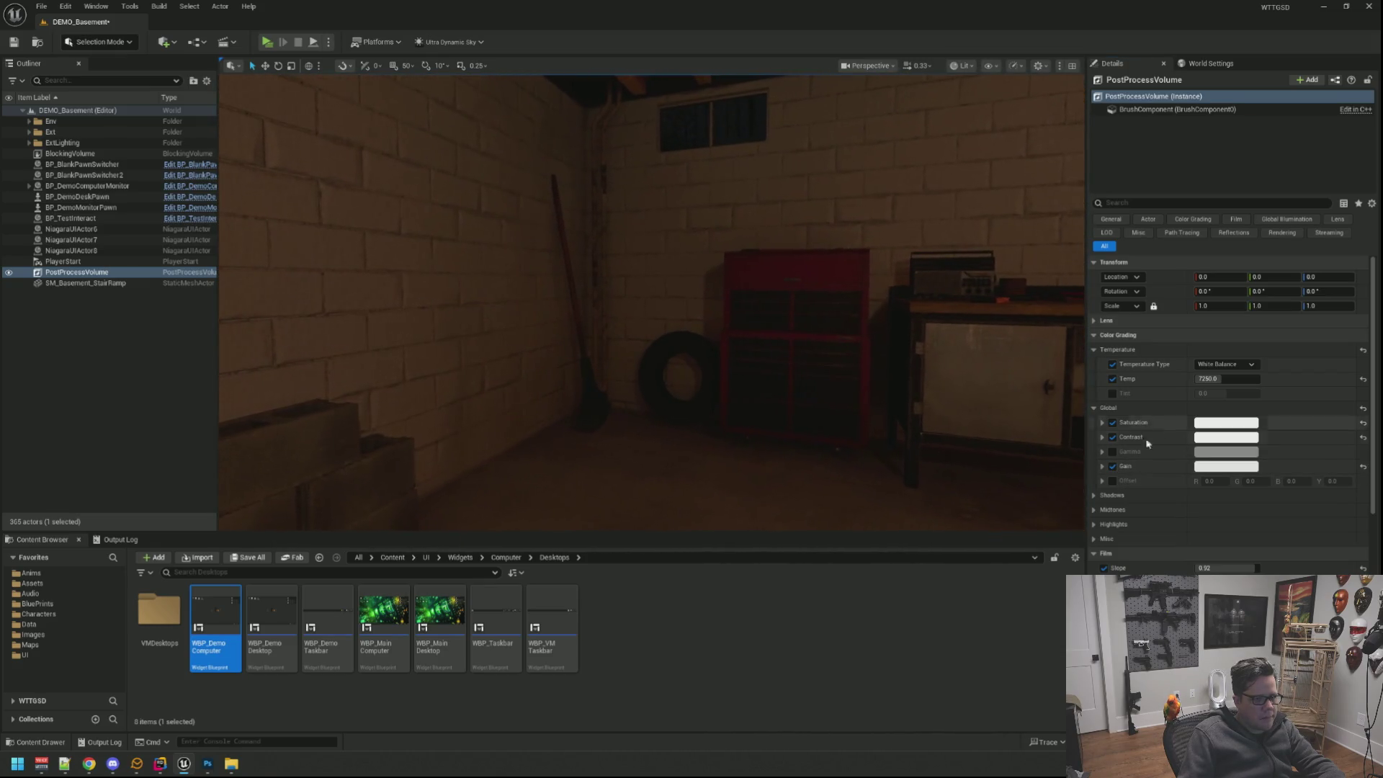
pyautogui.click(1114, 465)
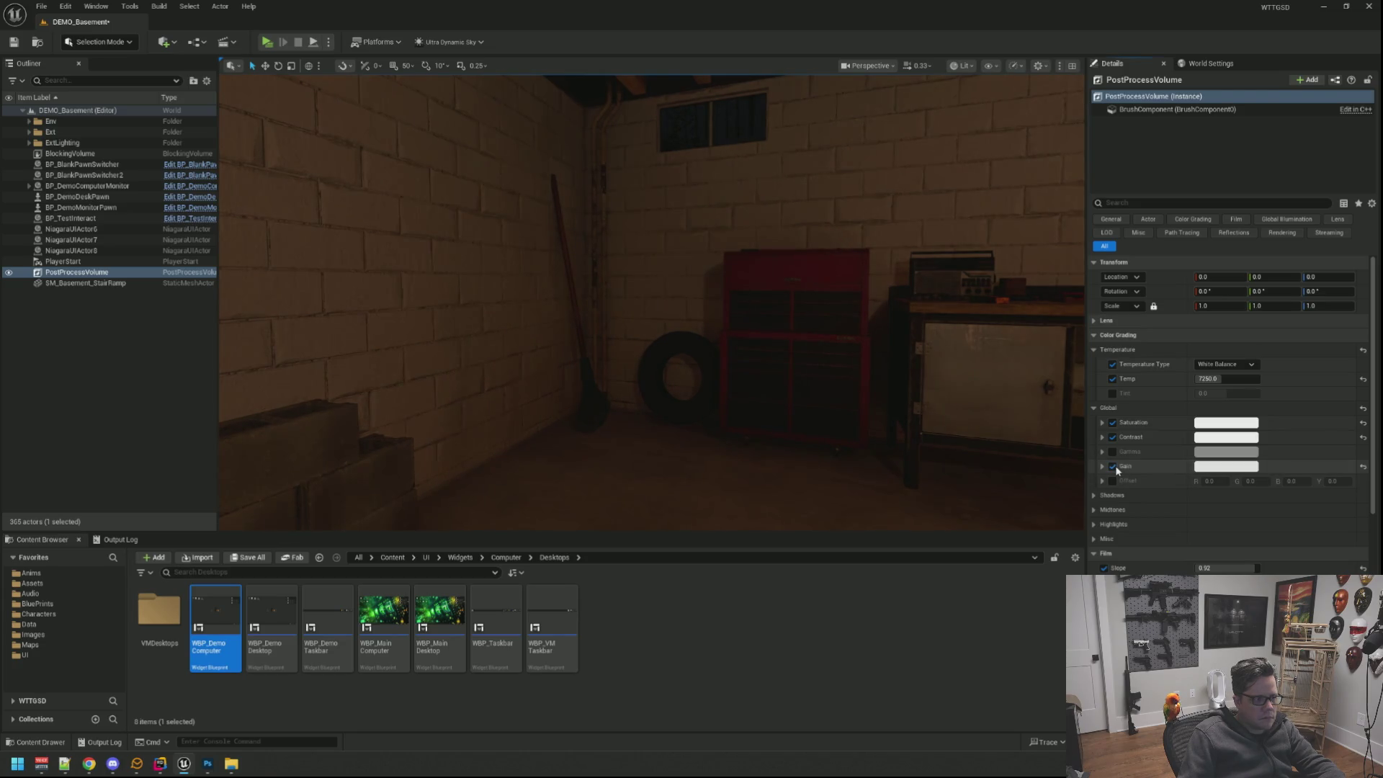
pyautogui.click(1113, 466)
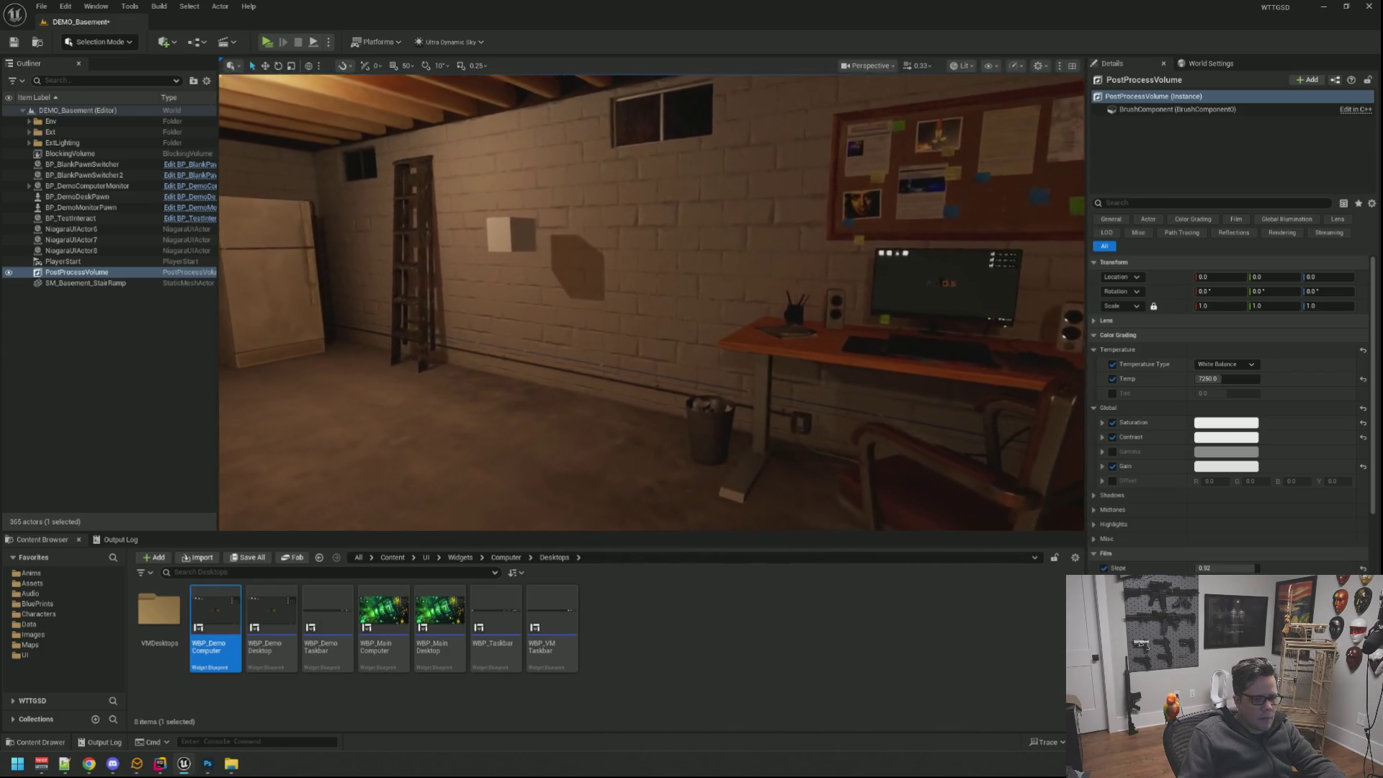
pyautogui.scroll(-2, 1172, 453)
pyautogui.scroll(-2, 1171, 453)
pyautogui.scroll(-2, 1172, 453)
pyautogui.scroll(2, 1173, 454)
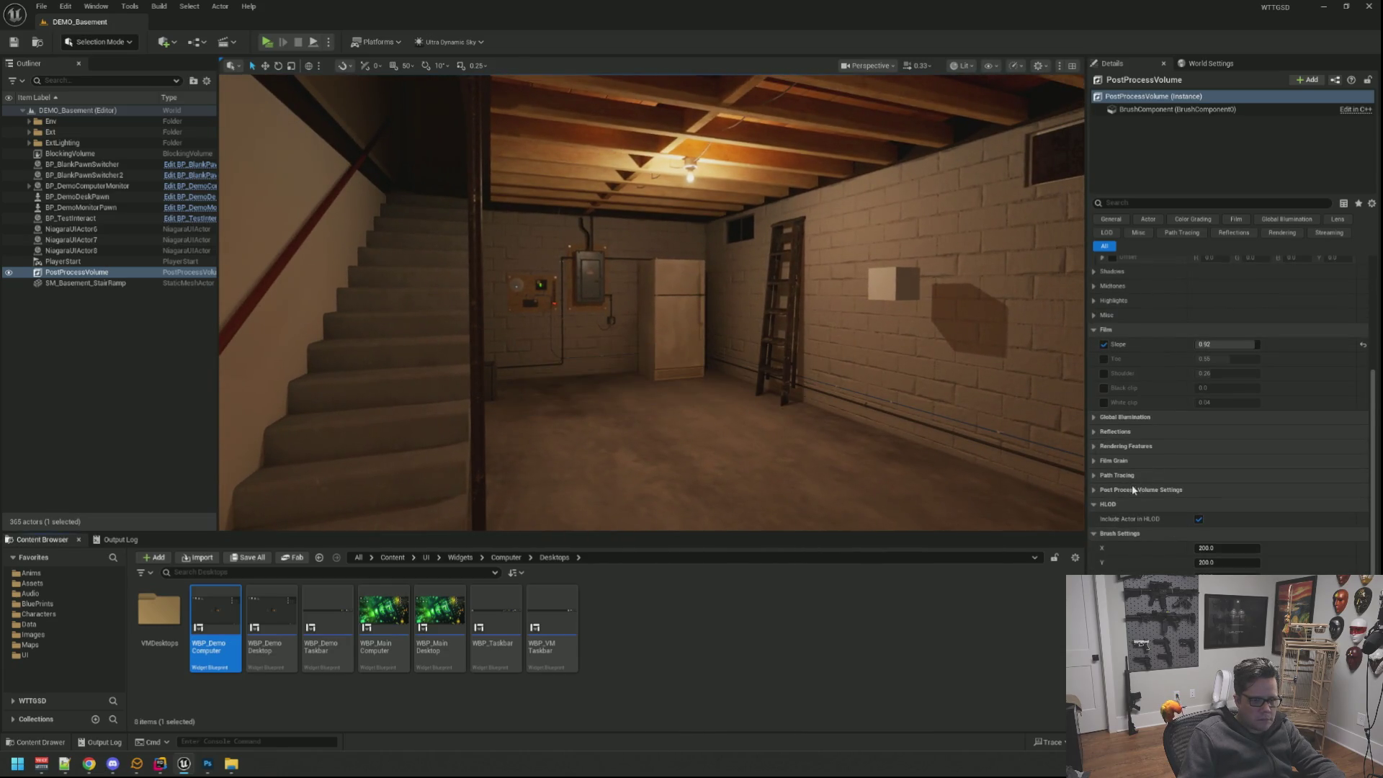
# Enable Film Grain Intensity, raise it, and look around the basement to judge the grain.
pyautogui.click(1128, 458)
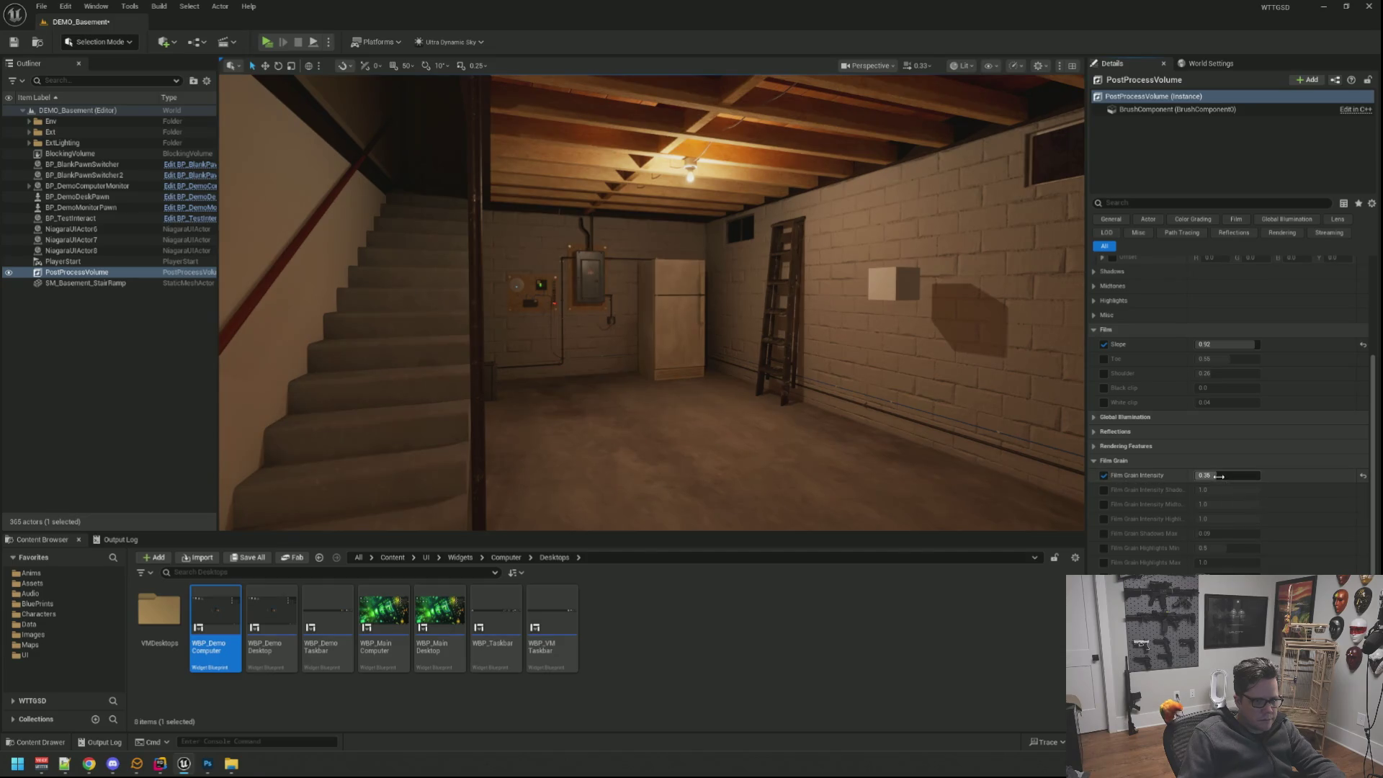
pyautogui.moveTo(1221, 476); pyautogui.dragTo(1245, 477)
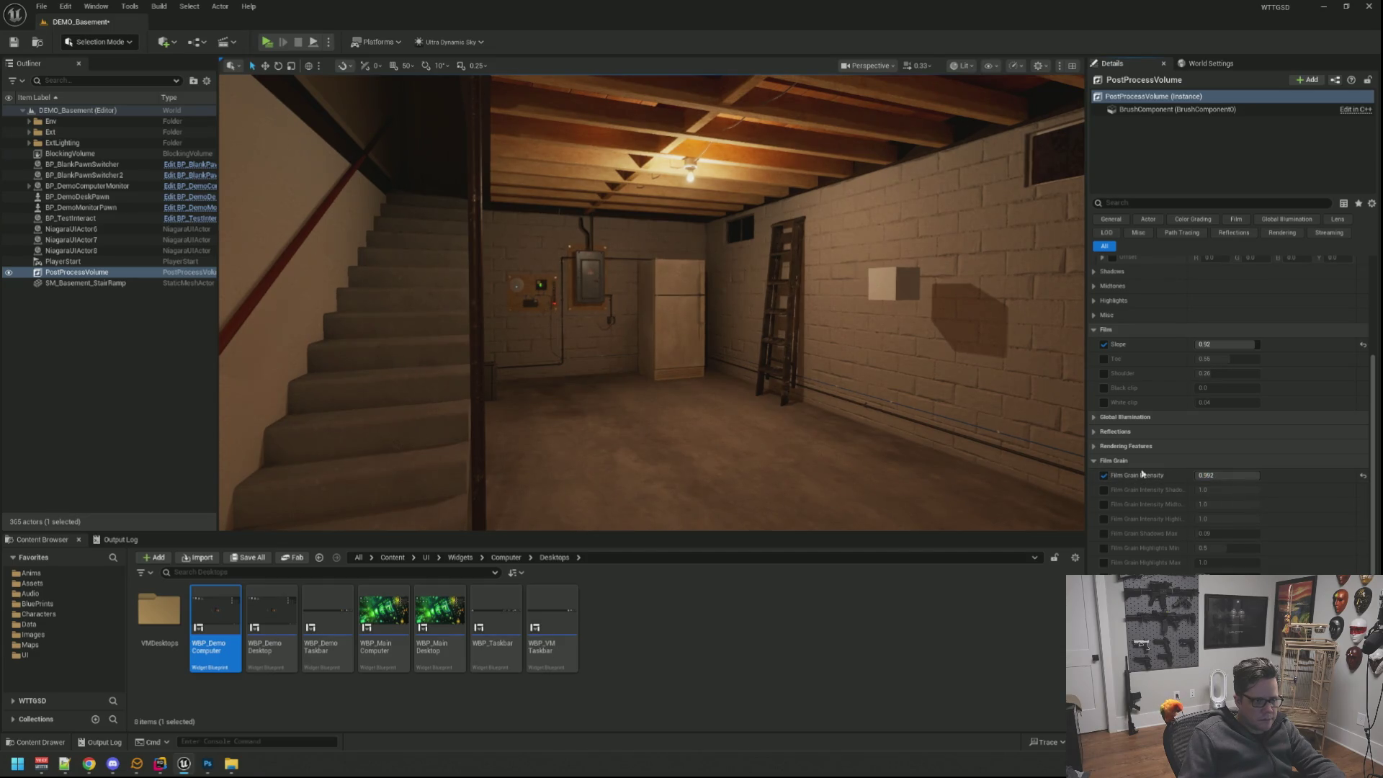
pyautogui.moveTo(649, 324); pyautogui.dragTo(670, 270)
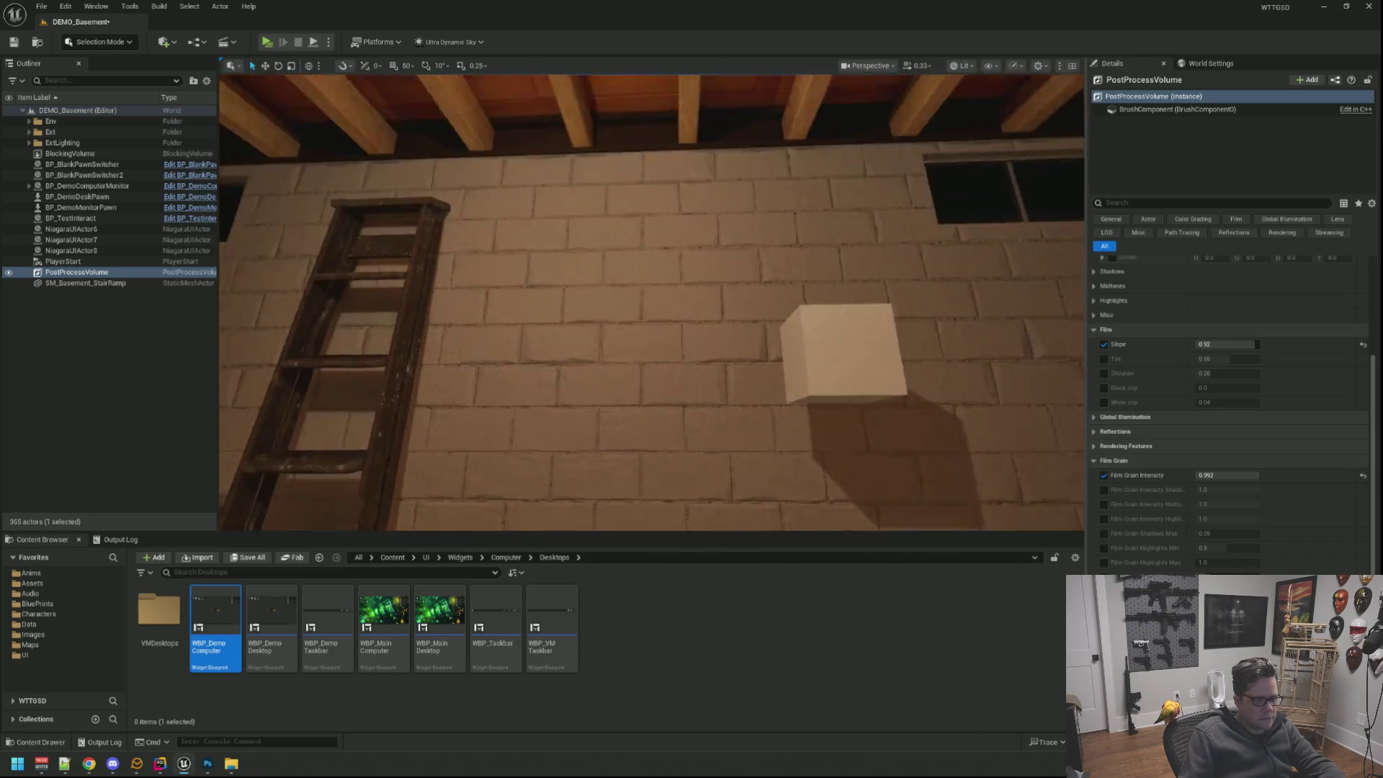
pyautogui.moveTo(677, 353); pyautogui.dragTo(677, 352)
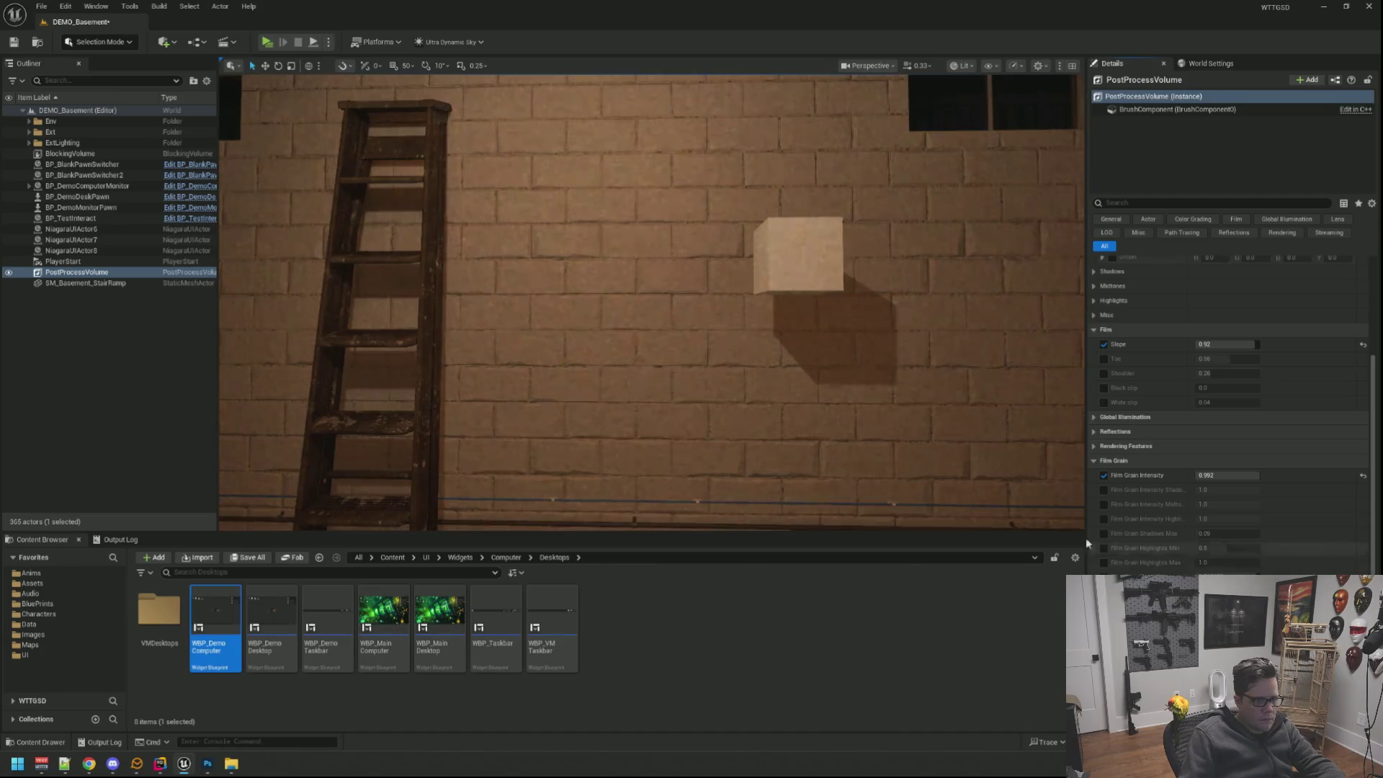
pyautogui.scroll(-5, 762, 386)
pyautogui.scroll(5, 761, 386)
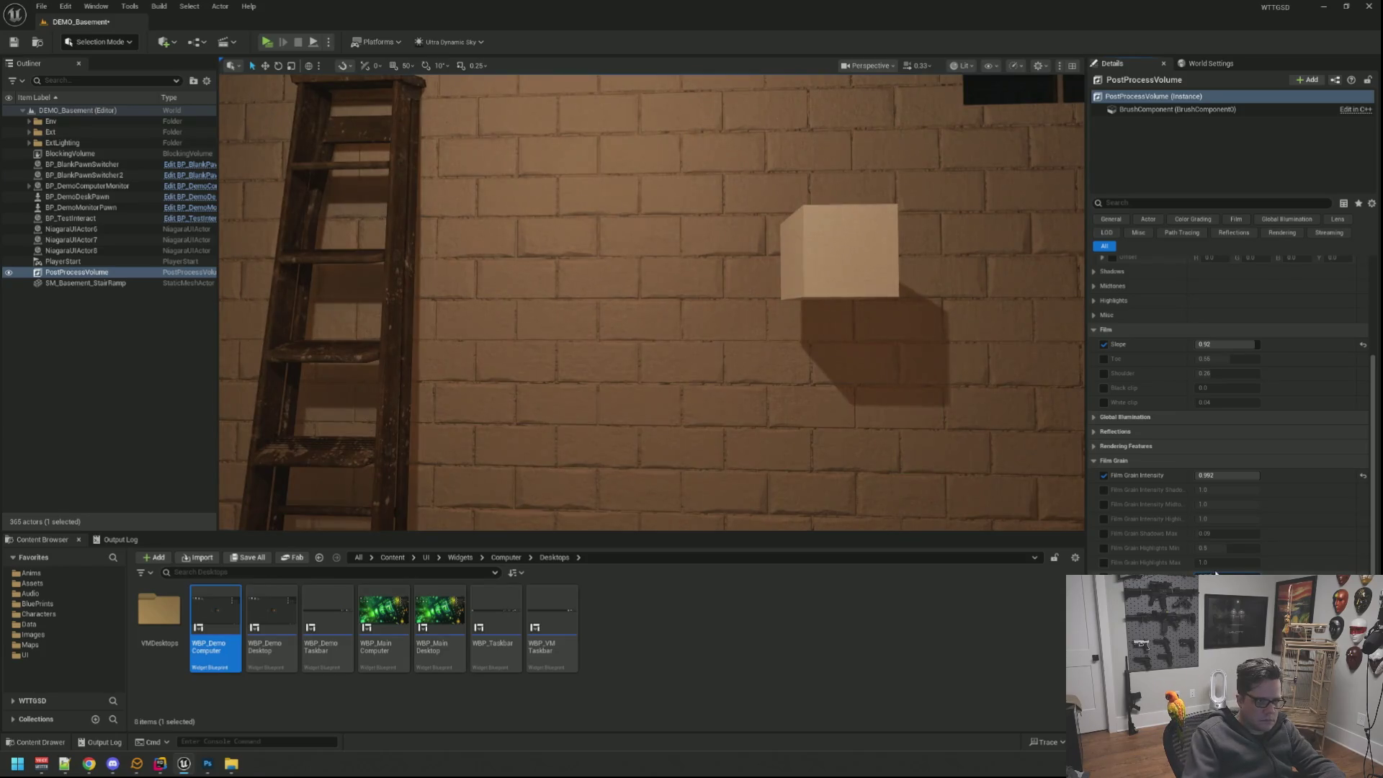
pyautogui.moveTo(649, 303)
pyautogui.mouseDown()
pyautogui.moveTo(670, 324)
pyautogui.moveTo(659, 271)
pyautogui.mouseUp()
# Set film slope 0.92 and film grain 0.4, check the room, then start a play-in-editor test.
pyautogui.click(1230, 344)
pyautogui.click(1243, 475)
pyautogui.write('0.4')
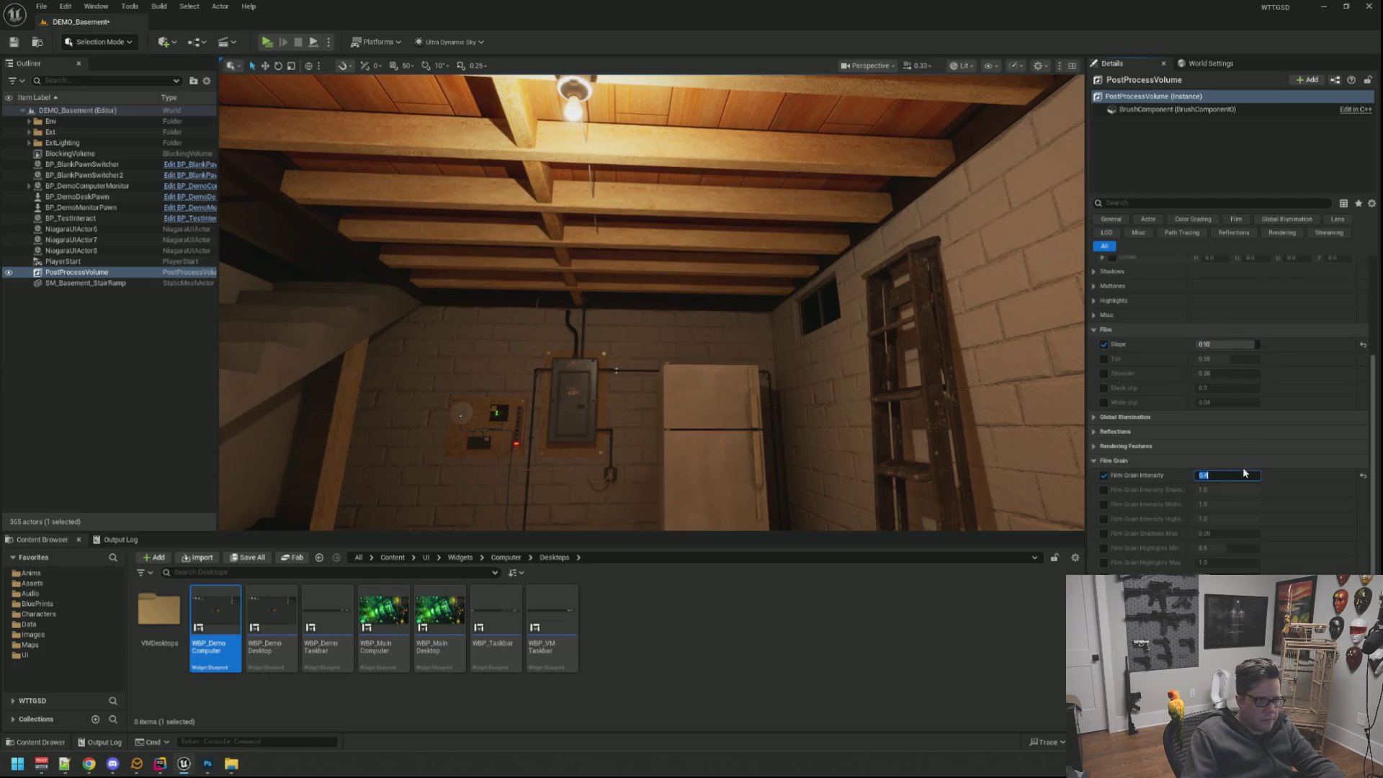
pyautogui.moveTo(917, 309); pyautogui.dragTo(821, 249)
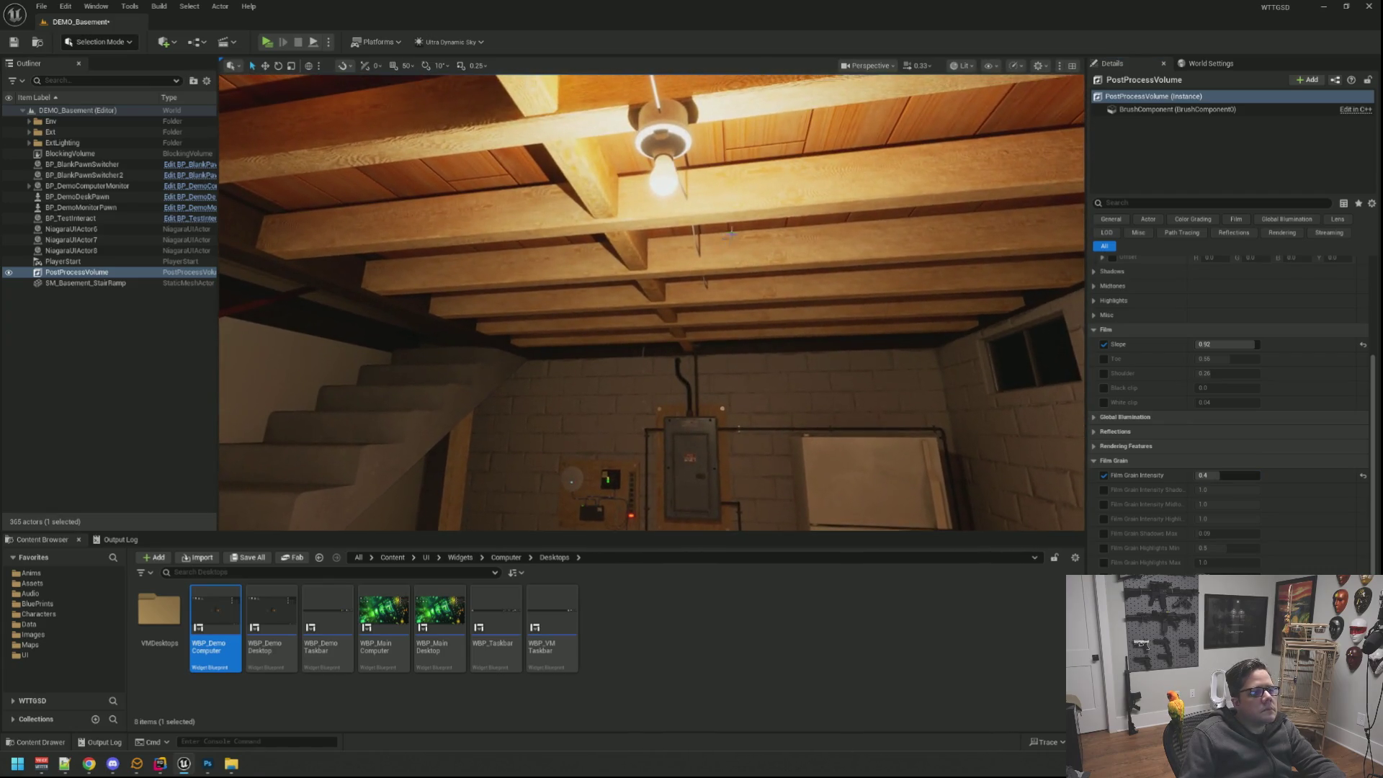
pyautogui.moveTo(730, 237); pyautogui.dragTo(822, 324)
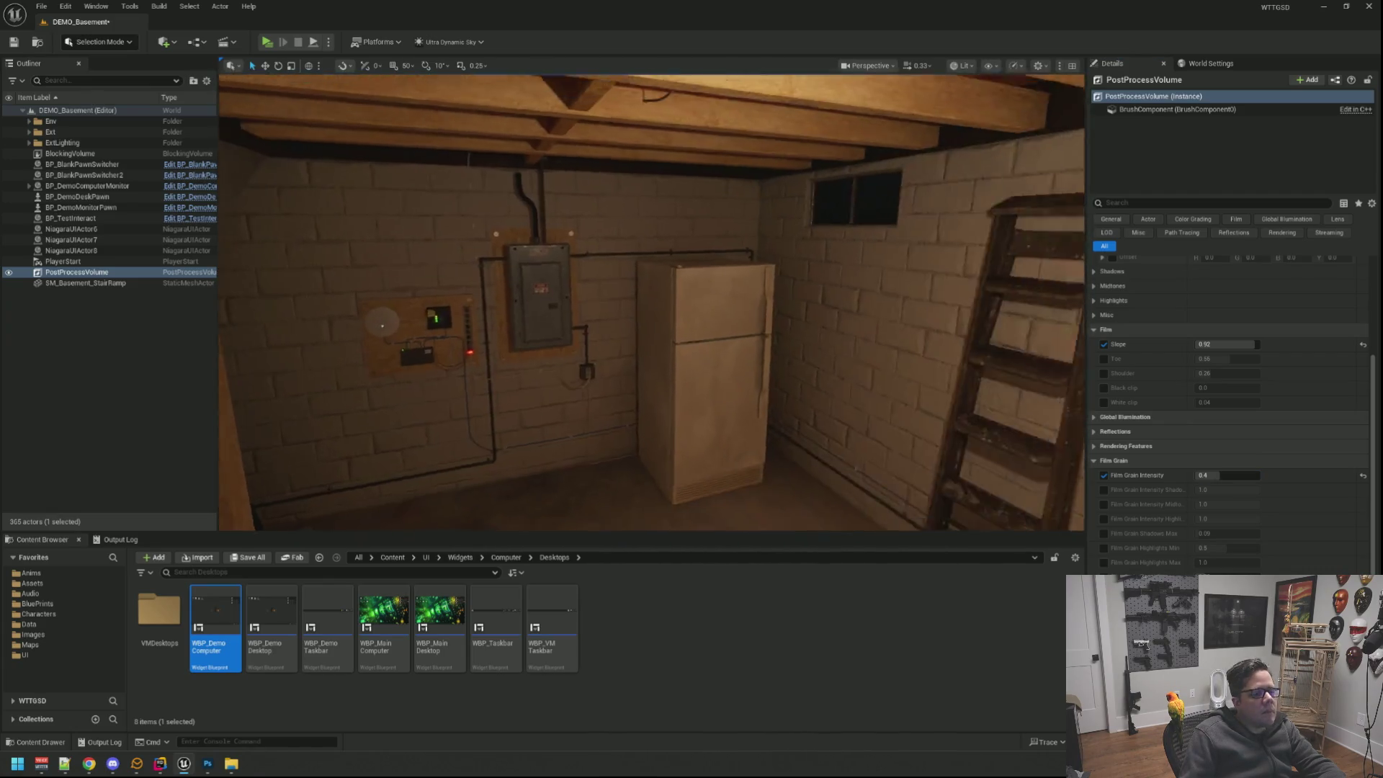
pyautogui.moveTo(821, 325); pyautogui.dragTo(762, 232)
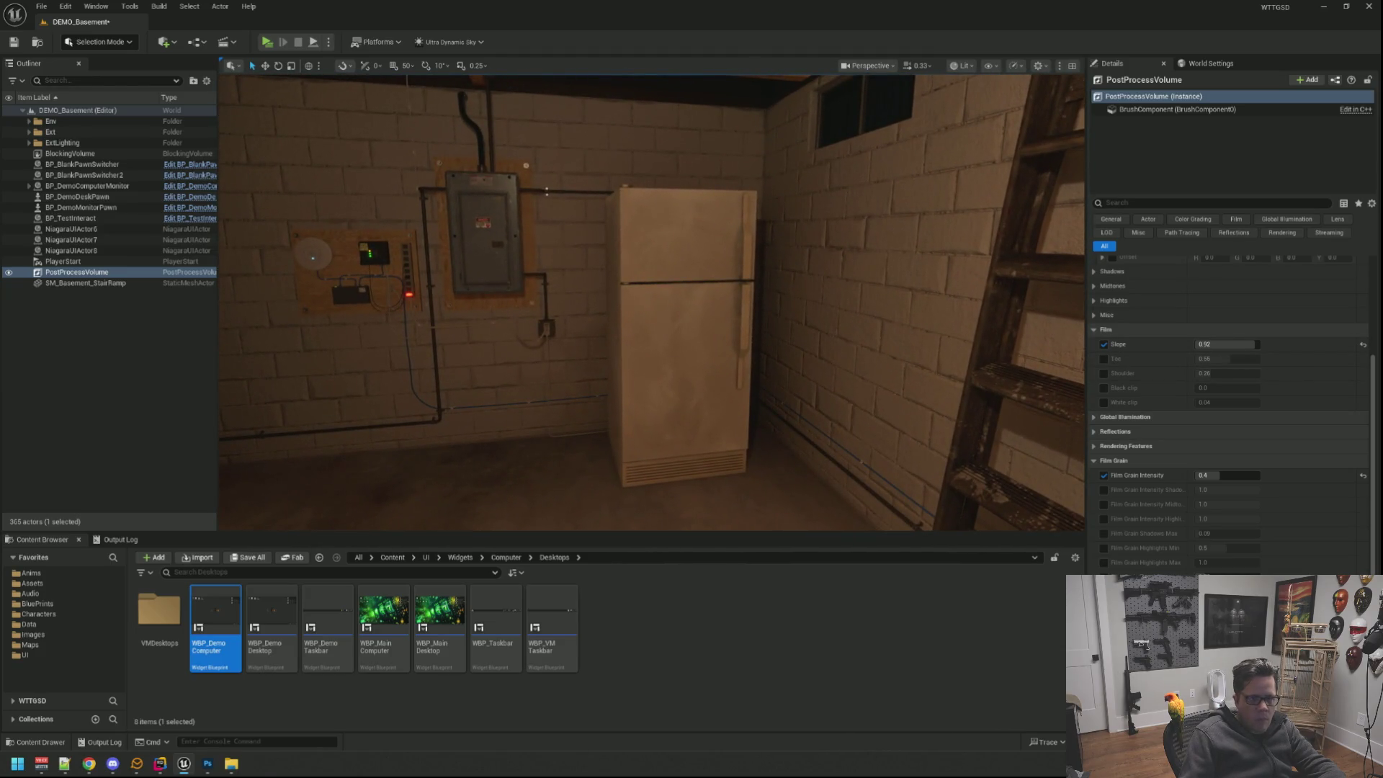
pyautogui.moveTo(717, 321)
pyautogui.mouseDown()
pyautogui.moveTo(605, 324)
pyautogui.moveTo(704, 288)
pyautogui.mouseUp()
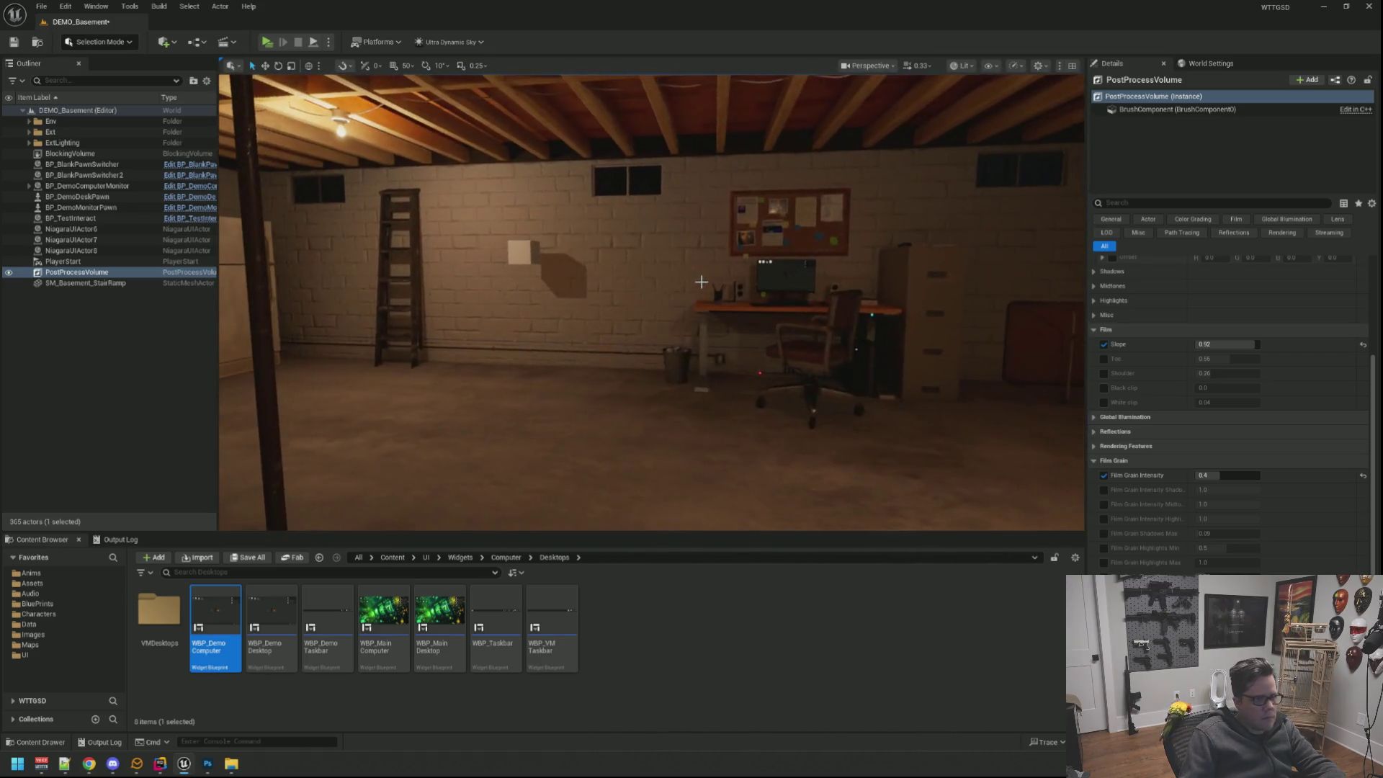
pyautogui.click(267, 41)
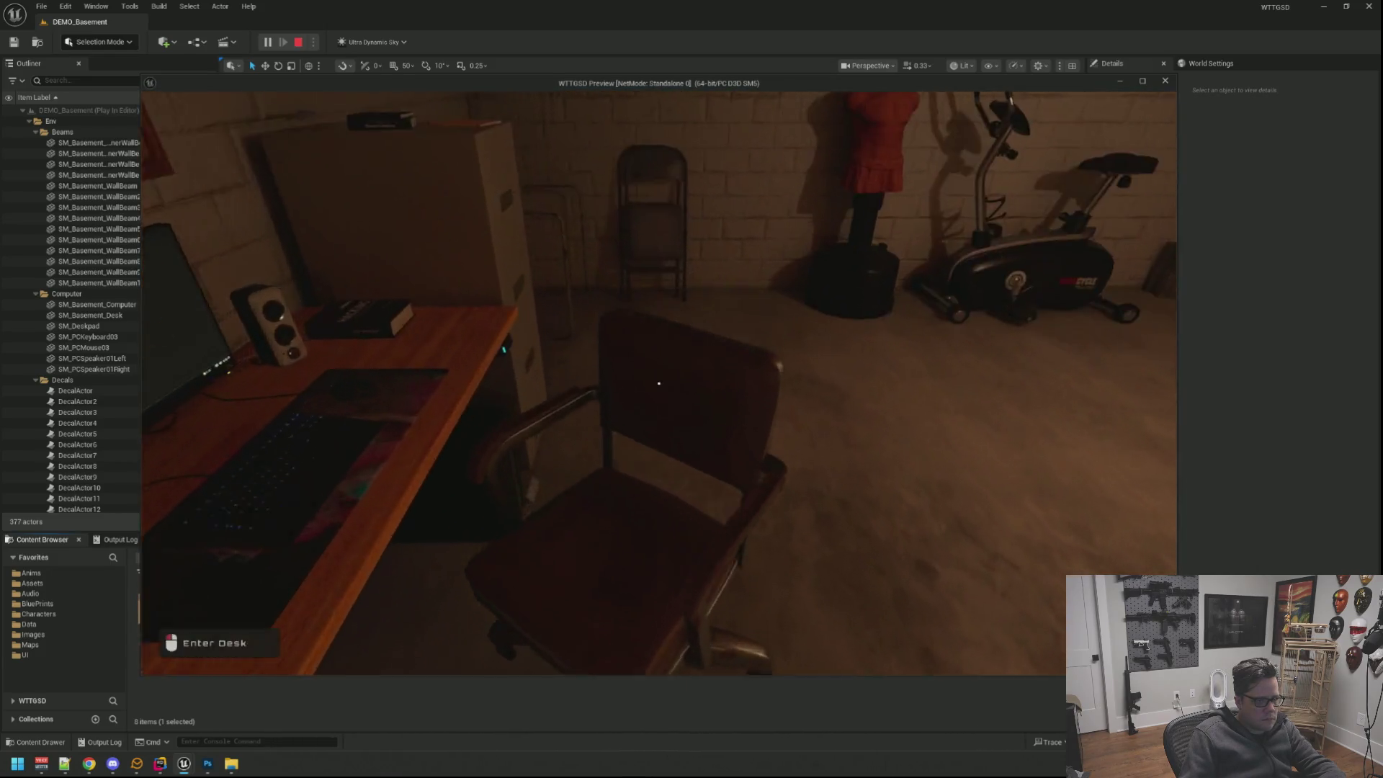
# Enter and leave the in-game computer repeatedly, ending inside the full-screen A.D.O.S desktop.
pyautogui.click(659, 384)
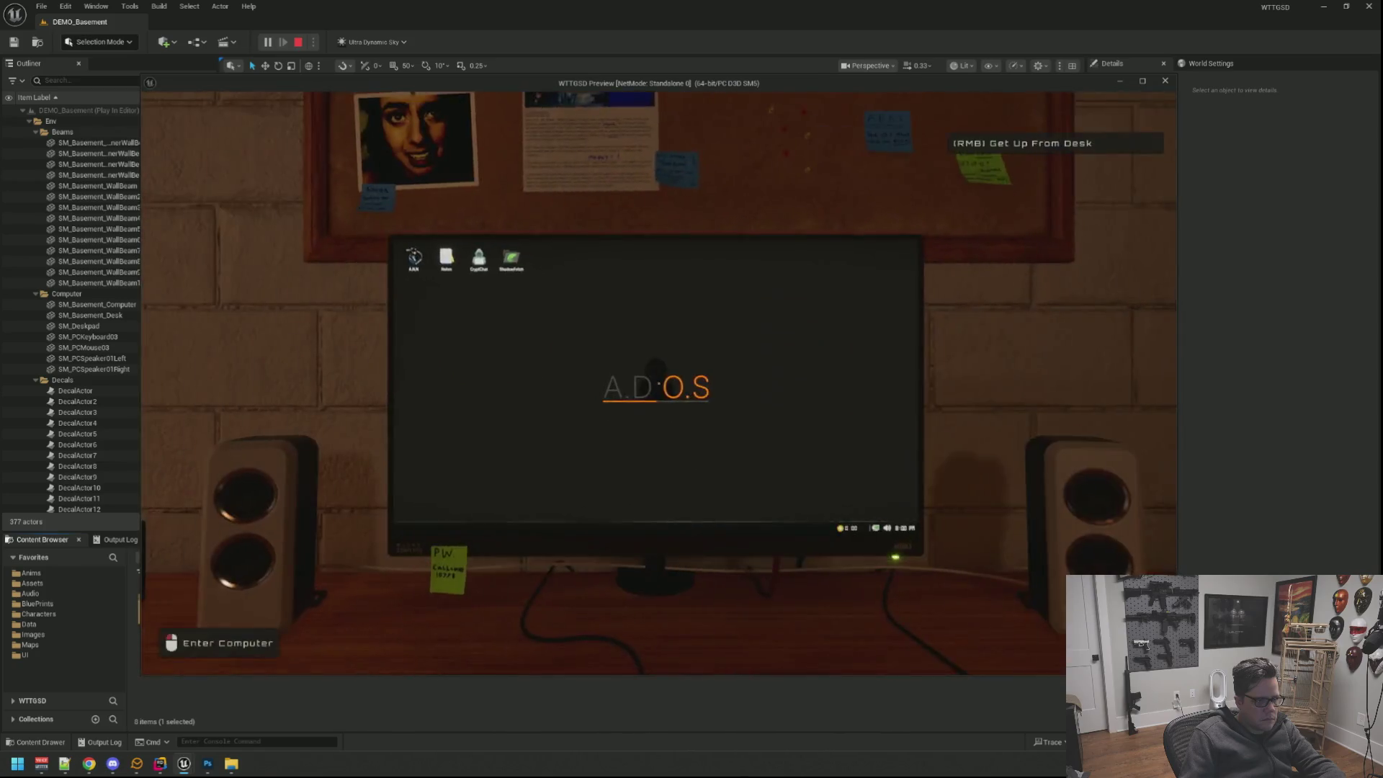
pyautogui.rightClick(653, 397)
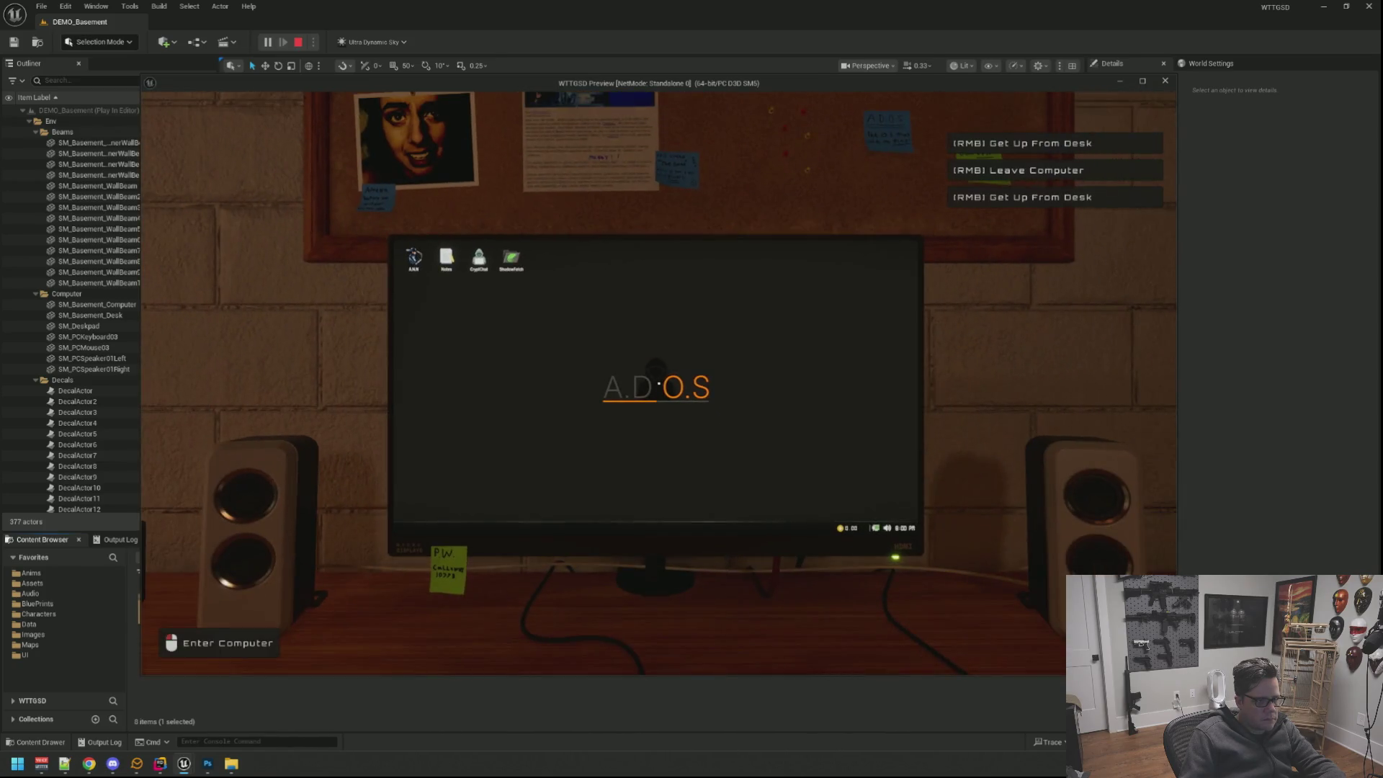
pyautogui.click(540, 267)
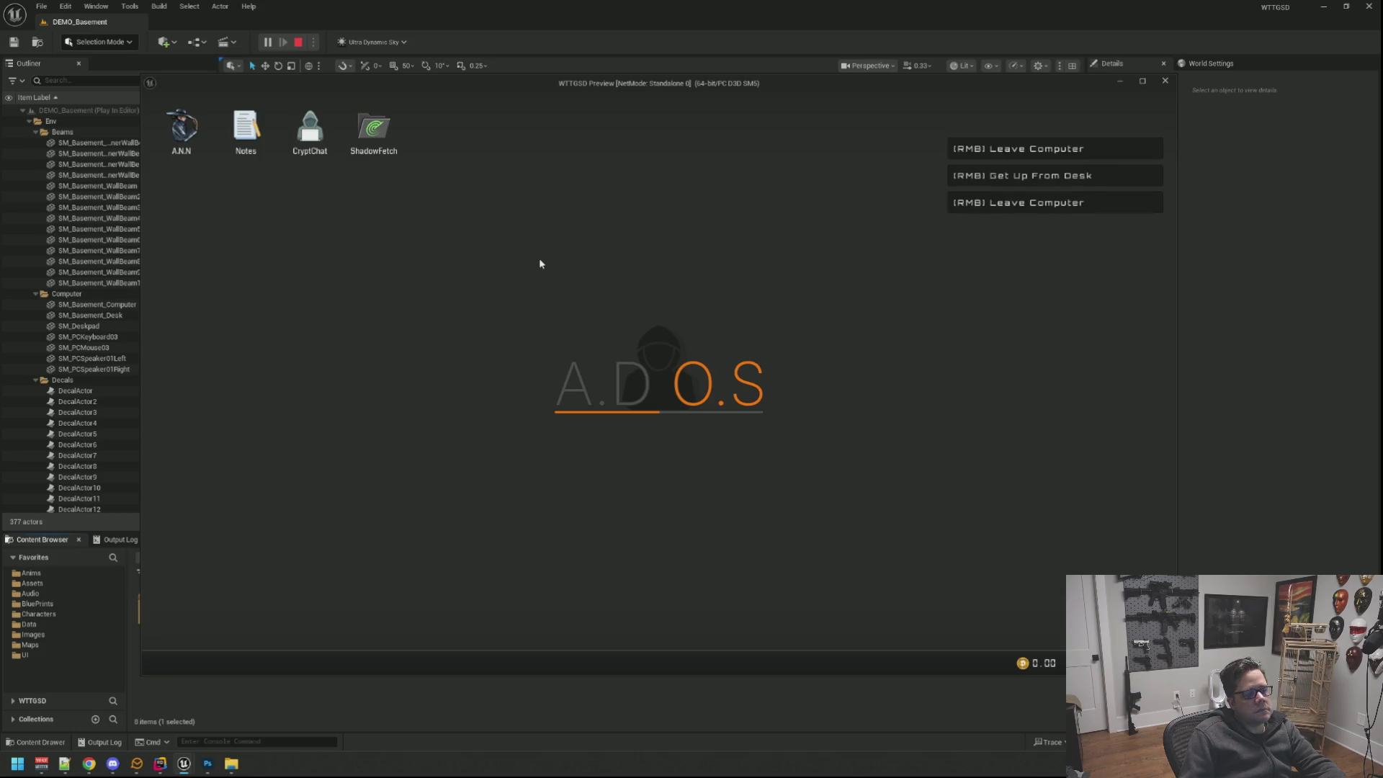
pyautogui.rightClick(541, 263)
pyautogui.click(602, 291)
pyautogui.rightClick(602, 292)
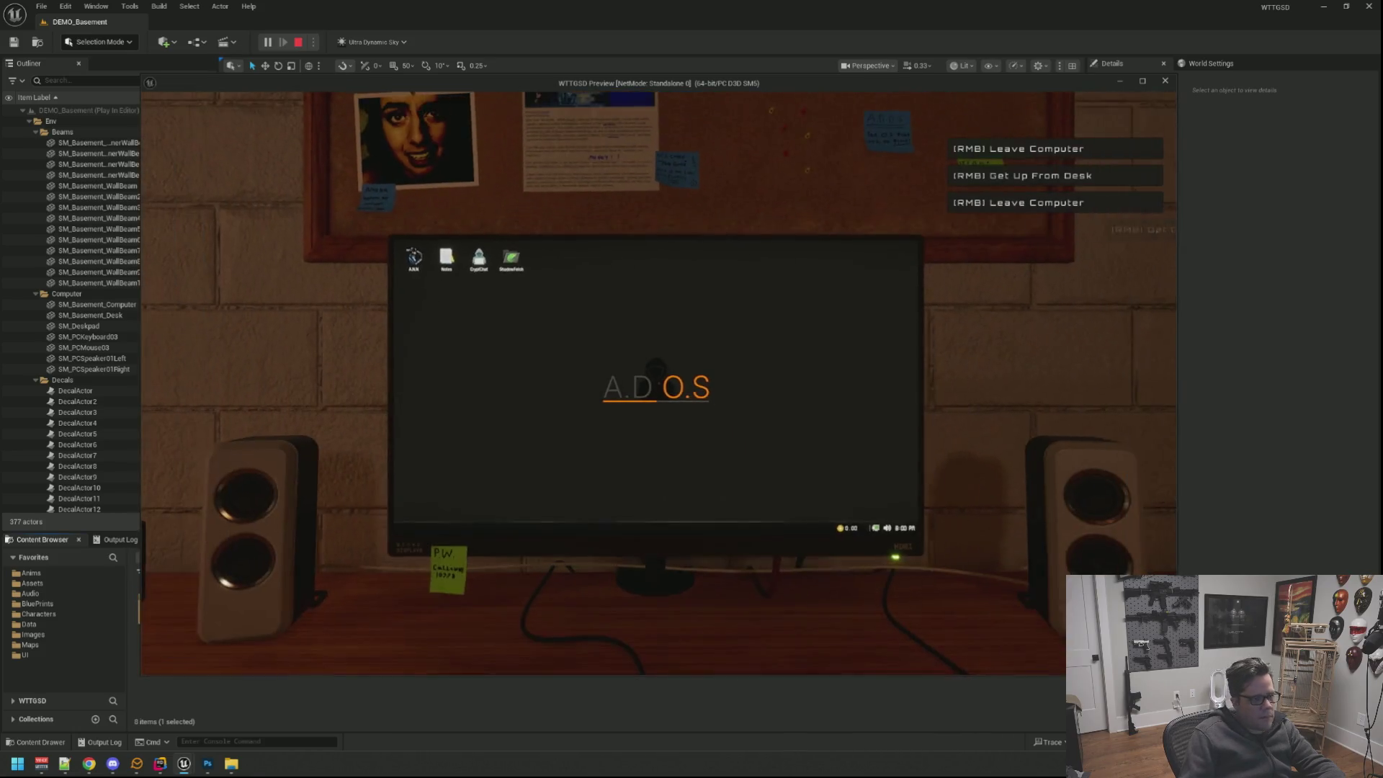
pyautogui.click(601, 287)
pyautogui.rightClick(600, 284)
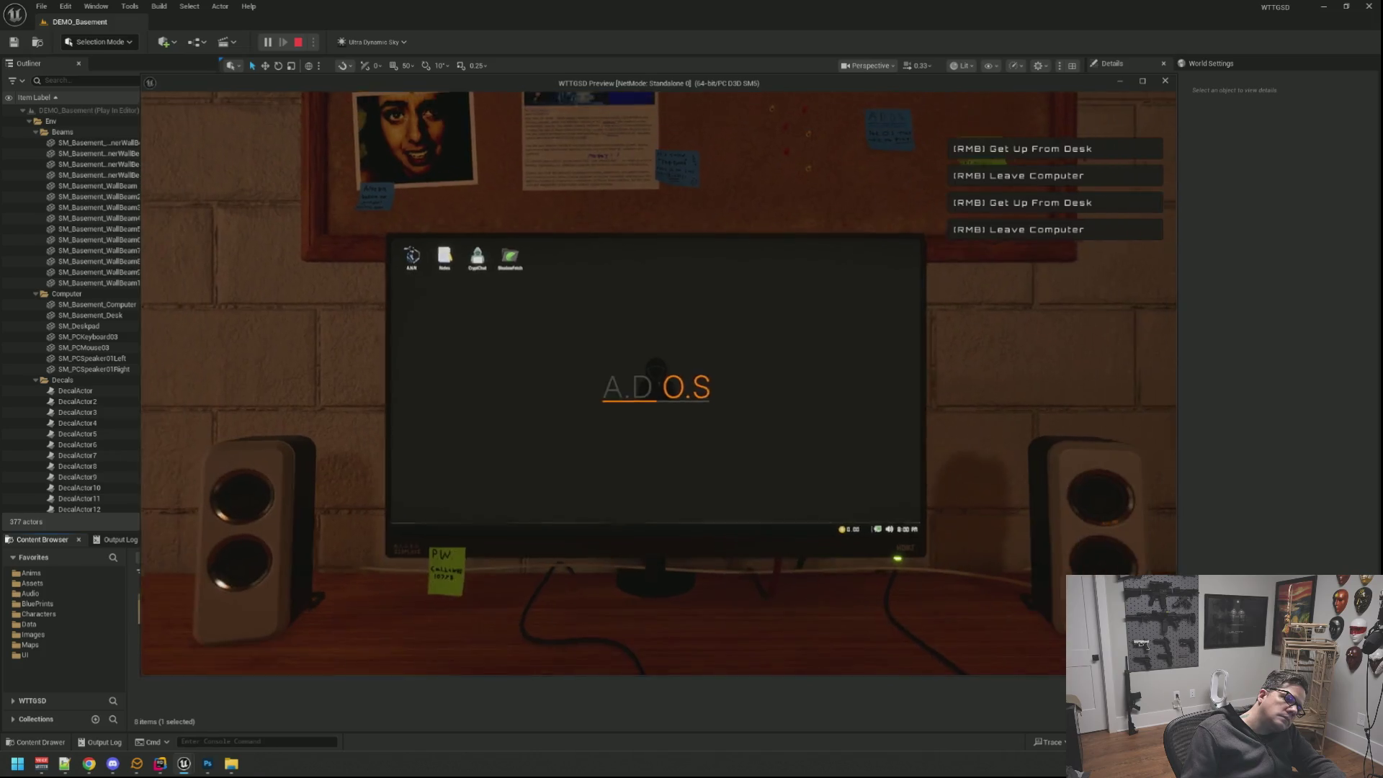
pyautogui.click(600, 284)
pyautogui.rightClick(599, 285)
pyautogui.click(601, 286)
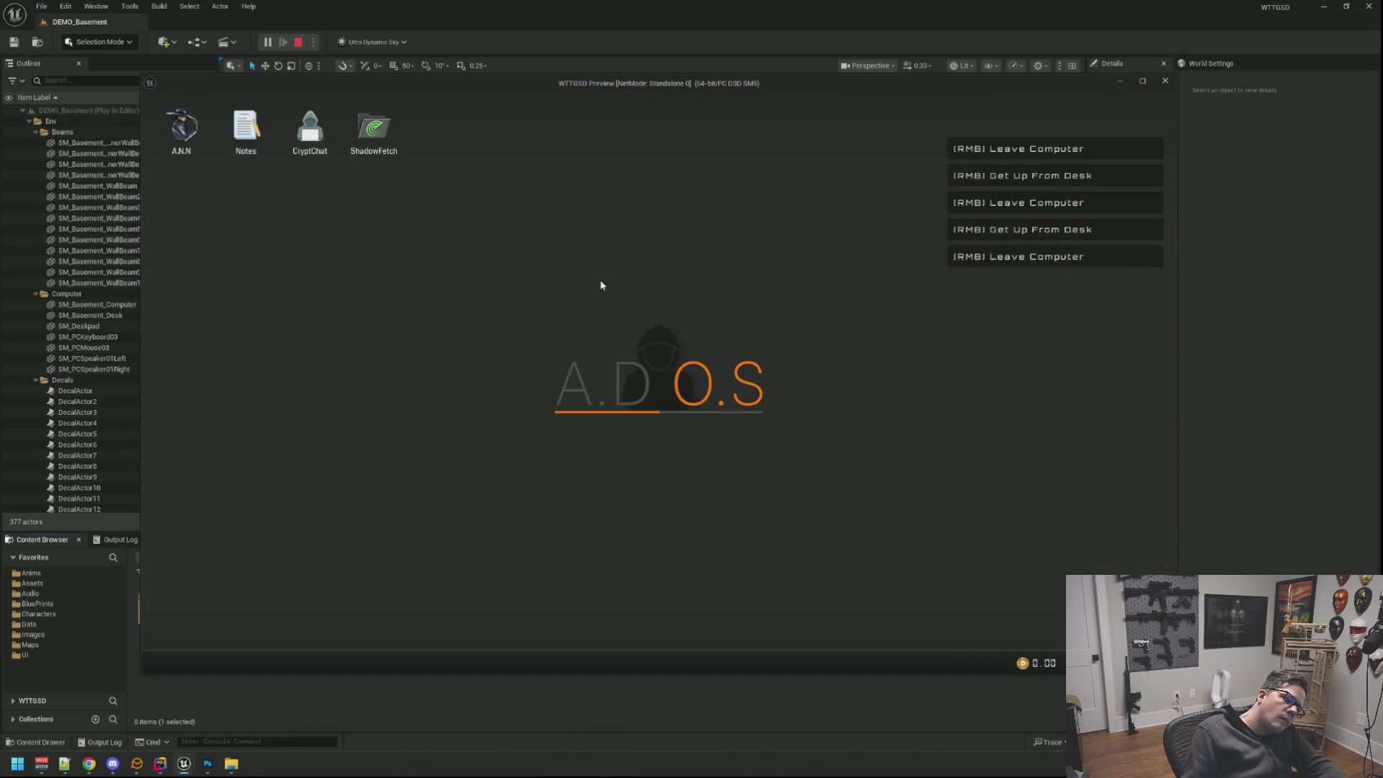
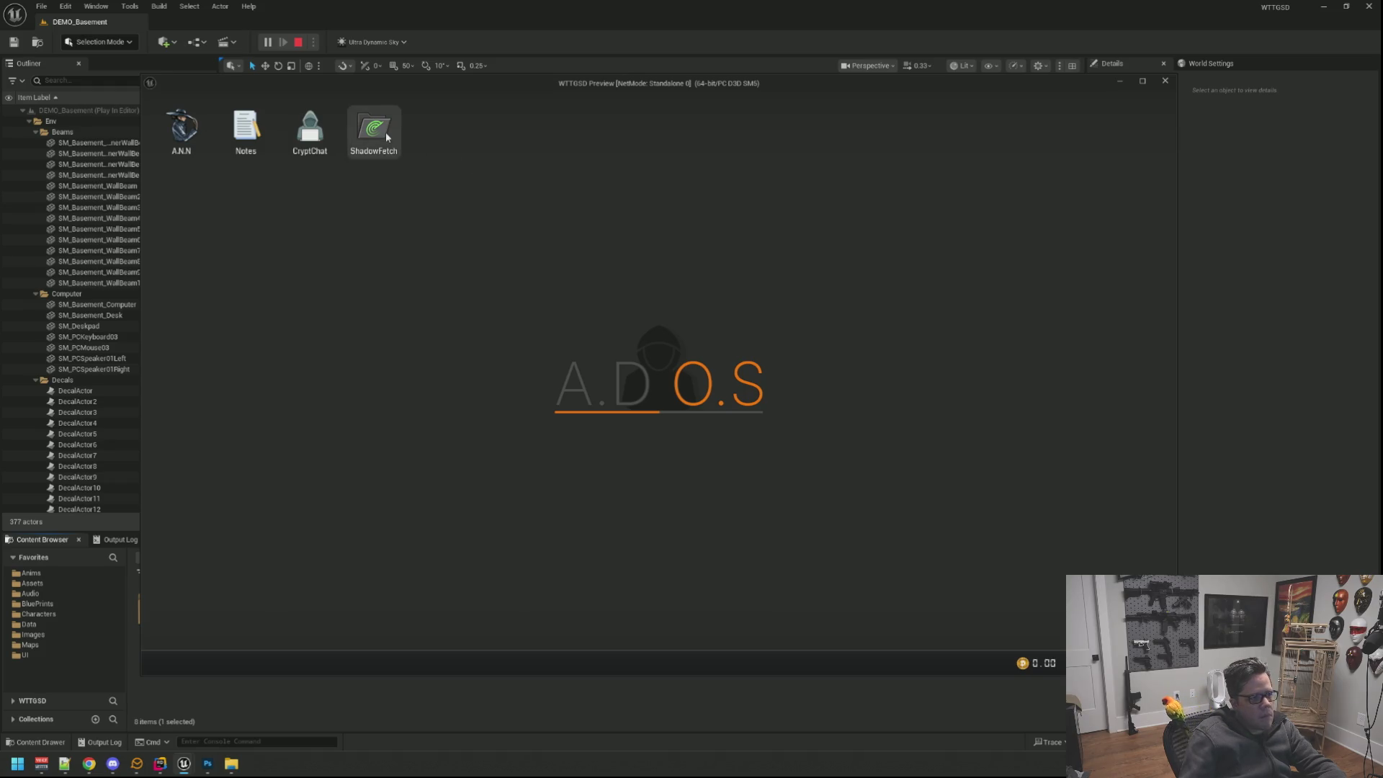
# Launch the A.N.N browser app, move and reload its window, then close it.
pyautogui.doubleClick(177, 135)
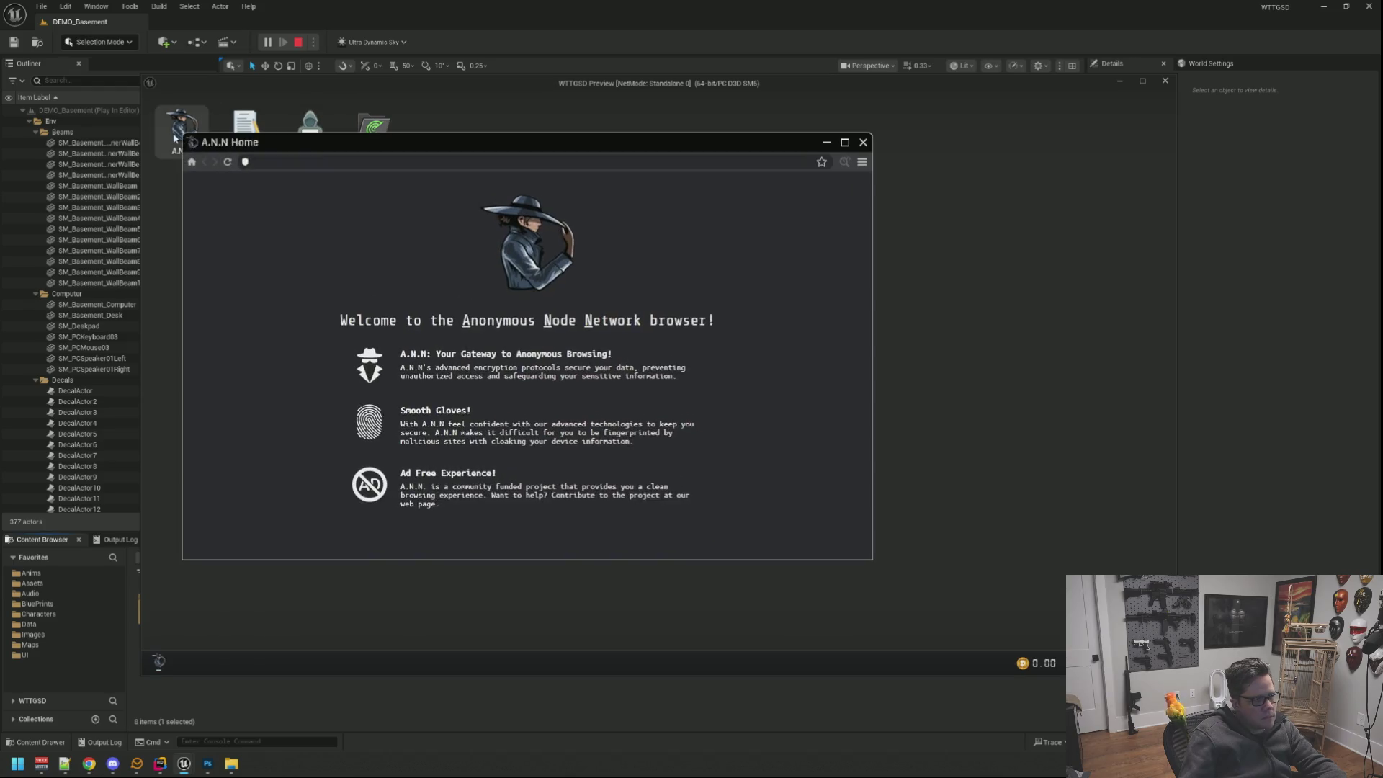
pyautogui.moveTo(344, 144); pyautogui.dragTo(630, 120)
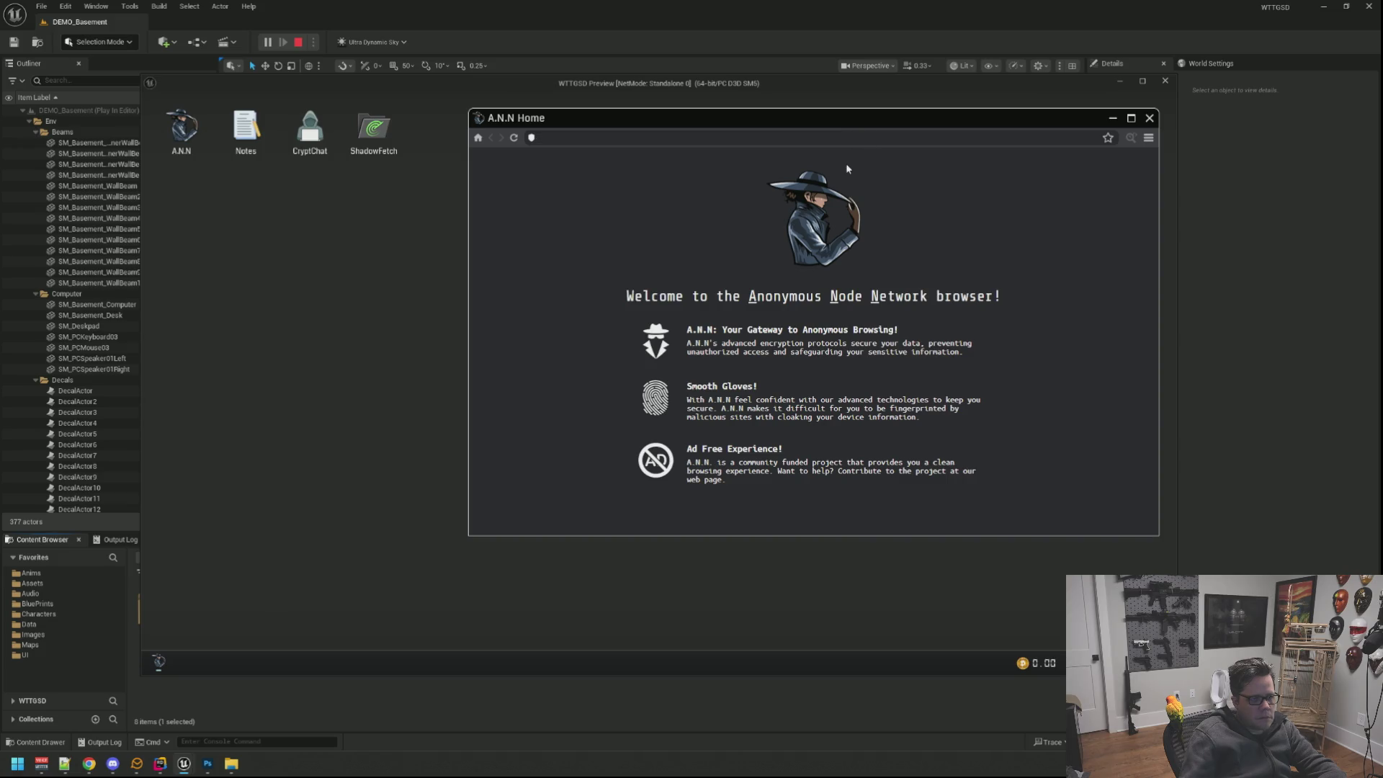
pyautogui.click(477, 138)
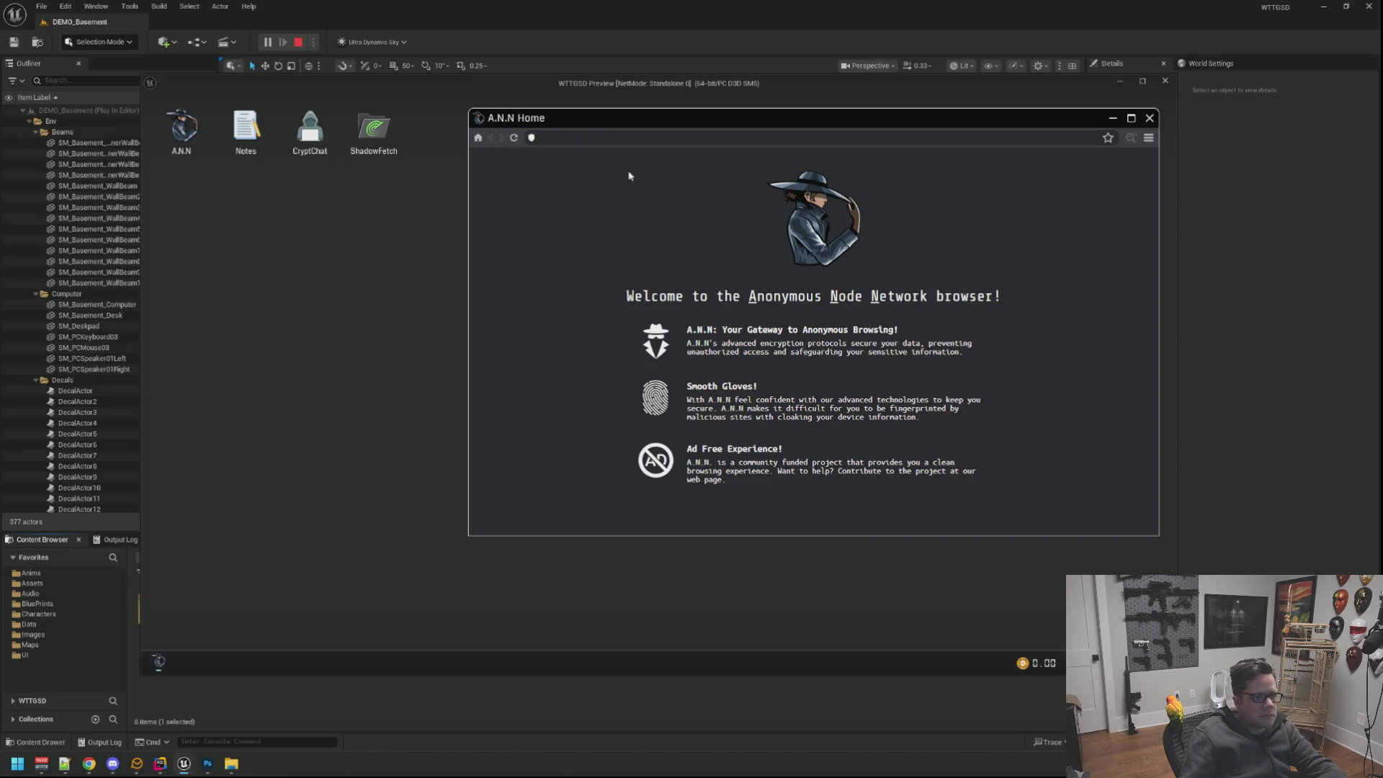
pyautogui.click(1149, 118)
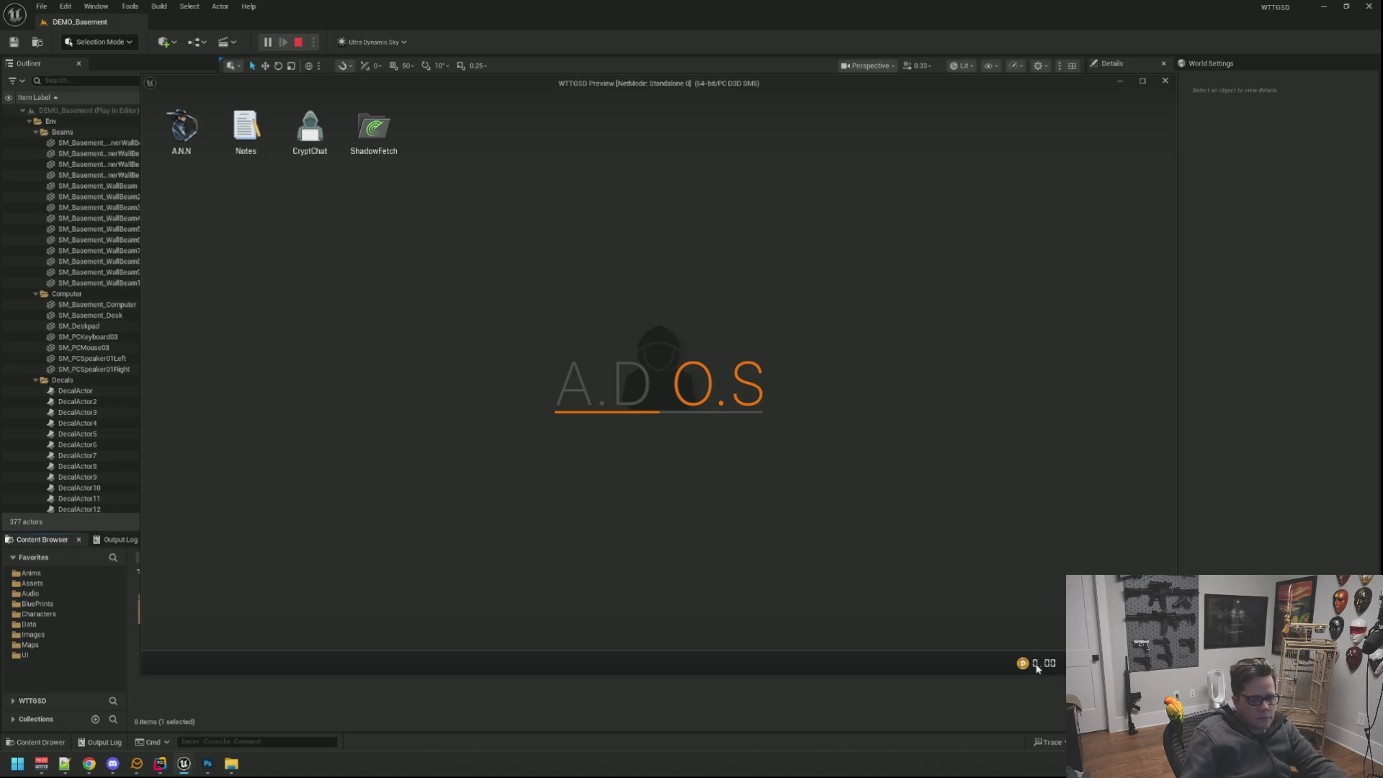
# Leave the in-game desk and end the Play-In-Editor session.
pyautogui.press('Escape')
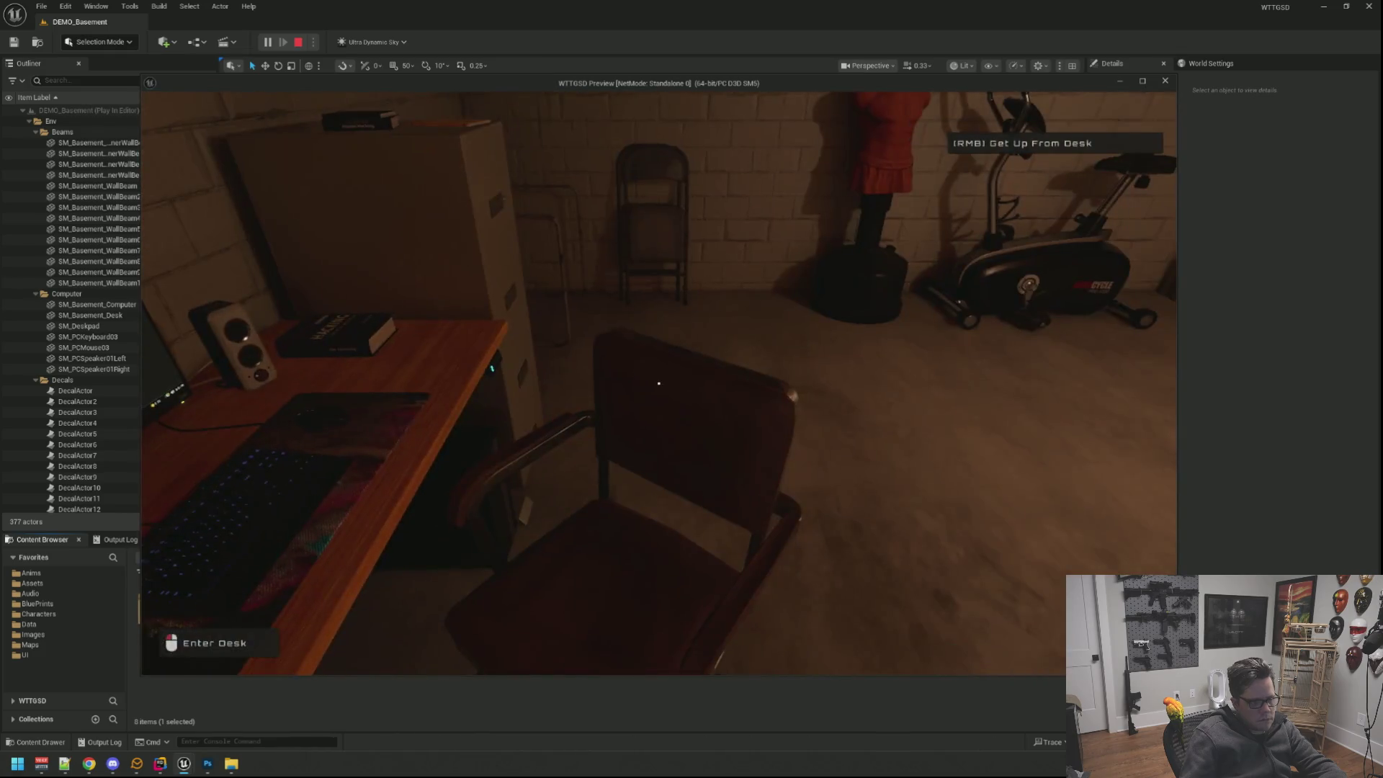
pyautogui.press('Escape')
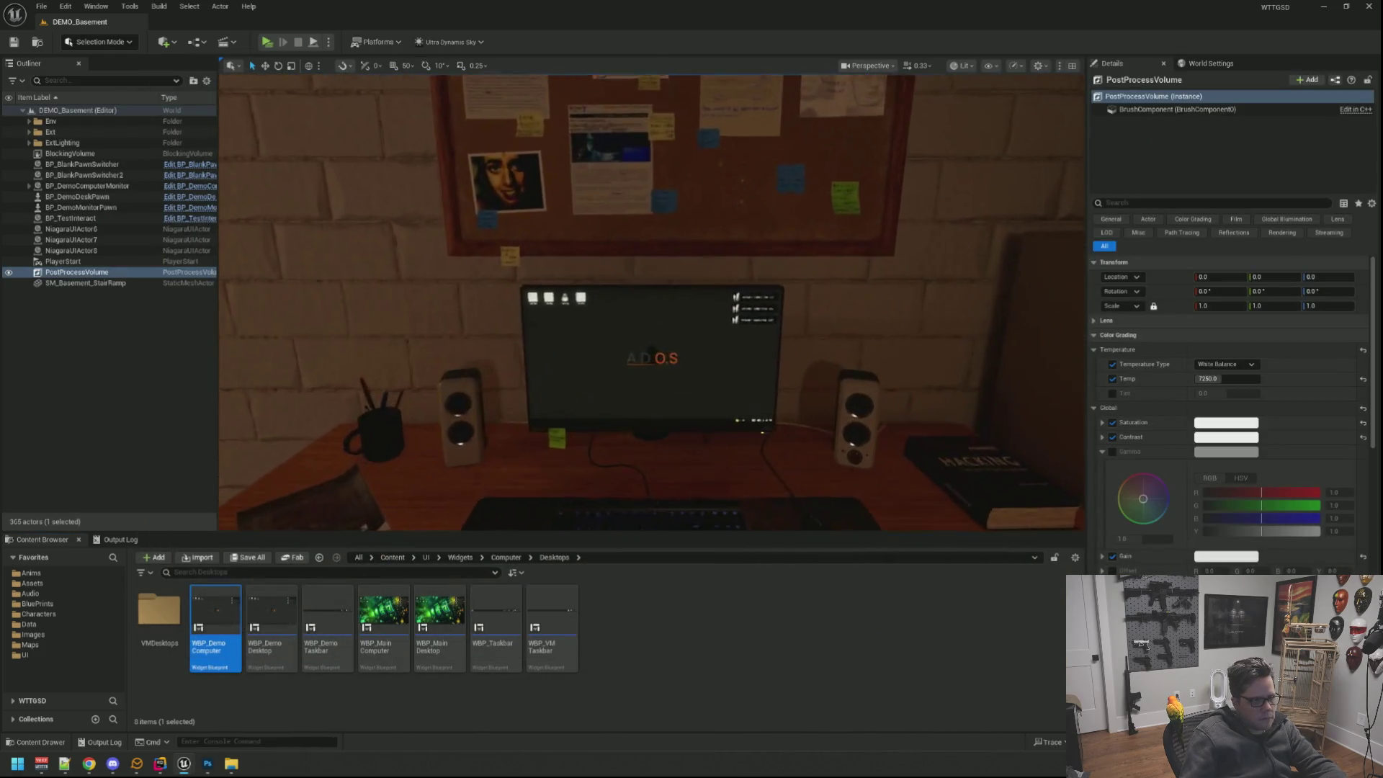
# From WBP_Demo Taskbar reach the DOS coin widget and its DesktopDOSCoin C++ parent class.
pyautogui.click(772, 651)
pyautogui.click(320, 618)
pyautogui.doubleClick(321, 618)
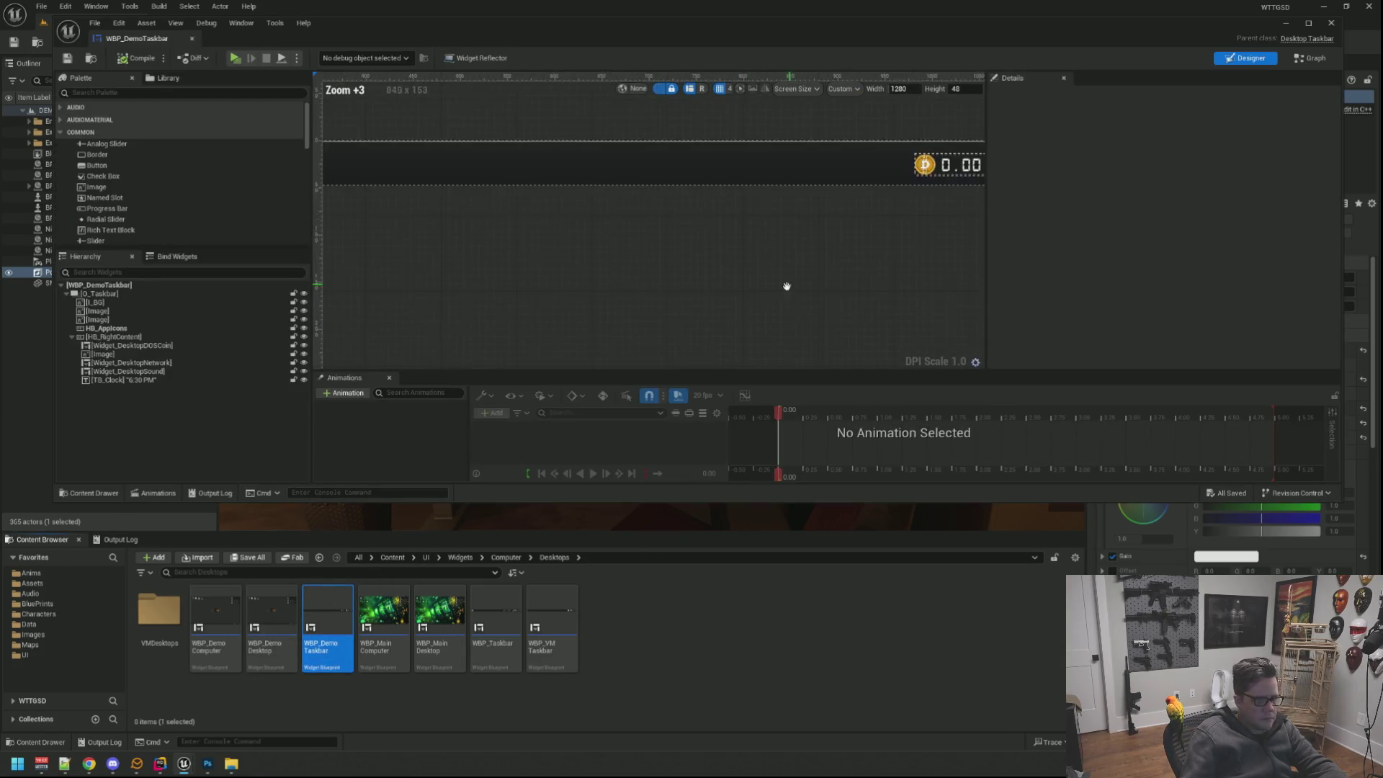
pyautogui.doubleClick(776, 281)
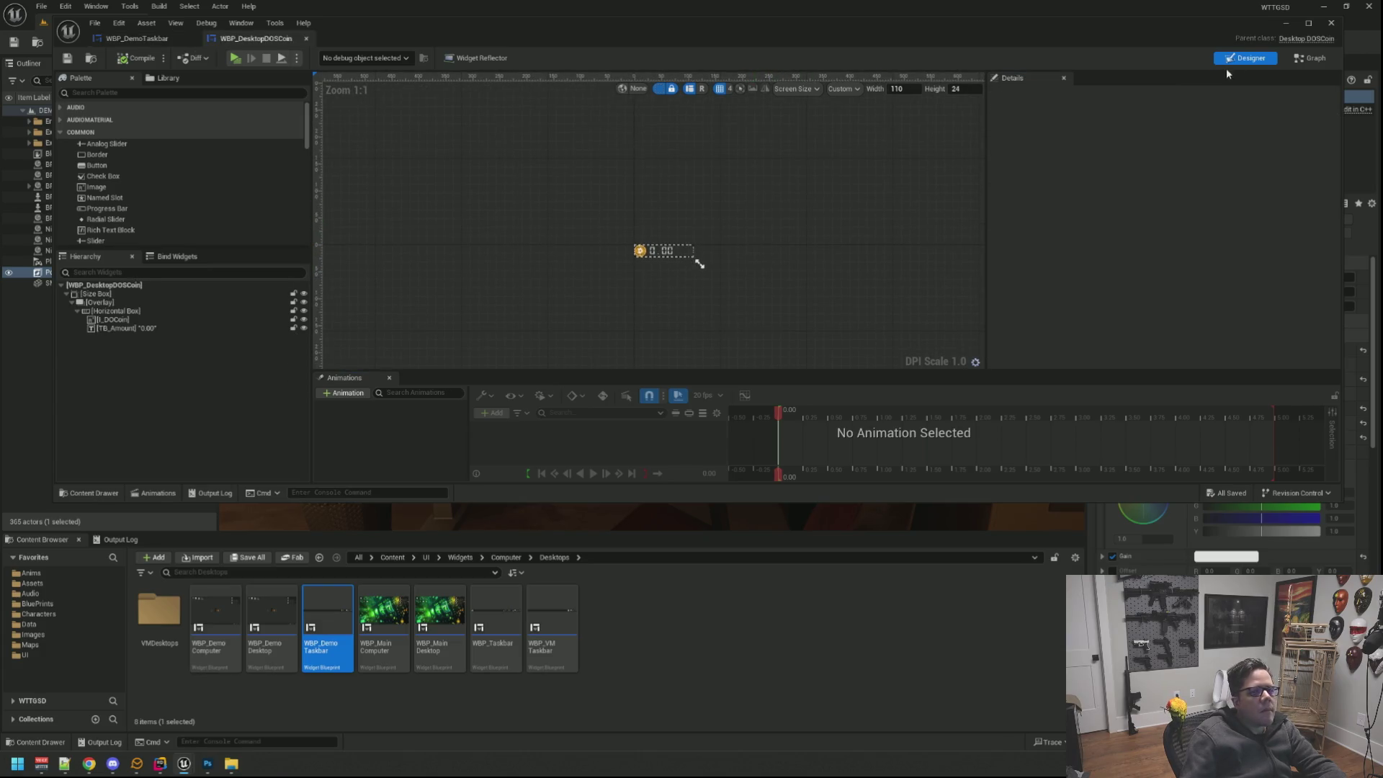
pyautogui.click(1286, 40)
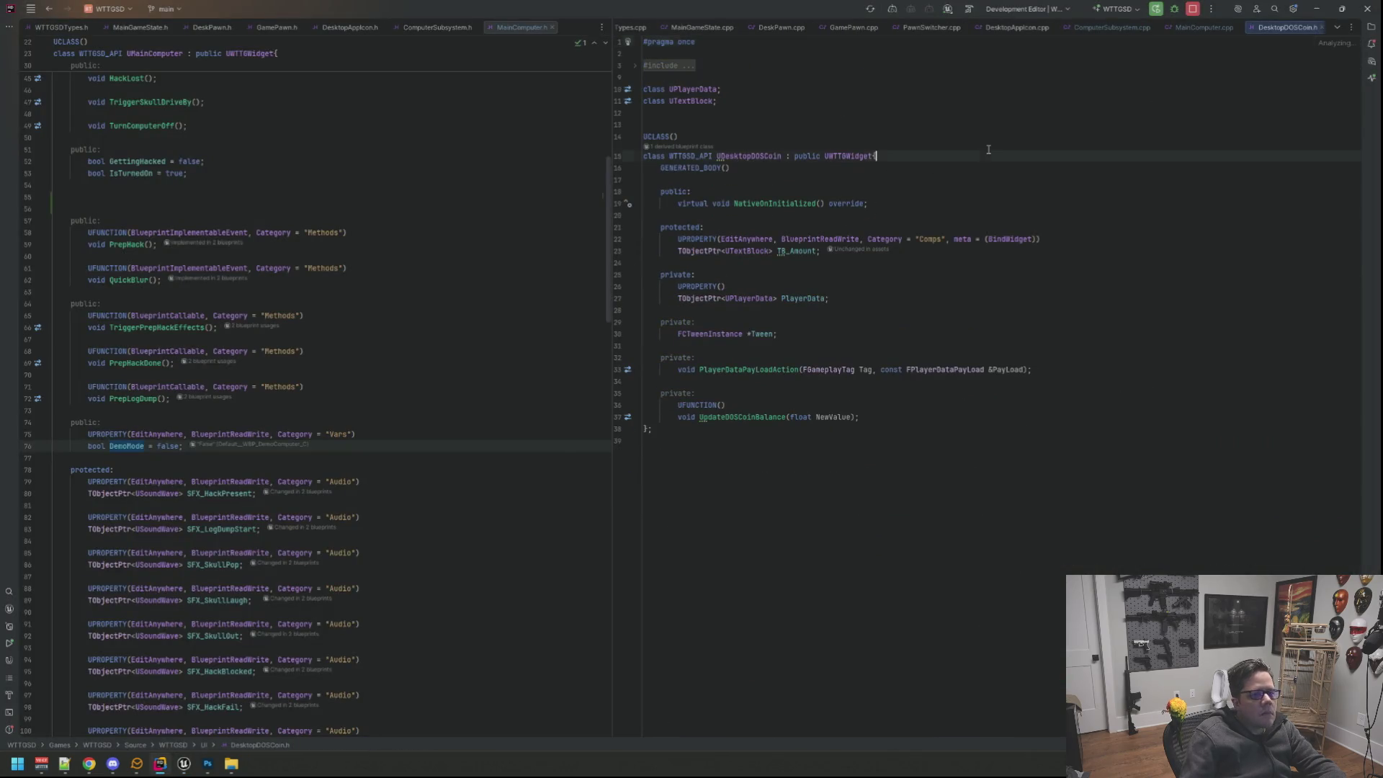
# Close all the unneeded editor files, leaving only the DesktopDOSCoin files.
pyautogui.click(1243, 28)
pyautogui.click(1186, 27)
pyautogui.click(1101, 27)
pyautogui.click(1010, 28)
pyautogui.click(927, 27)
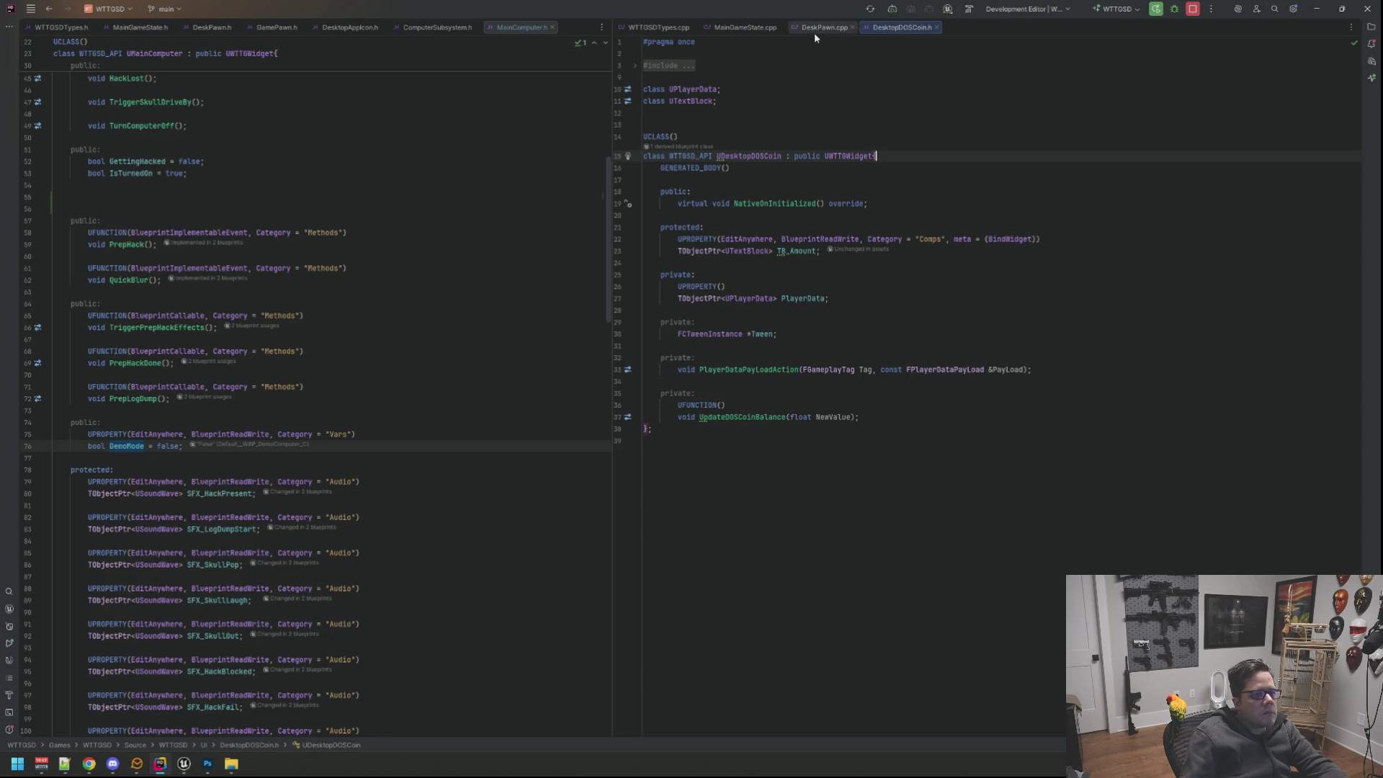
pyautogui.middleClick(814, 33)
pyautogui.middleClick(740, 27)
pyautogui.middleClick(437, 33)
pyautogui.middleClick(343, 31)
pyautogui.middleClick(276, 28)
pyautogui.middleClick(211, 30)
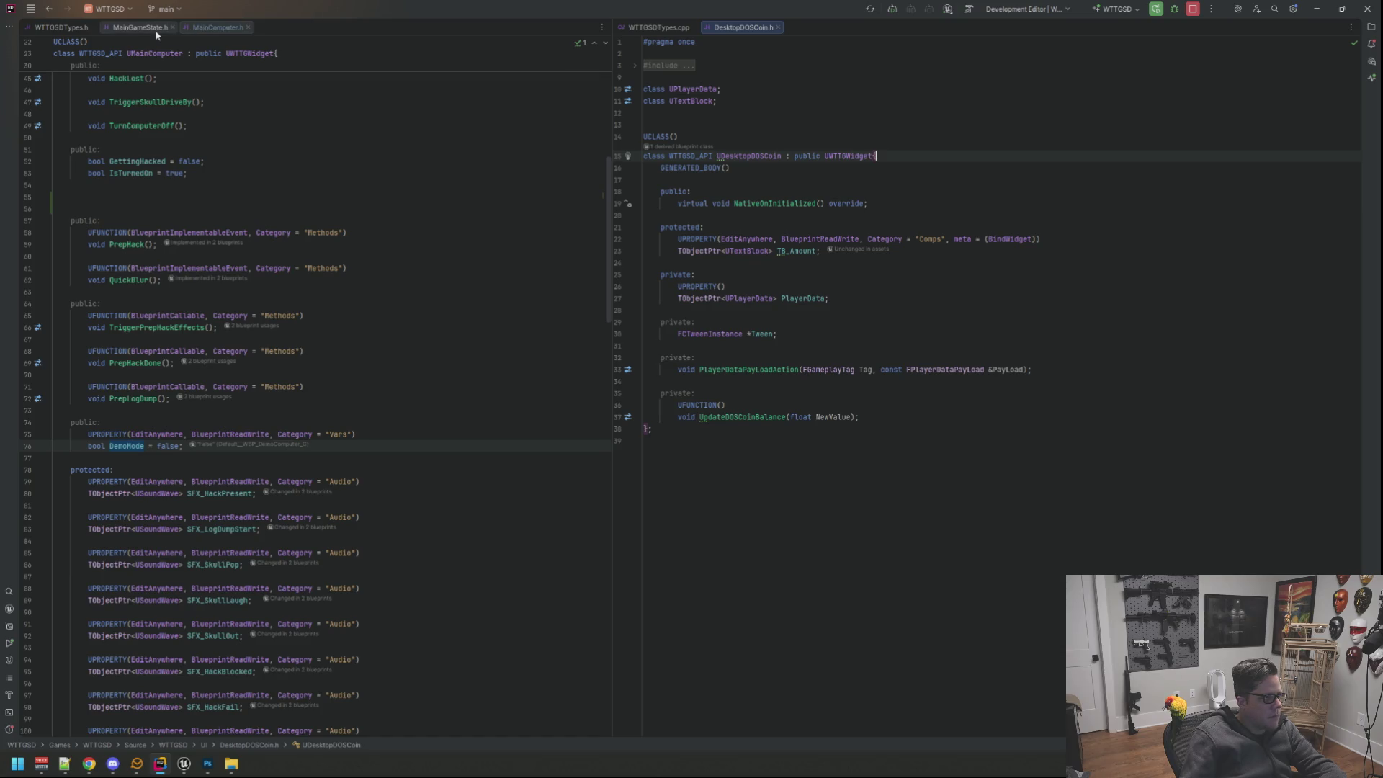
pyautogui.middleClick(155, 30)
# Arrange DesktopDOSCoin.h left and its .cpp right via NativeOnInitialized, then begin a file search.
pyautogui.moveTo(742, 24); pyautogui.dragTo(216, 27)
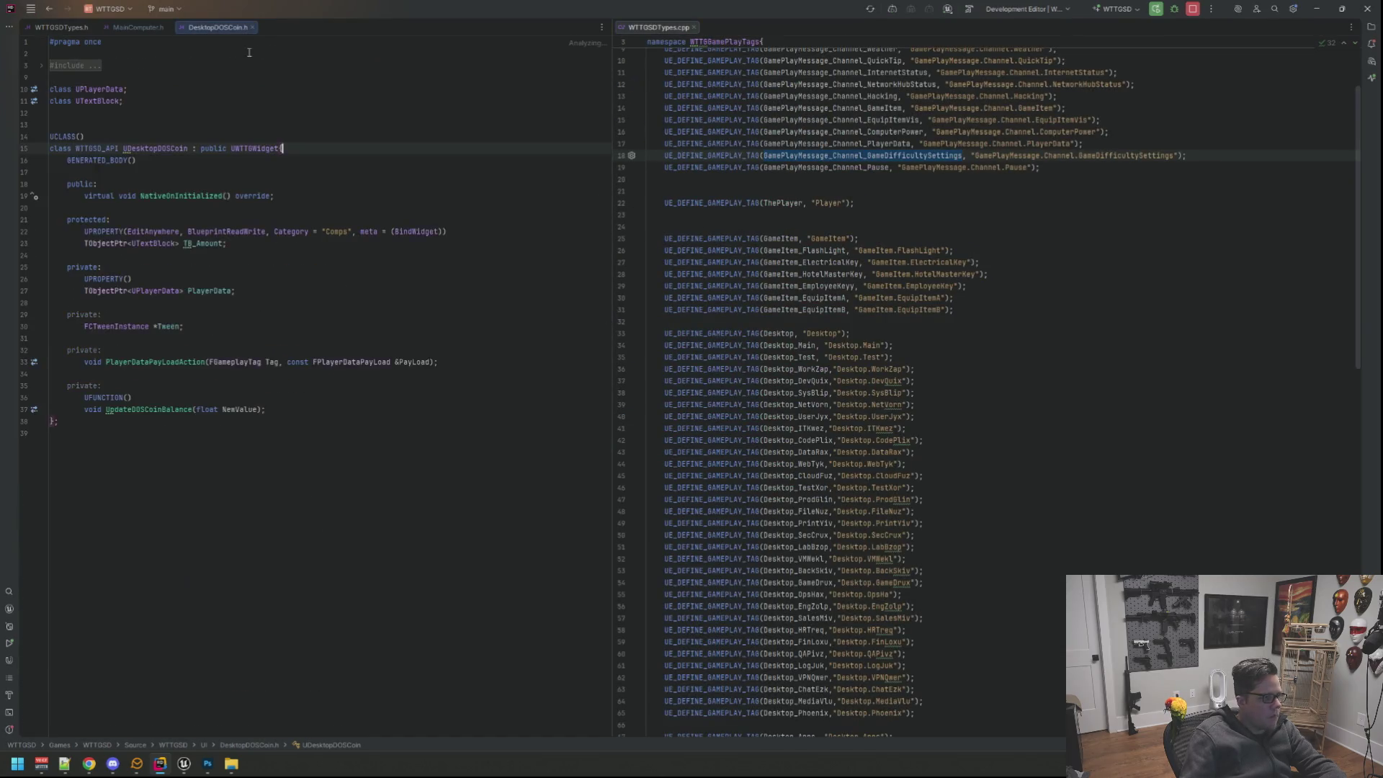
pyautogui.doubleClick(181, 202)
pyautogui.press('F12')
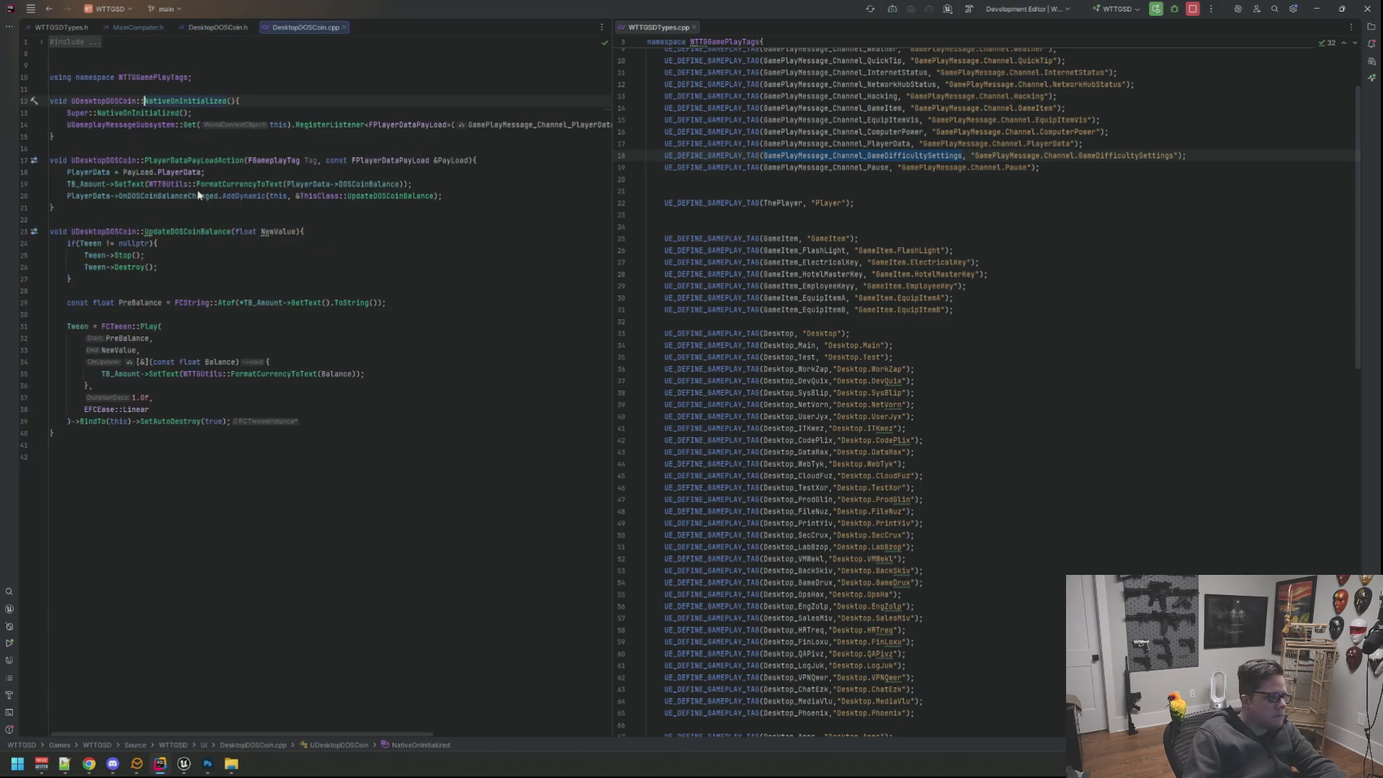
pyautogui.moveTo(322, 28); pyautogui.dragTo(779, 46)
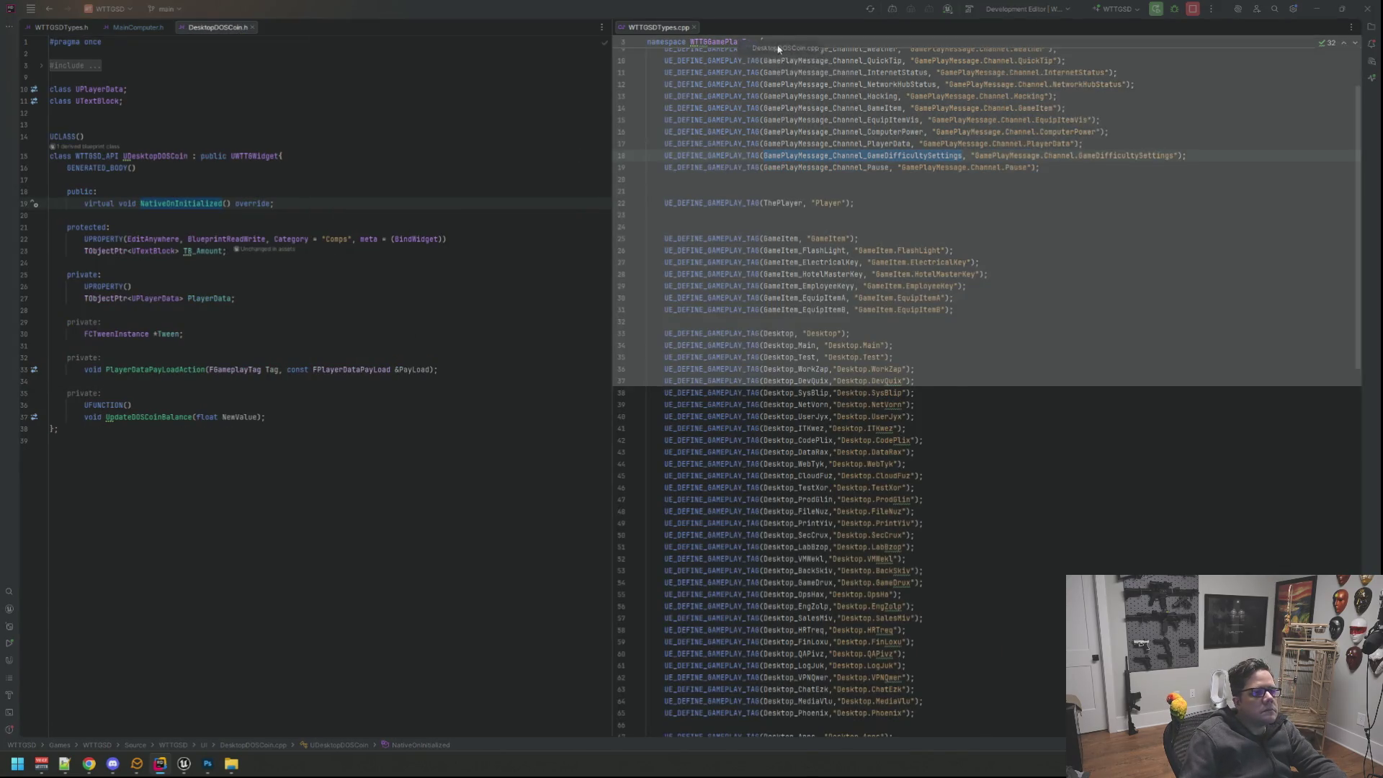
pyautogui.click(866, 67)
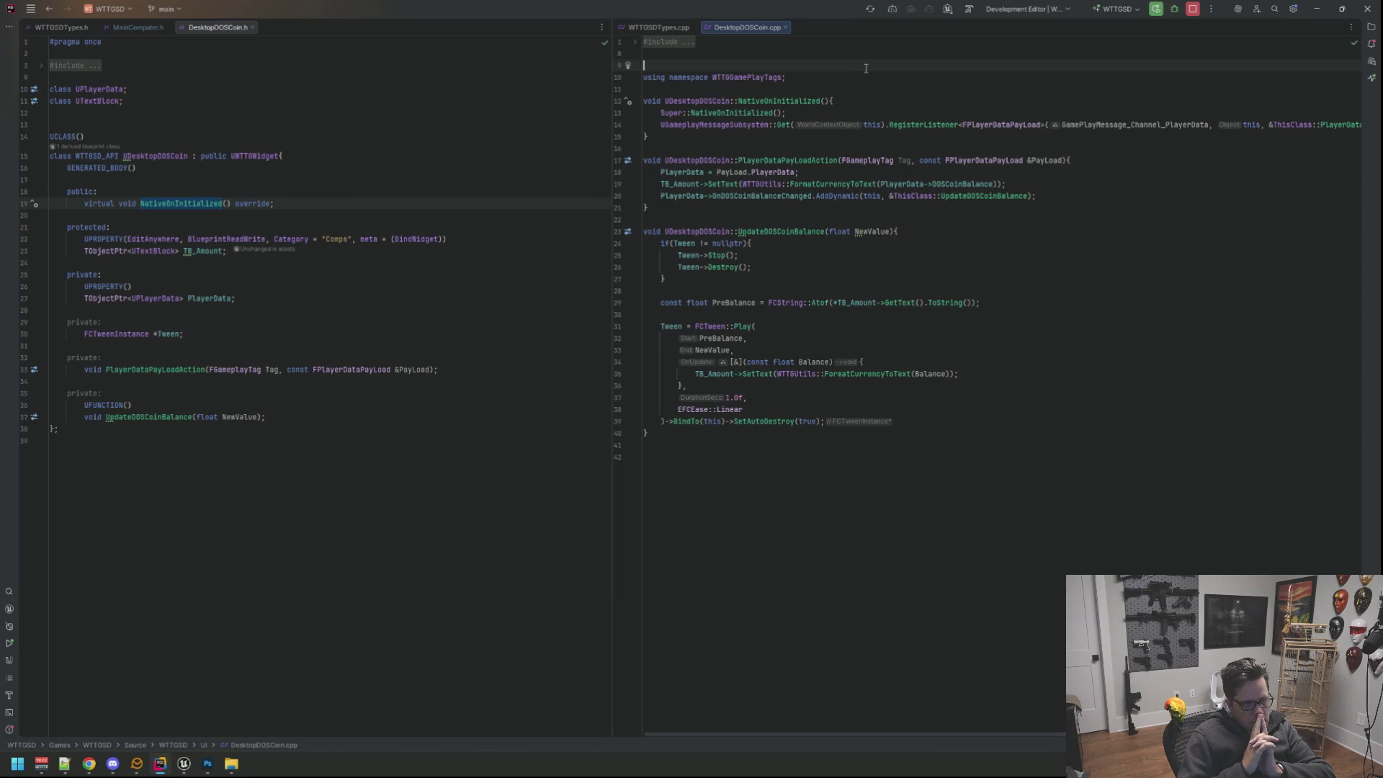
pyautogui.hotkey('ctrl', 't')
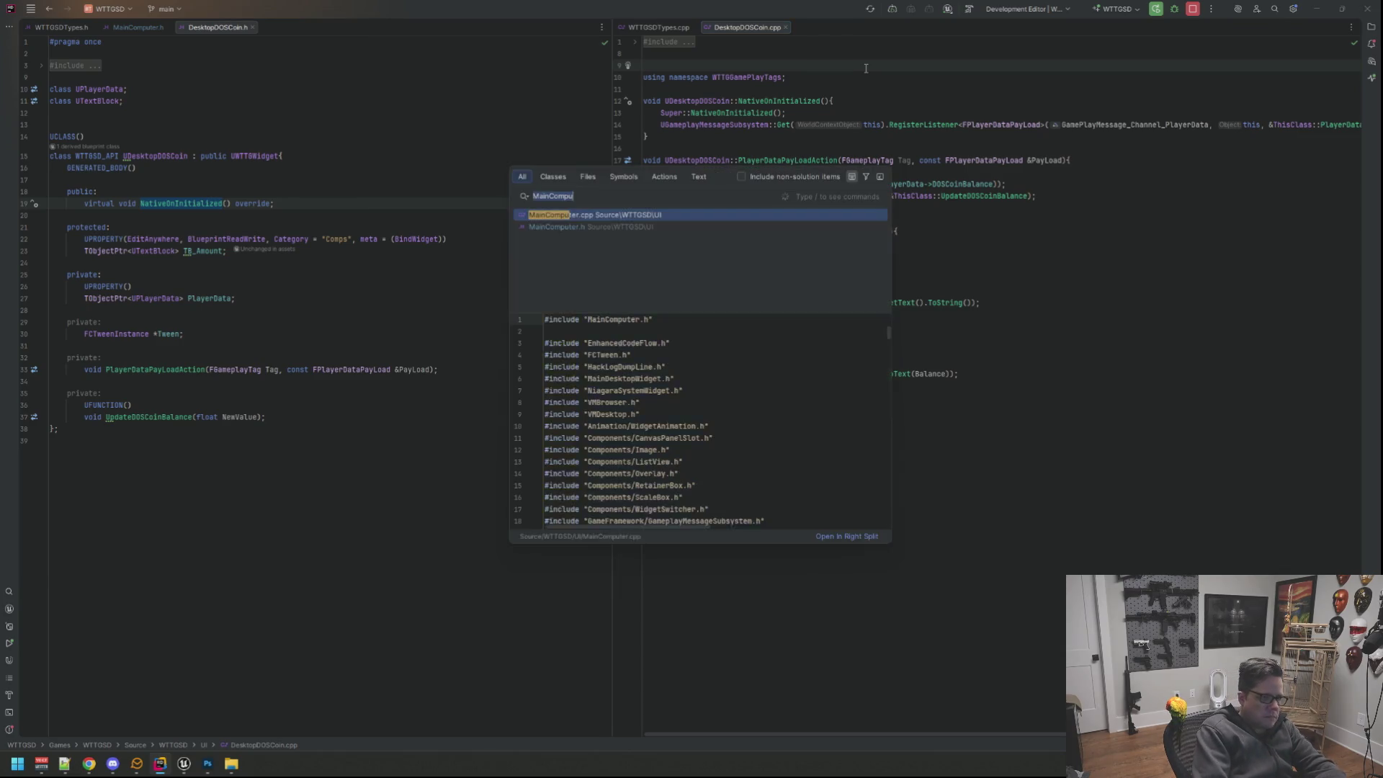
pyautogui.write('MainGameState')
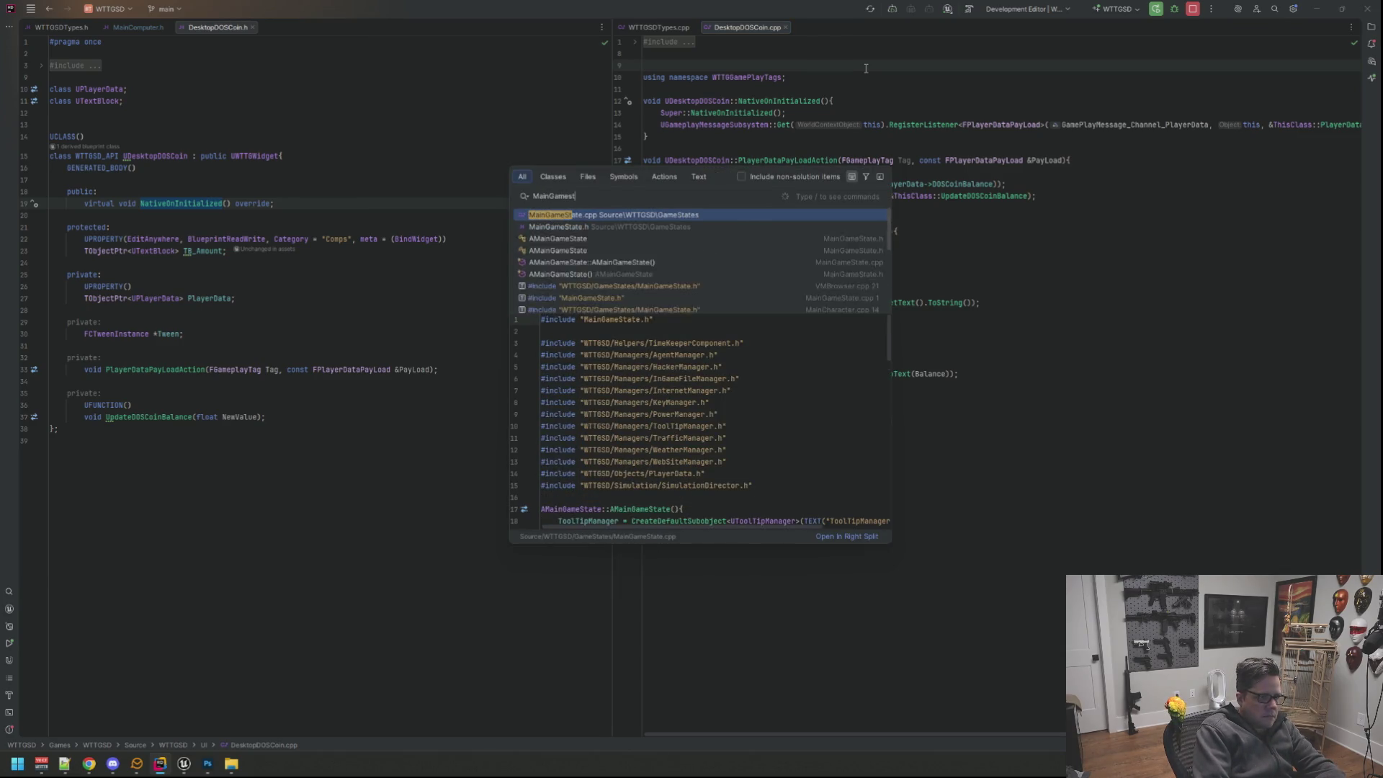
# Load MainGameState.cpp at BeginPlay, then jump to the UPlayerData declaration in PlayerData.h.
pyautogui.press('Return')
pyautogui.click(807, 222)
pyautogui.scroll(2, 804, 224)
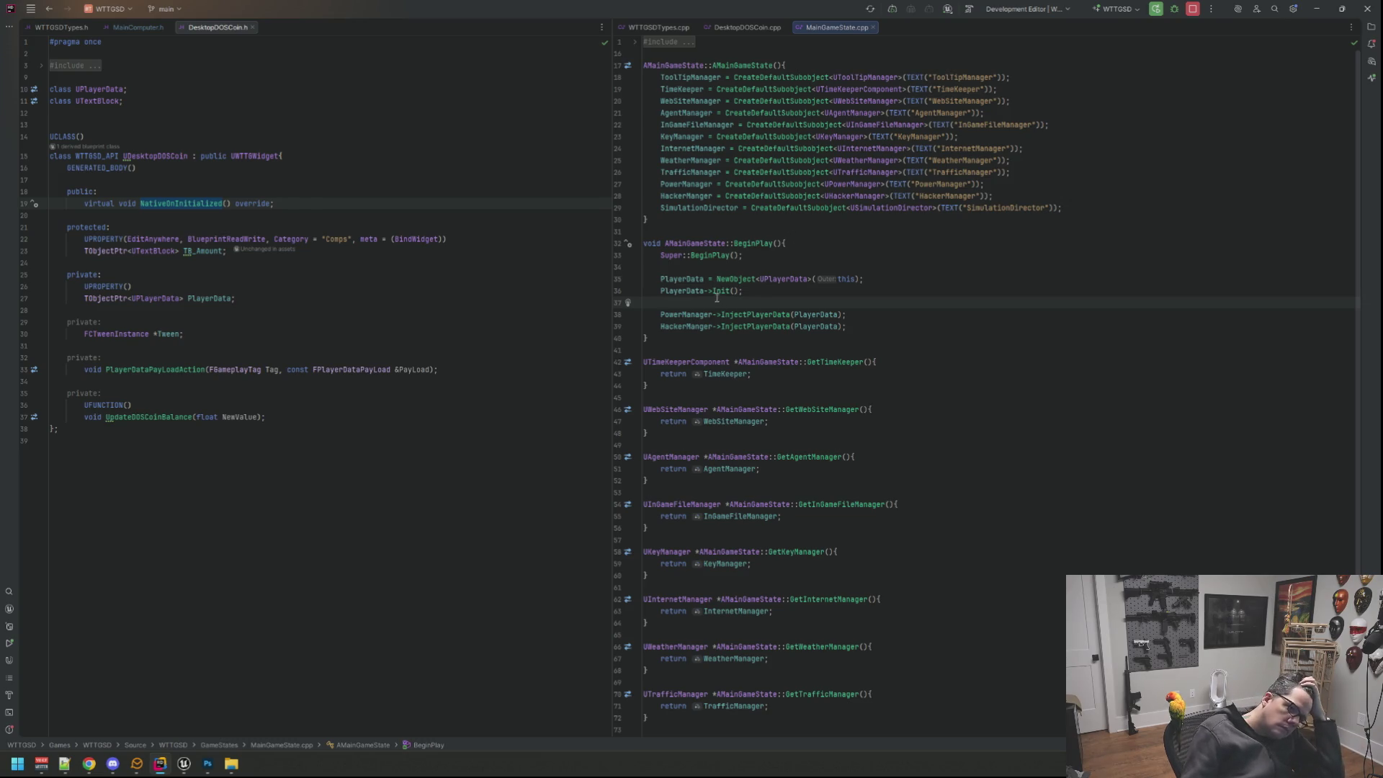
pyautogui.scroll(-4, 831, 270)
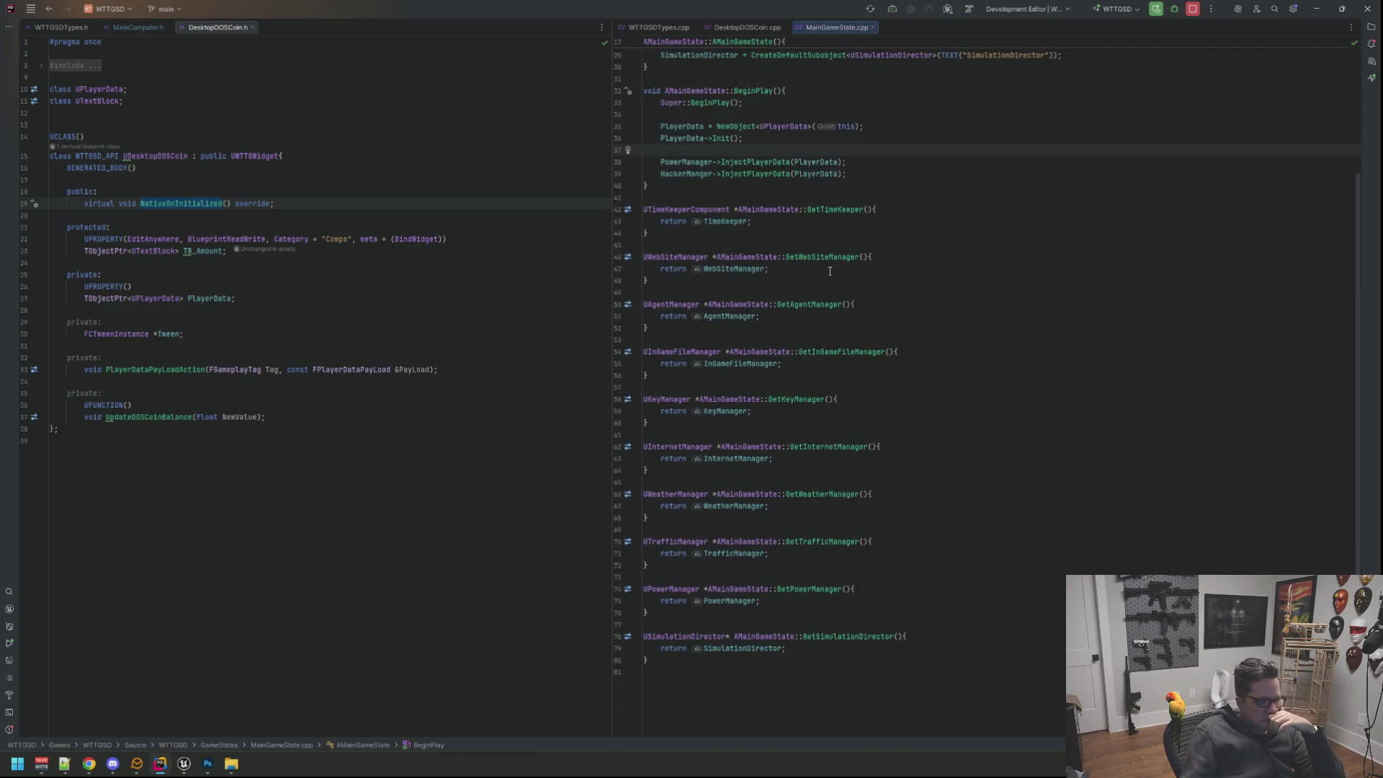
pyautogui.scroll(2, 887, 278)
pyautogui.scroll(2, 854, 277)
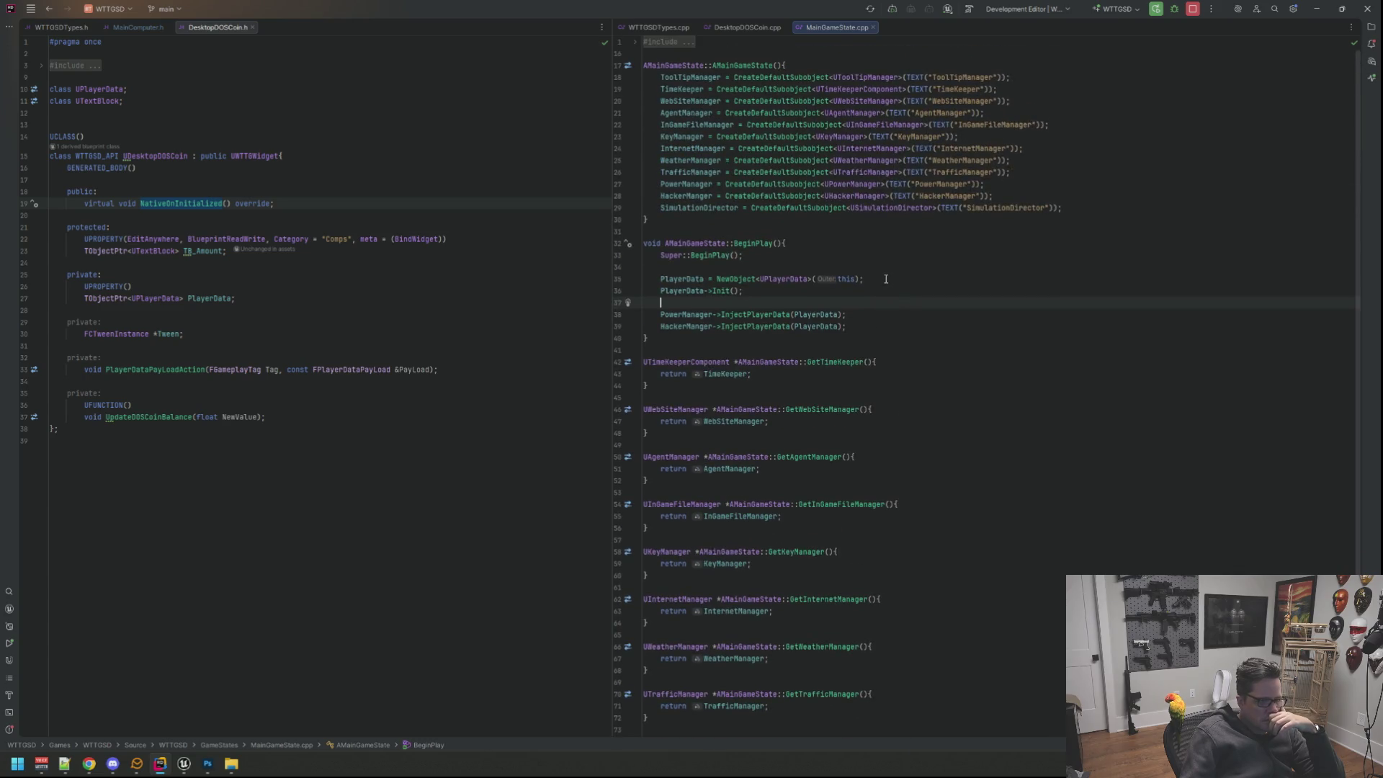
pyautogui.keyDown('ctrl'); pyautogui.click(788, 280); pyautogui.keyUp('ctrl')
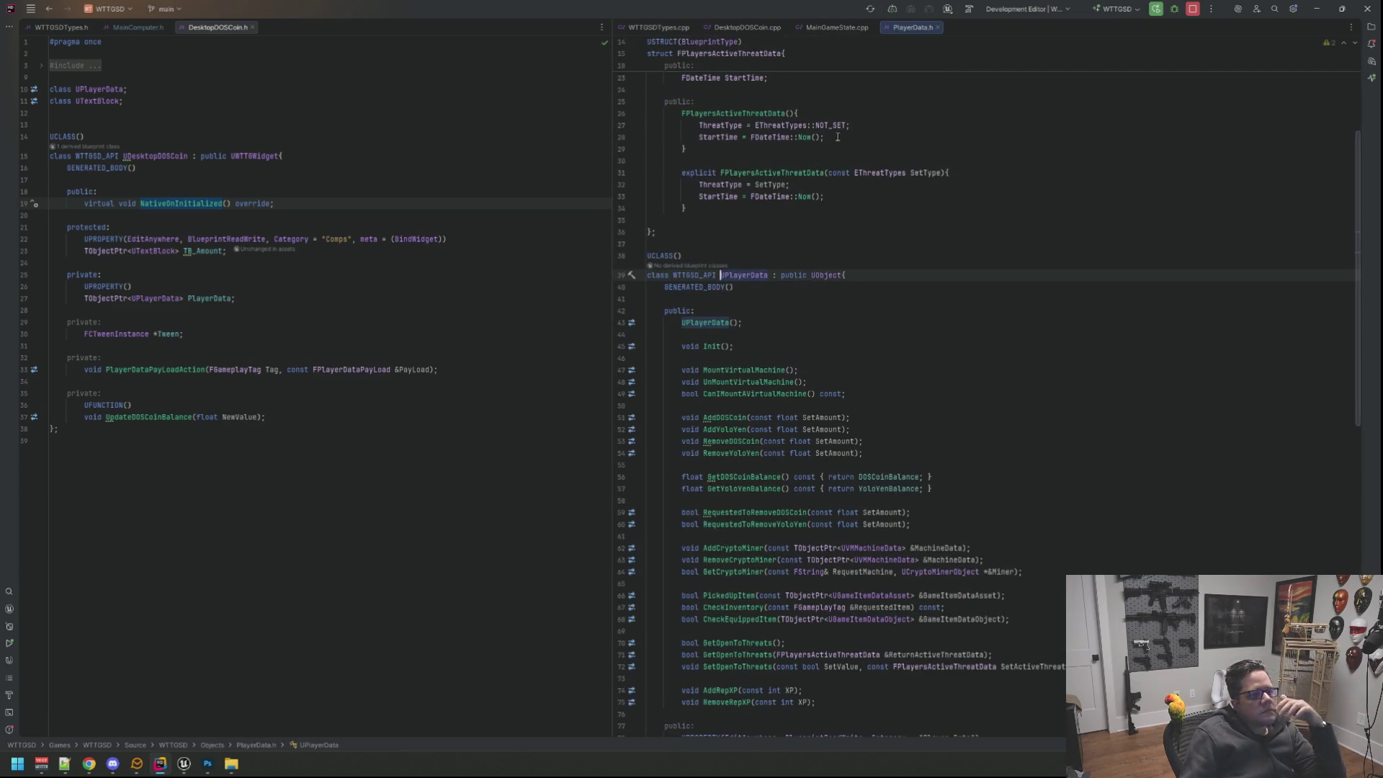
pyautogui.scroll(5, 800, 260)
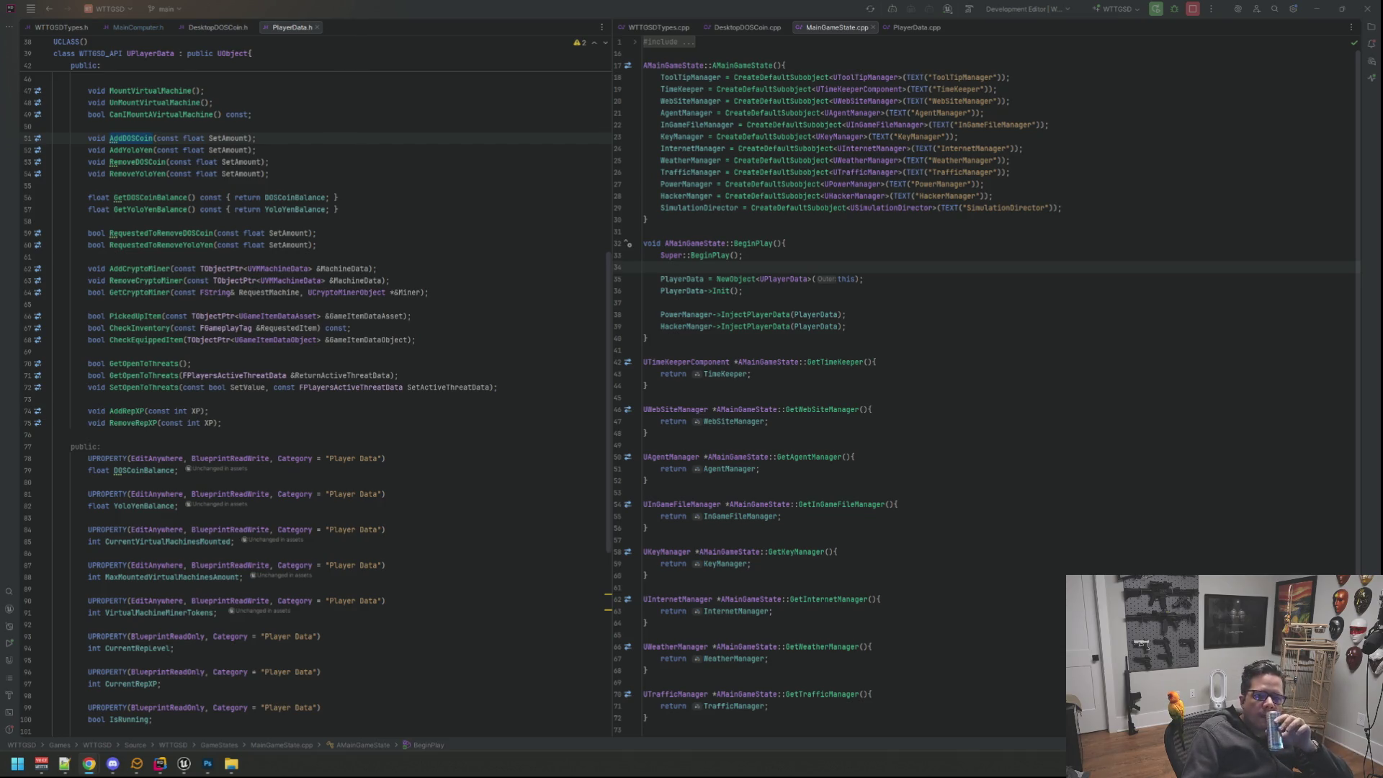
# Refocus MainGameState.cpp and pull the Chrome window with the Steam store page over the code.
pyautogui.click(1012, 267)
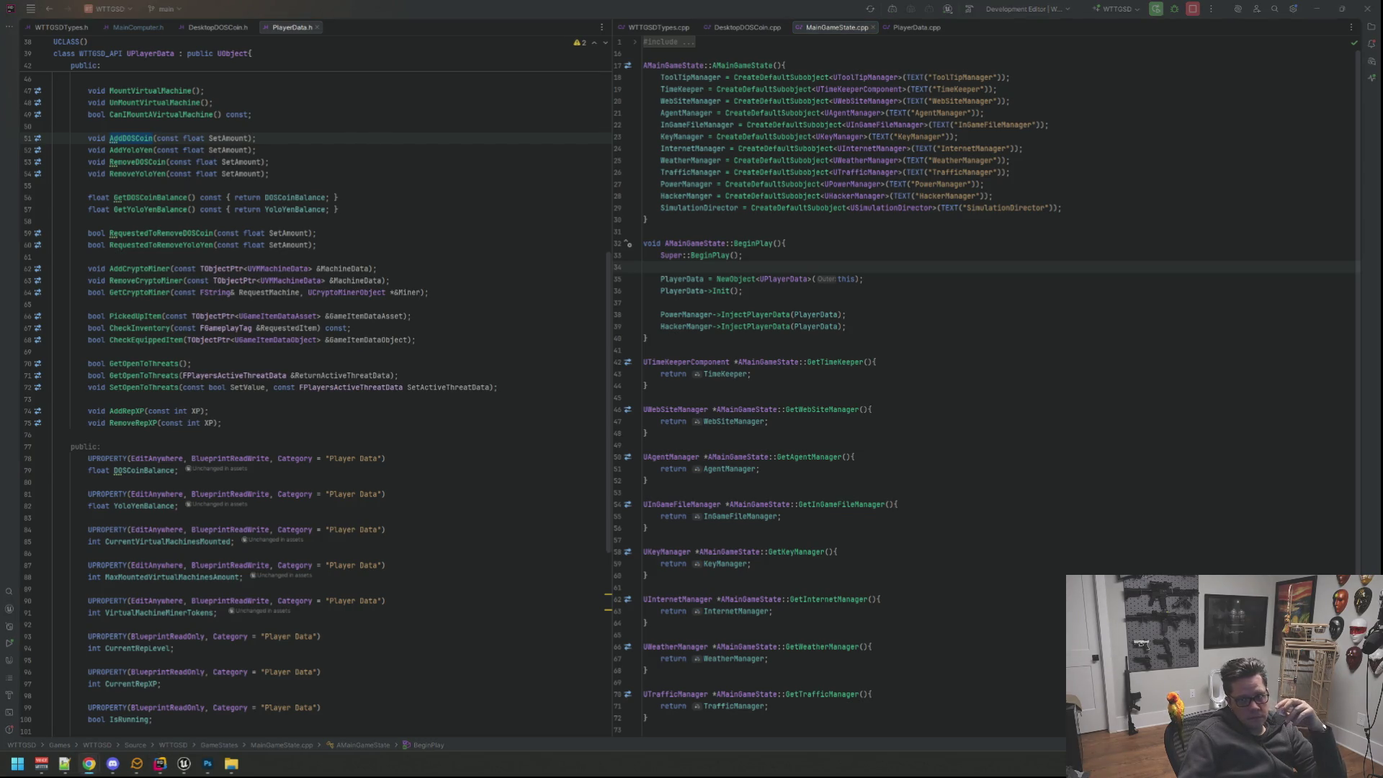
pyautogui.moveTo(1382, 86); pyautogui.dragTo(670, 79)
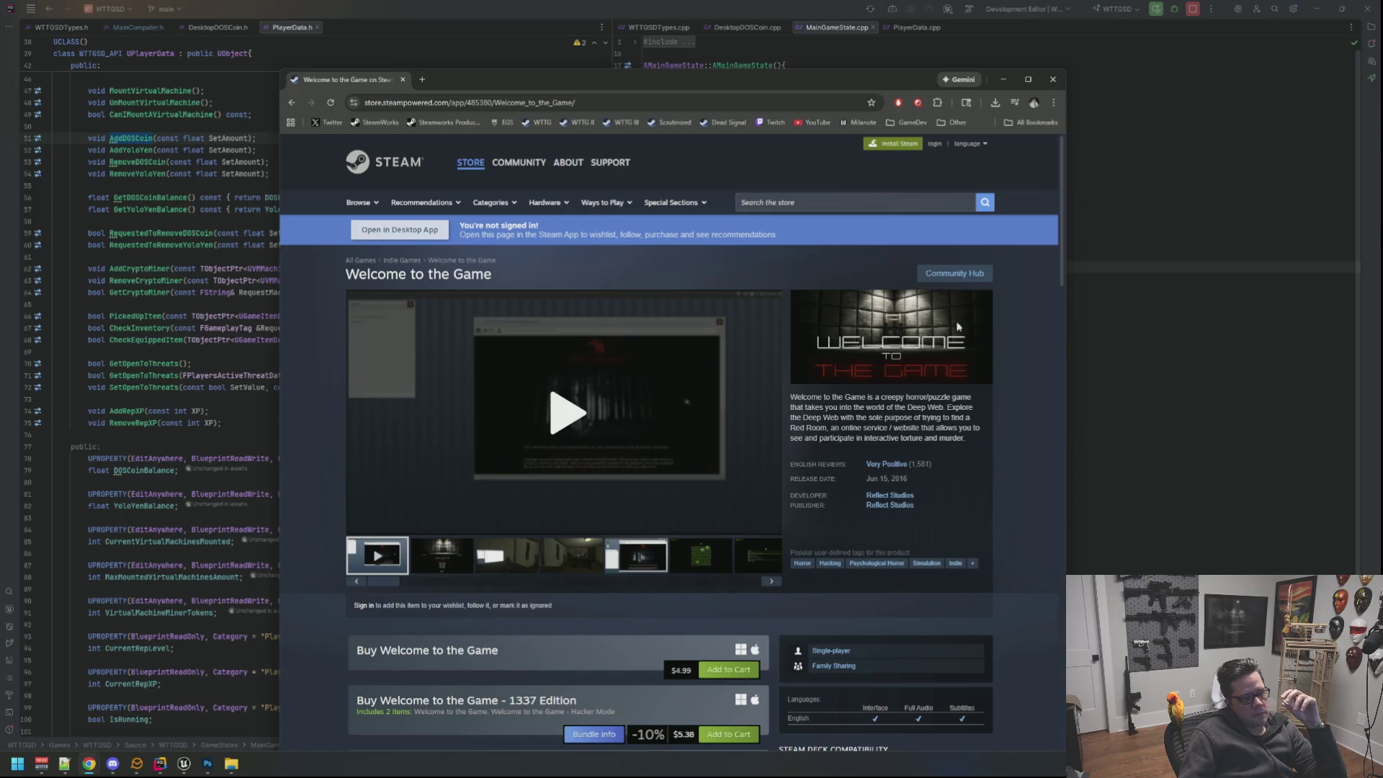
# View the Welcome to the Game II store page, then close the browser window.
pyautogui.click(589, 122)
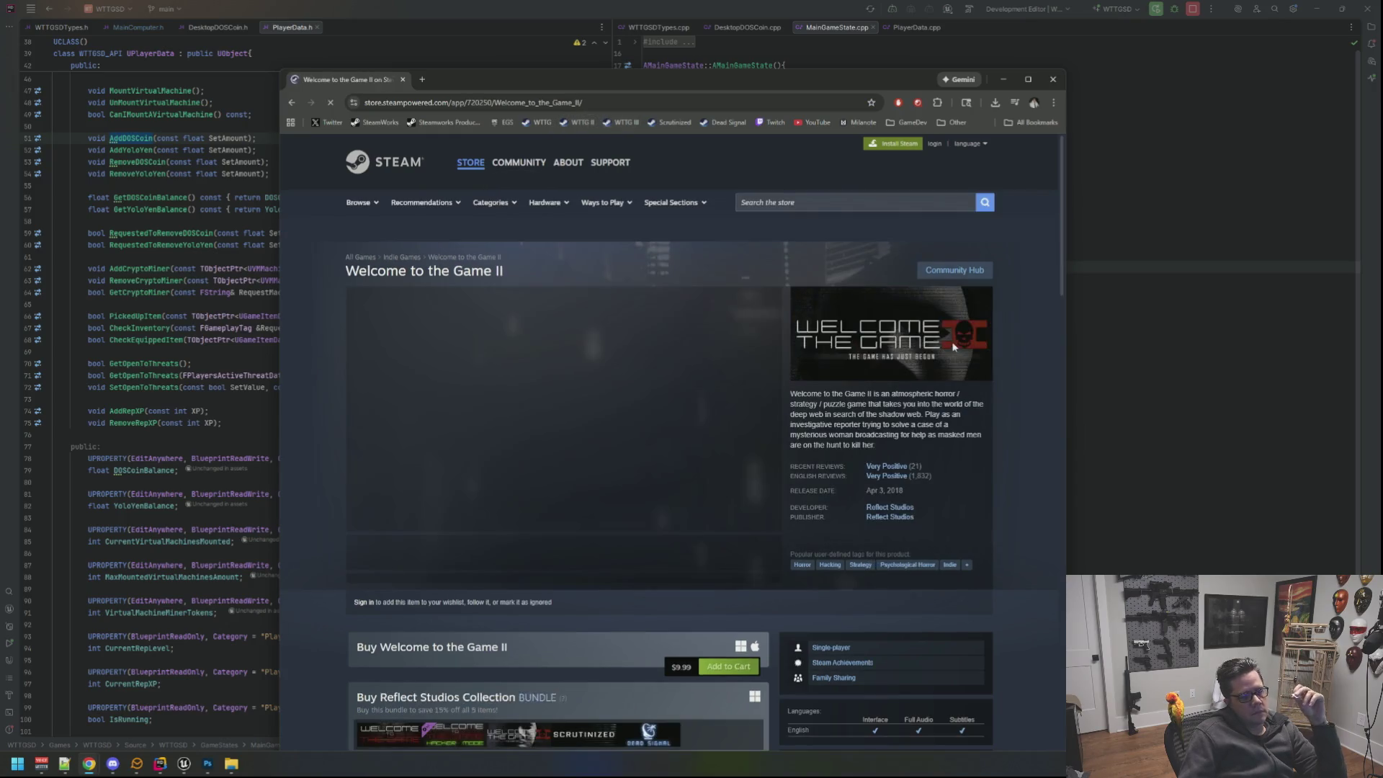
pyautogui.scroll(-3, 957, 393)
pyautogui.scroll(3, 957, 395)
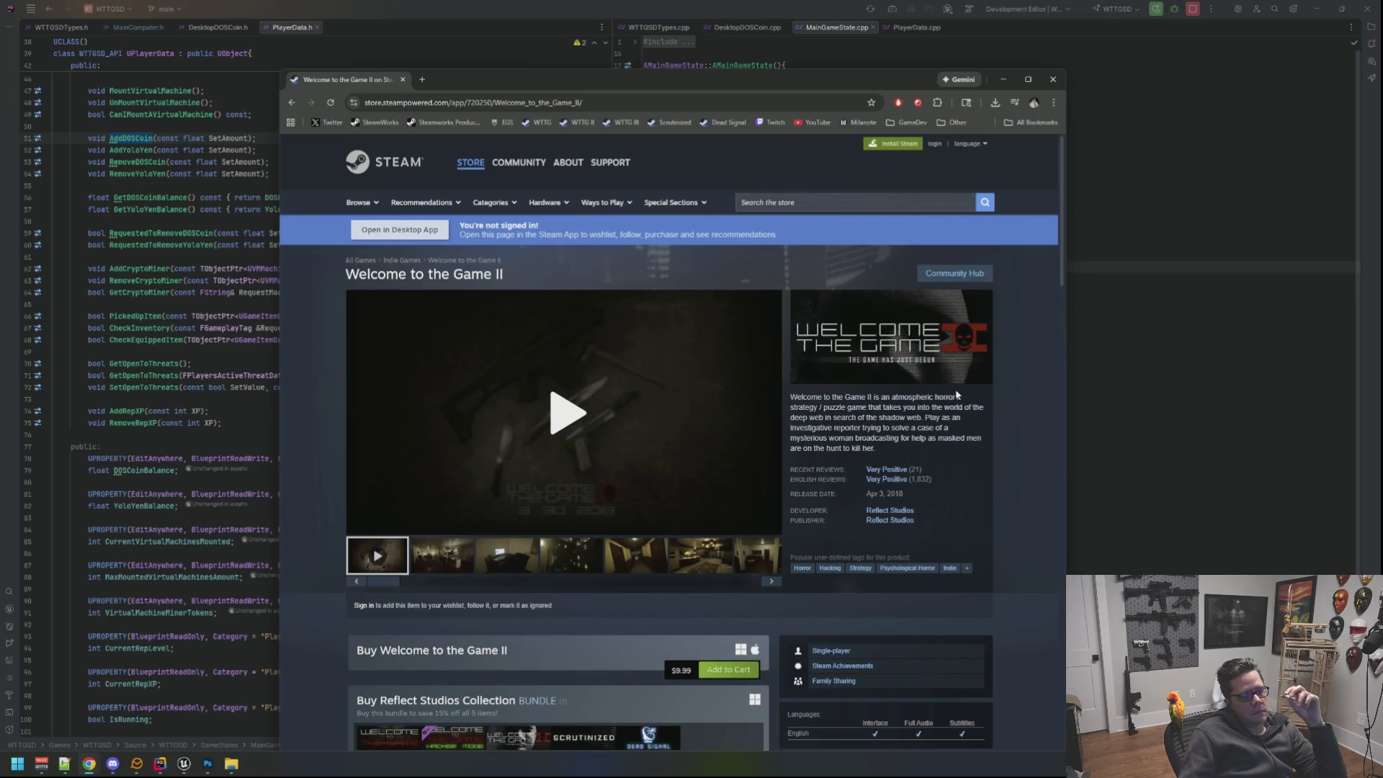
pyautogui.click(1053, 79)
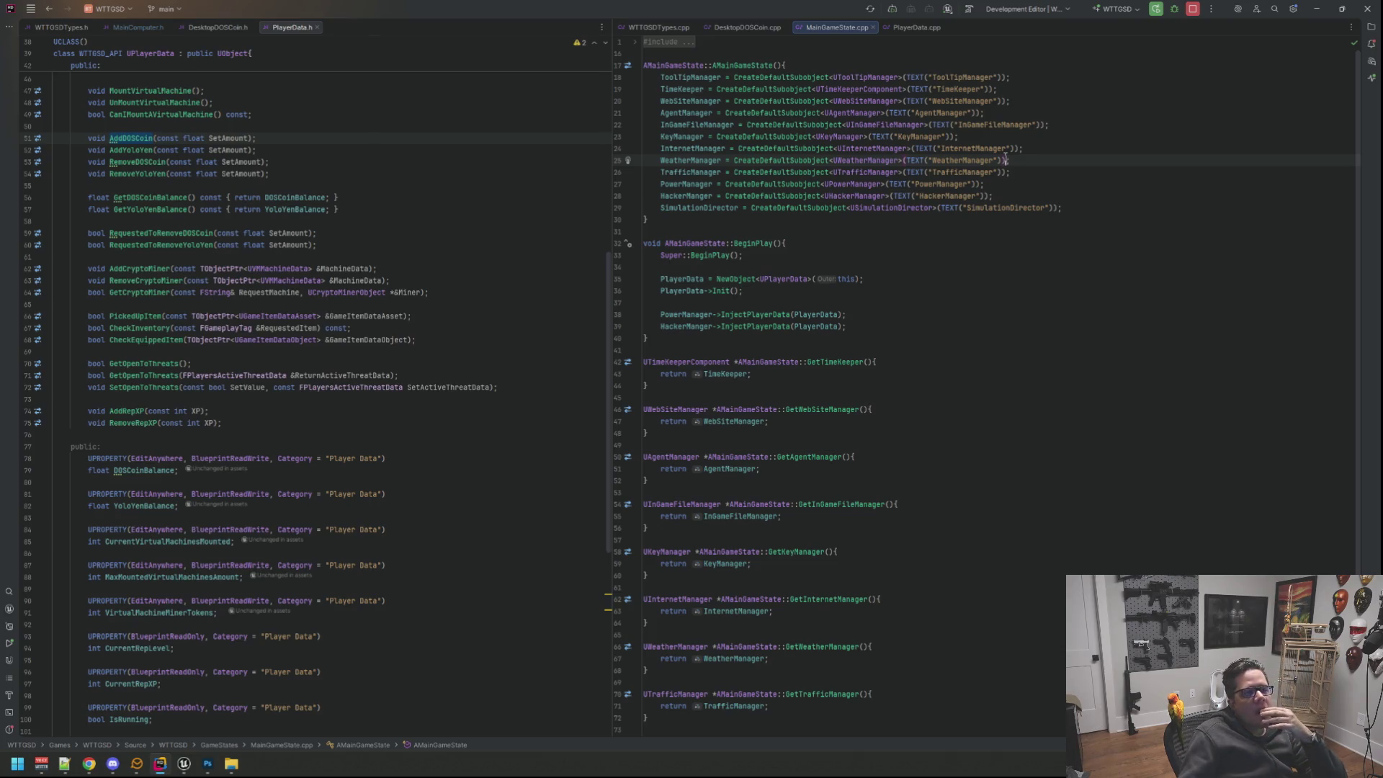
# Navigate to MainGameState.h and place it in the left split beside MainGameState.cpp.
pyautogui.click(880, 244)
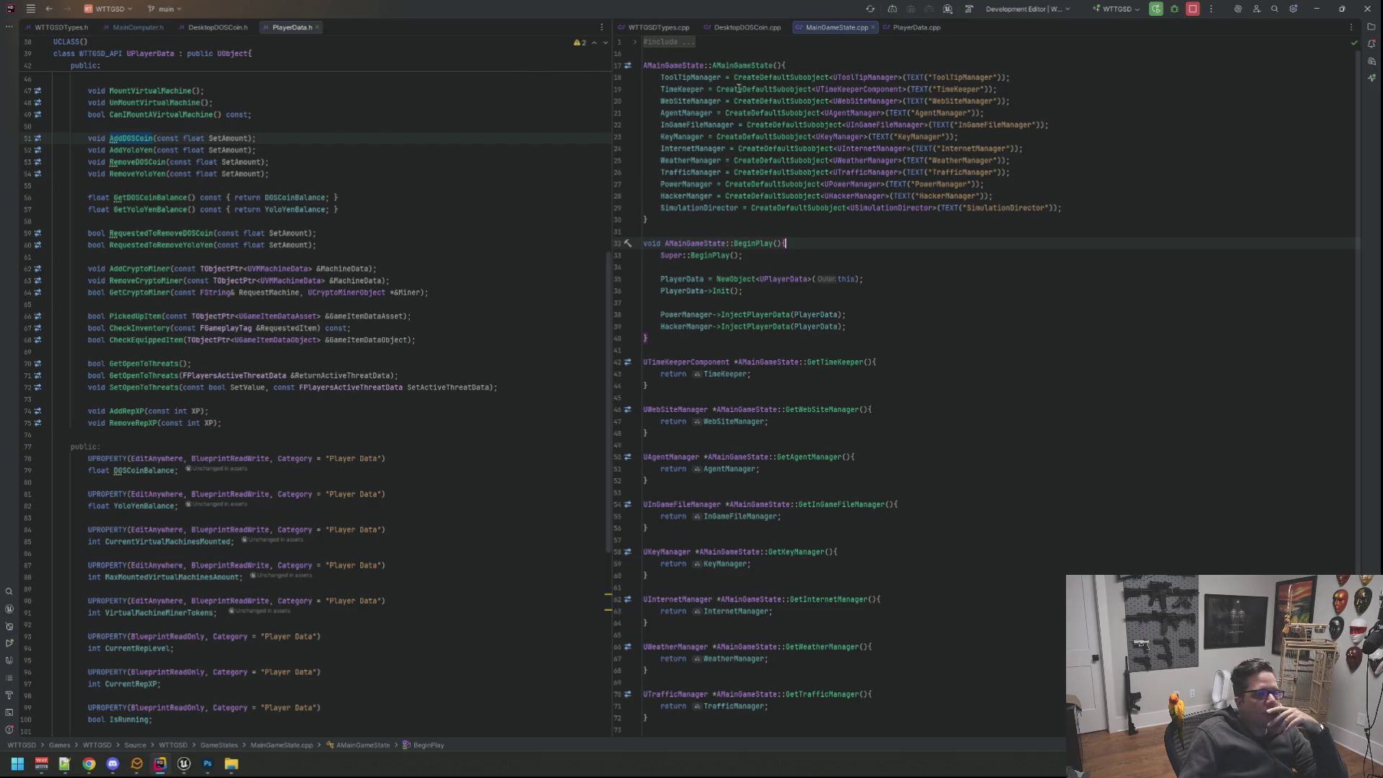
pyautogui.doubleClick(750, 66)
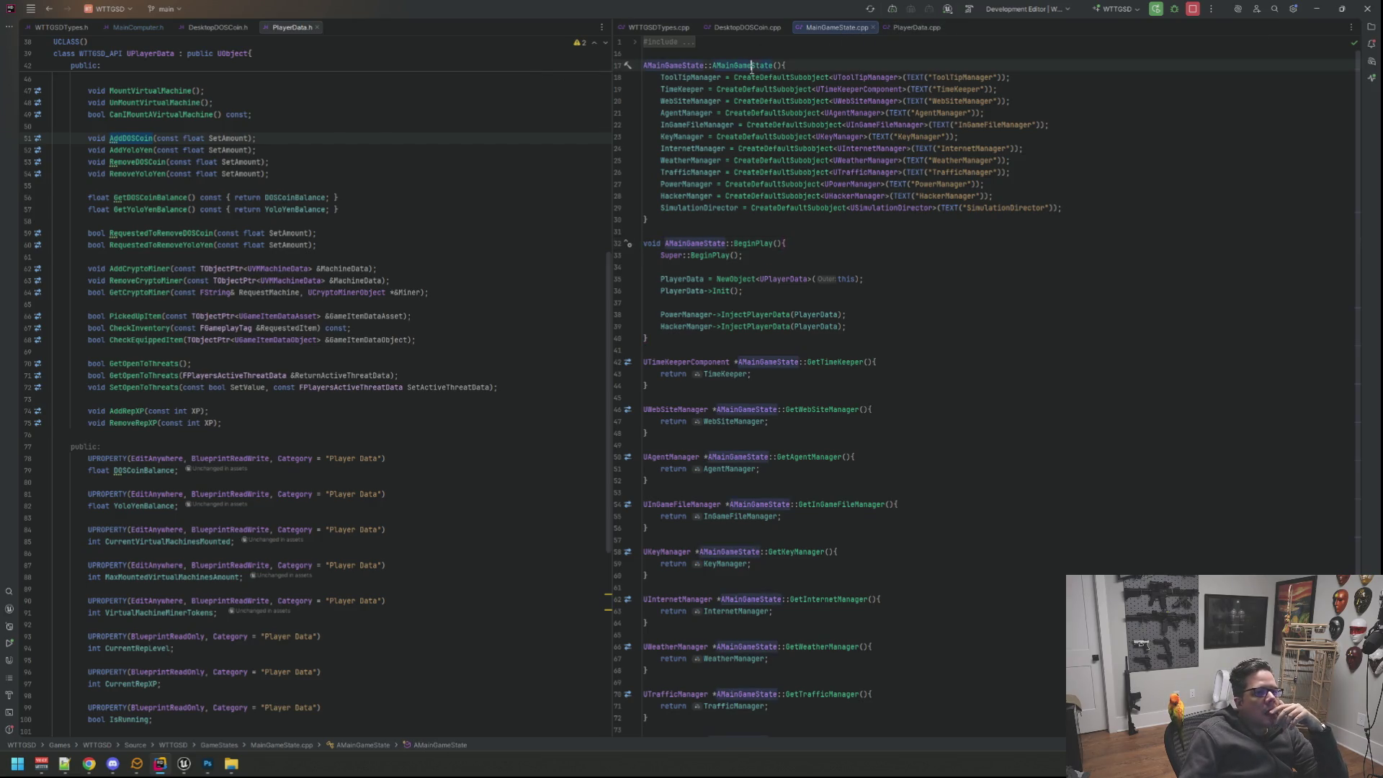
pyautogui.keyDown('ctrl'); pyautogui.click(750, 66); pyautogui.keyUp('ctrl')
pyautogui.moveTo(973, 27); pyautogui.dragTo(367, 28)
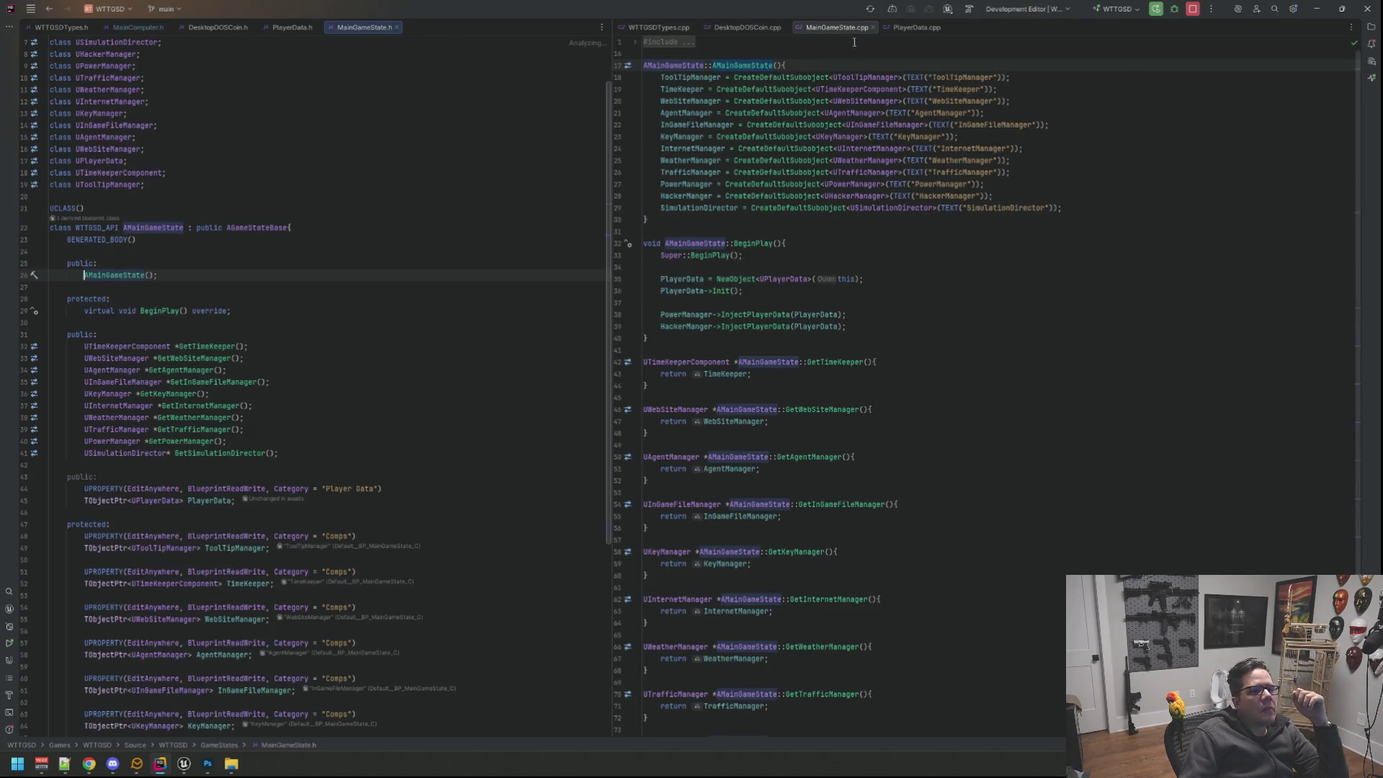
pyautogui.moveTo(838, 27); pyautogui.dragTo(924, 27)
pyautogui.click(776, 125)
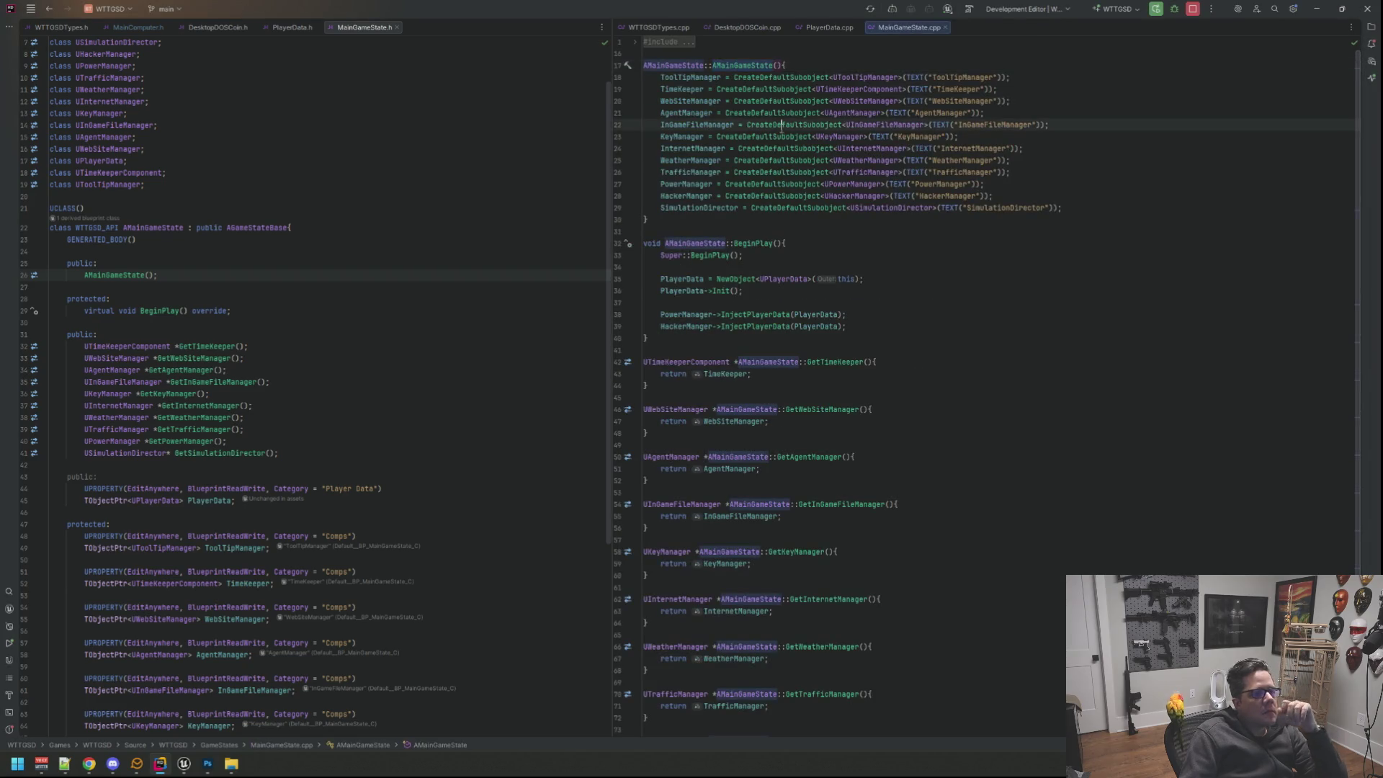
# Unfold the #include blocks in both MainGameState files and start an empty project-wide search.
pyautogui.click(664, 42)
pyautogui.click(400, 125)
pyautogui.scroll(2, 394, 131)
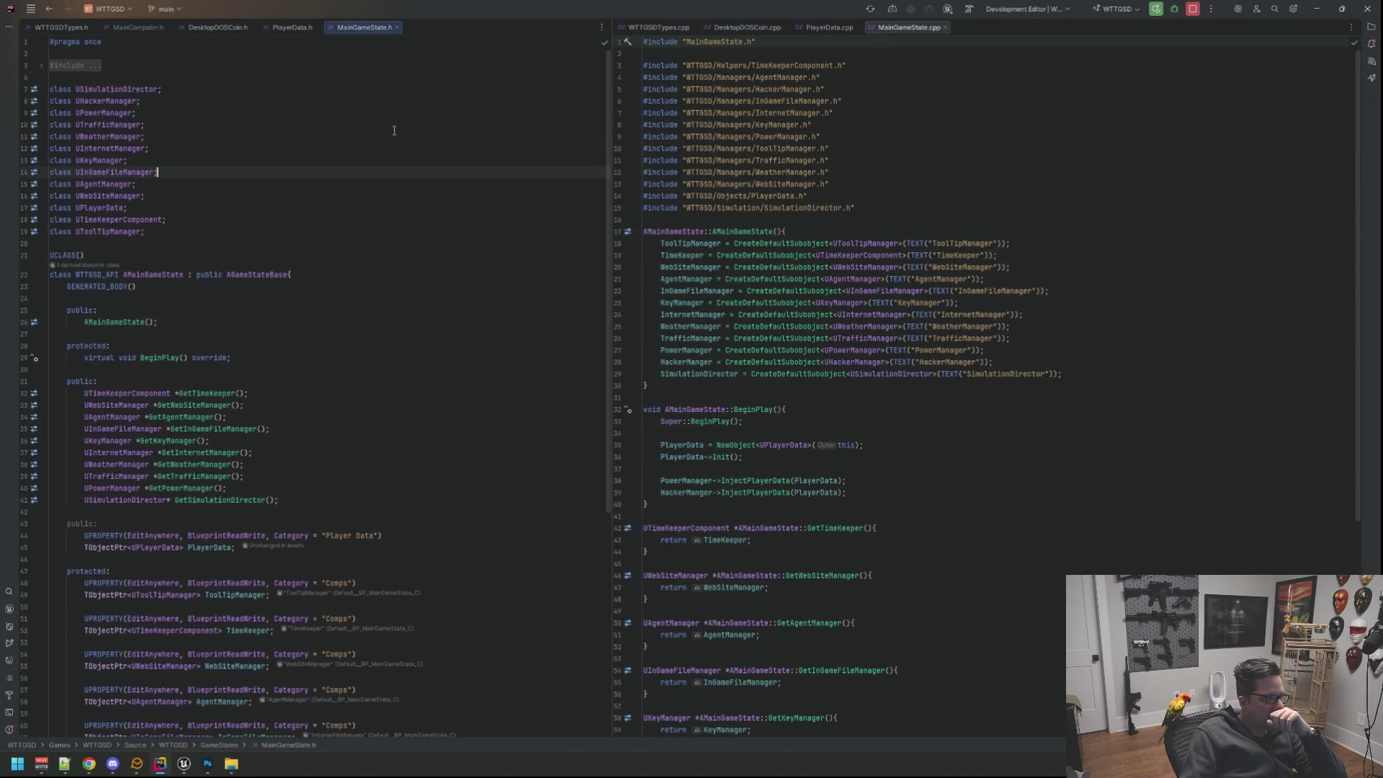
pyautogui.click(100, 67)
pyautogui.click(385, 113)
pyautogui.scroll(-5, 843, 200)
pyautogui.scroll(-1, 501, 212)
pyautogui.scroll(-1, 502, 212)
pyautogui.scroll(-2, 501, 211)
pyautogui.click(504, 214)
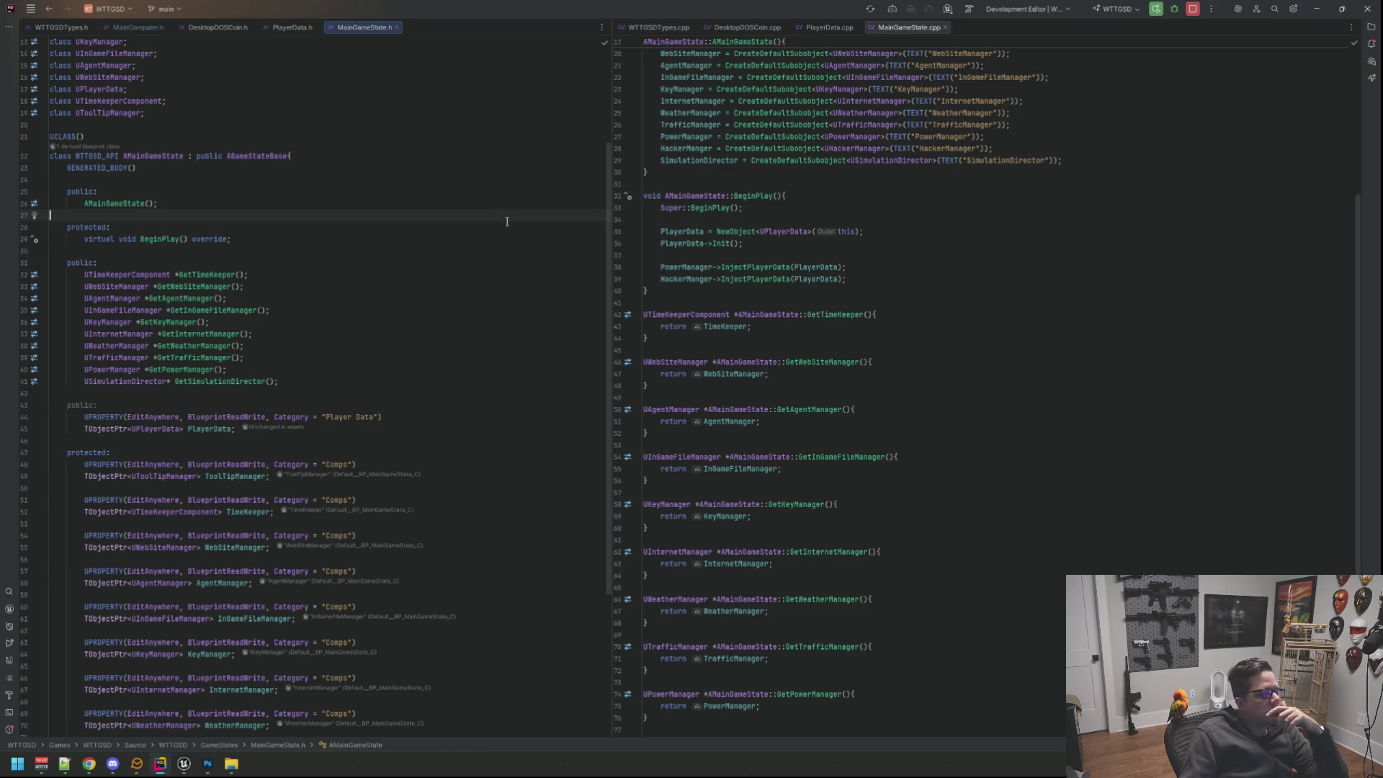
pyautogui.hotkey('ctrl', 't')
pyautogui.press('BackSpace')
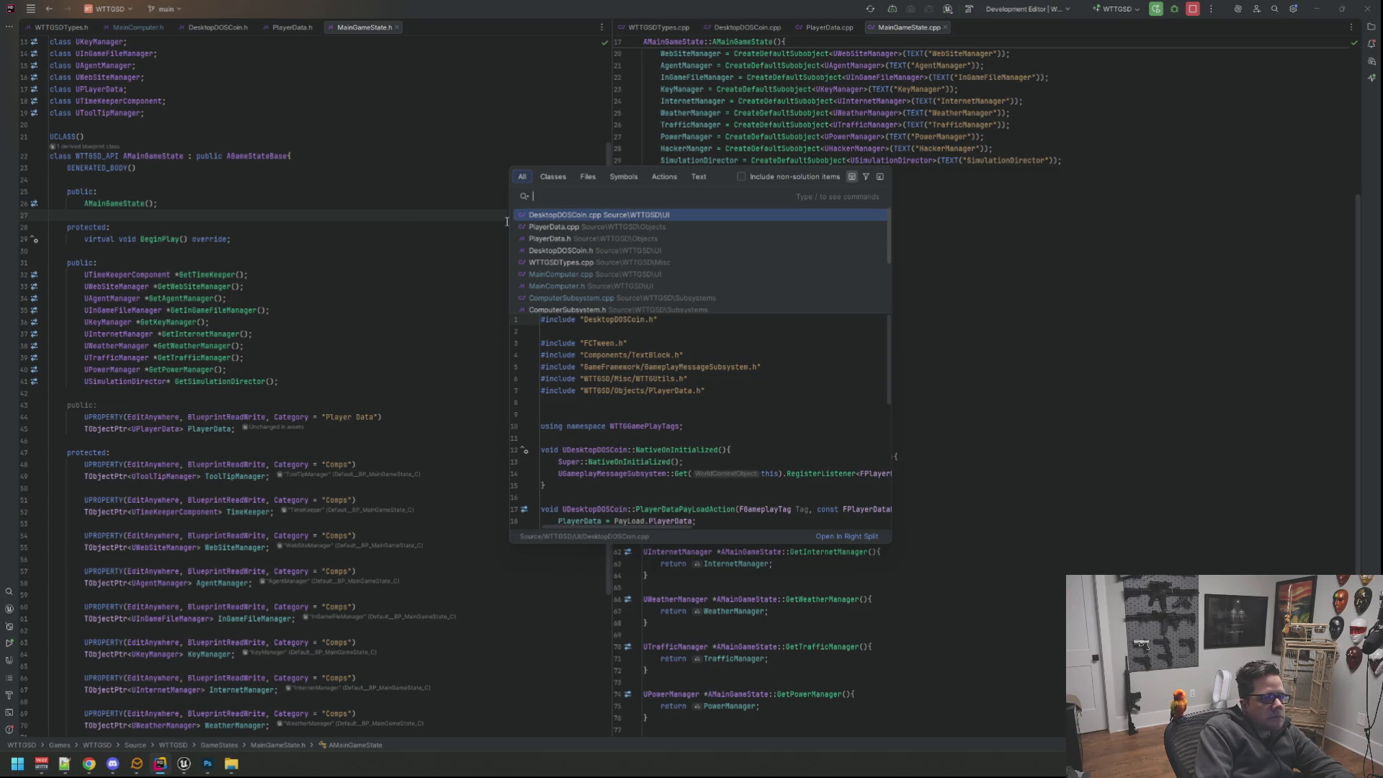
pyautogui.write('DemoGamestate')
# Place DemoGameState.h below MainGameState.h and DemoGameState.cpp in a lower-right pane.
pyautogui.press('Down')
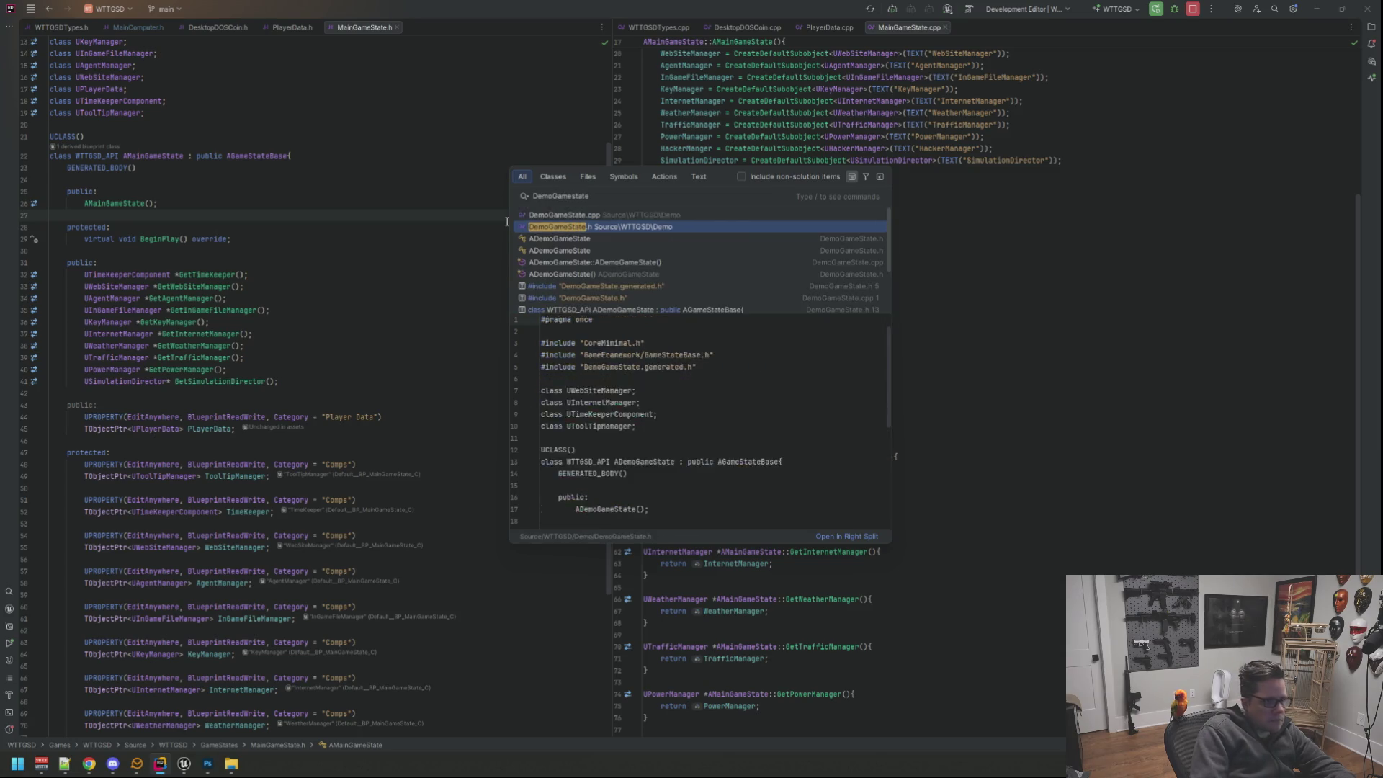
pyautogui.press('Return')
pyautogui.moveTo(447, 31); pyautogui.dragTo(458, 655)
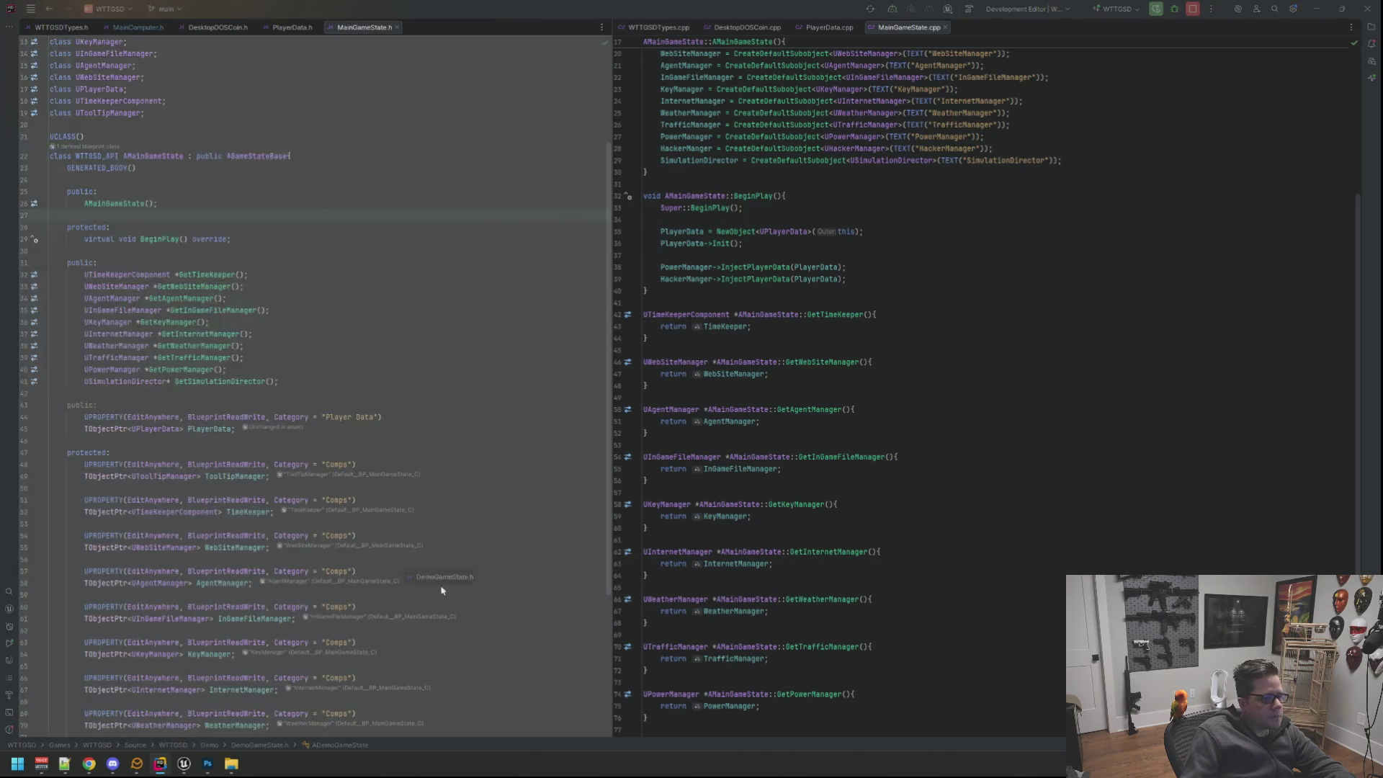
pyautogui.click(113, 554)
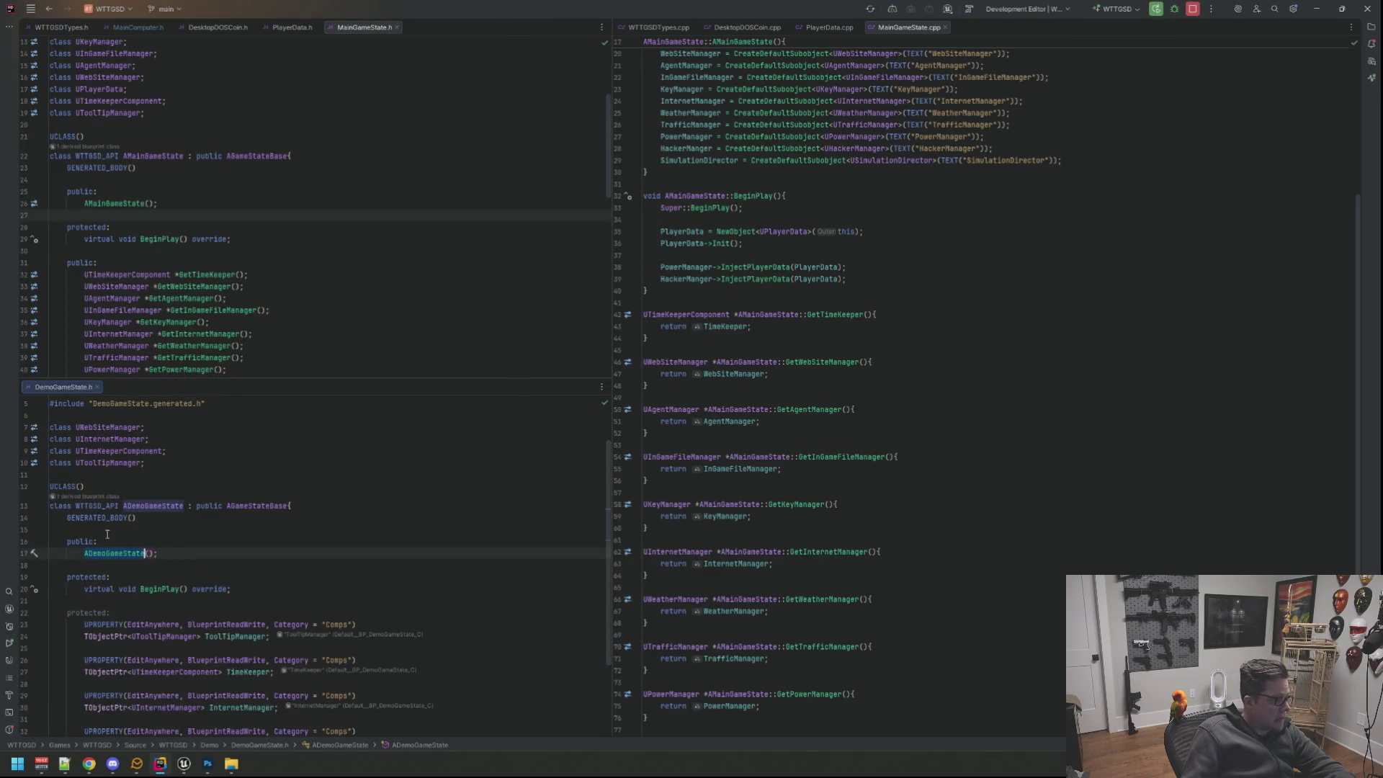
pyautogui.hotkey('ctrl', 'b')
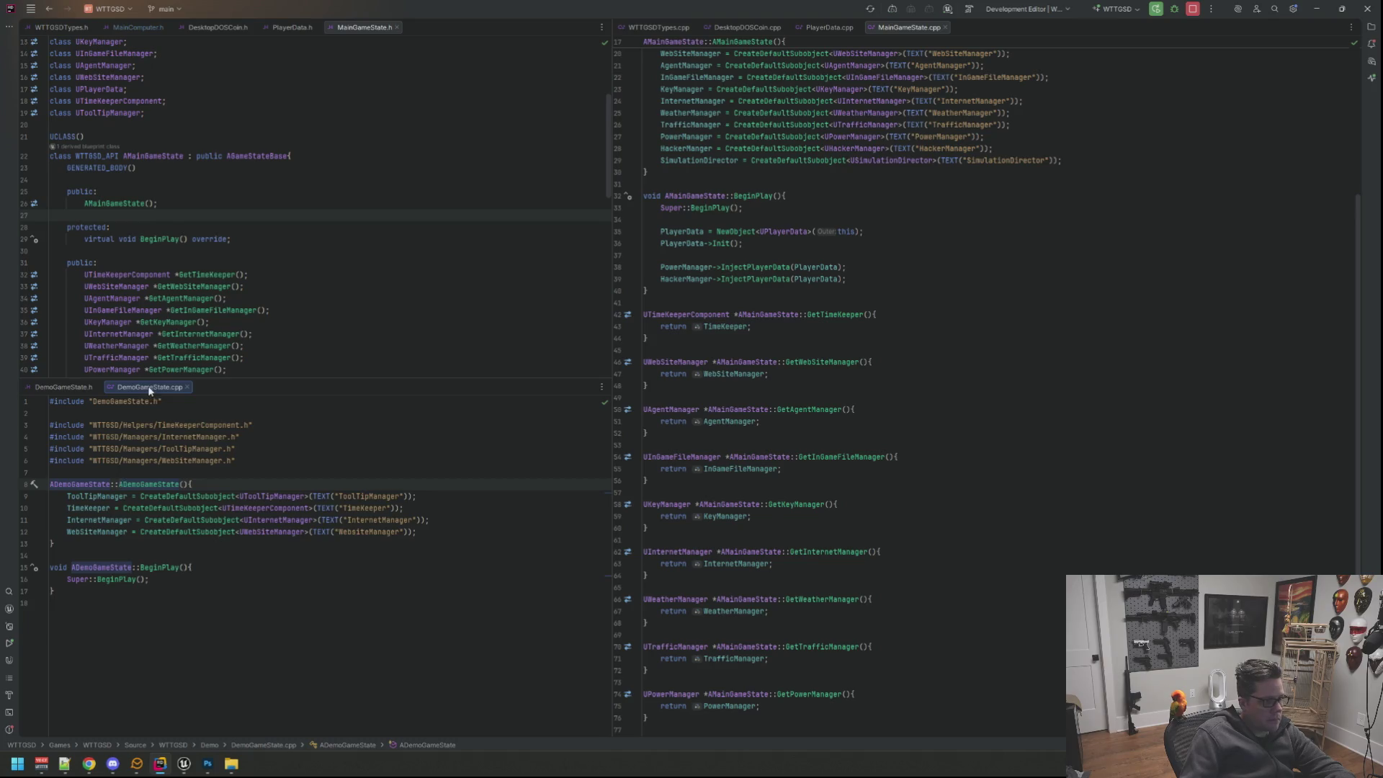
pyautogui.moveTo(147, 386); pyautogui.dragTo(892, 630)
# Review DemoGameState's declarations and begin a new line below the BeginPlay override.
pyautogui.press('Down')
pyautogui.press('Down')
pyautogui.press('Down')
pyautogui.press('Down')
pyautogui.press('Down')
pyautogui.press('Down')
pyautogui.scroll(-3, 432, 299)
pyautogui.scroll(-3, 378, 271)
pyautogui.scroll(-3, 378, 272)
pyautogui.click(410, 451)
pyautogui.click(353, 589)
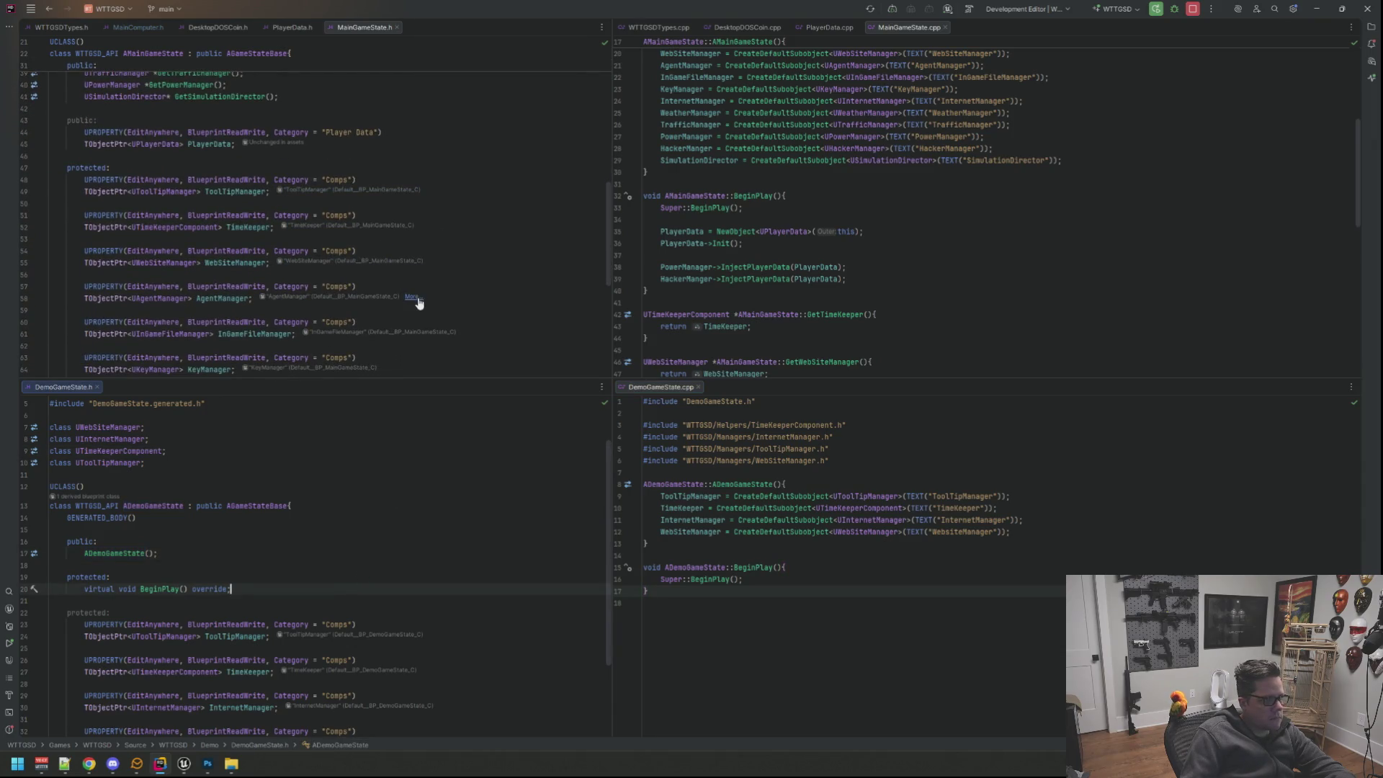
pyautogui.scroll(-2, 345, 525)
pyautogui.click(410, 529)
pyautogui.press('Return')
pyautogui.write('pu')
# Add public: UPROPERTY(EditAnywhere, BlueprintReadWrite, Category = "Player Data") in DemoGameState.h.
pyautogui.press('Return')
pyautogui.press('Return')
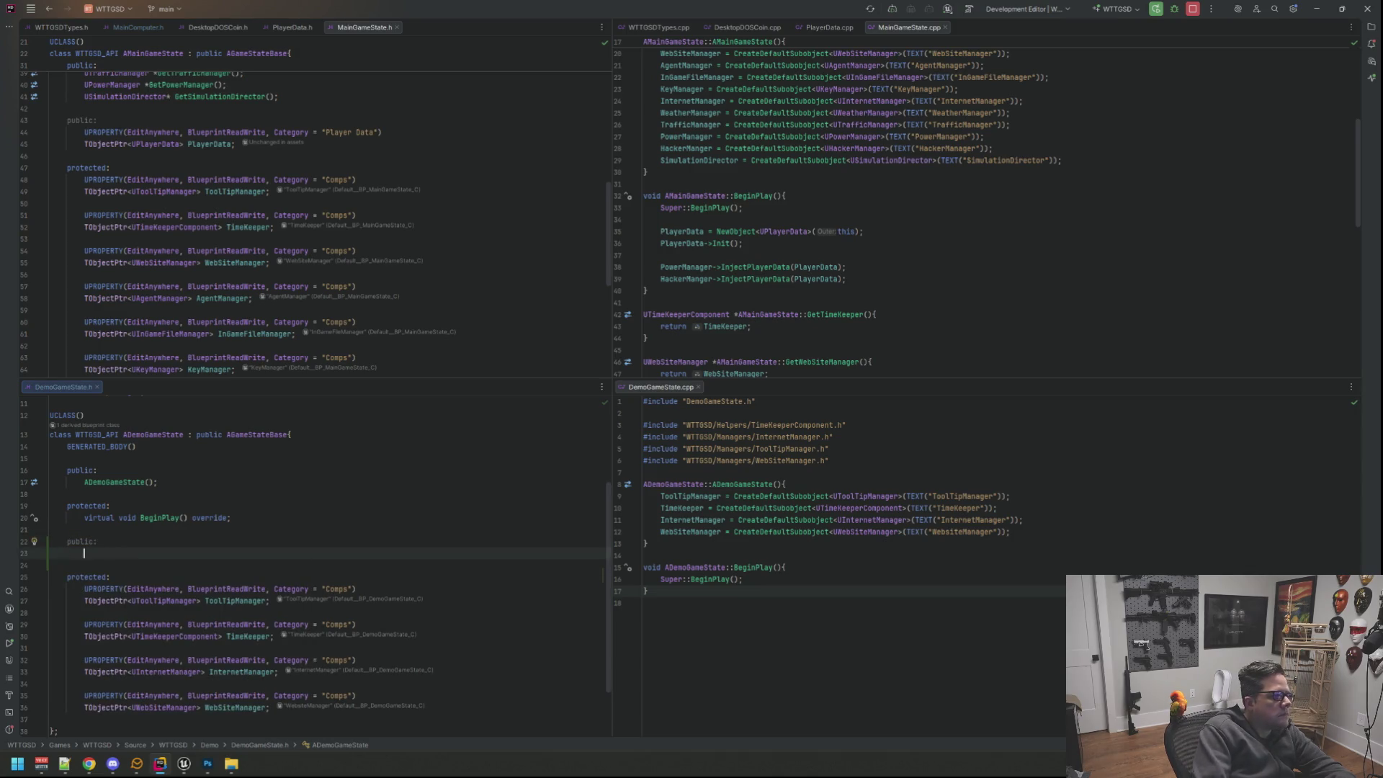
pyautogui.write('UPROP')
pyautogui.press('Return')
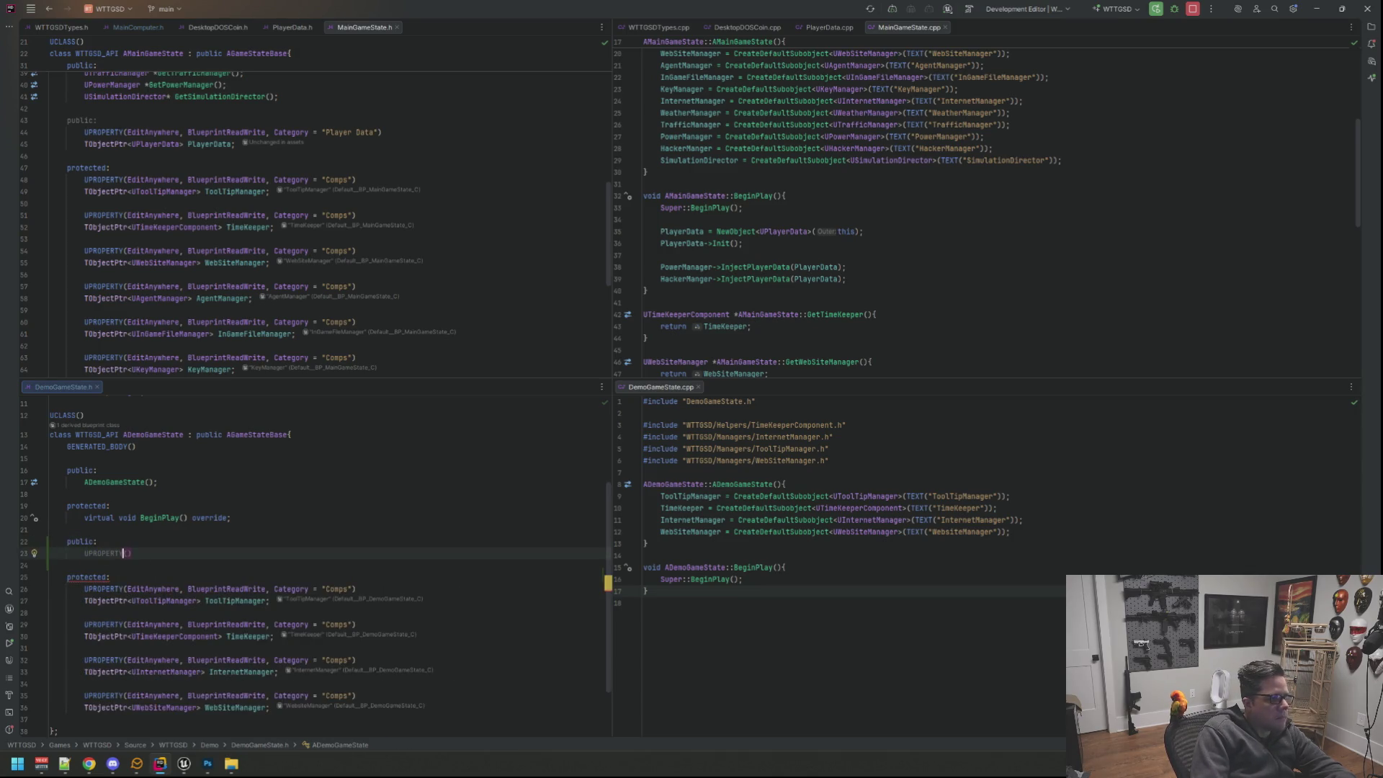
pyautogui.write('EditA')
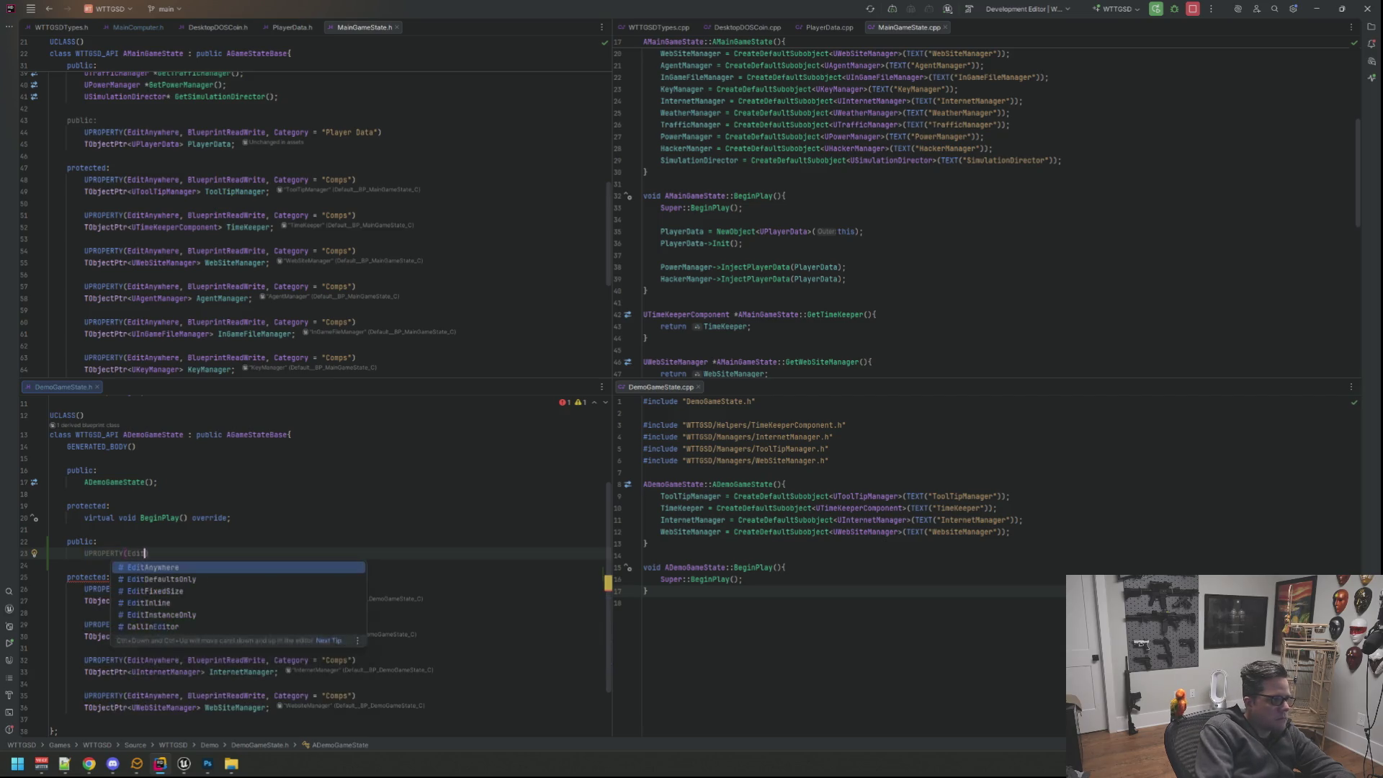
pyautogui.press('Return')
pyautogui.write(', Blueprintread')
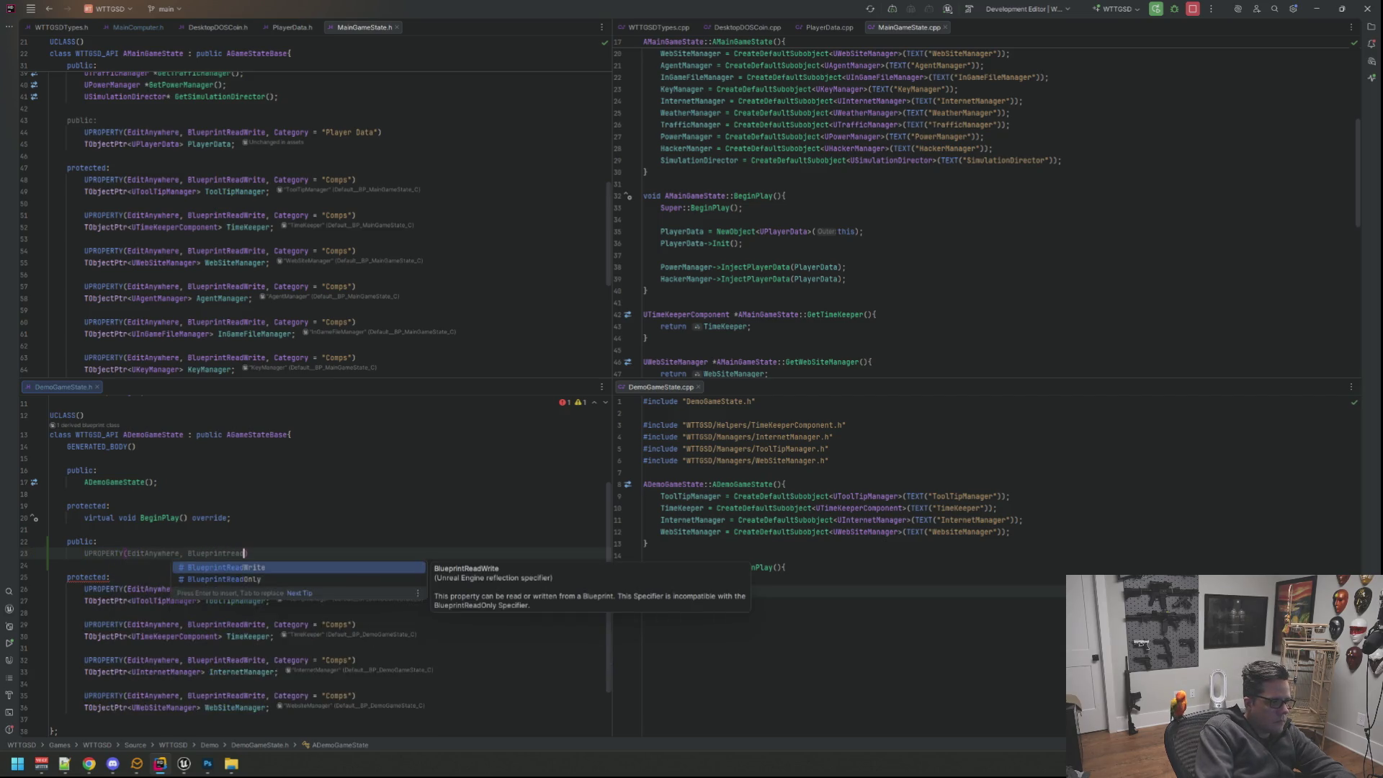
pyautogui.press('Return')
pyautogui.write(', Cat')
pyautogui.press('Return')
pyautogui.write('Player Data')
pyautogui.press('End')
pyautogui.press('Return')
pyautogui.write('TOb')
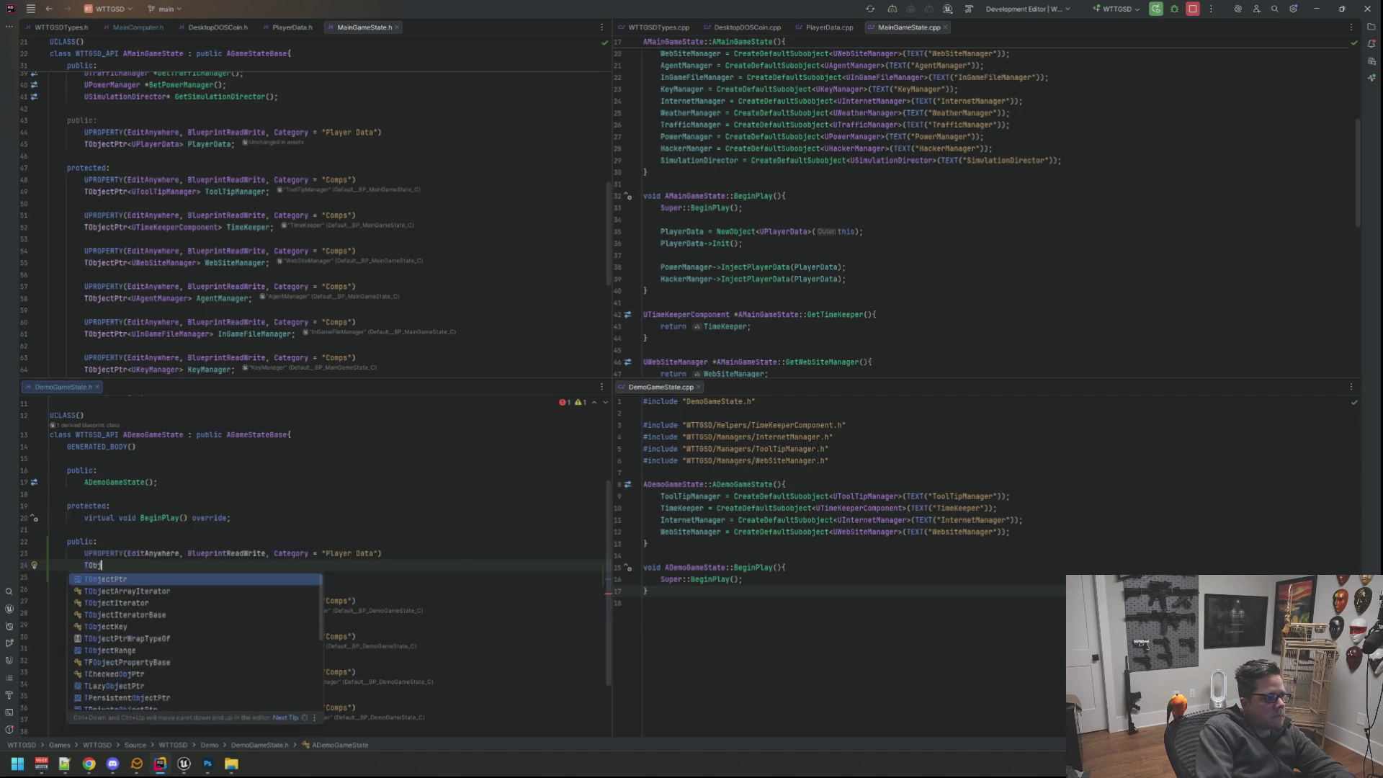
pyautogui.write('ject<')
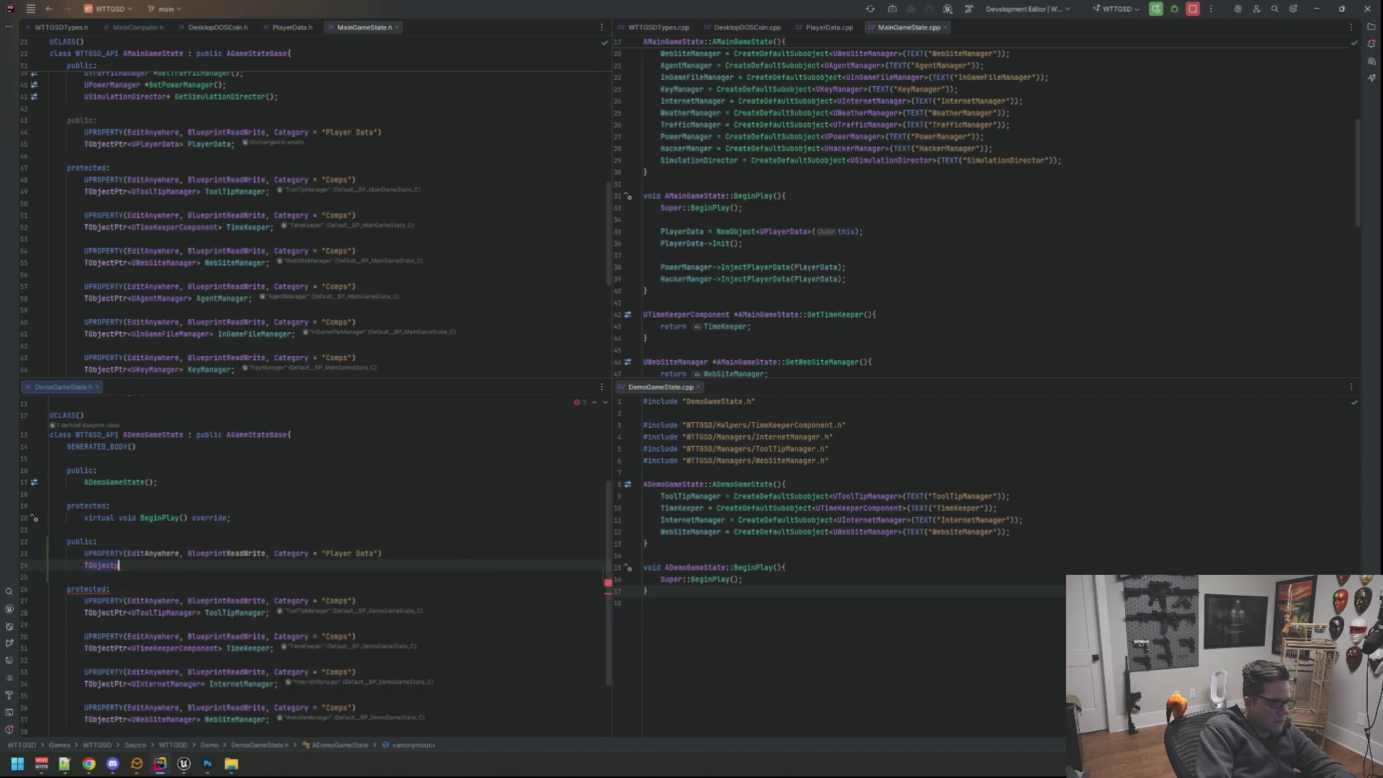
pyautogui.write('Objke')
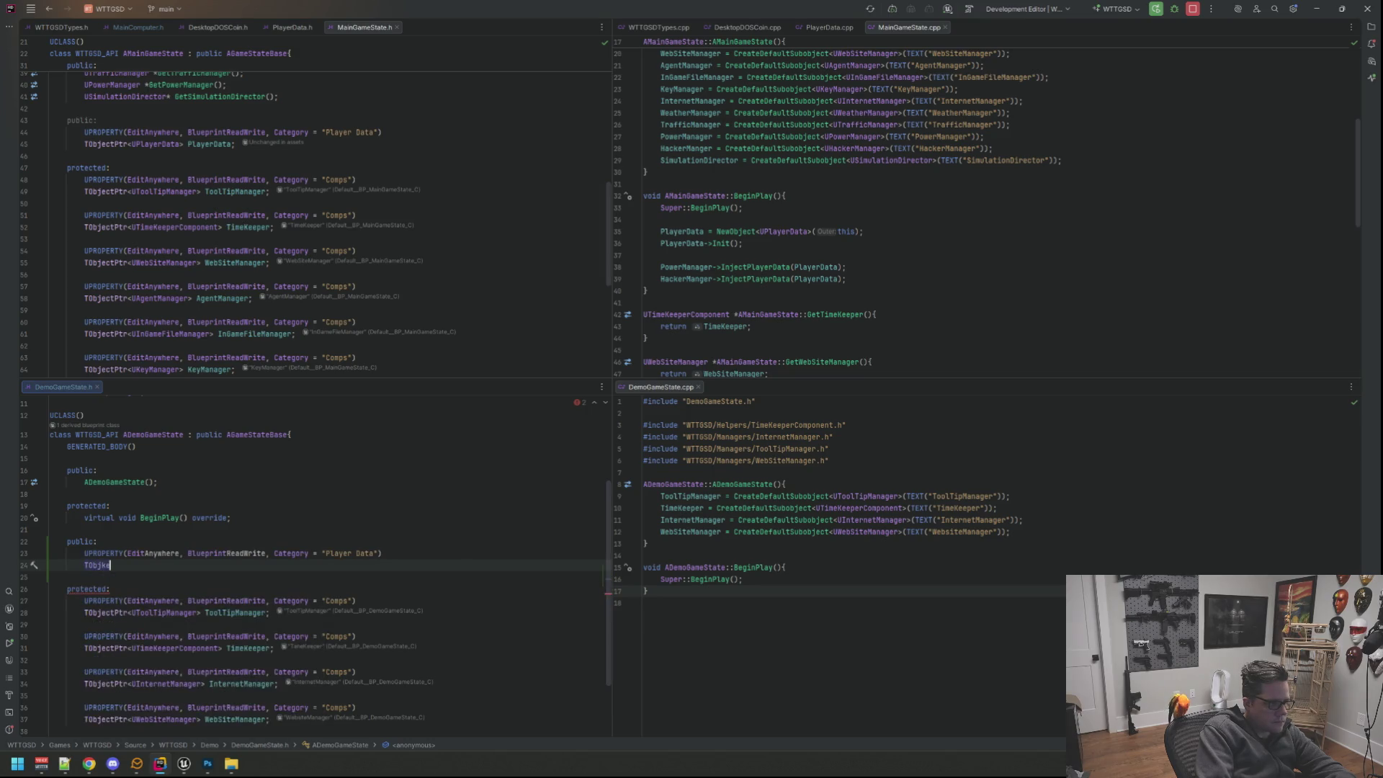
pyautogui.write('TObjectPtr<UPlayerData>')
# Declare TObjectPtr<UPlayerData> PlayerData with UPlayerData forward-declared, then move to BeginPlay in the .cpp.
pyautogui.hotkey('ctrl', 'End')
pyautogui.hotkey('ctrl', 'z')
pyautogui.hotkey('ctrl', 'z')
pyautogui.write('U')
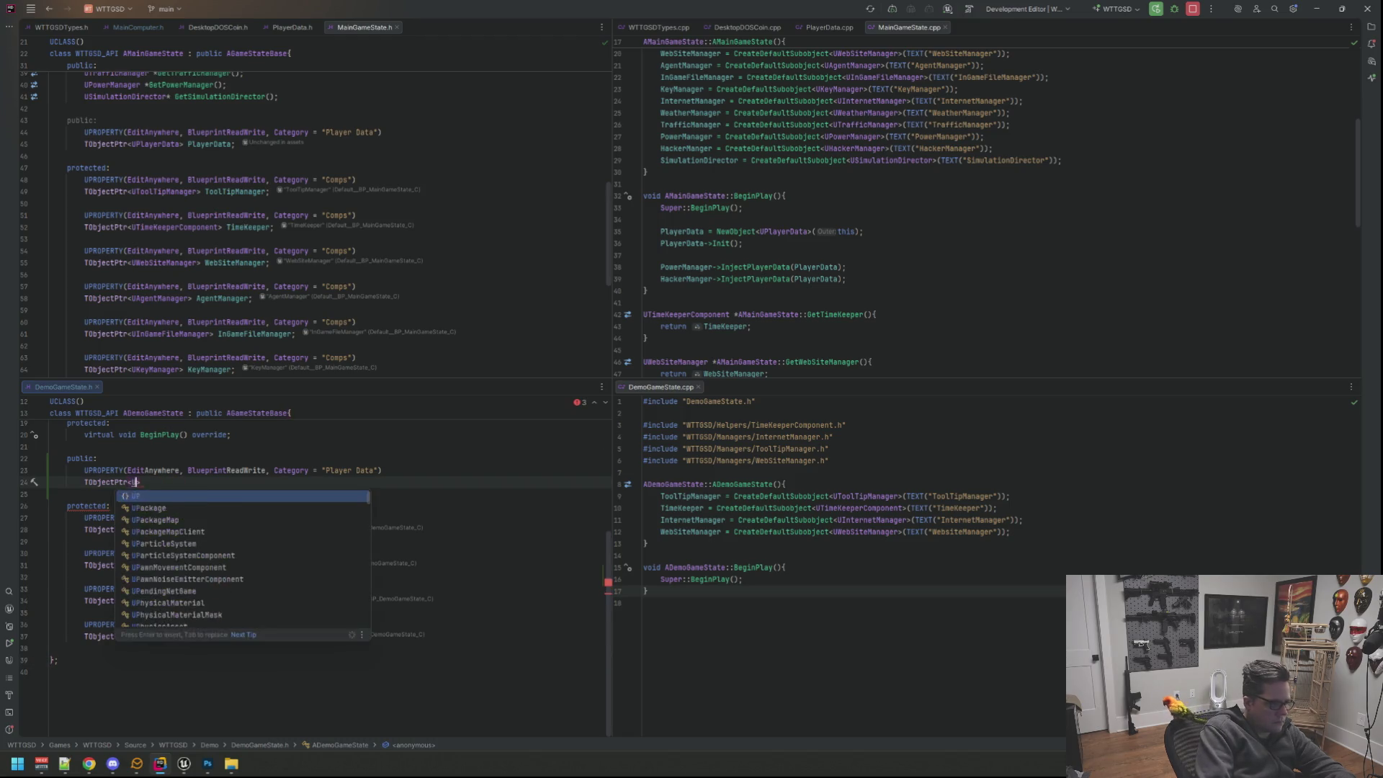
pyautogui.write('playerData')
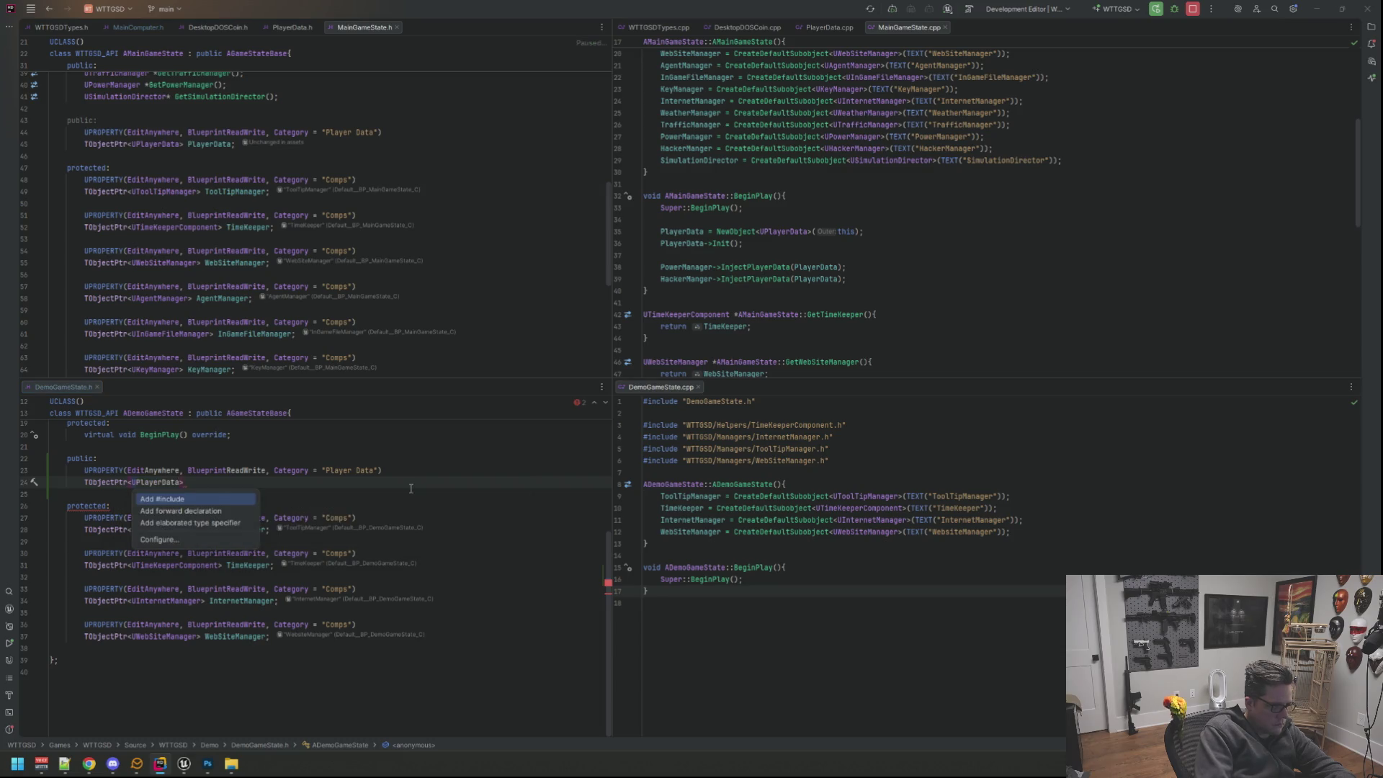
pyautogui.press('Return')
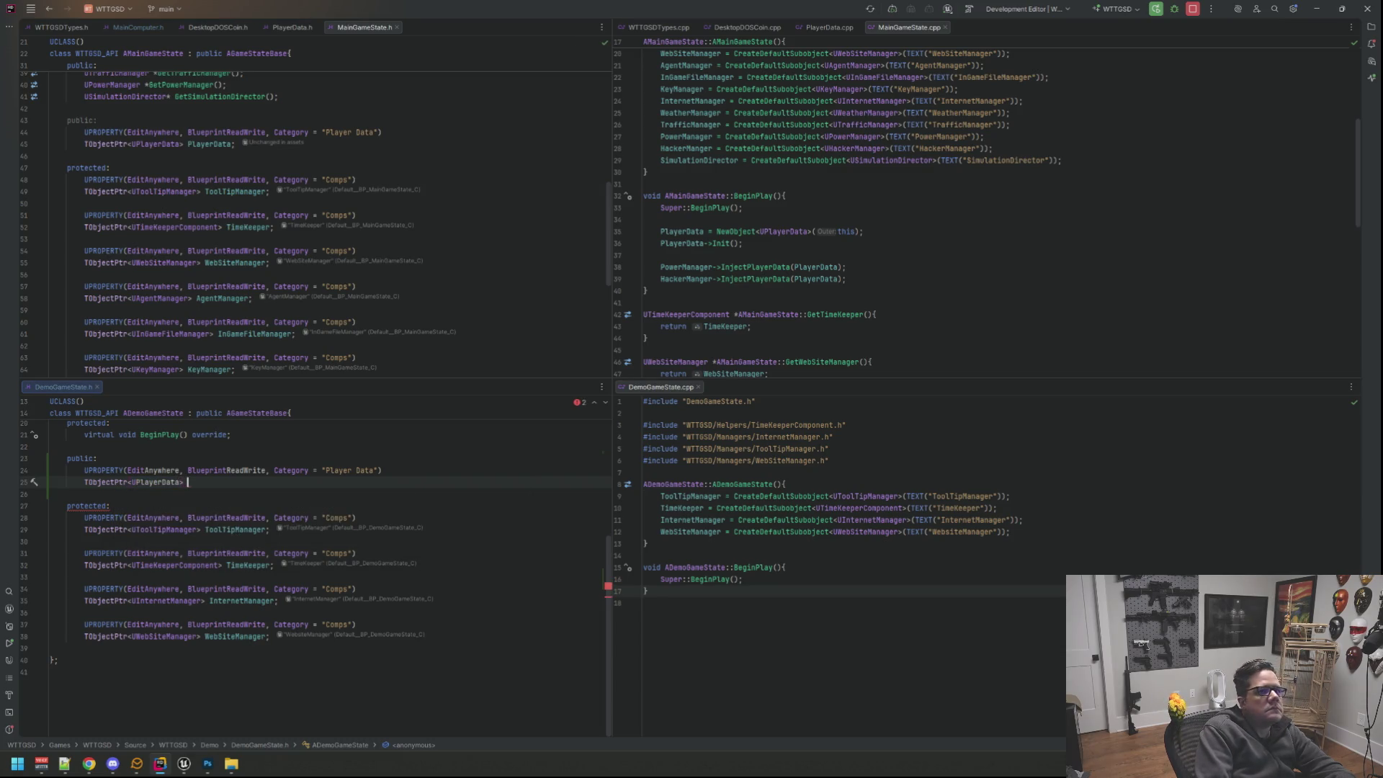
pyautogui.write('PlayerData;')
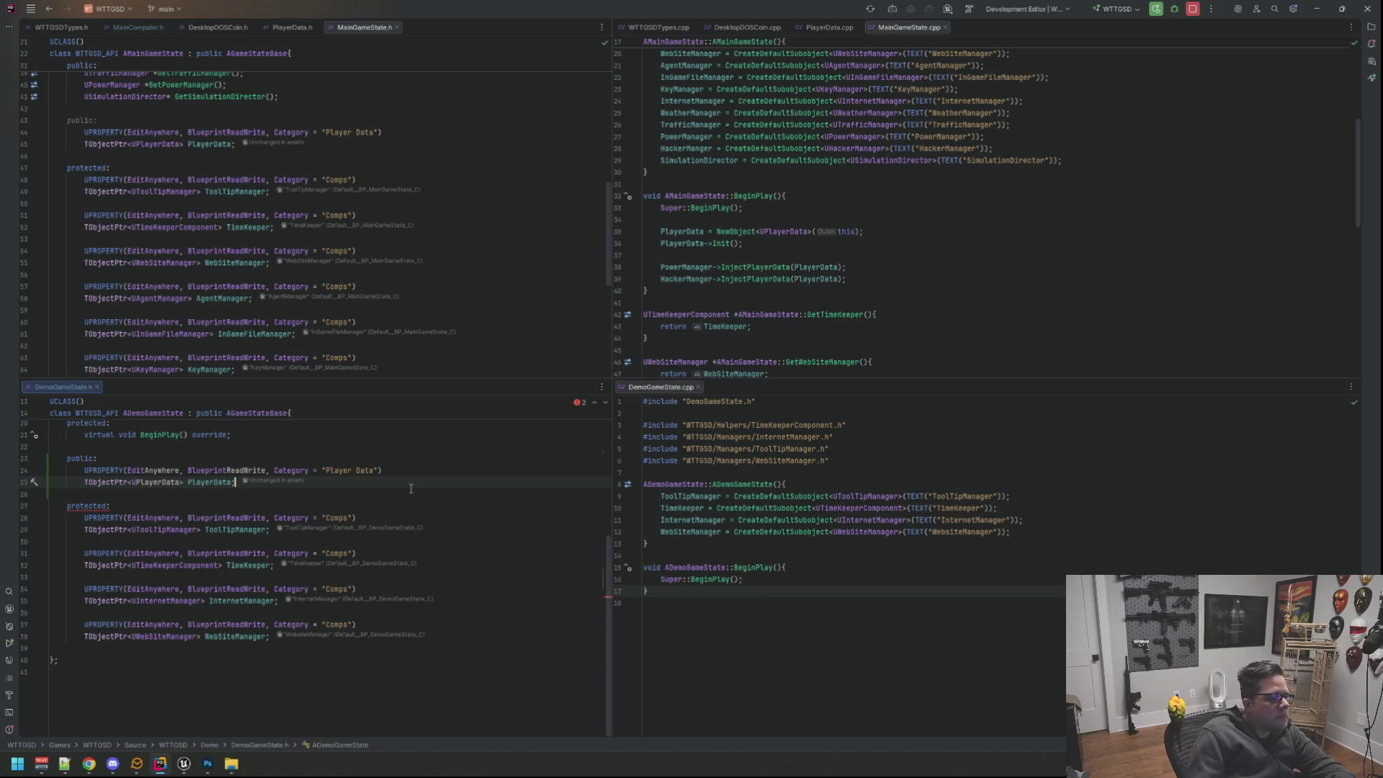
pyautogui.scroll(5, 374, 515)
pyautogui.scroll(2, 374, 515)
pyautogui.click(774, 596)
pyautogui.scroll(-3, 430, 568)
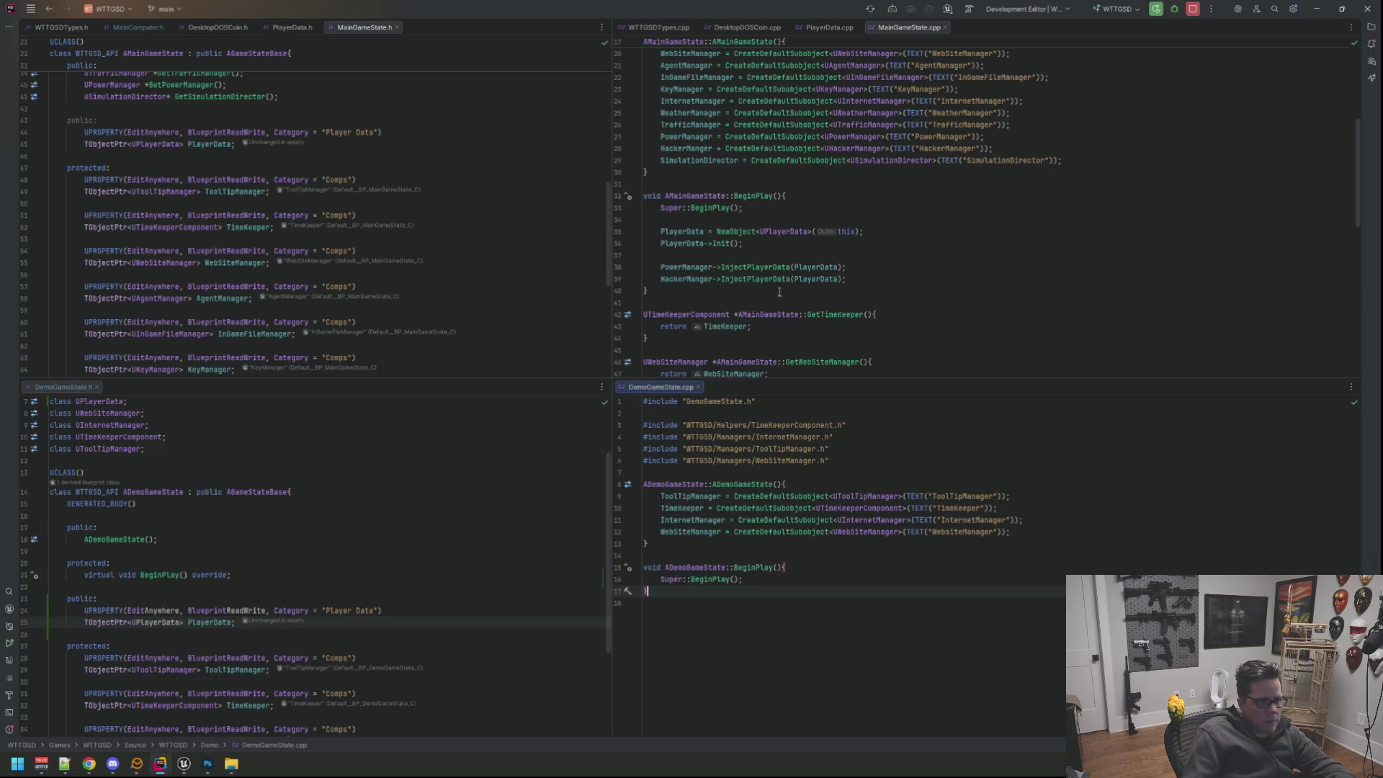
# In DemoGameState's BeginPlay, create PlayerData via NewObject<UPlayerData> and call its Init.
pyautogui.press('Return')
pyautogui.press('Return')
pyautogui.write('PlayerData =')
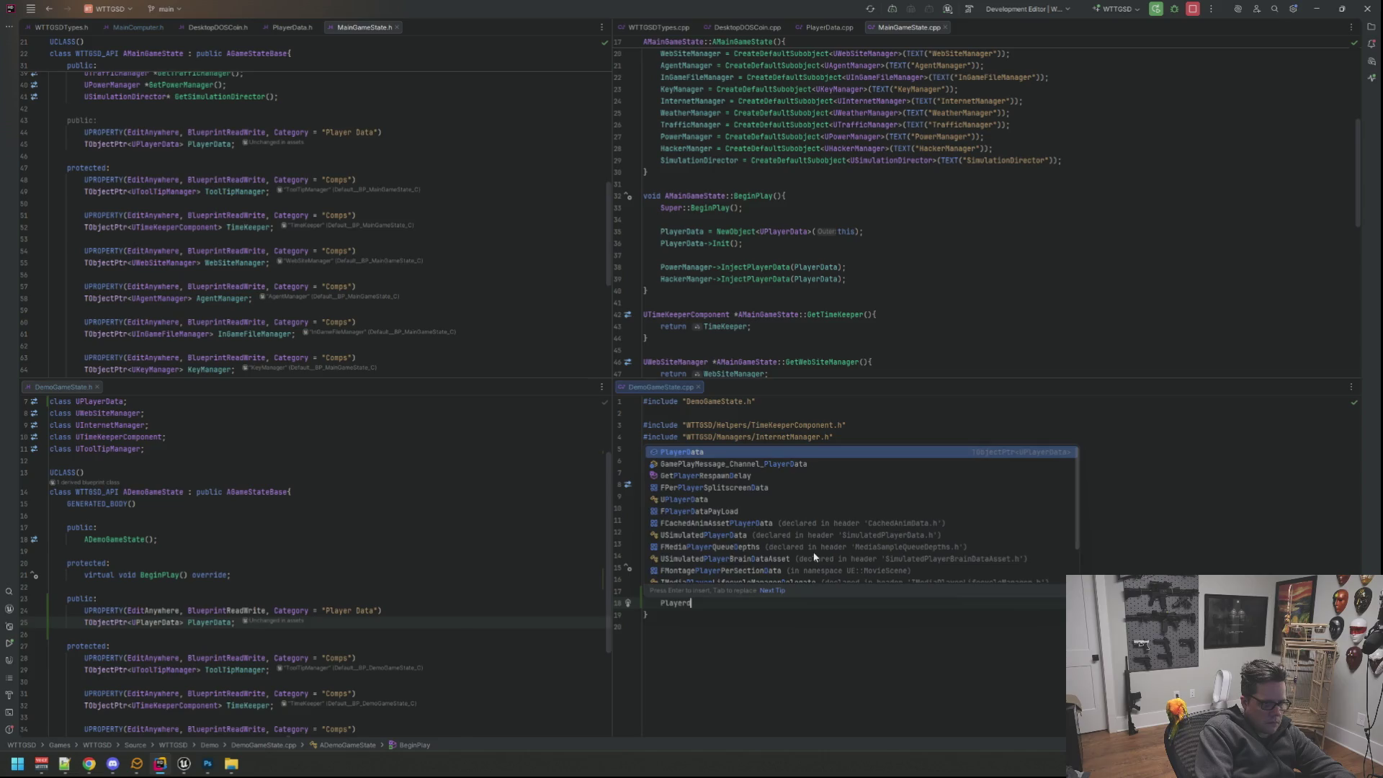
pyautogui.write(' NewObject')
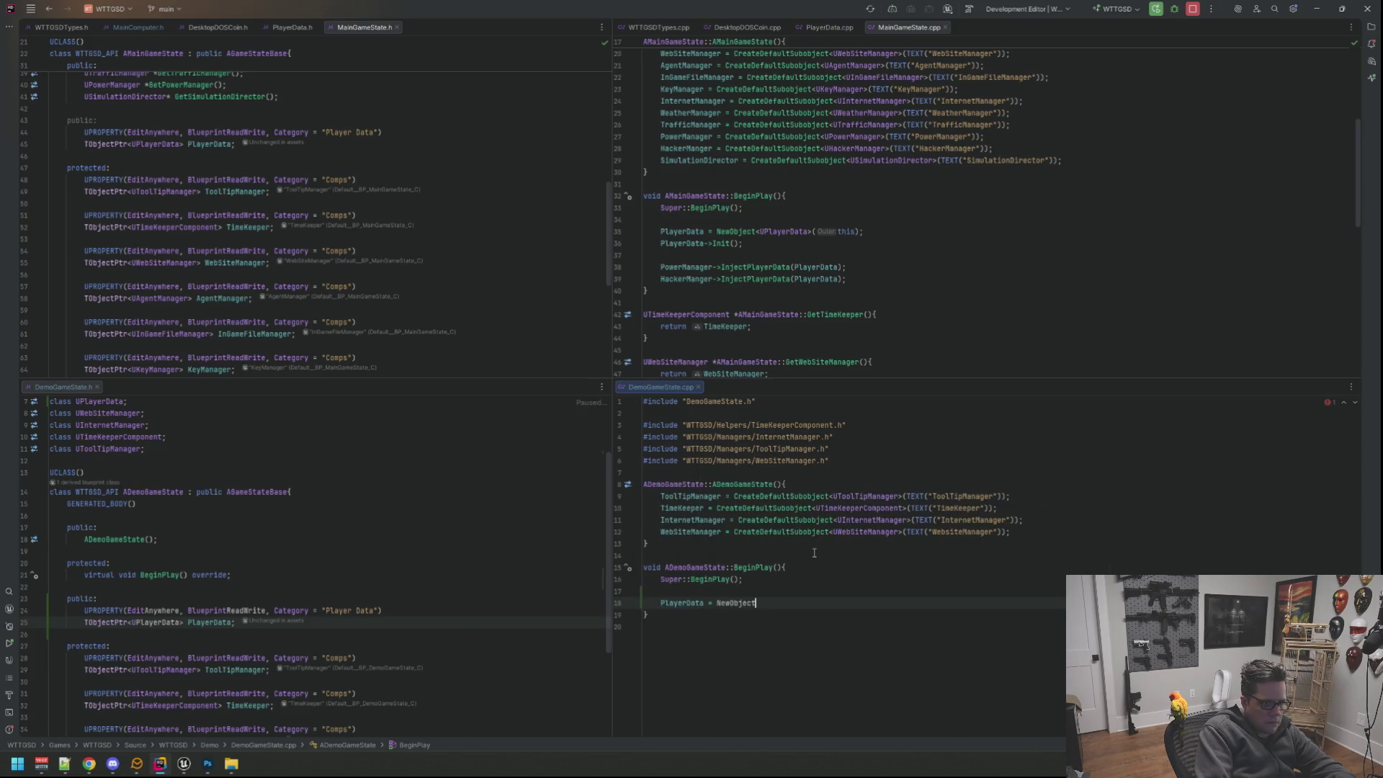
pyautogui.write('UPlayerData>(')
pyautogui.press('Return')
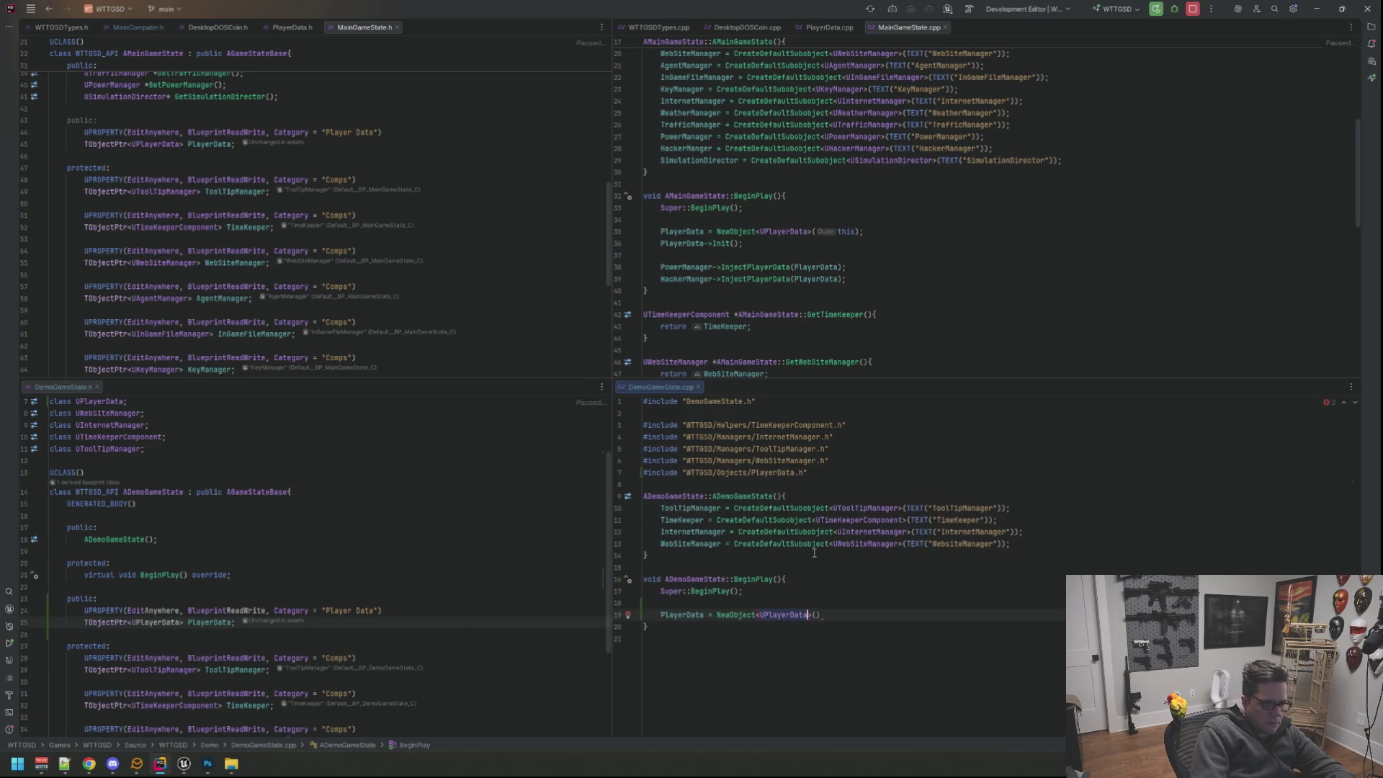
pyautogui.write('this);')
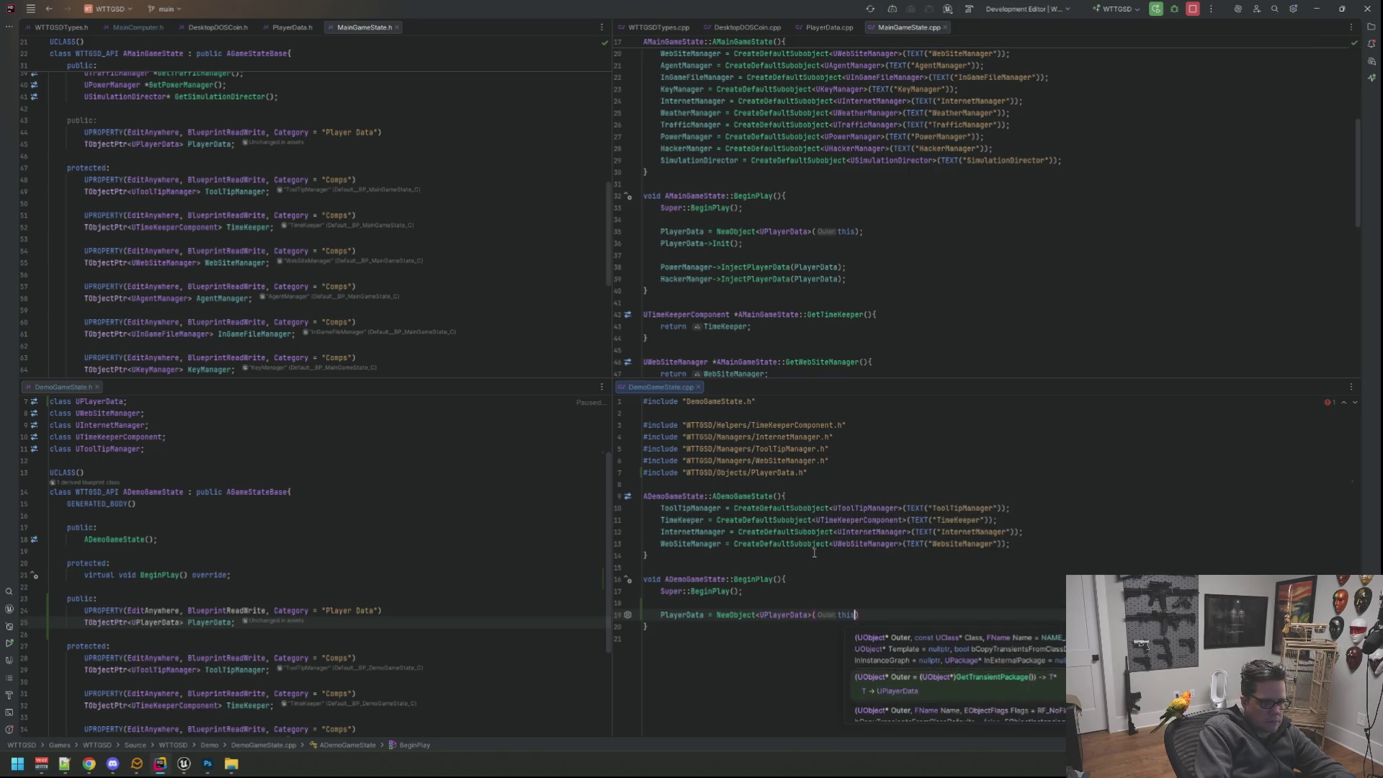
pyautogui.press('Return')
pyautogui.write('PlayerD')
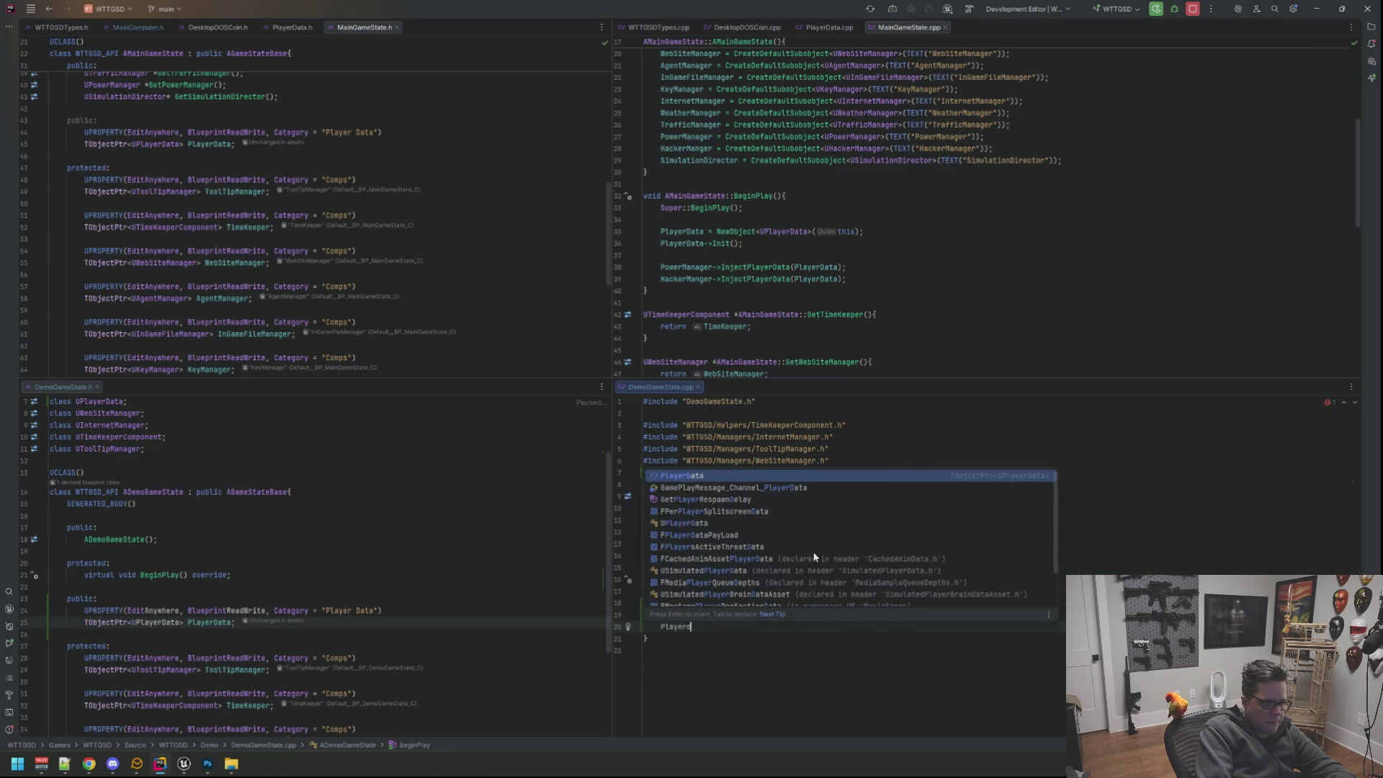
pyautogui.write('ata->In')
pyautogui.press('Return')
pyautogui.write(';')
pyautogui.press('Up')
pyautogui.press('Up')
pyautogui.press('End')
pyautogui.press('Return')
pyautogui.press('Up')
pyautogui.press('Up')
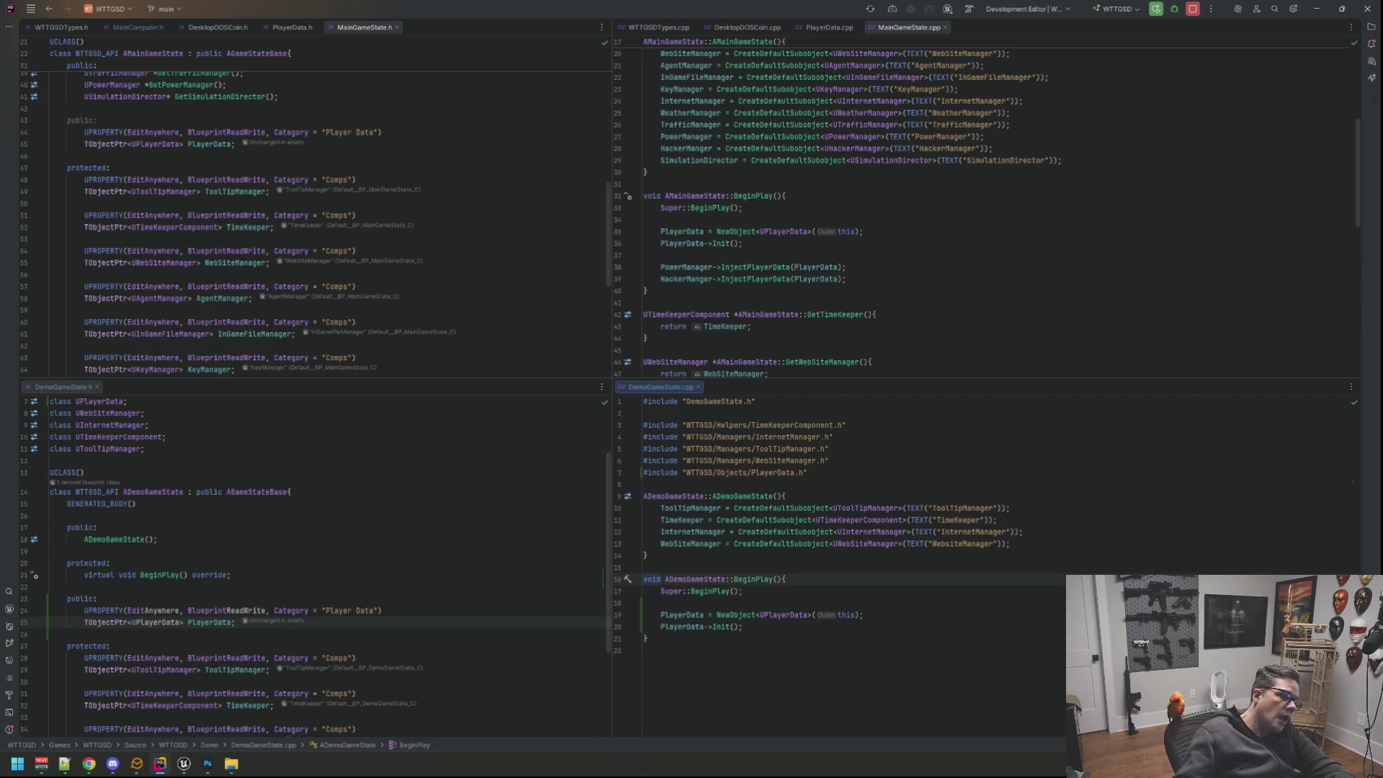
# Review the demo game state header and source, then switch to PlayerData.cpp at the constructor and Init.
pyautogui.click(393, 496)
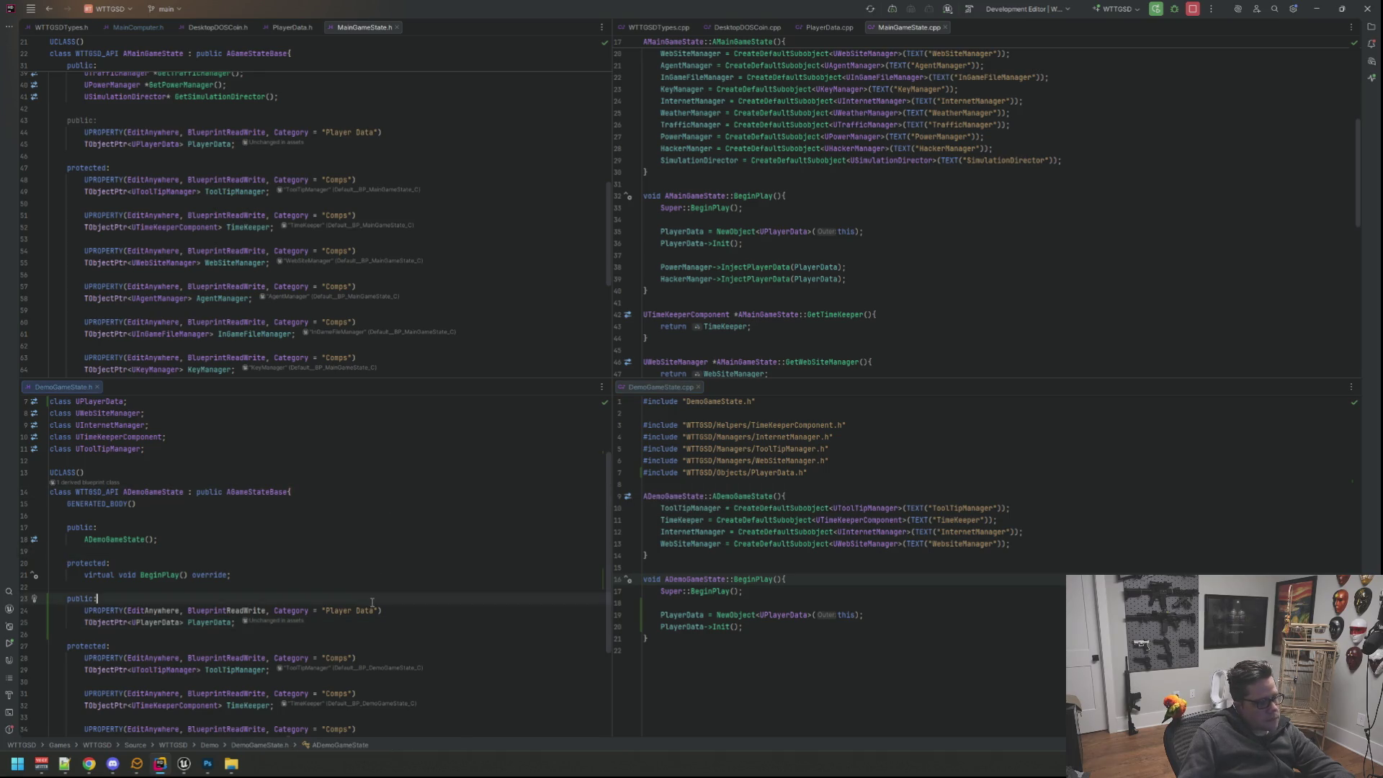
pyautogui.scroll(-1, 324, 540)
pyautogui.click(266, 577)
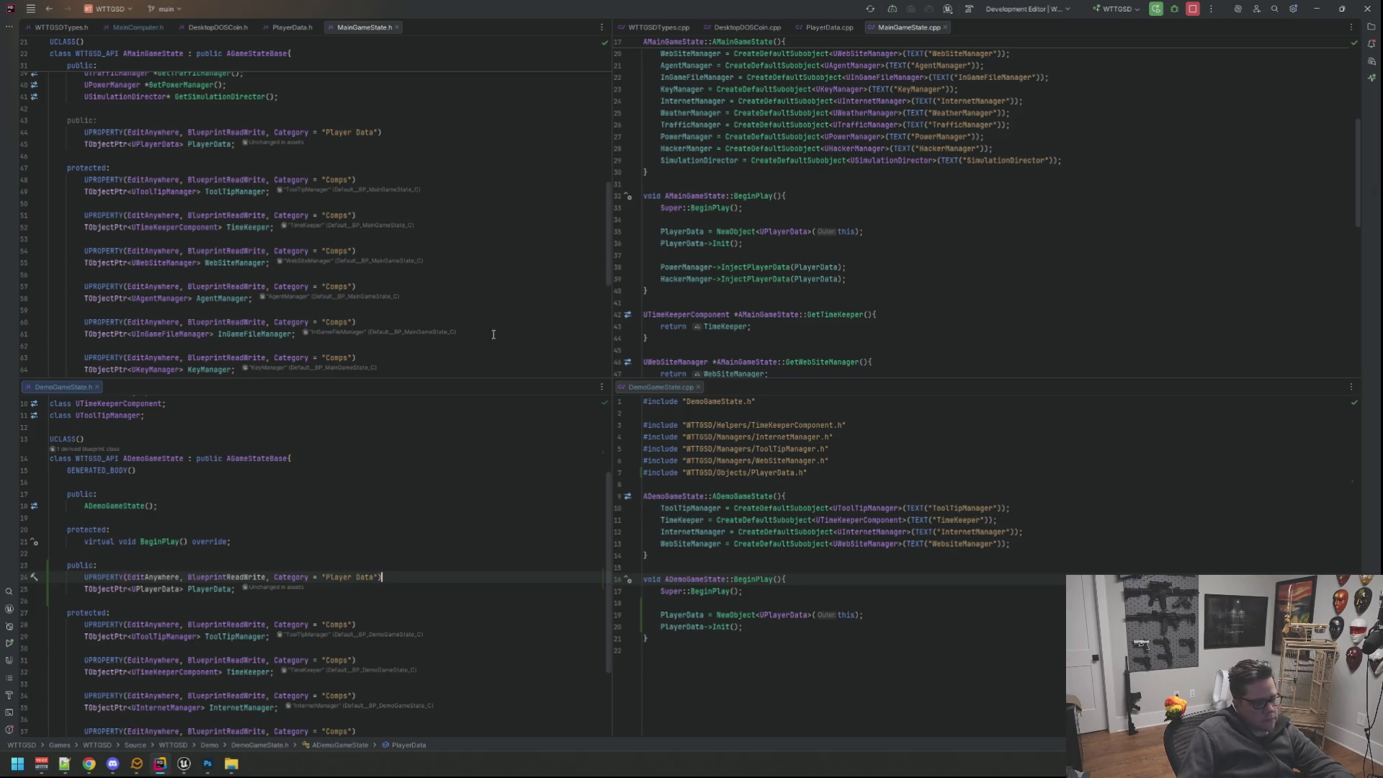
pyautogui.click(757, 604)
pyautogui.click(437, 540)
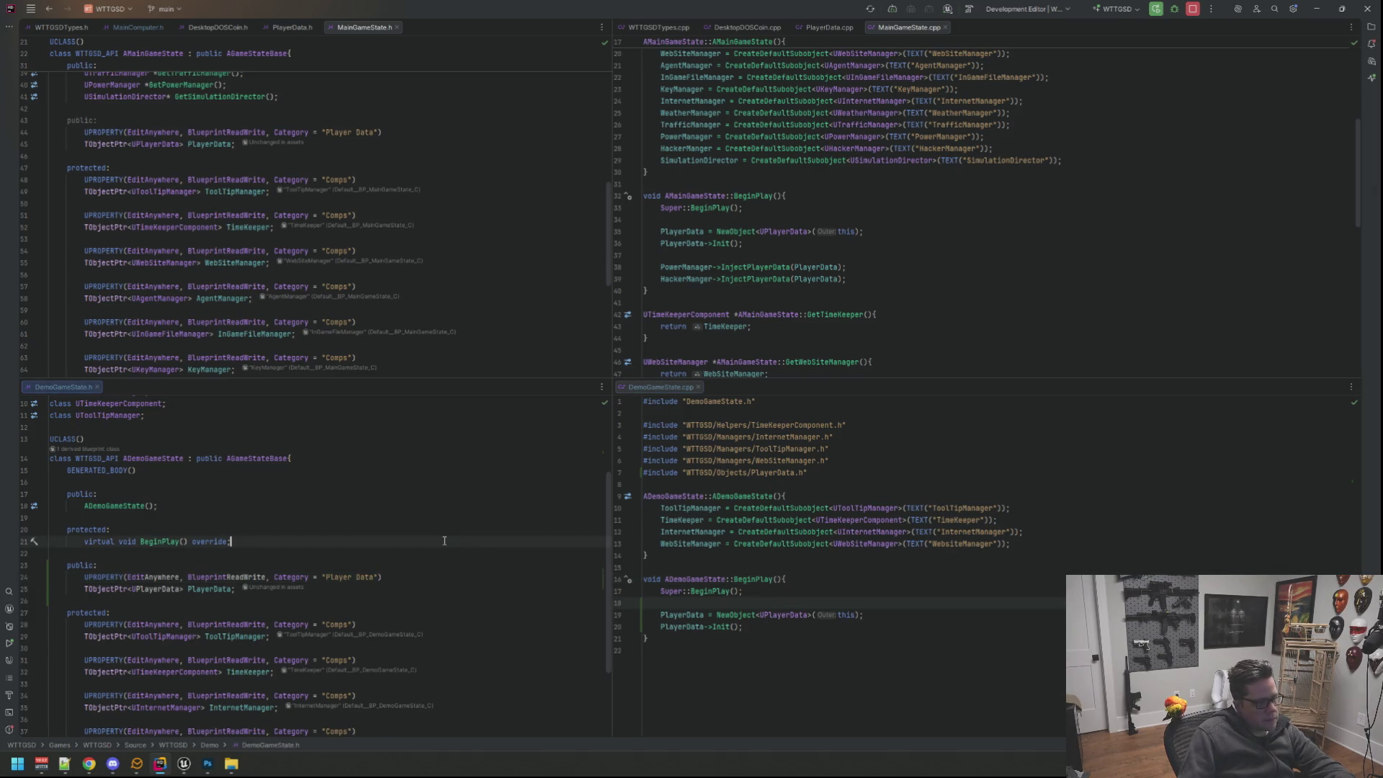
pyautogui.scroll(3, 421, 538)
pyautogui.click(389, 495)
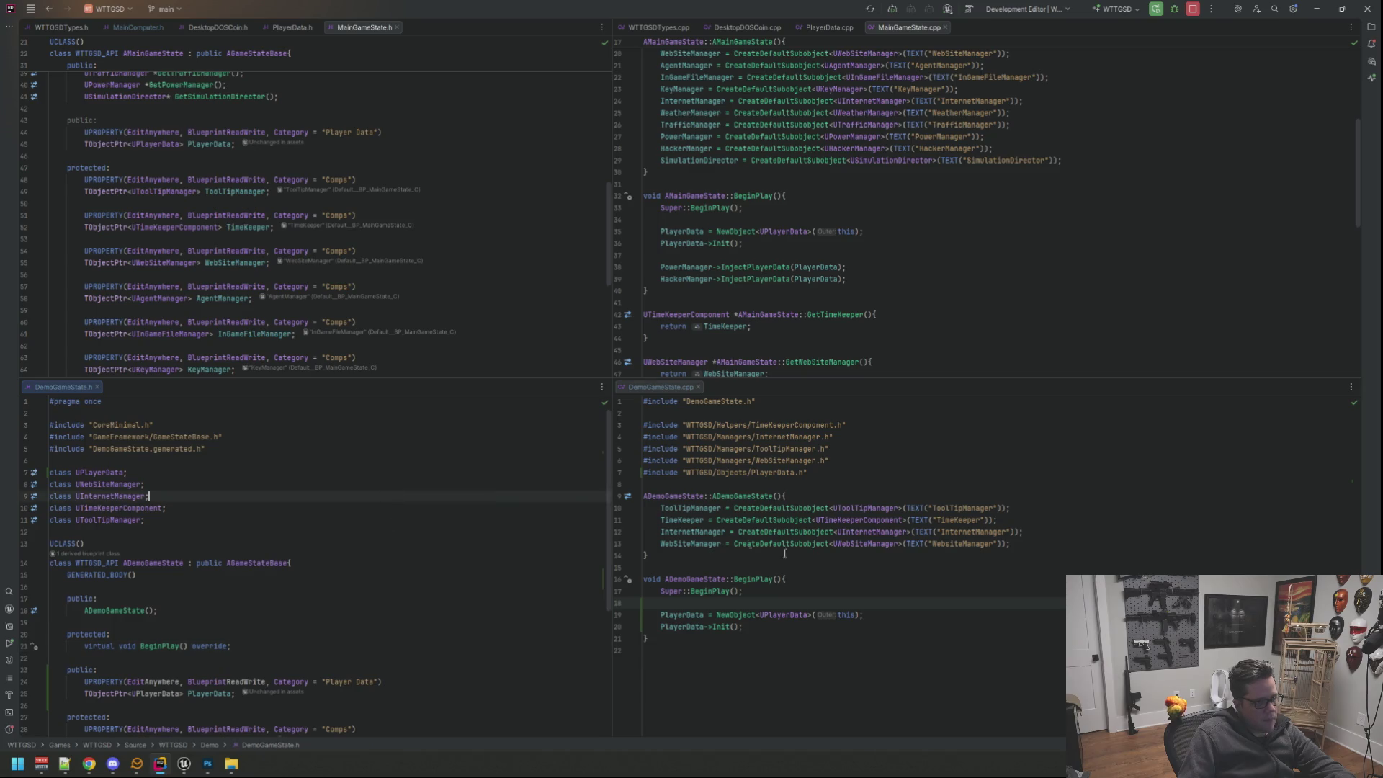
pyautogui.click(777, 639)
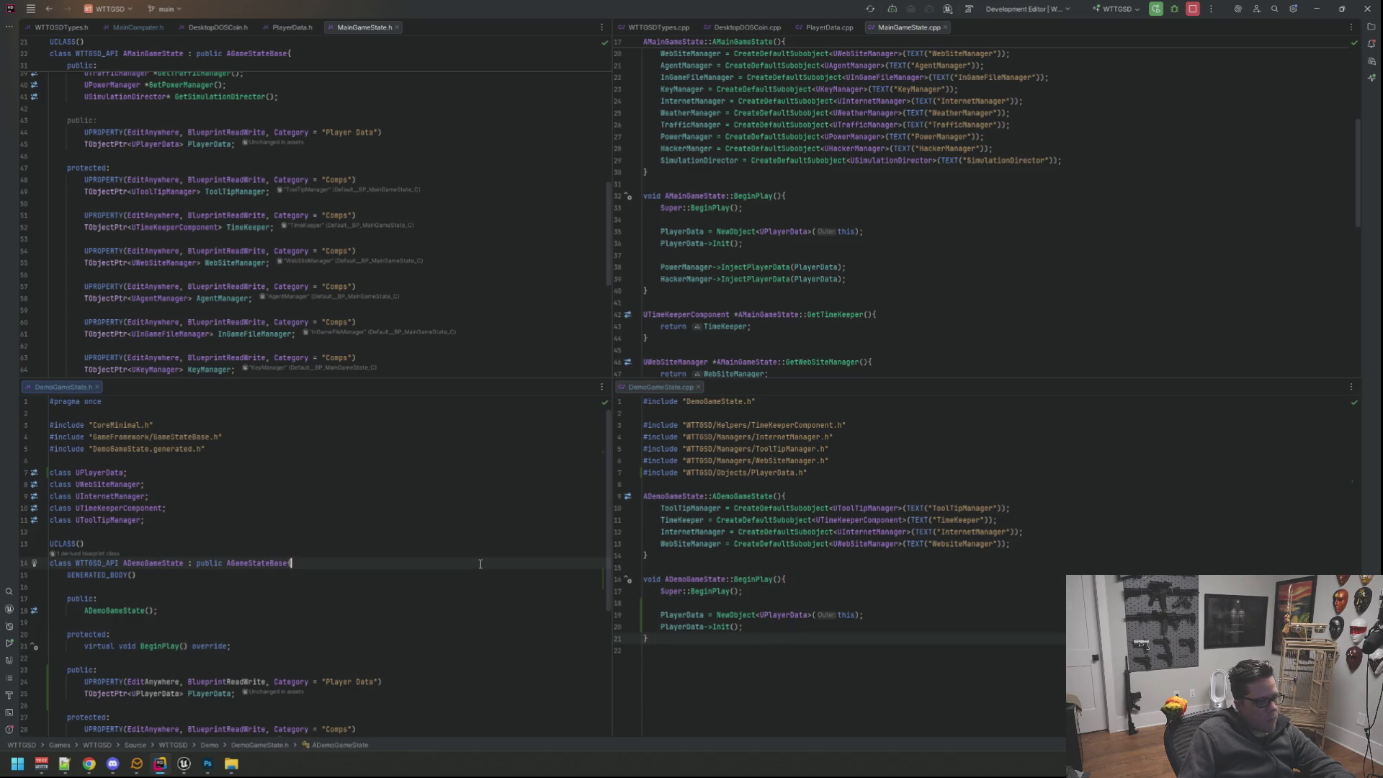
pyautogui.click(854, 591)
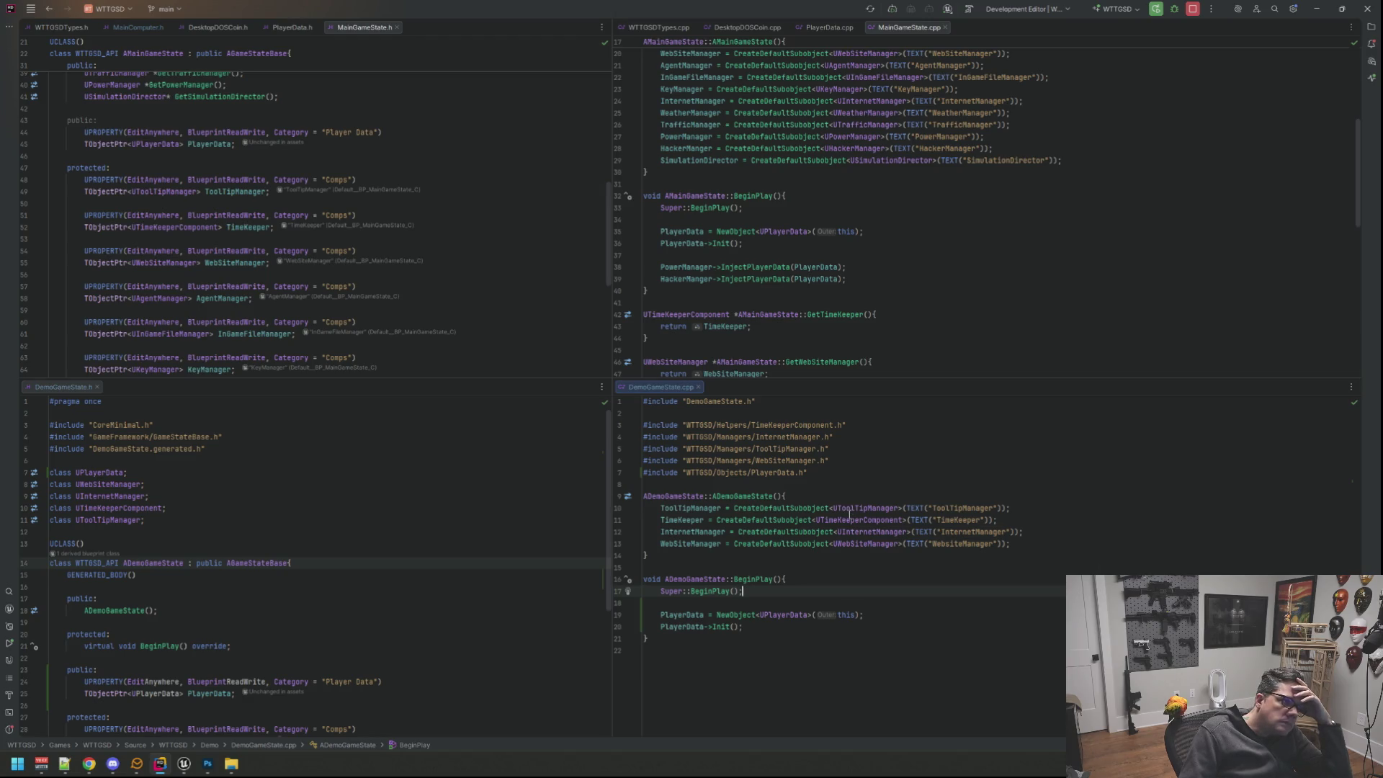
pyautogui.scroll(-2, 861, 289)
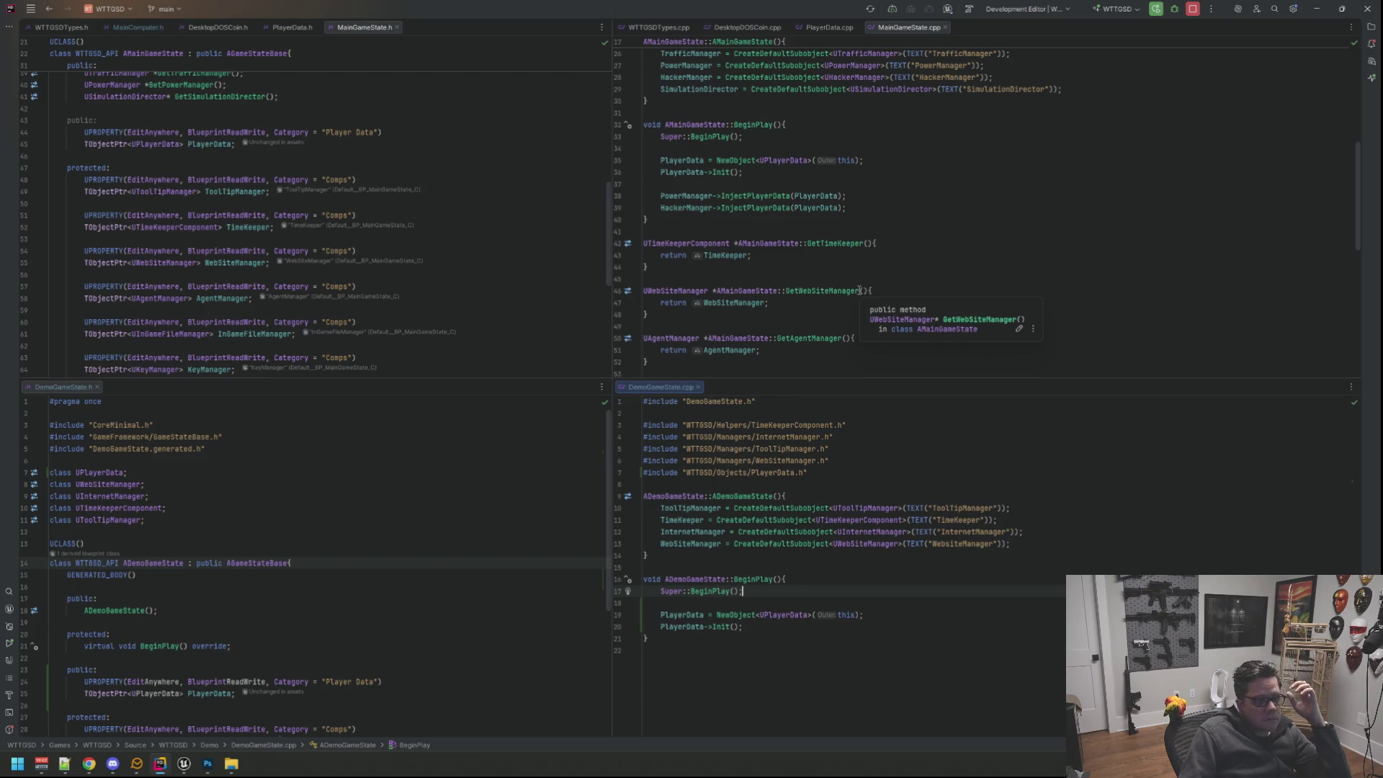
pyautogui.scroll(3, 859, 291)
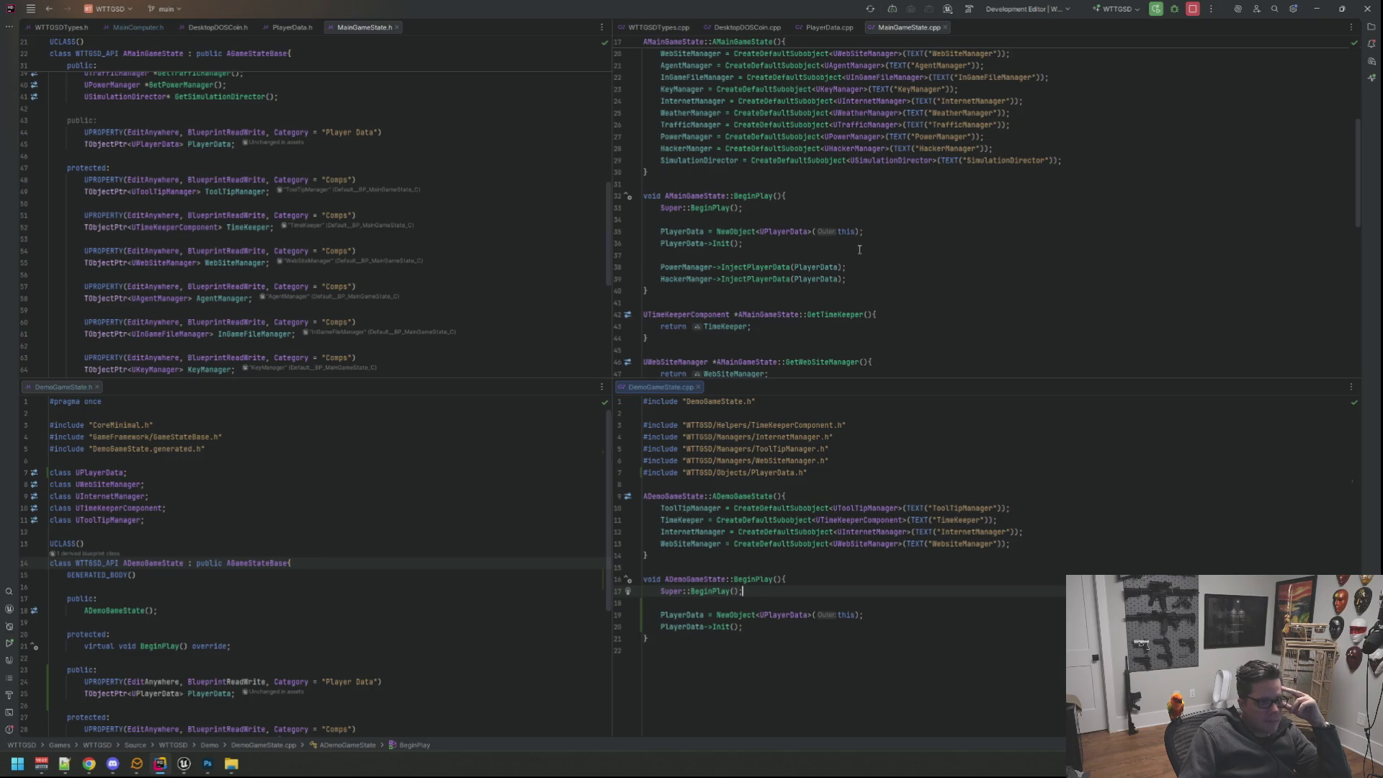
pyautogui.click(830, 27)
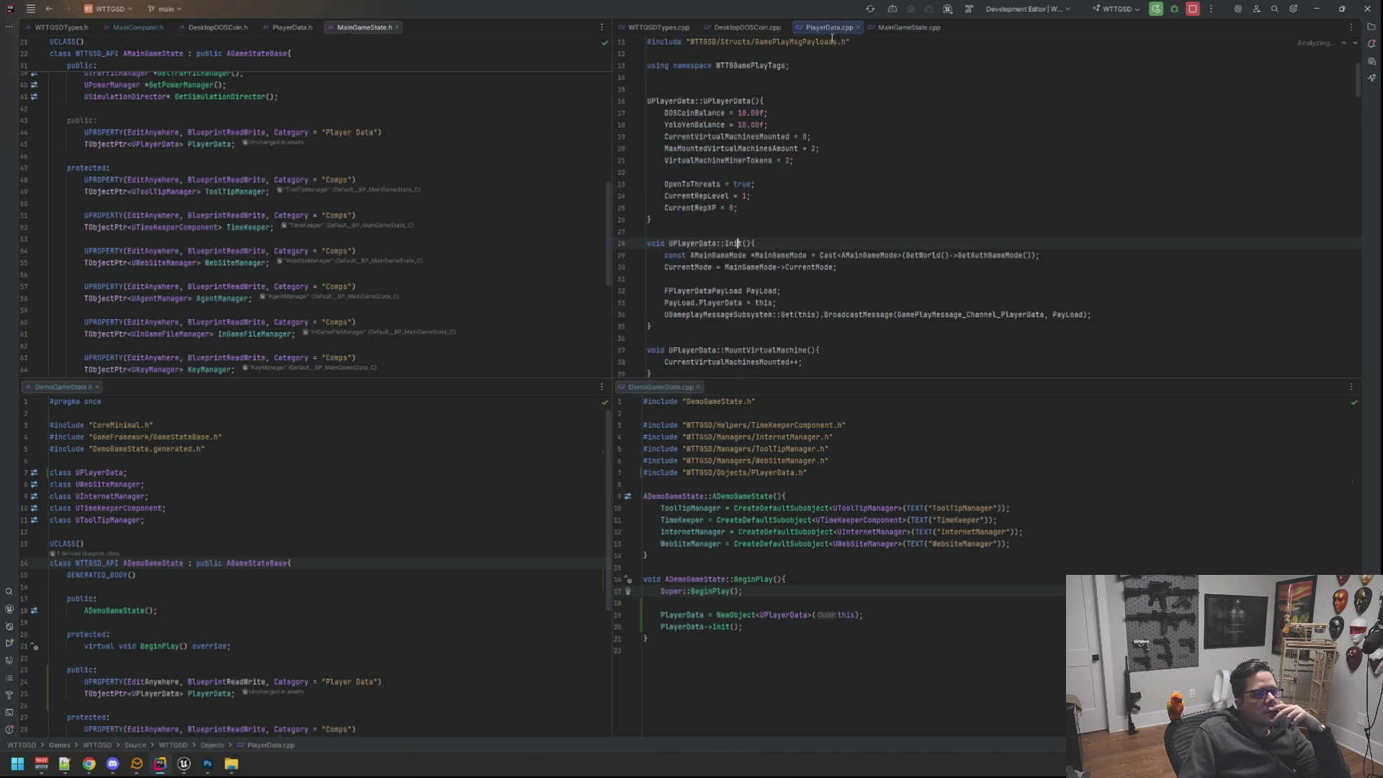
# Comment out the old game mode cast lines in Init and make room for new code.
pyautogui.click(856, 281)
pyautogui.press('Up')
pyautogui.press('End')
pyautogui.press('Home')
pyautogui.press('Up')
pyautogui.hotkey('ctrl', '/')
pyautogui.hotkey('ctrl', '/')
pyautogui.press('Return')
pyautogui.press('Return')
pyautogui.write('Gamemodem')
# Declare a const AGameModeBase pointer from GetAuthGameMode inside Init.
pyautogui.press('BackSpace')
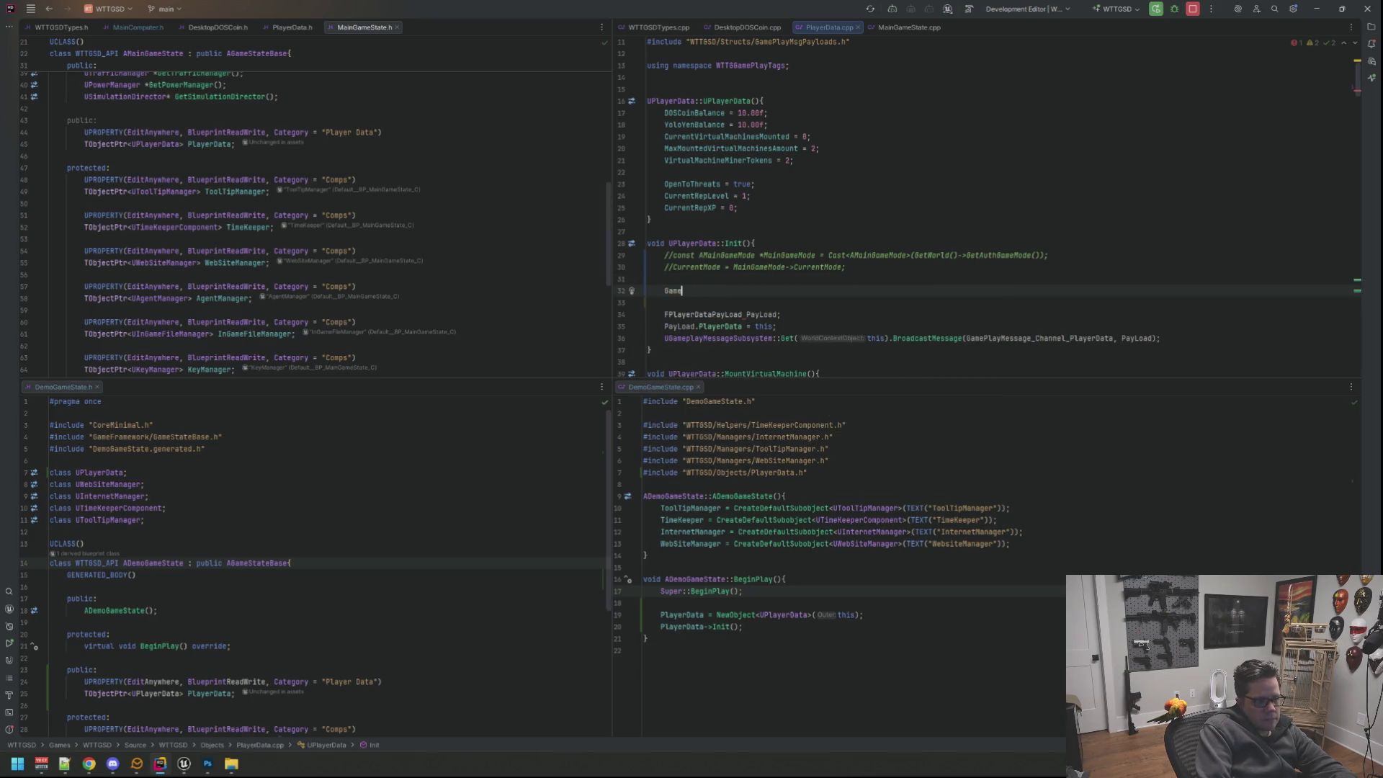
pyautogui.write('GameMode')
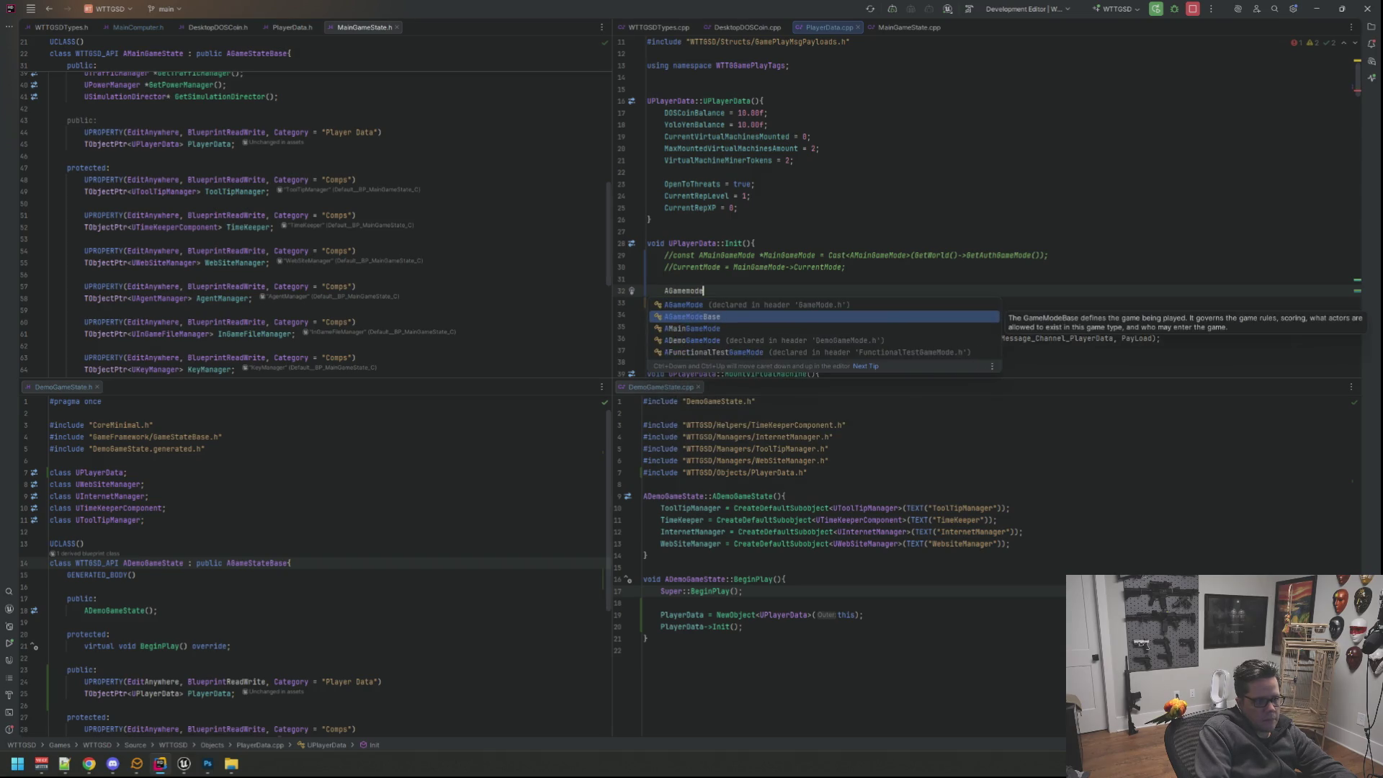
pyautogui.press('Return')
pyautogui.write('Base *Base')
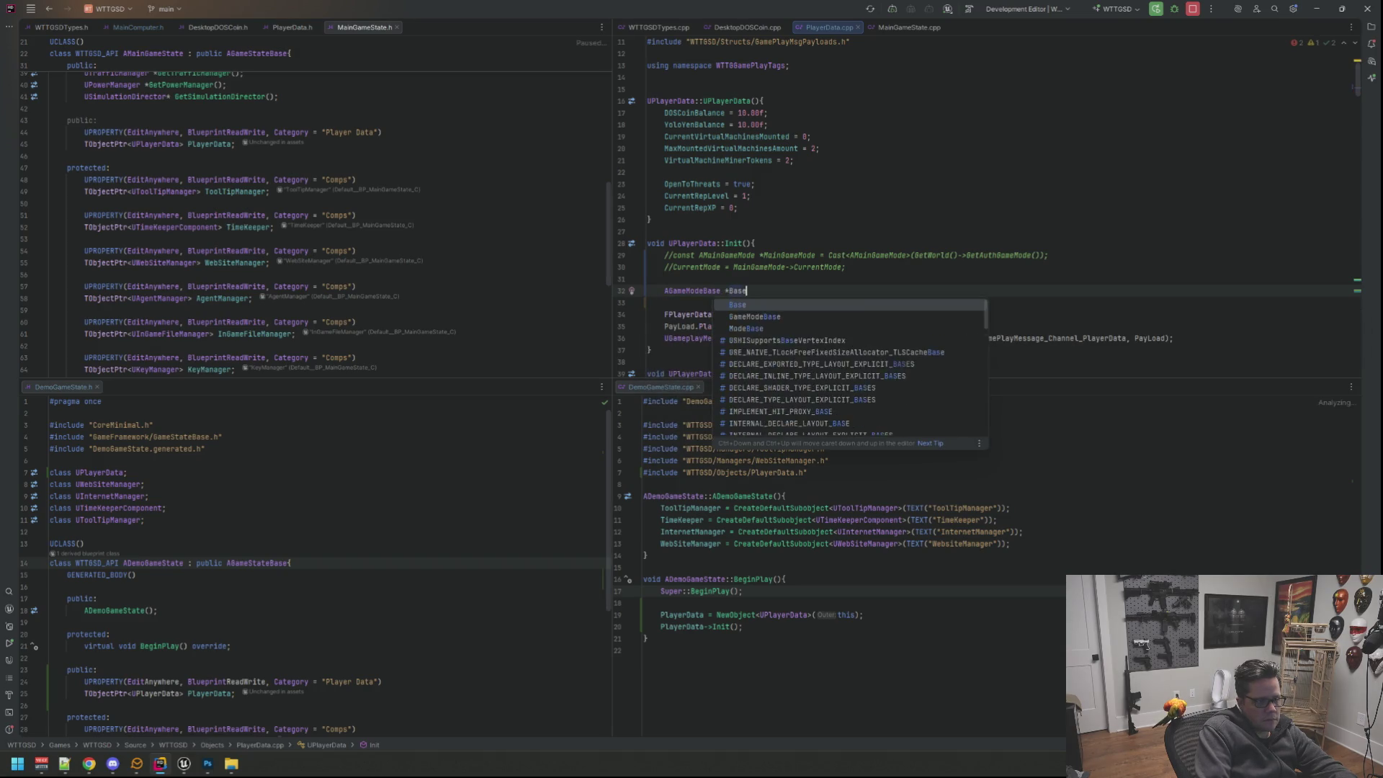
pyautogui.press('BackSpace')
pyautogui.press('BackSpace')
pyautogui.press('BackSpace')
pyautogui.write('Gamemo')
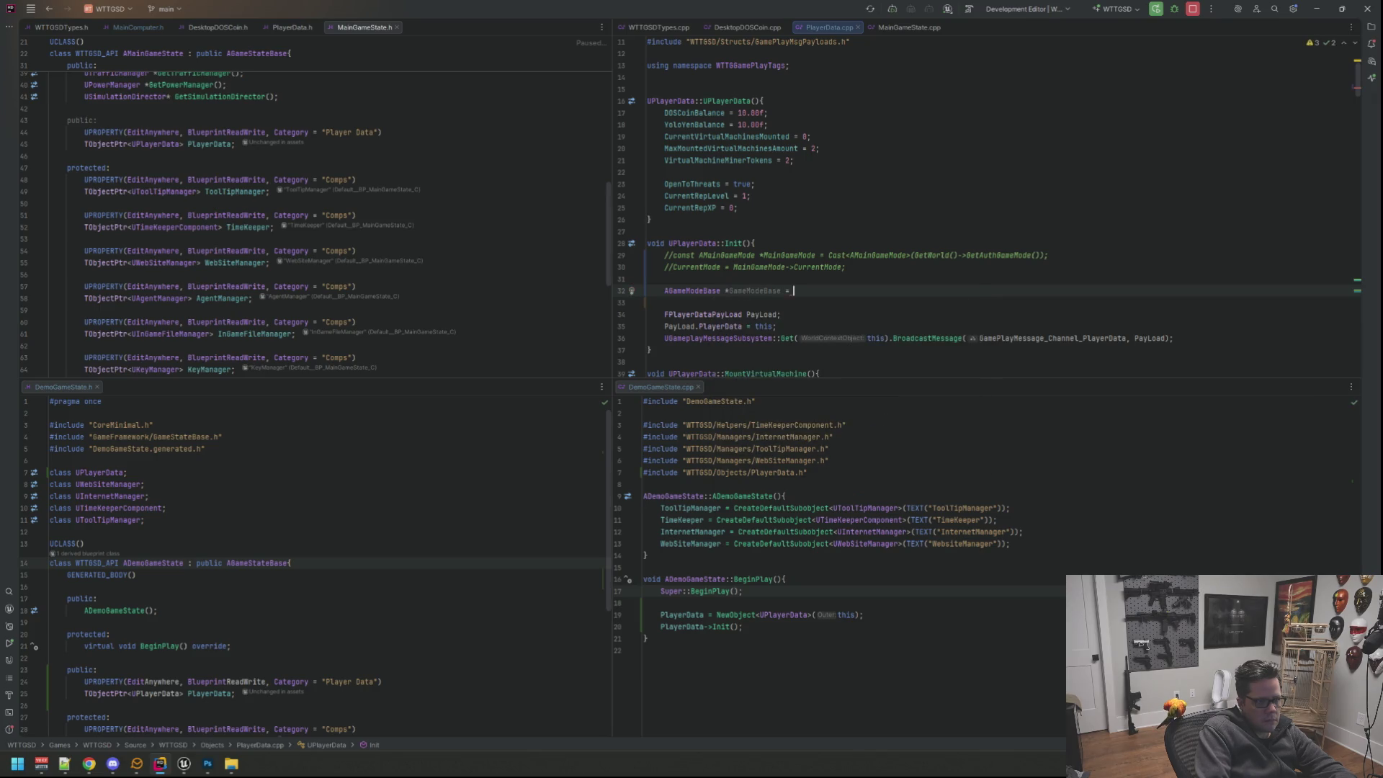
pyautogui.write('GetWorld()->GetAut')
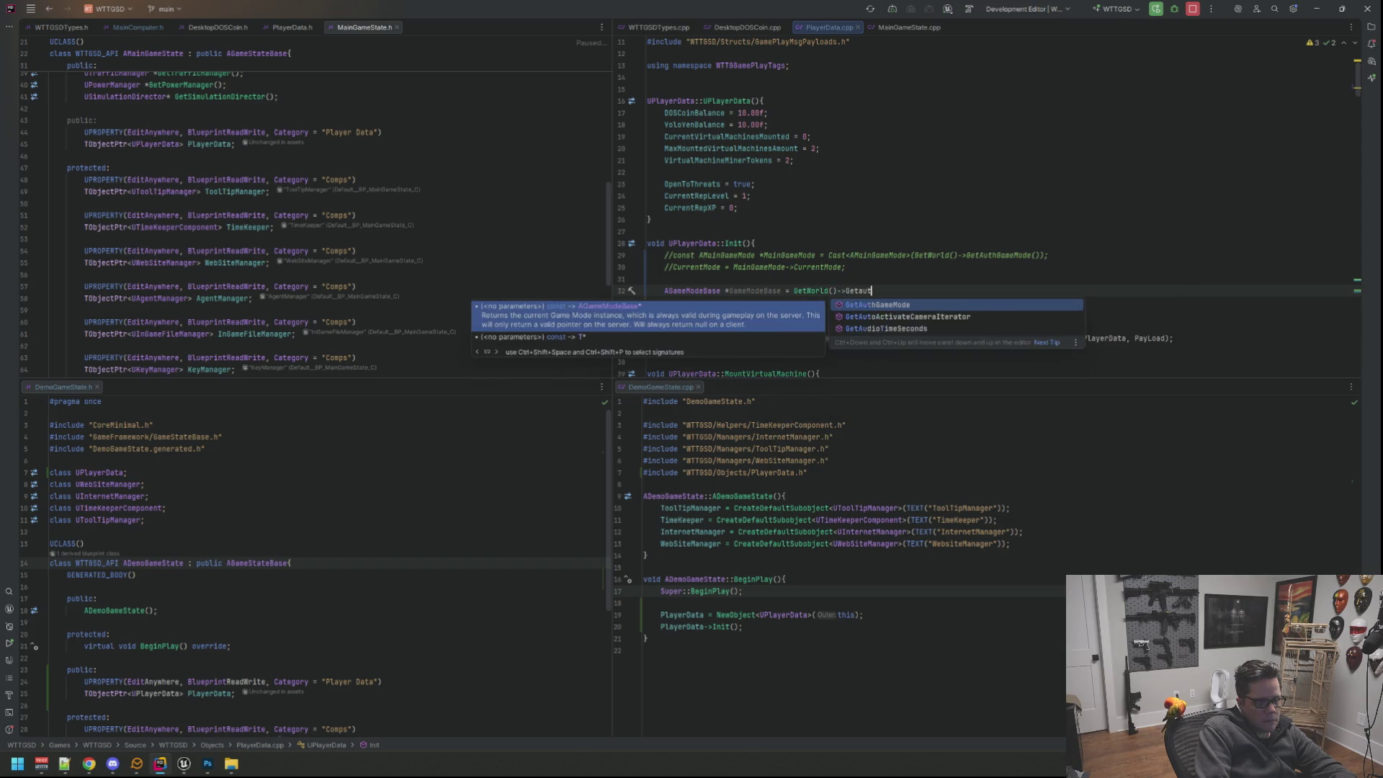
pyautogui.press('Return')
pyautogui.write(';')
pyautogui.write('const')
pyautogui.press('End')
pyautogui.press('Return')
pyautogui.write('currentM')
# Assign CurrentMode via IGameDifficultyInterface::Execute_GetGameDifficultyAsset on the game mode.
pyautogui.press('Return')
pyautogui.write('= Game')
pyautogui.press('BackSpace')
pyautogui.press('BackSpace')
pyautogui.press('BackSpace')
pyautogui.write('U')
pyautogui.press('BackSpace')
pyautogui.write('I')
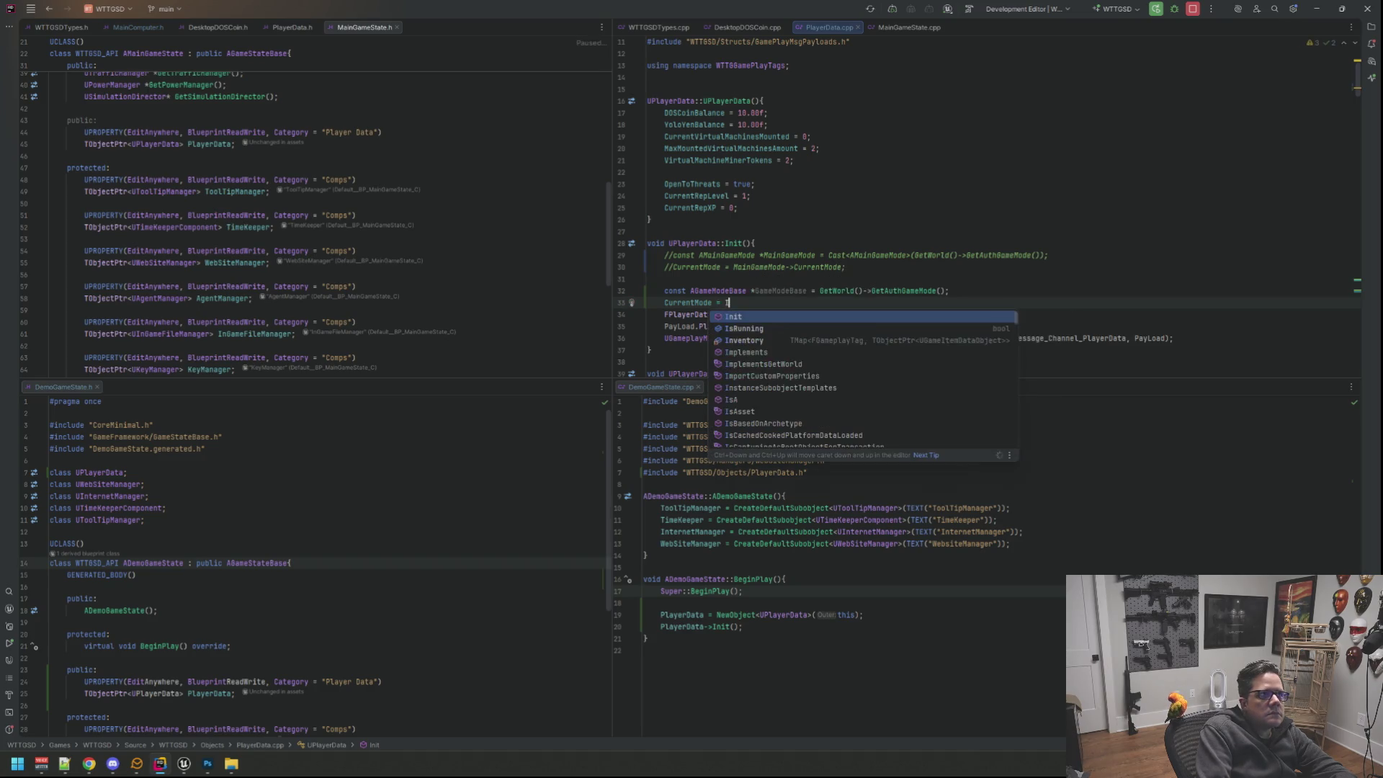
pyautogui.write('gameDi')
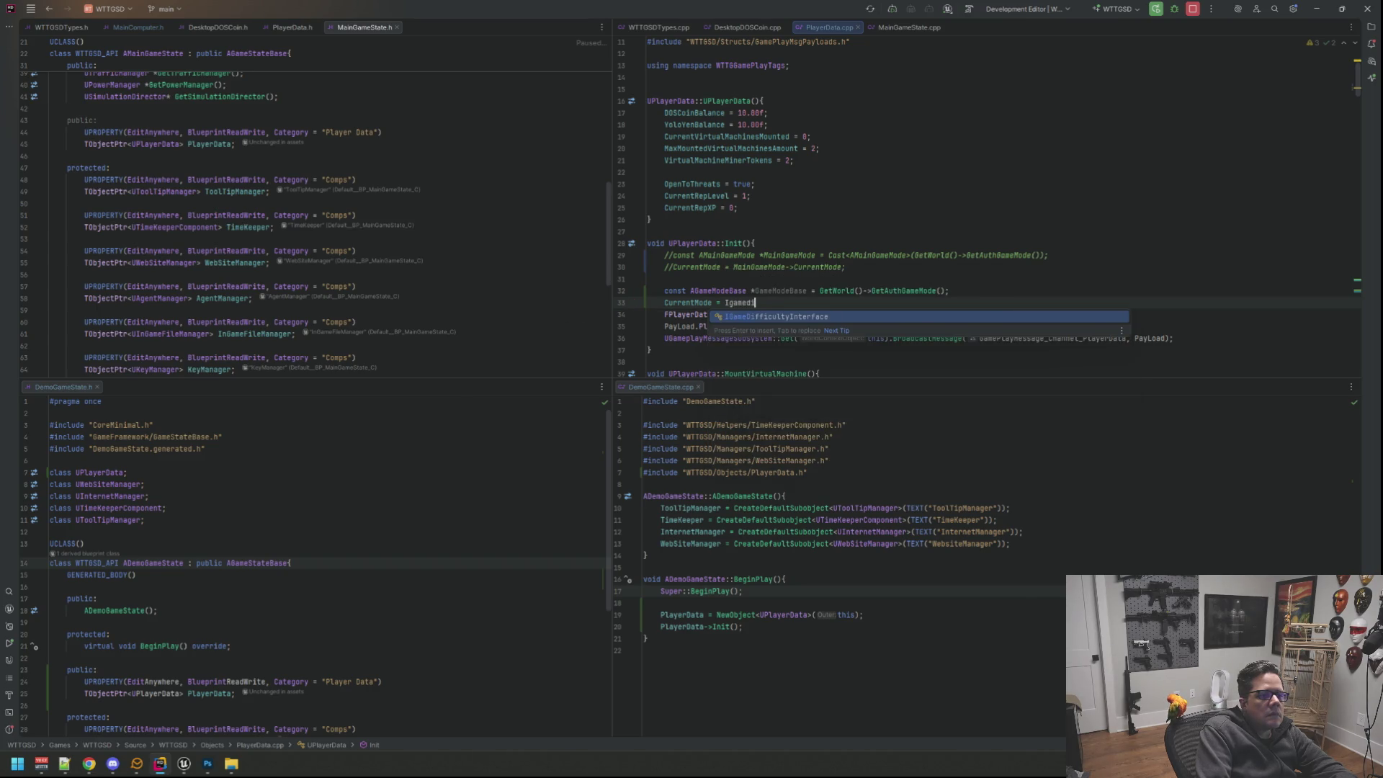
pyautogui.press('Return')
pyautogui.write('::Ex')
pyautogui.press('Return')
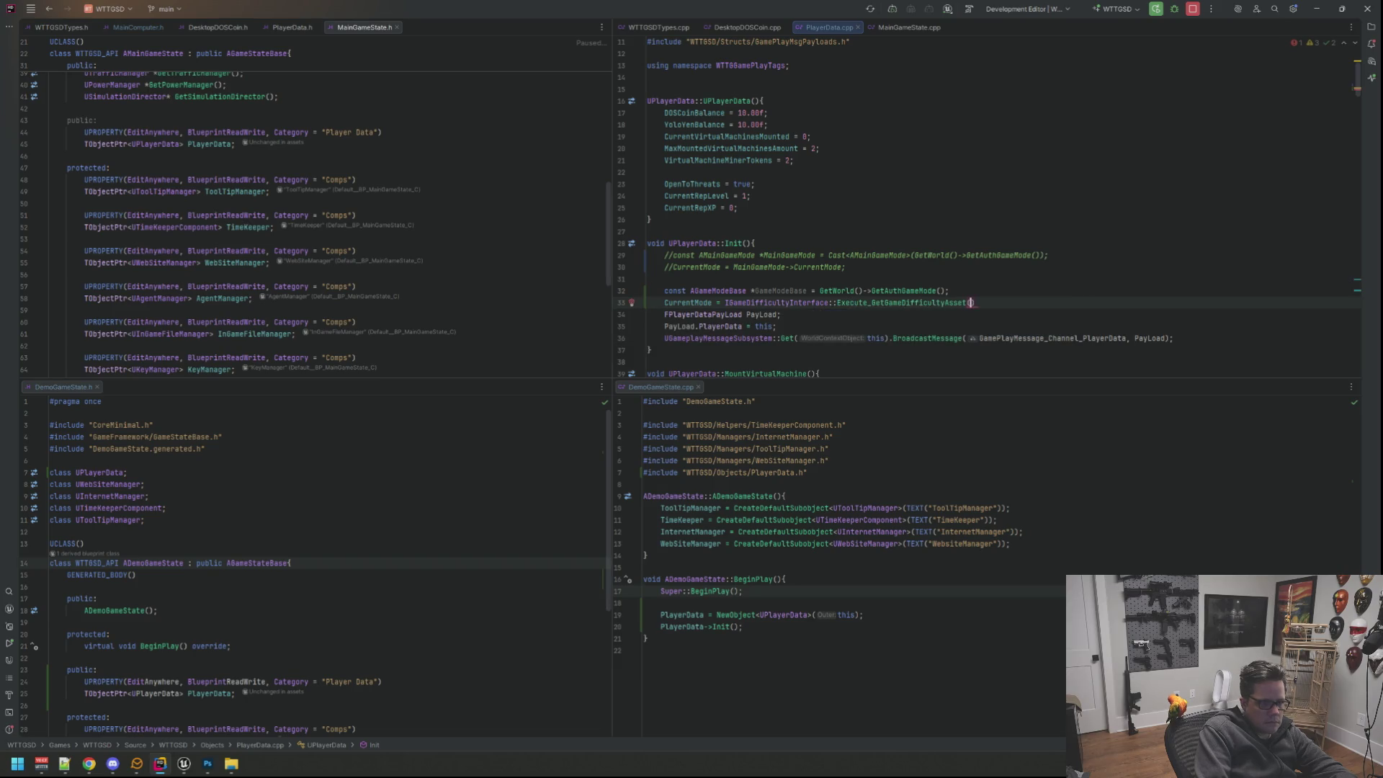
pyautogui.write('Gamemode')
pyautogui.press('BackSpace')
pyautogui.press('Return')
pyautogui.write(';')
pyautogui.press('Return')
# Delete the commented-out old lines and leftover blank lines in Init.
pyautogui.press('Up')
pyautogui.press('Up')
pyautogui.press('Up')
pyautogui.press('Up')
pyautogui.hotkey('shift', 'Up')
pyautogui.hotkey('shift', 'End')
pyautogui.press('BackSpace')
pyautogui.press('Down')
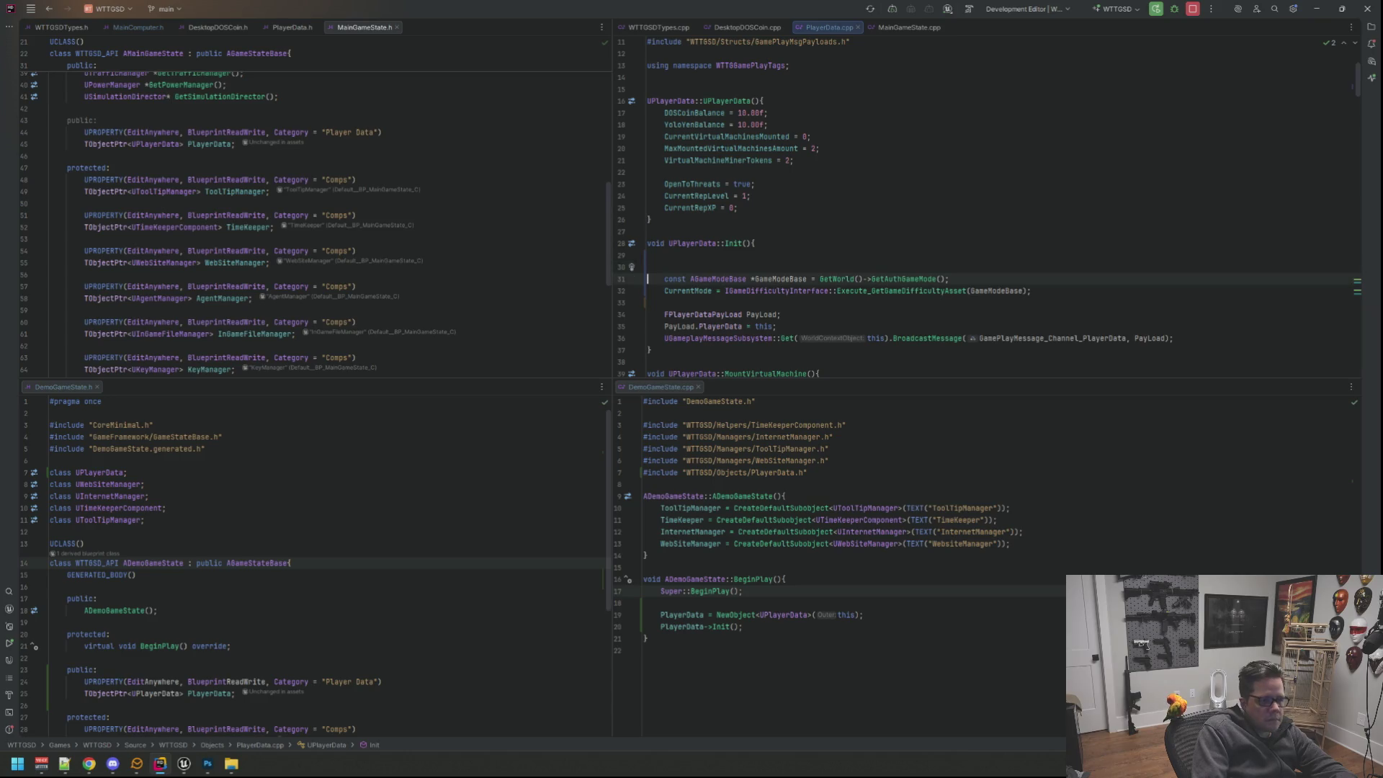
pyautogui.hotkey('shift', 'Up')
pyautogui.press('BackSpace')
pyautogui.press('BackSpace')
# Review Init and the mount functions below it, then switch over to Unreal Editor.
pyautogui.press('Down')
pyautogui.press('Down')
pyautogui.press('Down')
pyautogui.press('Down')
pyautogui.press('Down')
pyautogui.press('Down')
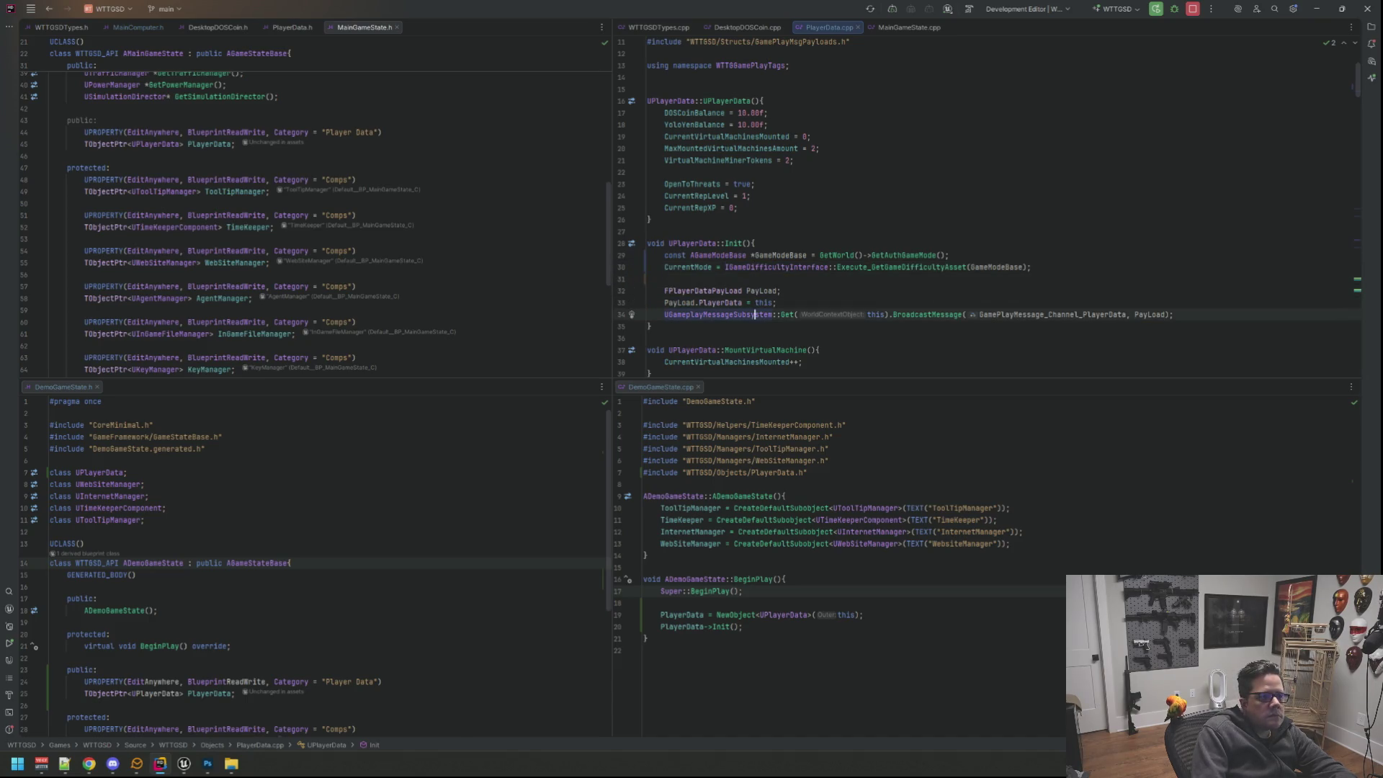
pyautogui.press('Down')
pyautogui.press('Down')
pyautogui.press('Down')
pyautogui.press('Down')
pyautogui.press('Down')
pyautogui.press('Down')
pyautogui.press('Down')
pyautogui.press('Up')
pyautogui.press('Up')
pyautogui.press('Up')
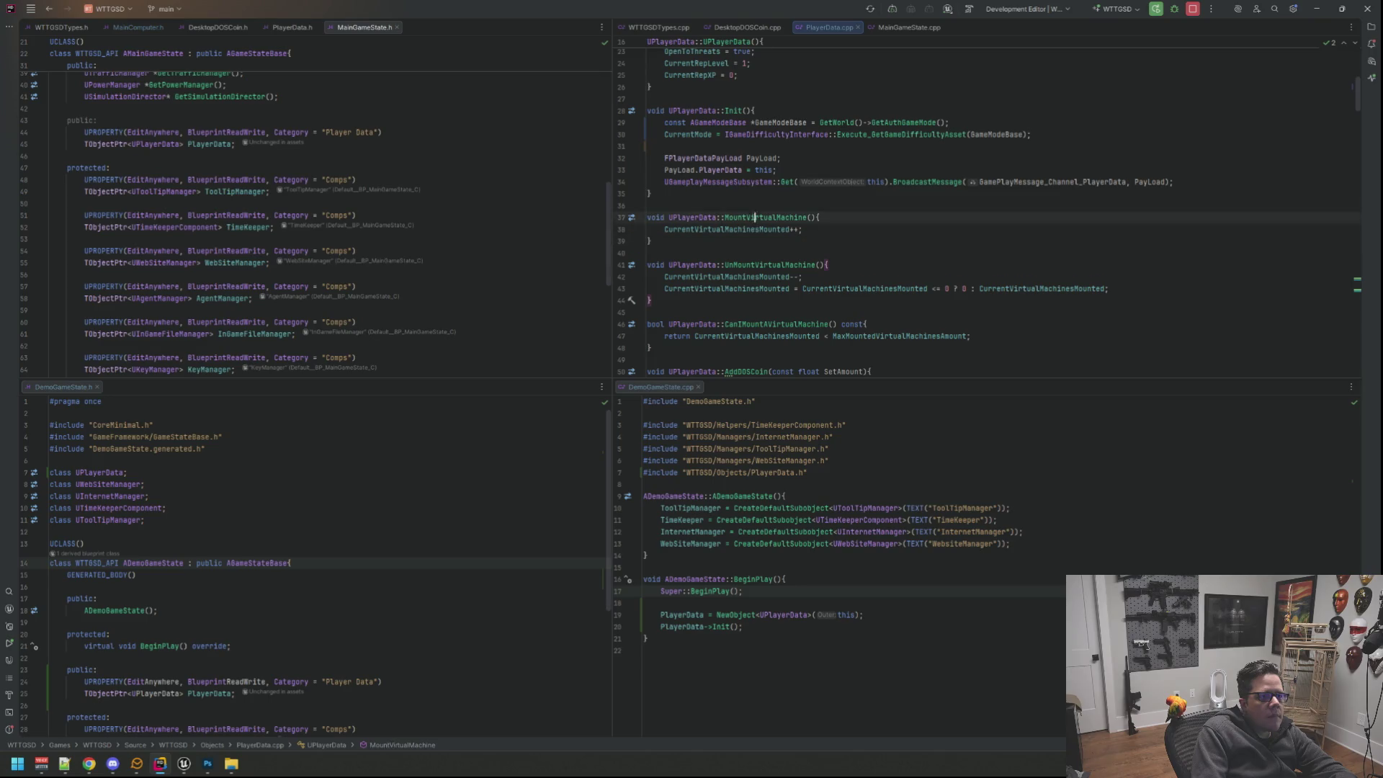
pyautogui.press('Up')
pyautogui.press('Up')
pyautogui.press('Up')
pyautogui.press('Up')
pyautogui.press('Up')
pyautogui.press('Up')
pyautogui.press('Down')
pyautogui.press('Down')
pyautogui.press('Down')
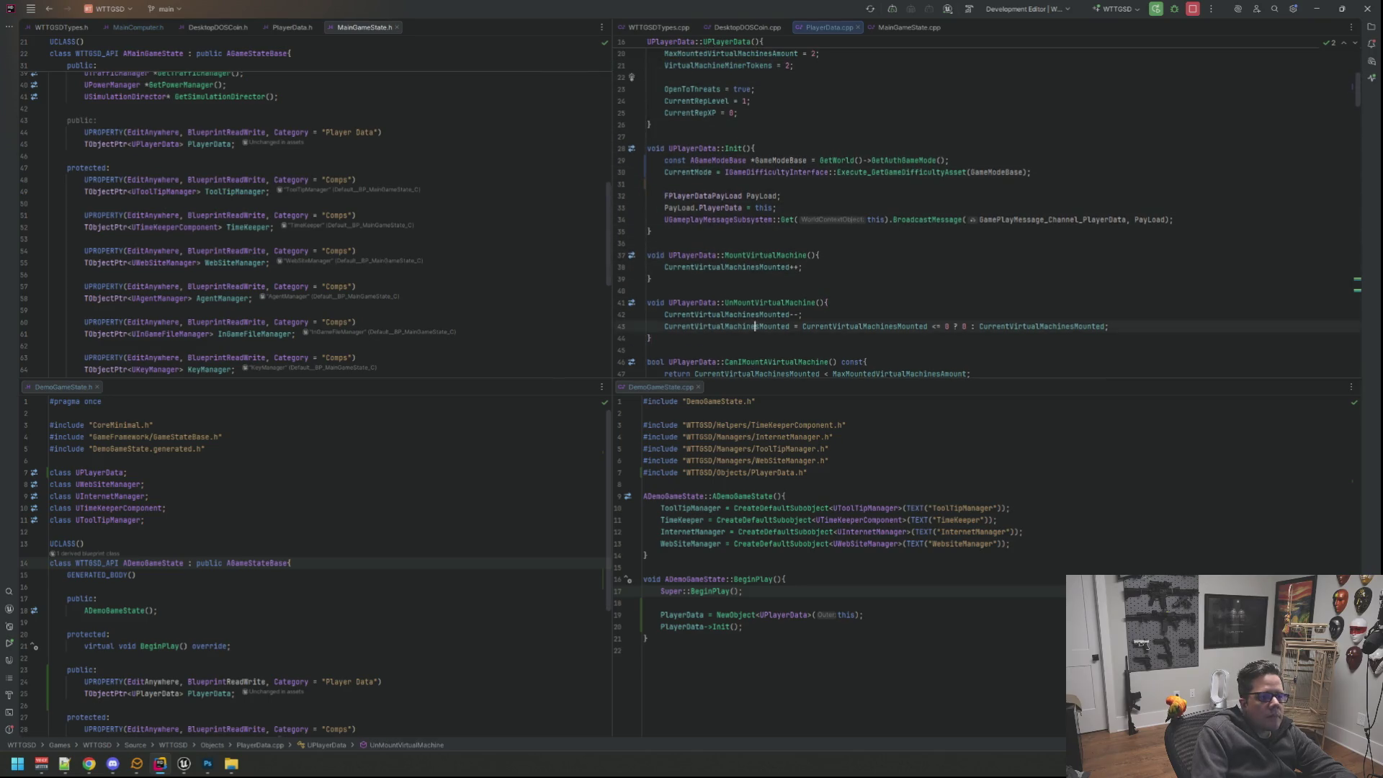
pyautogui.press('Down')
pyautogui.press('Down')
pyautogui.press('Down')
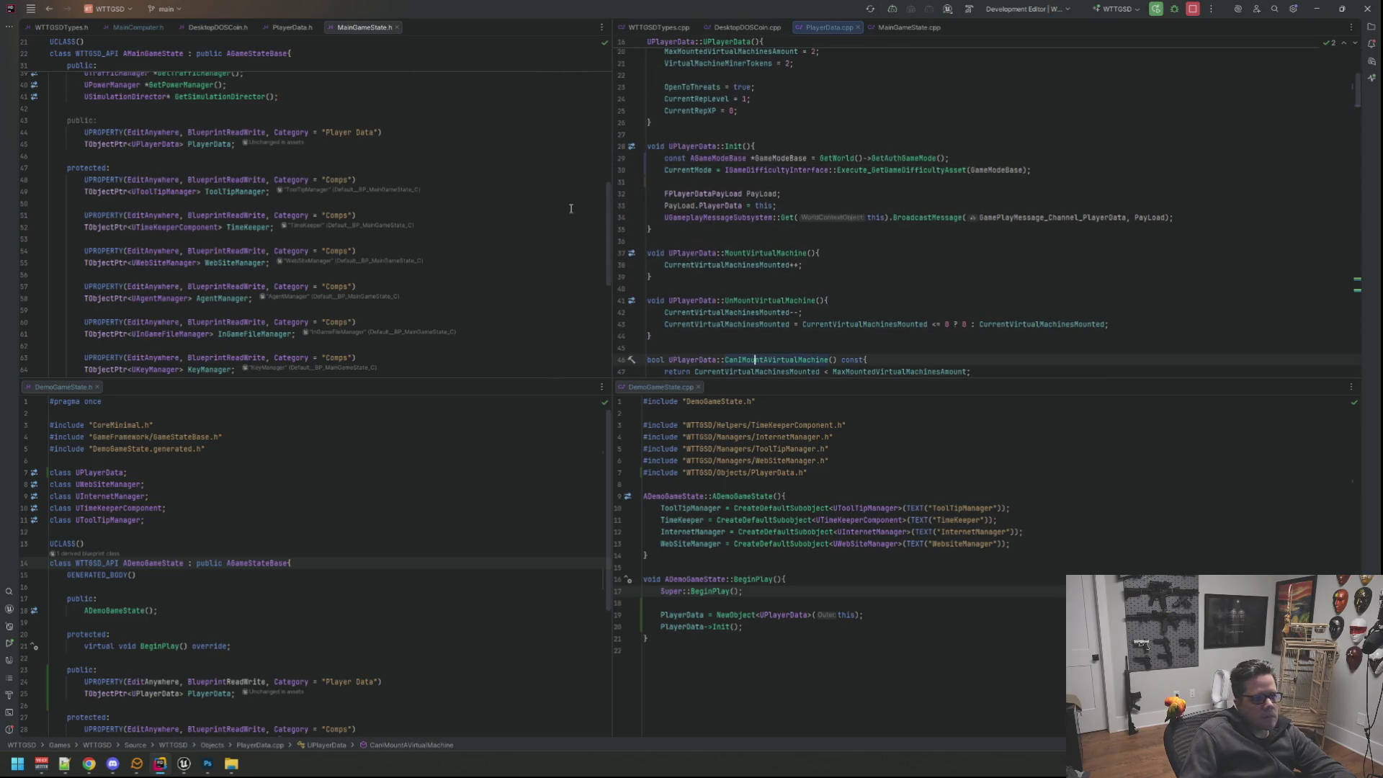
pyautogui.press('Up')
pyautogui.press('Up')
pyautogui.press('Up')
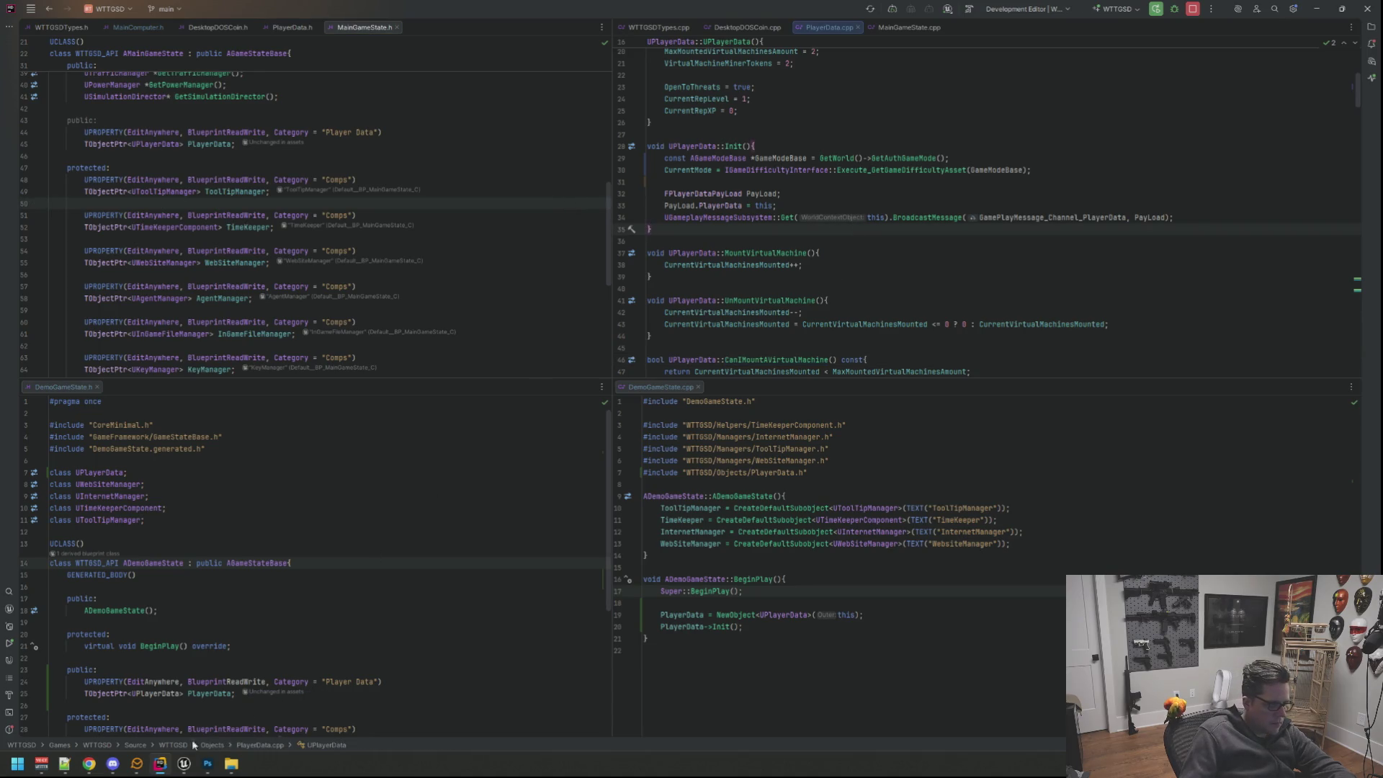
pyautogui.click(232, 703)
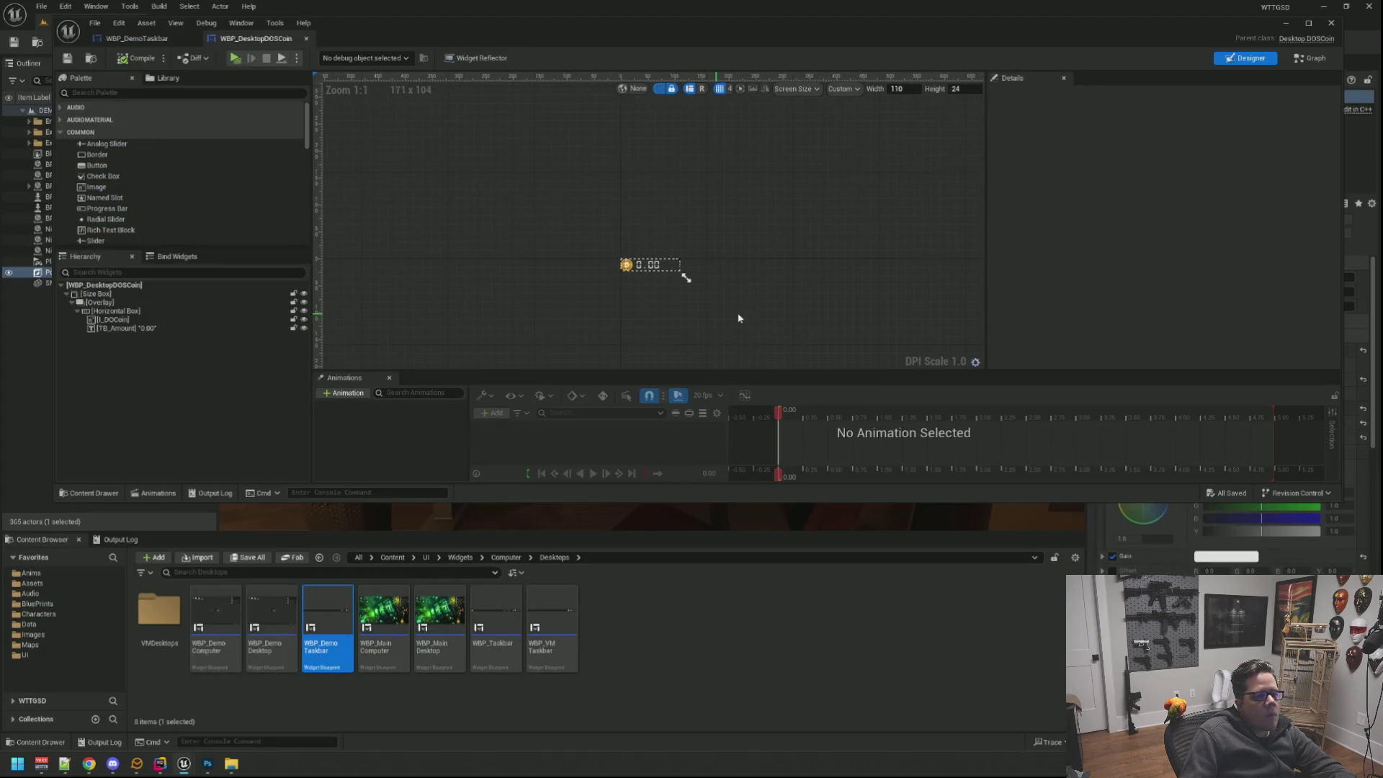
# Close the DOS coin widget editor and recompile the C++ changes with Live Coding.
pyautogui.click(1330, 23)
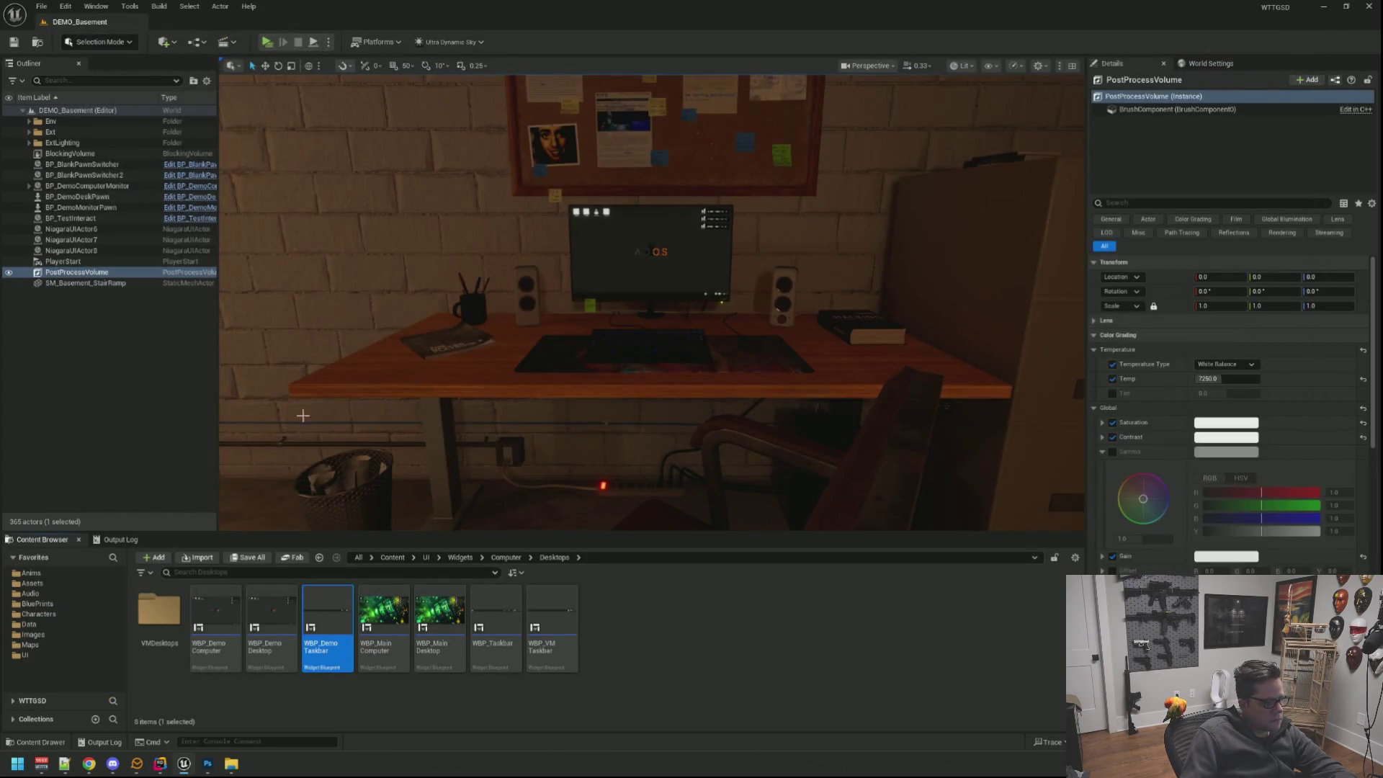
pyautogui.click(117, 538)
pyautogui.moveTo(479, 423); pyautogui.dragTo(515, 405)
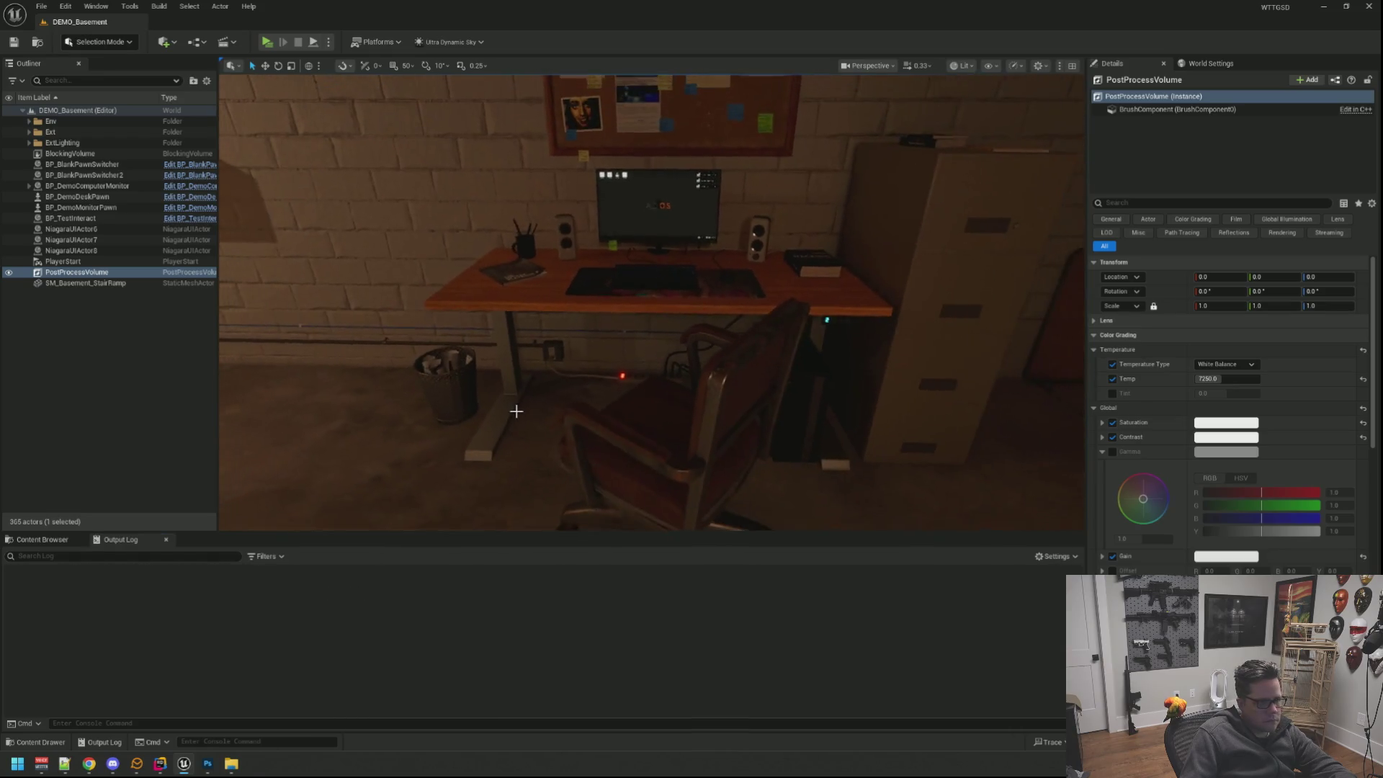
pyautogui.hotkey('ctrl', 'alt', 'F11')
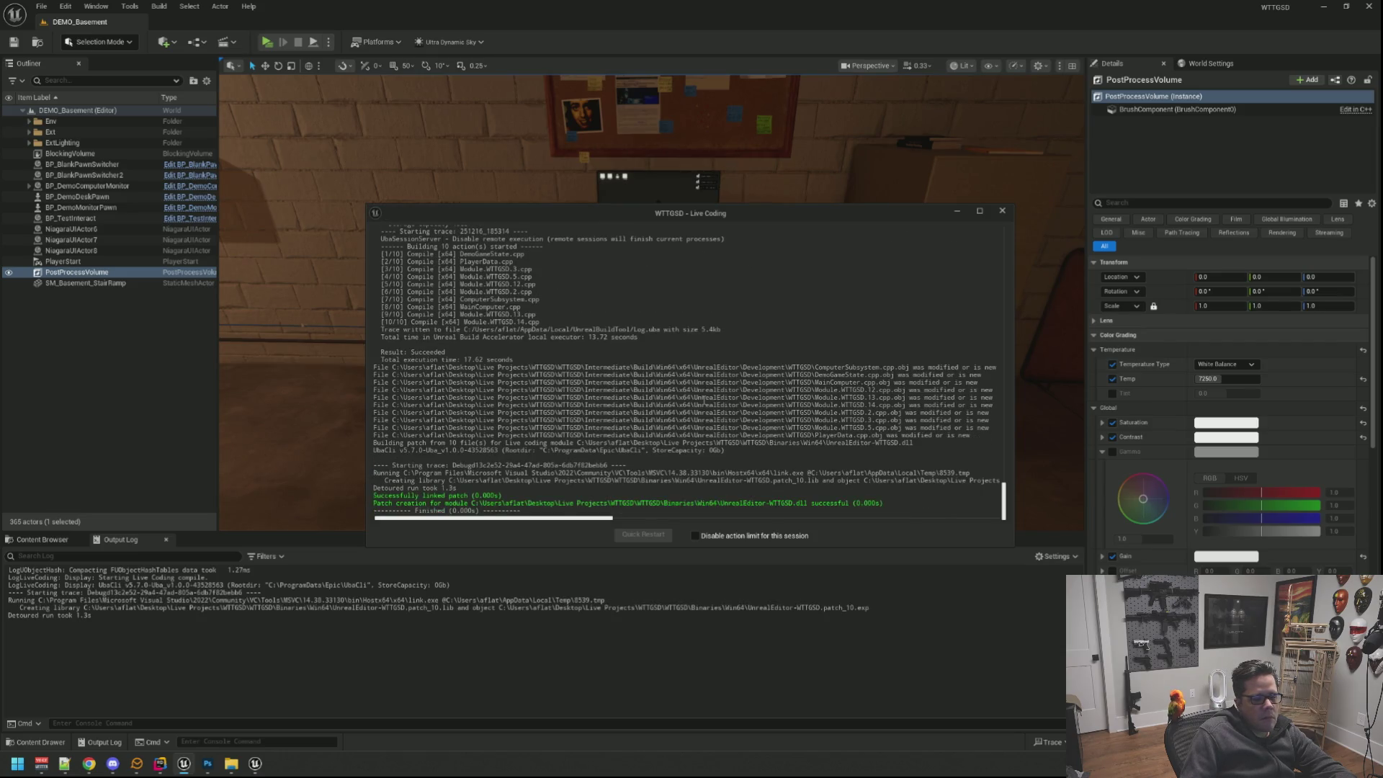
# Dismiss the live coding results and start a play session in the basement level.
pyautogui.click(1001, 211)
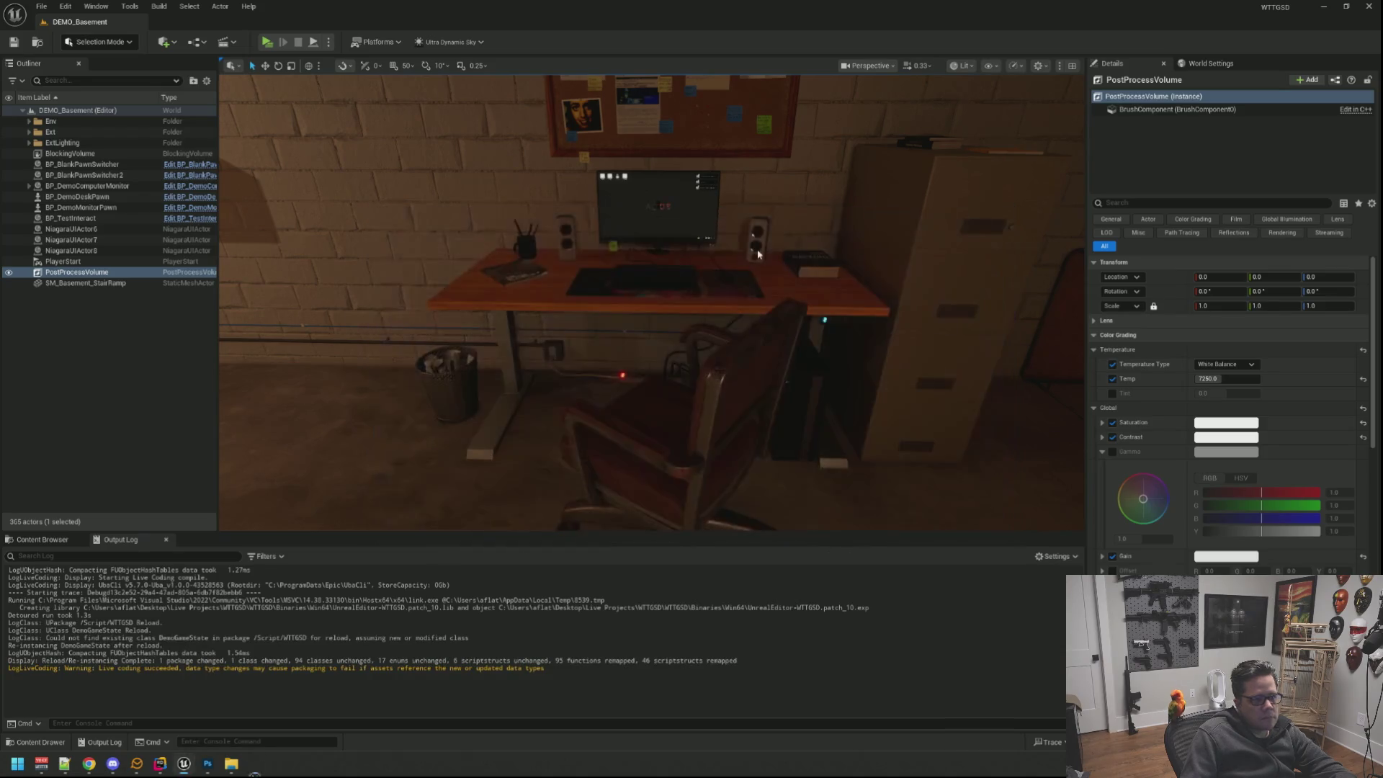
pyautogui.moveTo(1002, 211); pyautogui.dragTo(297, 85)
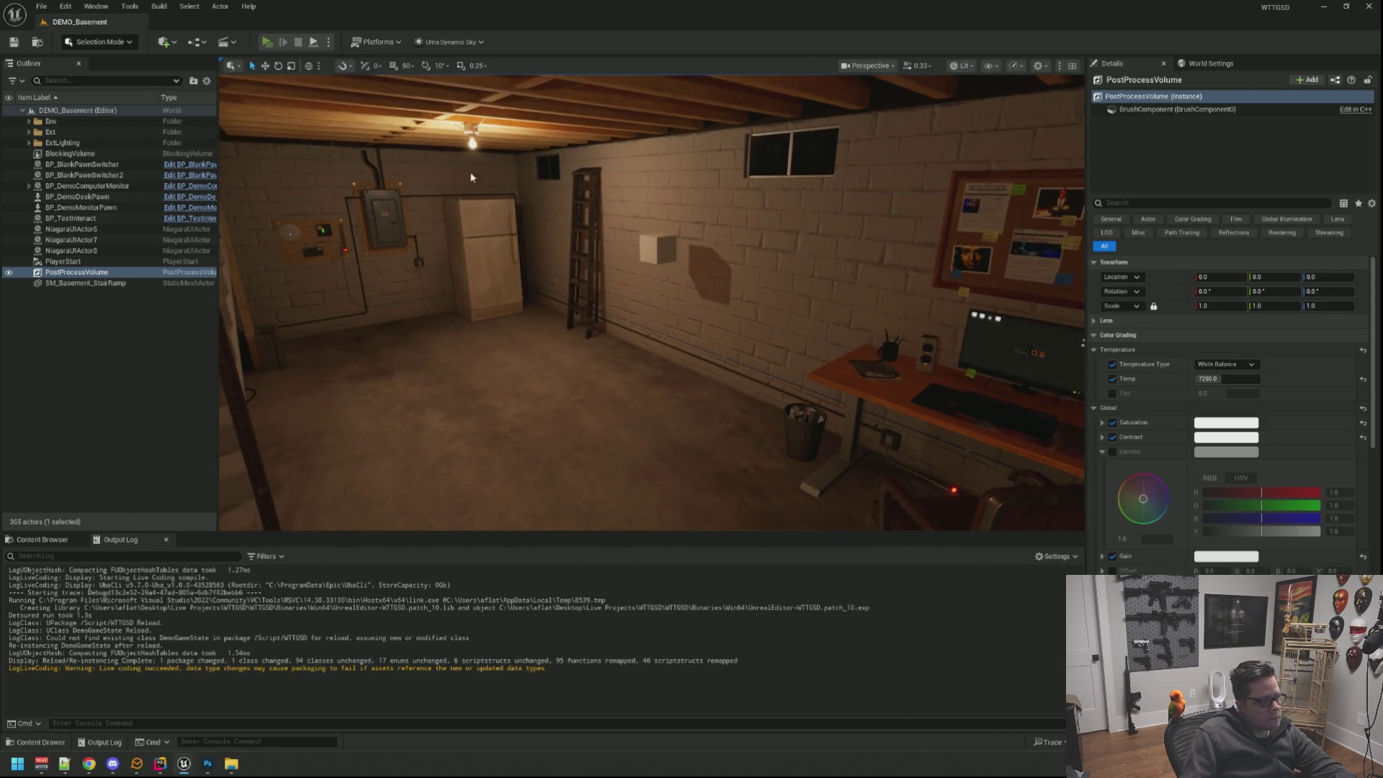
pyautogui.hotkey('alt', 'p')
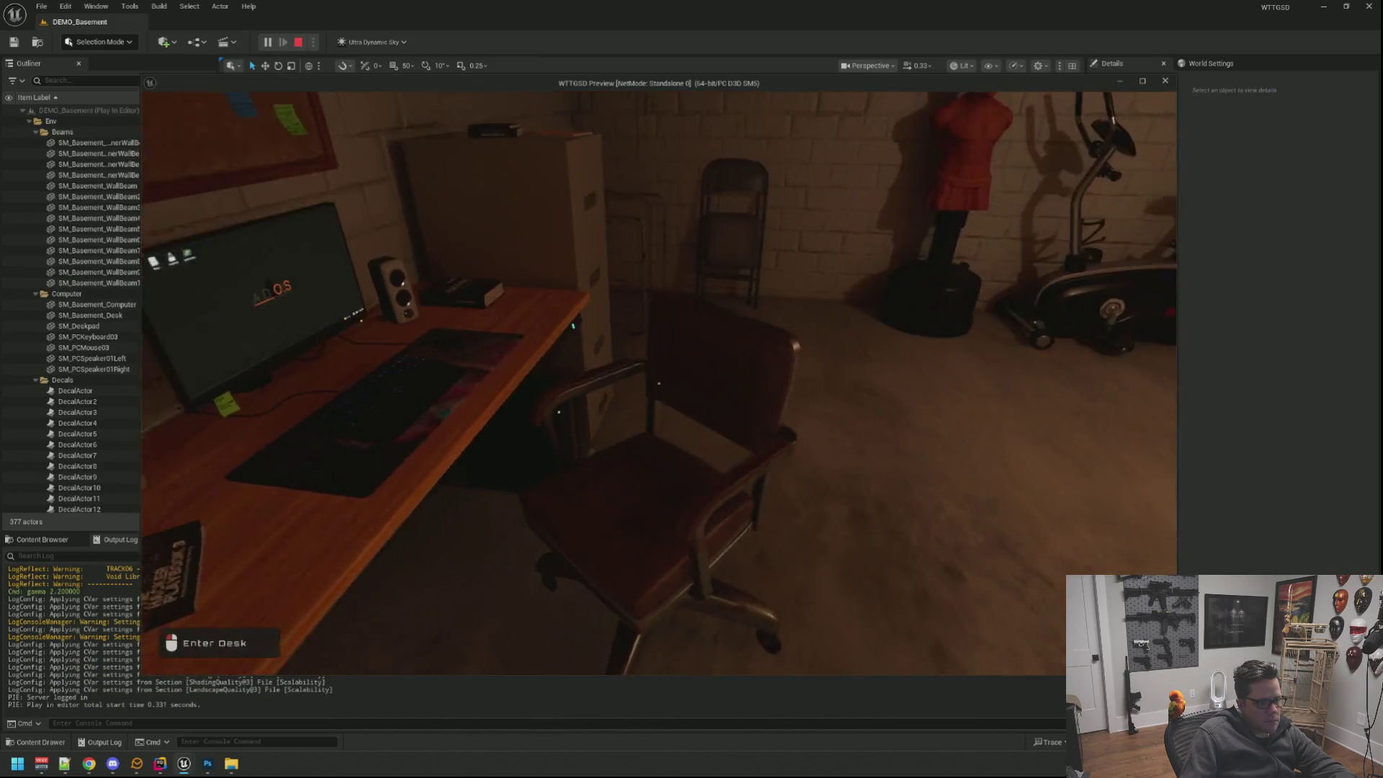
# Sit at the in-game computer and run the AddDOSCoin 100 console command.
pyautogui.click(658, 382)
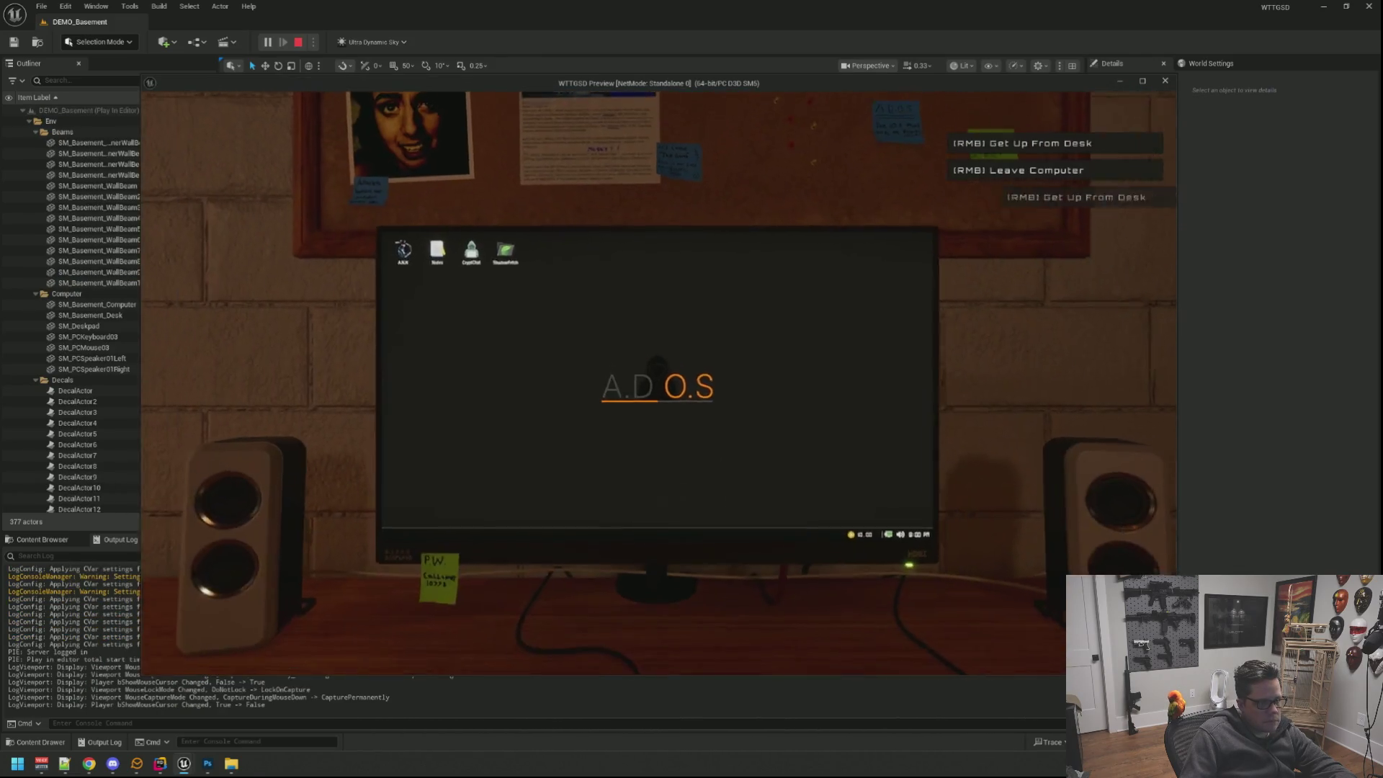
pyautogui.click(635, 459)
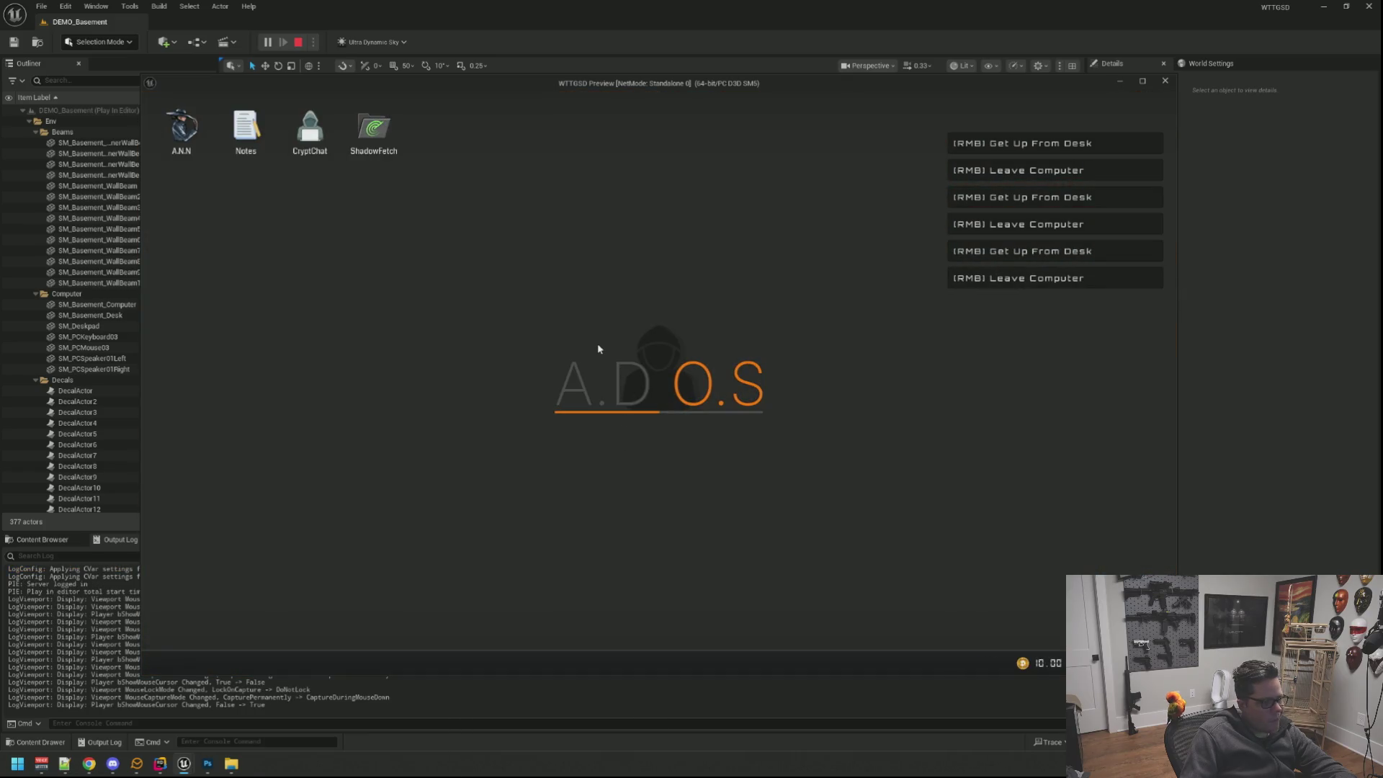
pyautogui.rightClick(597, 348)
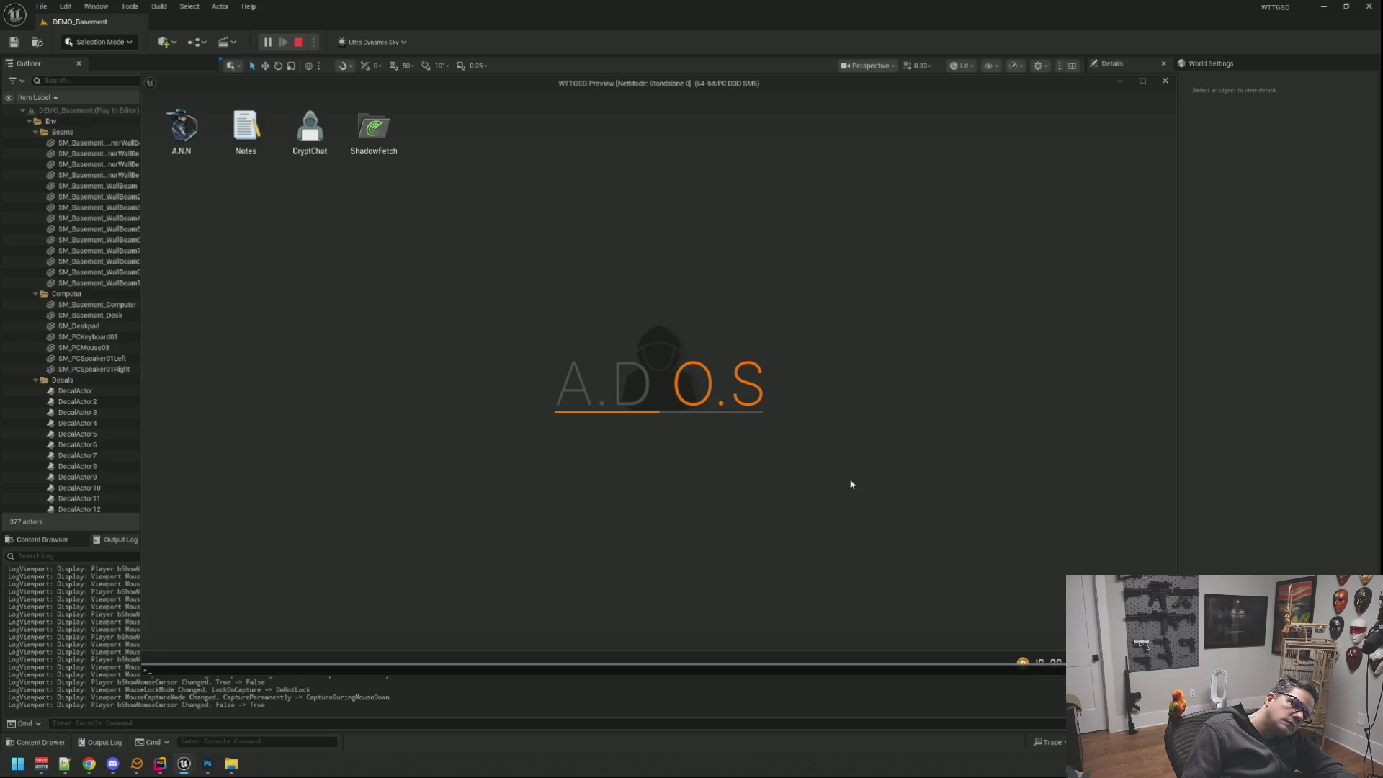
pyautogui.write('Add')
pyautogui.write('DOSCoin 100')
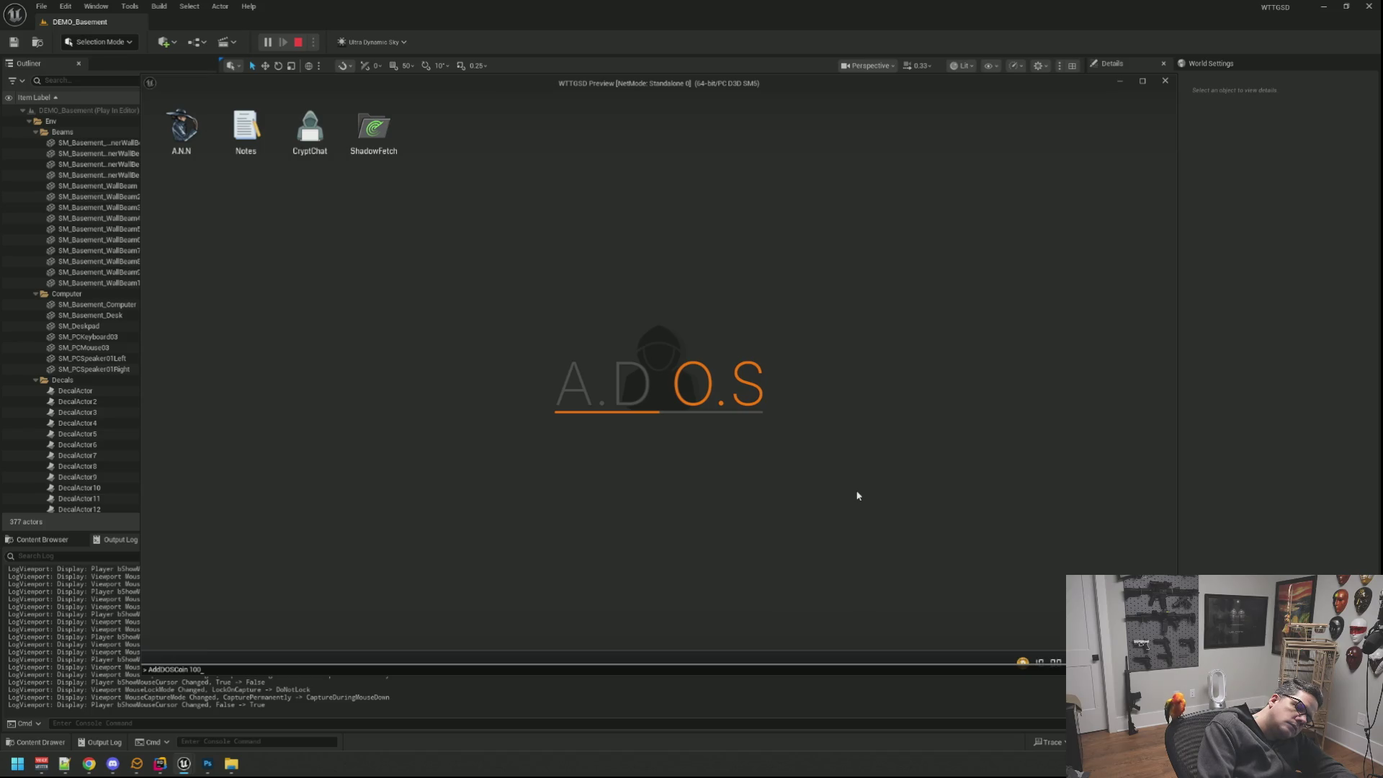
pyautogui.hotkey('alt', 'Tab')
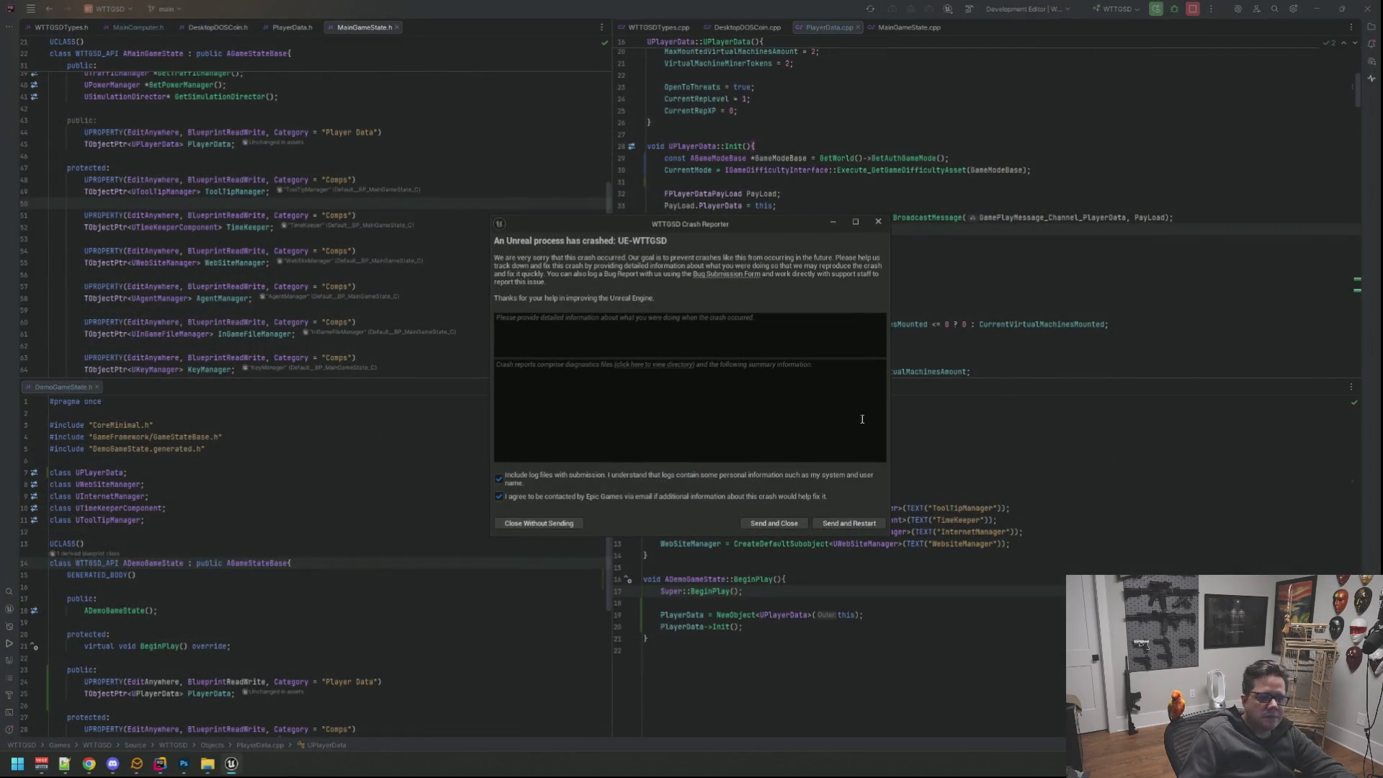
pyautogui.scroll(-2, 637, 444)
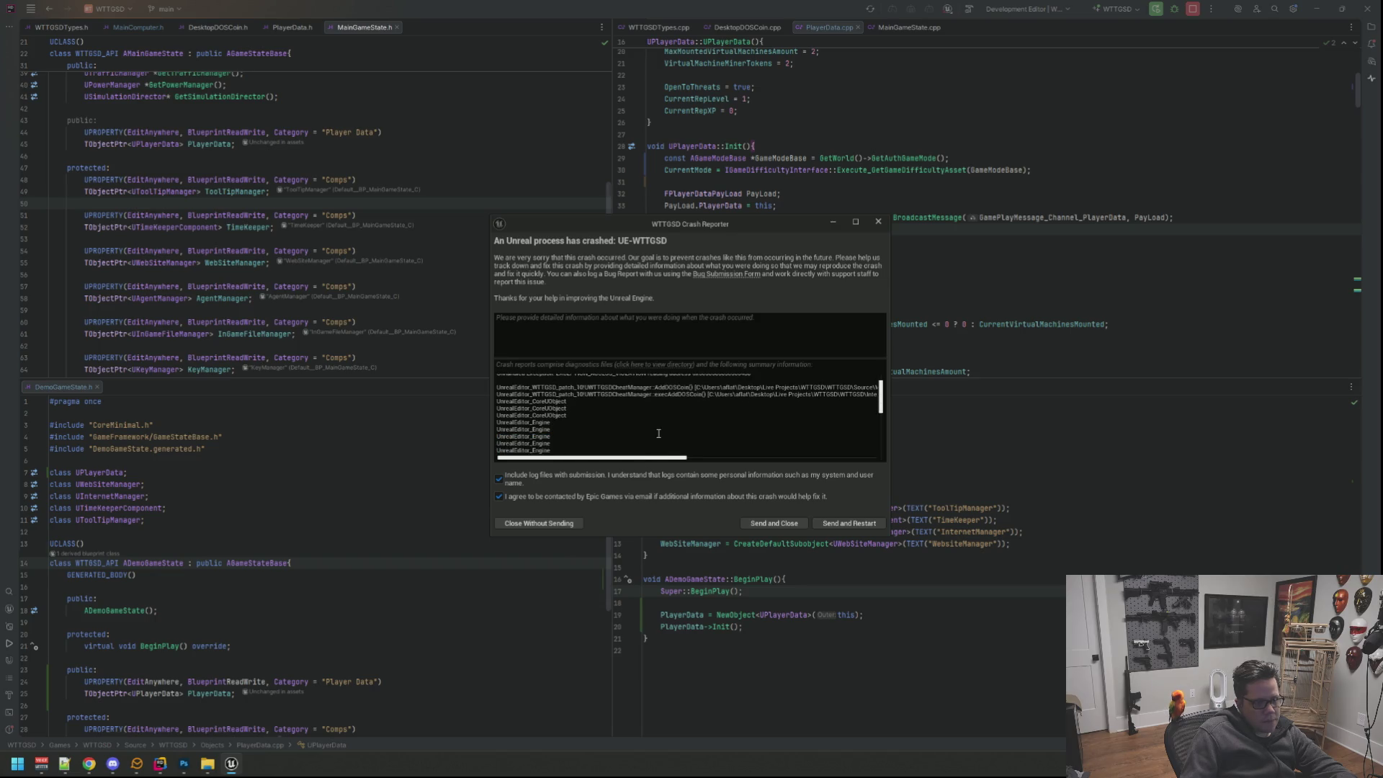
pyautogui.moveTo(659, 458); pyautogui.dragTo(775, 456)
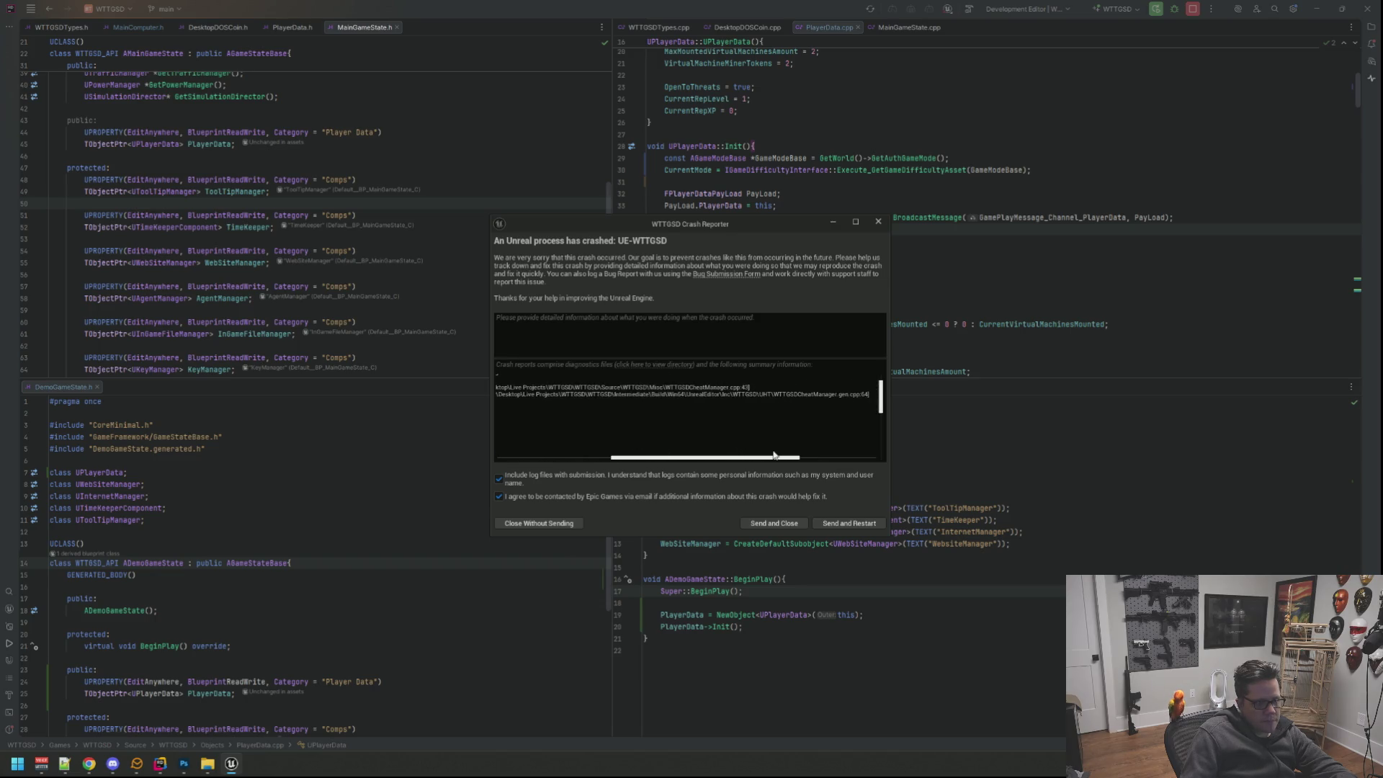
# Close the Unreal crash report without sending and cancel a Search Everywhere query.
pyautogui.click(878, 221)
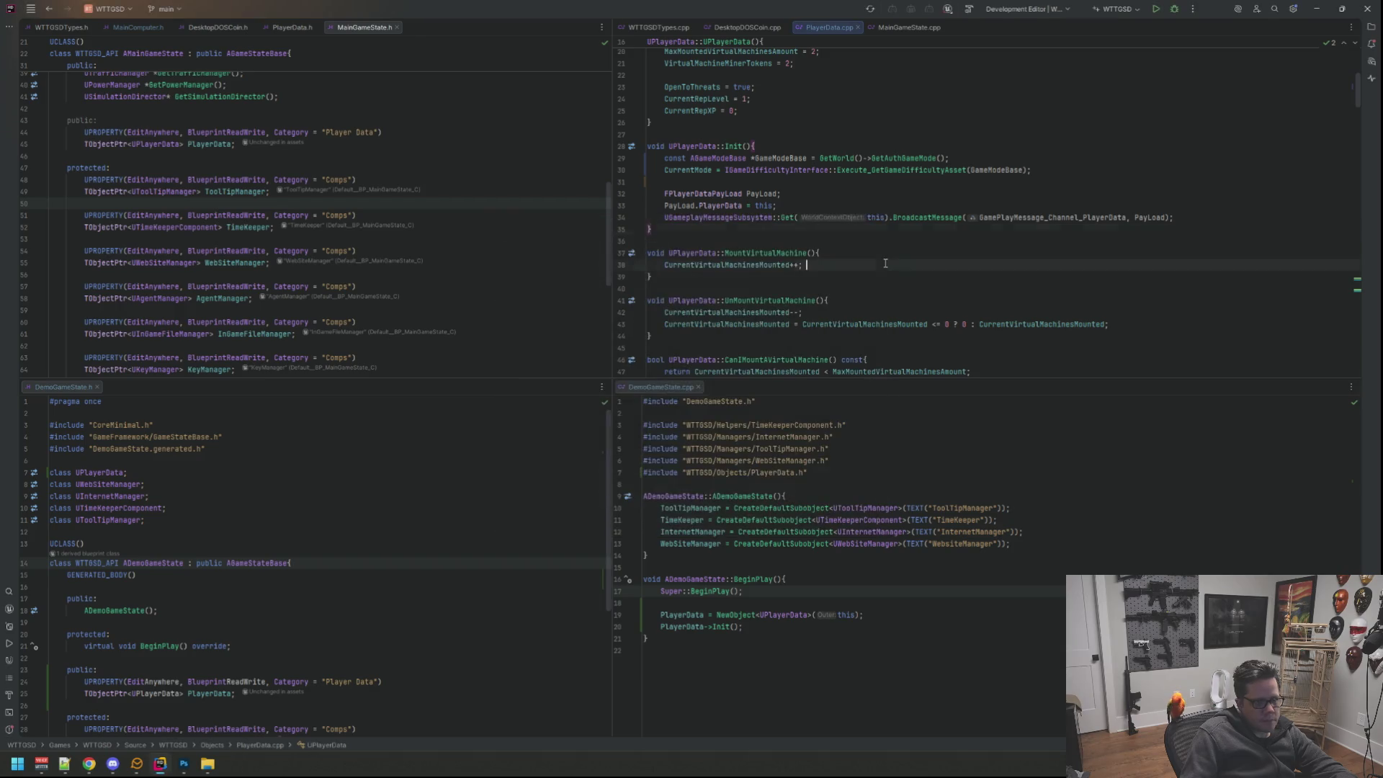
pyautogui.hotkey('ctrl', 't')
pyautogui.write('WTTG')
pyautogui.press('BackSpace')
pyautogui.press('BackSpace')
pyautogui.press('BackSpace')
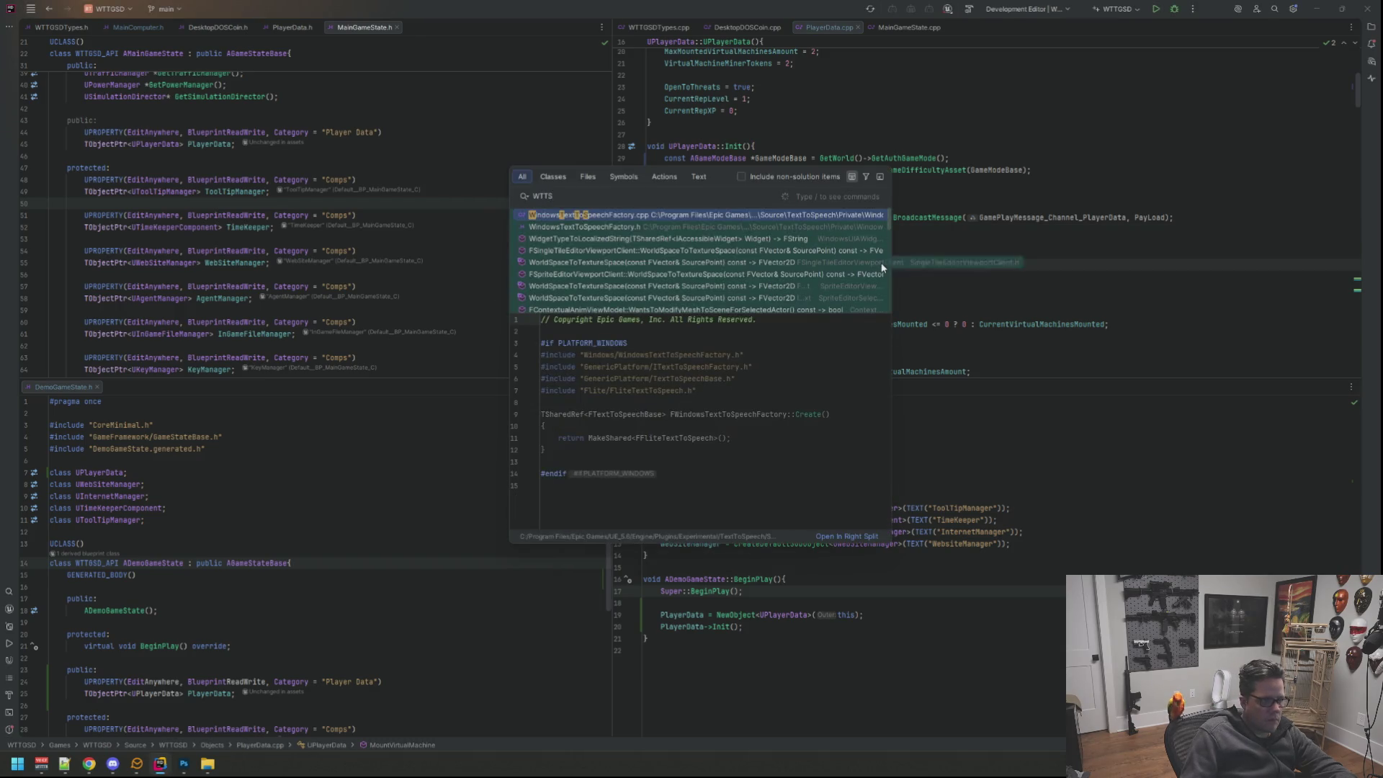
pyautogui.press('BackSpace')
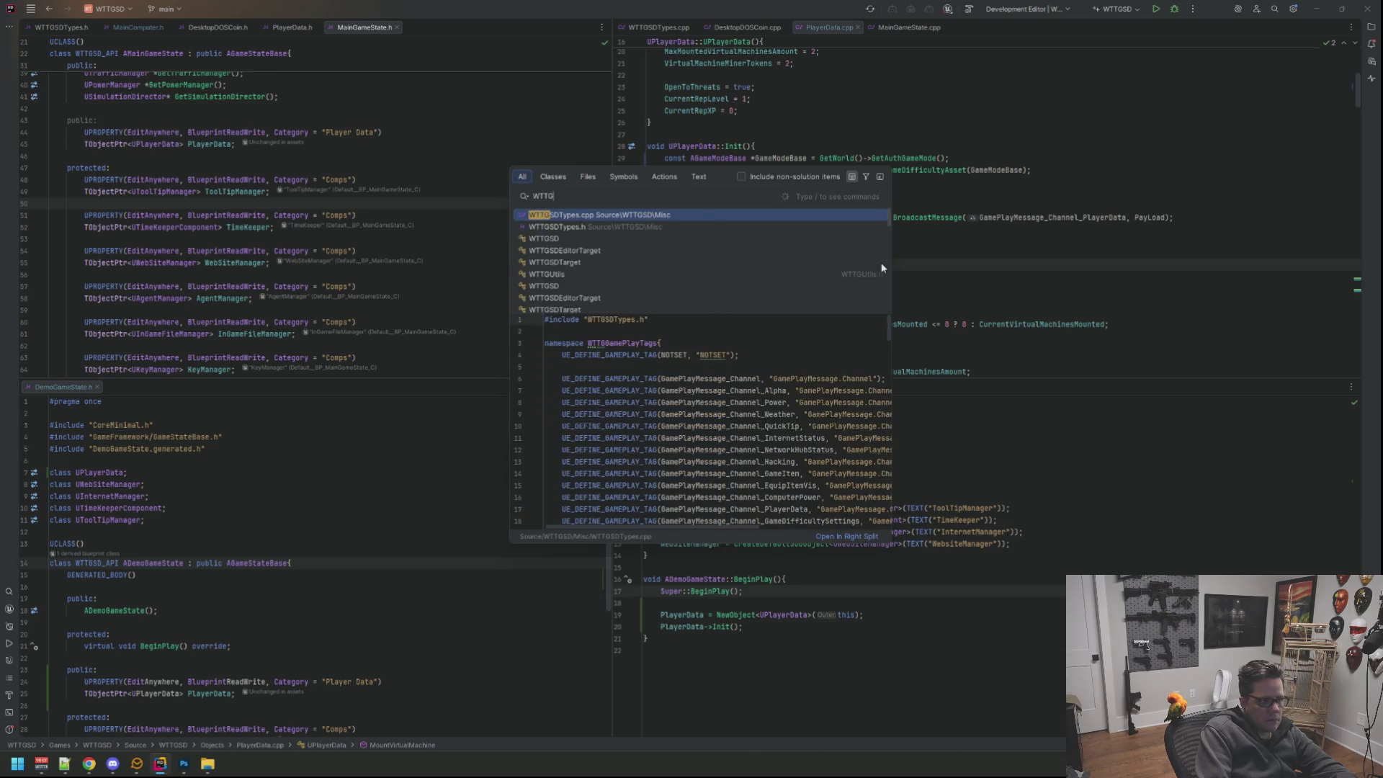
pyautogui.press('Escape')
# Refocus the PlayerData.cpp and MainGameState.h editors, then switch to Photoshop.
pyautogui.click(820, 203)
pyautogui.click(470, 263)
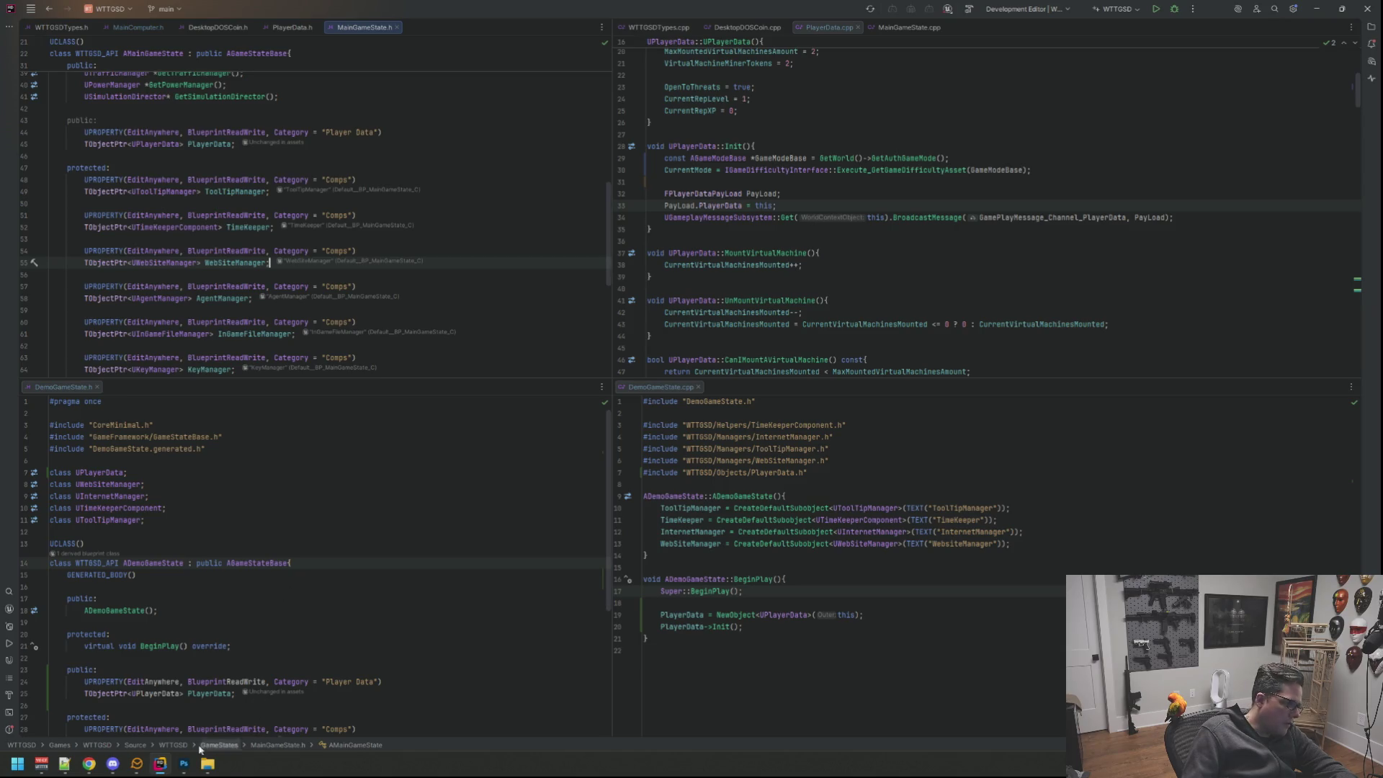
pyautogui.moveTo(185, 763)
pyautogui.click(381, 700)
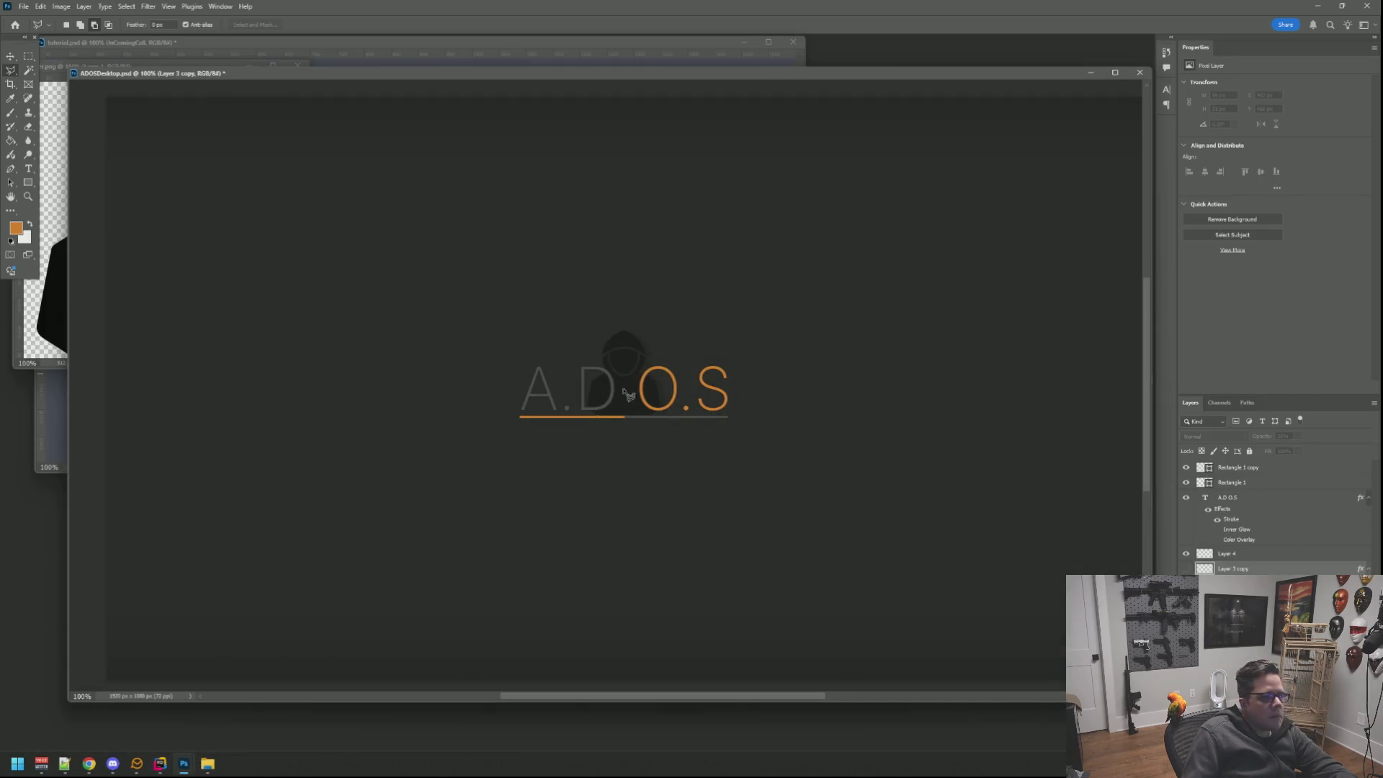
# Save the ADOSDesktop document and close it.
pyautogui.moveTo(676, 81); pyautogui.dragTo(688, 93)
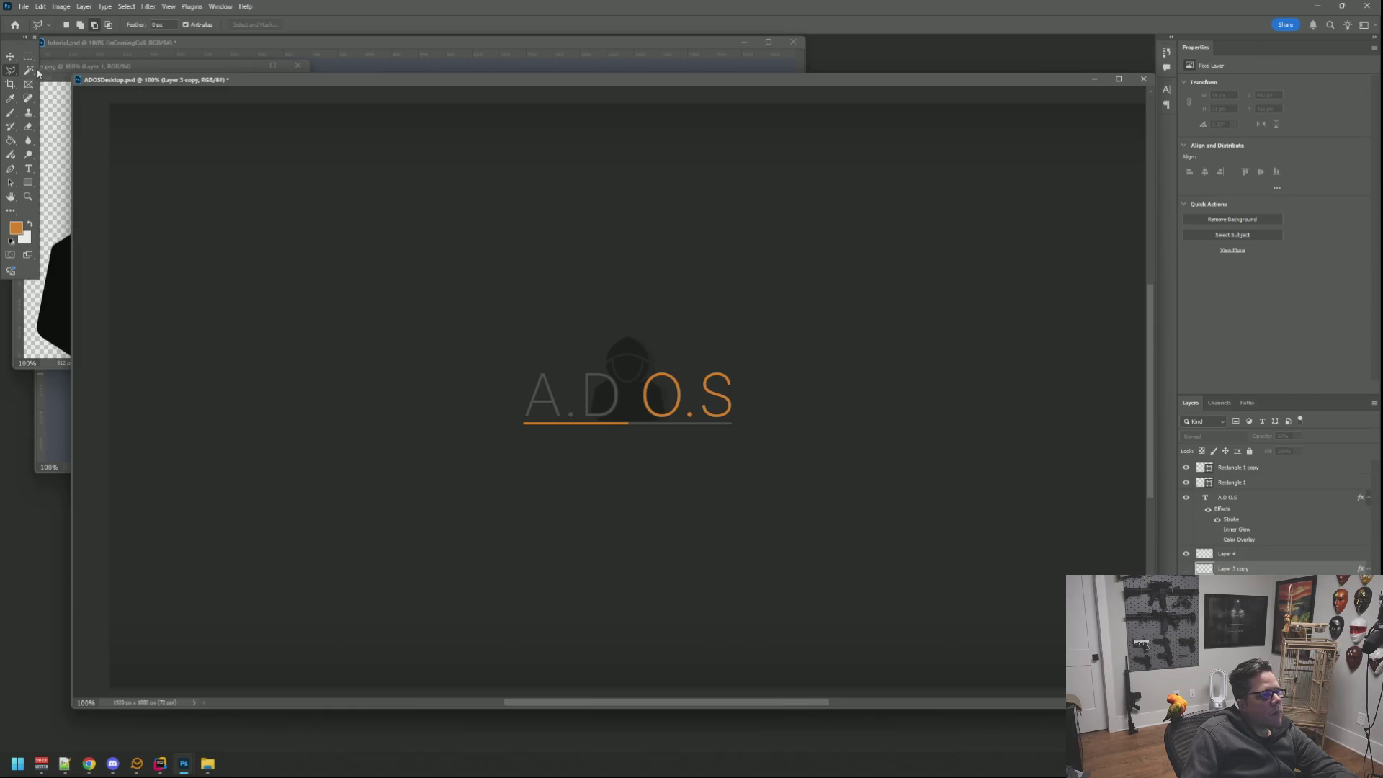
pyautogui.press('v')
pyautogui.hotkey('ctrl', 's')
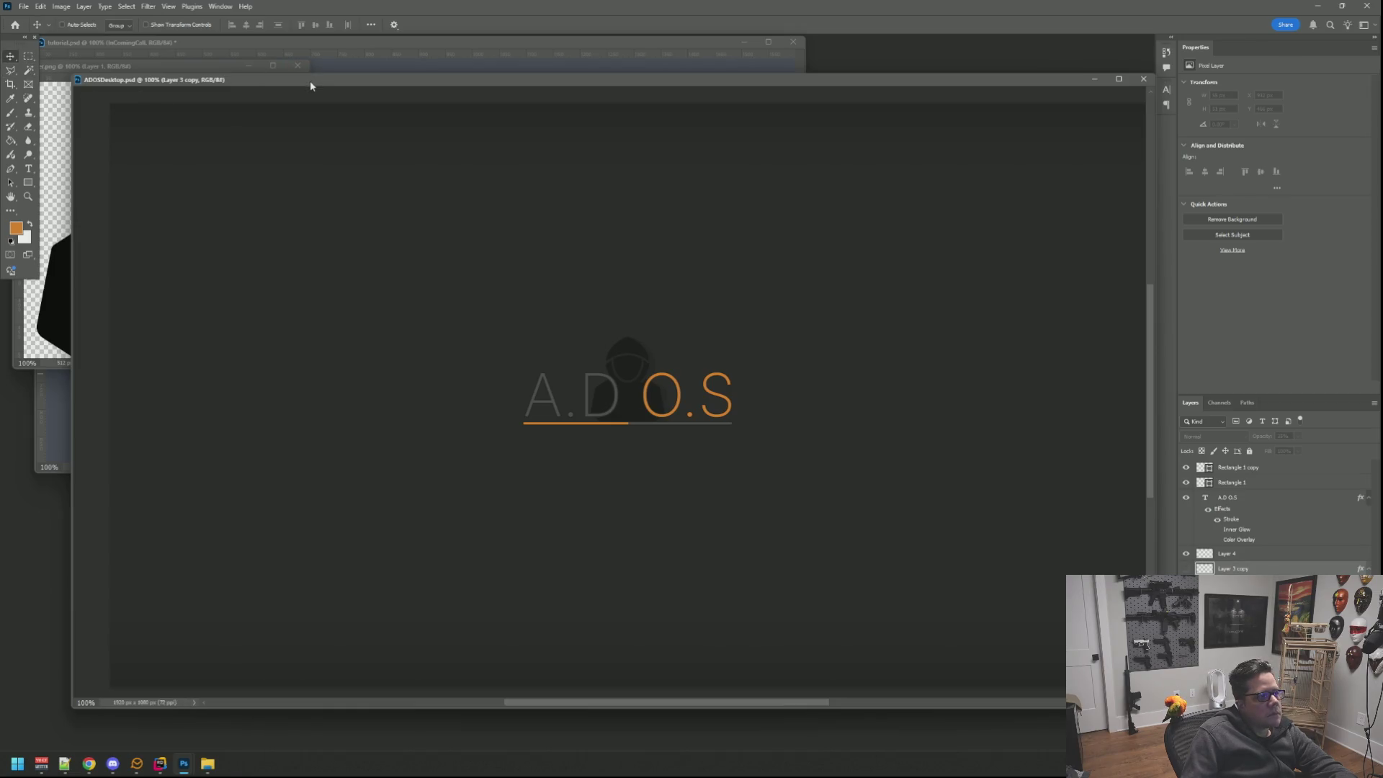
pyautogui.click(1143, 79)
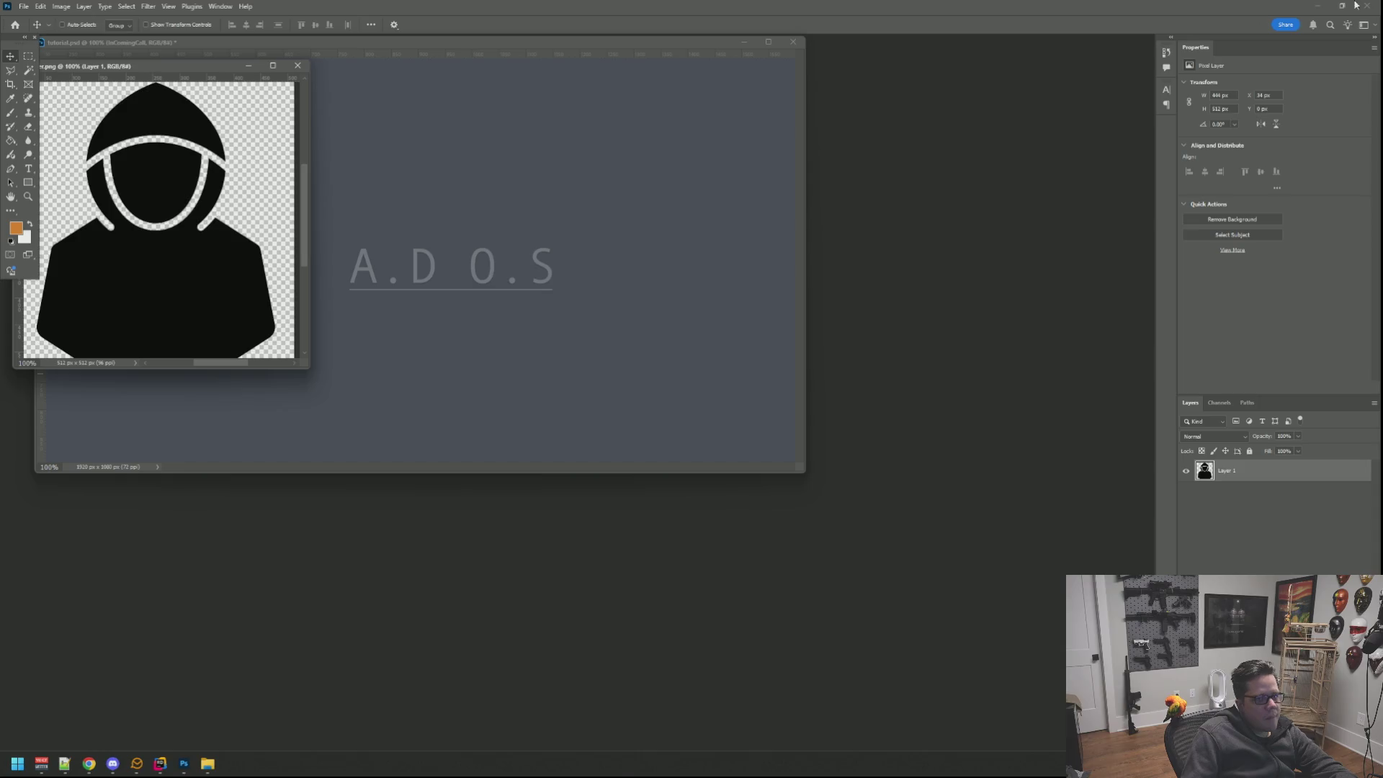
# Quit Photoshop discarding tutorial.psd changes and return to PlayerData.cpp in Rider.
pyautogui.click(1371, 5)
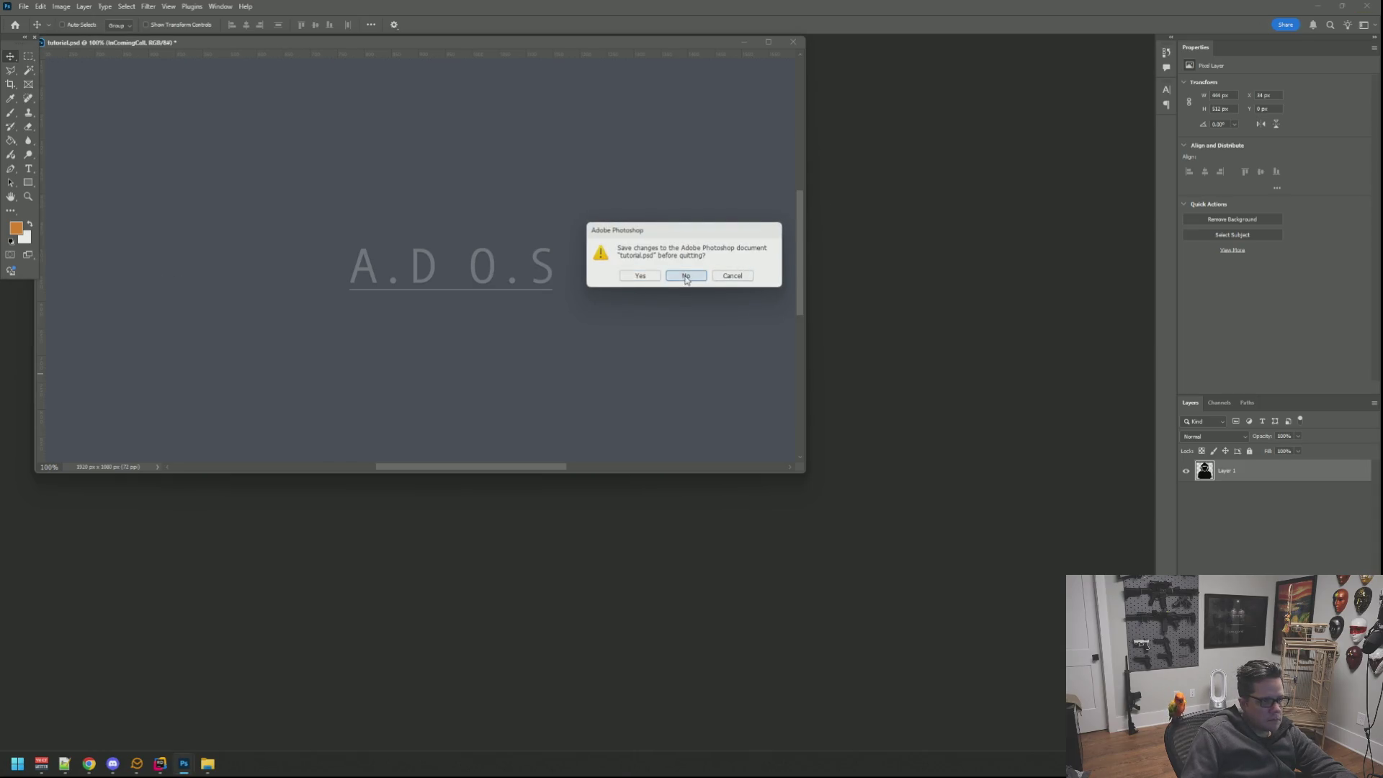
pyautogui.click(685, 275)
pyautogui.click(806, 266)
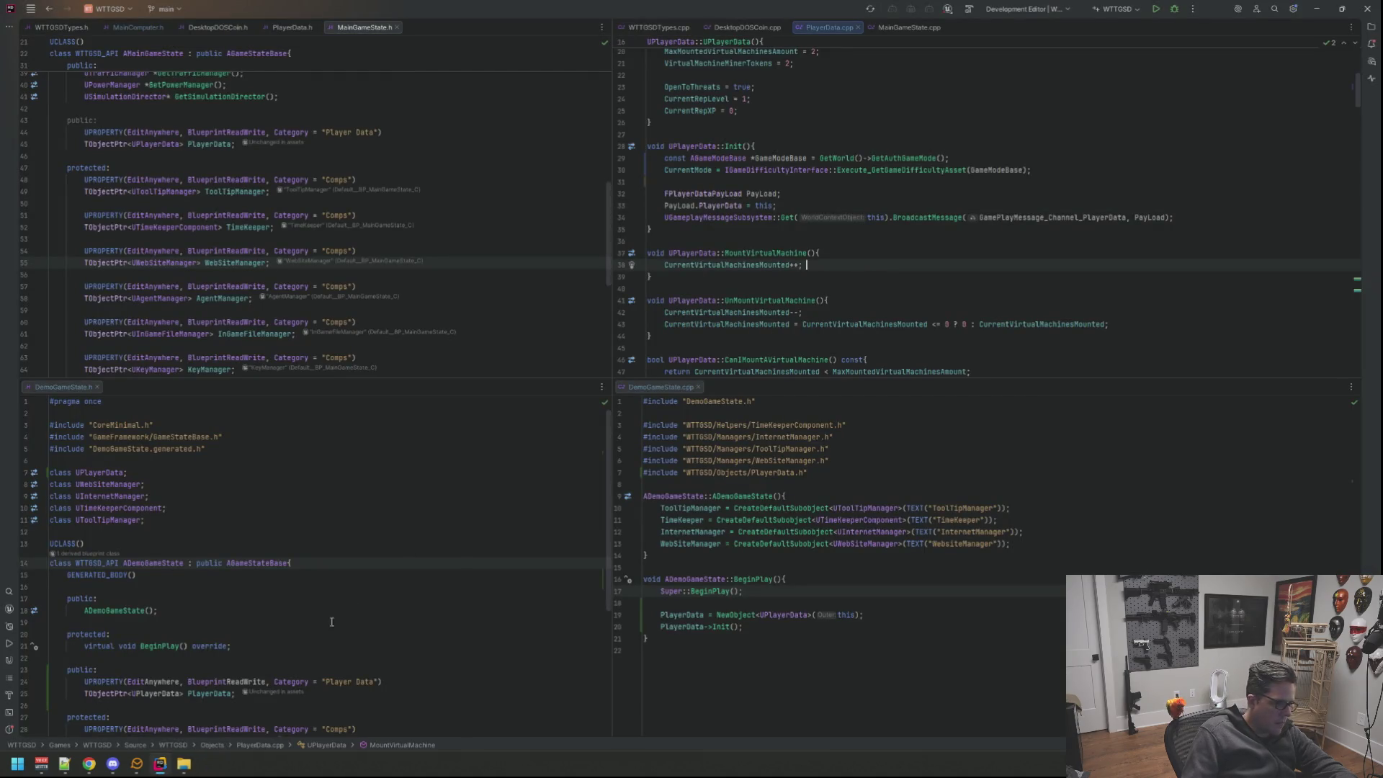
# Close the background File Explorer window from the taskbar and refocus DemoGameState.cpp.
pyautogui.rightClick(184, 764)
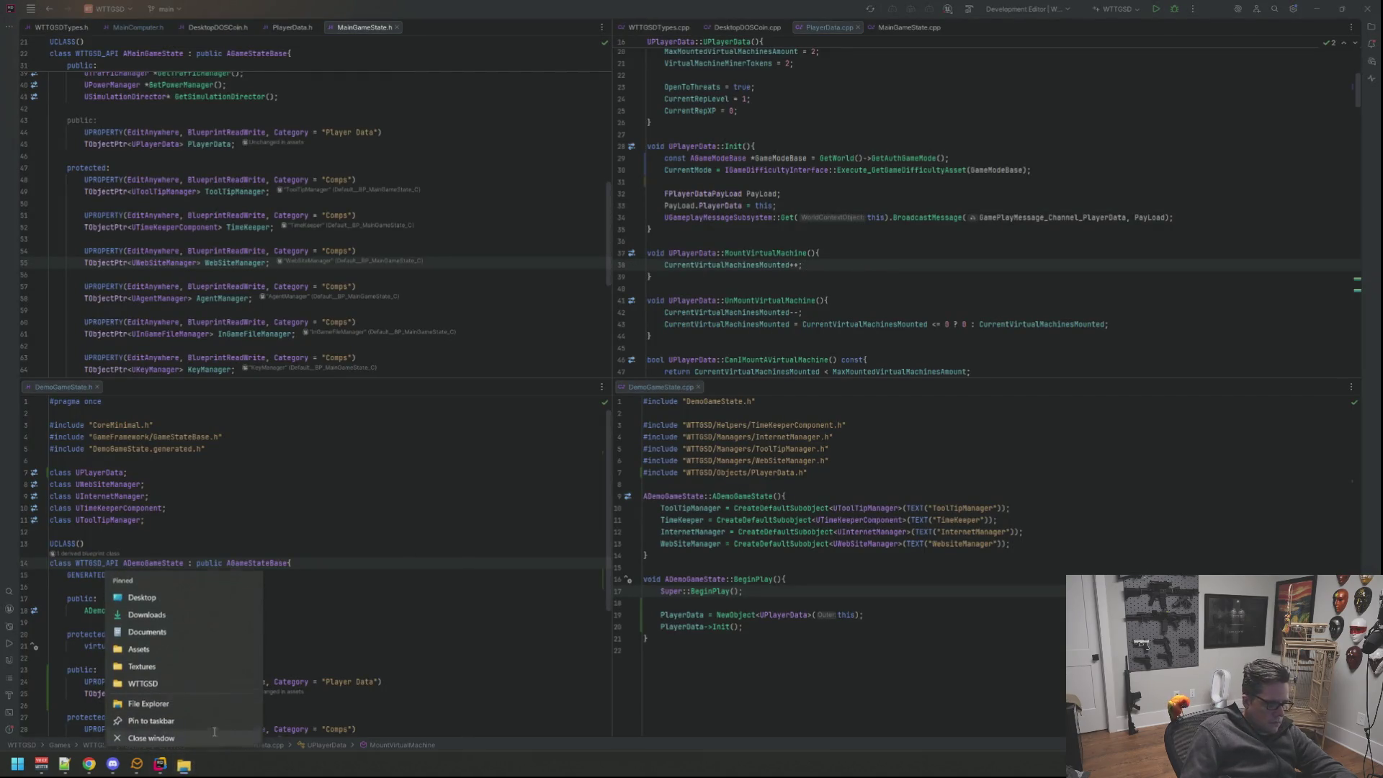
pyautogui.click(215, 731)
pyautogui.click(822, 472)
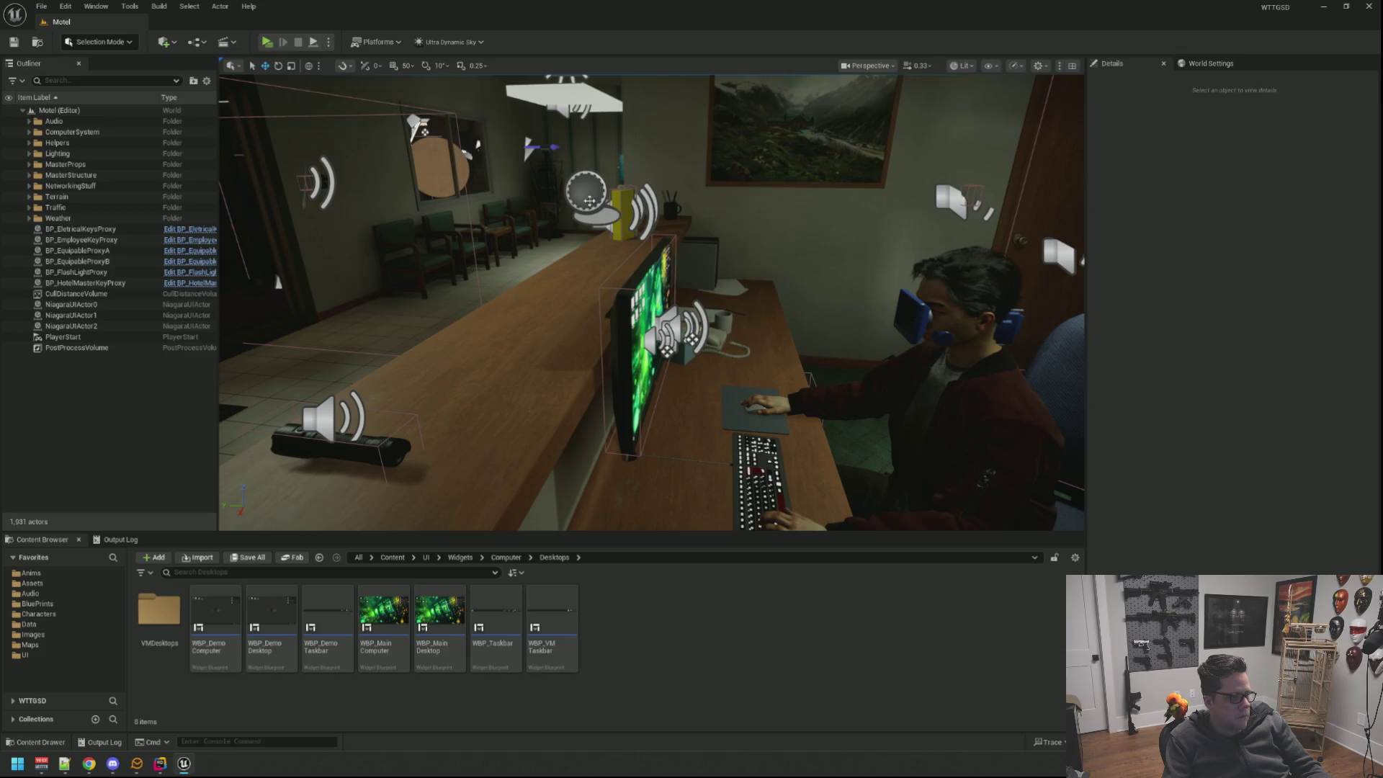
# Select the desk monitor and open its BP_MainComputerMonitor blueprint, orbiting the preview.
pyautogui.click(587, 192)
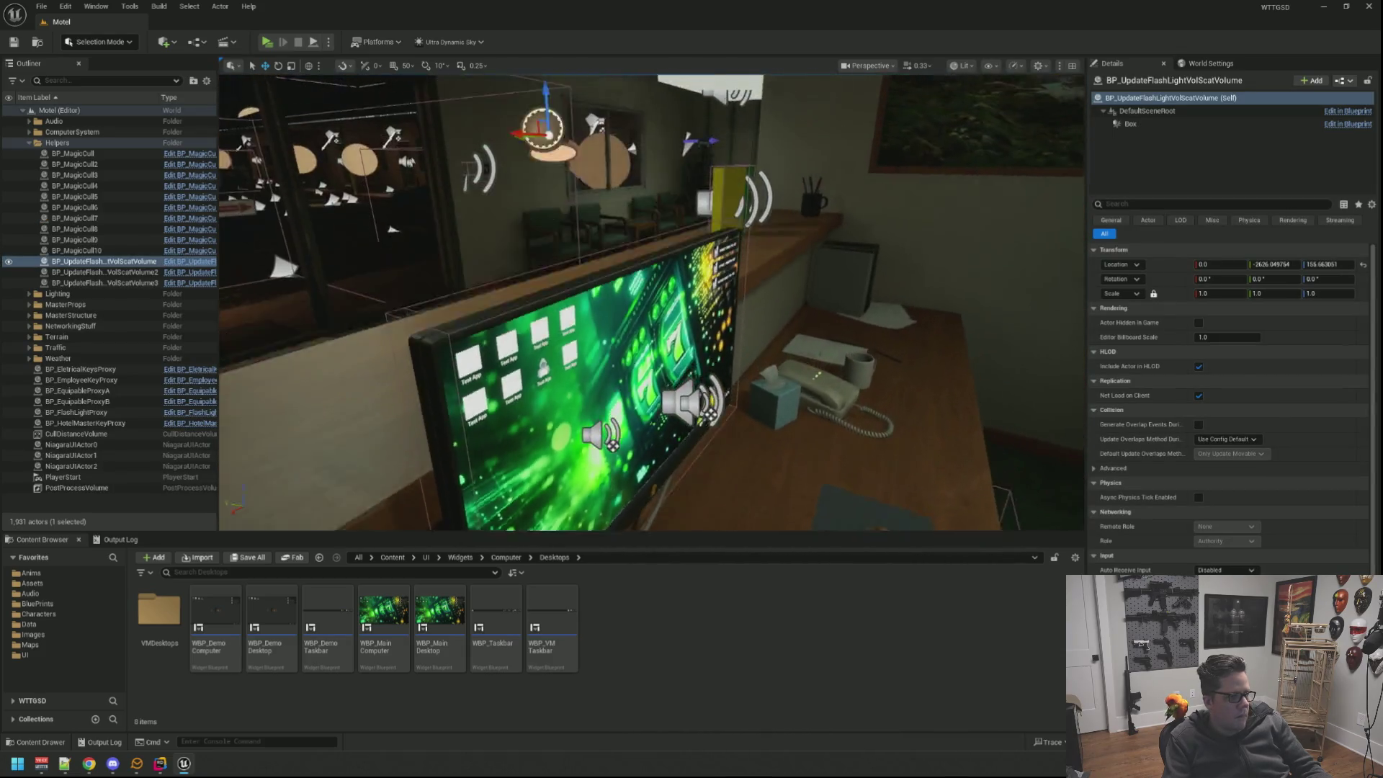
pyautogui.click(681, 387)
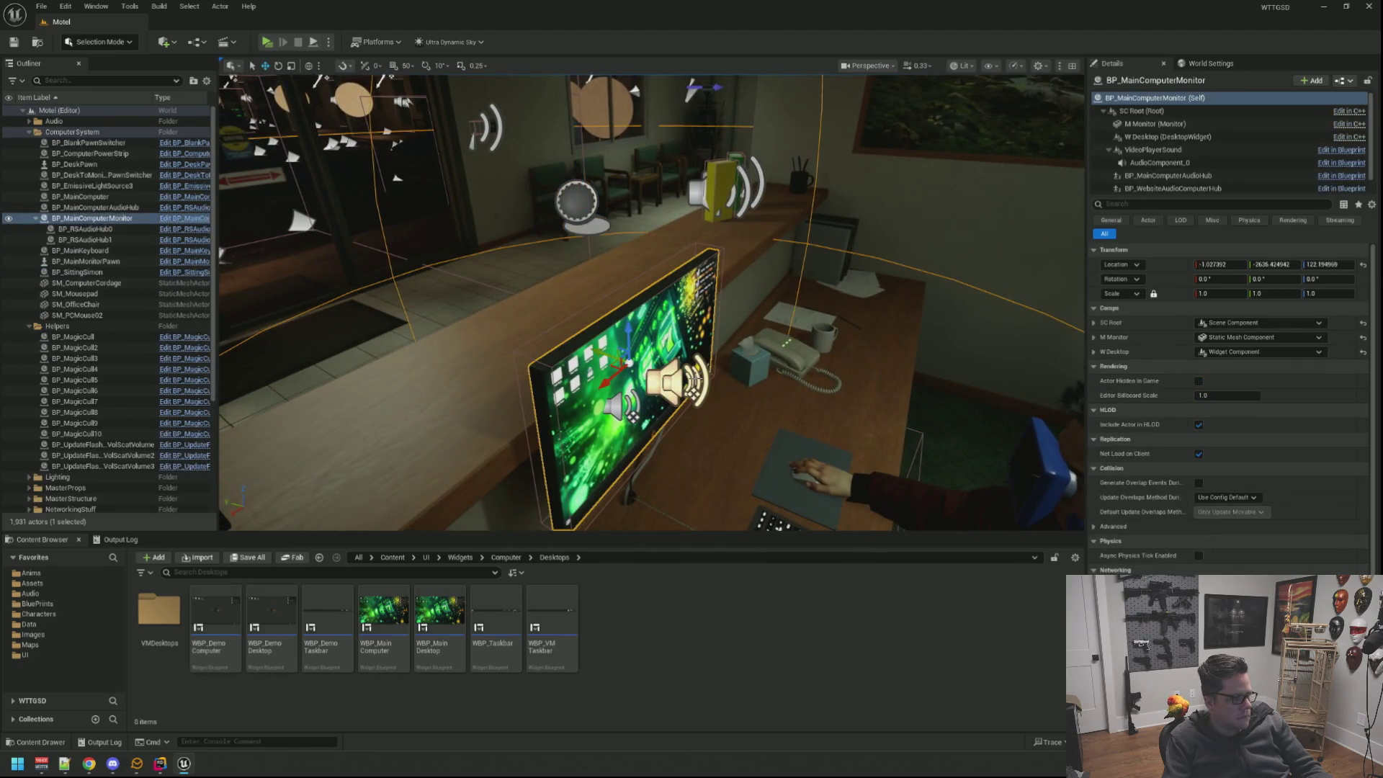
pyautogui.click(141, 219)
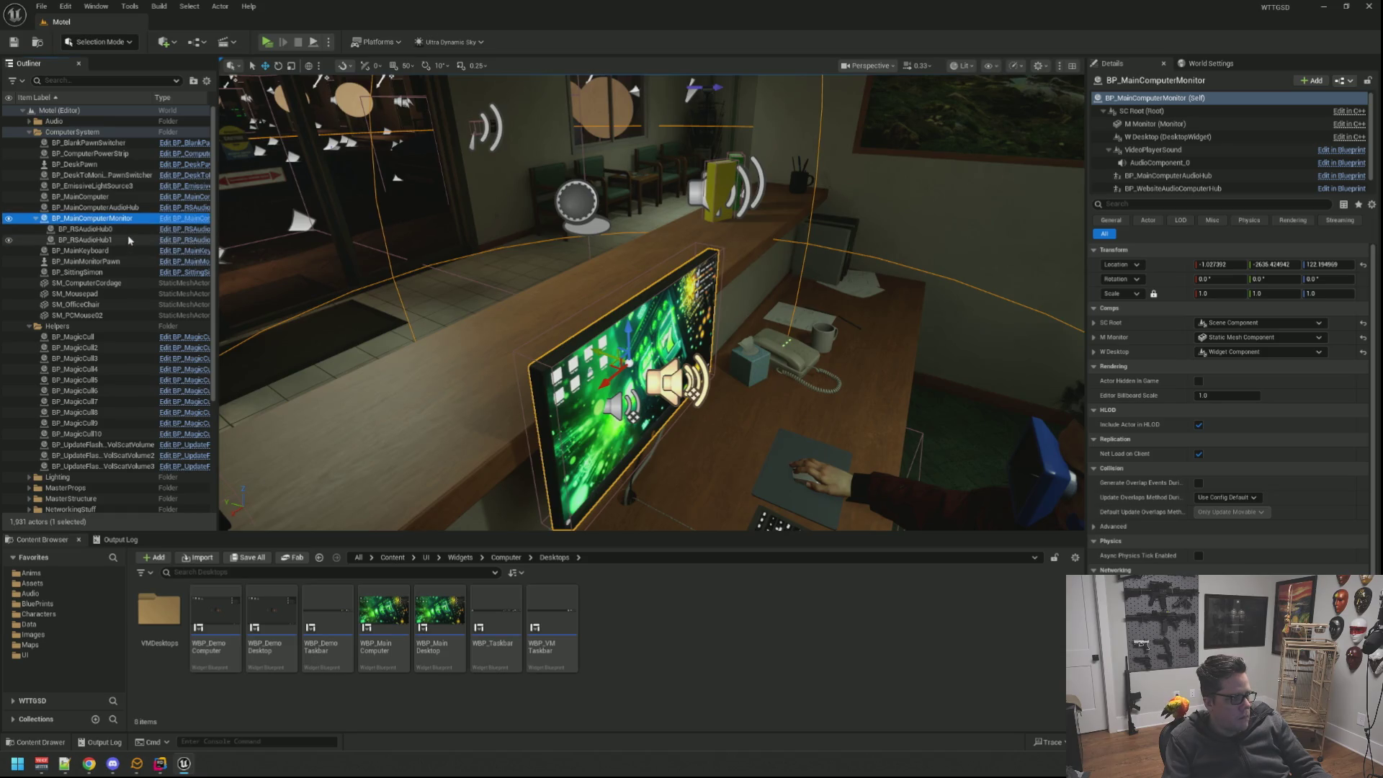
pyautogui.click(173, 221)
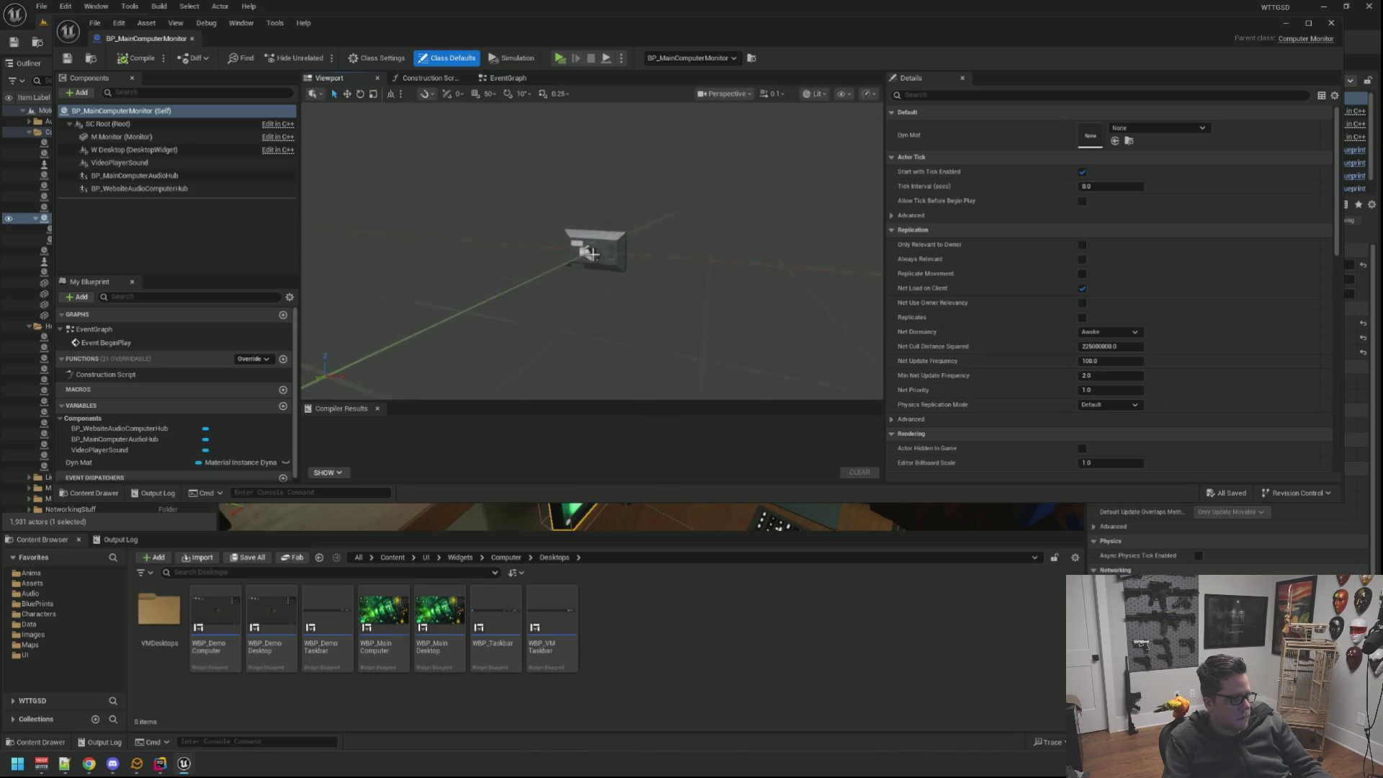
pyautogui.scroll(3, 592, 253)
pyautogui.moveTo(590, 253)
pyautogui.mouseDown()
pyautogui.moveTo(649, 248)
pyautogui.moveTo(589, 250)
pyautogui.mouseUp()
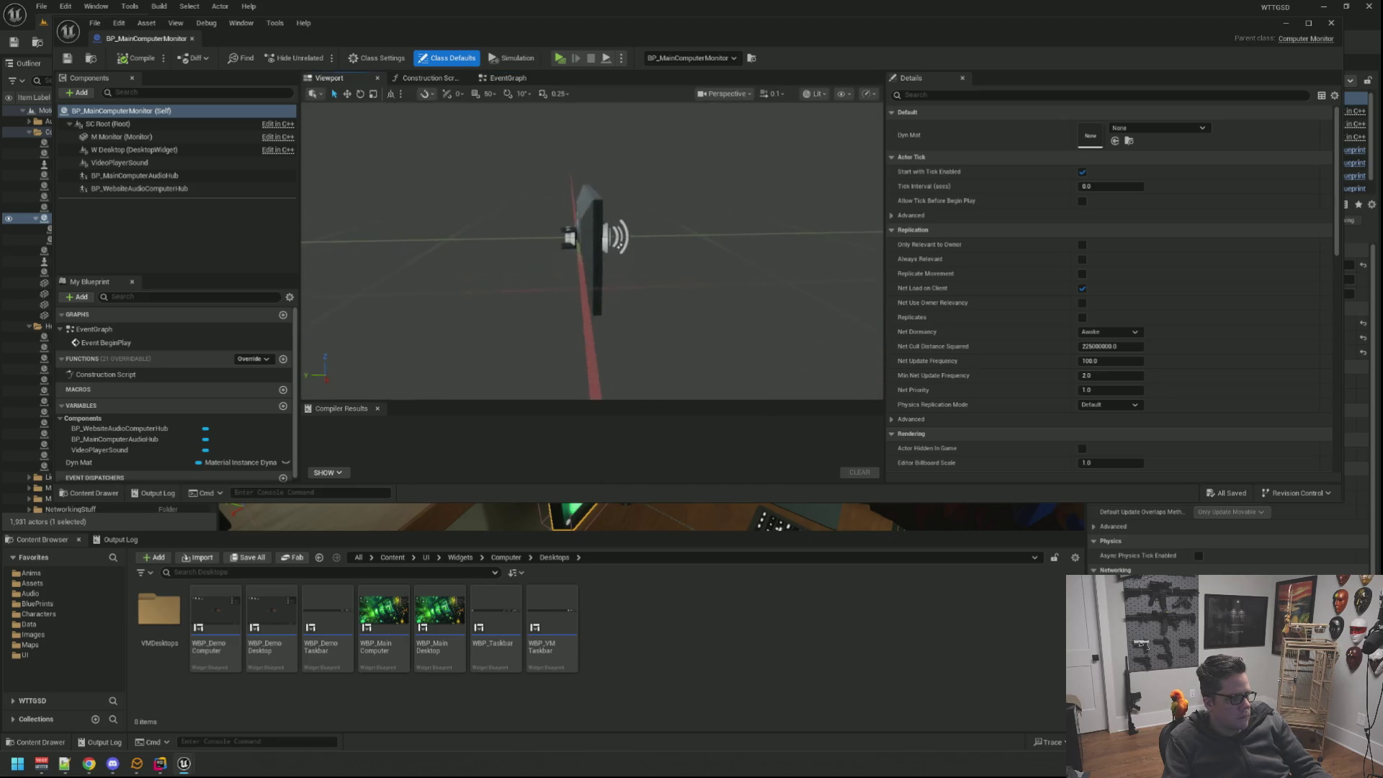
pyautogui.scroll(3, 589, 252)
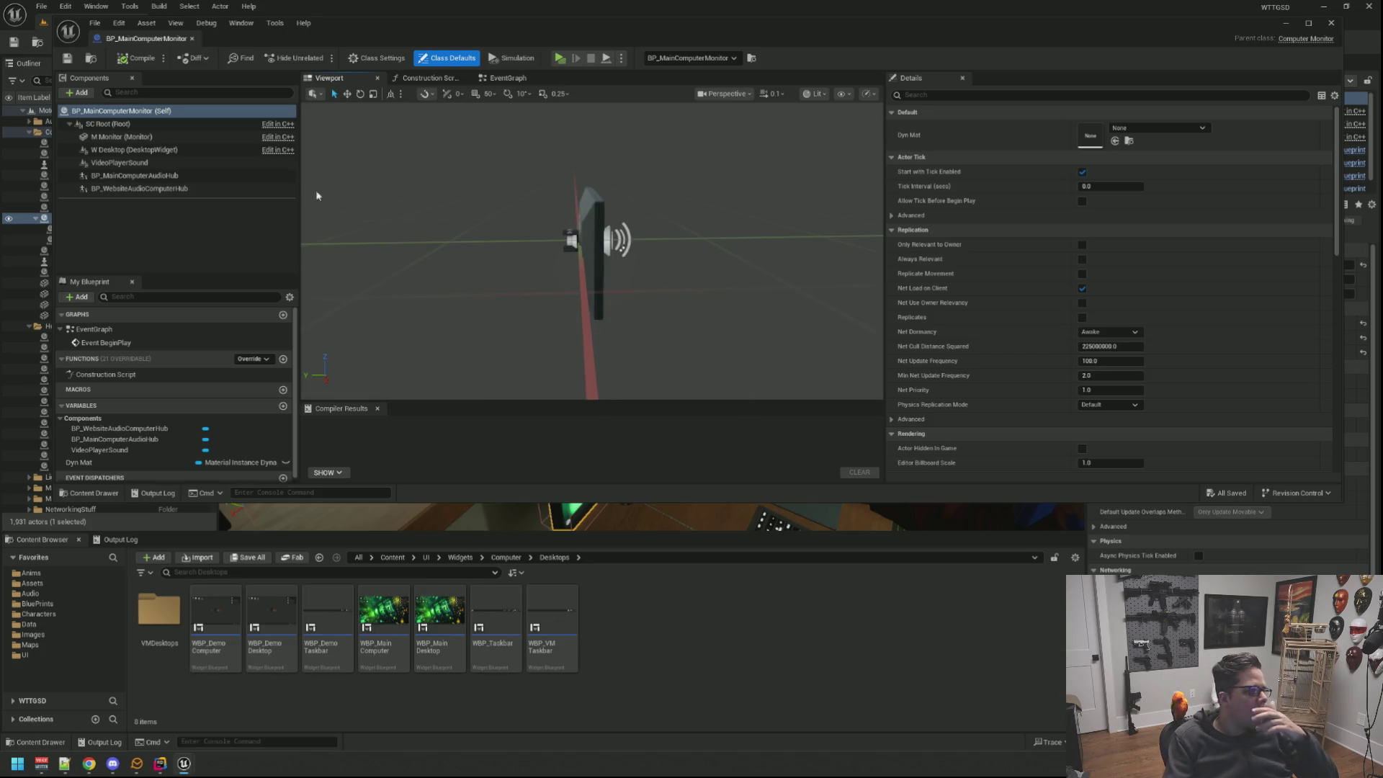
# Open the BP_DemoComputerMonitor blueprint from Blueprints/GameActors.
pyautogui.click(254, 176)
pyautogui.click(240, 208)
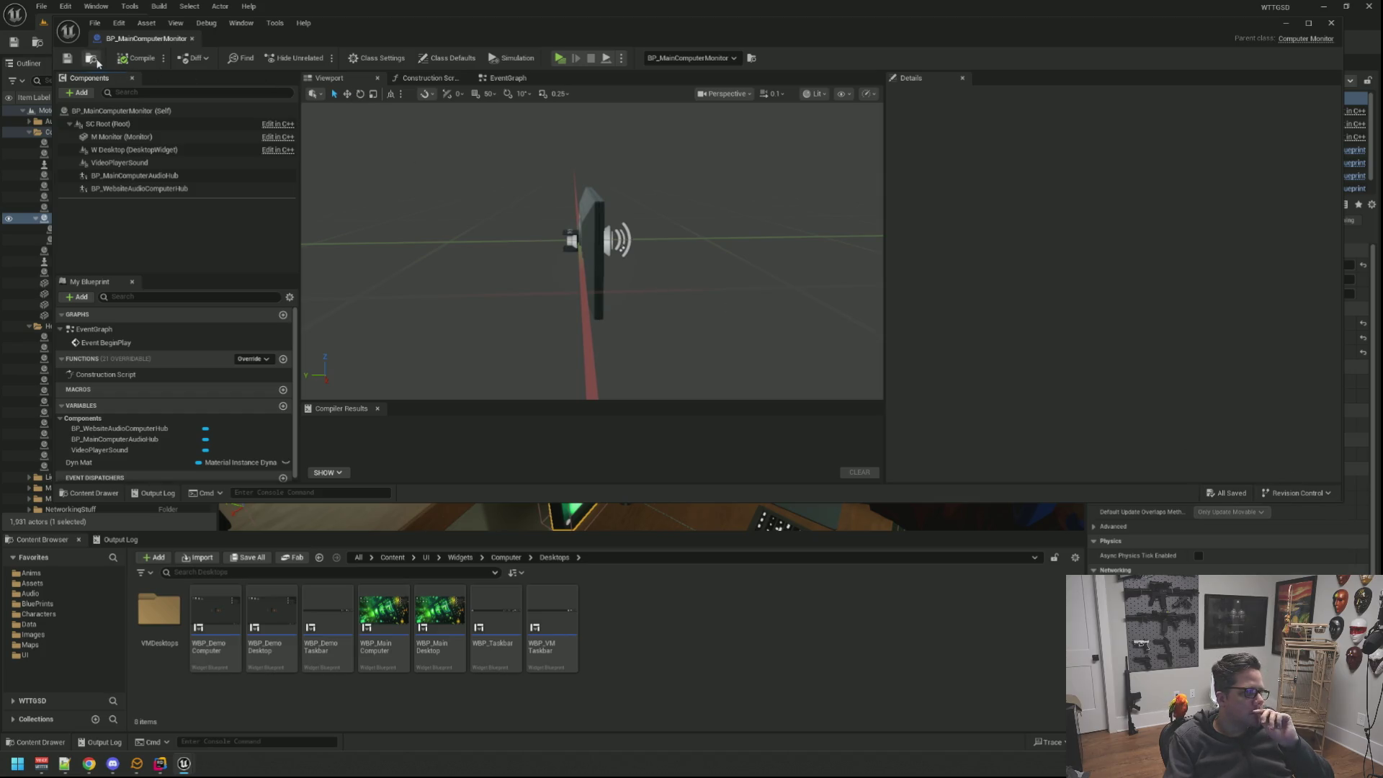
pyautogui.click(93, 59)
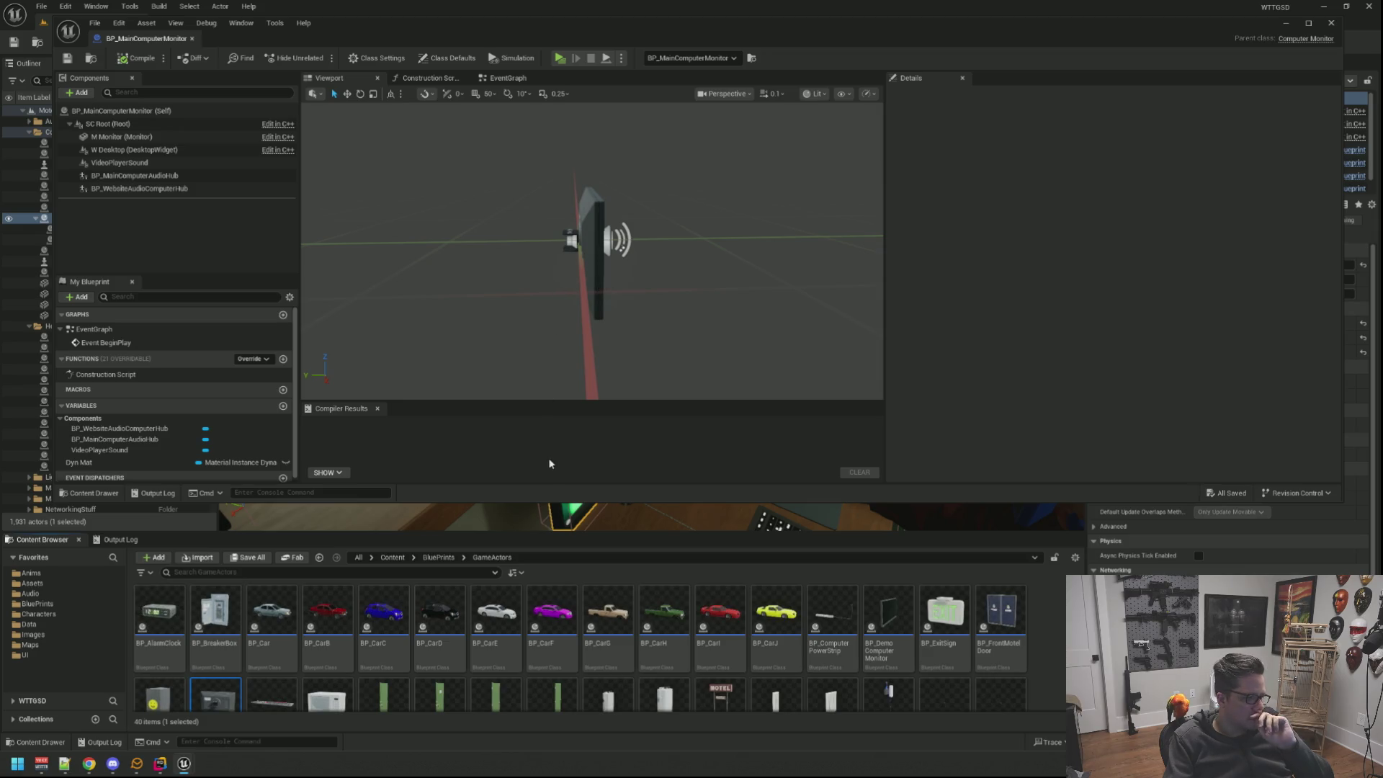
pyautogui.scroll(-2, 384, 632)
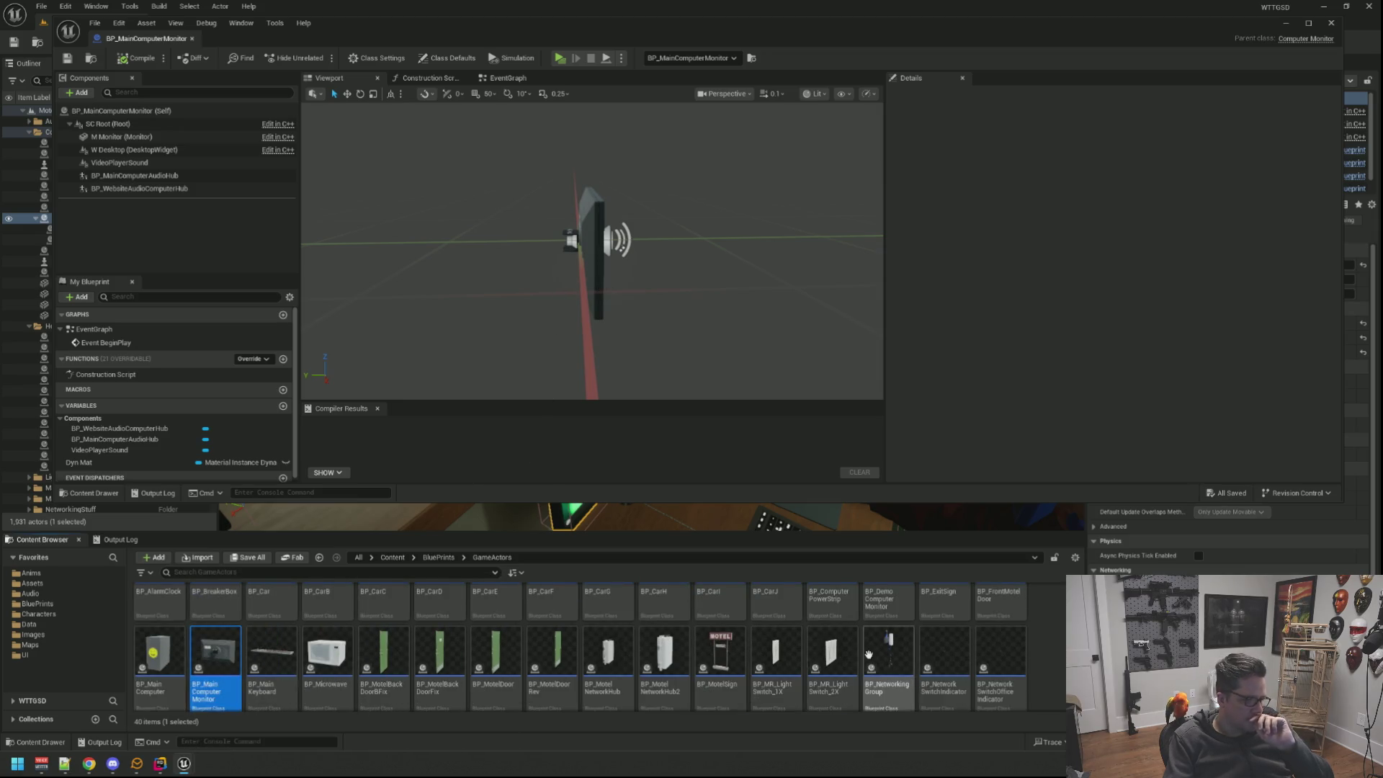
pyautogui.scroll(2, 867, 654)
pyautogui.click(890, 618)
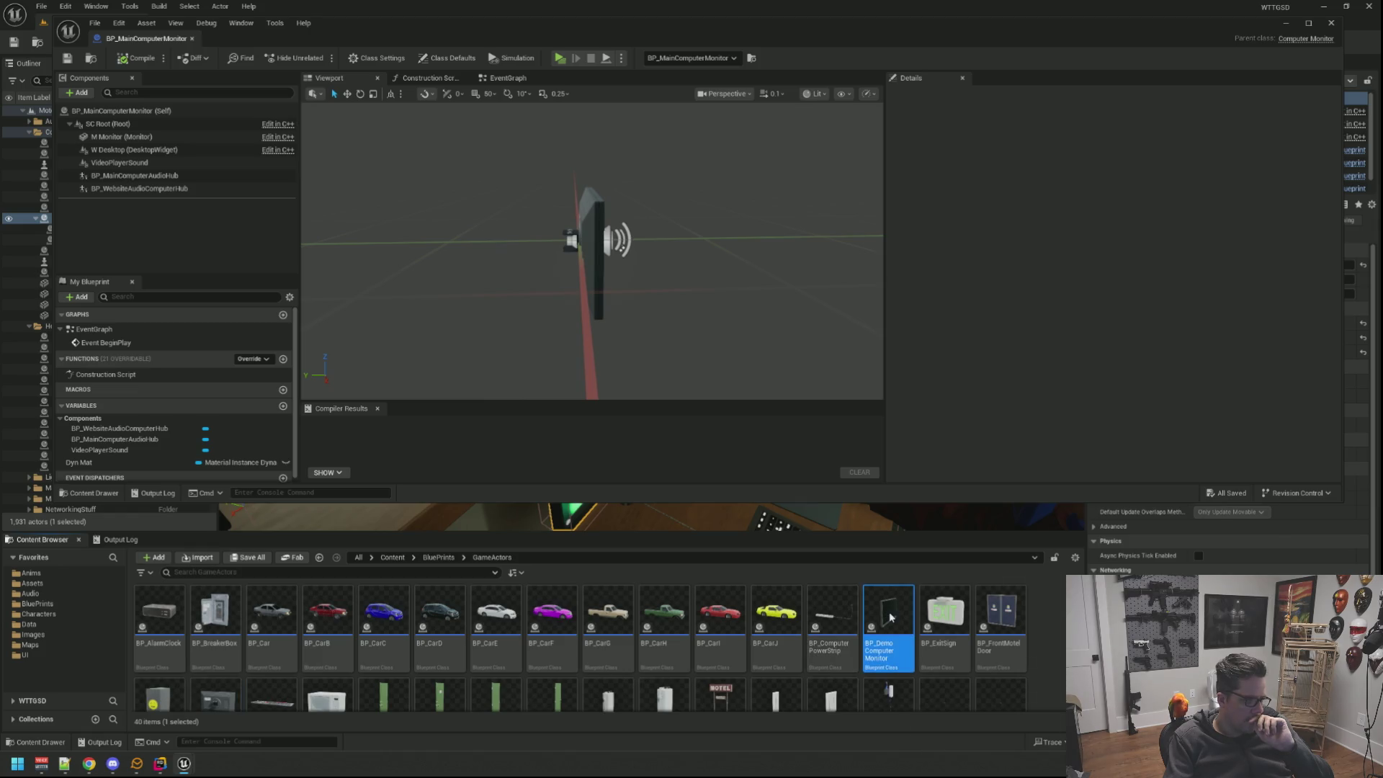
pyautogui.doubleClick(890, 618)
# Inspect its BP_MainComputerAudioHub component in the viewport, then close both monitor blueprints.
pyautogui.click(329, 79)
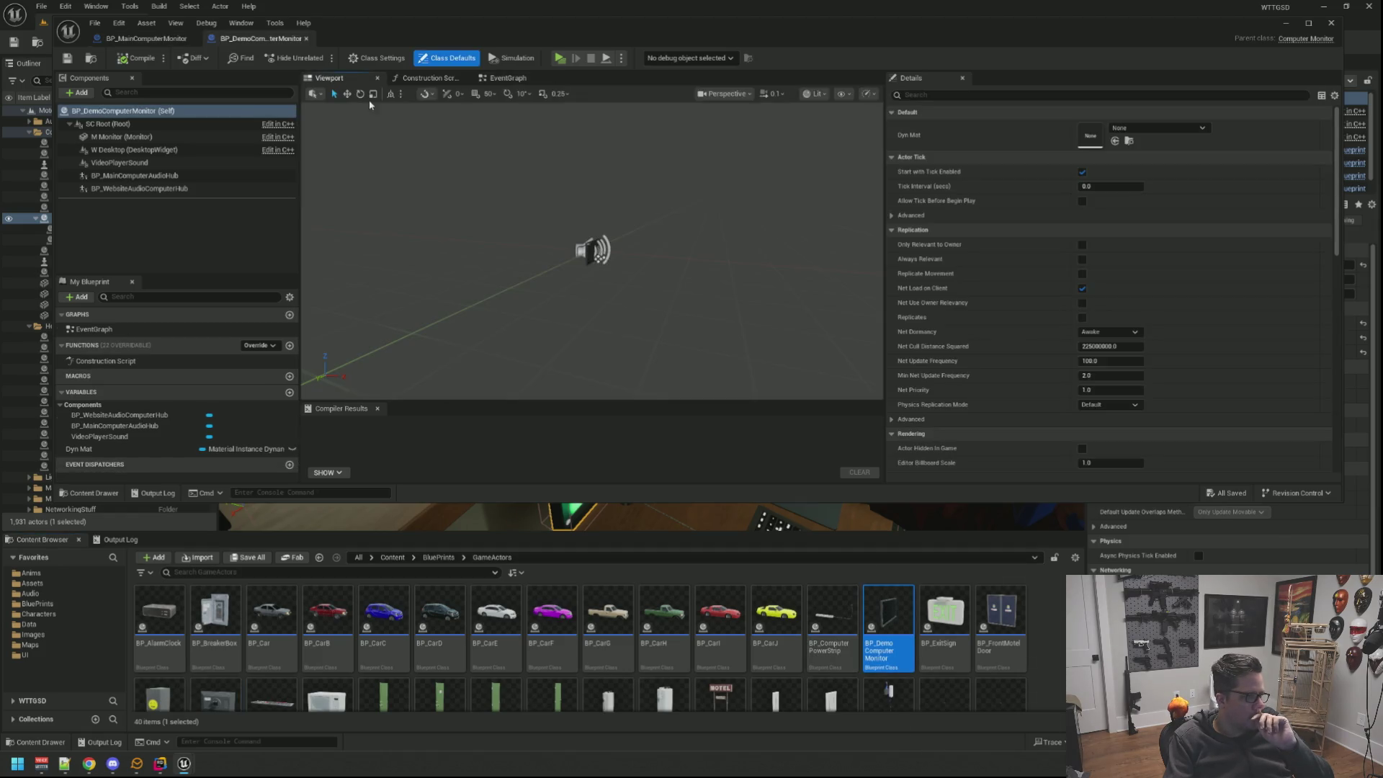
pyautogui.moveTo(631, 276); pyautogui.dragTo(608, 257)
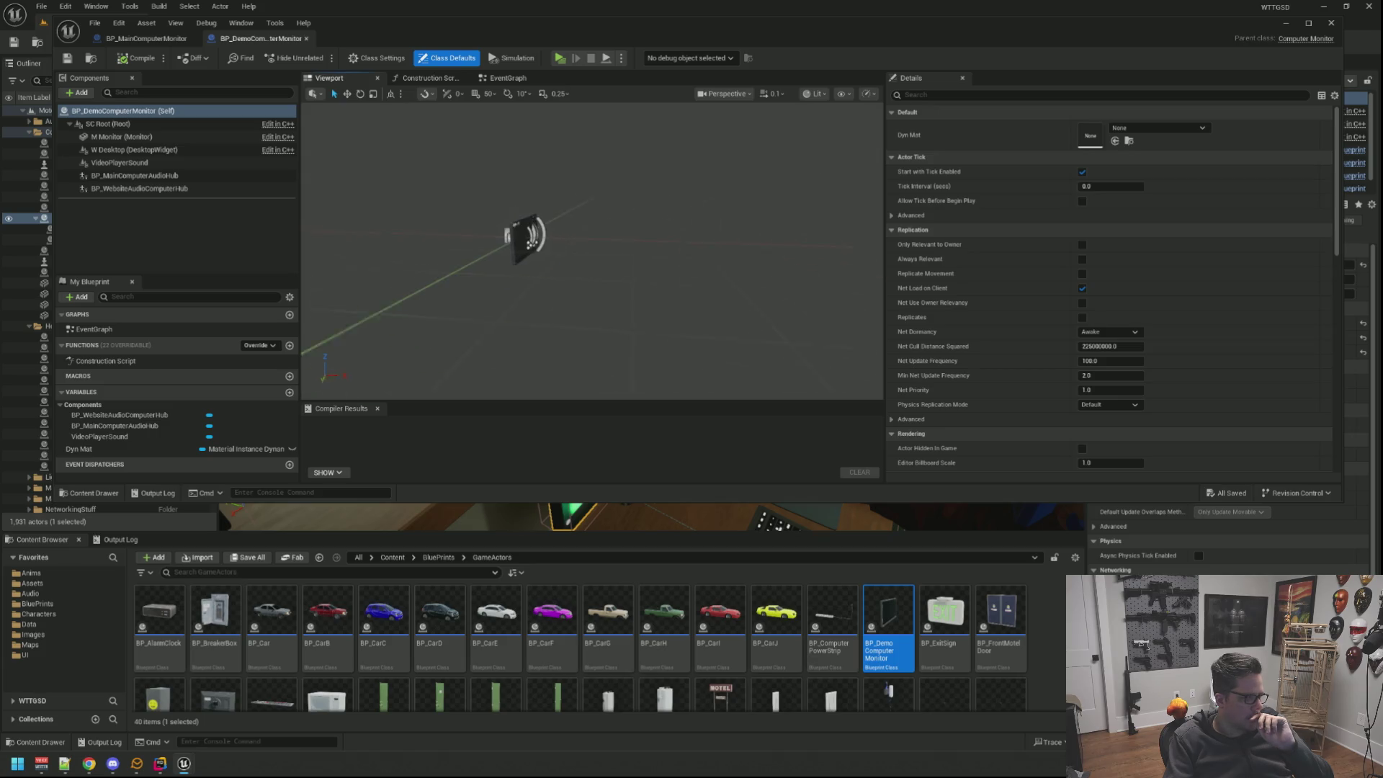
pyautogui.click(187, 175)
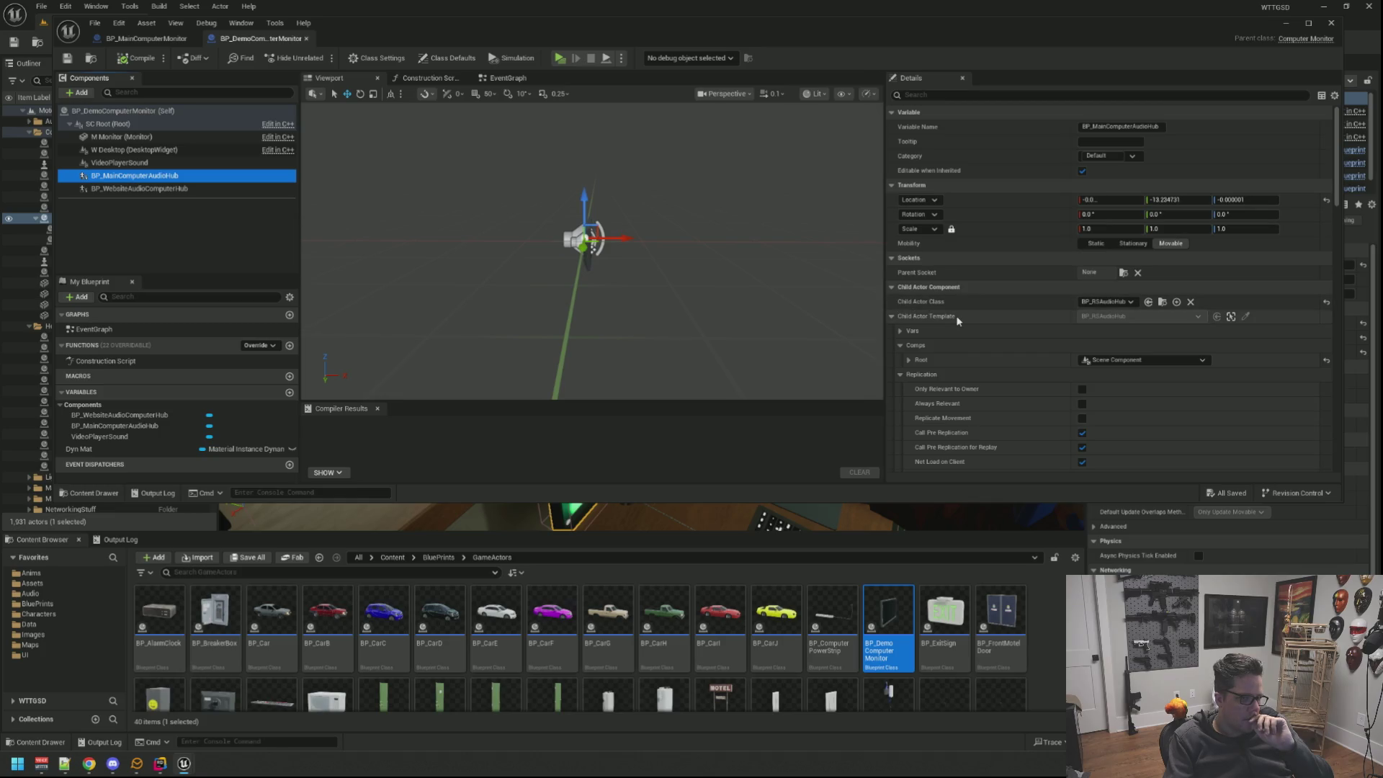
pyautogui.scroll(-2, 958, 324)
pyautogui.scroll(-2, 957, 330)
pyautogui.scroll(-2, 957, 335)
pyautogui.scroll(-4, 960, 328)
pyautogui.scroll(-1, 961, 321)
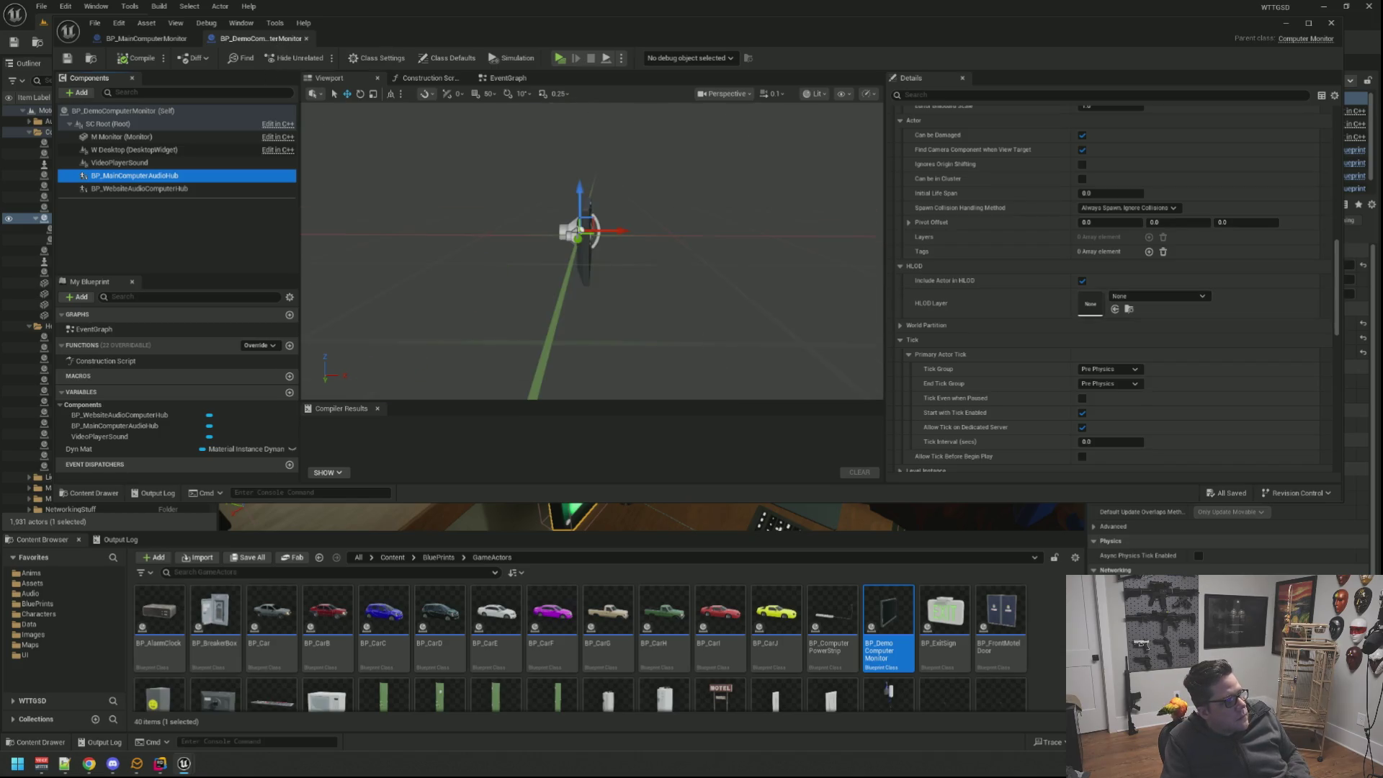
pyautogui.middleClick(234, 39)
pyautogui.middleClick(152, 39)
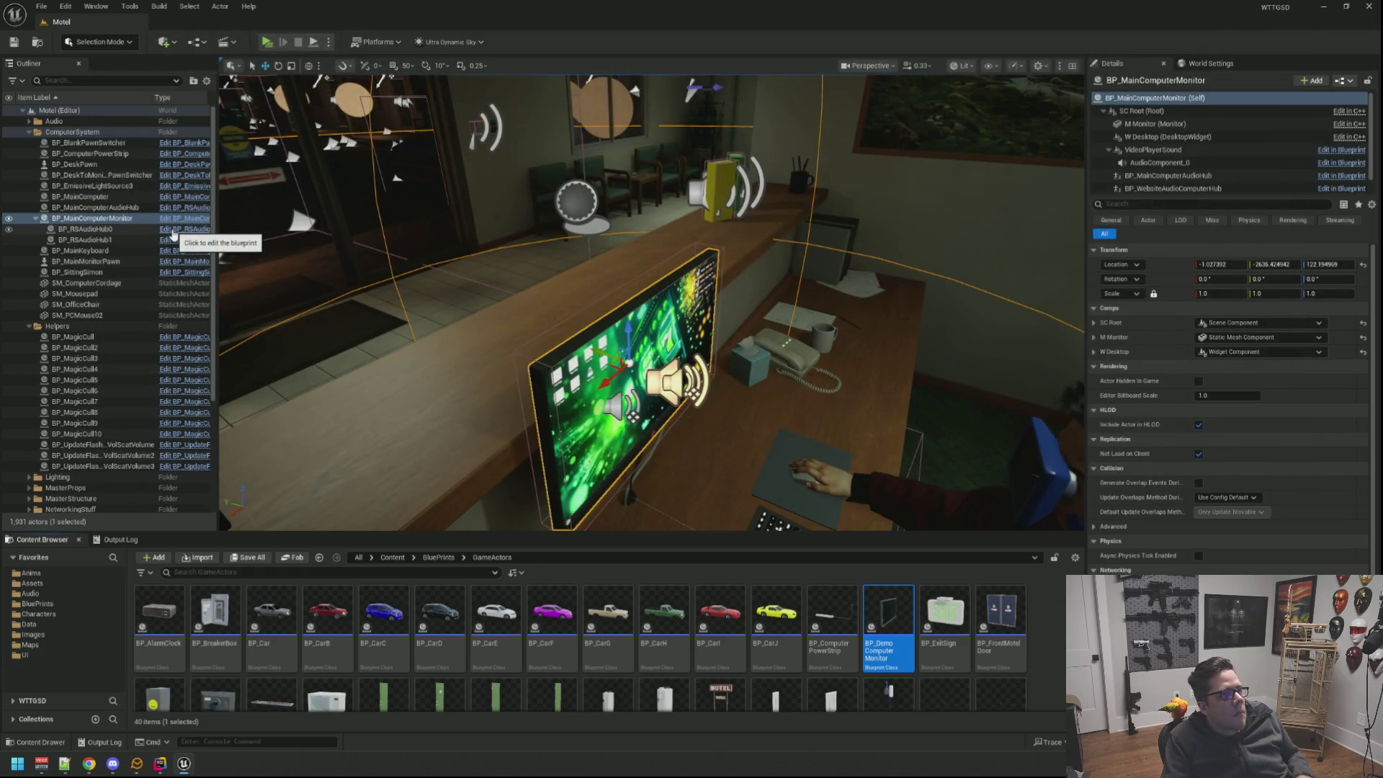
# Tidy the Outliner, open the DEMO_Basement level and fly the view in beside the monitor.
pyautogui.click(30, 132)
pyautogui.click(28, 143)
pyautogui.click(110, 381)
pyautogui.moveTo(510, 363); pyautogui.dragTo(560, 483)
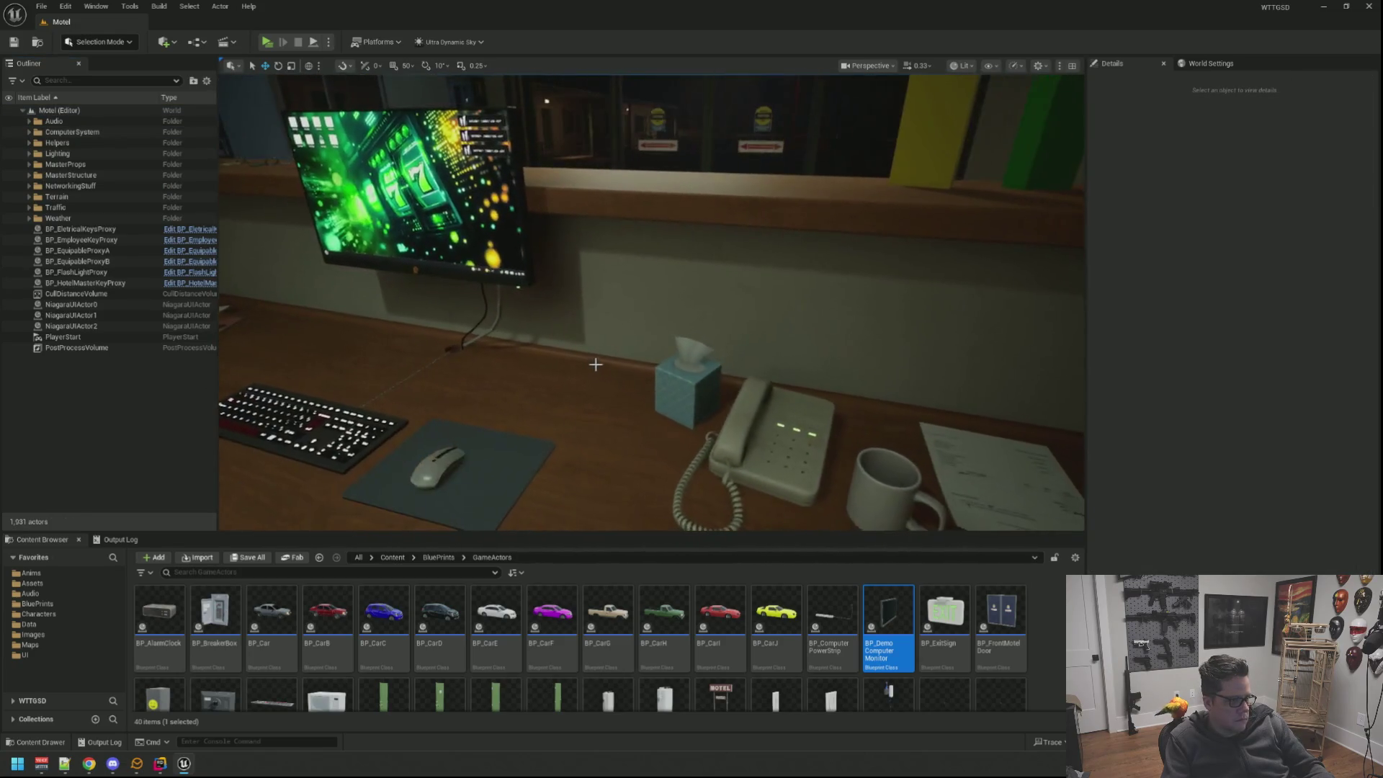
pyautogui.click(84, 646)
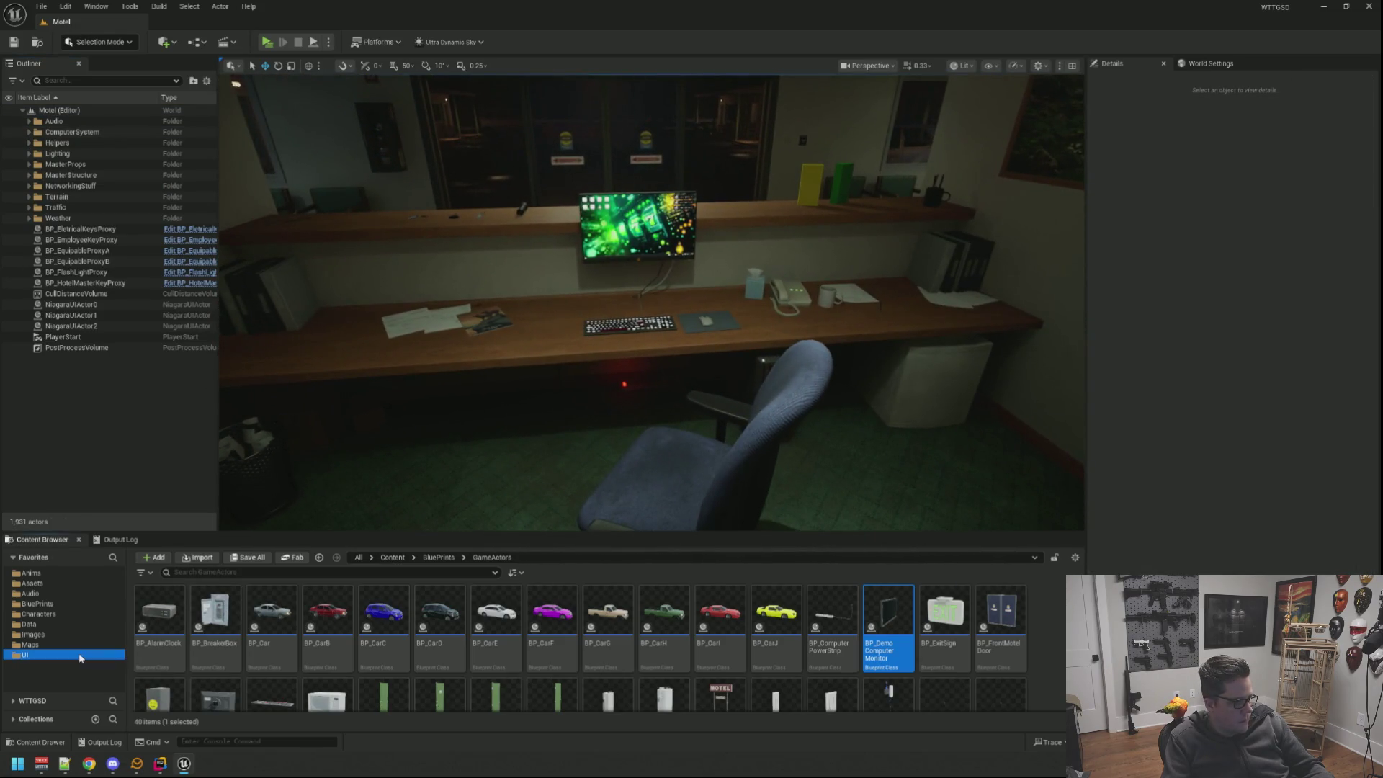
pyautogui.doubleClick(384, 625)
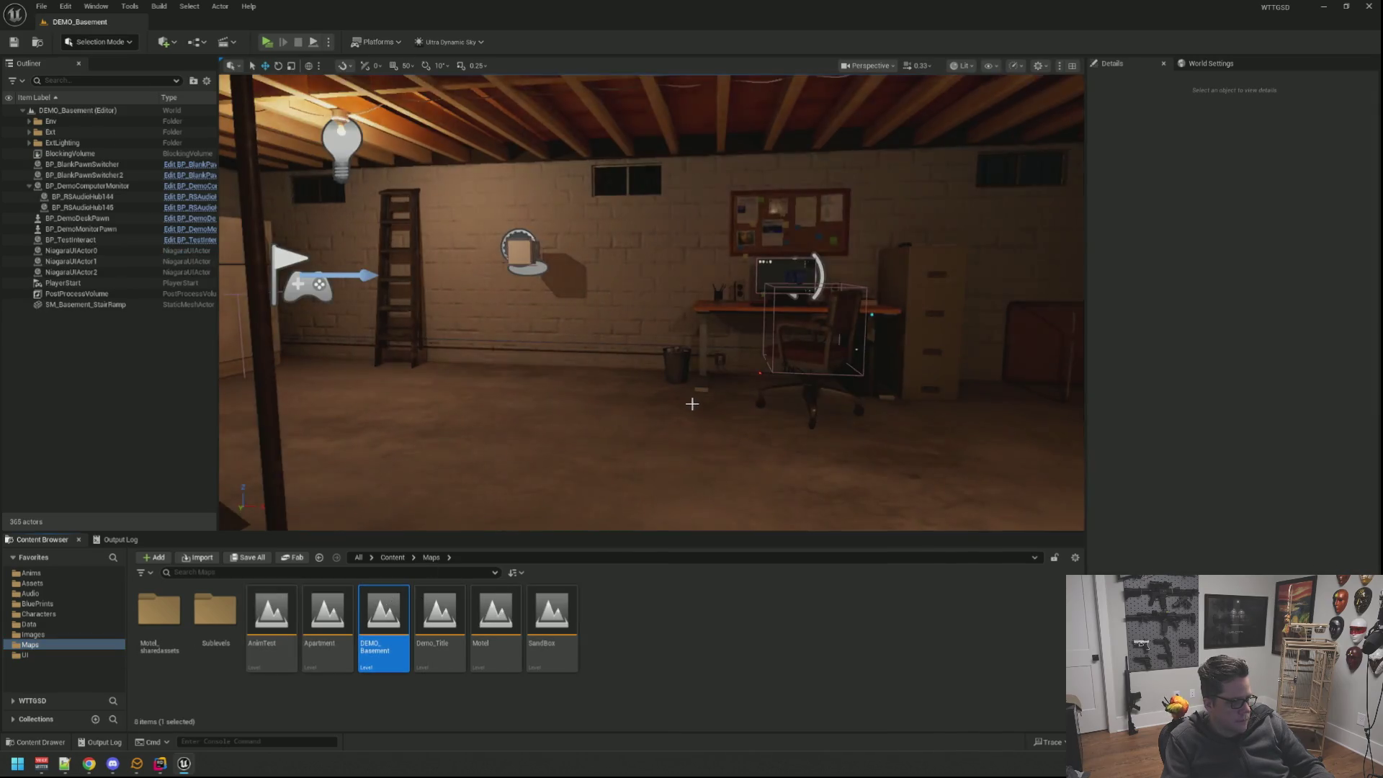
pyautogui.moveTo(693, 403)
pyautogui.mouseDown()
pyautogui.moveTo(756, 357)
pyautogui.moveTo(692, 324)
pyautogui.moveTo(600, 363)
pyautogui.moveTo(648, 346)
pyautogui.moveTo(561, 307)
pyautogui.mouseUp()
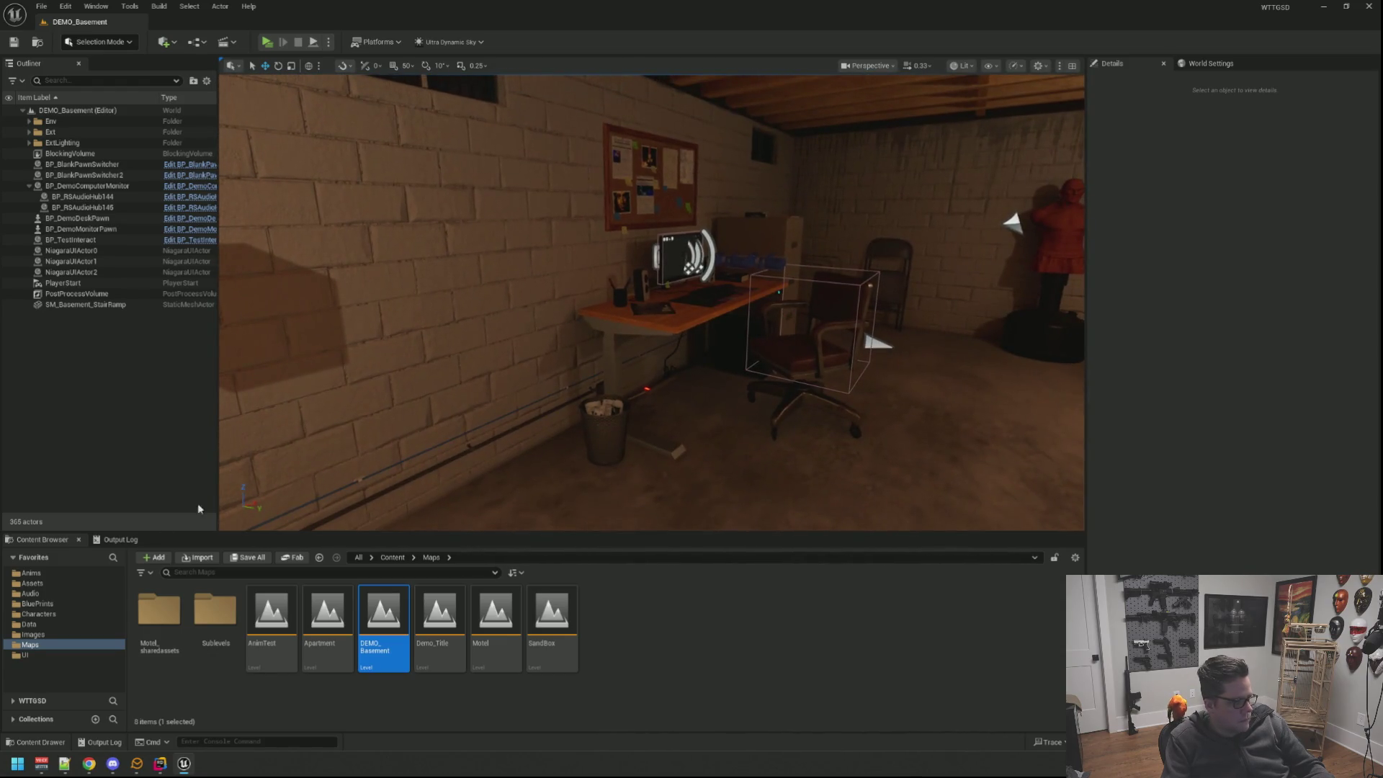
# Clear the output log, frame the desk and start playing the level.
pyautogui.click(120, 539)
pyautogui.rightClick(254, 564)
pyautogui.click(313, 691)
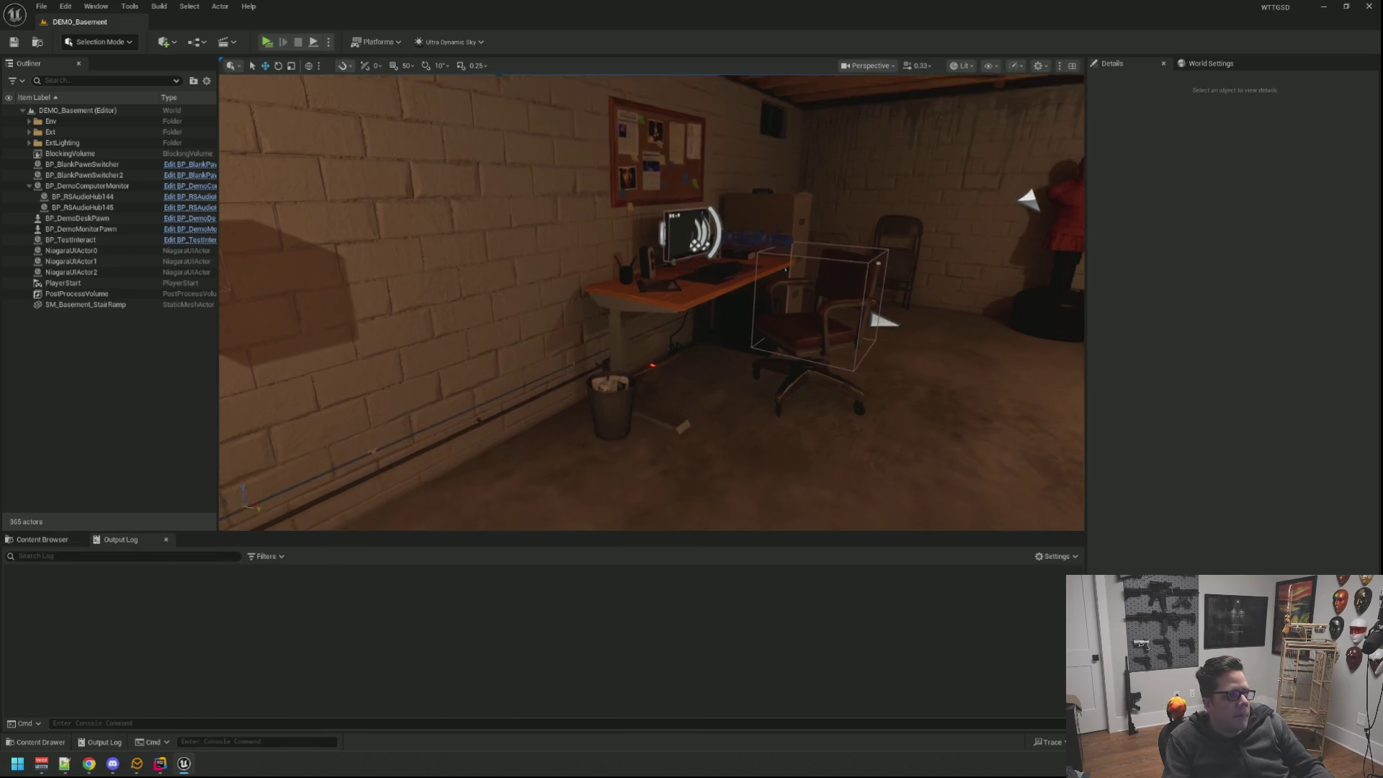
pyautogui.moveTo(648, 346); pyautogui.dragTo(670, 324)
pyautogui.moveTo(523, 316); pyautogui.dragTo(465, 315)
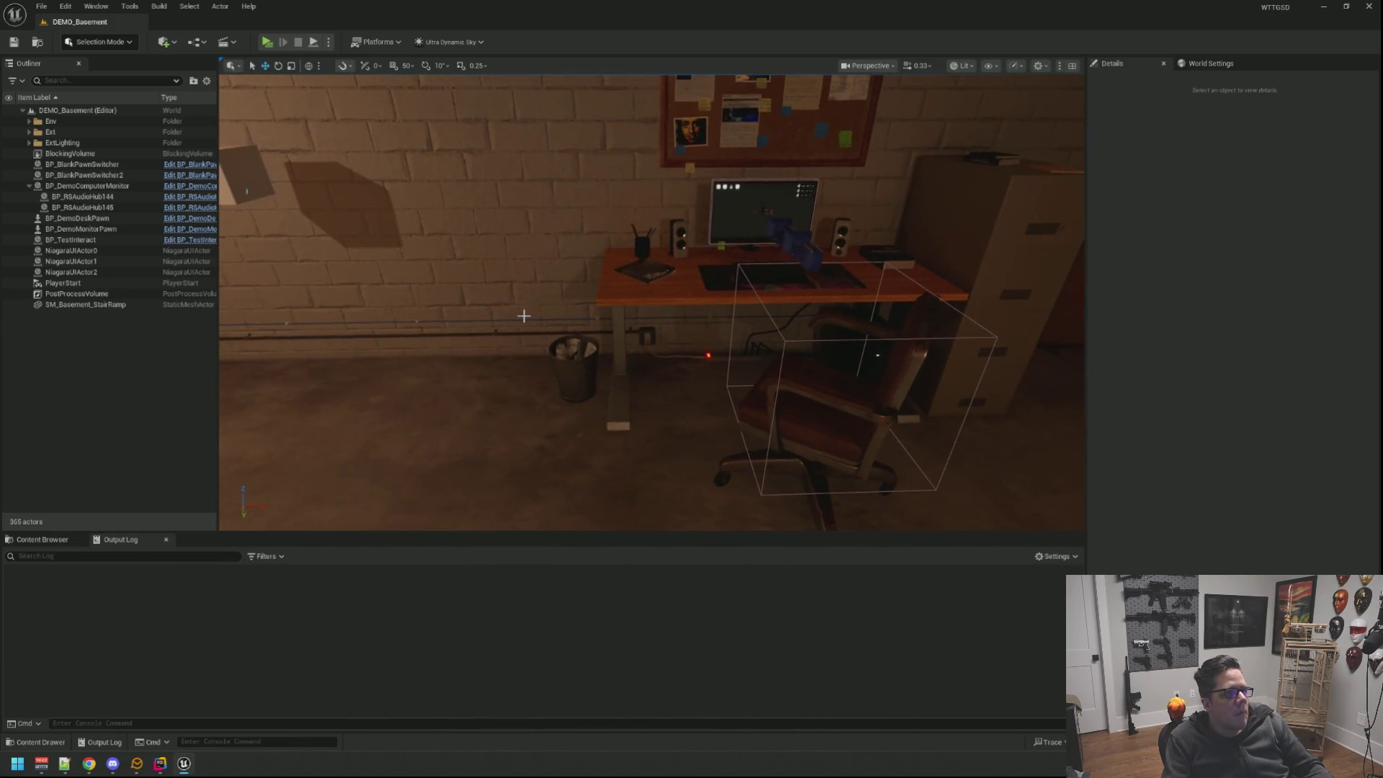
pyautogui.click(267, 42)
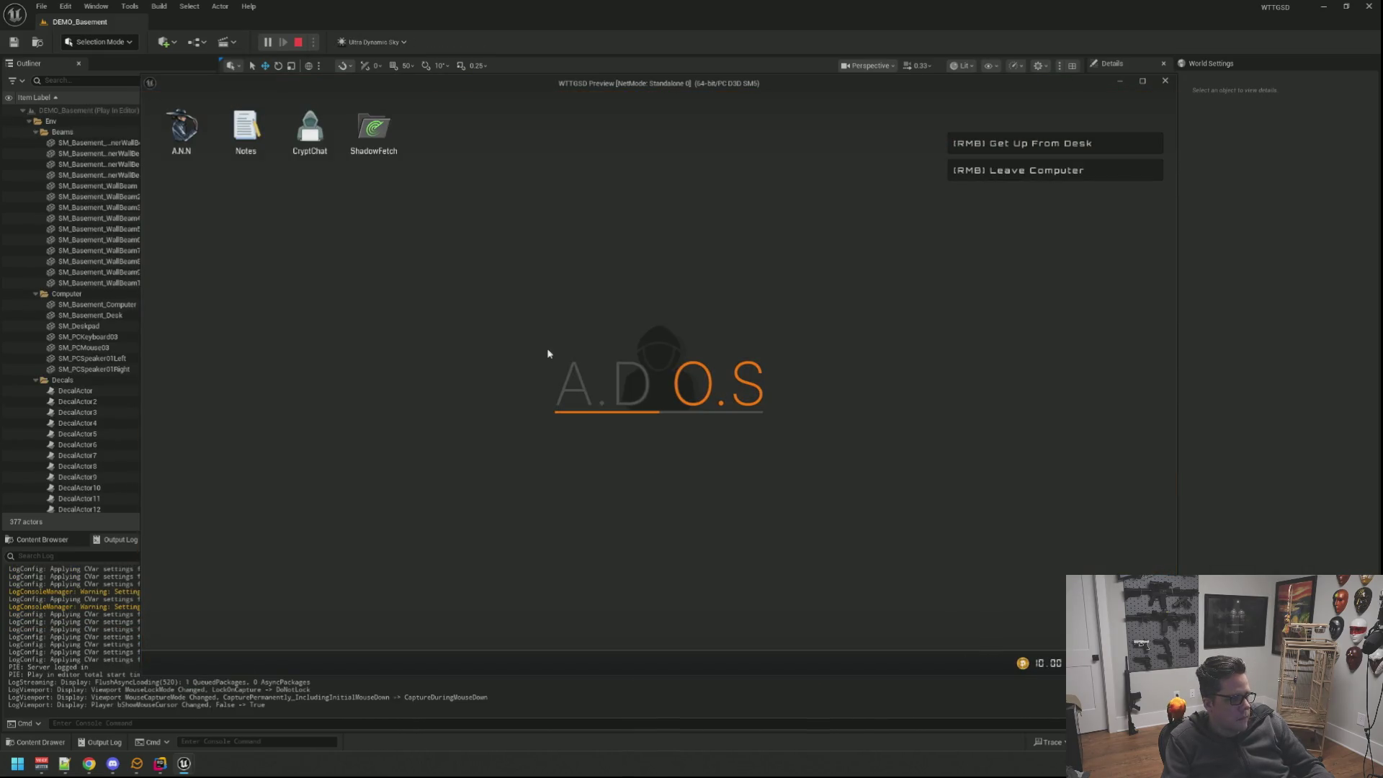
# Open CryptChat and ShadowFetch on the in-game desktop and arrange their windows.
pyautogui.doubleClick(309, 130)
pyautogui.doubleClick(372, 130)
pyautogui.moveTo(349, 140); pyautogui.dragTo(1039, 152)
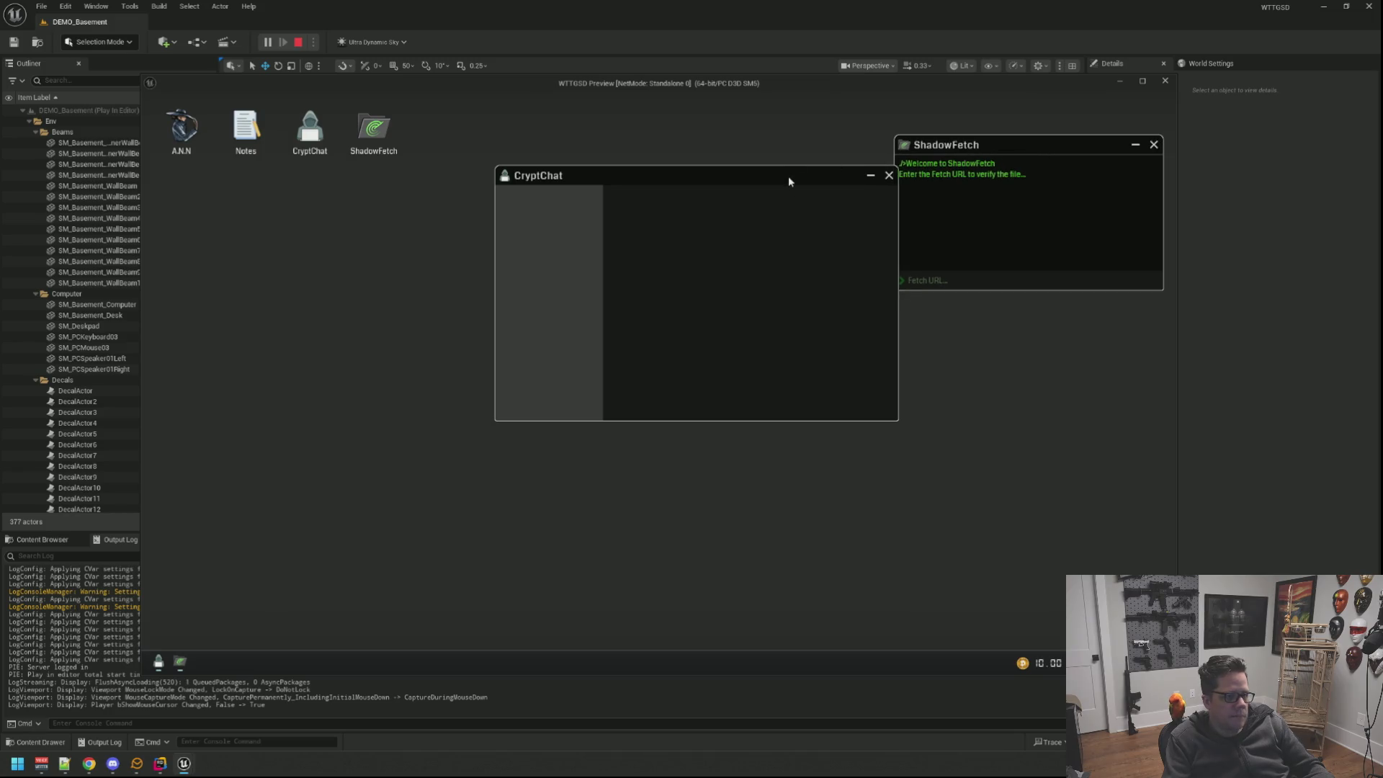
pyautogui.moveTo(788, 182); pyautogui.dragTo(744, 180)
pyautogui.moveTo(965, 150); pyautogui.dragTo(972, 123)
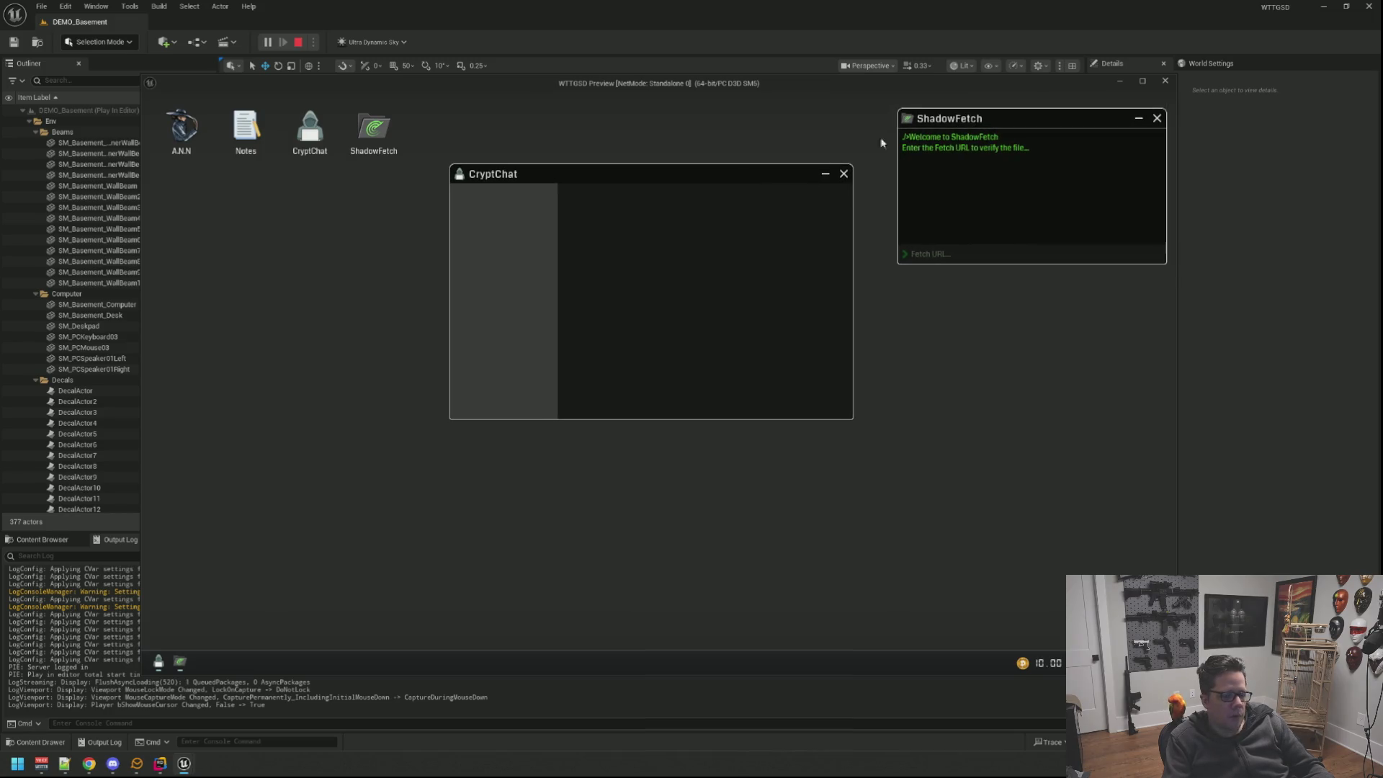
pyautogui.moveTo(626, 173); pyautogui.dragTo(633, 152)
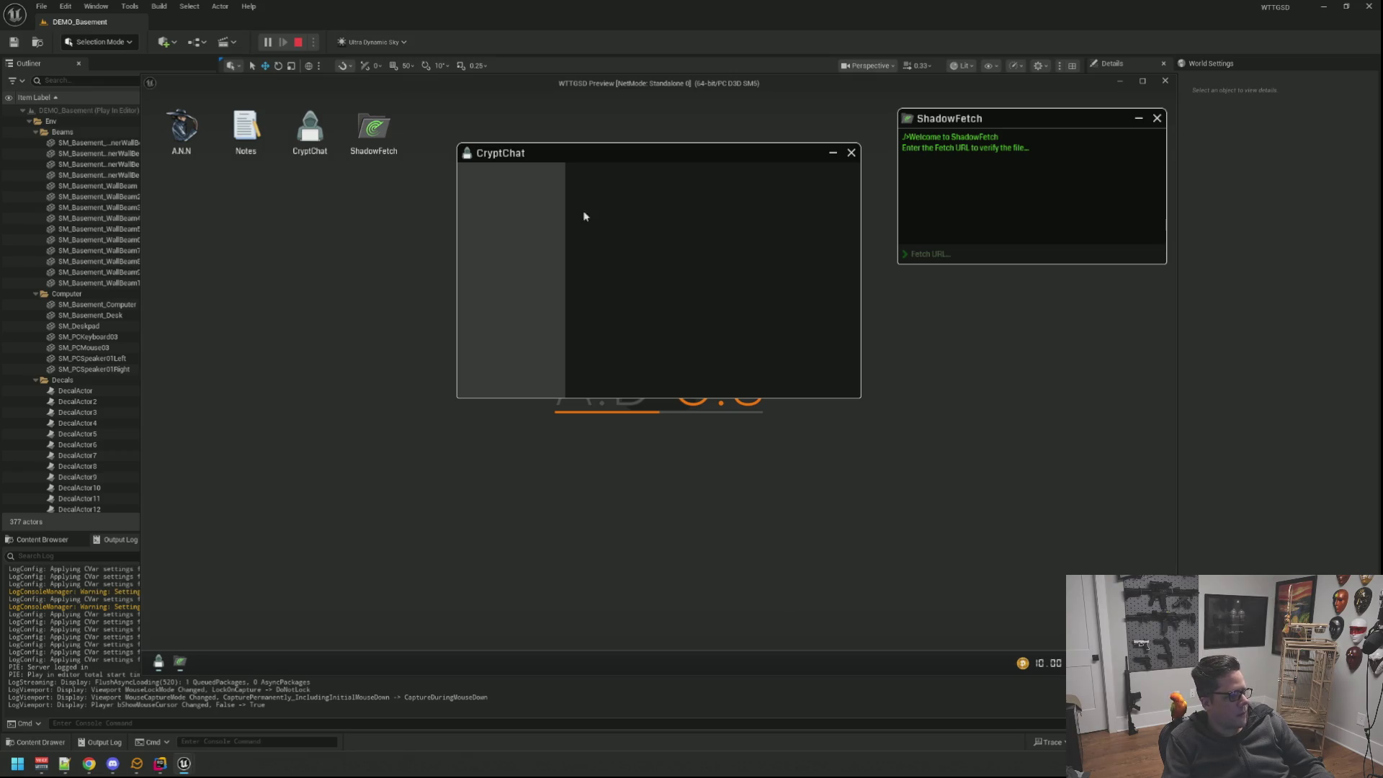
# Open the A.N.N browser, move it right, then step back from the computer.
pyautogui.doubleClick(183, 128)
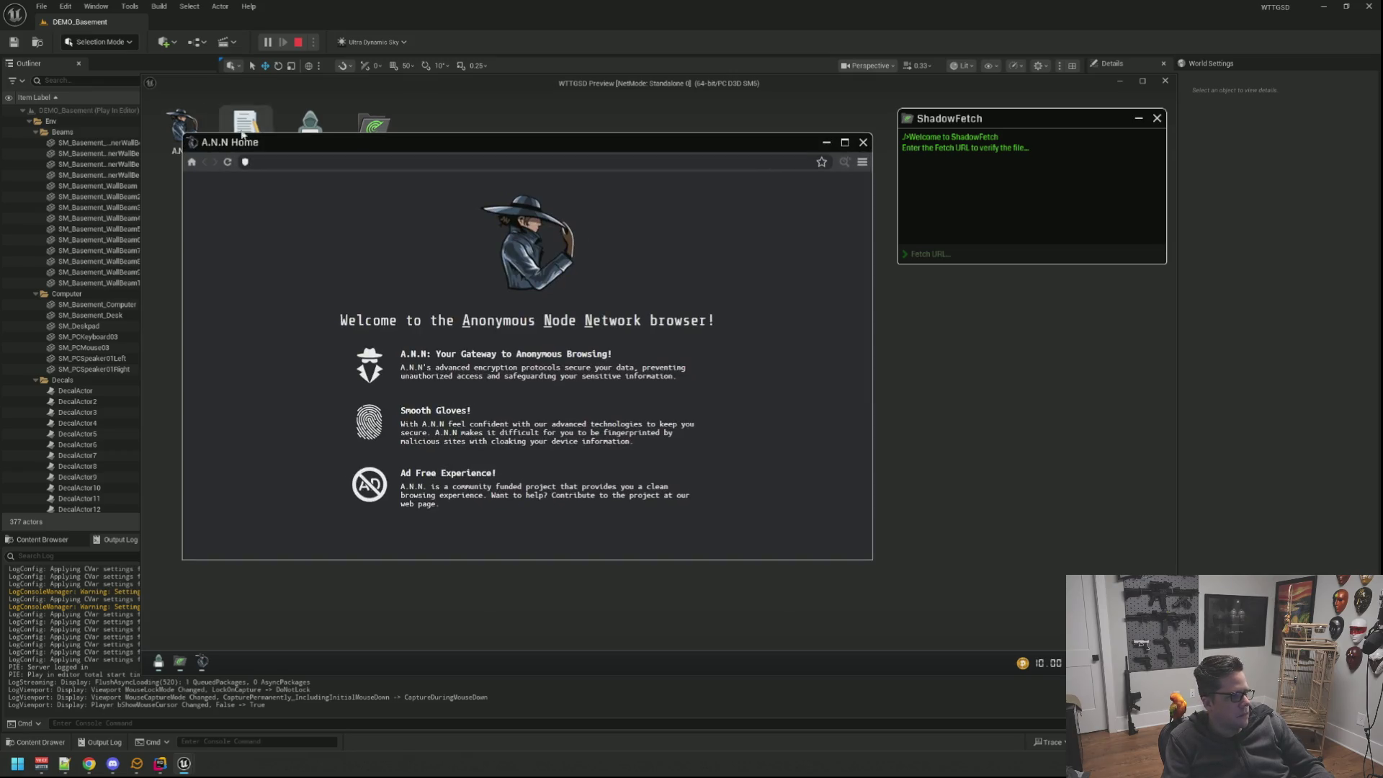
pyautogui.moveTo(291, 140); pyautogui.dragTo(393, 144)
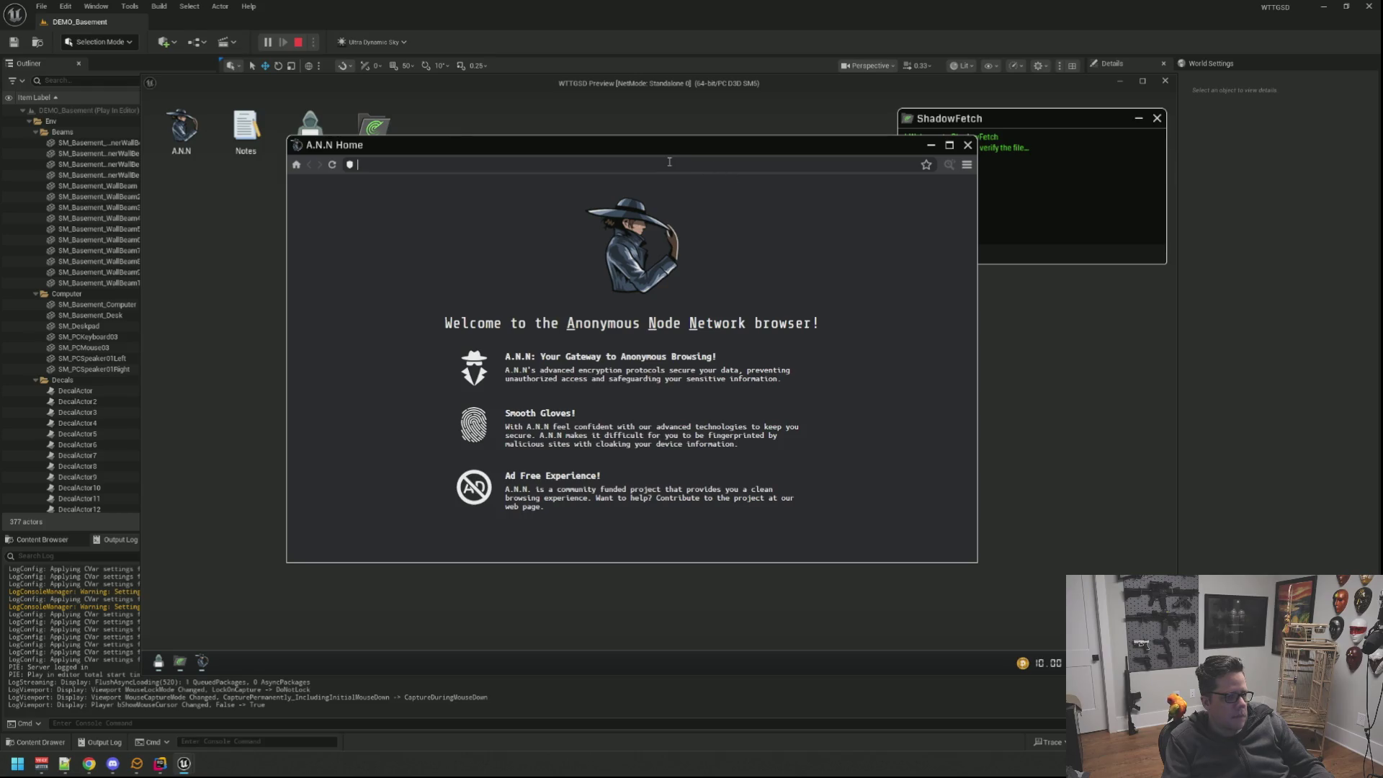
pyautogui.rightClick(255, 300)
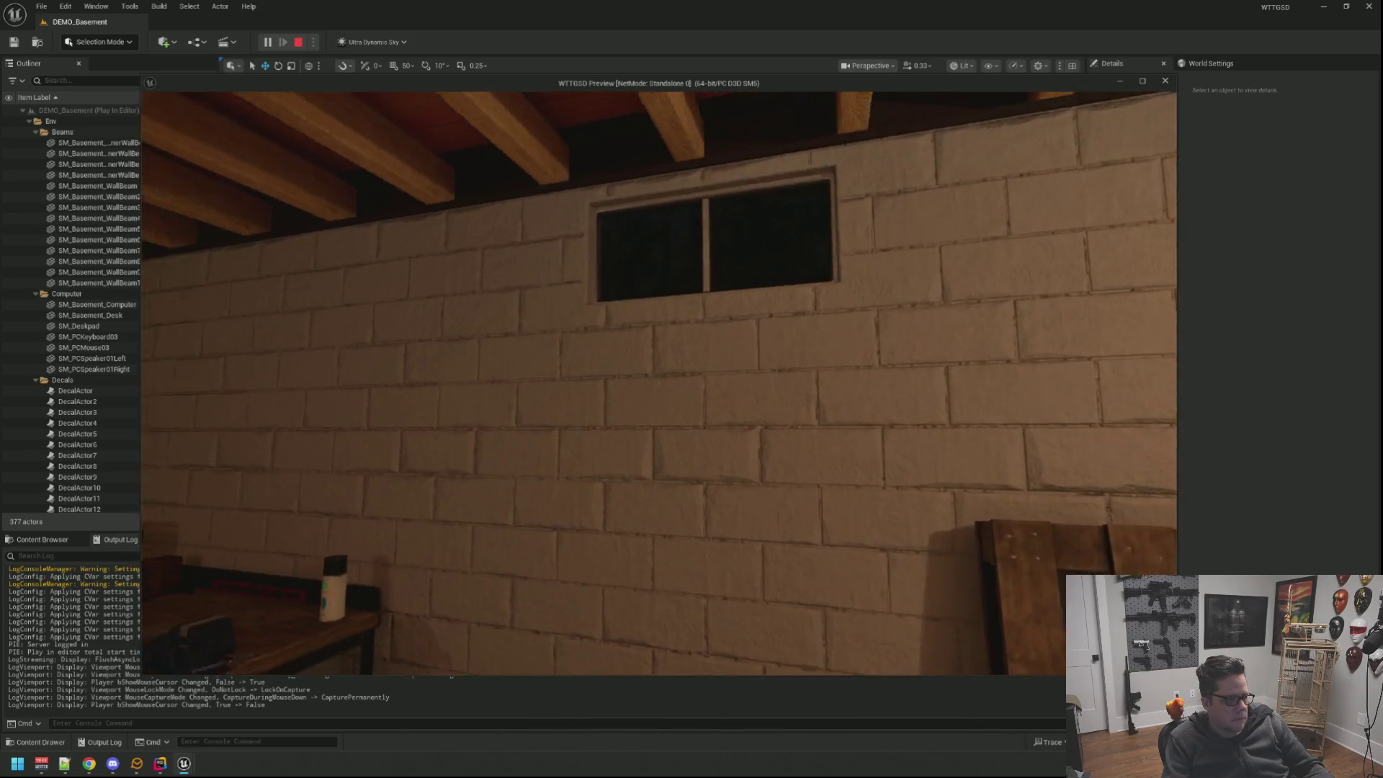
# Get up from the desk, test the interactable cube, and walk past the modem and note to the fridge.
pyautogui.rightClick(660, 384)
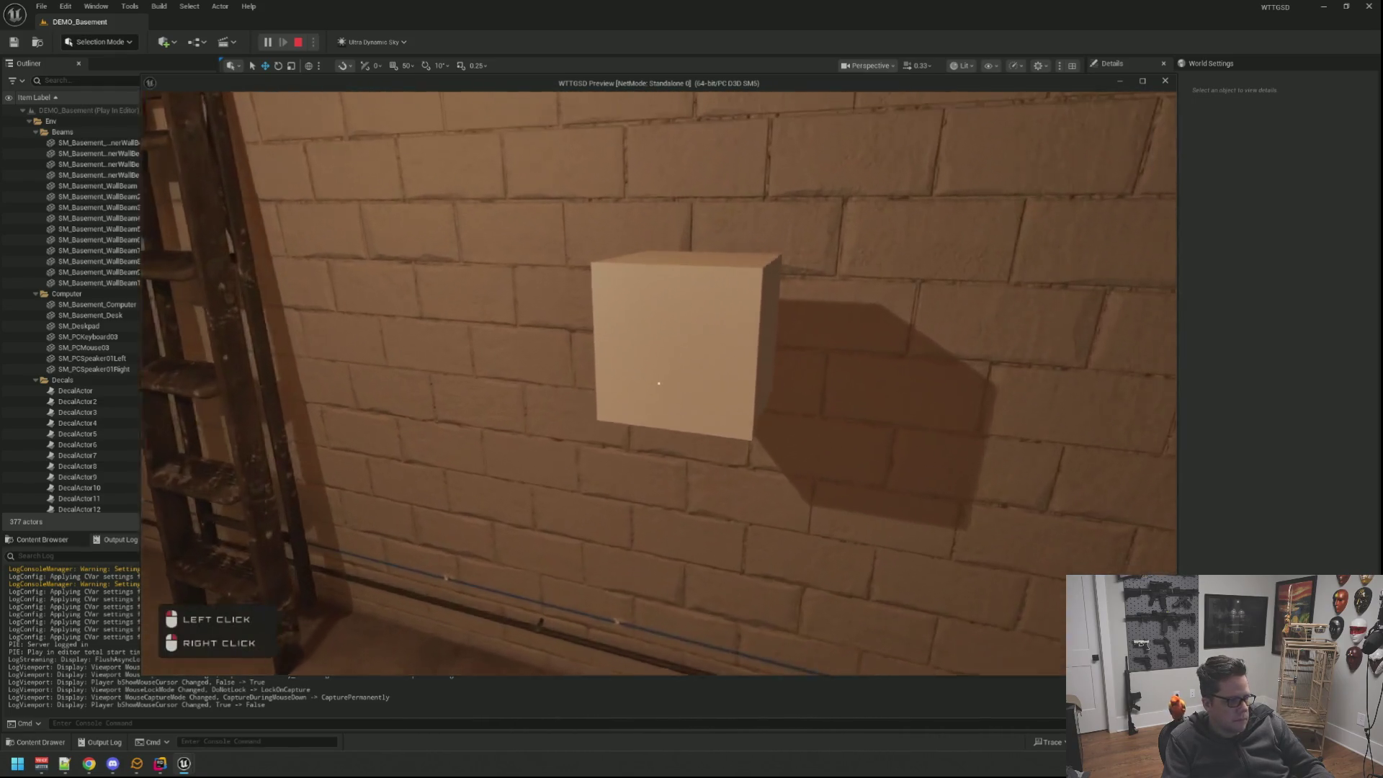
pyautogui.click(659, 384)
pyautogui.click(660, 384)
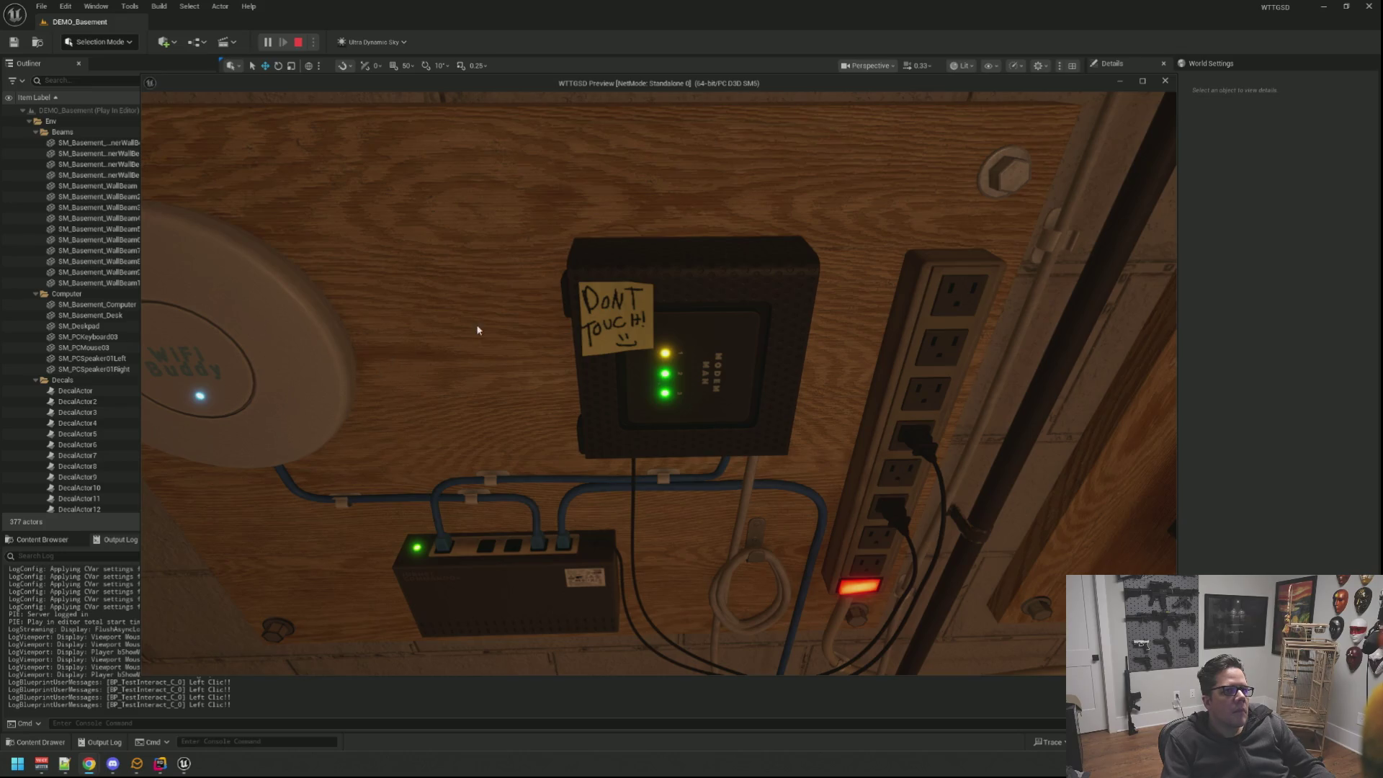
pyautogui.press('s')
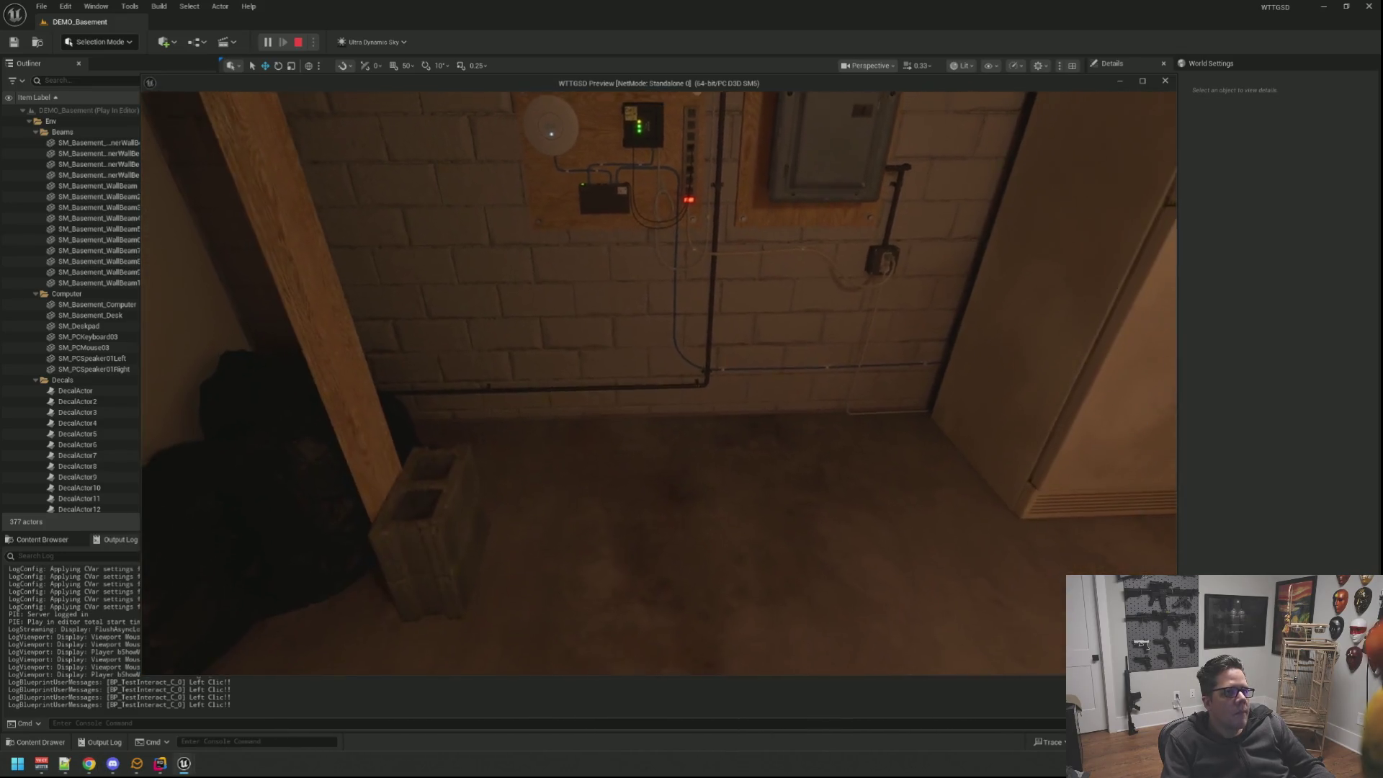
pyautogui.press('w')
pyautogui.press('s')
pyautogui.press('w')
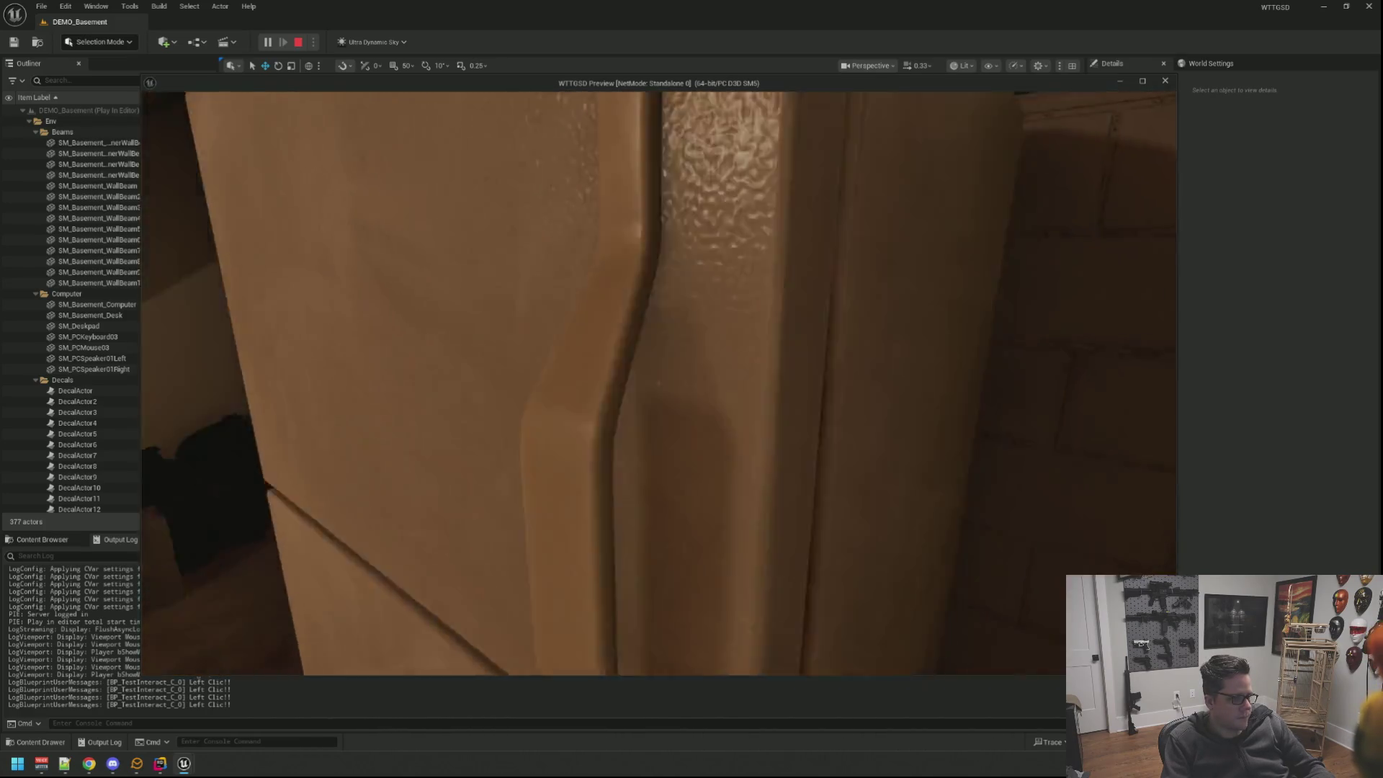
# Tour the stairs, laundry shelves and red dummy, then return and sit at the desk computer.
pyautogui.press('w')
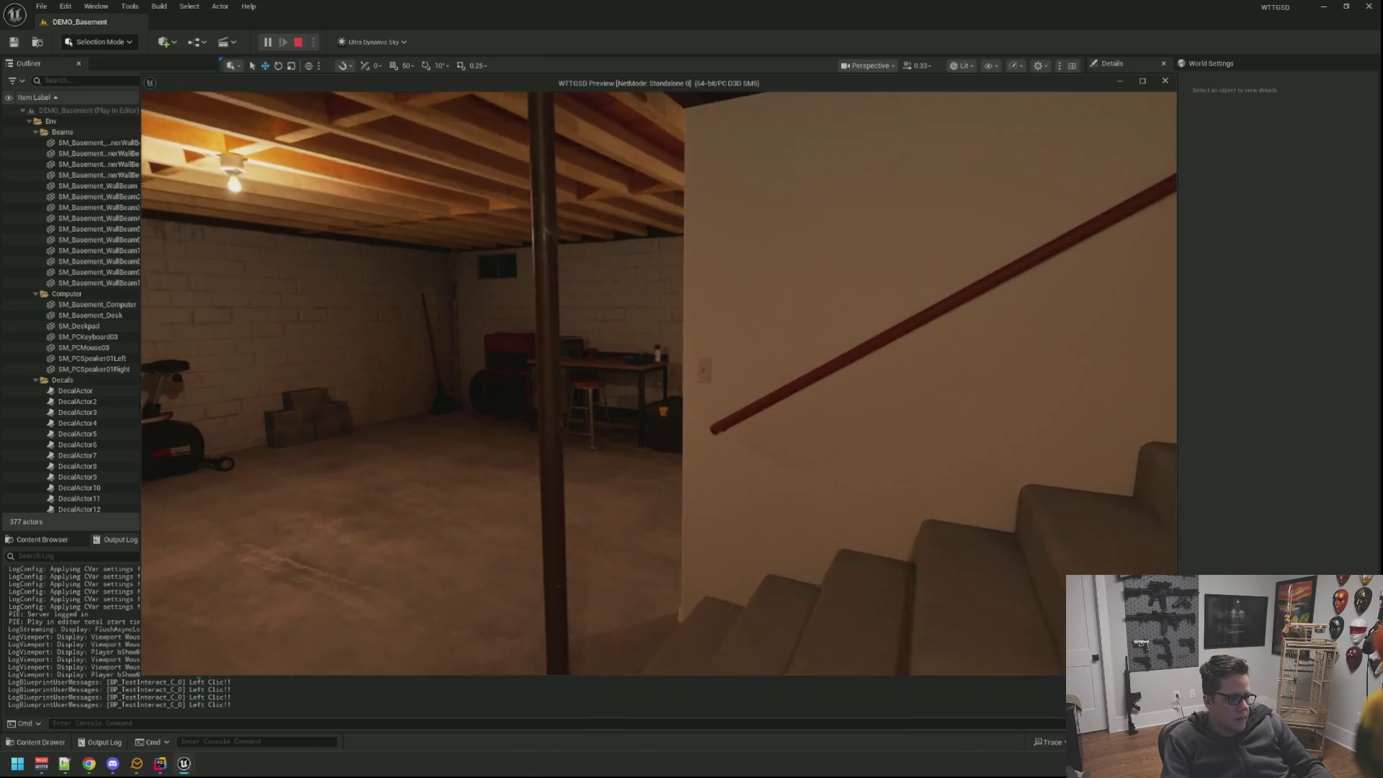
pyautogui.press('w')
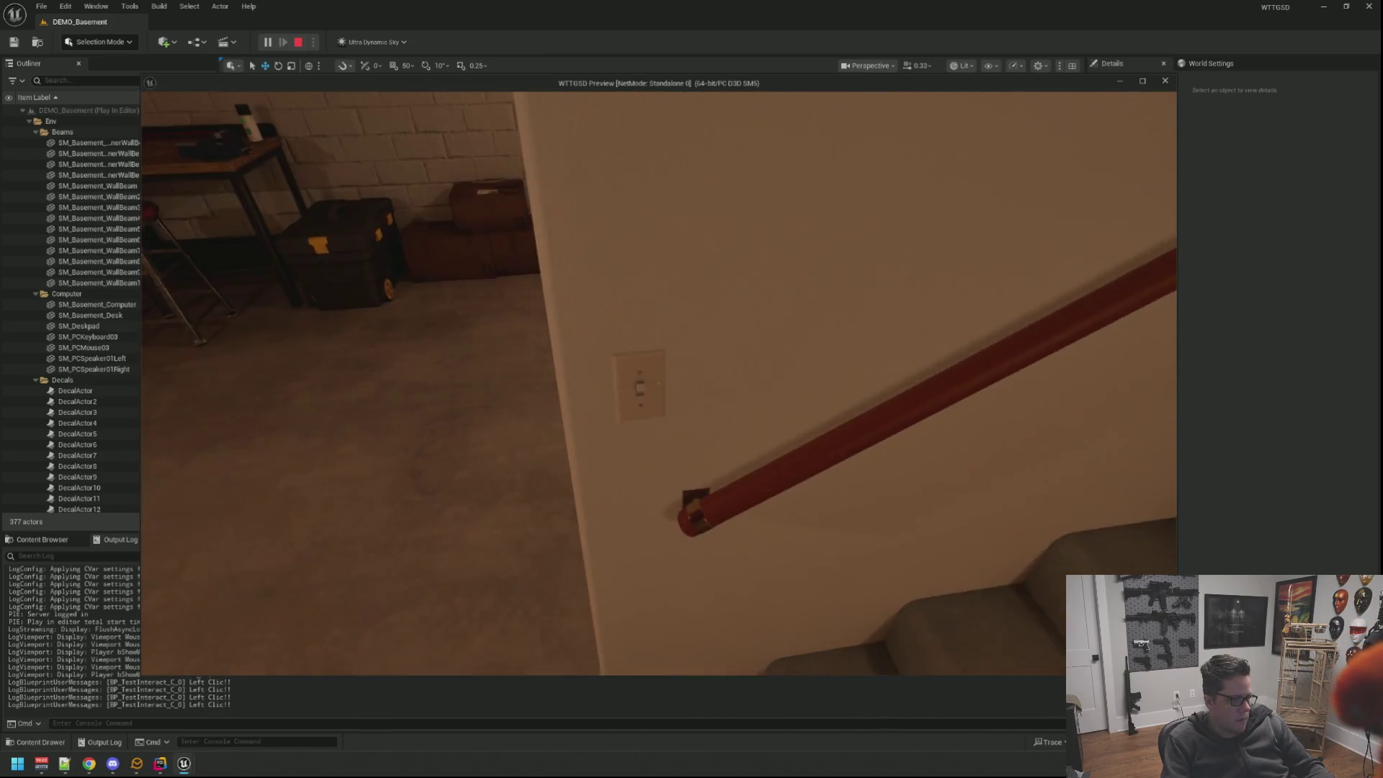
pyautogui.press('w')
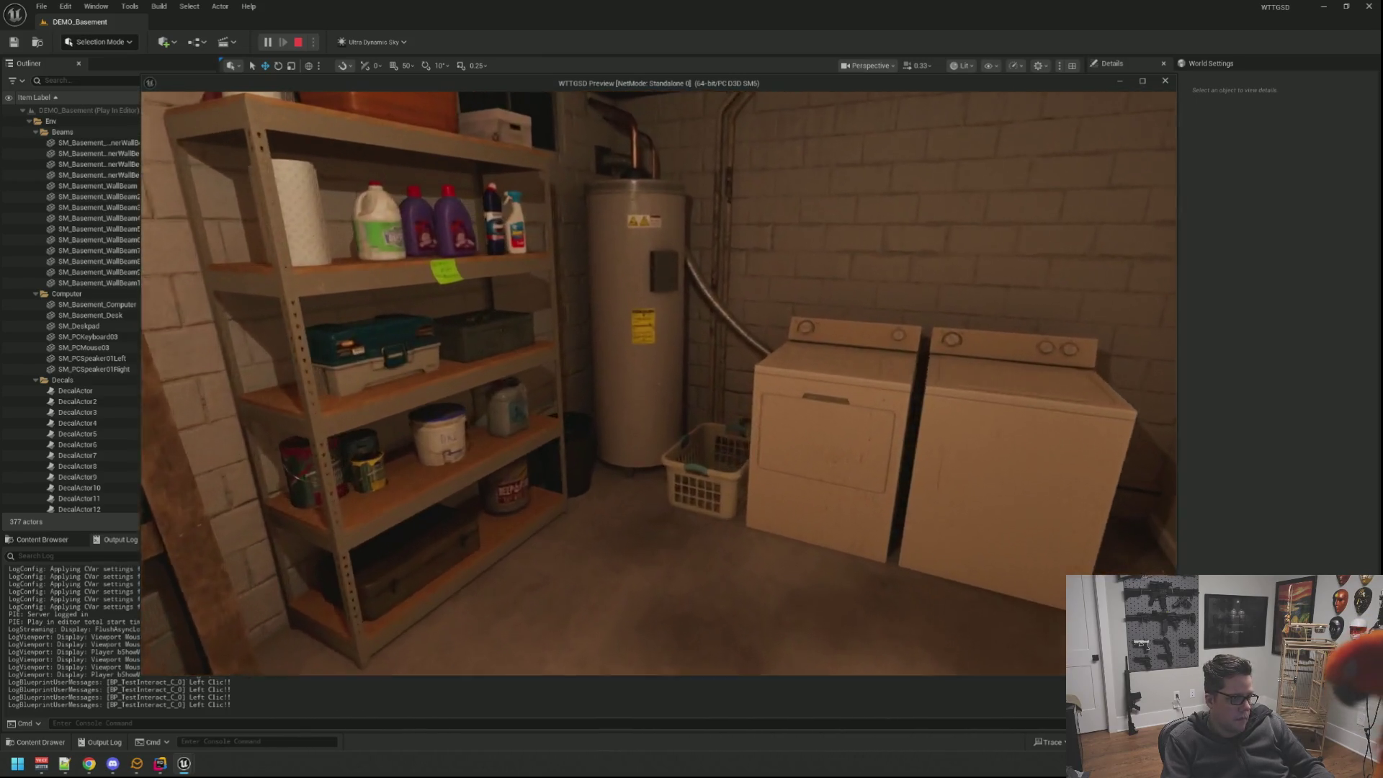
pyautogui.press('s')
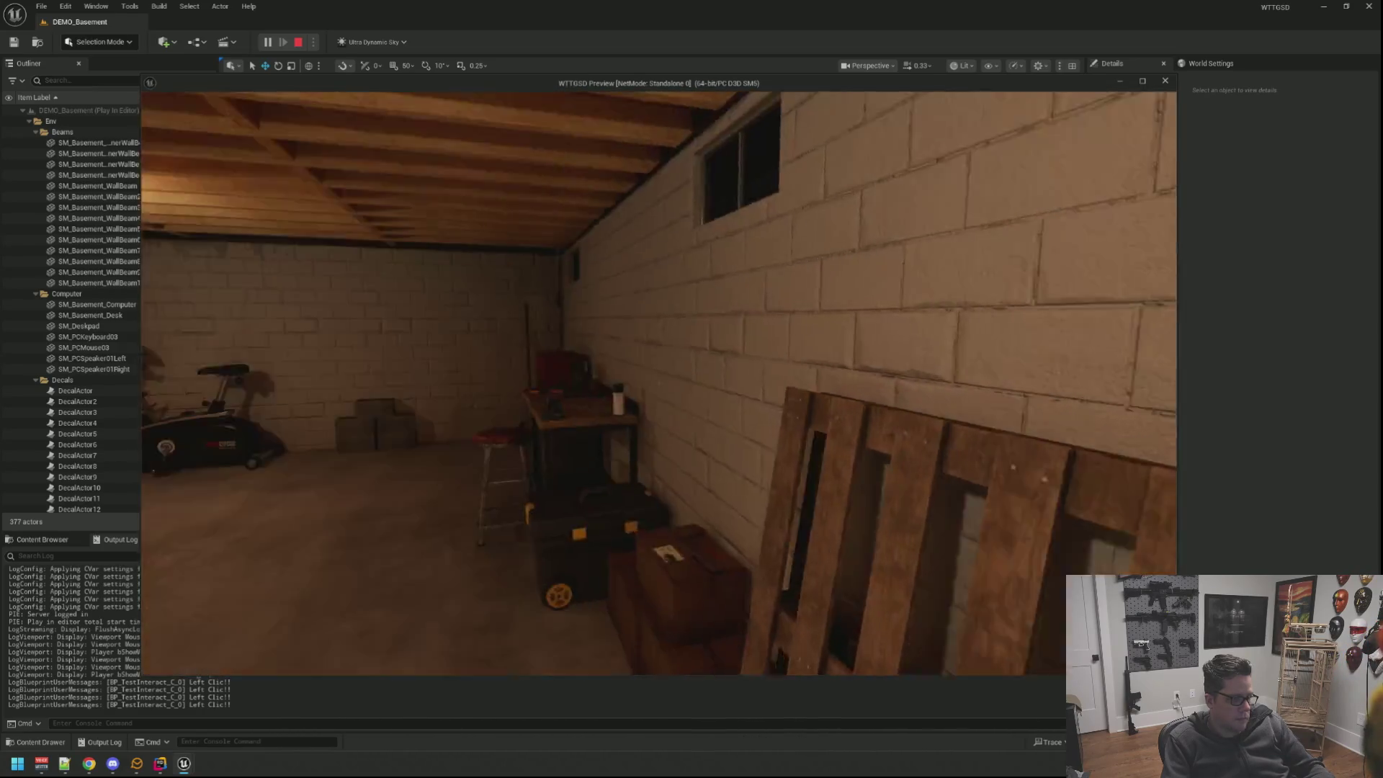
pyautogui.press('w')
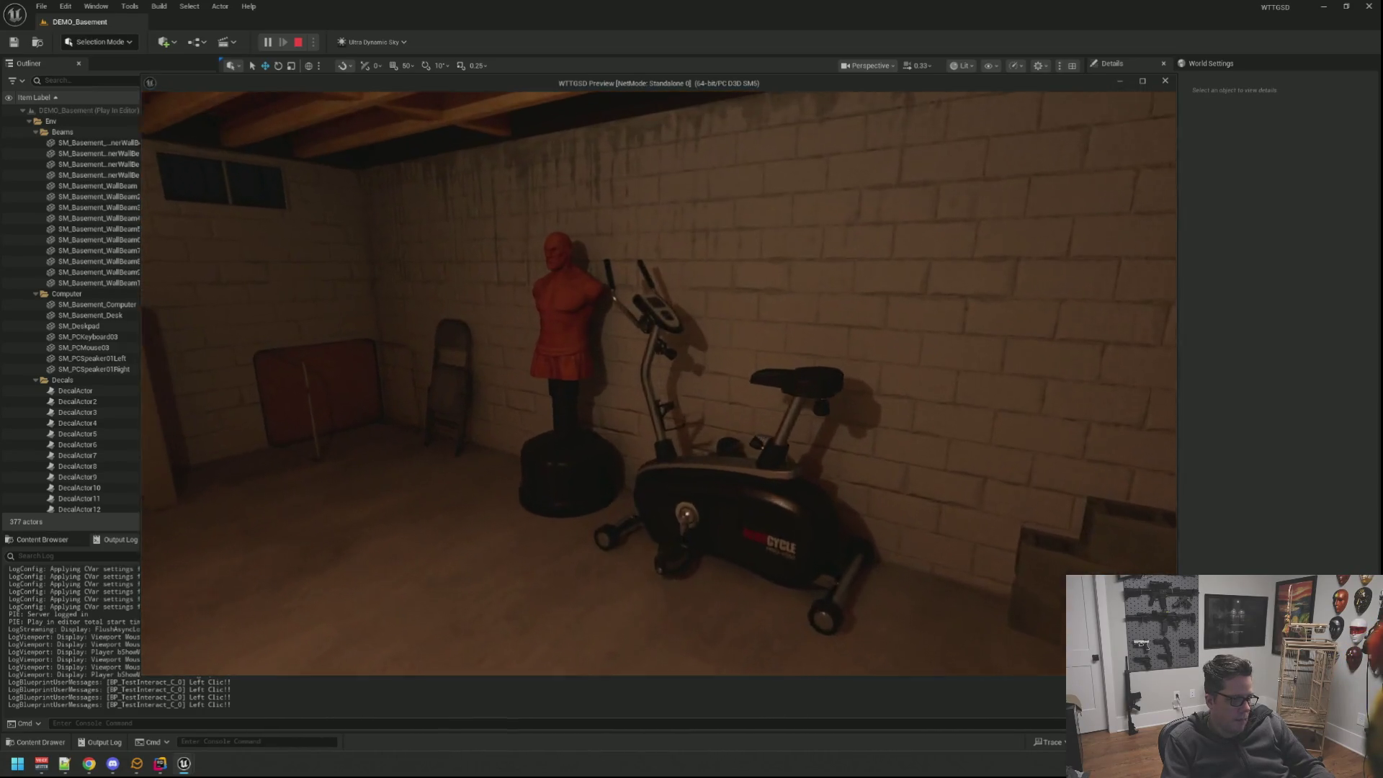
pyautogui.press('w')
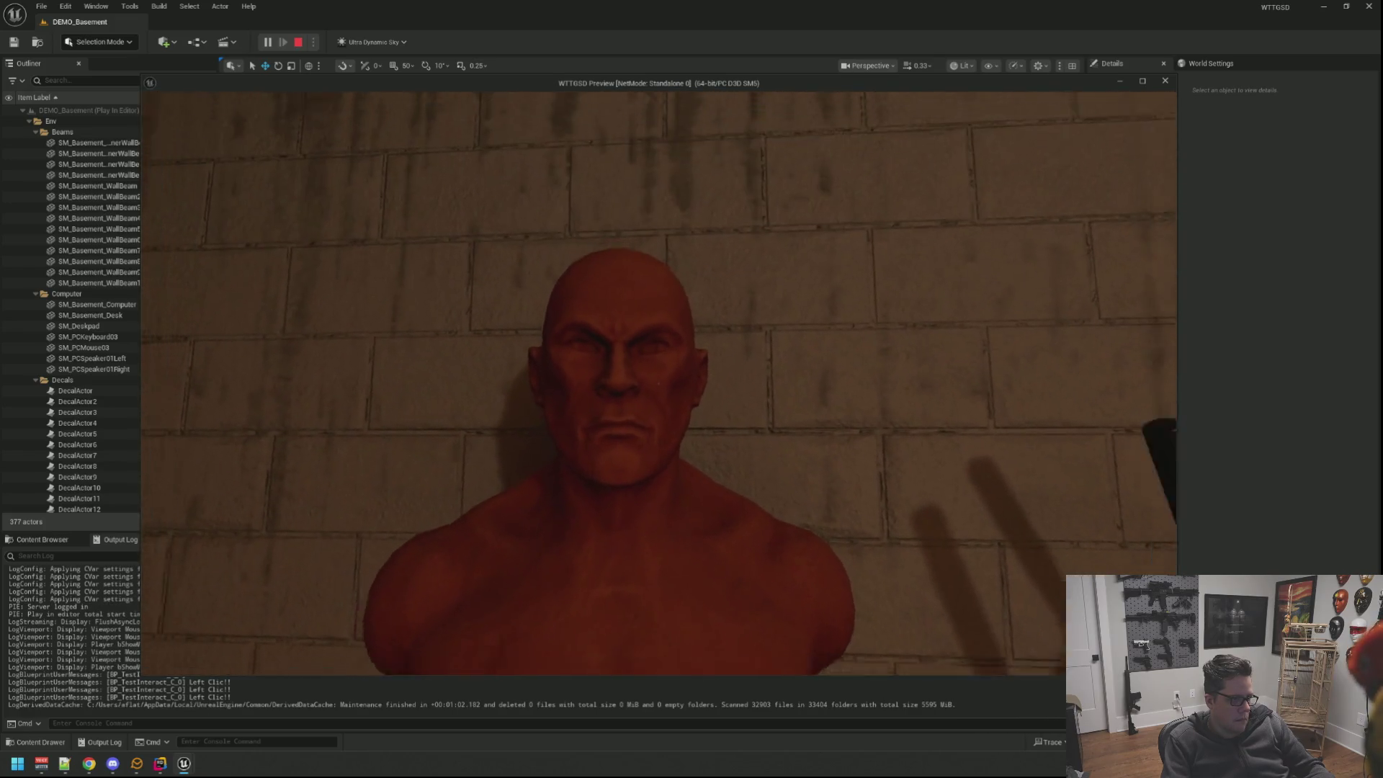
pyautogui.press('s')
pyautogui.press('e')
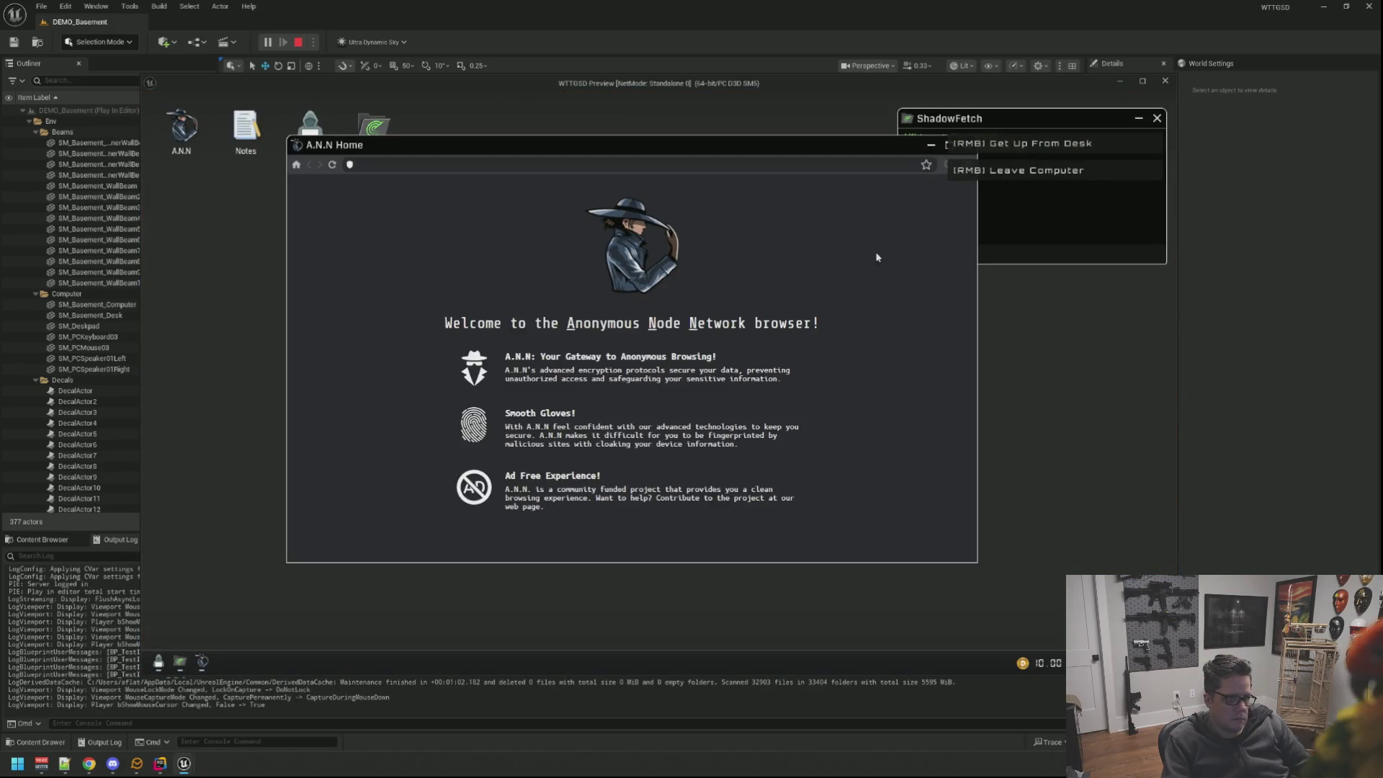
# Close the A.N.N browser and ShadowFetch windows, then minimize the editor.
pyautogui.click(892, 174)
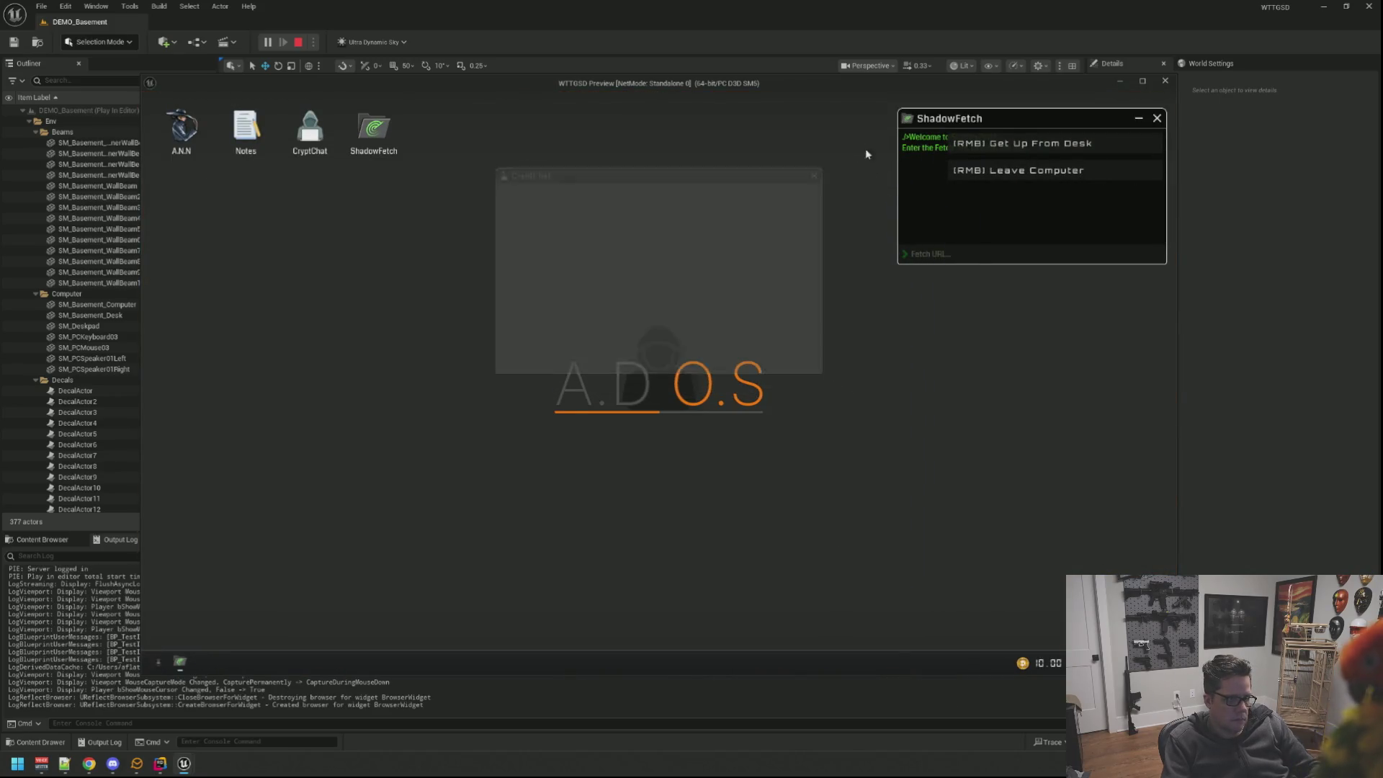
pyautogui.click(1157, 118)
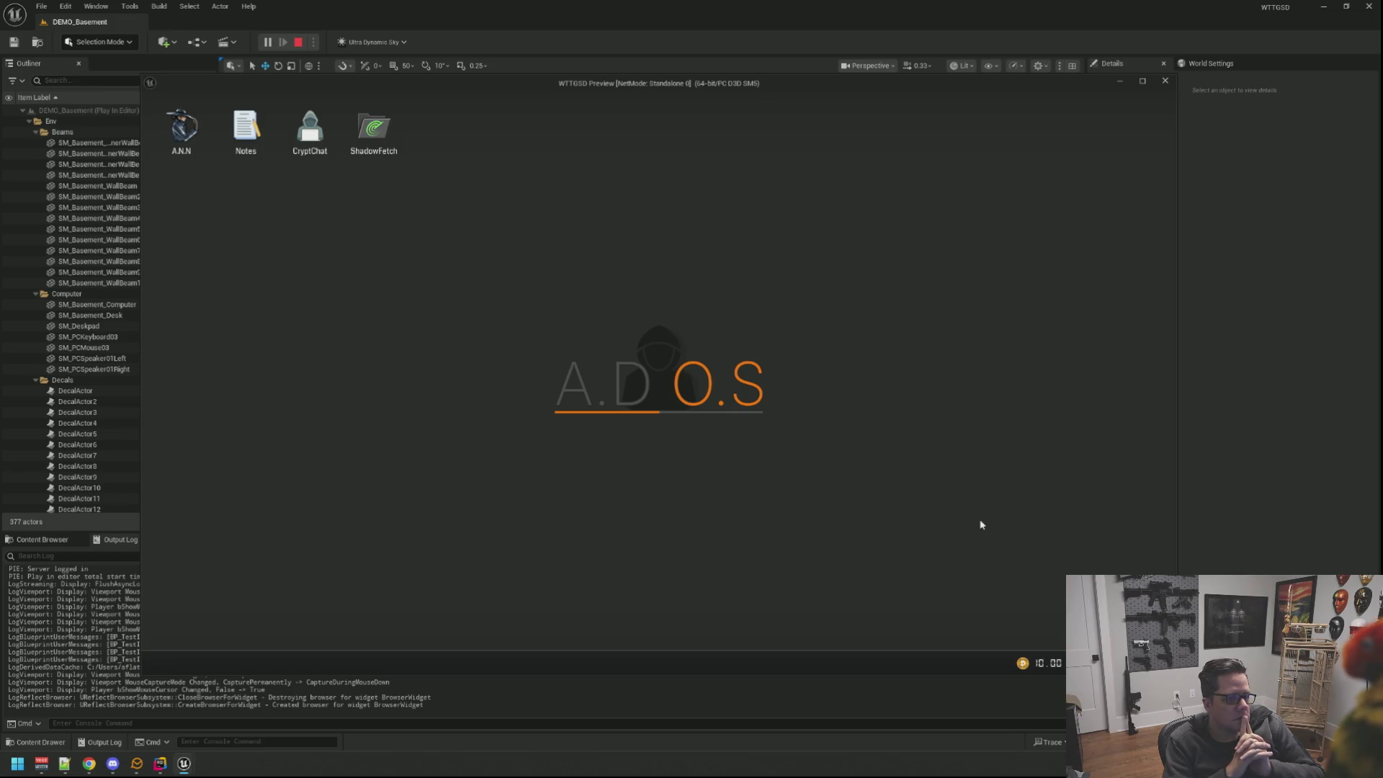
pyautogui.click(1323, 7)
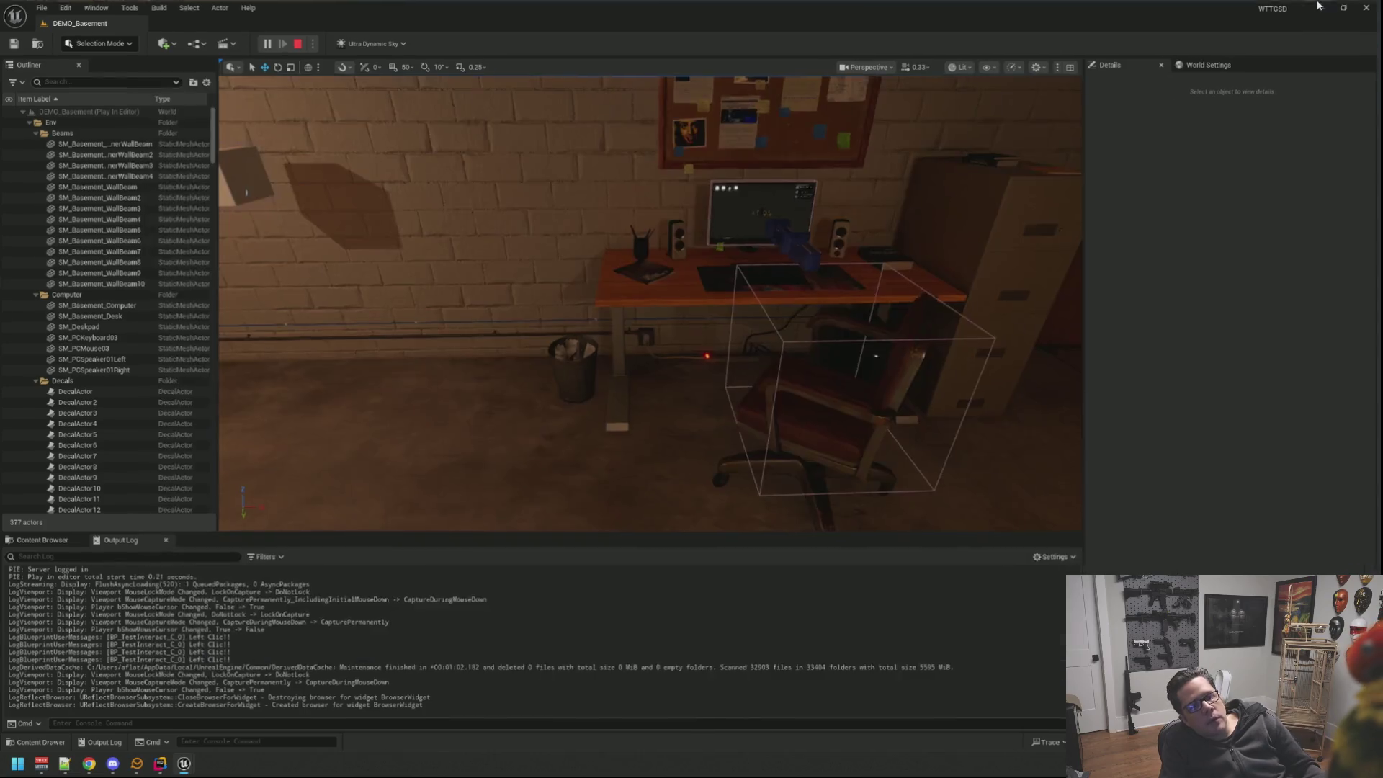
# Minimize the IDE and use the in-game console to show the frame rate and set a new maximum frame rate.
pyautogui.click(1320, 7)
pyautogui.press('`')
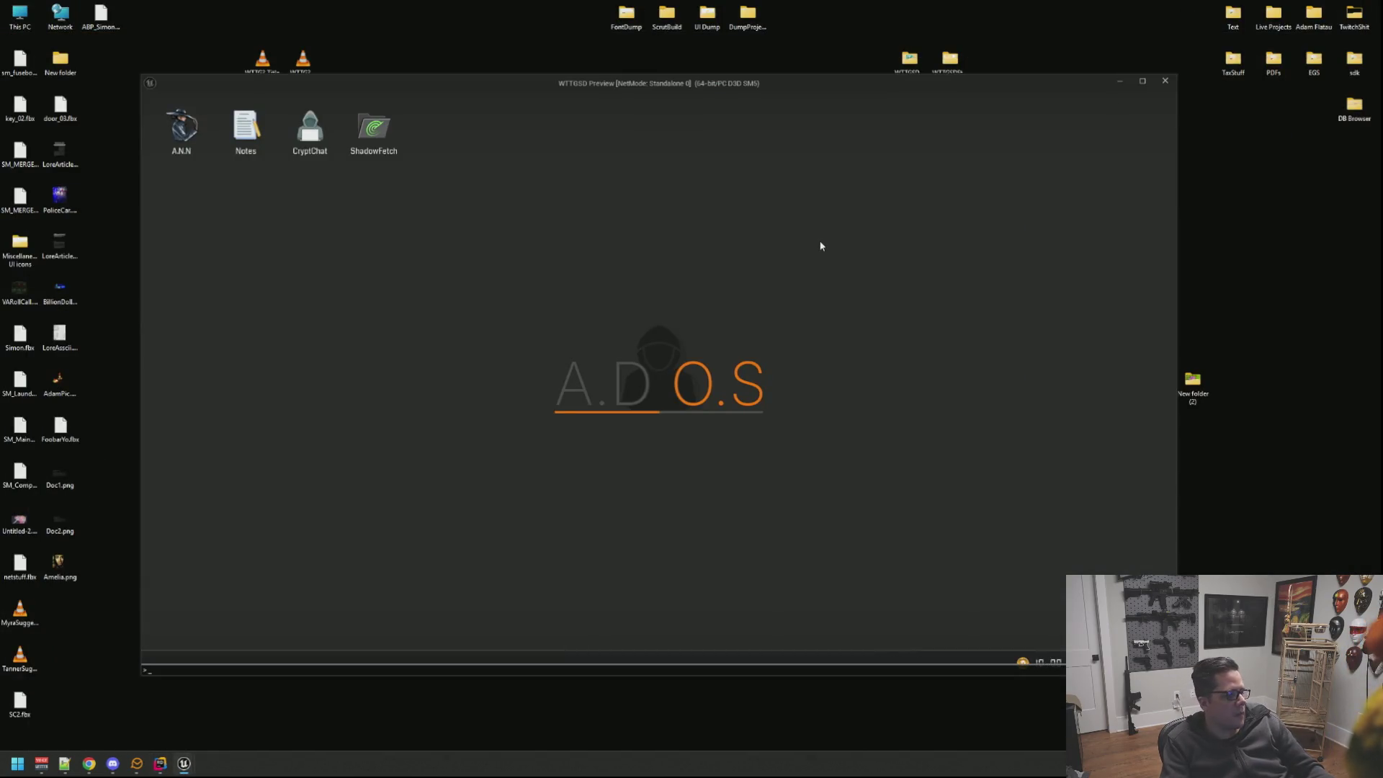
pyautogui.write('stat fps')
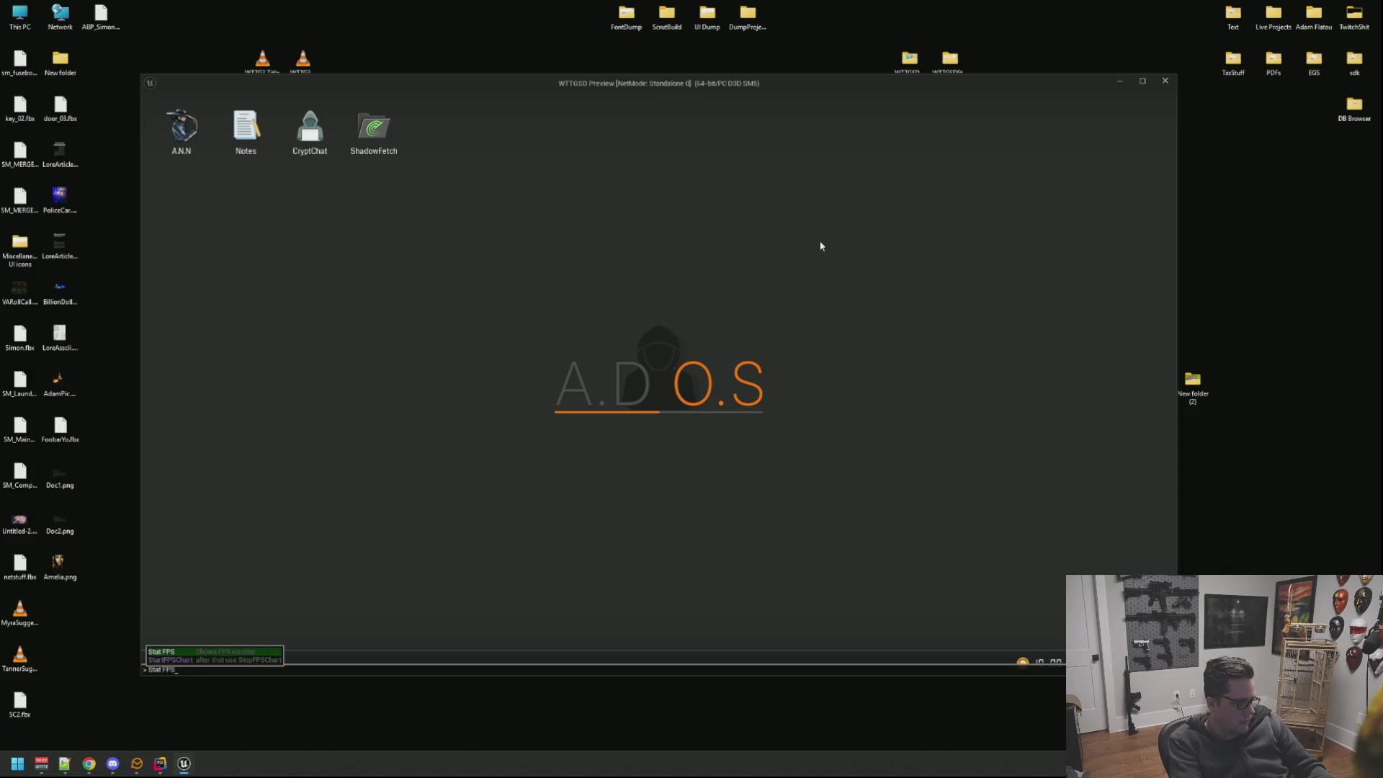
pyautogui.press('Return')
pyautogui.press('`')
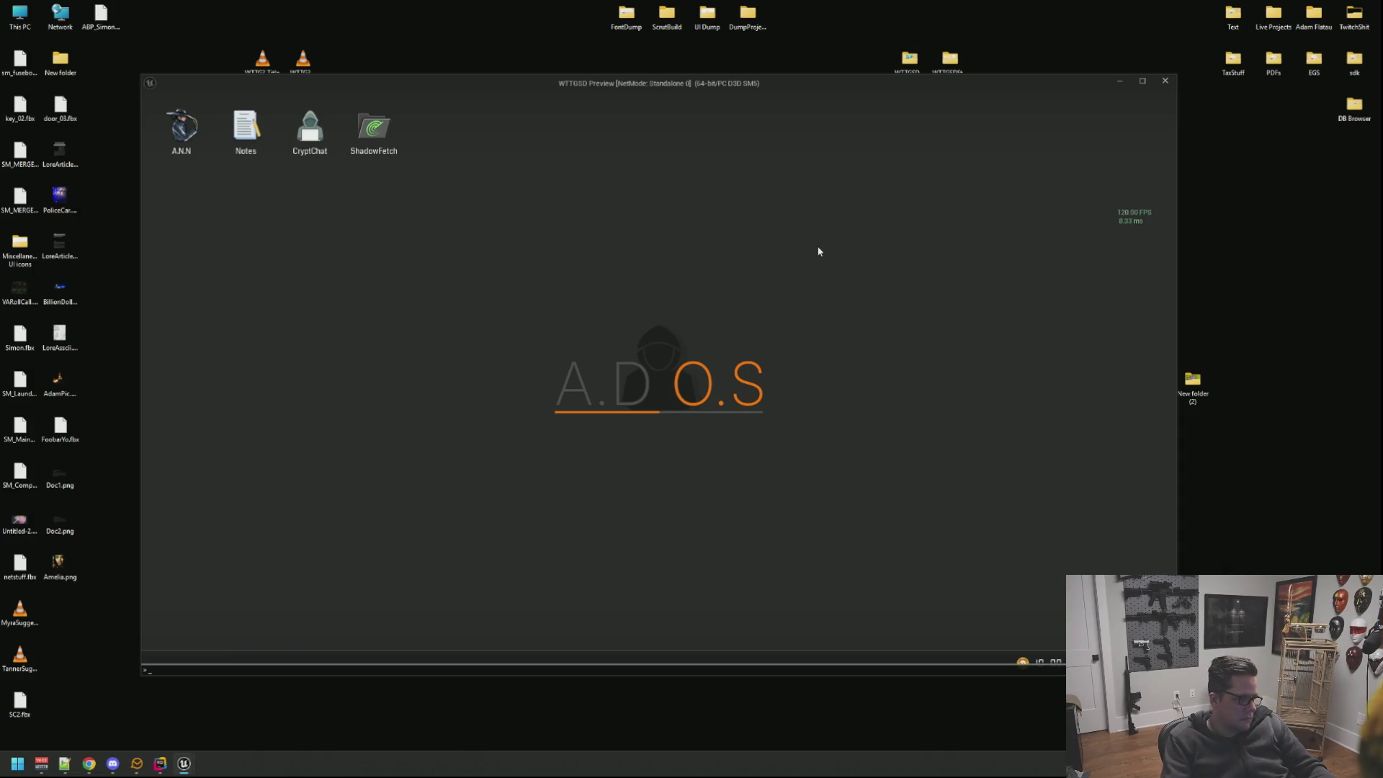
pyautogui.write('t.maxFPS')
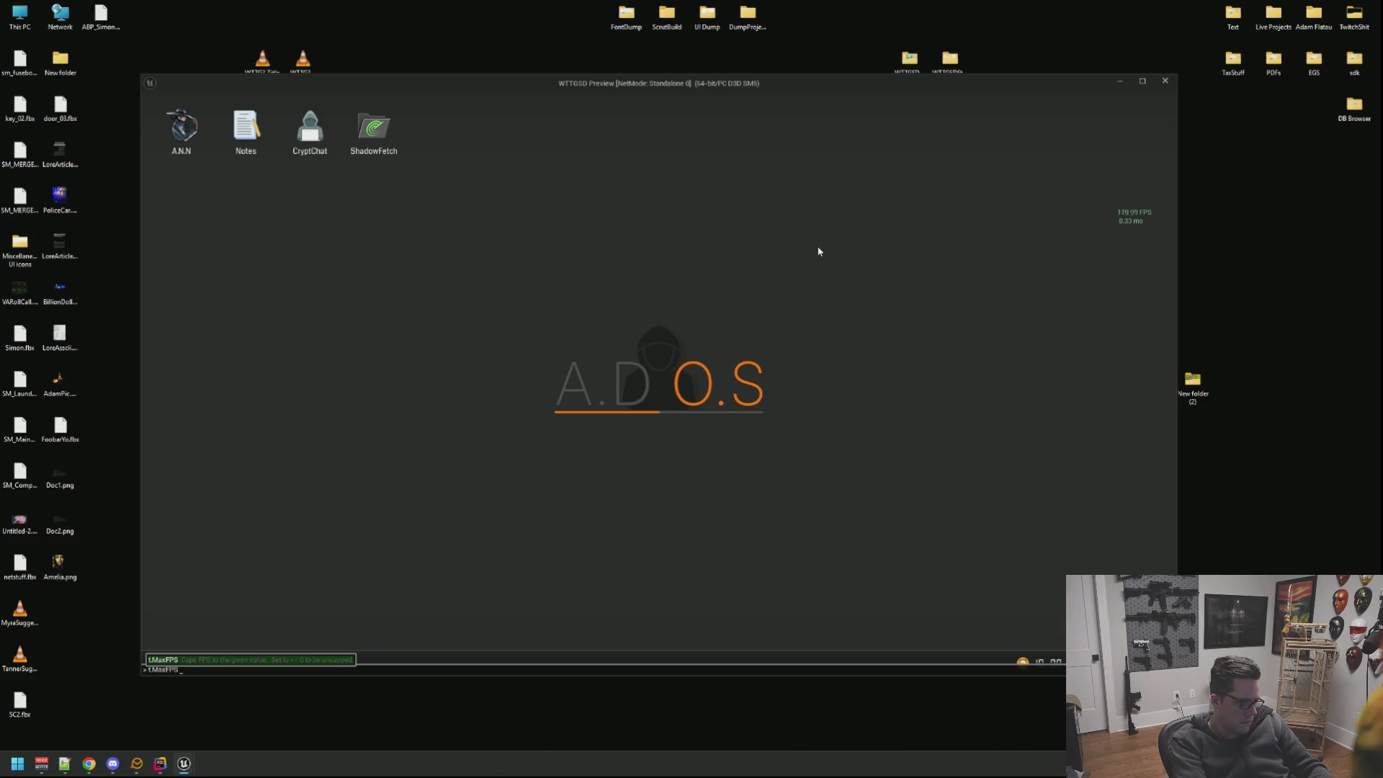
pyautogui.write(' 999')
pyautogui.press('Return')
# Get up from the computer and walk past the ladder and workbench to the water heater and washers.
pyautogui.rightClick(798, 300)
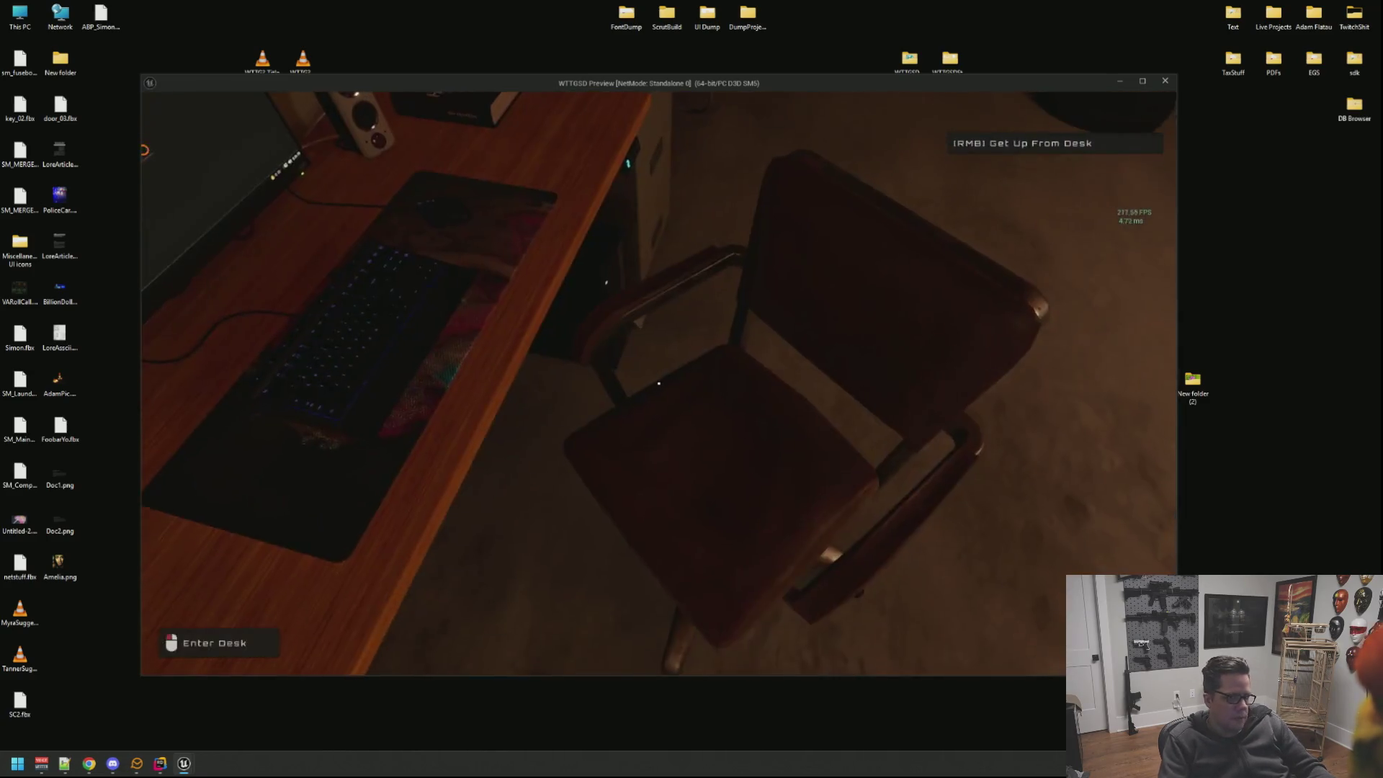
pyautogui.press('w')
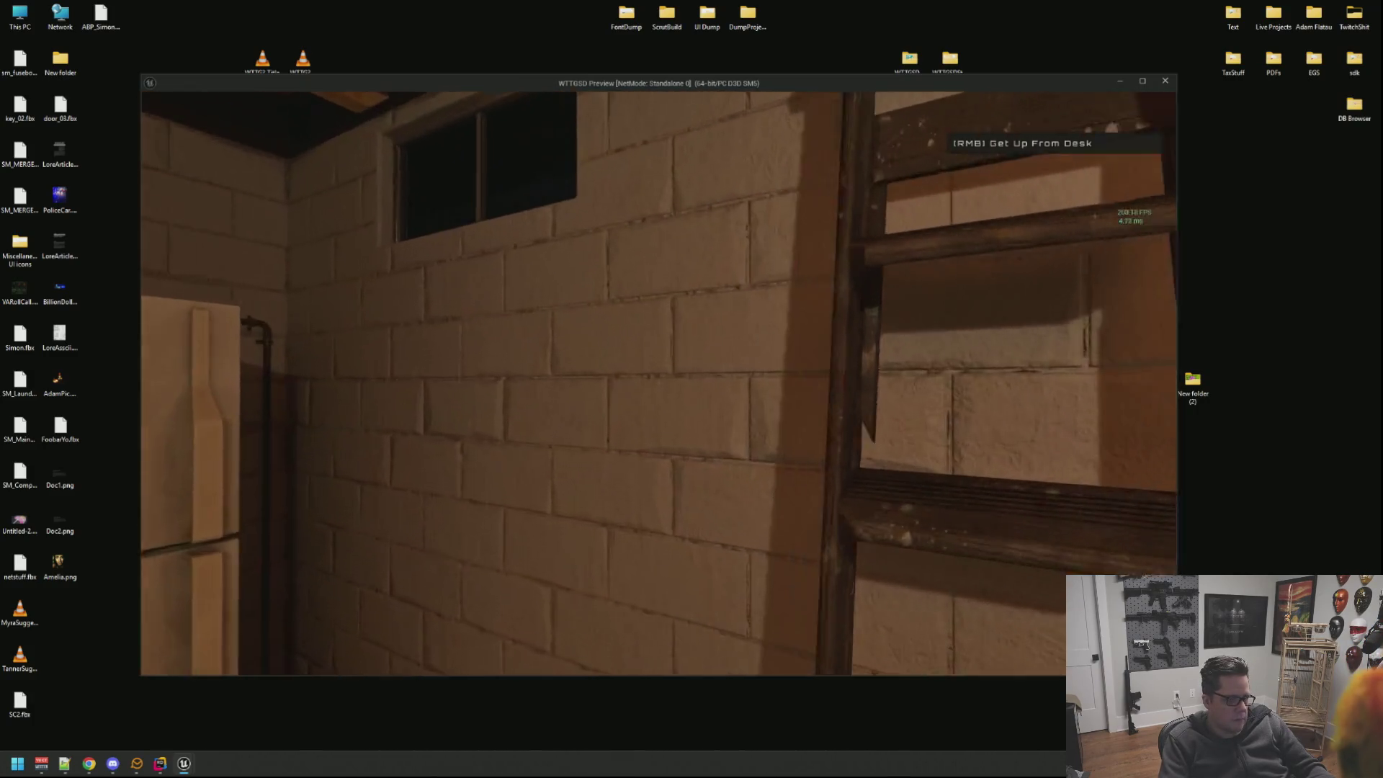
pyautogui.press('w')
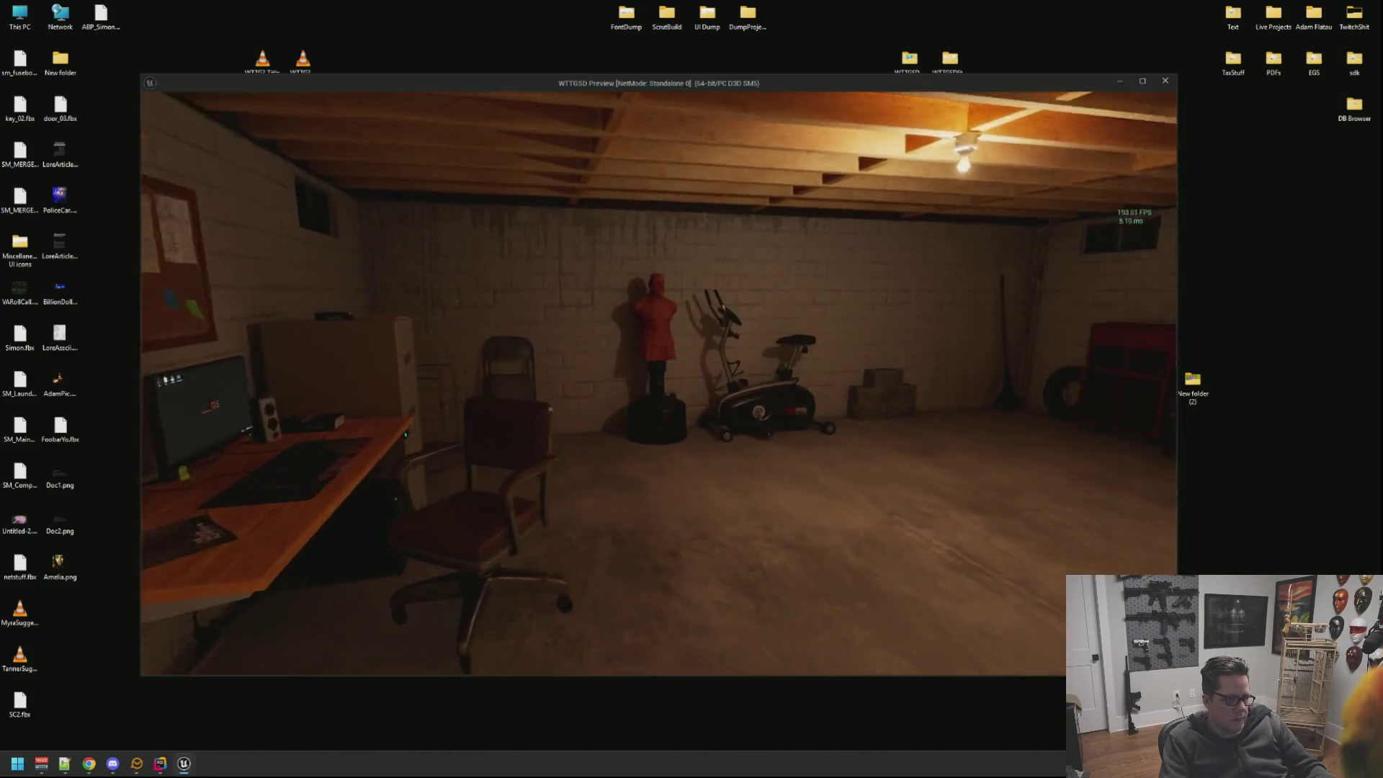
pyautogui.press('w')
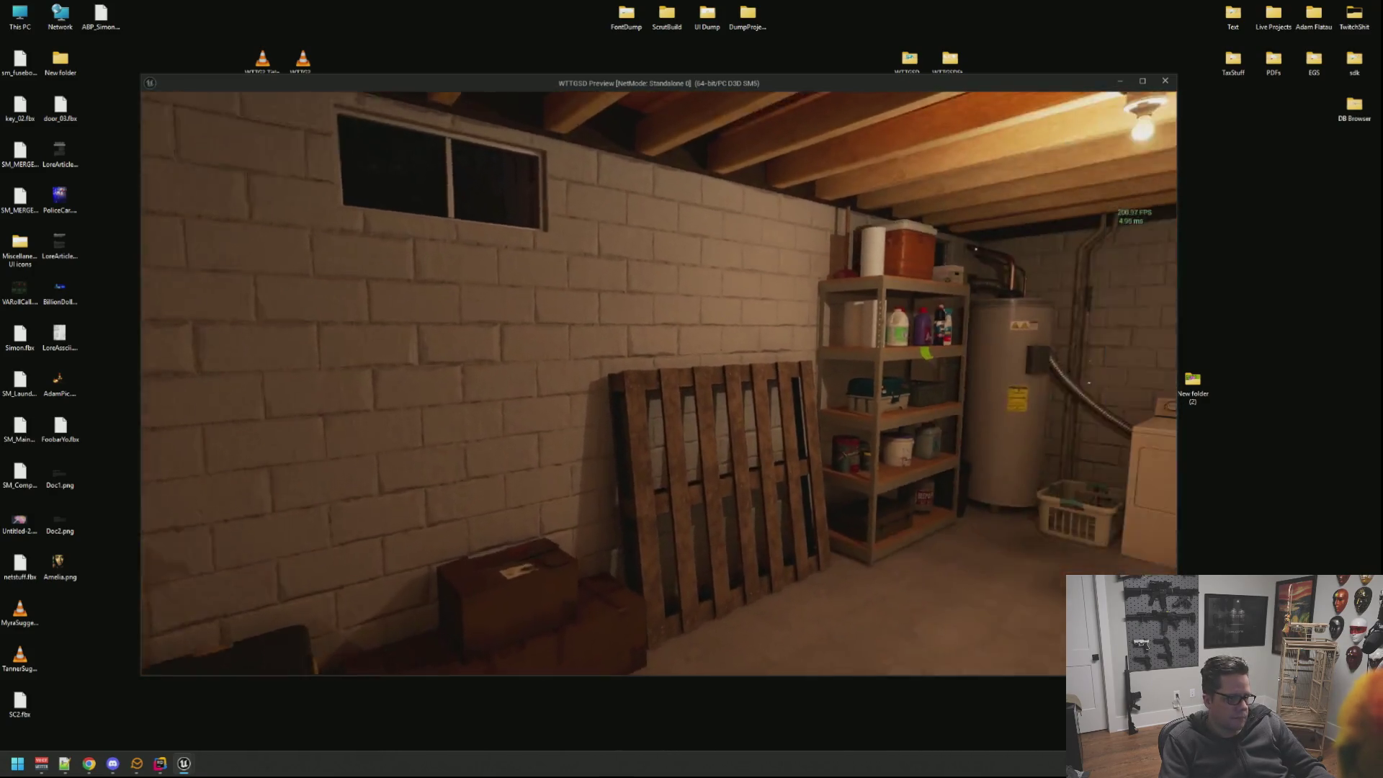
pyautogui.press('w')
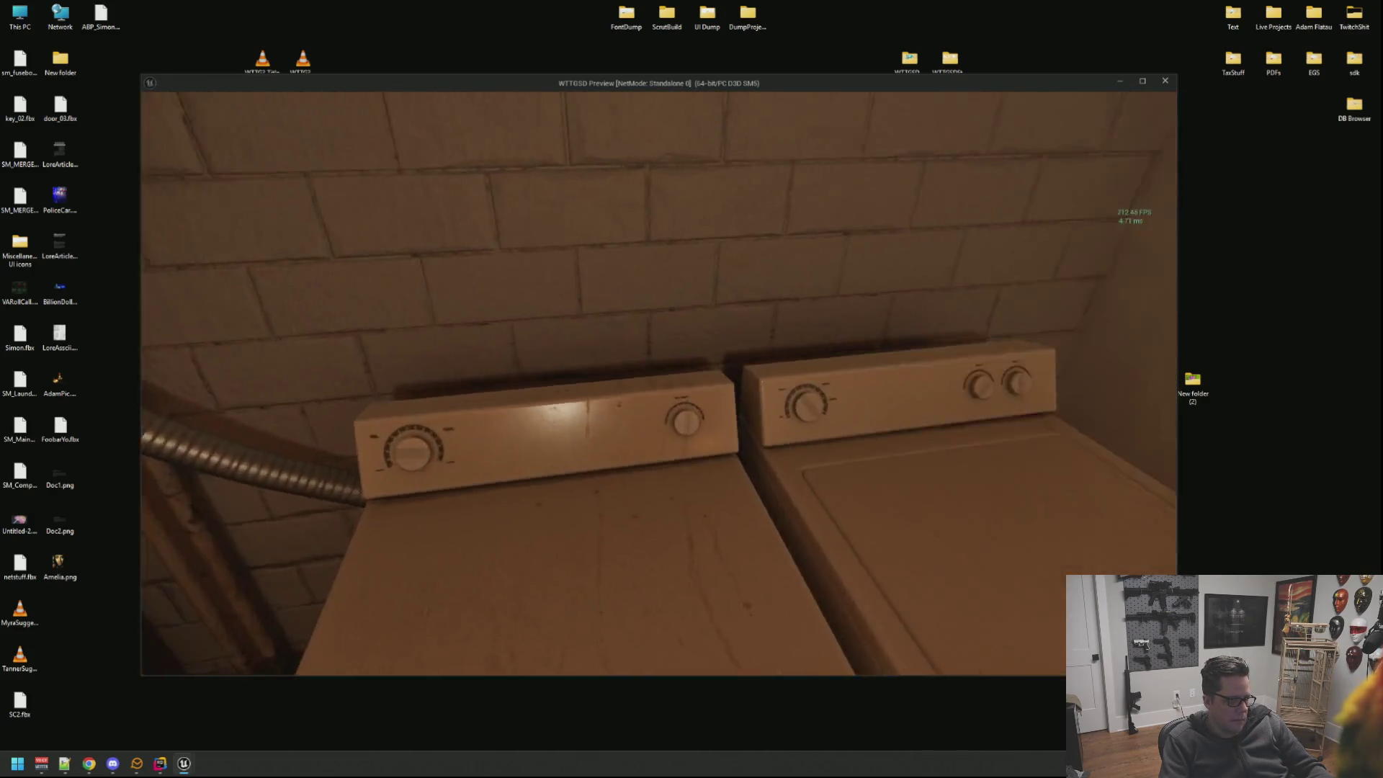
pyautogui.press('w')
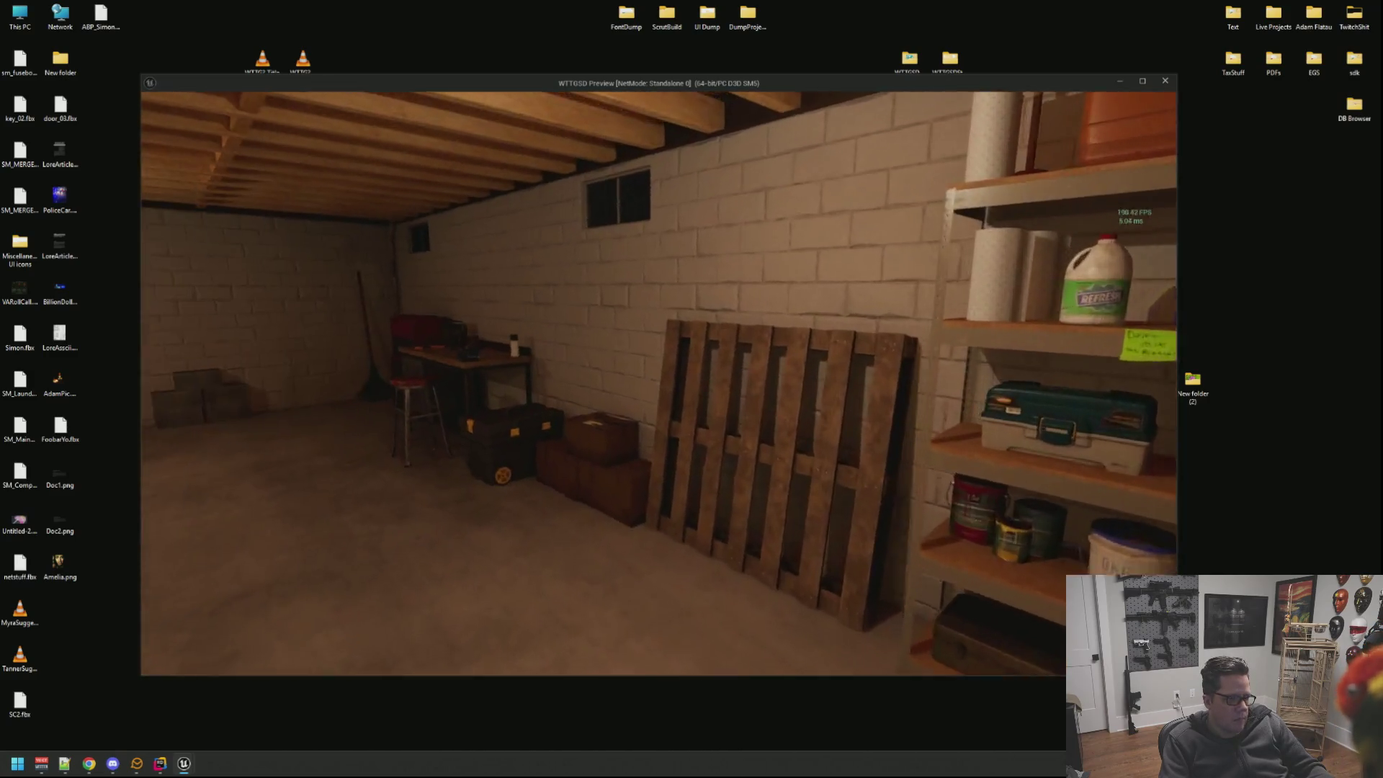
# Walk to the white cube on the wall, then sit back at the desk and start the in-game computer.
pyautogui.press('w')
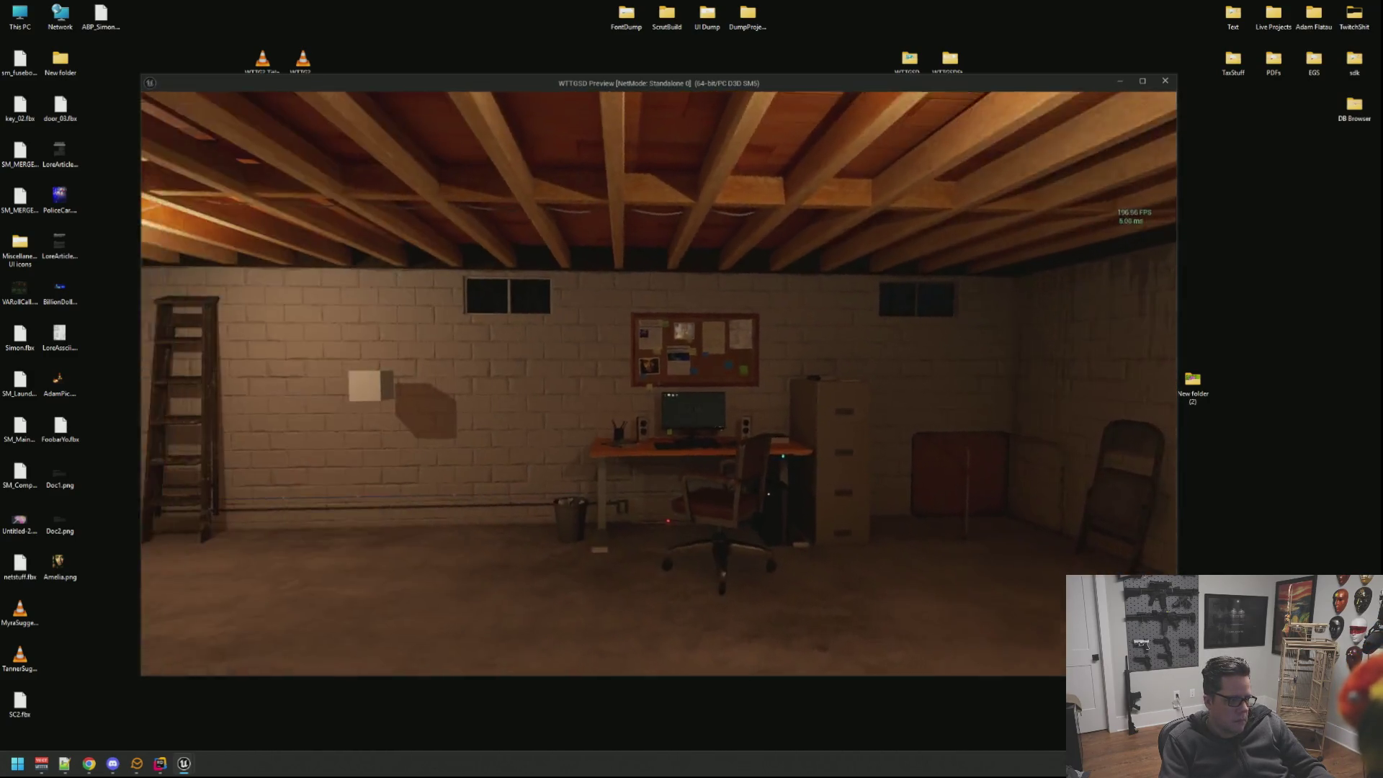
pyautogui.press('w')
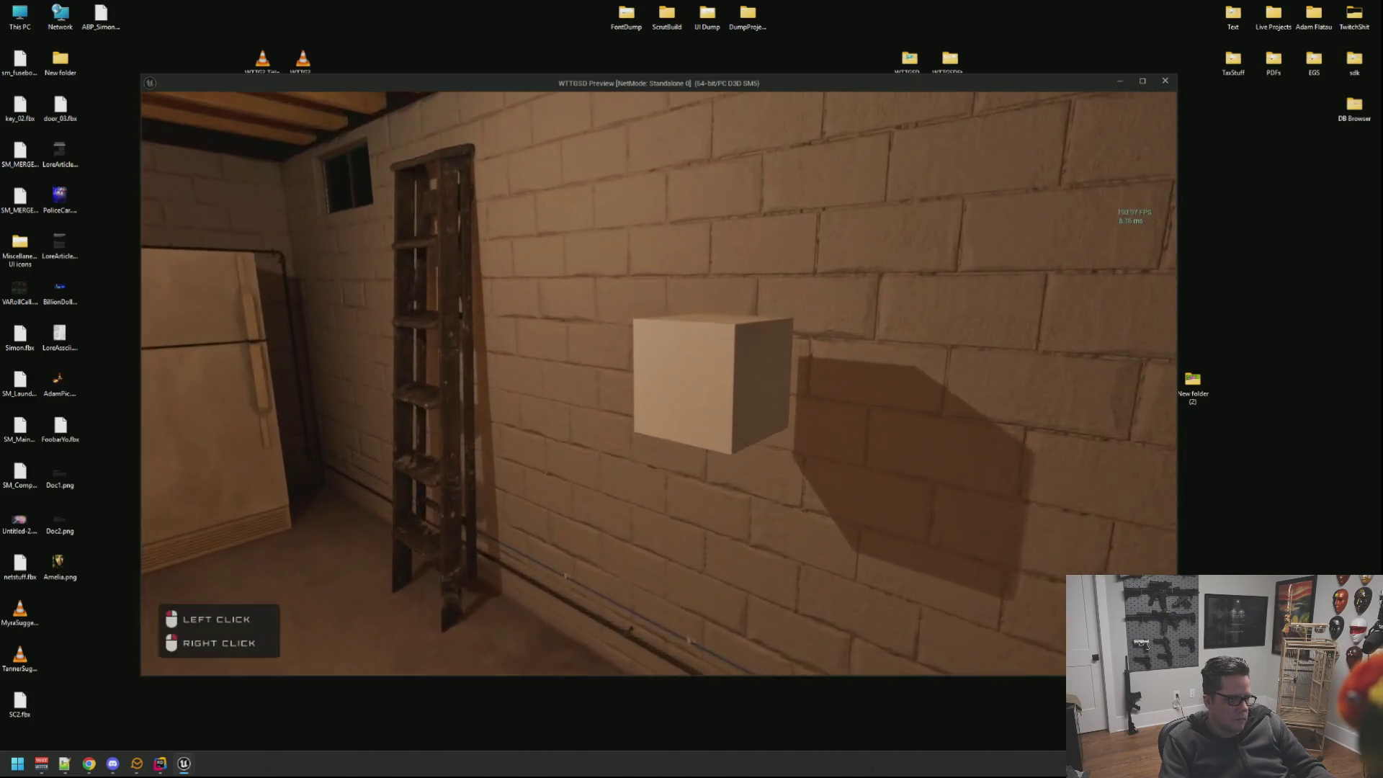
pyautogui.press('w')
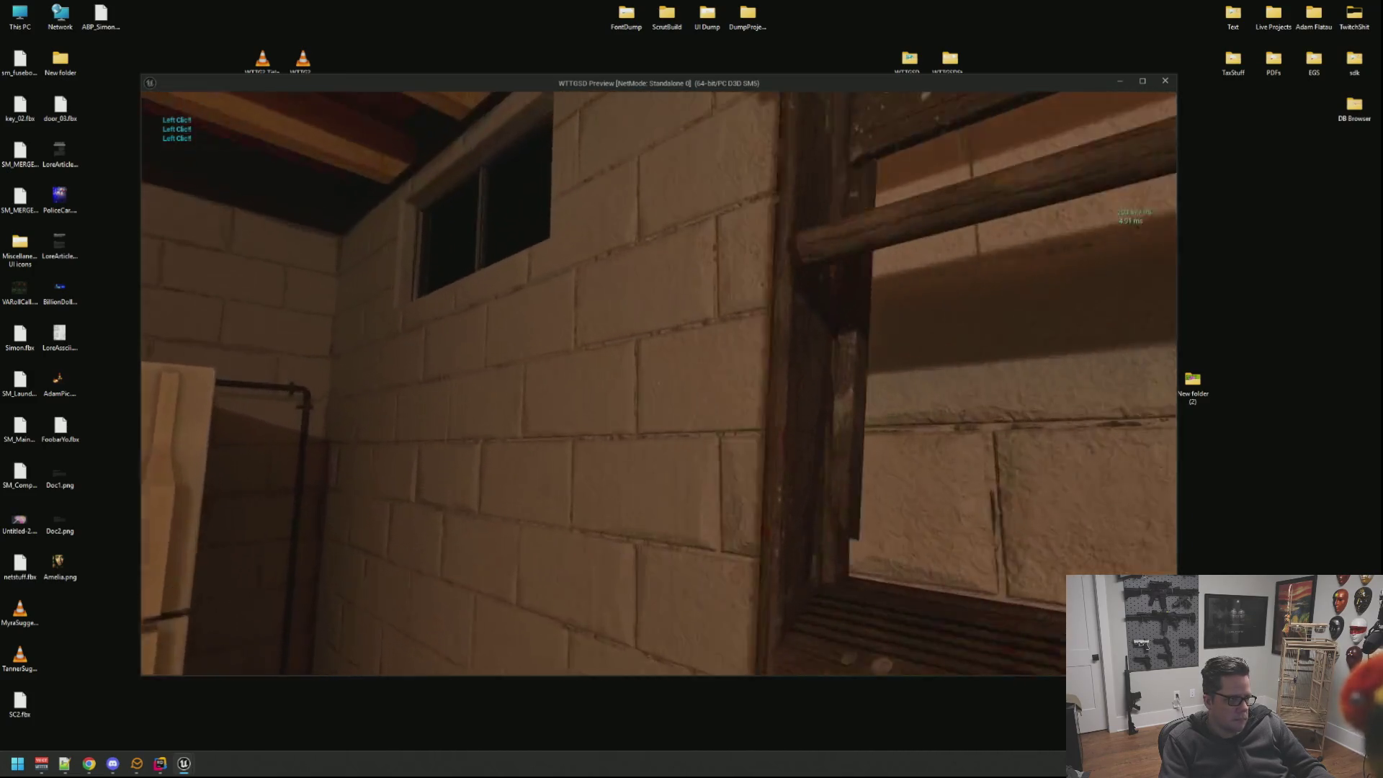
pyautogui.press('w')
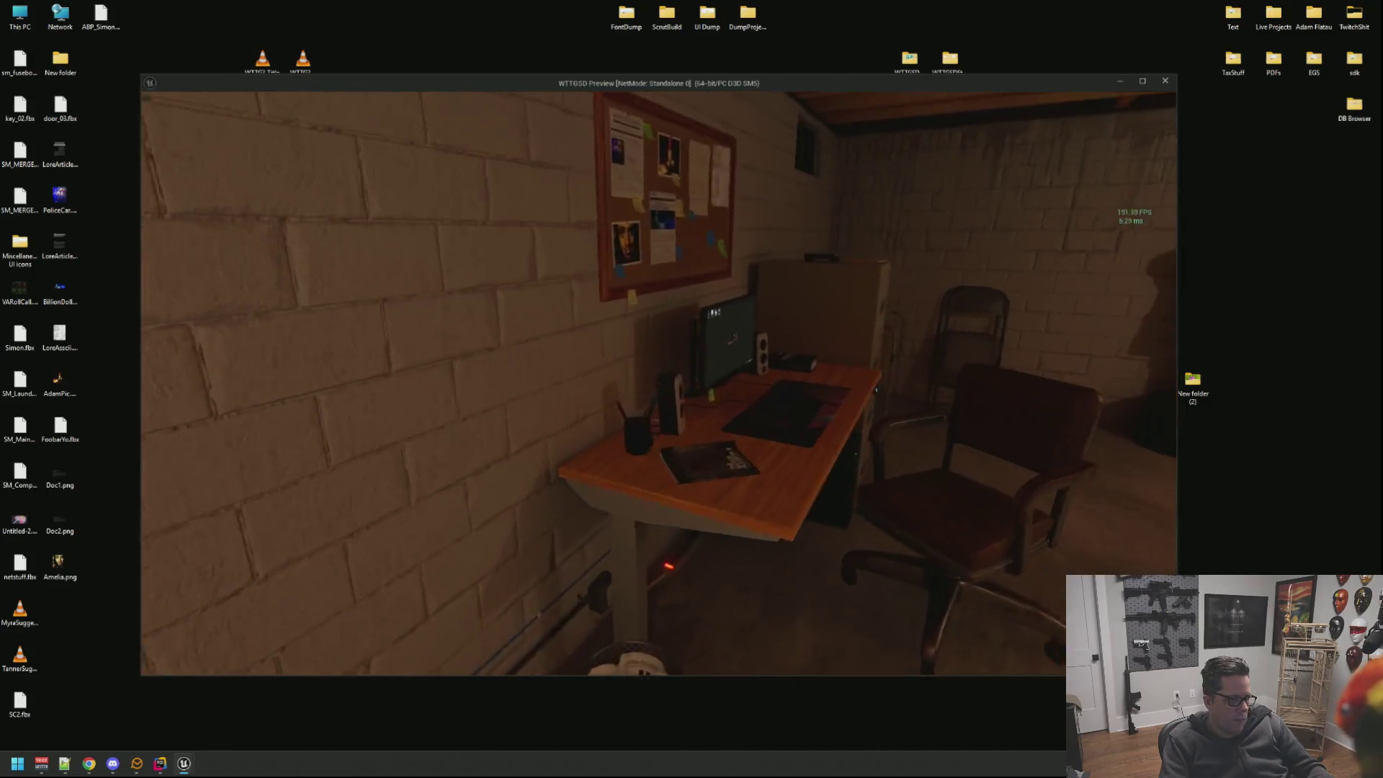
pyautogui.press('w')
pyautogui.click(659, 382)
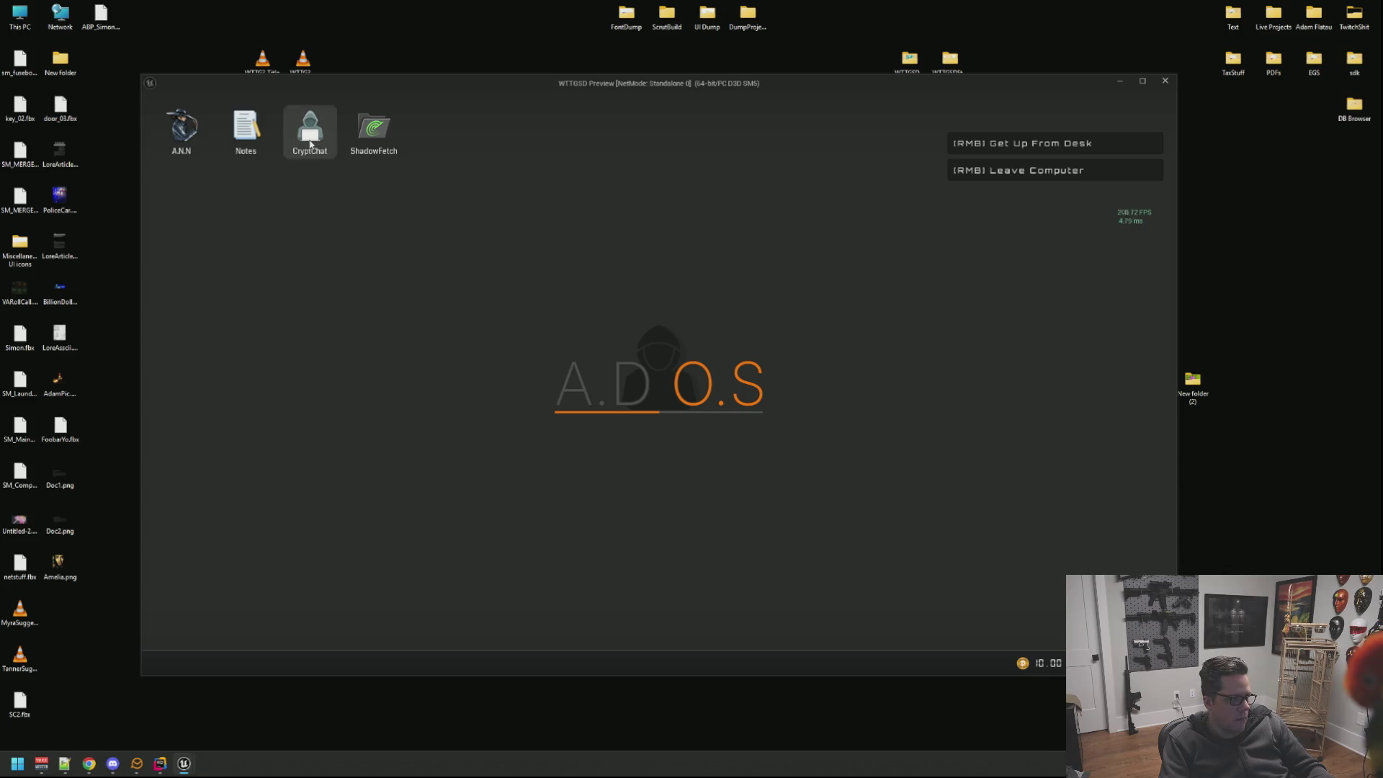
# Launch the CryptChat and ShadowFetch apps on the in-game computer and close both.
pyautogui.doubleClick(310, 132)
pyautogui.doubleClick(388, 145)
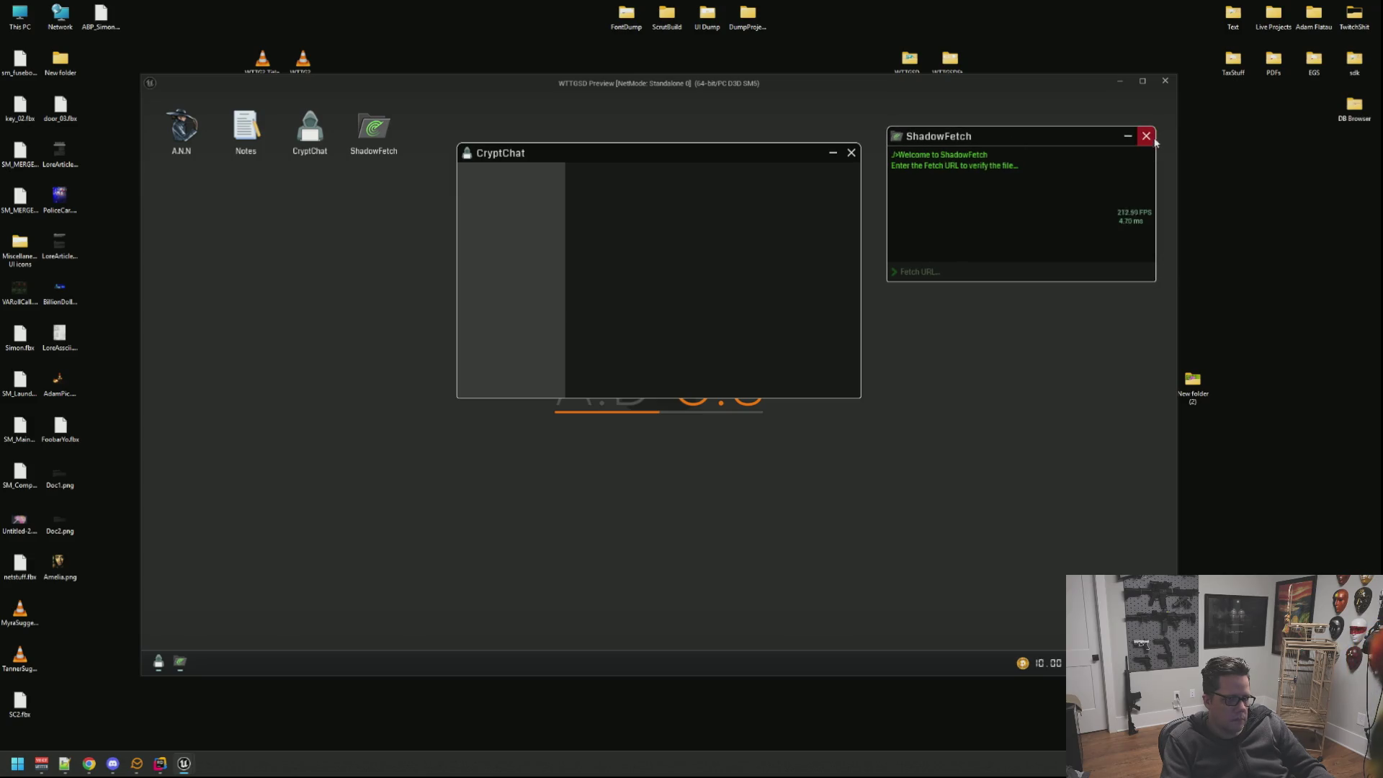
pyautogui.click(1146, 136)
pyautogui.click(852, 153)
# Leave the computer, stop the game preview with Esc and restore the Unreal Editor window.
pyautogui.rightClick(852, 152)
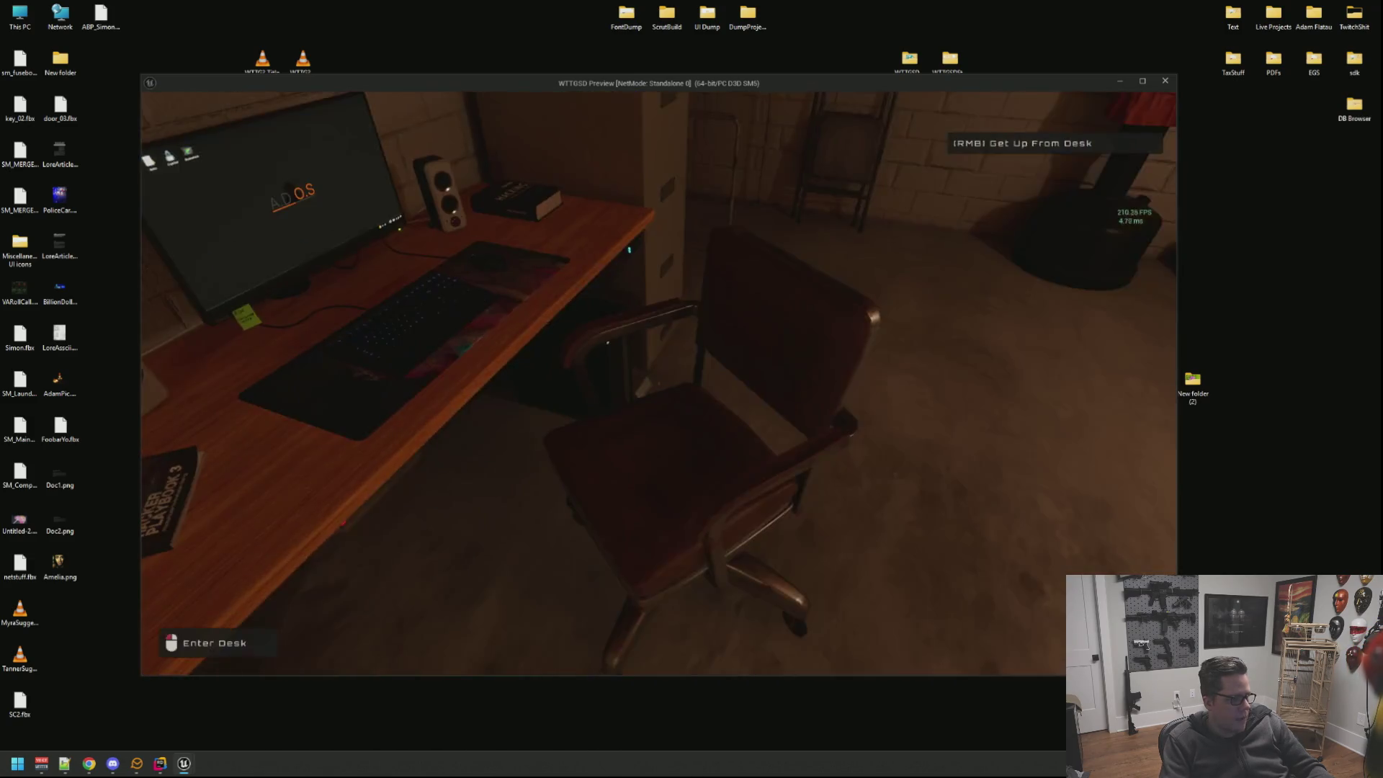
pyautogui.press('Escape')
pyautogui.click(186, 763)
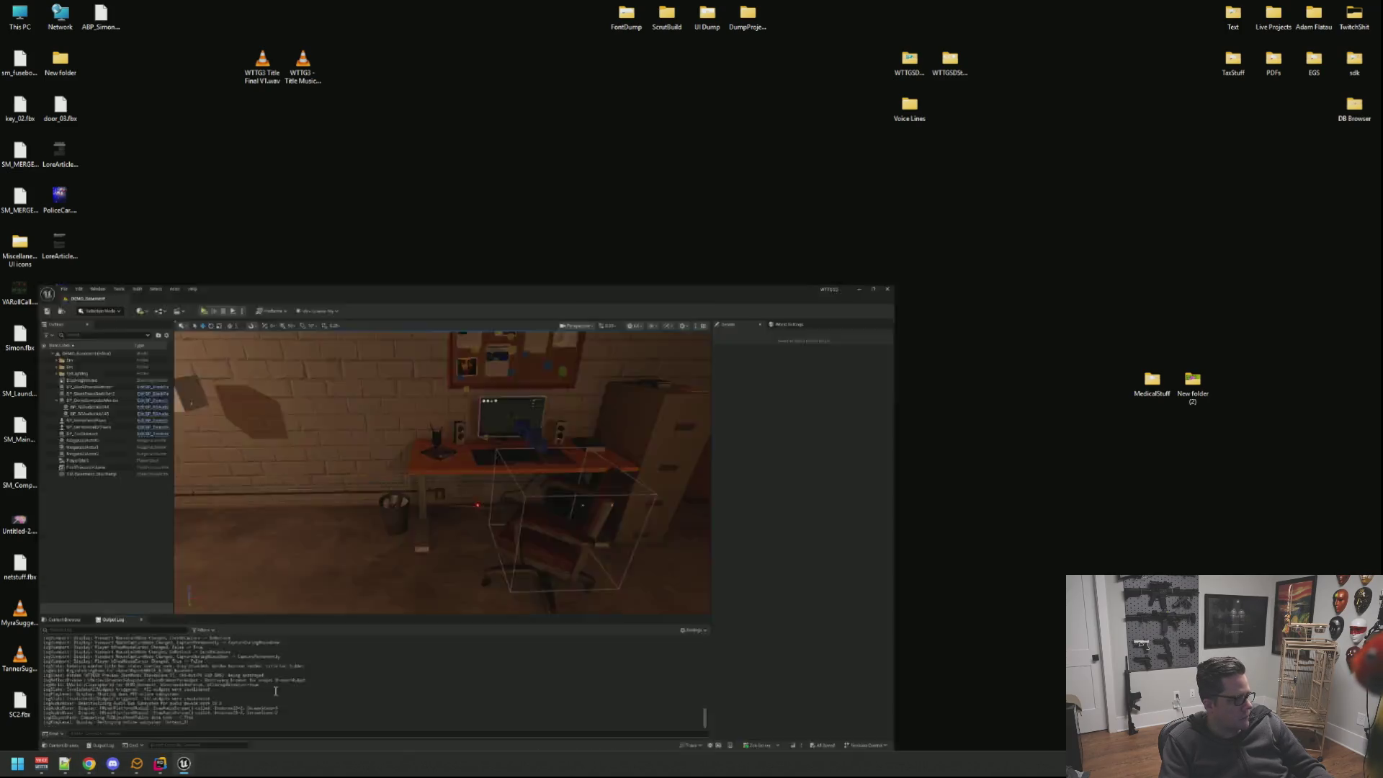
pyautogui.scroll(3, 596, 354)
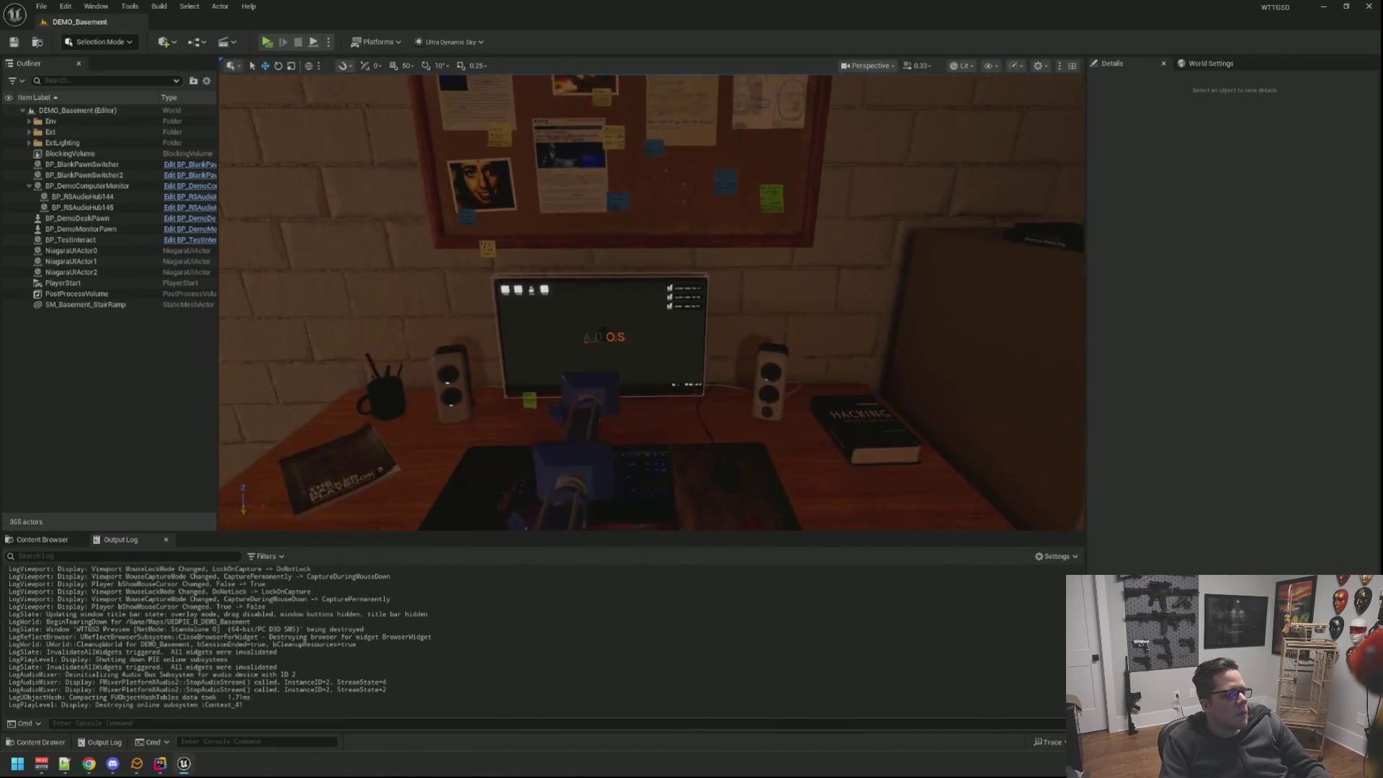
pyautogui.scroll(3, 595, 353)
pyautogui.scroll(3, 596, 354)
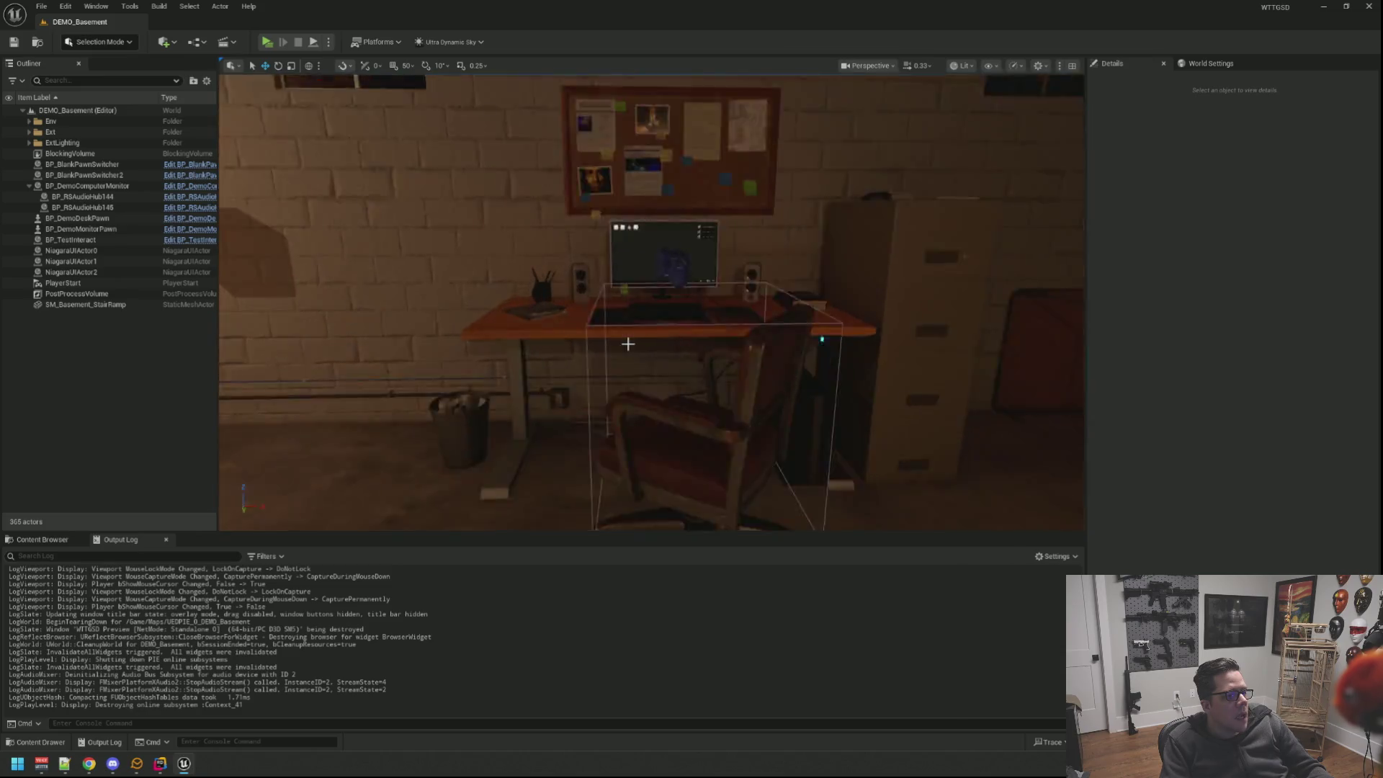
pyautogui.scroll(-5, 652, 302)
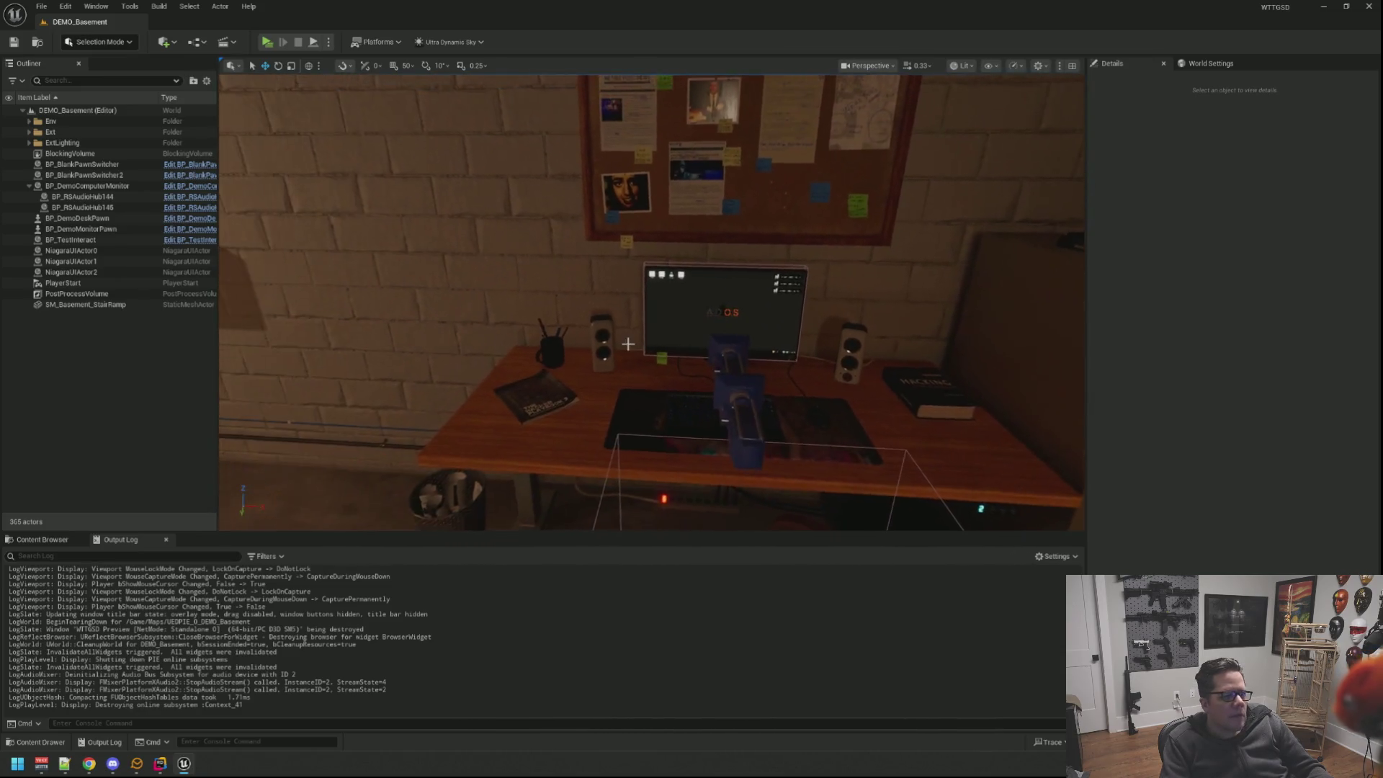
# Fly the viewport around the basement to the cube wall and fridge, then close Unreal Editor.
pyautogui.moveTo(652, 303)
pyautogui.mouseDown()
pyautogui.moveTo(756, 357)
pyautogui.moveTo(886, 357)
pyautogui.mouseUp()
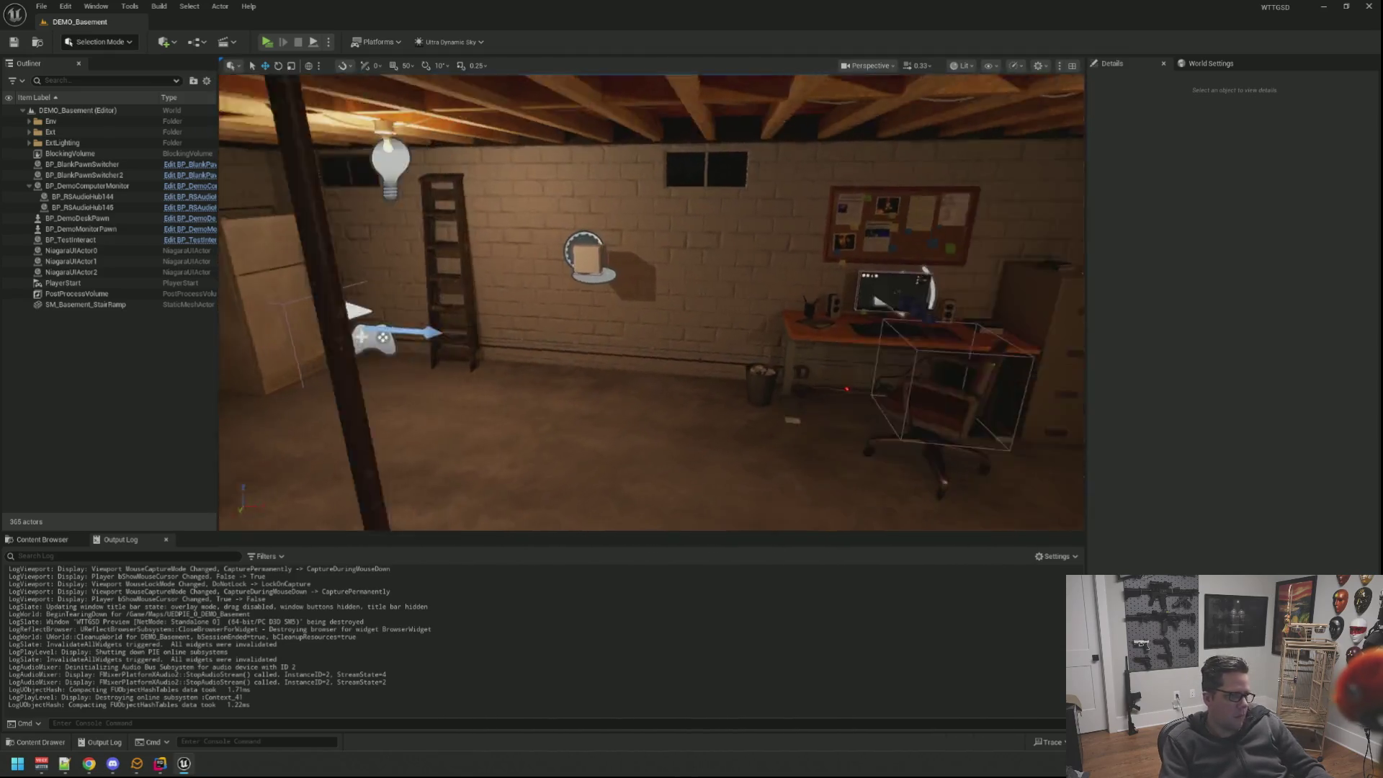
pyautogui.moveTo(652, 303); pyautogui.dragTo(779, 324)
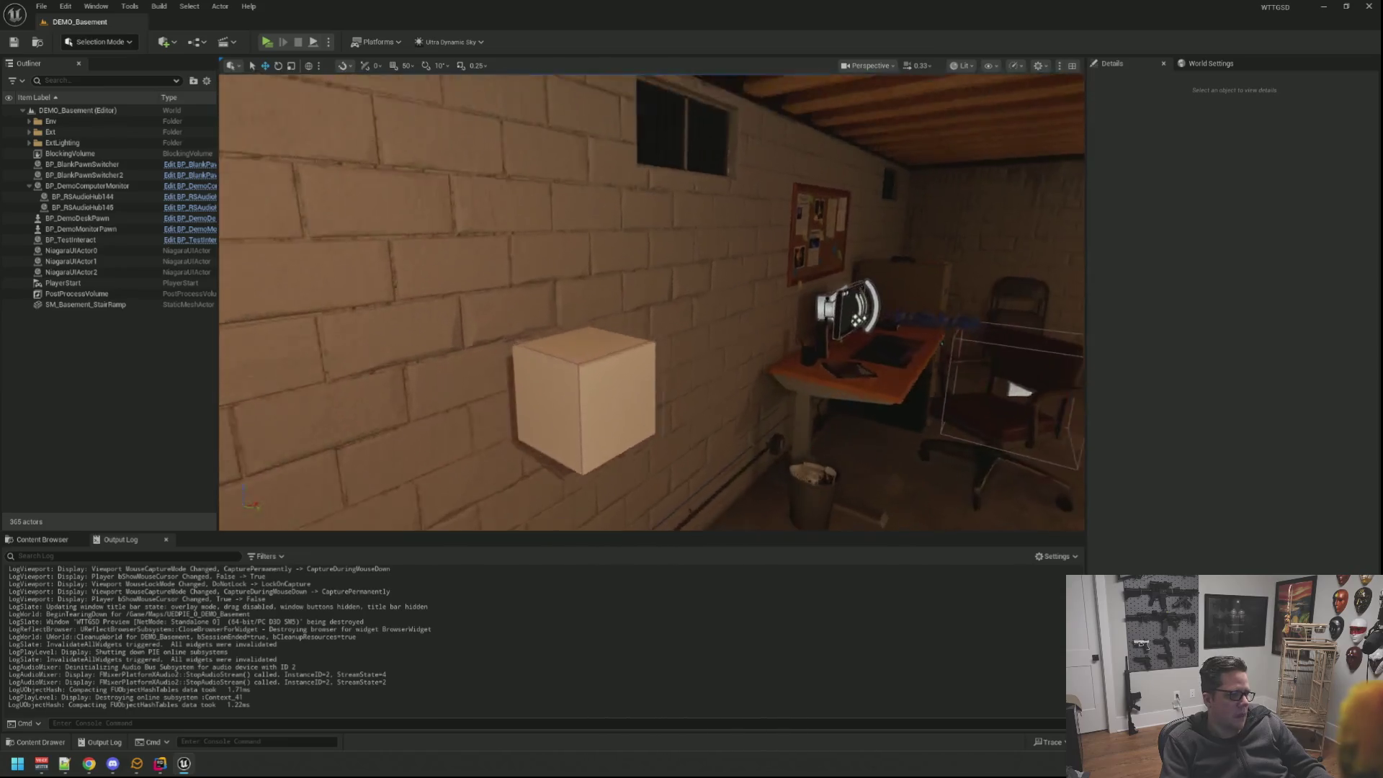
pyautogui.moveTo(652, 303); pyautogui.dragTo(756, 324)
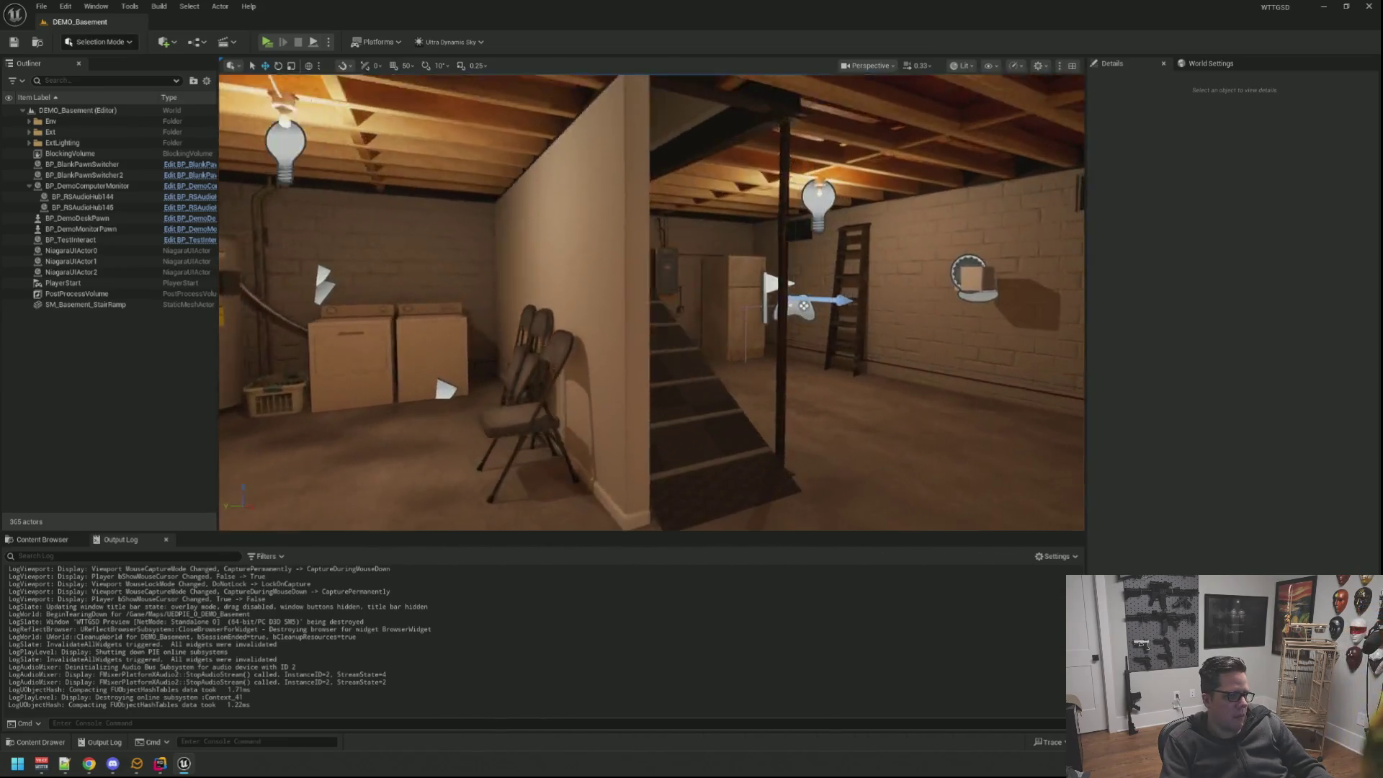
pyautogui.moveTo(652, 303); pyautogui.dragTo(605, 308)
pyautogui.click(1369, 5)
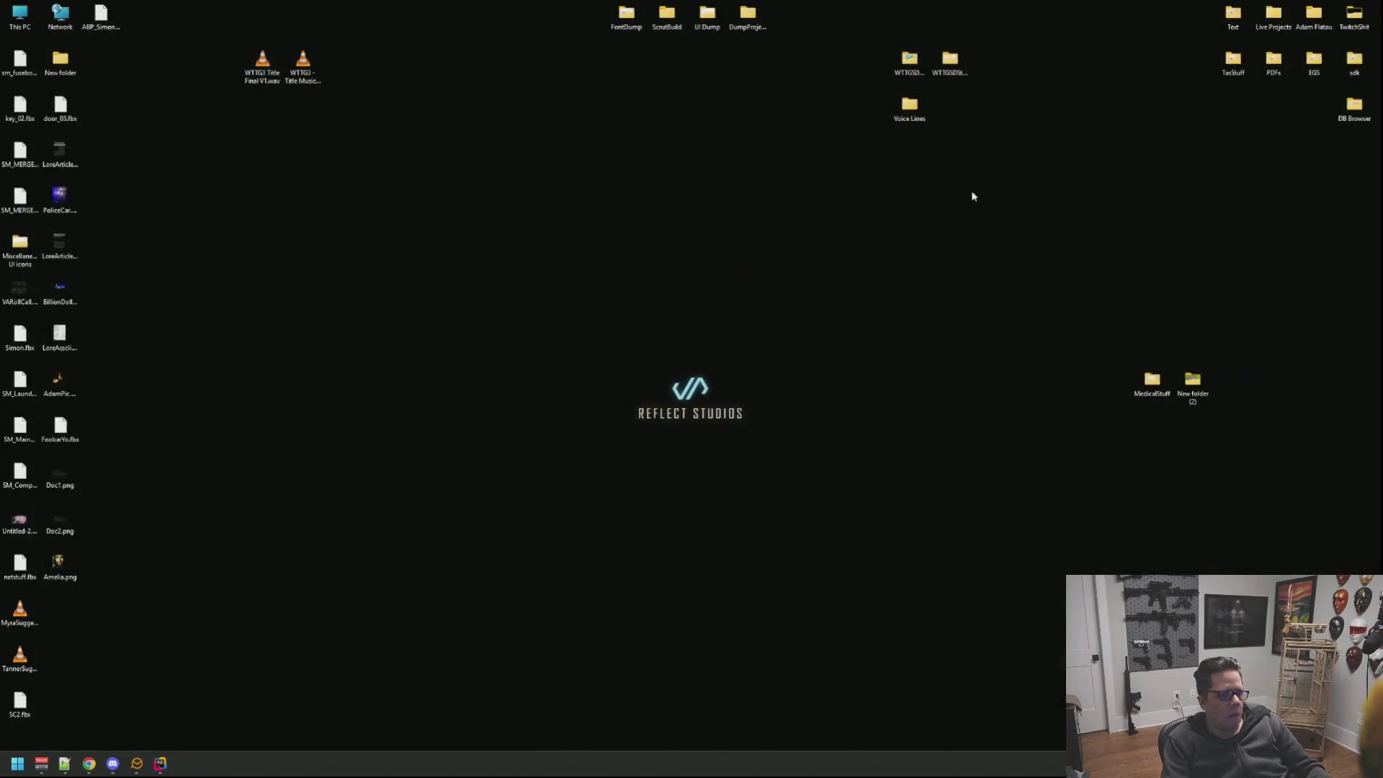
# Close Rider and launch GitHub Desktop from the Start menu search.
pyautogui.press('super')
pyautogui.press('super')
pyautogui.click(160, 764)
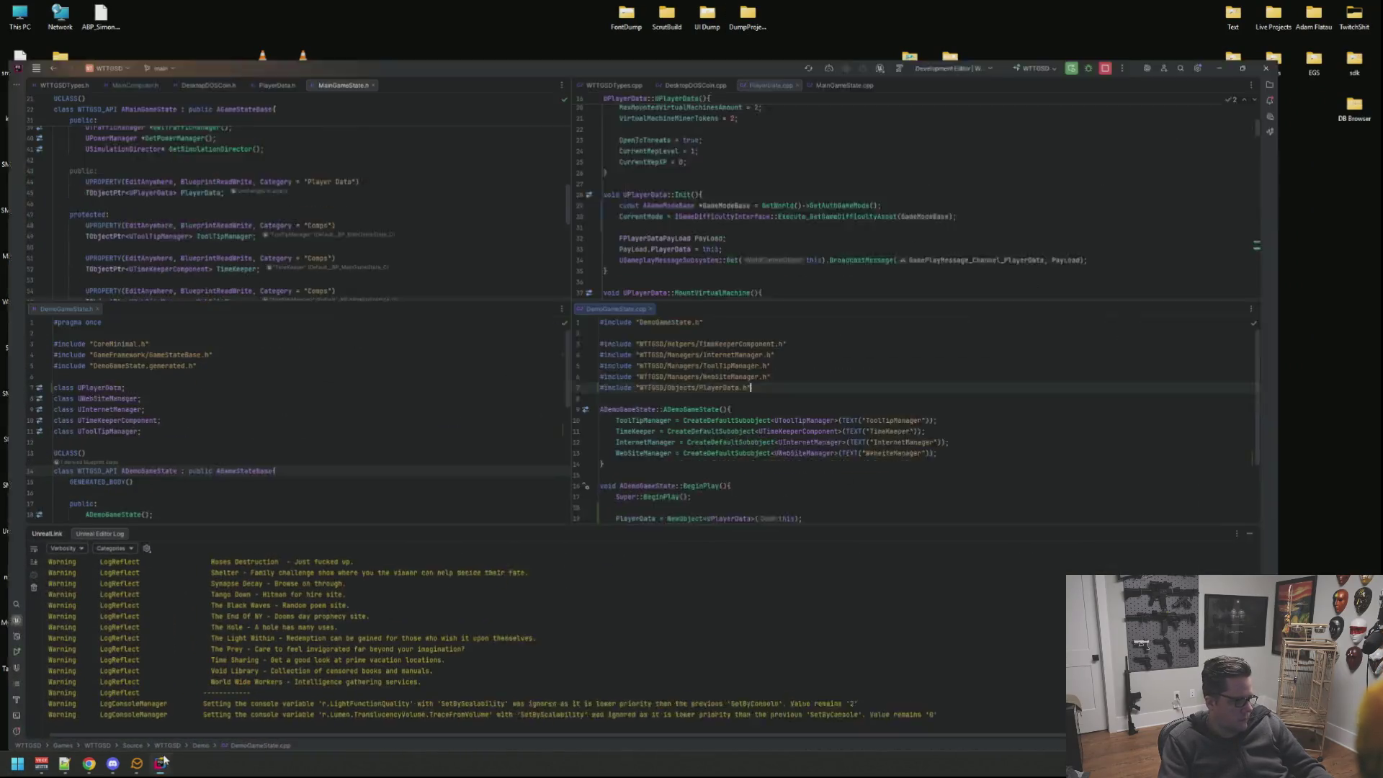
pyautogui.click(1369, 6)
pyautogui.press('Return')
pyautogui.press('super')
pyautogui.write('github Desktop')
pyautogui.press('Return')
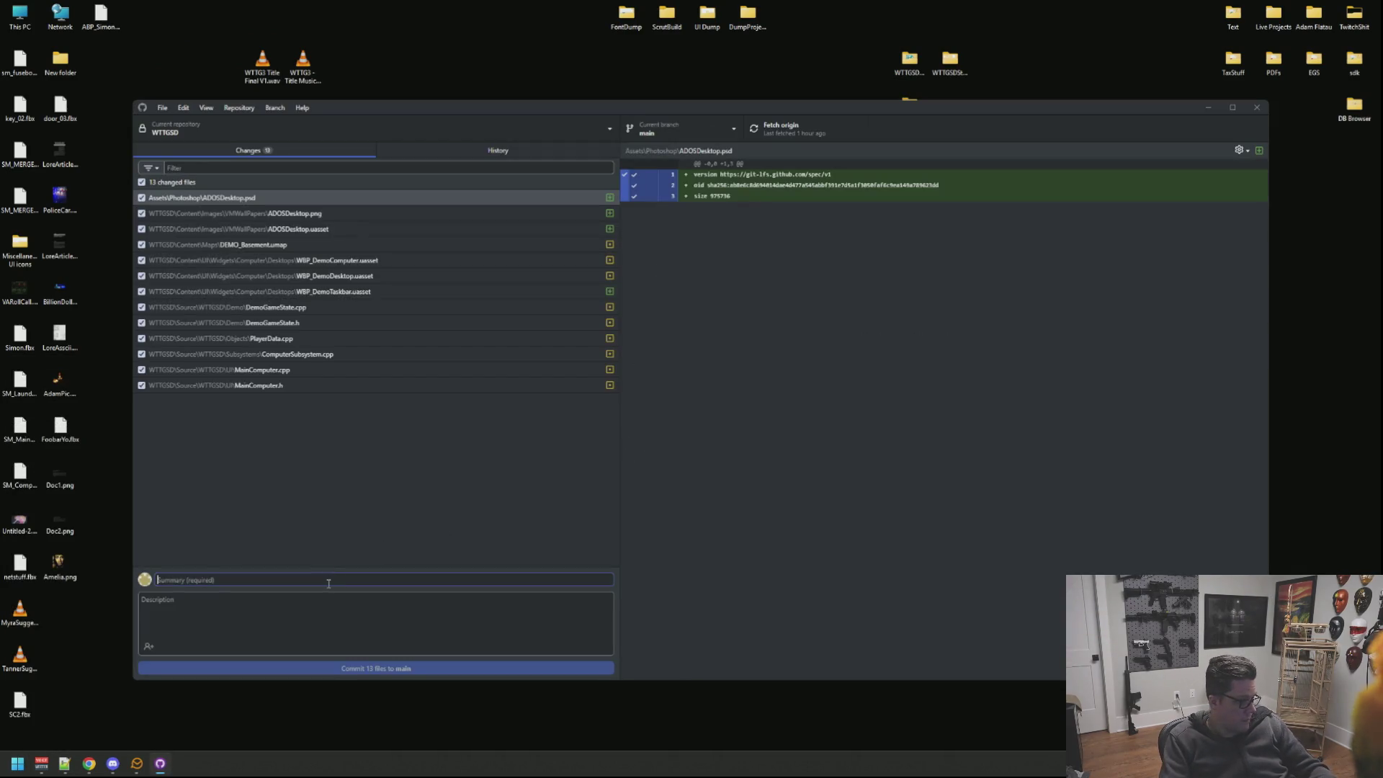
pyautogui.write('up')
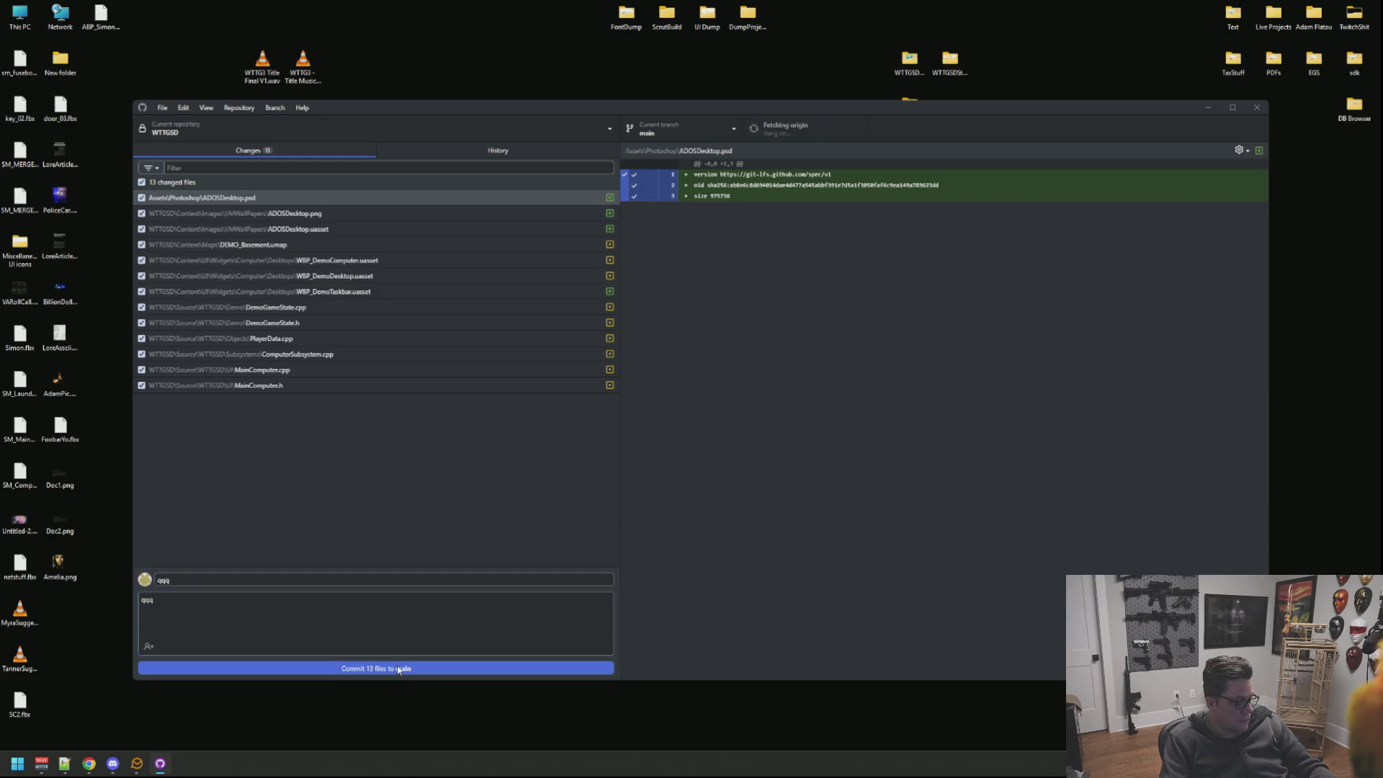
# Commit the 13 changed files to main and push the commit to origin.
pyautogui.click(399, 669)
pyautogui.click(803, 134)
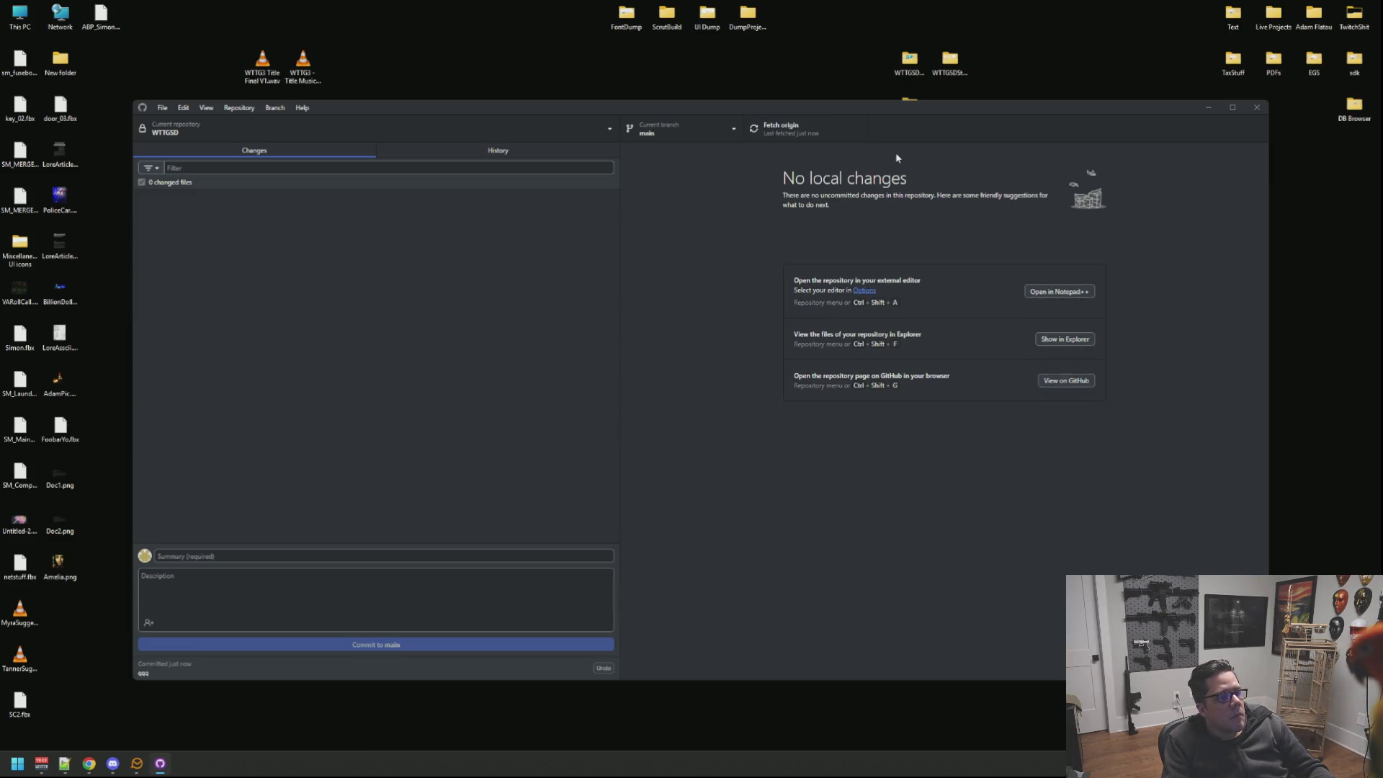
# Close GitHub Desktop, launch Battlestate Games Launcher from Start search and start Escape from Tarkov.
pyautogui.click(1259, 109)
pyautogui.press('super')
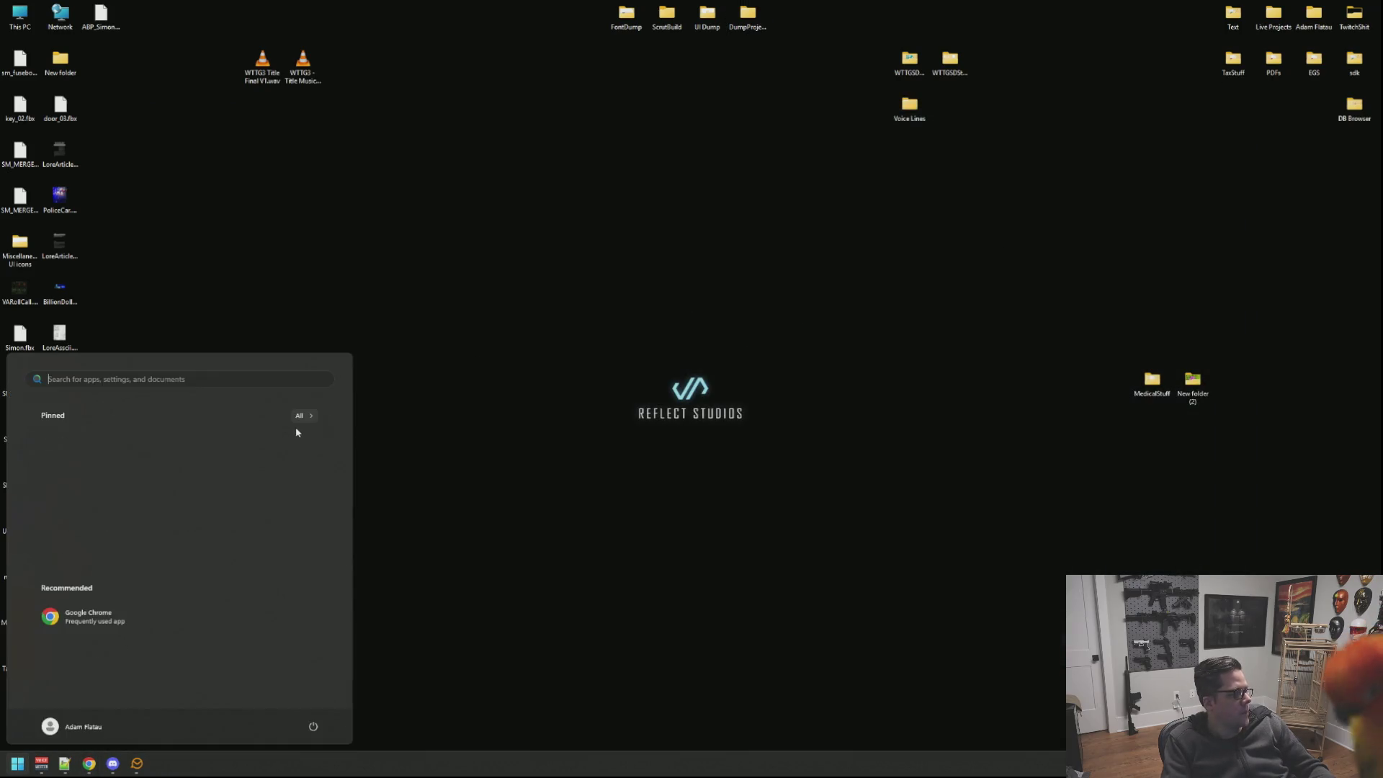
pyautogui.write('esPN')
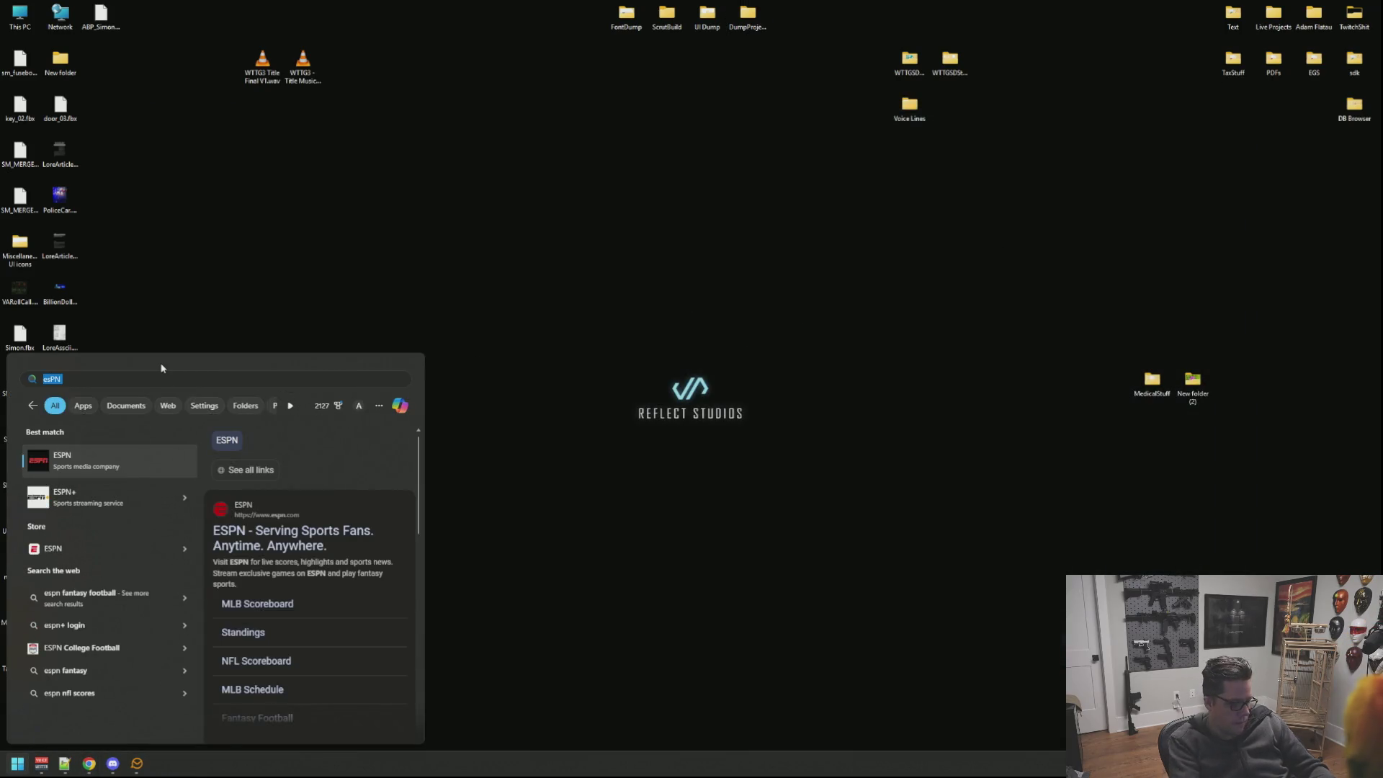
pyautogui.press('BackSpace')
pyautogui.write('battlestate Games Launcher')
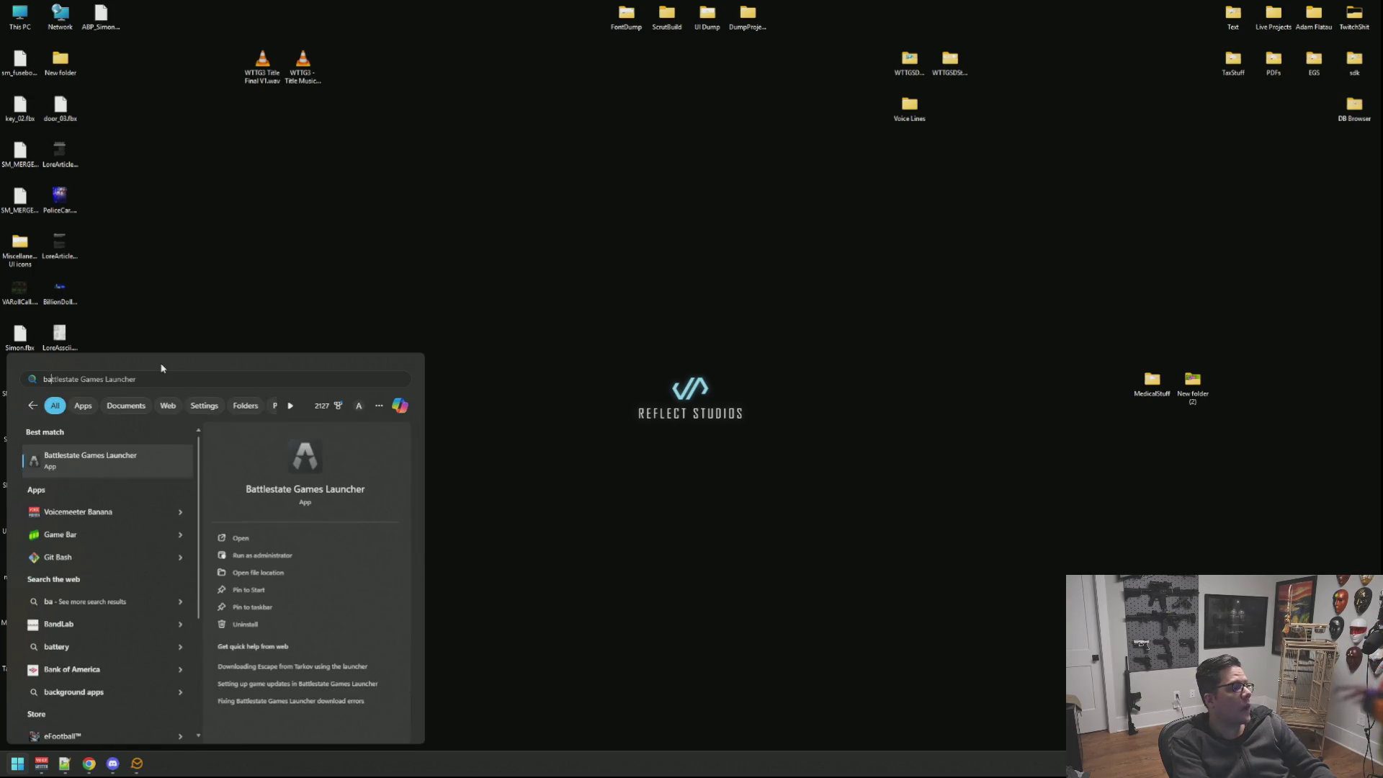
pyautogui.click(200, 300)
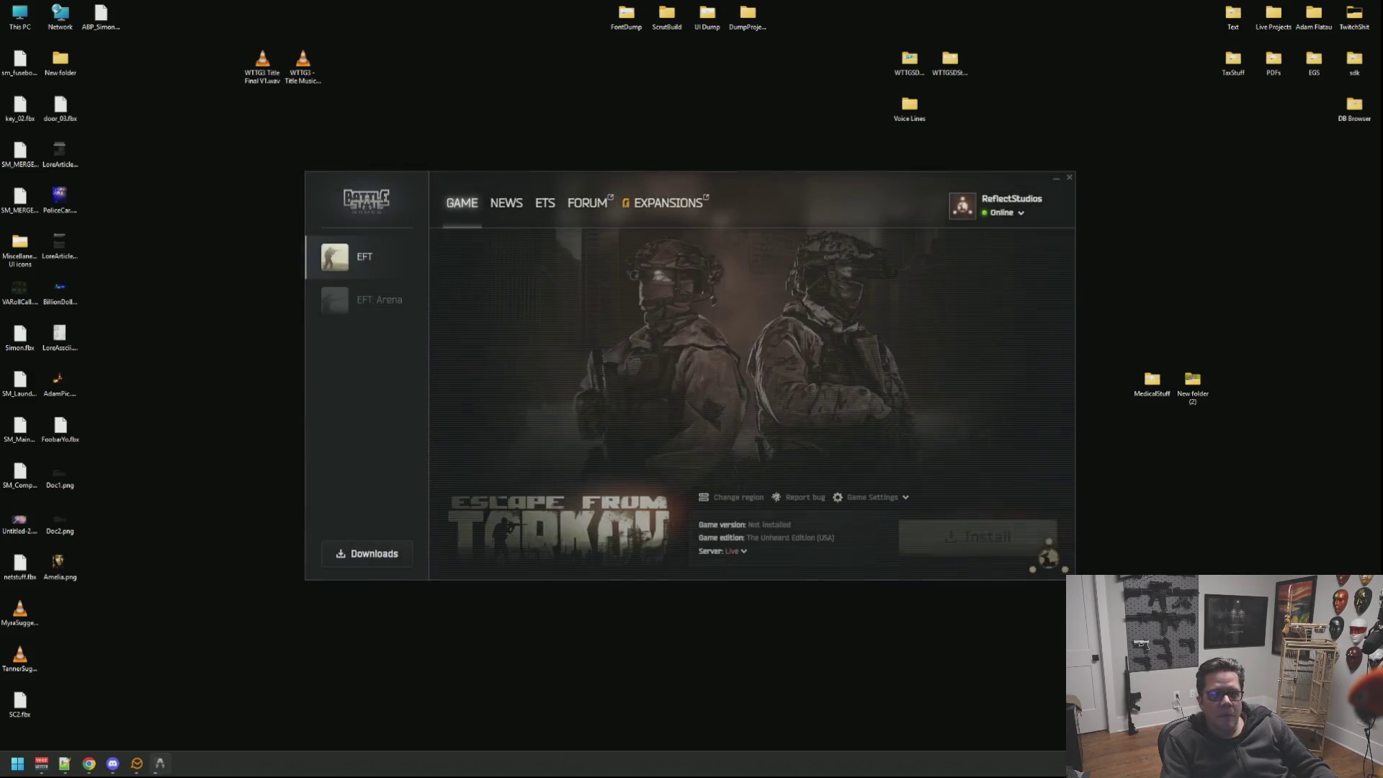
pyautogui.click(955, 523)
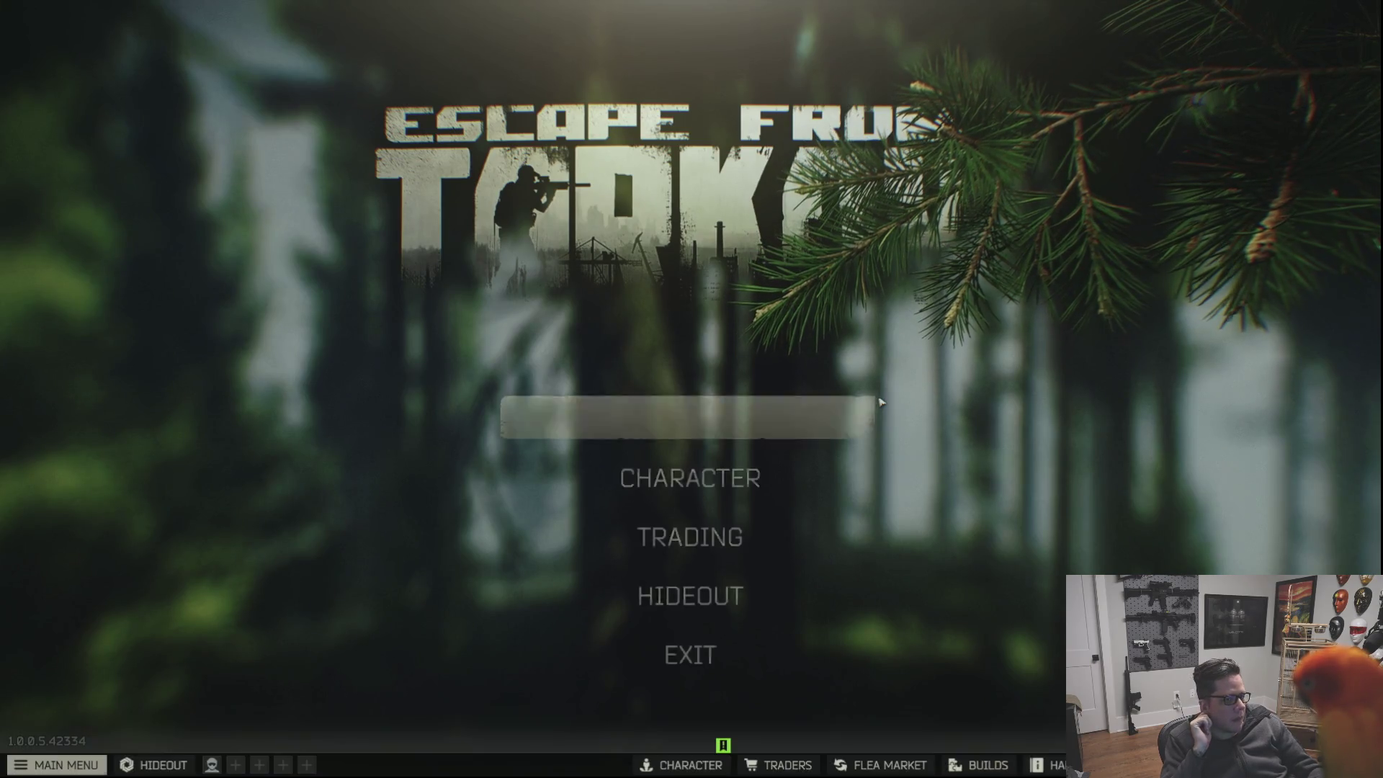
# Visit the Hideout, return to the main menu, and enter Trading at Peacekeeper's store.
pyautogui.click(870, 415)
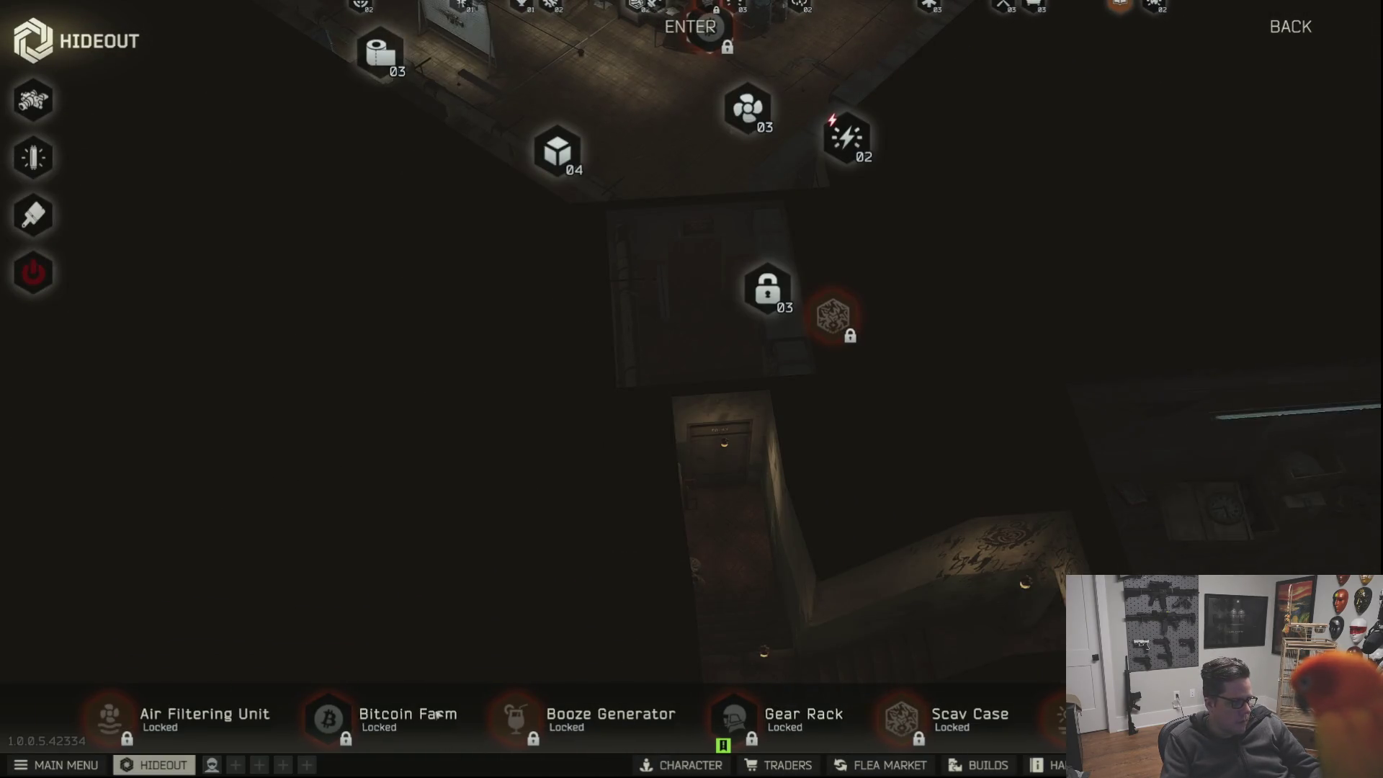
pyautogui.scroll(-2, 587, 674)
pyautogui.scroll(-3, 587, 673)
pyautogui.scroll(-3, 588, 674)
pyautogui.scroll(-2, 592, 680)
pyautogui.scroll(-3, 591, 681)
pyautogui.scroll(-3, 591, 680)
pyautogui.scroll(-2, 649, 692)
pyautogui.scroll(-1, 897, 707)
pyautogui.press('Escape')
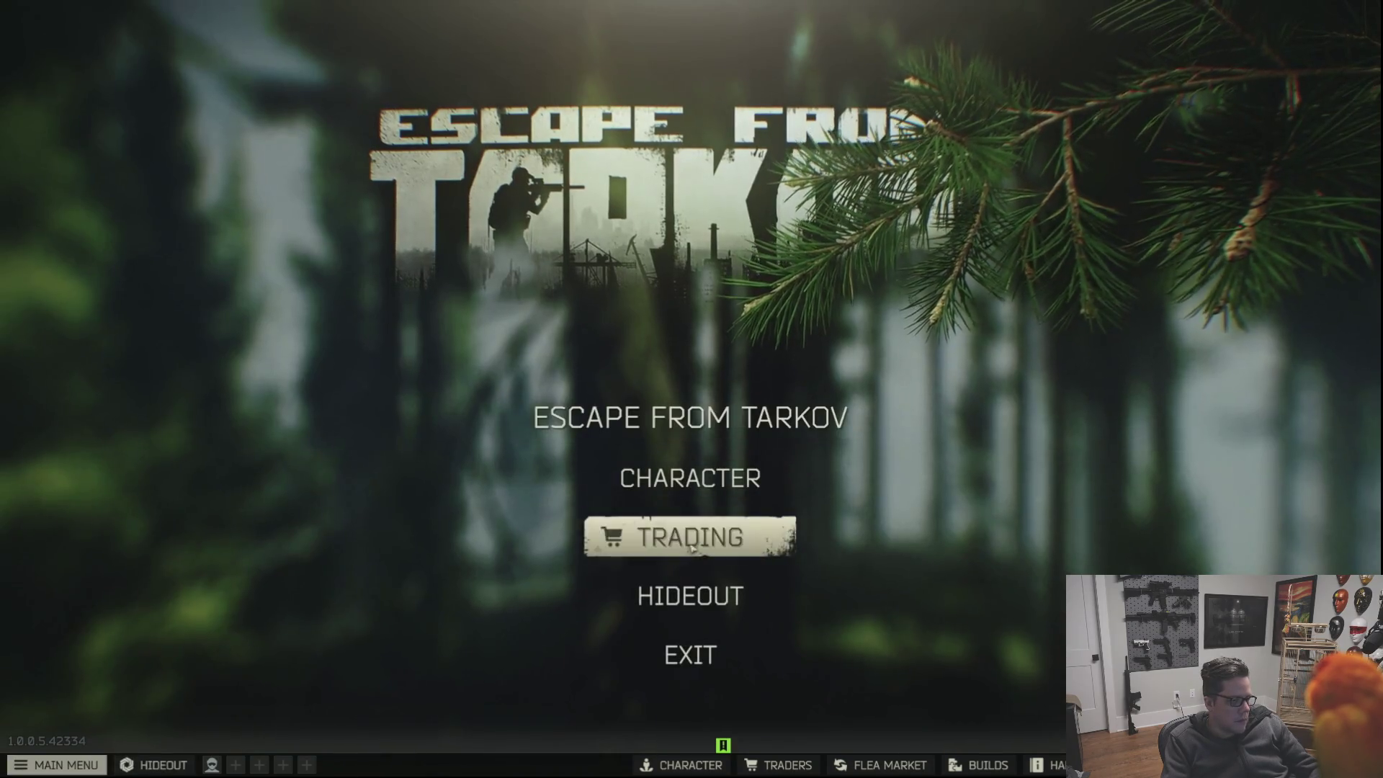
pyautogui.click(686, 534)
pyautogui.click(409, 82)
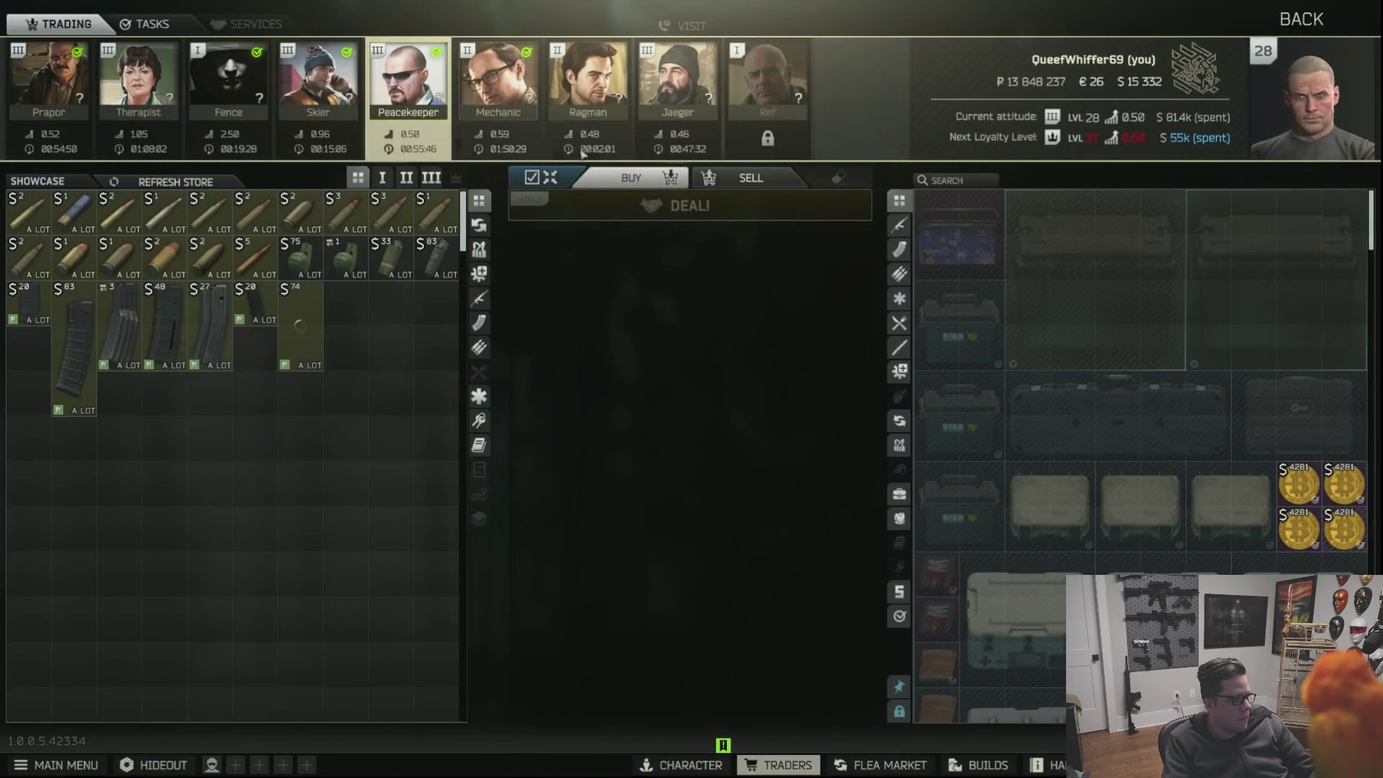
pyautogui.scroll(-3, 424, 314)
pyautogui.scroll(-3, 424, 314)
pyautogui.scroll(-3, 425, 315)
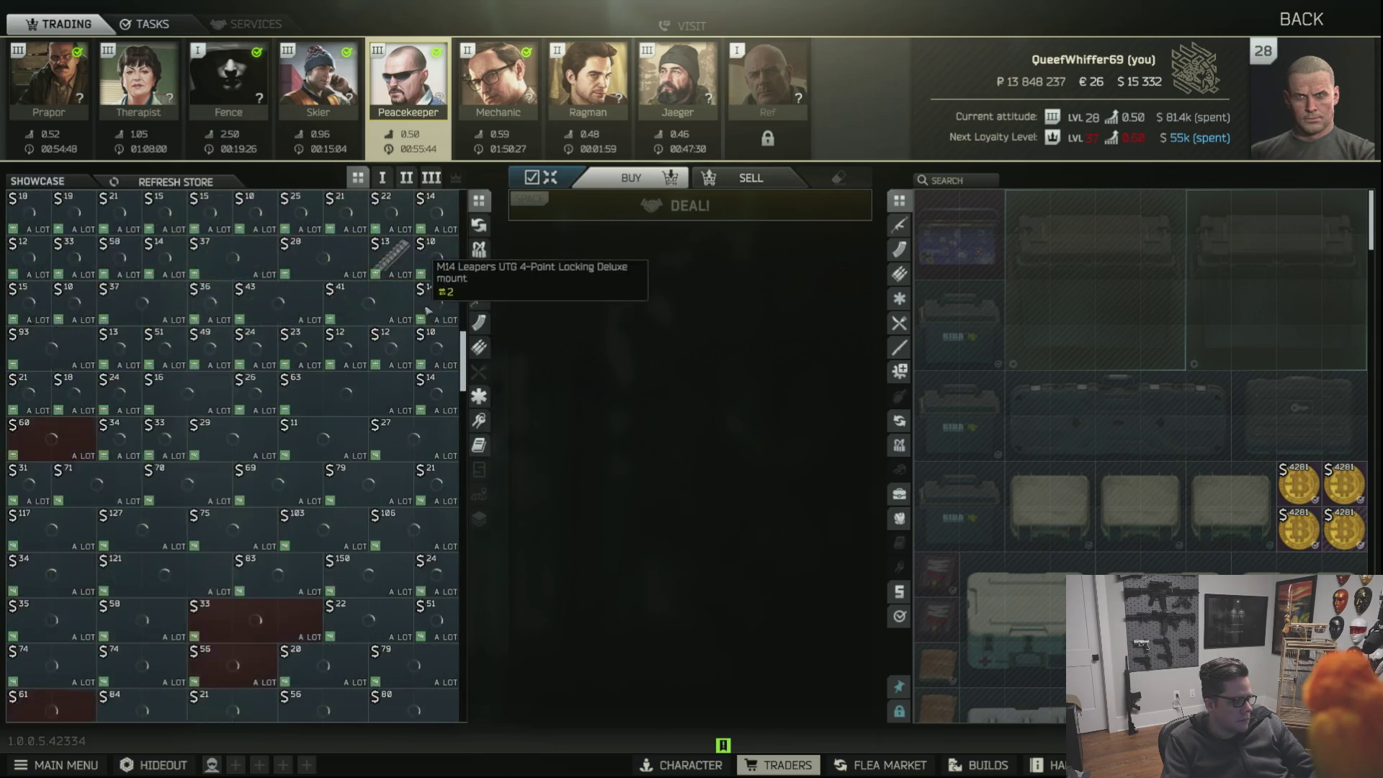
pyautogui.scroll(-3, 425, 315)
pyautogui.scroll(-2, 424, 314)
pyautogui.scroll(-2, 424, 325)
pyautogui.scroll(-2, 429, 367)
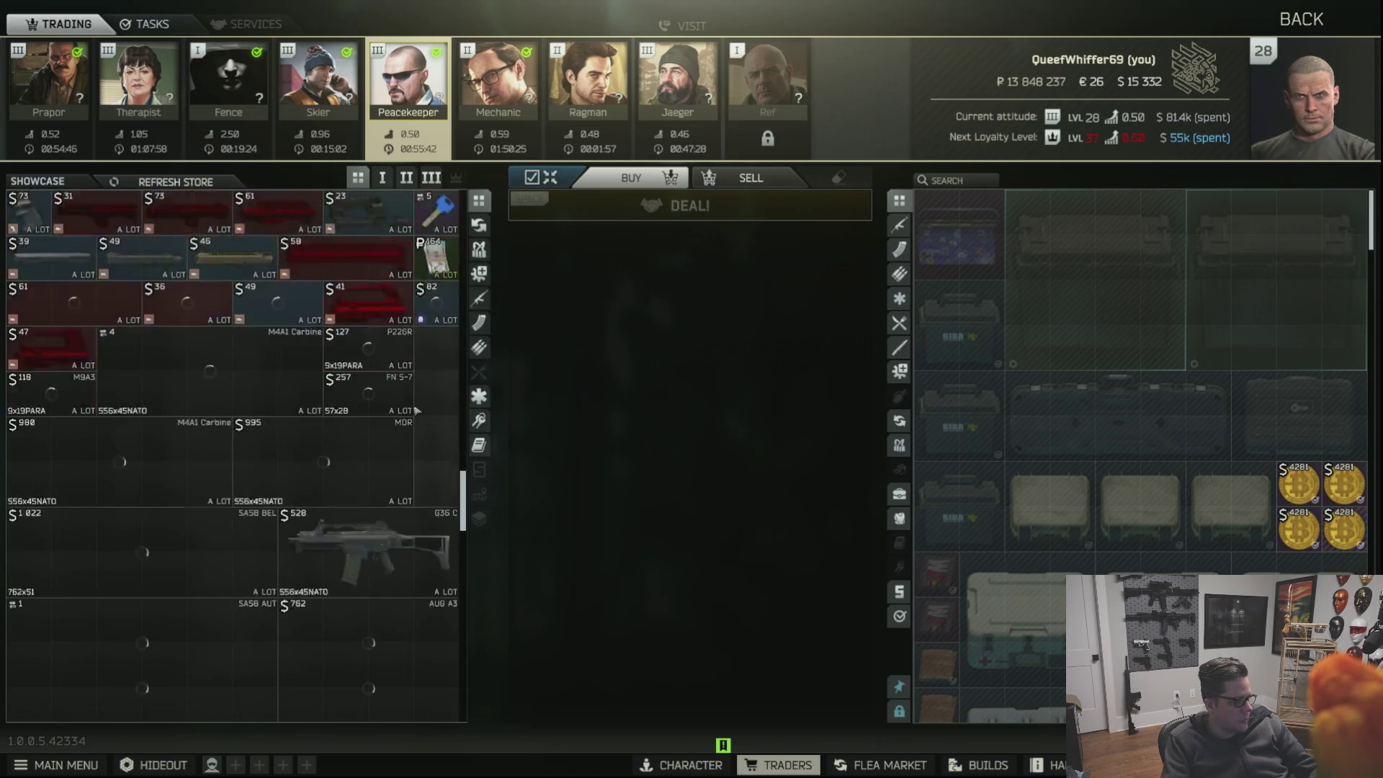
pyautogui.scroll(-2, 430, 409)
pyautogui.scroll(-3, 431, 394)
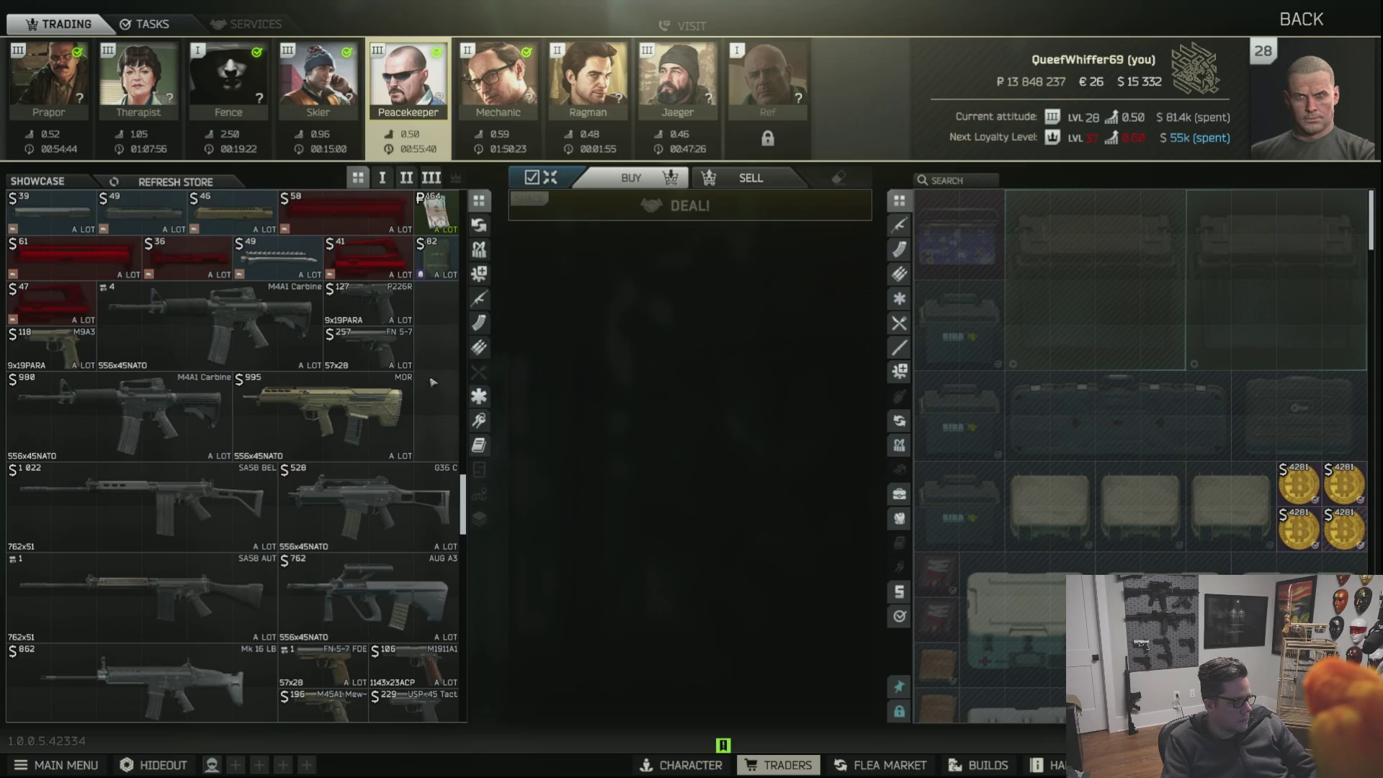
pyautogui.scroll(-2, 426, 369)
pyautogui.scroll(-3, 429, 357)
pyautogui.scroll(-3, 429, 357)
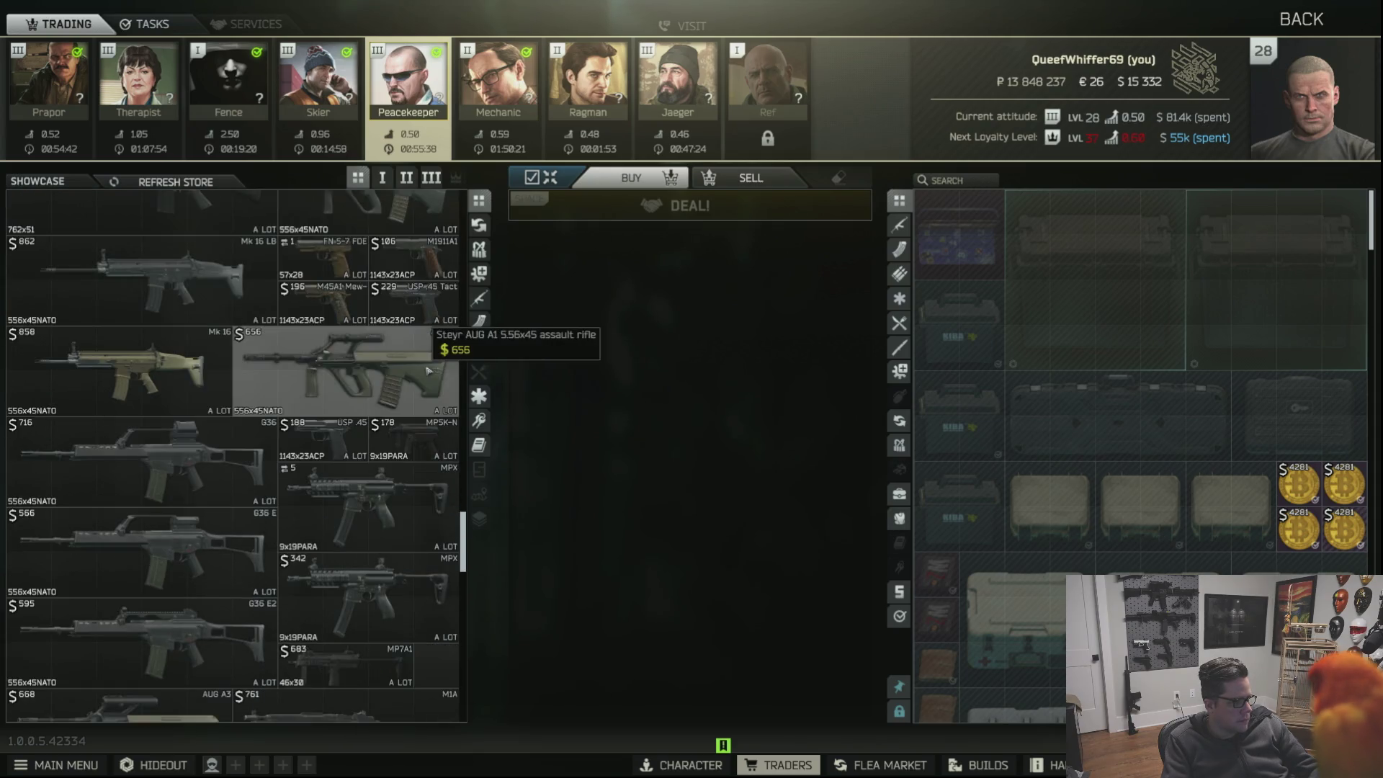
pyautogui.scroll(-2, 432, 347)
pyautogui.scroll(-1, 425, 494)
pyautogui.scroll(-1, 427, 499)
pyautogui.scroll(-1, 430, 518)
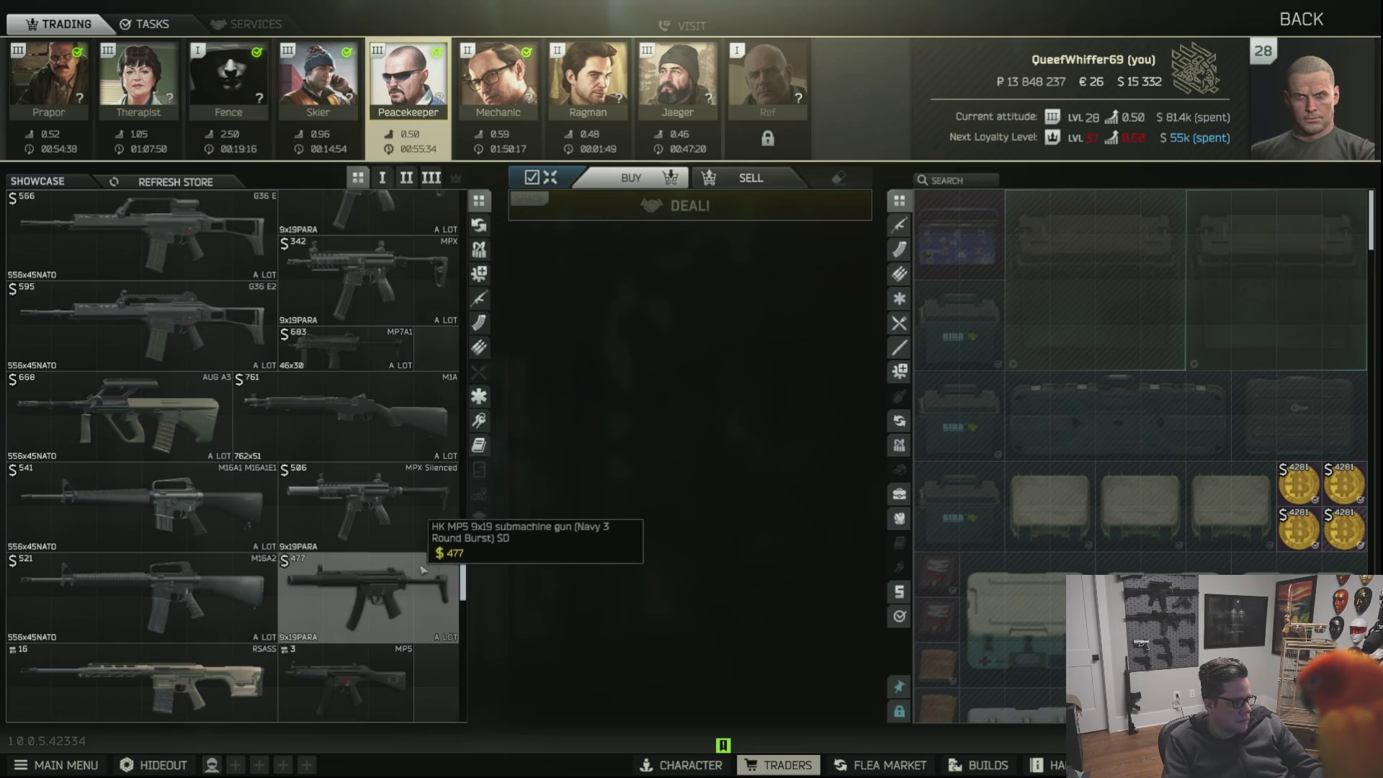
pyautogui.scroll(-1, 432, 588)
pyautogui.scroll(-1, 428, 546)
# Filter to submachine guns, buy five MP5s from Peacekeeper's dollar offer, and return to the main menu.
pyautogui.click(387, 511)
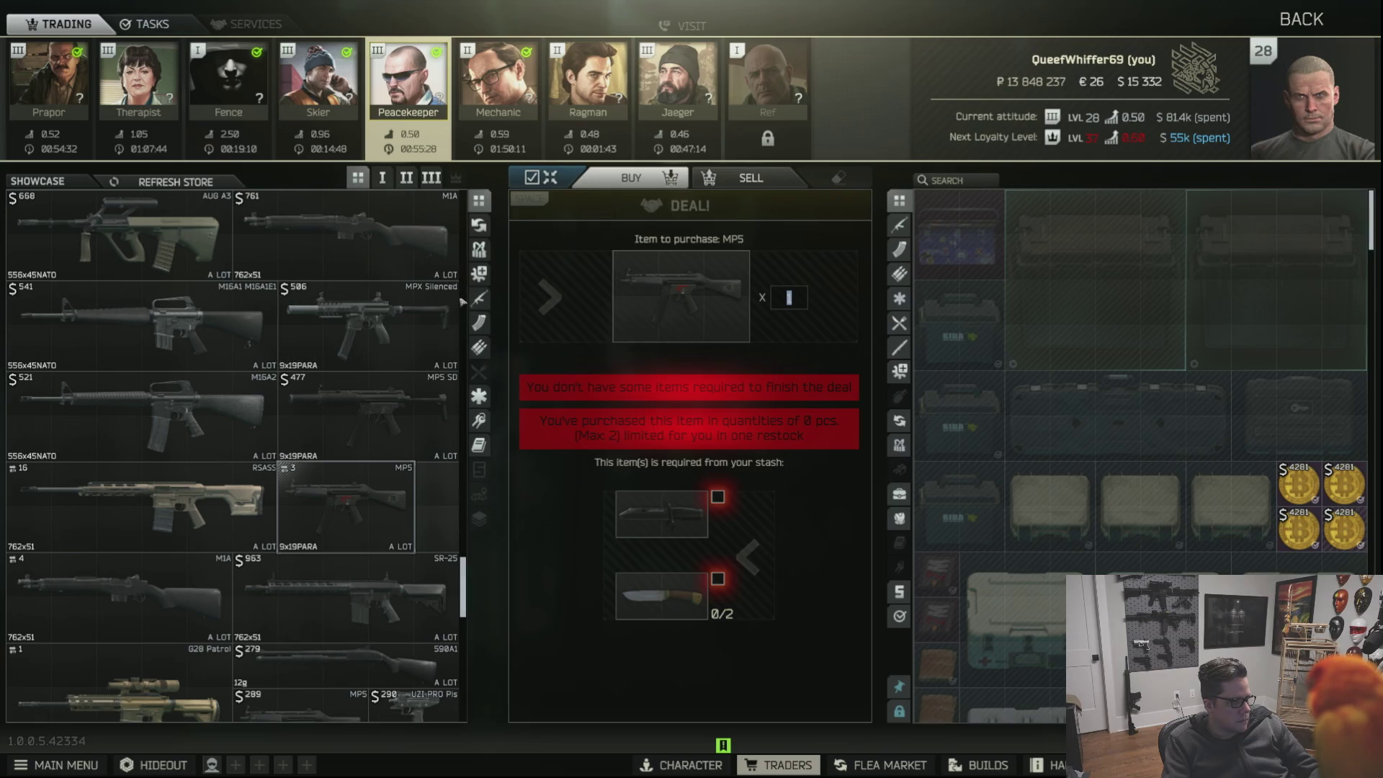
pyautogui.moveTo(478, 299)
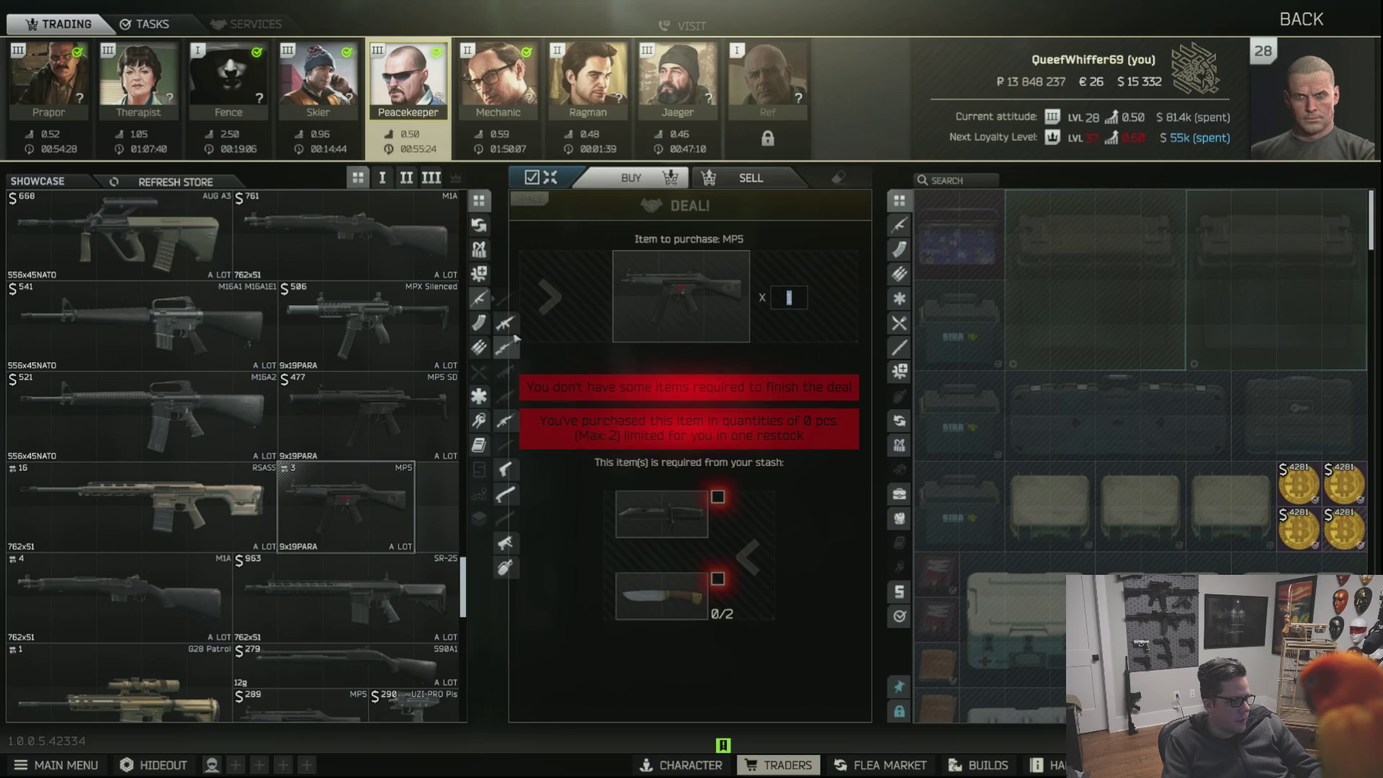
pyautogui.click(505, 542)
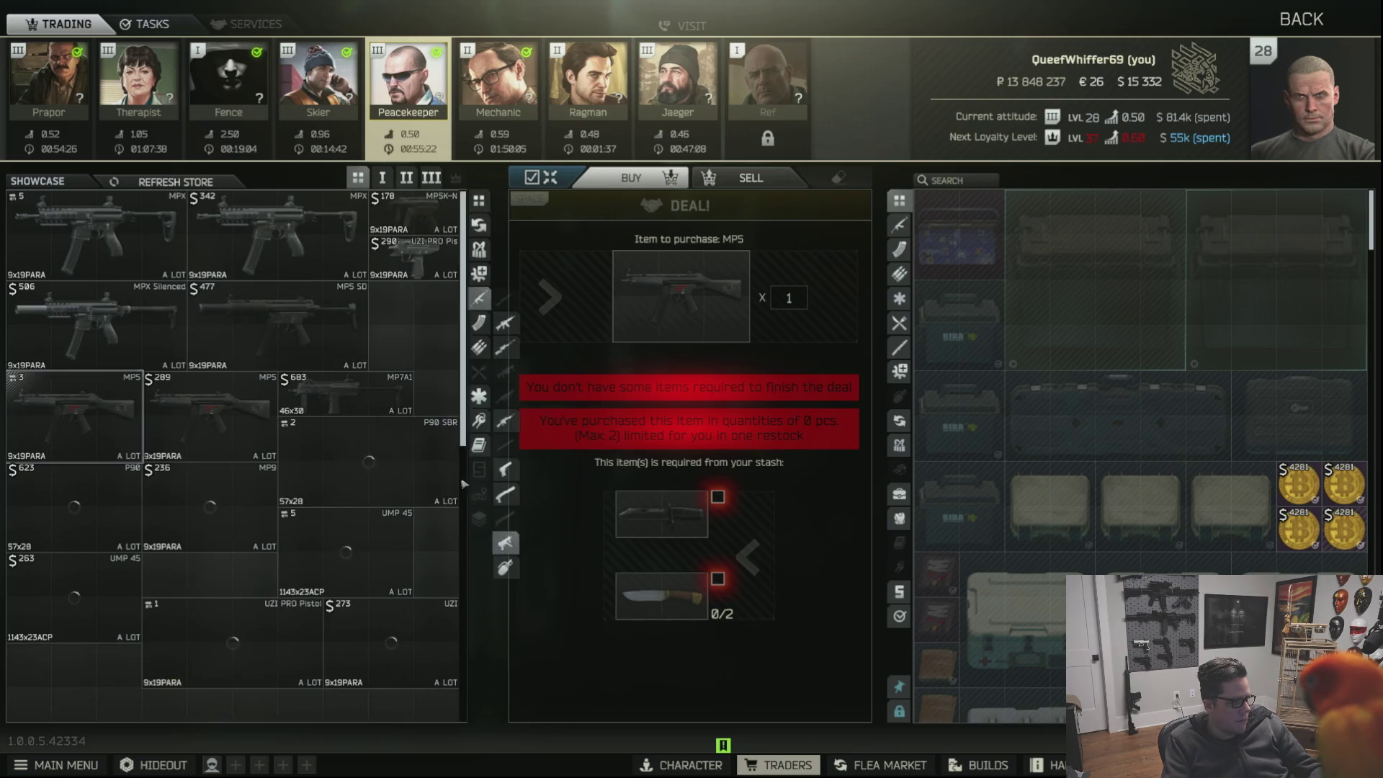
pyautogui.click(210, 416)
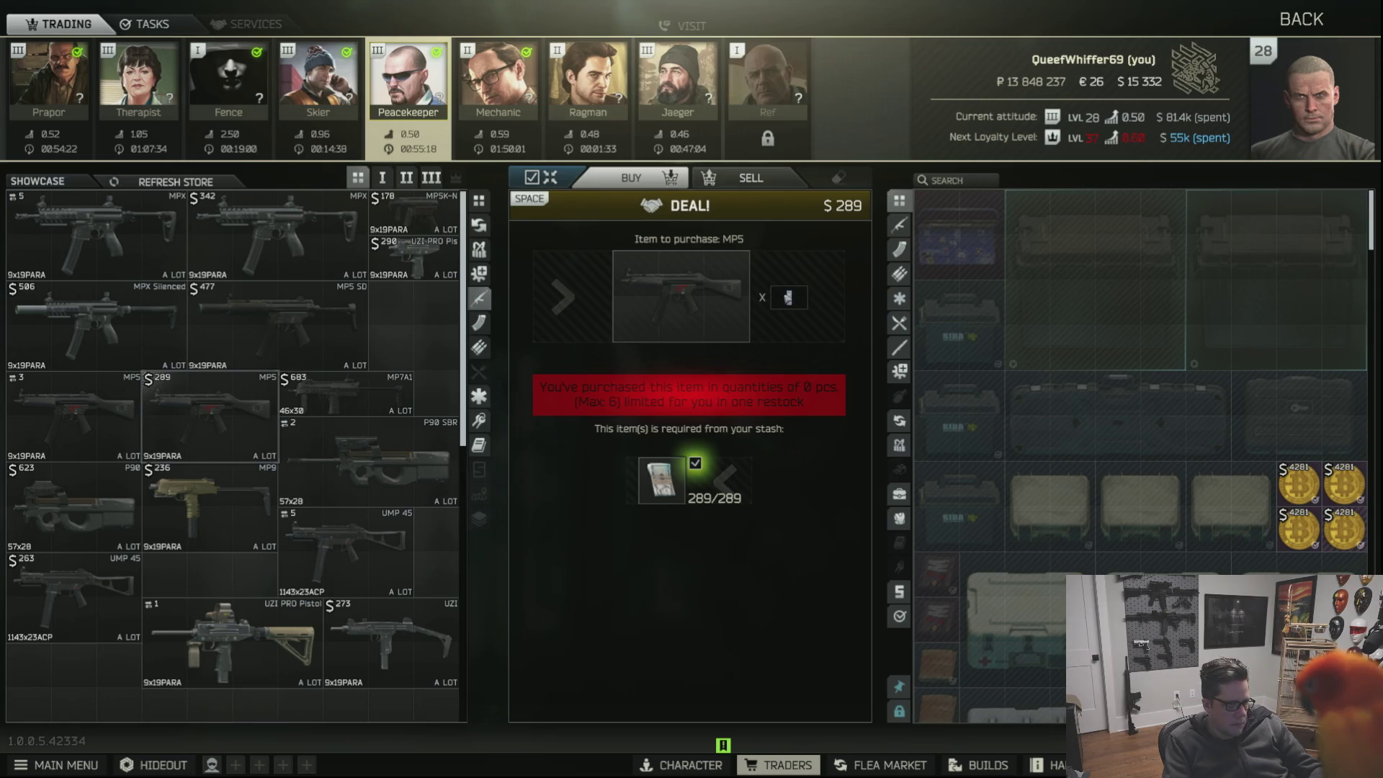
pyautogui.write('5')
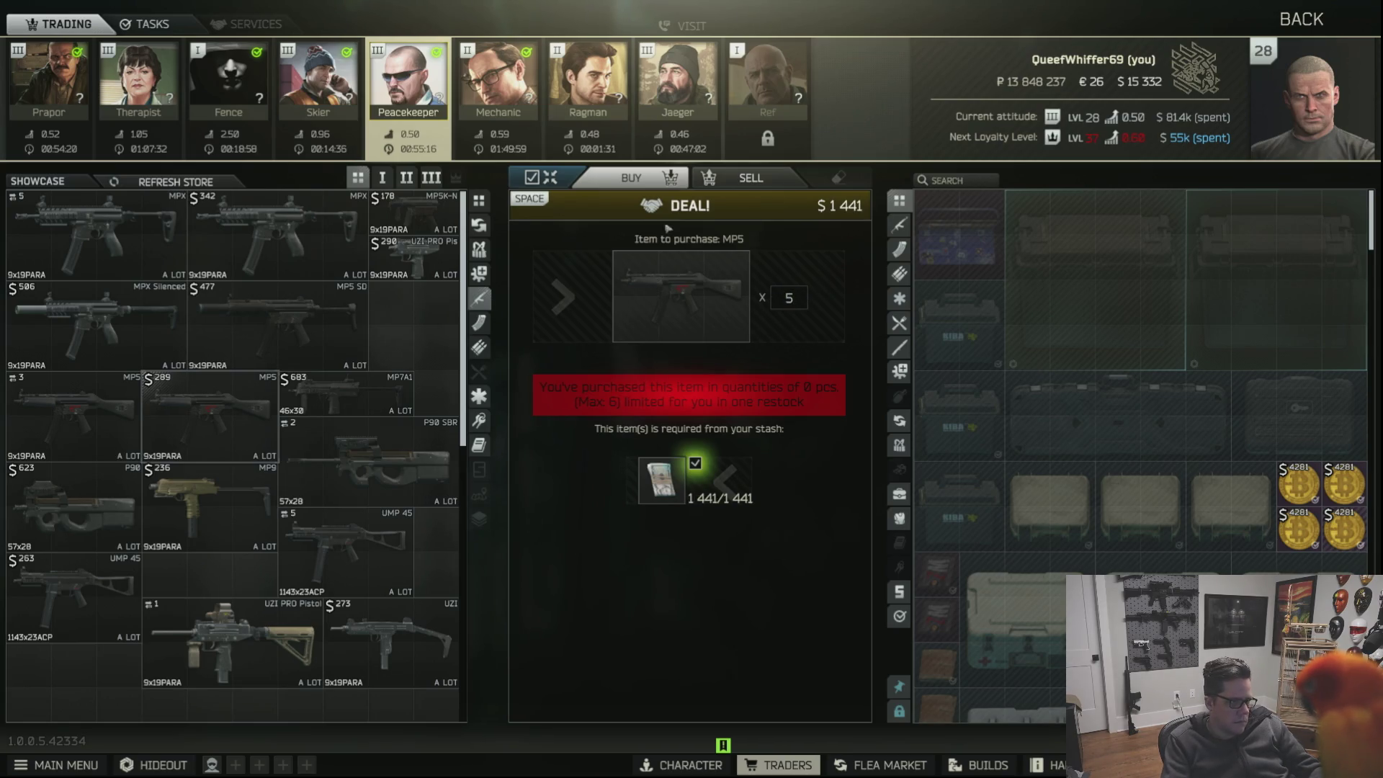
pyautogui.click(674, 204)
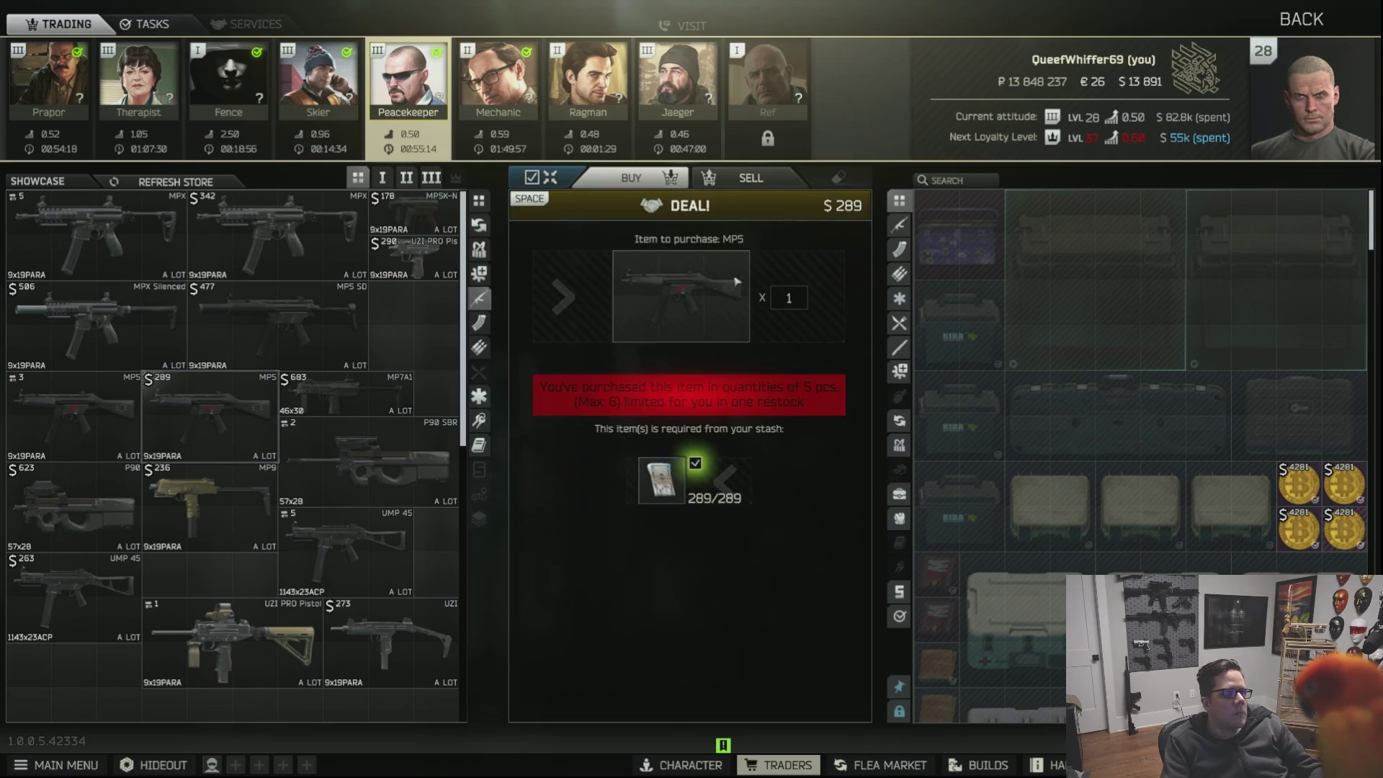
pyautogui.press('Escape')
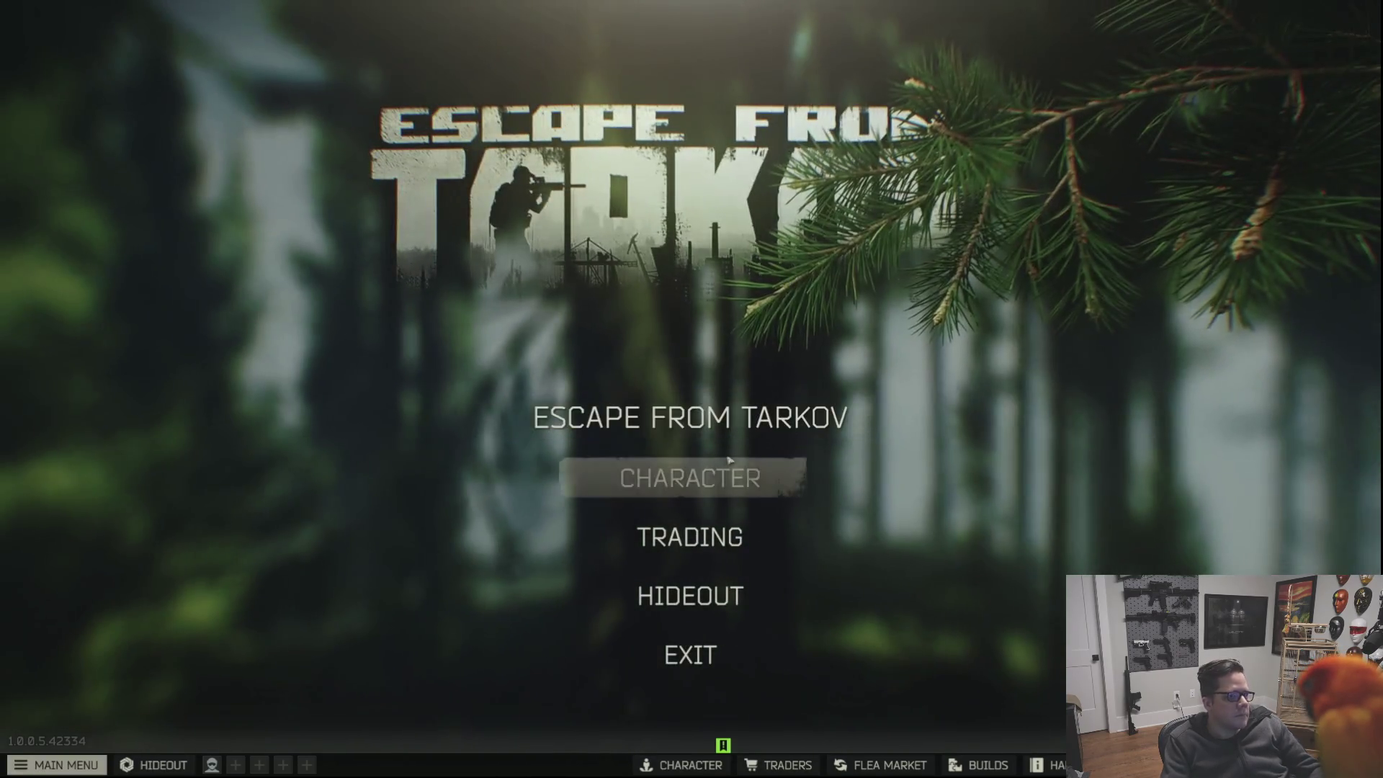
# Check the stash and Keys case on the Character screen, then return and enter the traders view at Prapor.
pyautogui.click(719, 481)
pyautogui.scroll(3, 1207, 434)
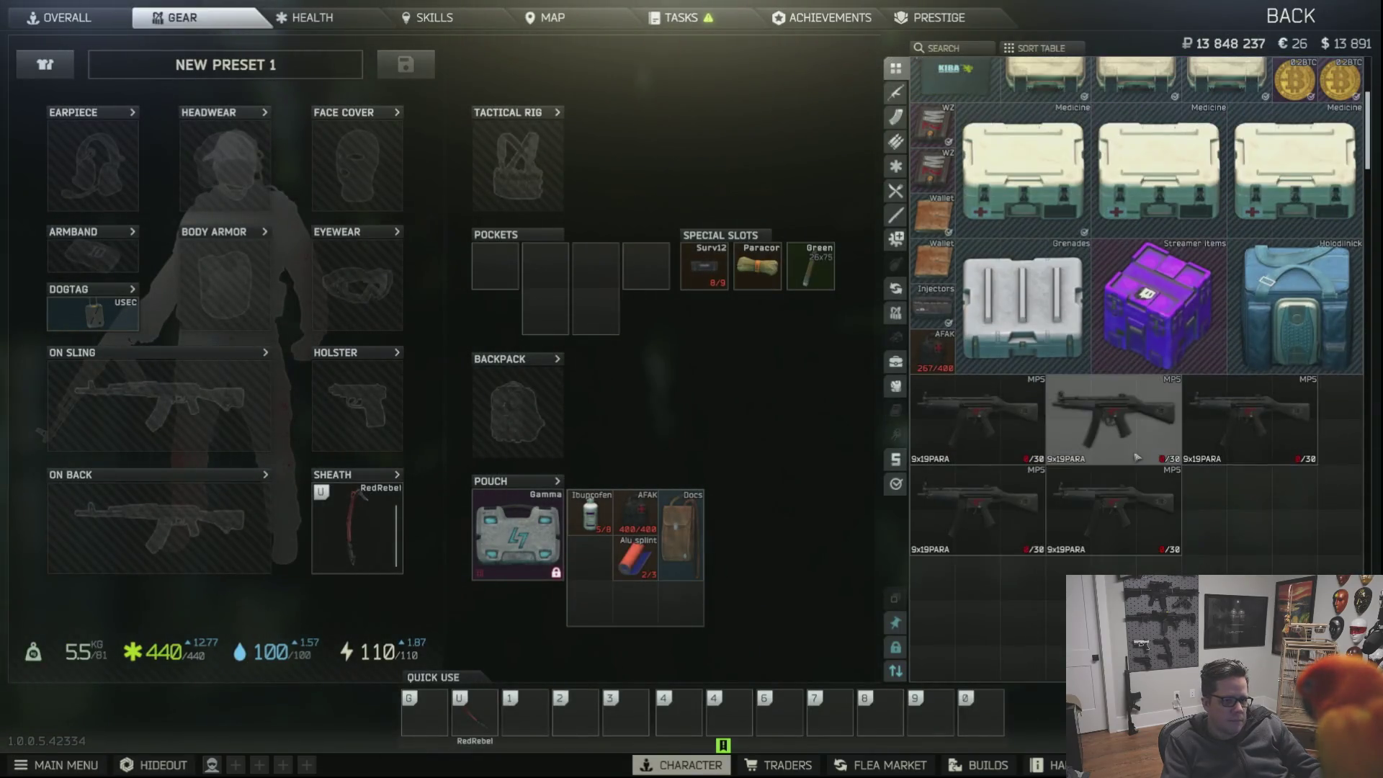
pyautogui.scroll(3, 1207, 435)
pyautogui.scroll(-4, 1227, 476)
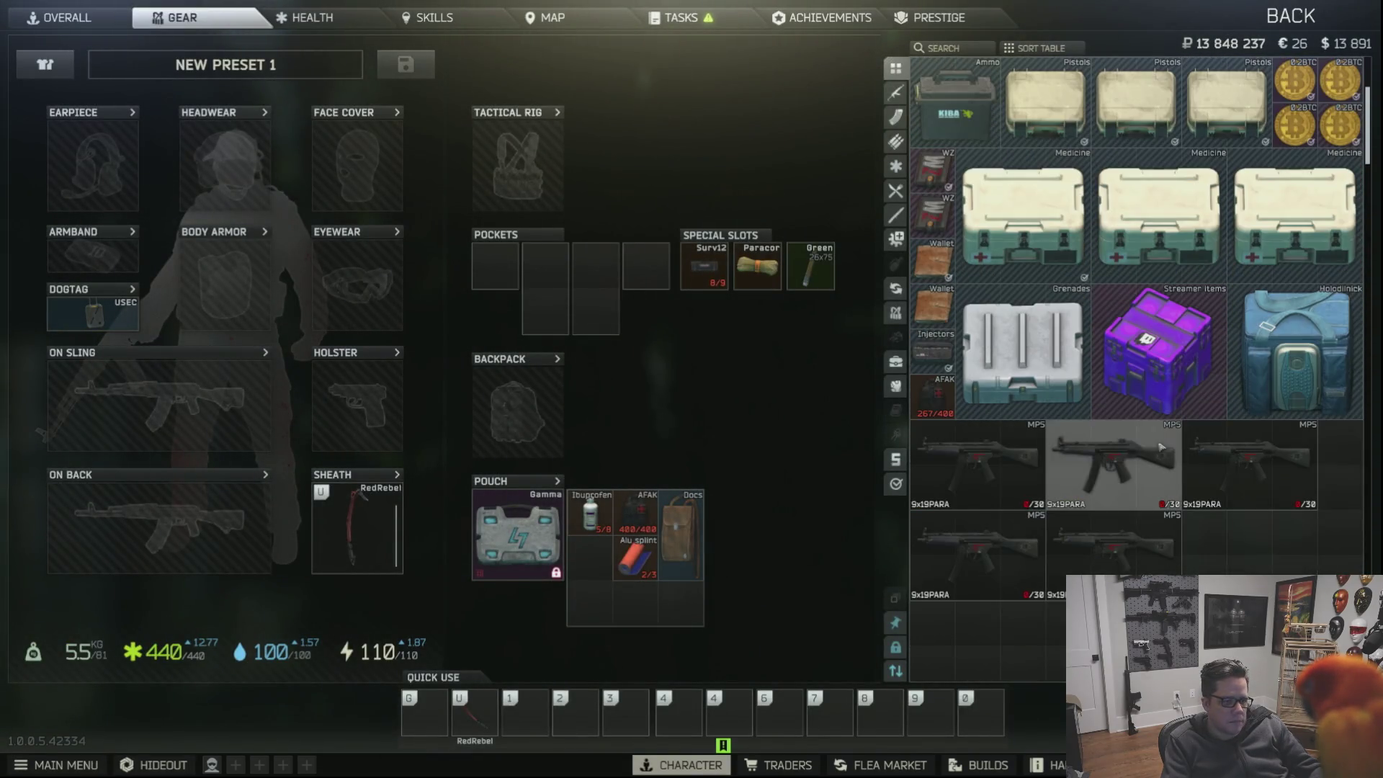
pyautogui.scroll(3, 1237, 506)
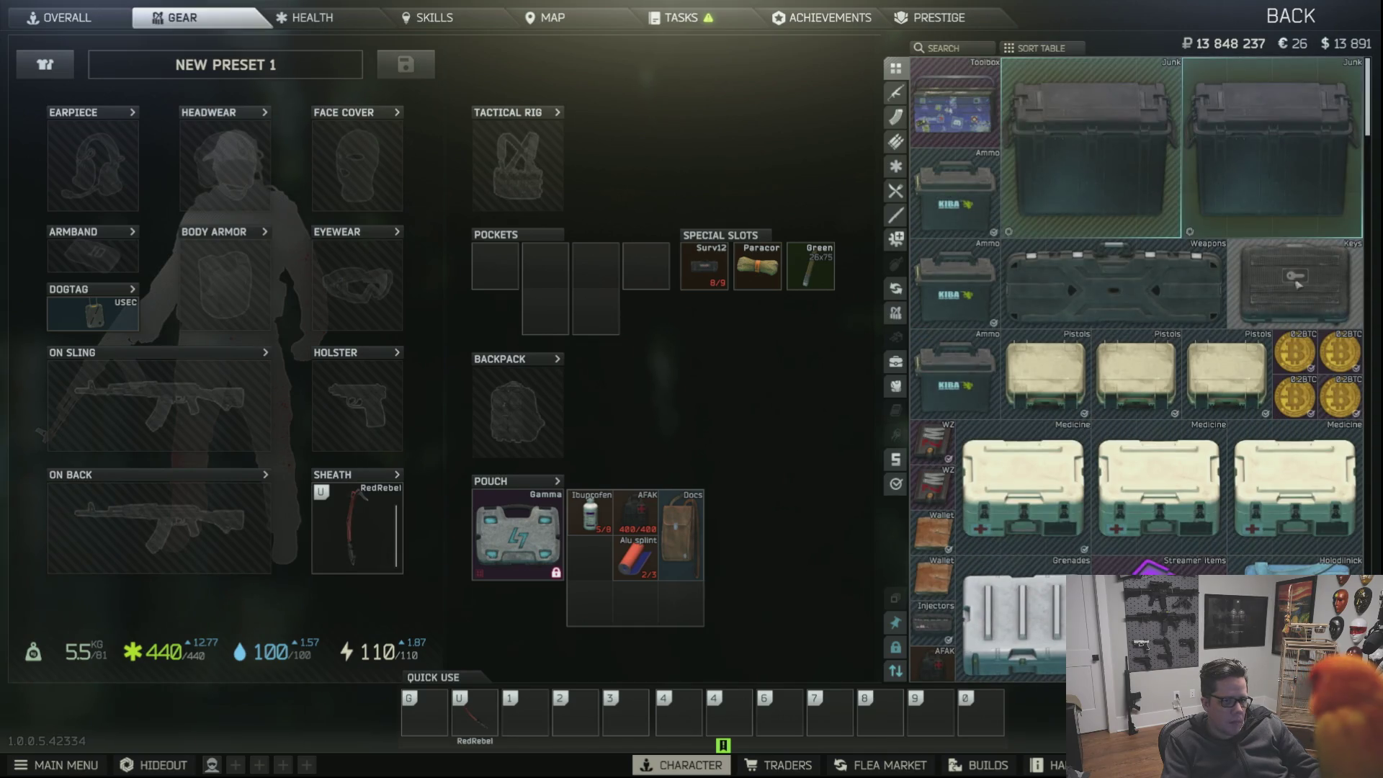
pyautogui.doubleClick(1300, 279)
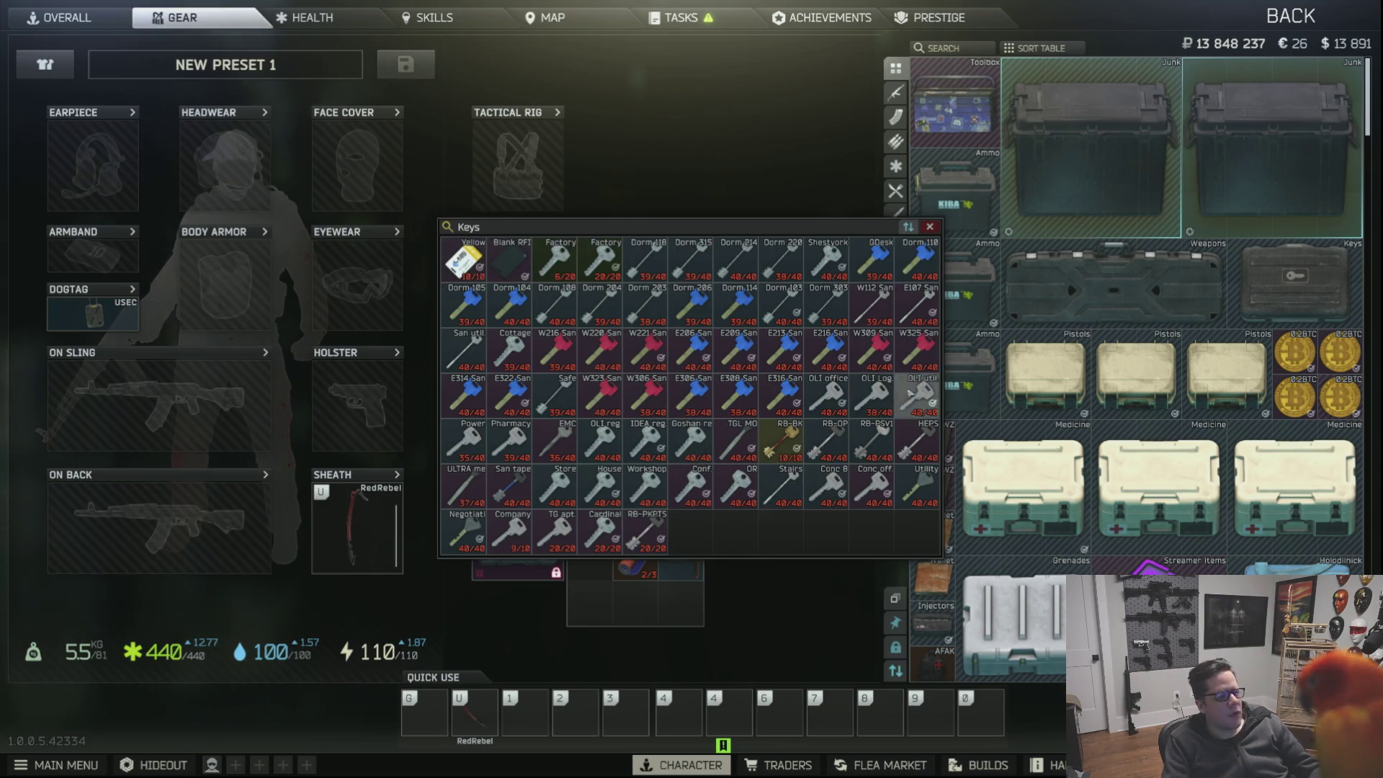
pyautogui.click(930, 227)
pyautogui.scroll(-5, 1000, 335)
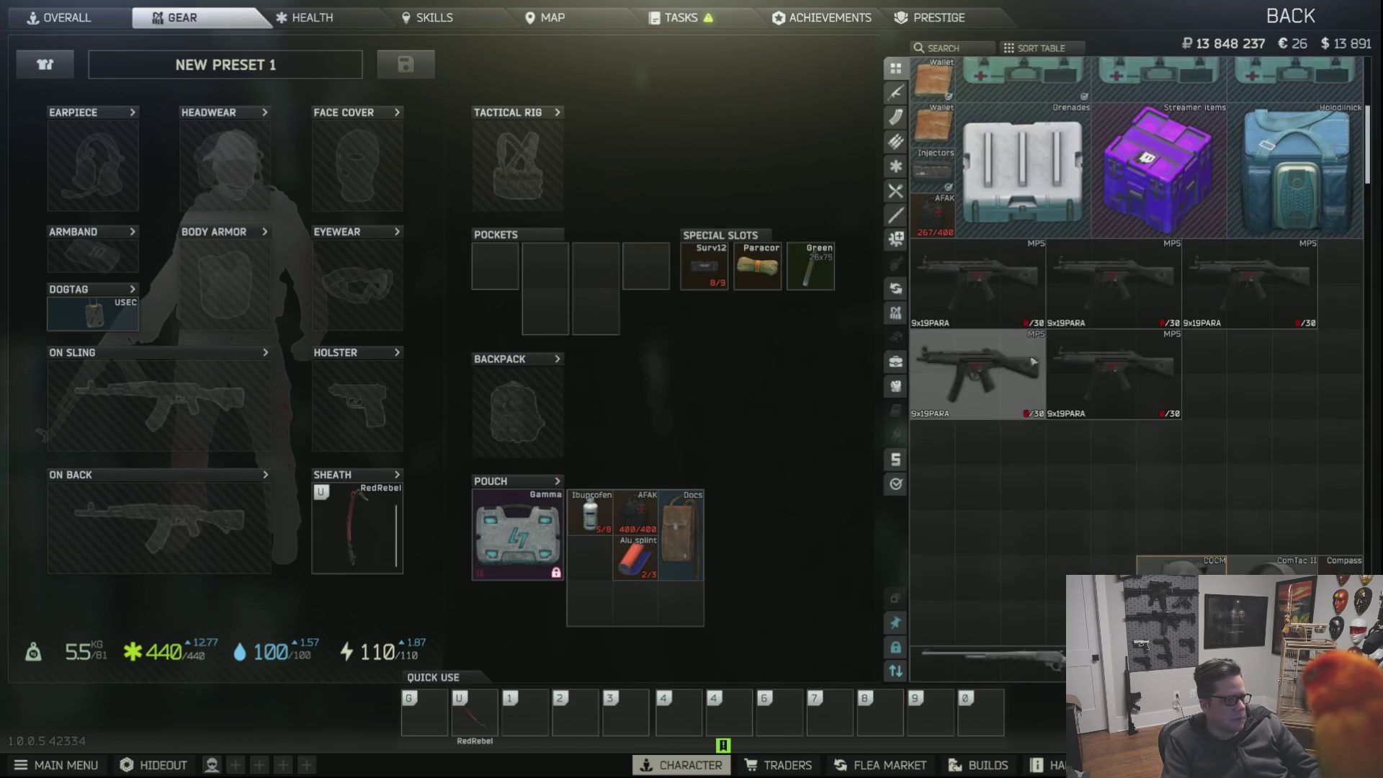
pyautogui.press('Escape')
pyautogui.click(757, 532)
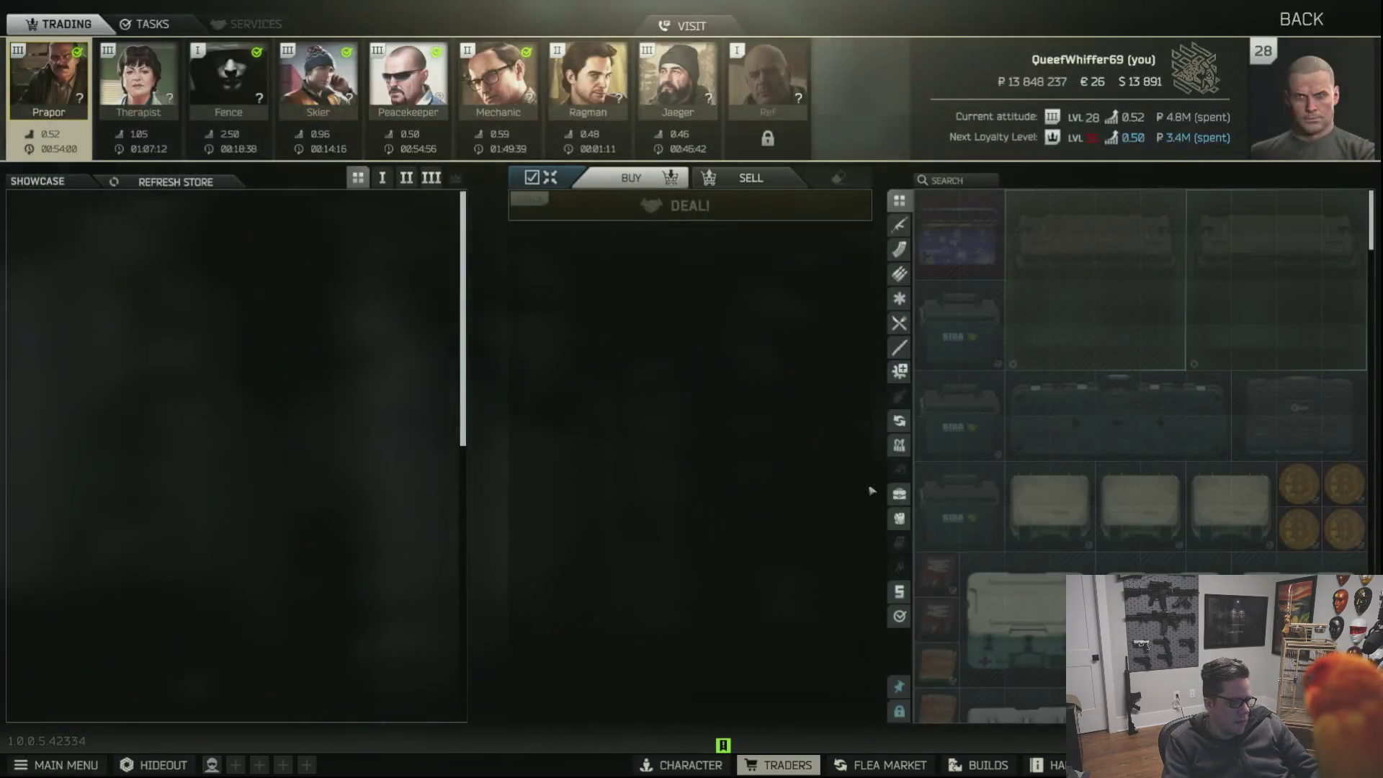
# Go to the hideout and bring up the Cultist Circle's sacrifice interface.
pyautogui.click(162, 765)
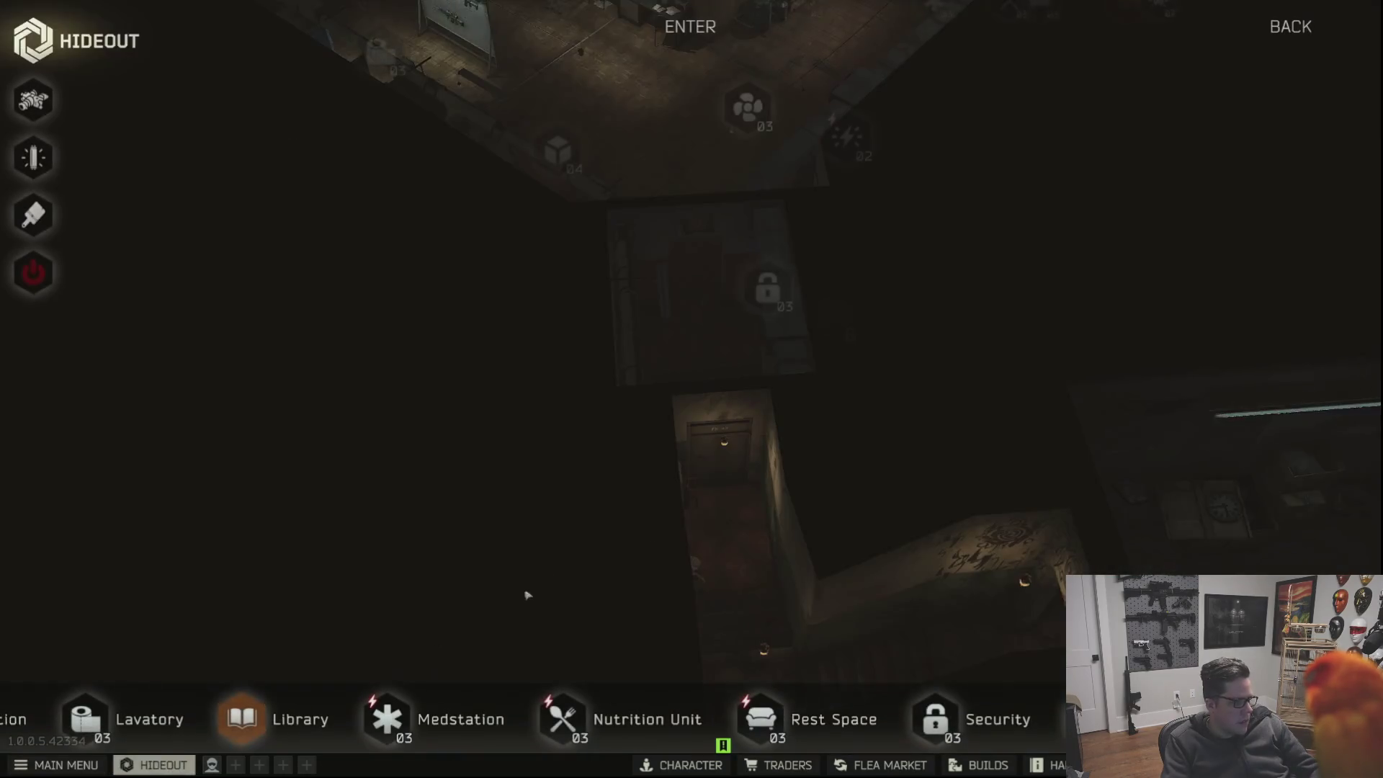
pyautogui.click(854, 430)
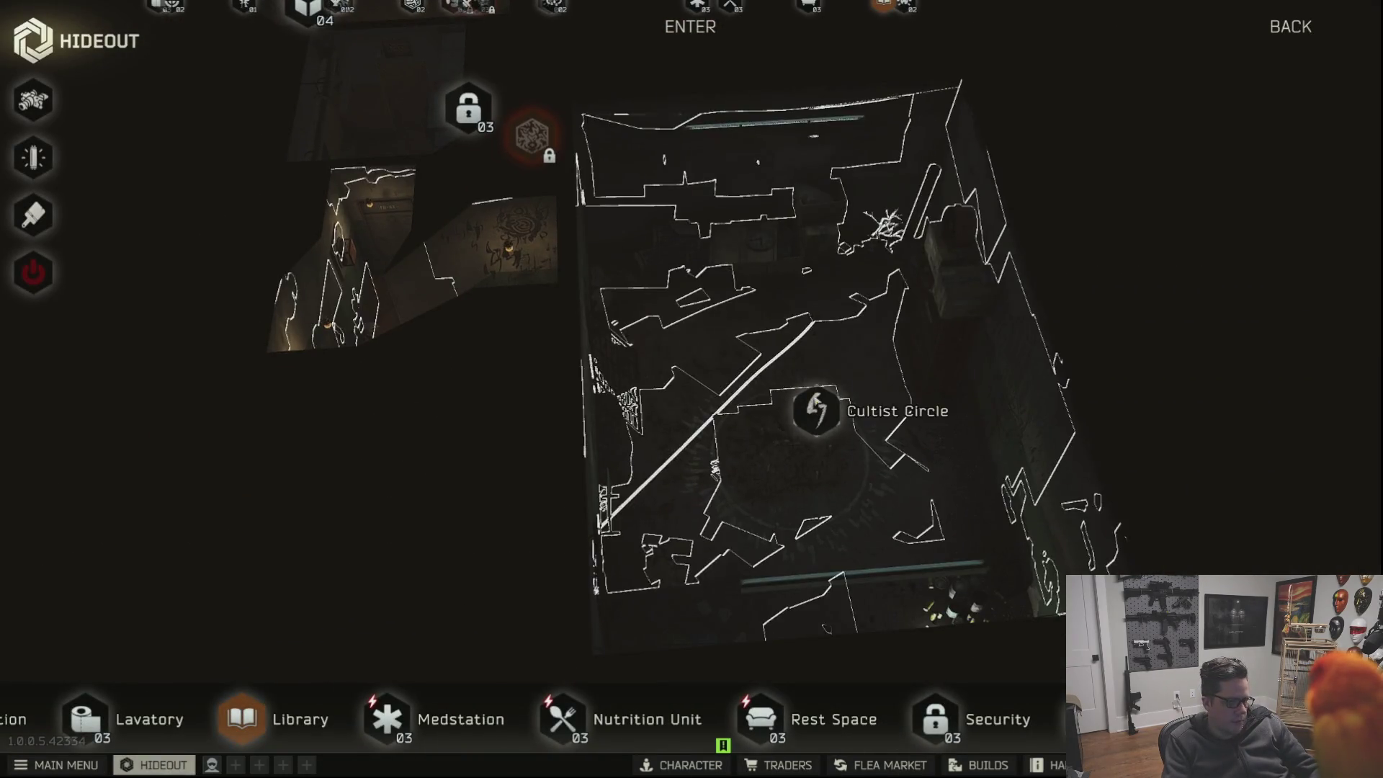
pyautogui.click(1018, 559)
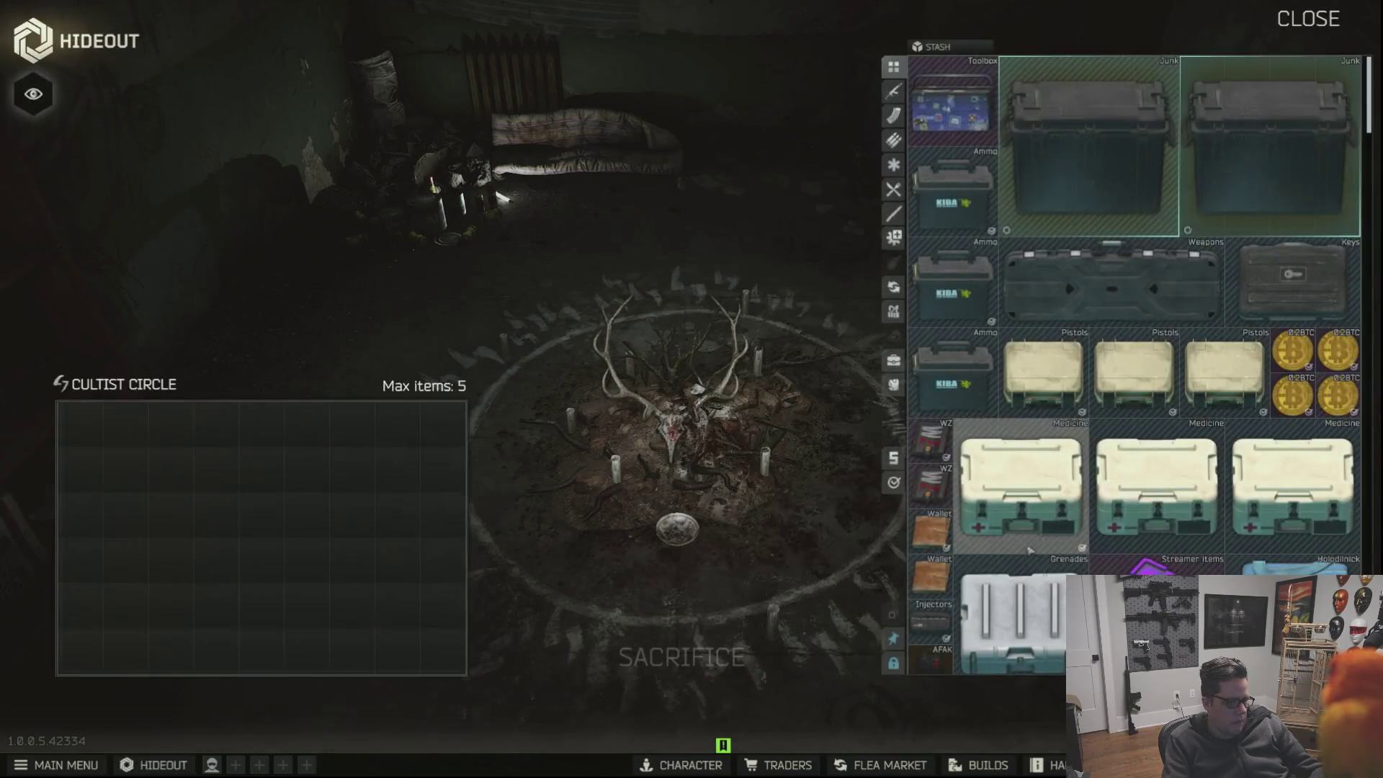
# Move all five MP5s into the sacrifice grid, start the ritual, and leave the hideout.
pyautogui.keyDown('ctrl'); pyautogui.click(1113, 464); pyautogui.keyUp('ctrl')
pyautogui.keyDown('ctrl'); pyautogui.click(1249, 373); pyautogui.keyUp('ctrl')
pyautogui.keyDown('ctrl'); pyautogui.click(1113, 373); pyautogui.keyUp('ctrl')
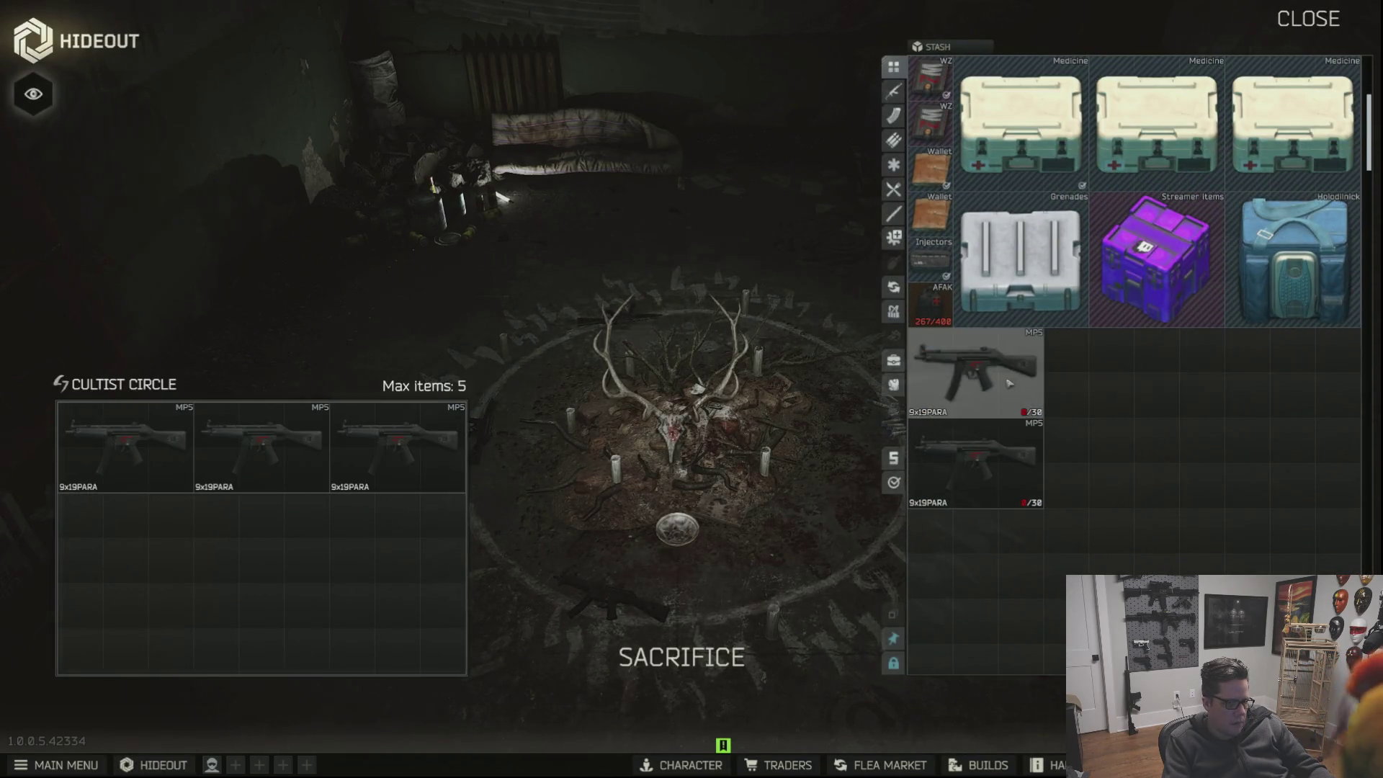
pyautogui.keyDown('ctrl'); pyautogui.click(976, 372); pyautogui.keyUp('ctrl')
pyautogui.keyDown('ctrl'); pyautogui.click(976, 465); pyautogui.keyUp('ctrl')
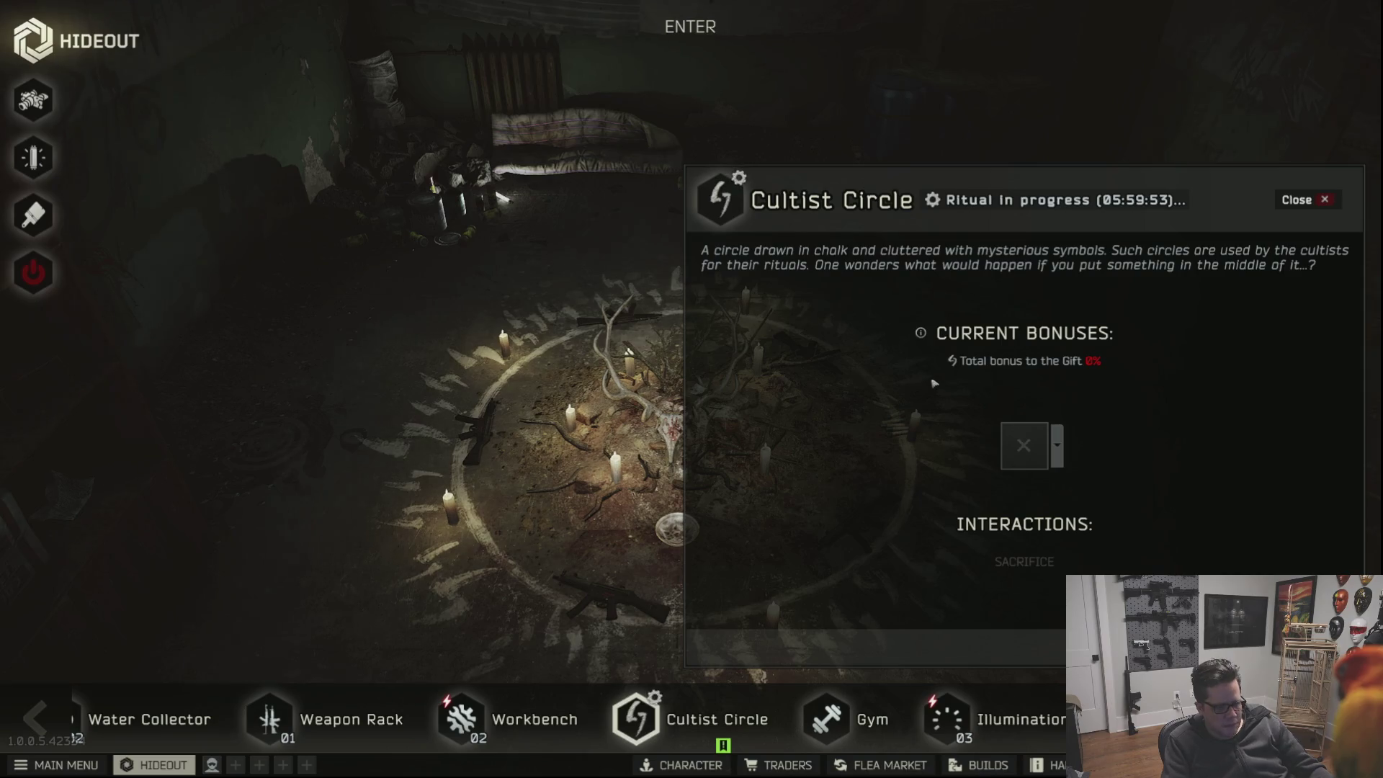
pyautogui.press('Escape')
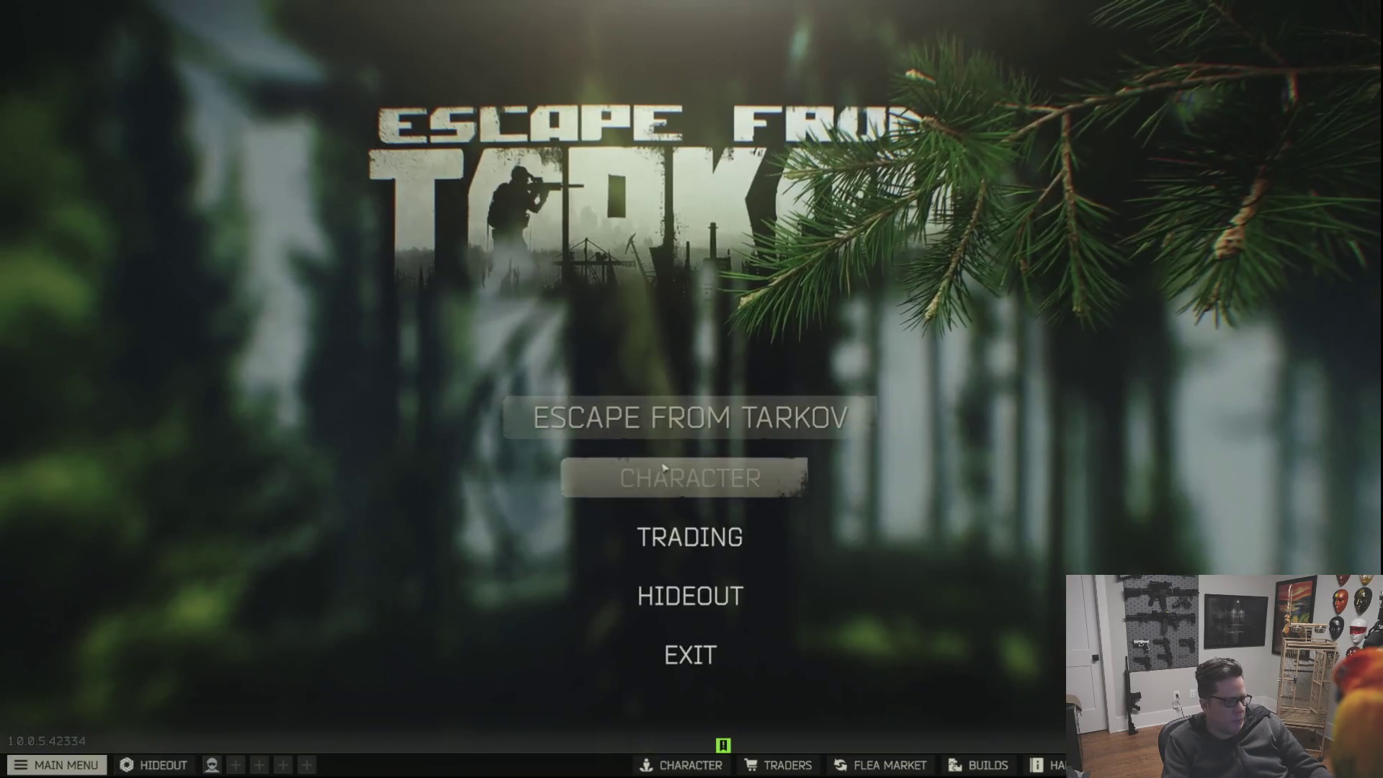
# From the main menu start a raid as a Scav and choose Factory as the location.
pyautogui.click(692, 473)
pyautogui.scroll(3, 1081, 459)
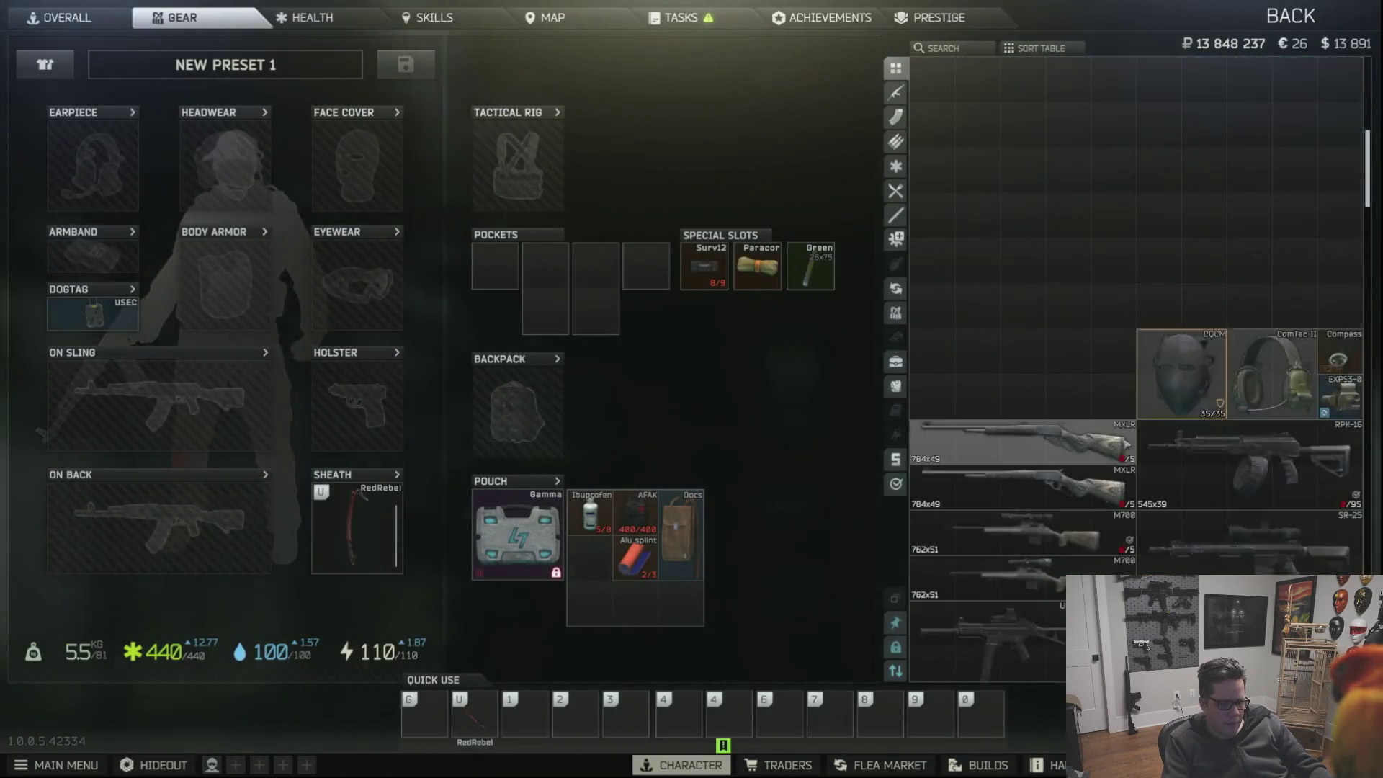
pyautogui.scroll(3, 1080, 494)
pyautogui.scroll(-3, 1076, 487)
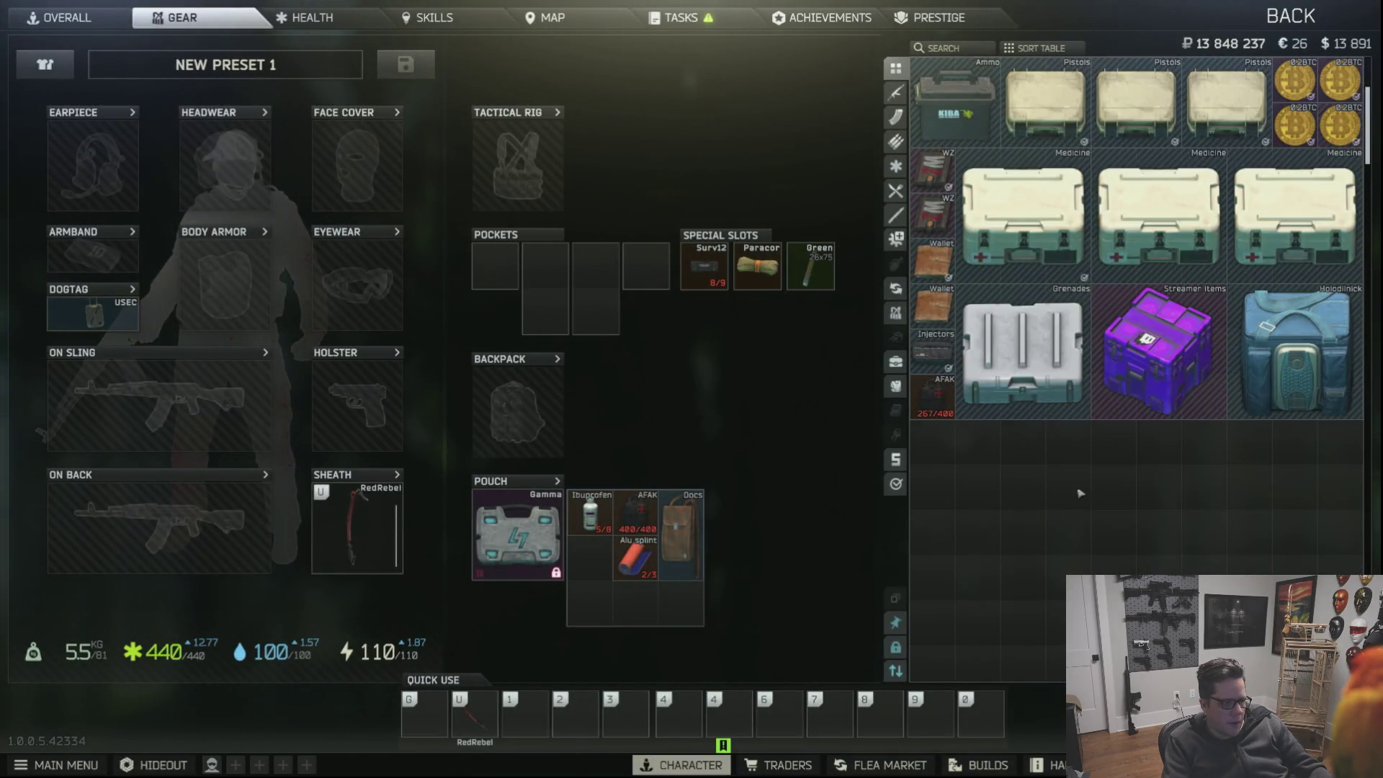
pyautogui.scroll(-2, 1075, 486)
pyautogui.press('Escape')
pyautogui.click(664, 434)
pyautogui.click(525, 488)
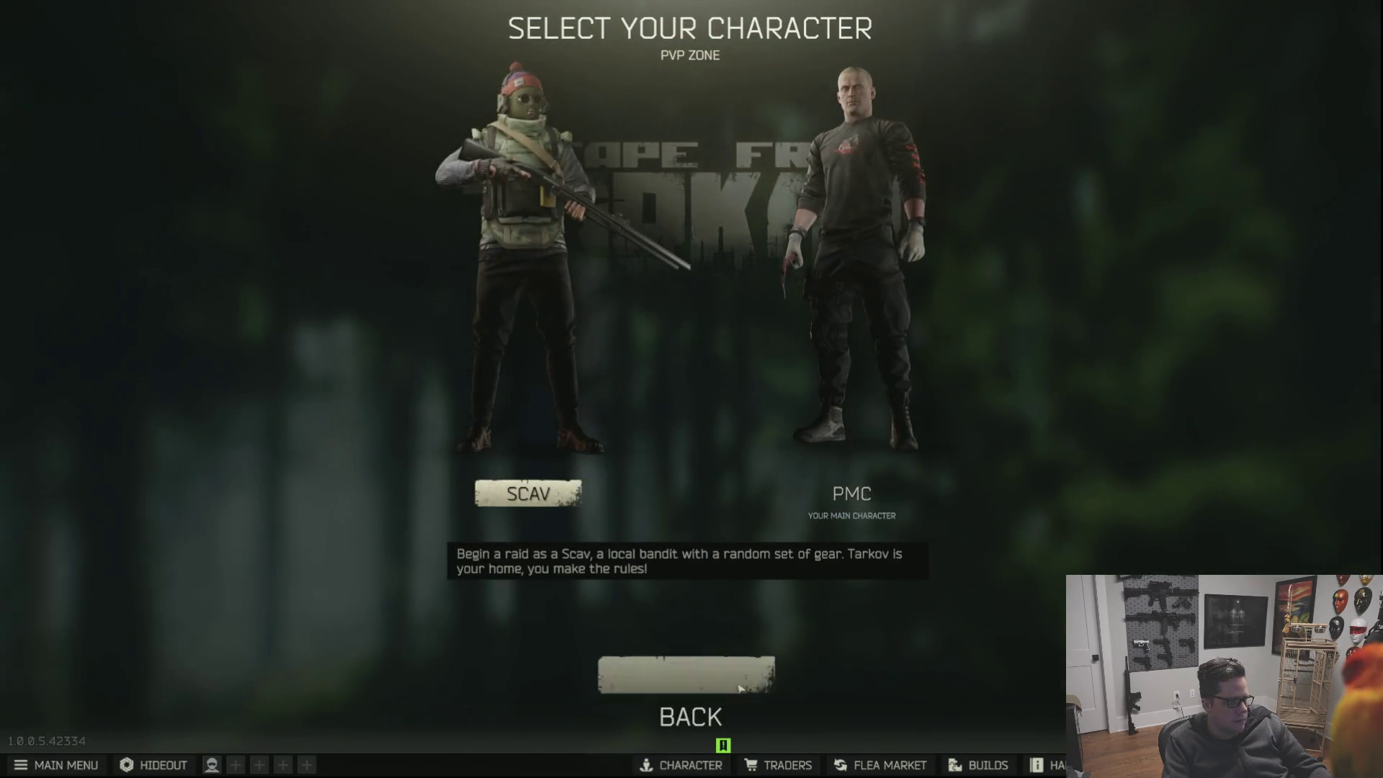
pyautogui.click(692, 672)
pyautogui.click(508, 282)
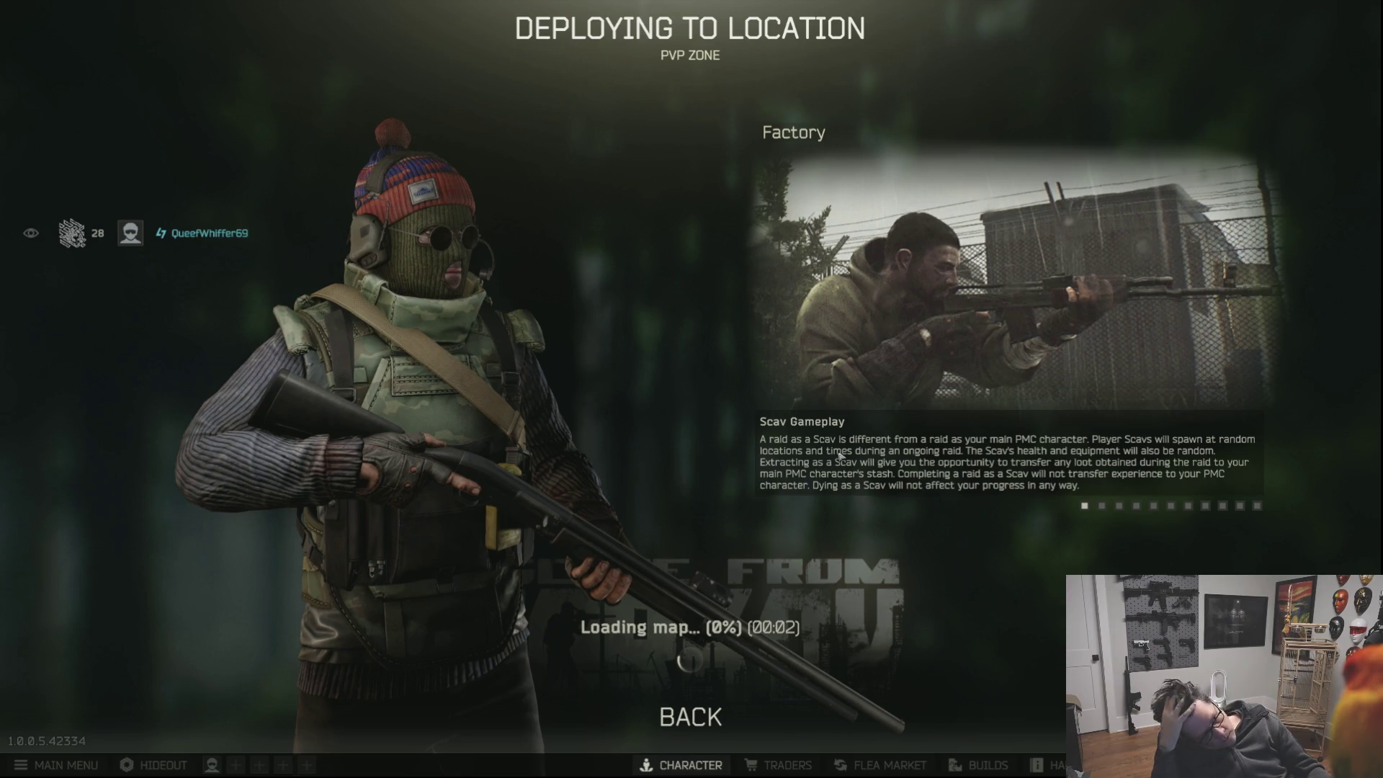
# Preview the Scav's gear while the Factory map loads.
pyautogui.click(29, 236)
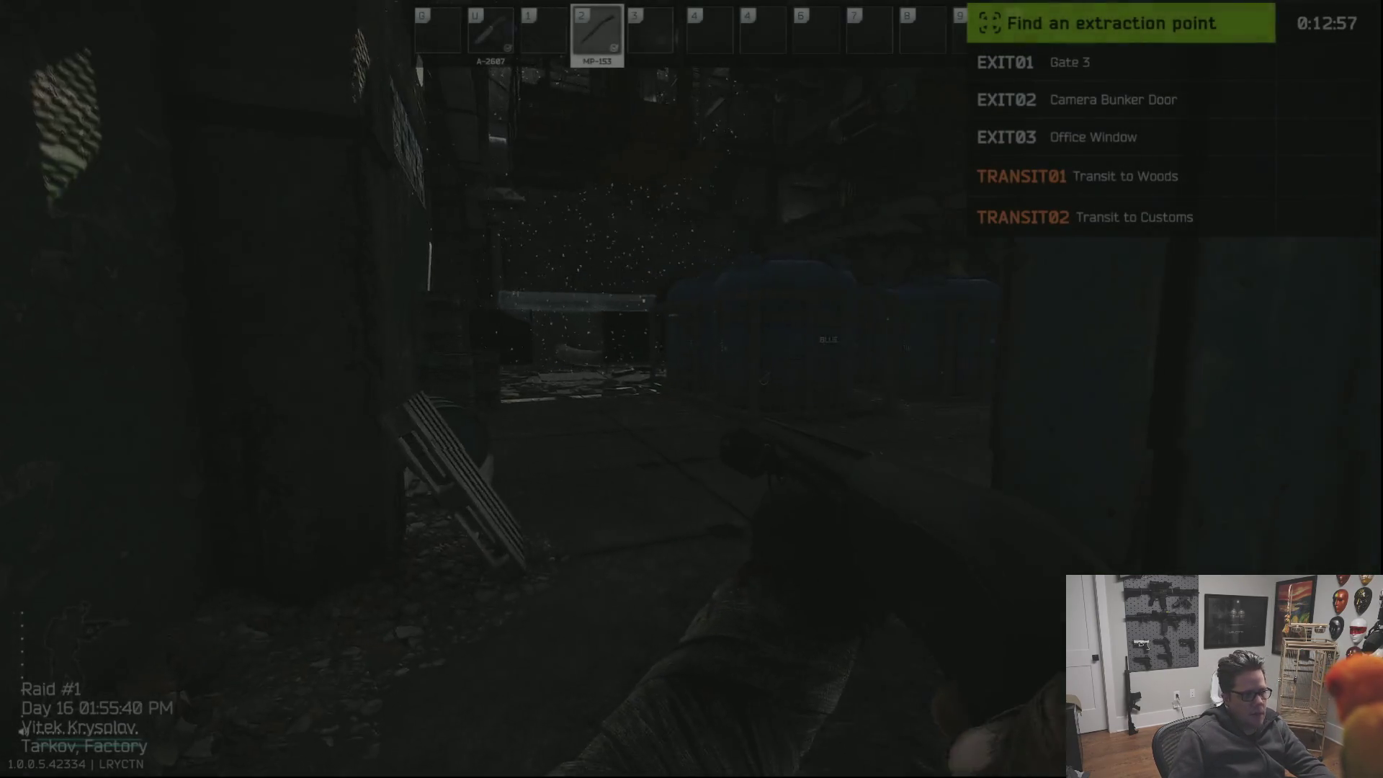
# Walk out into the factory hall past the forklift and blue tanks, shotgun ready.
pyautogui.press('w')
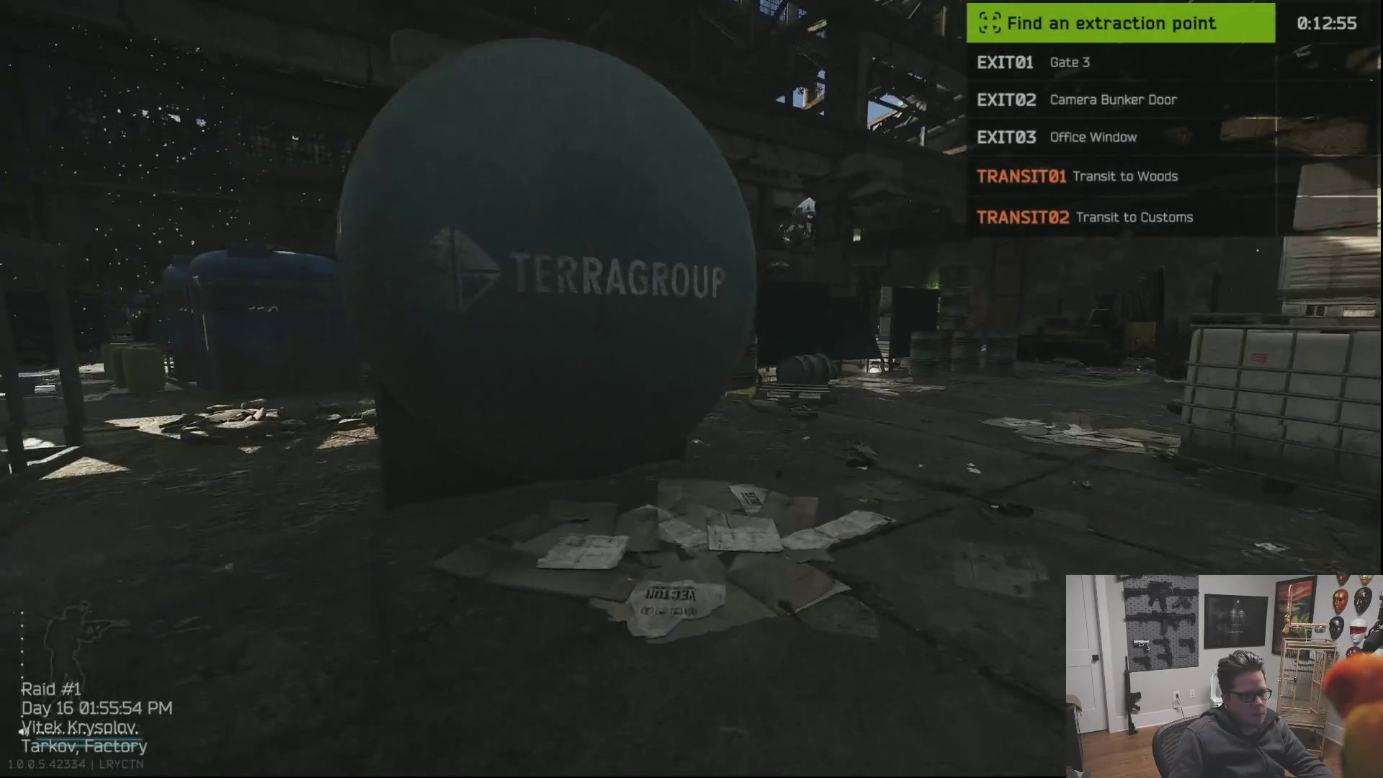
pyautogui.press('1')
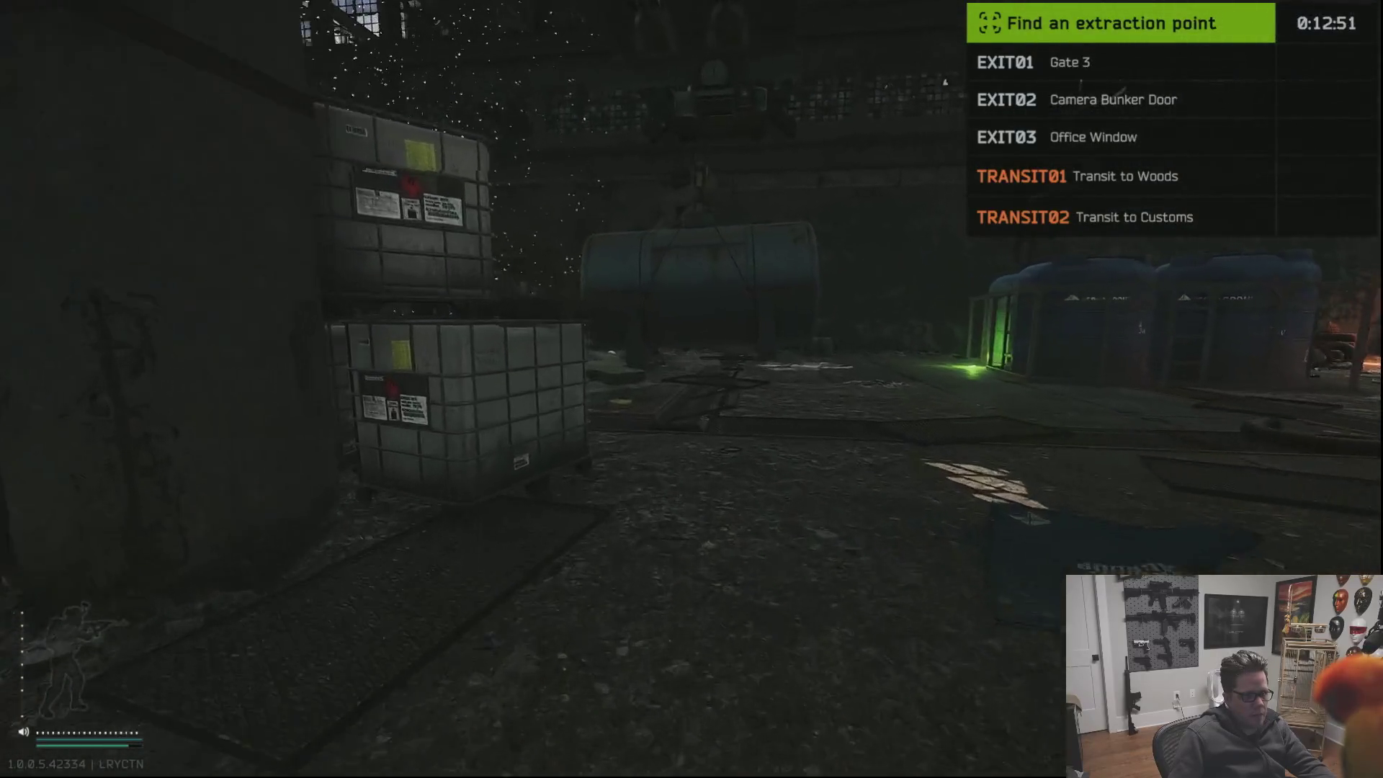
pyautogui.press('w')
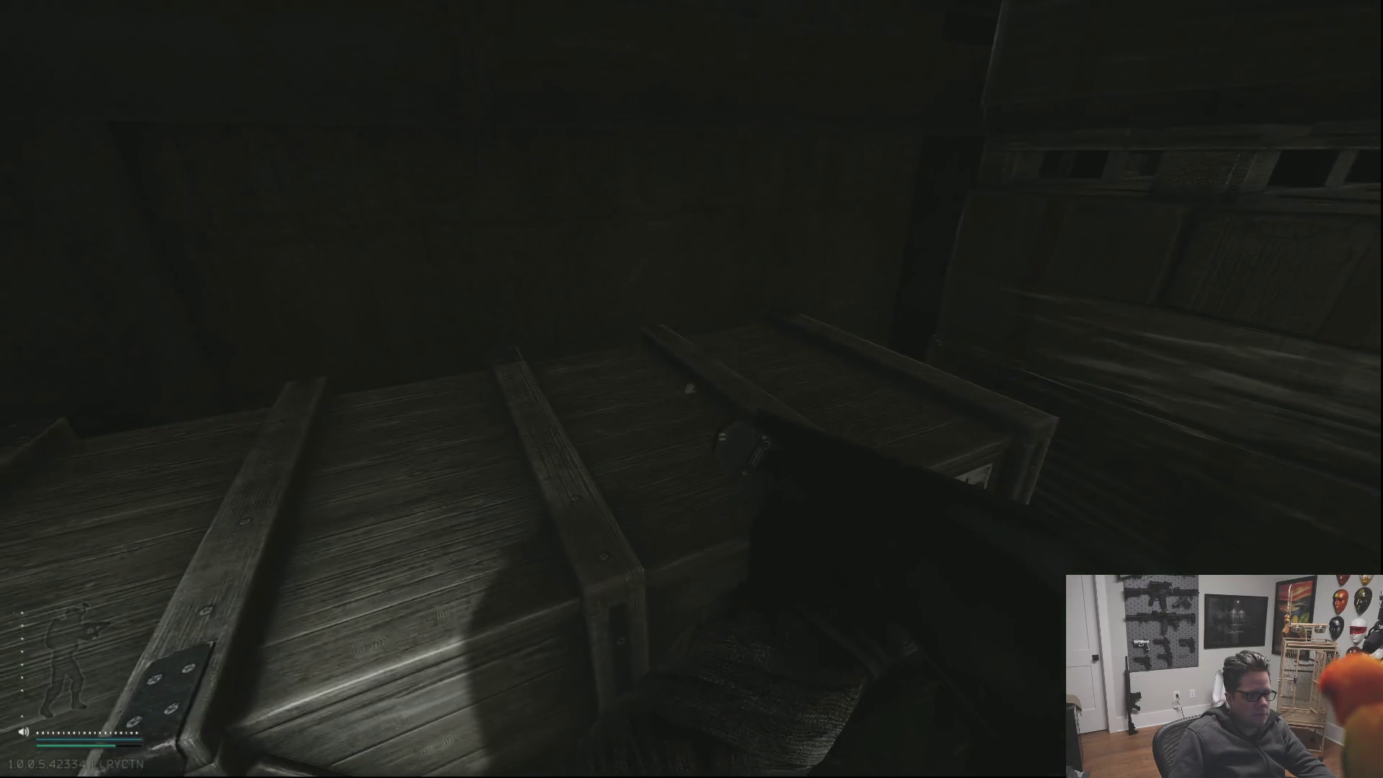
# Search the supply crate and the wooden crate holding a Mosin, then resume moving.
pyautogui.press('f')
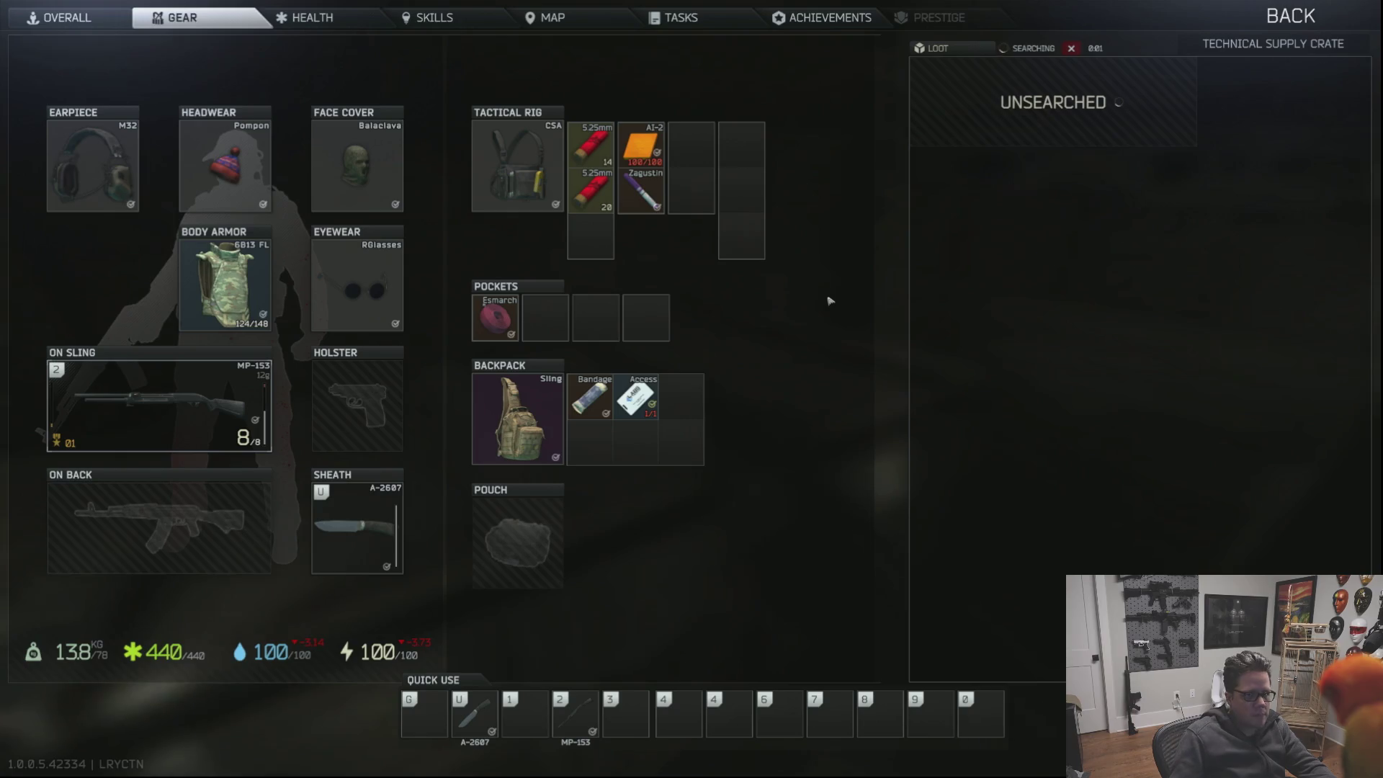
pyautogui.press('Tab')
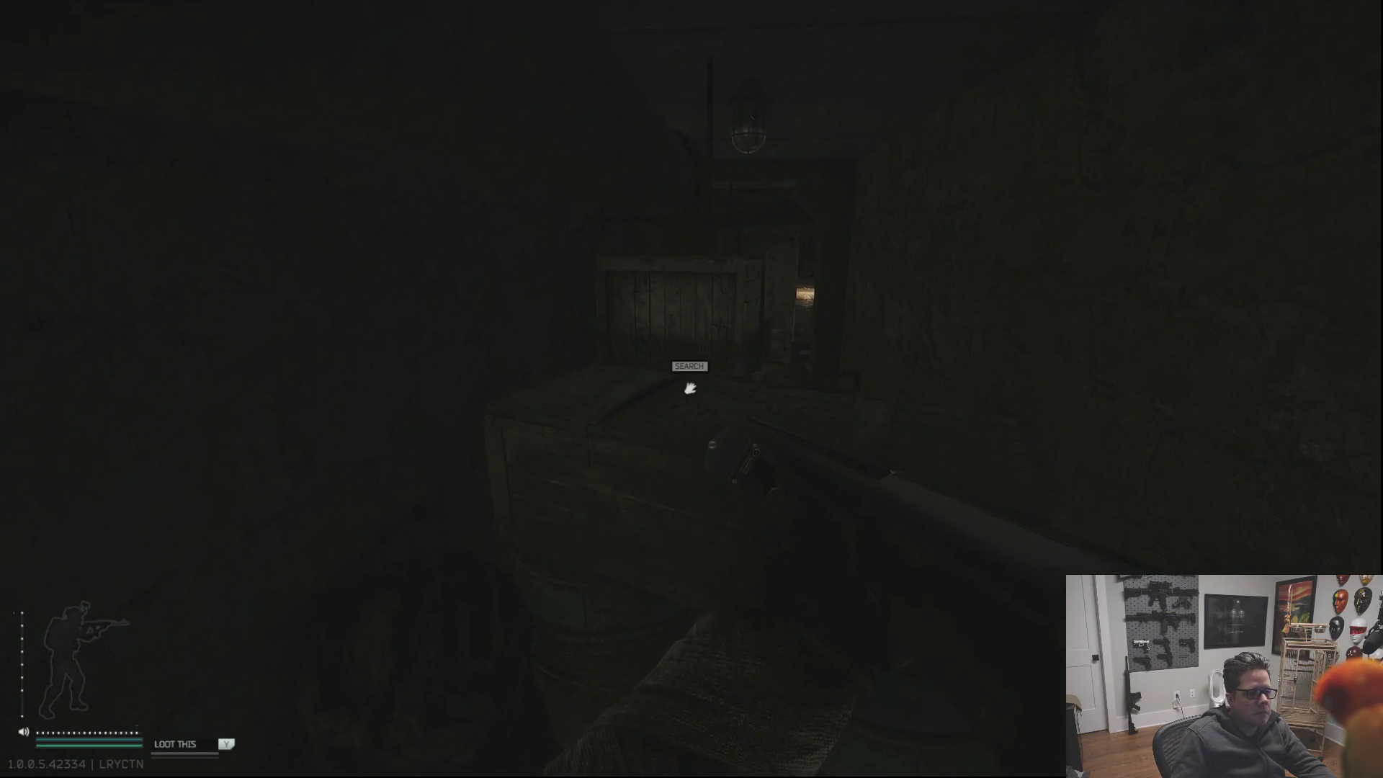
pyautogui.press('f')
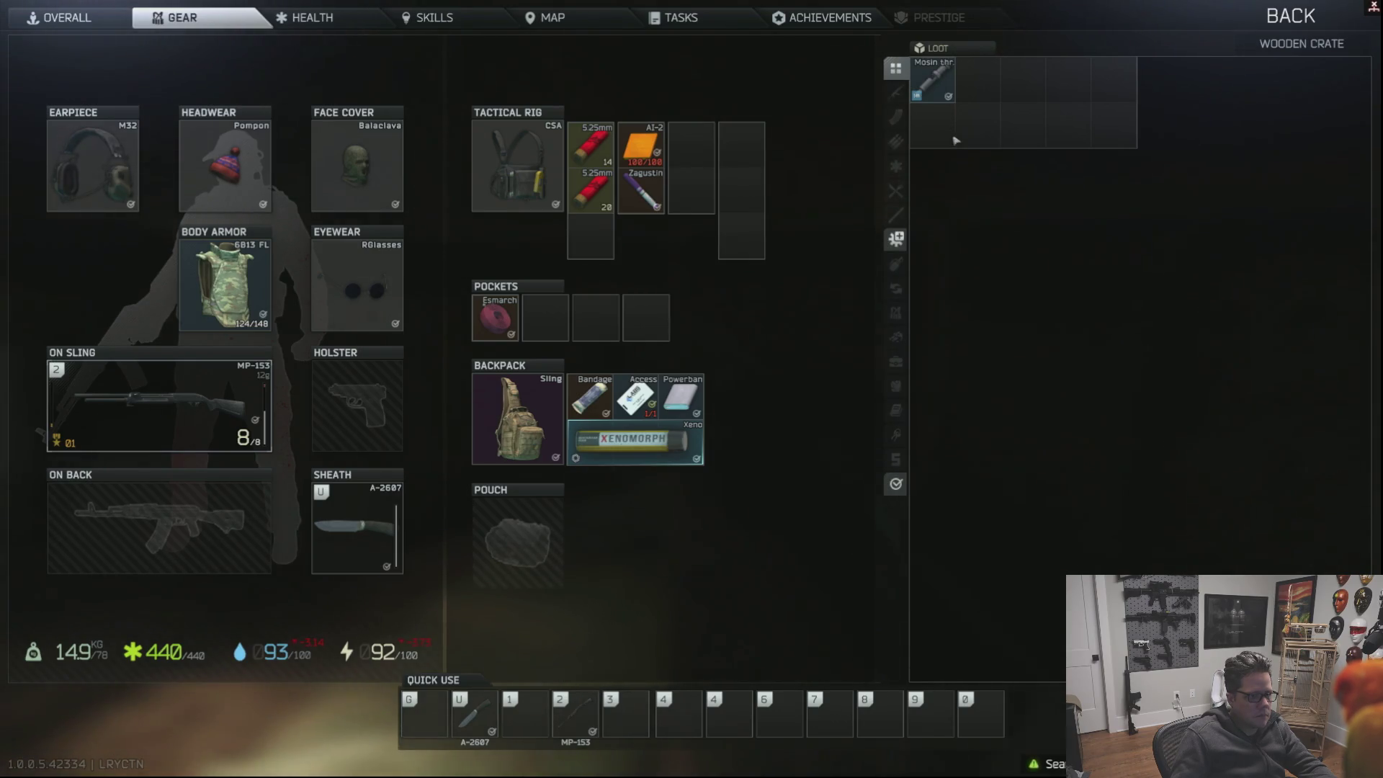
pyautogui.press('Tab')
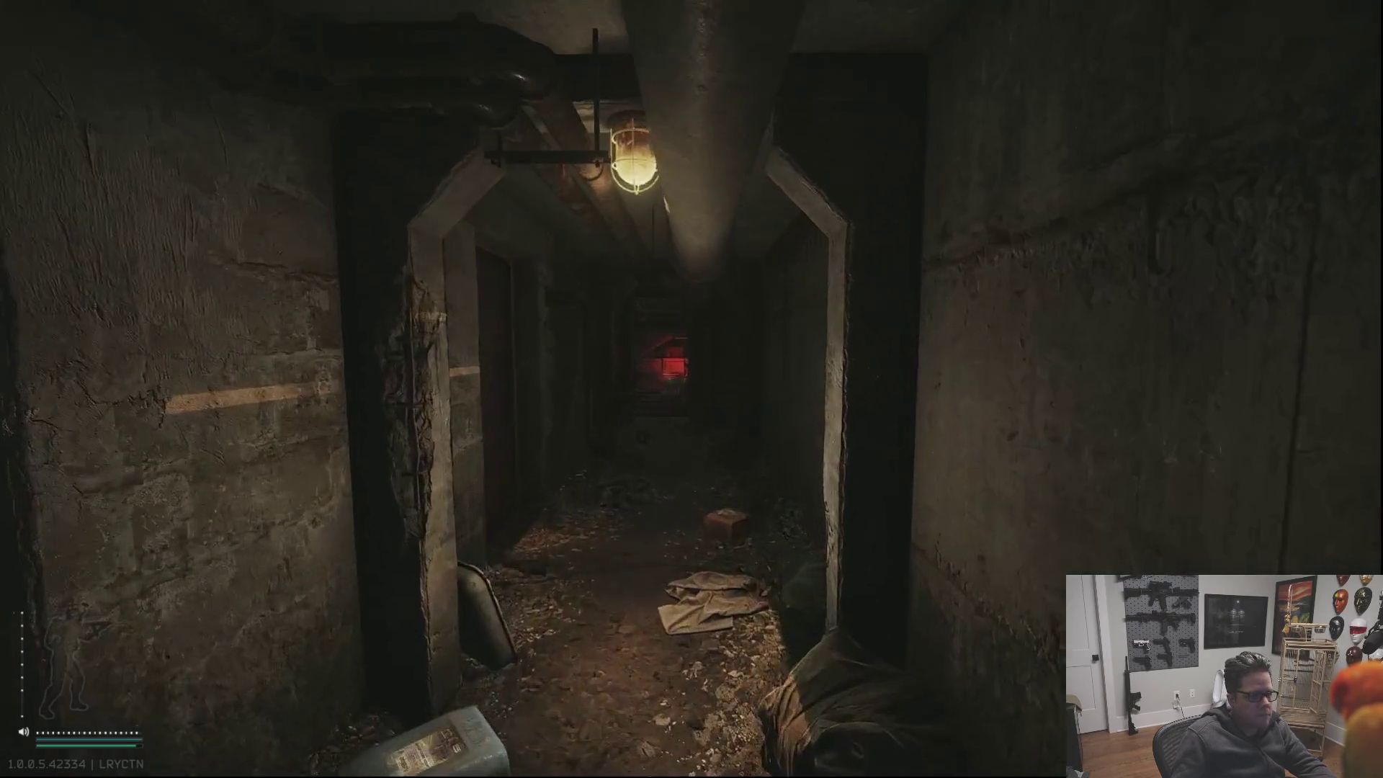
# With the weapon light off, cross the basement rooms to the electrical cabinets and gauge panel.
pyautogui.press('t')
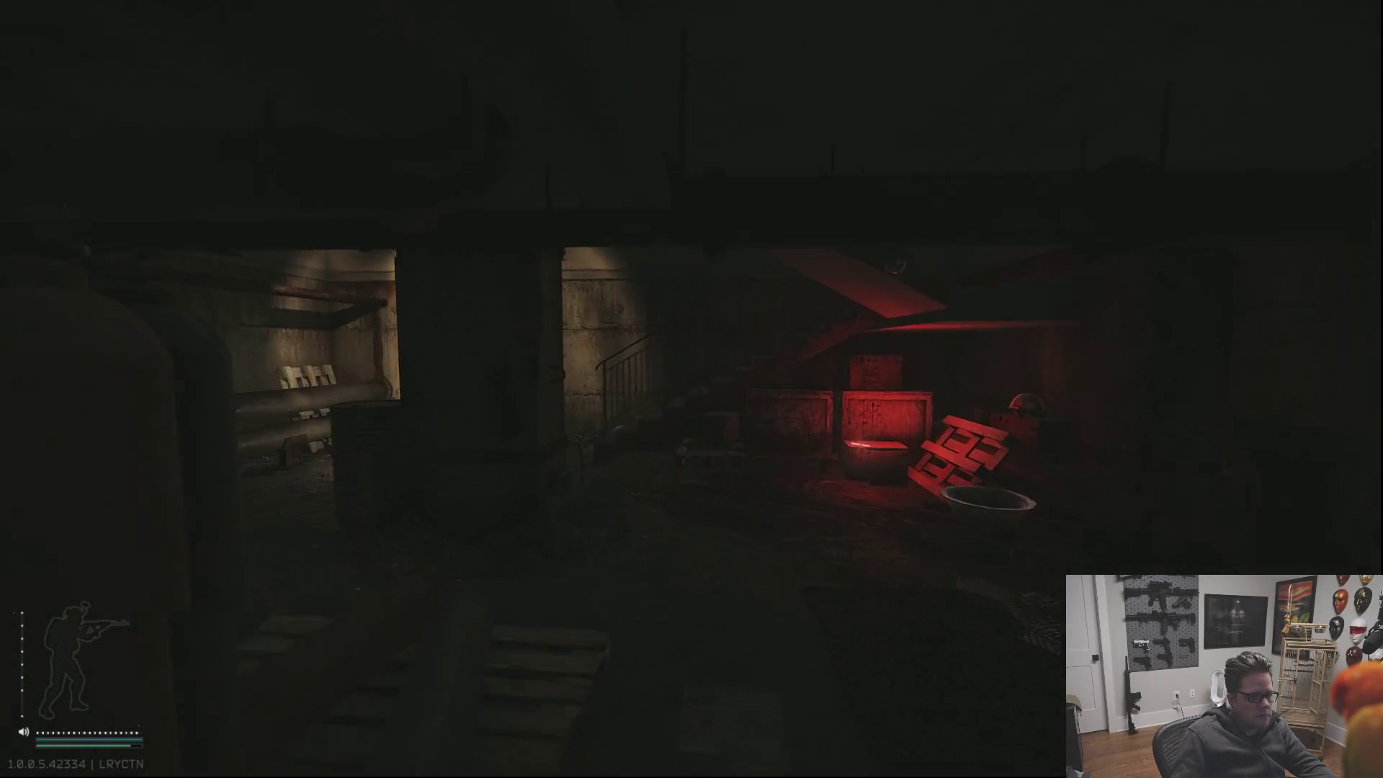
pyautogui.press('t')
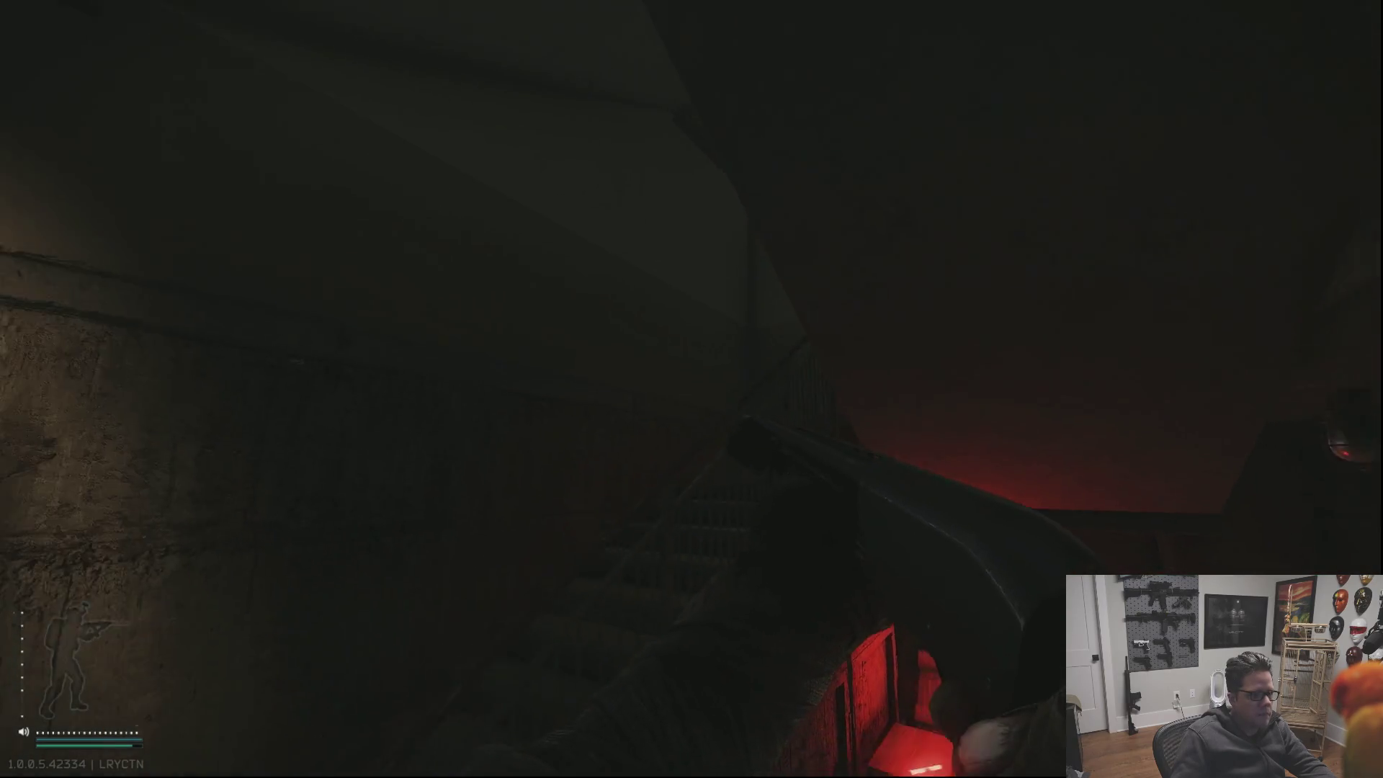
pyautogui.press('w')
pyautogui.press('w')
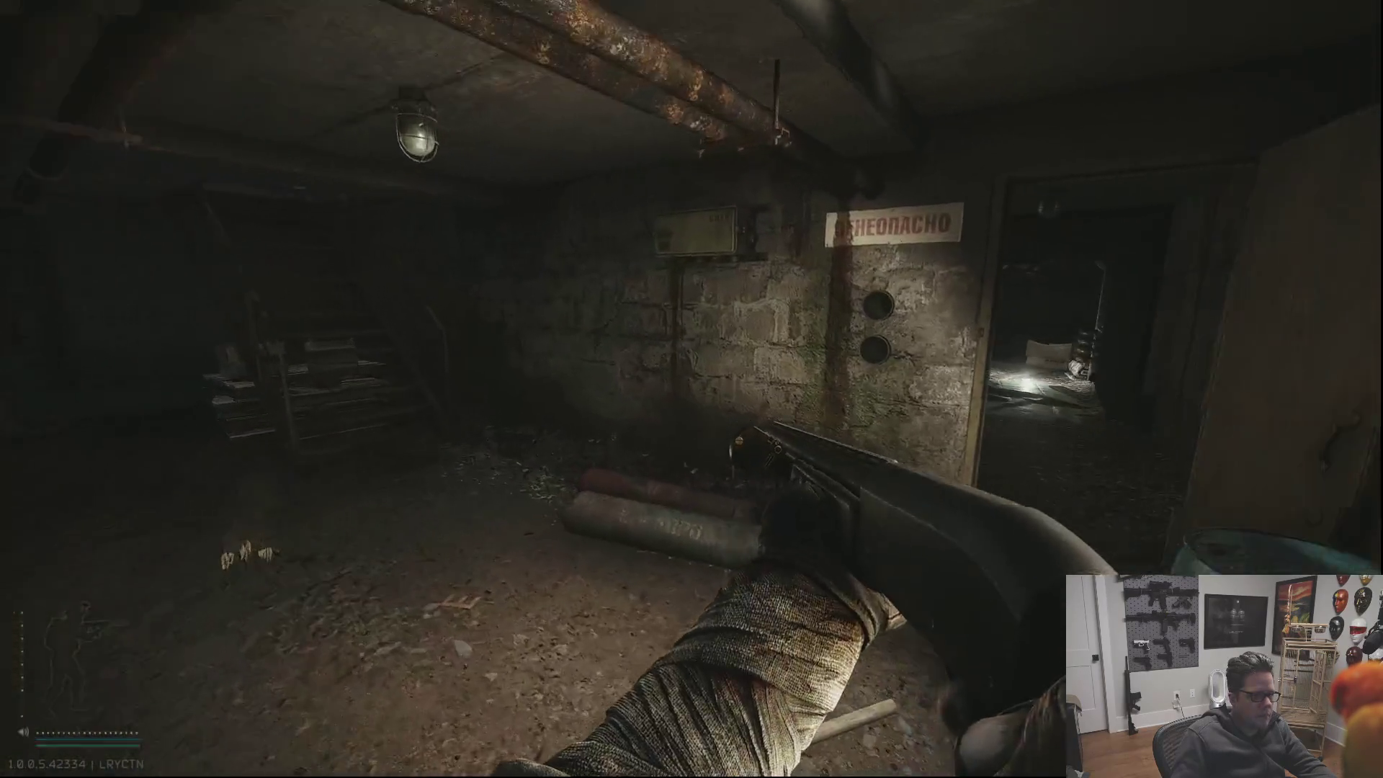
pyautogui.press('w')
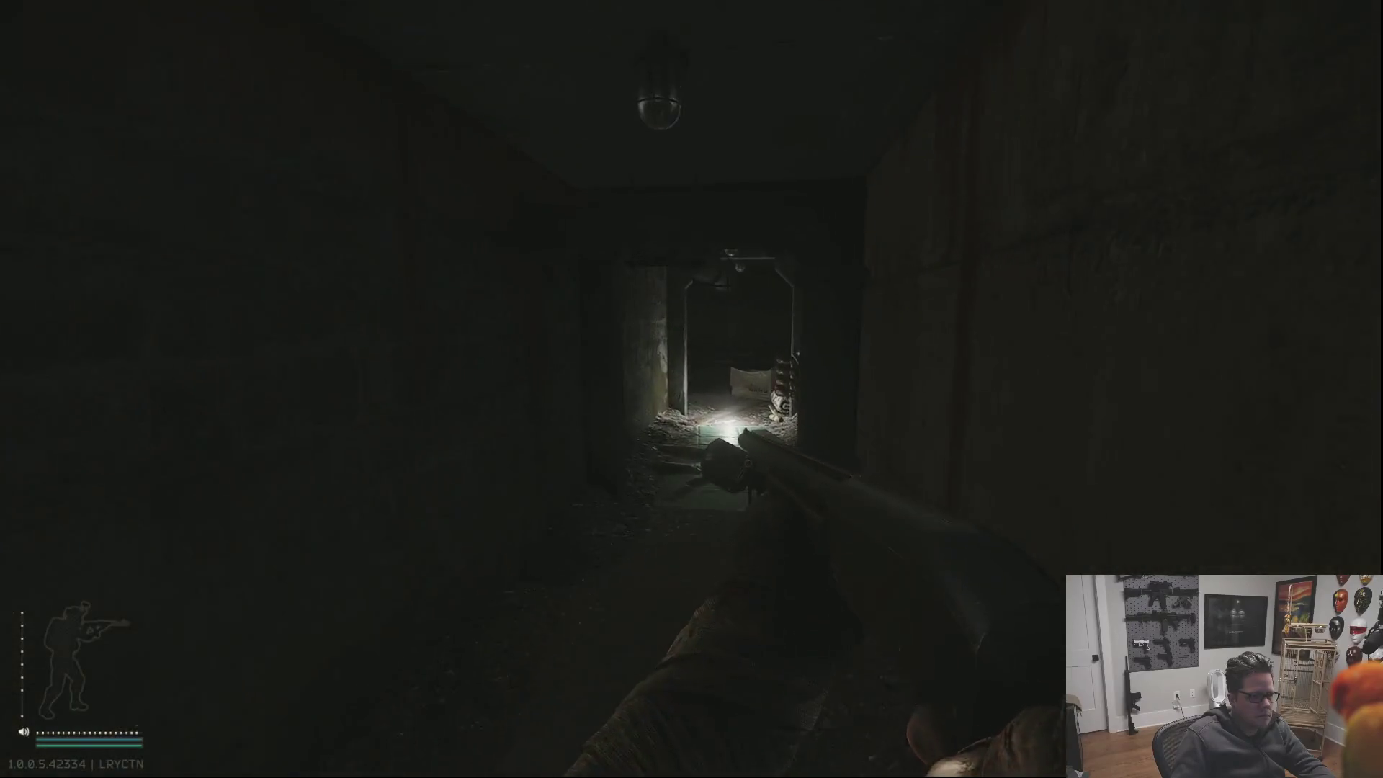
pyautogui.press('w')
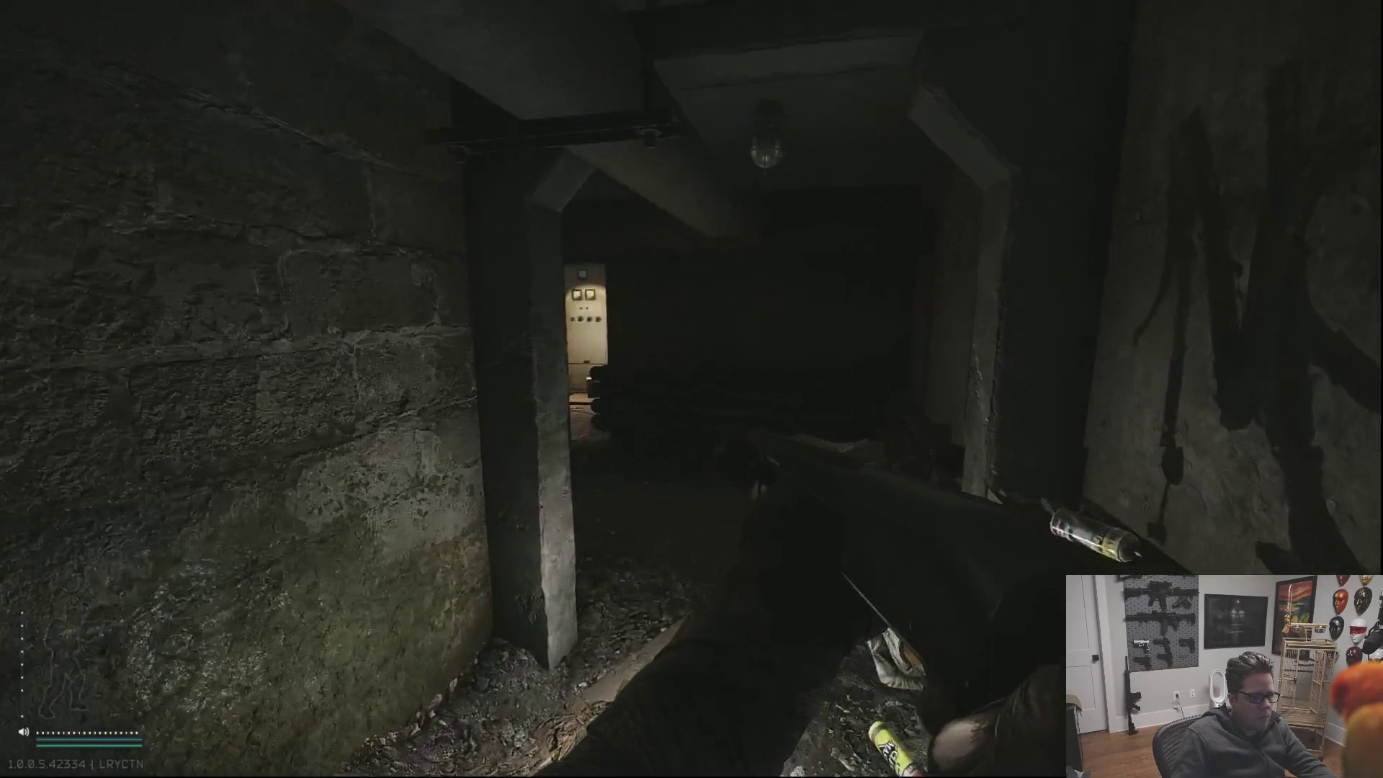
pyautogui.press('w')
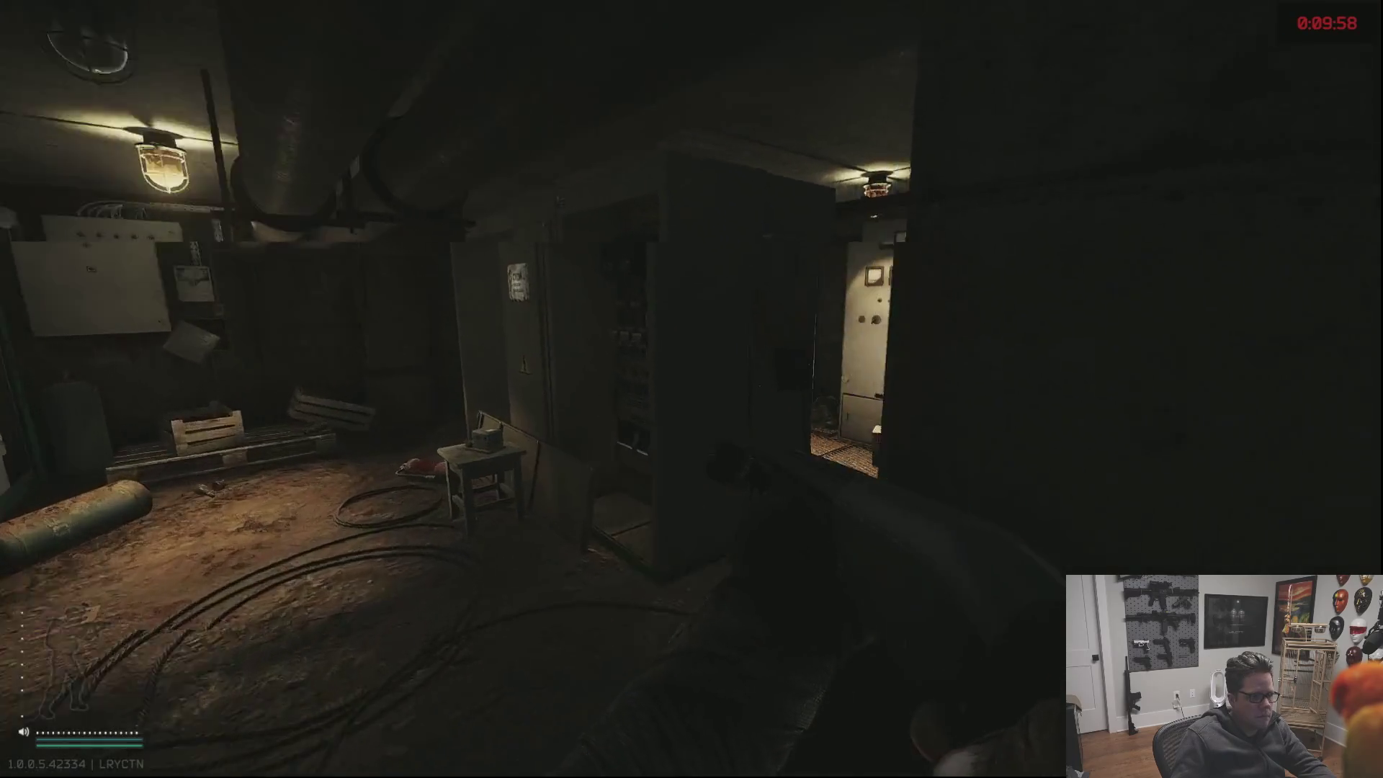
pyautogui.press('w')
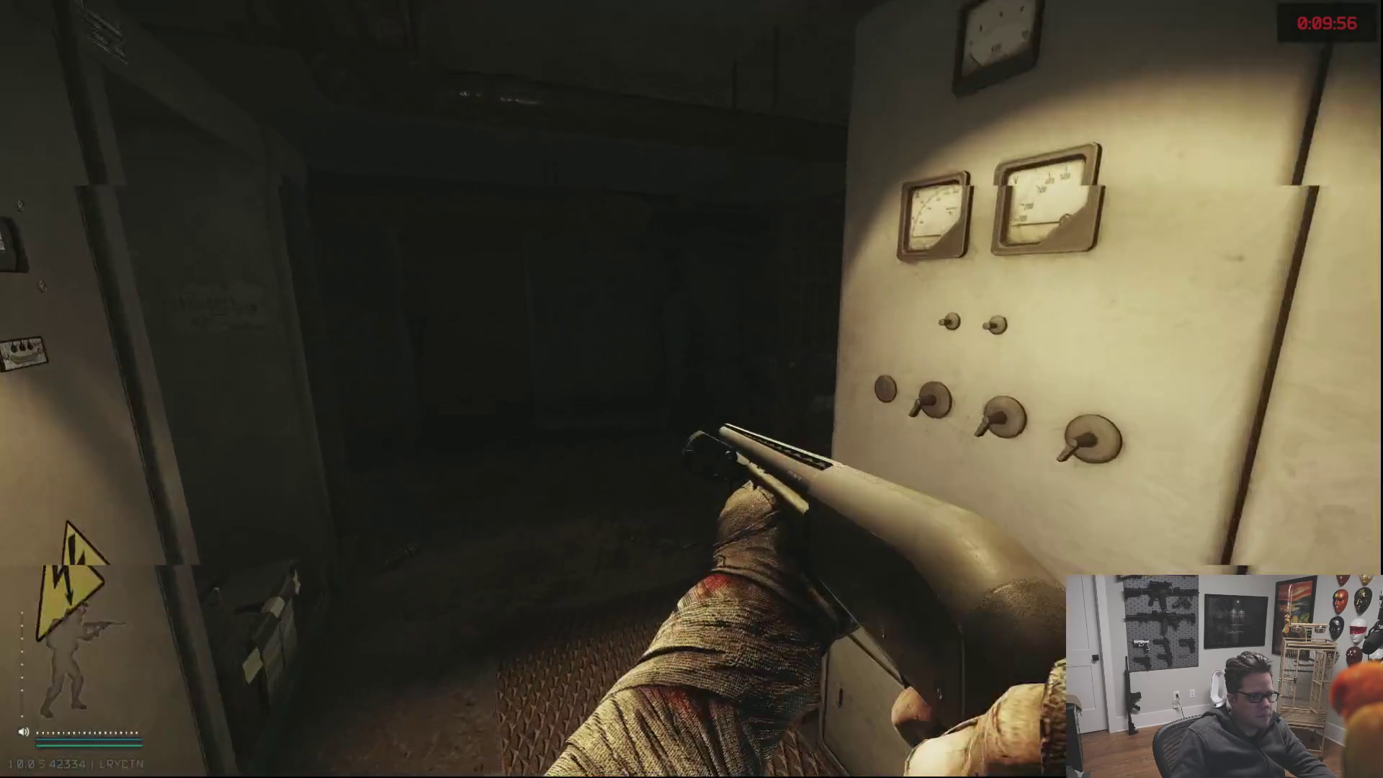
pyautogui.press('t')
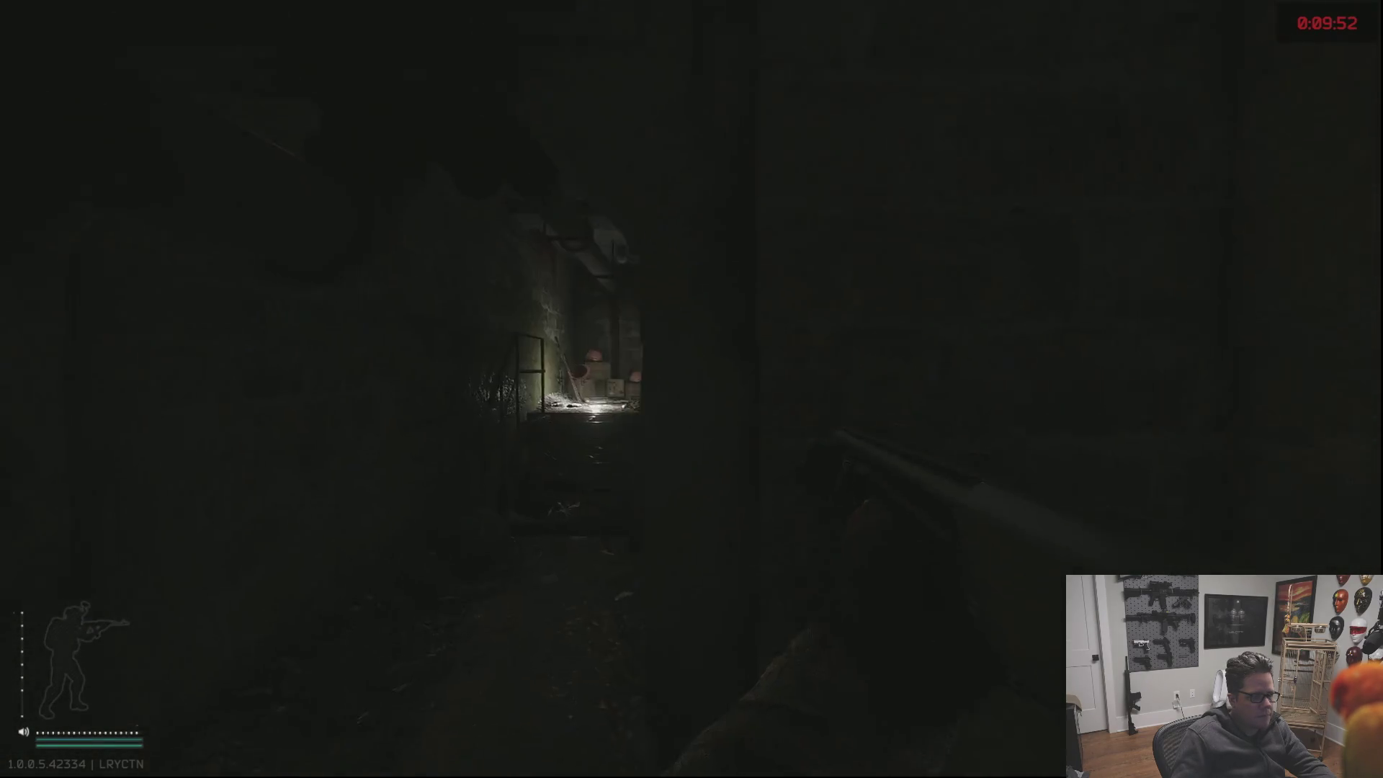
# Climb the stairs, pass the container and barrels, and cross the open warehouse hall.
pyautogui.press('w')
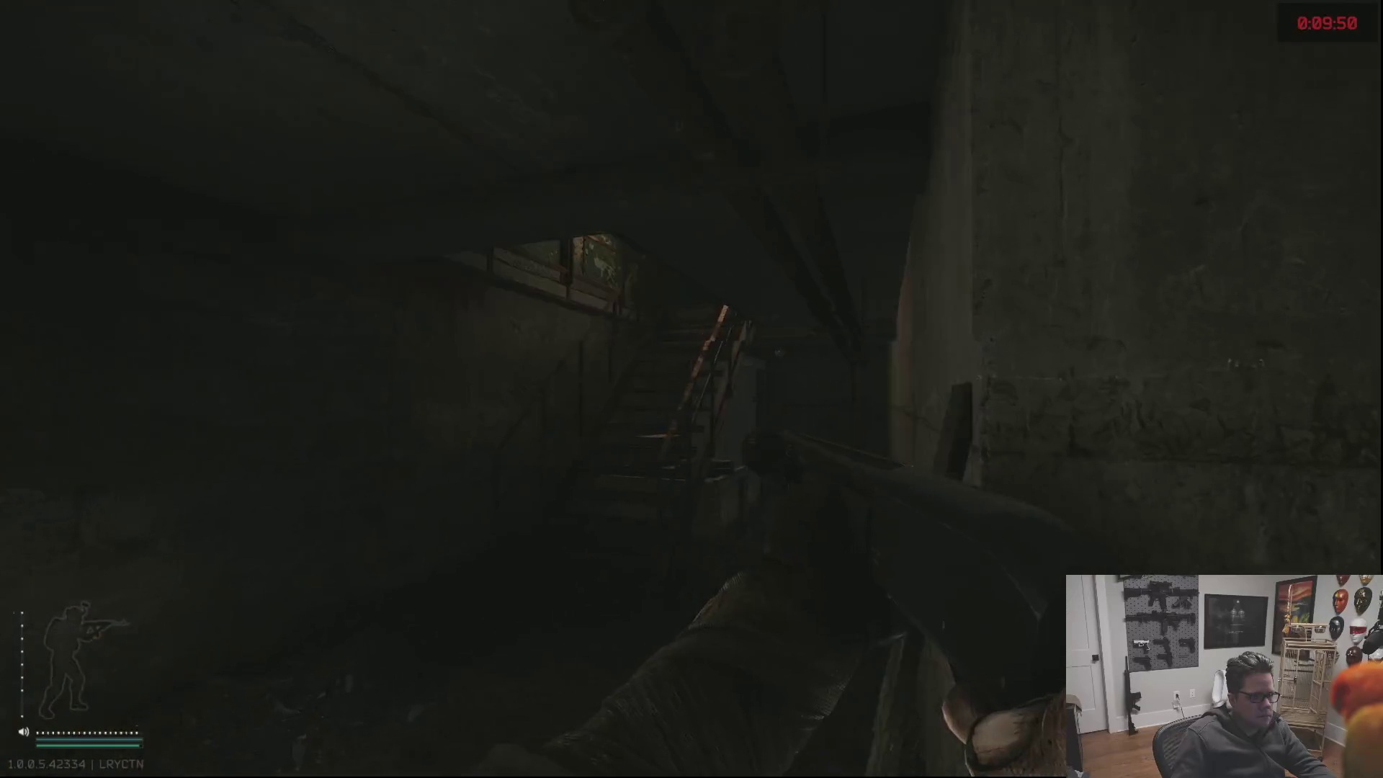
pyautogui.press('w')
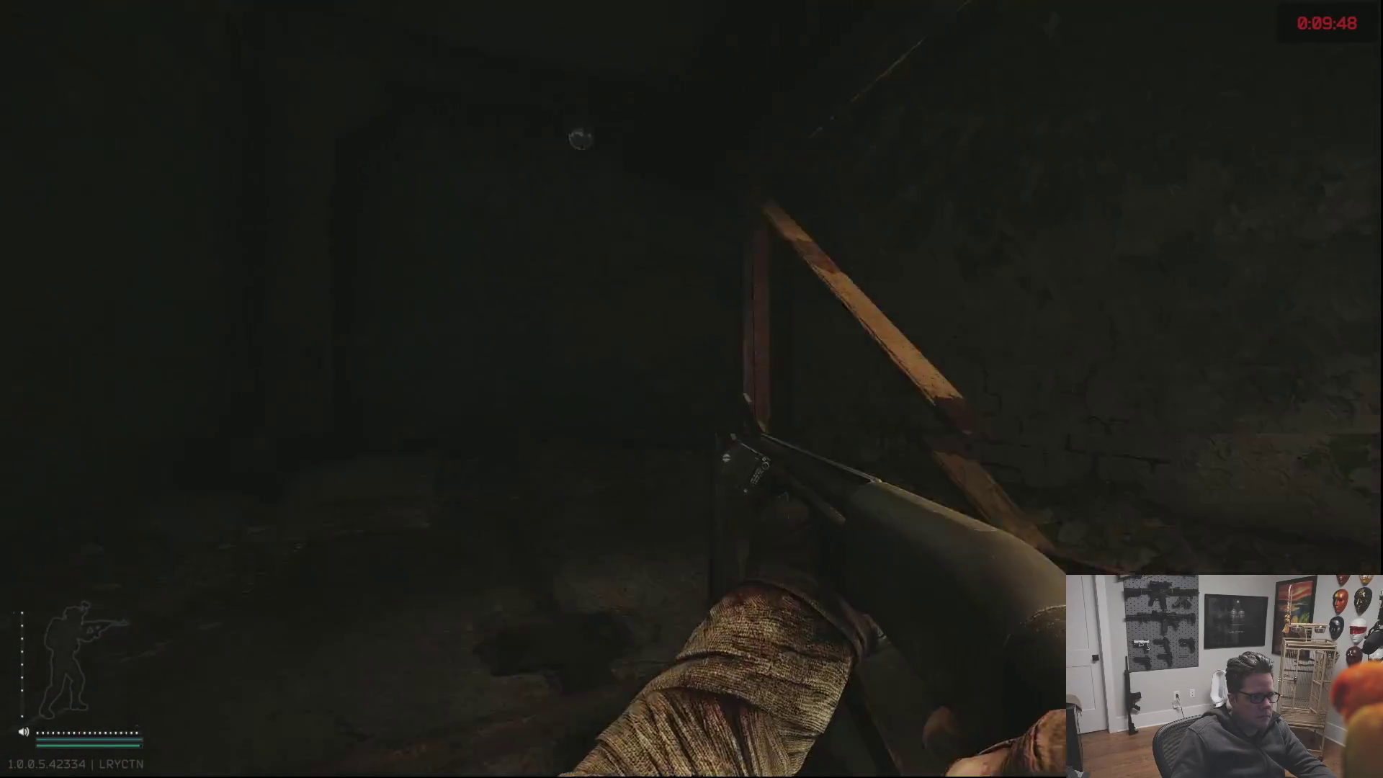
pyautogui.press('w')
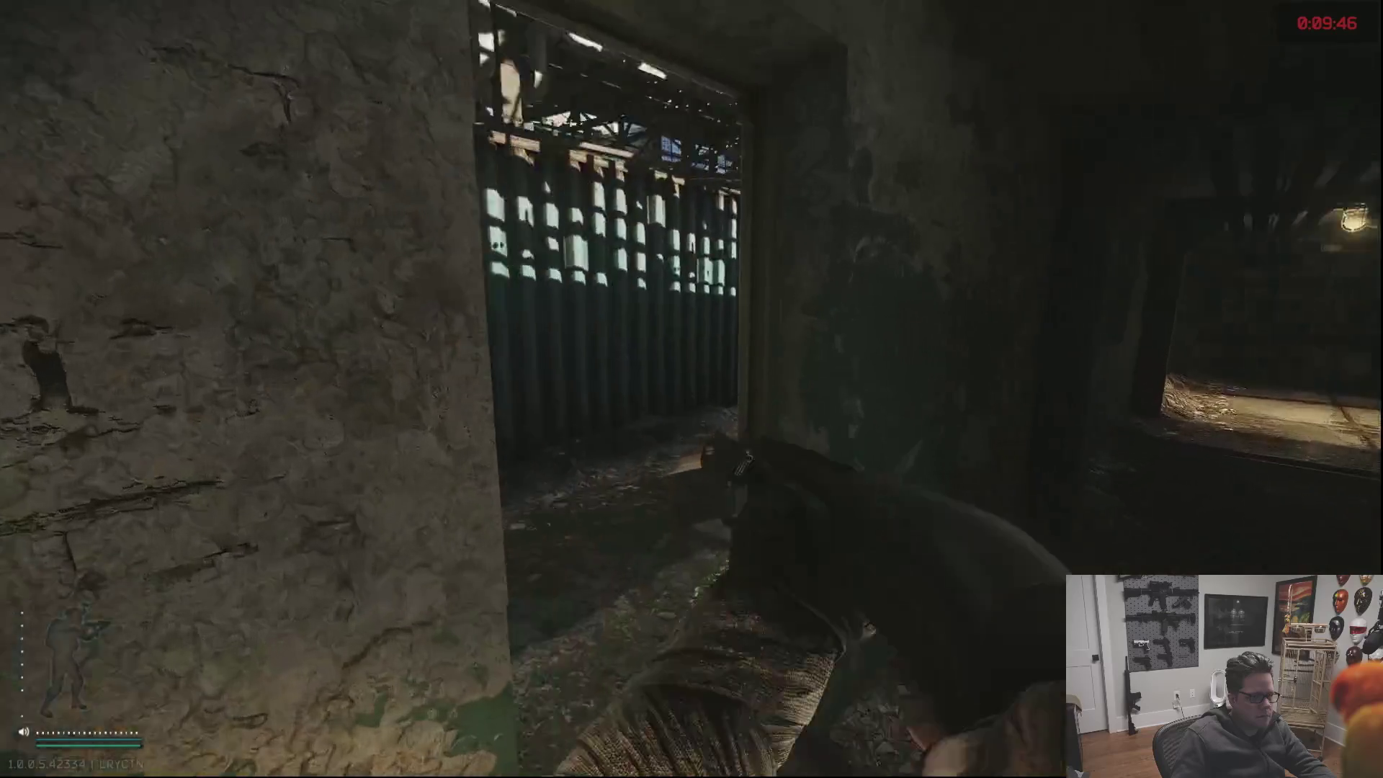
pyautogui.press('w')
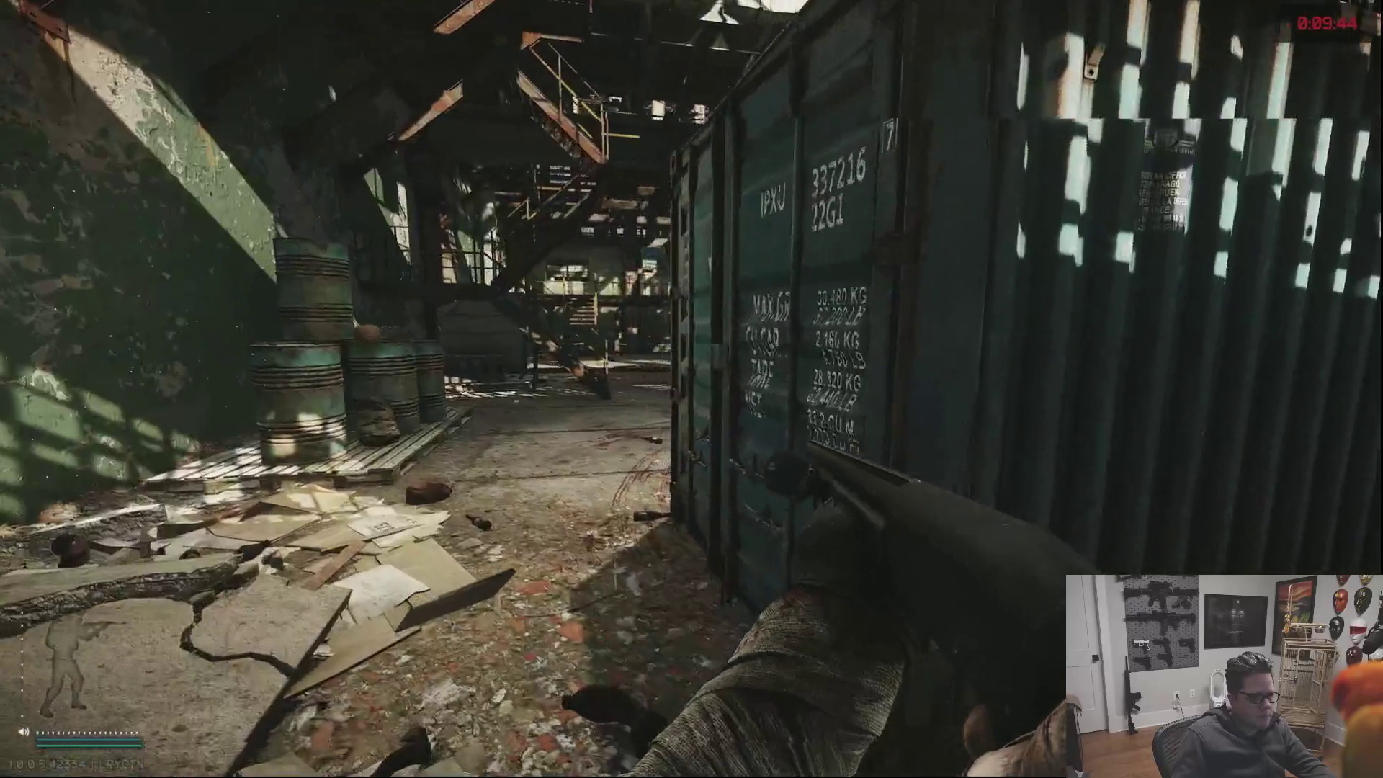
pyautogui.press('w')
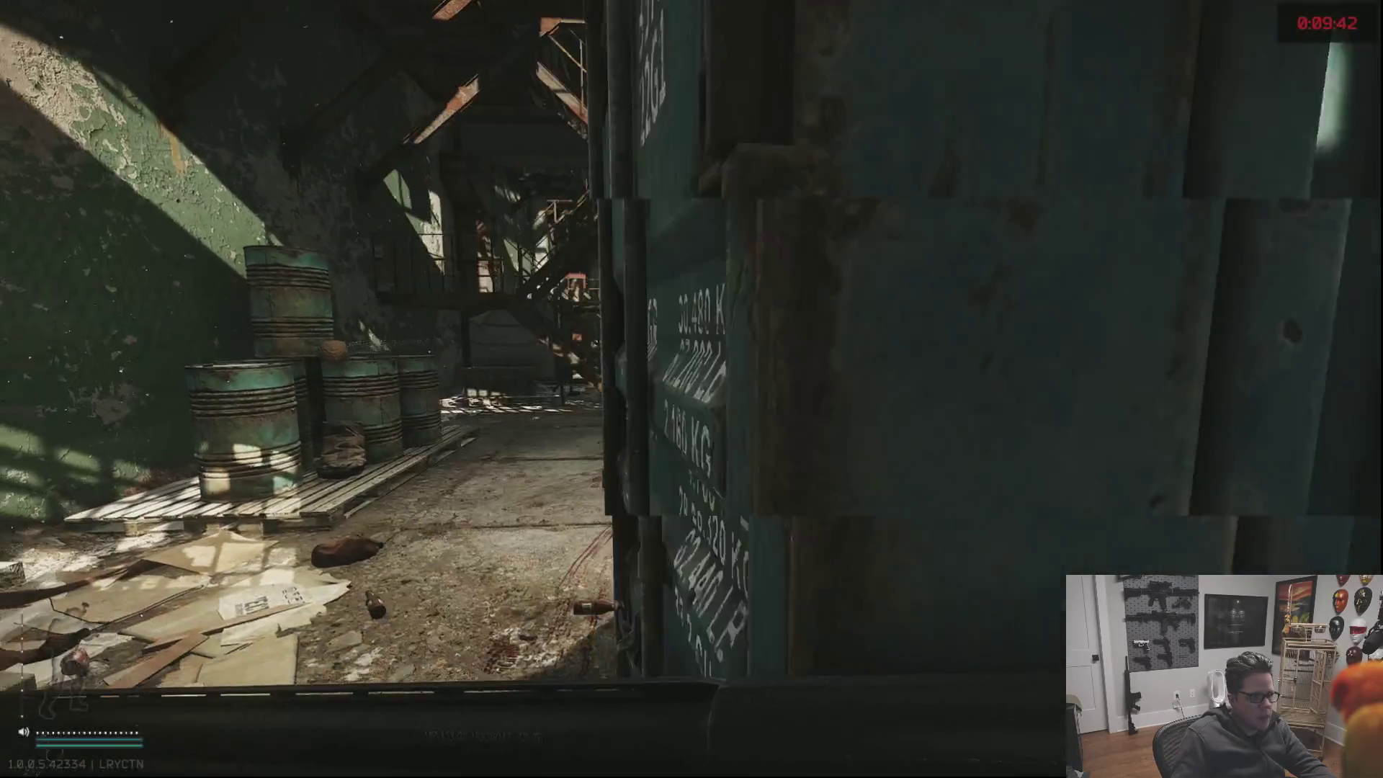
pyautogui.press('w')
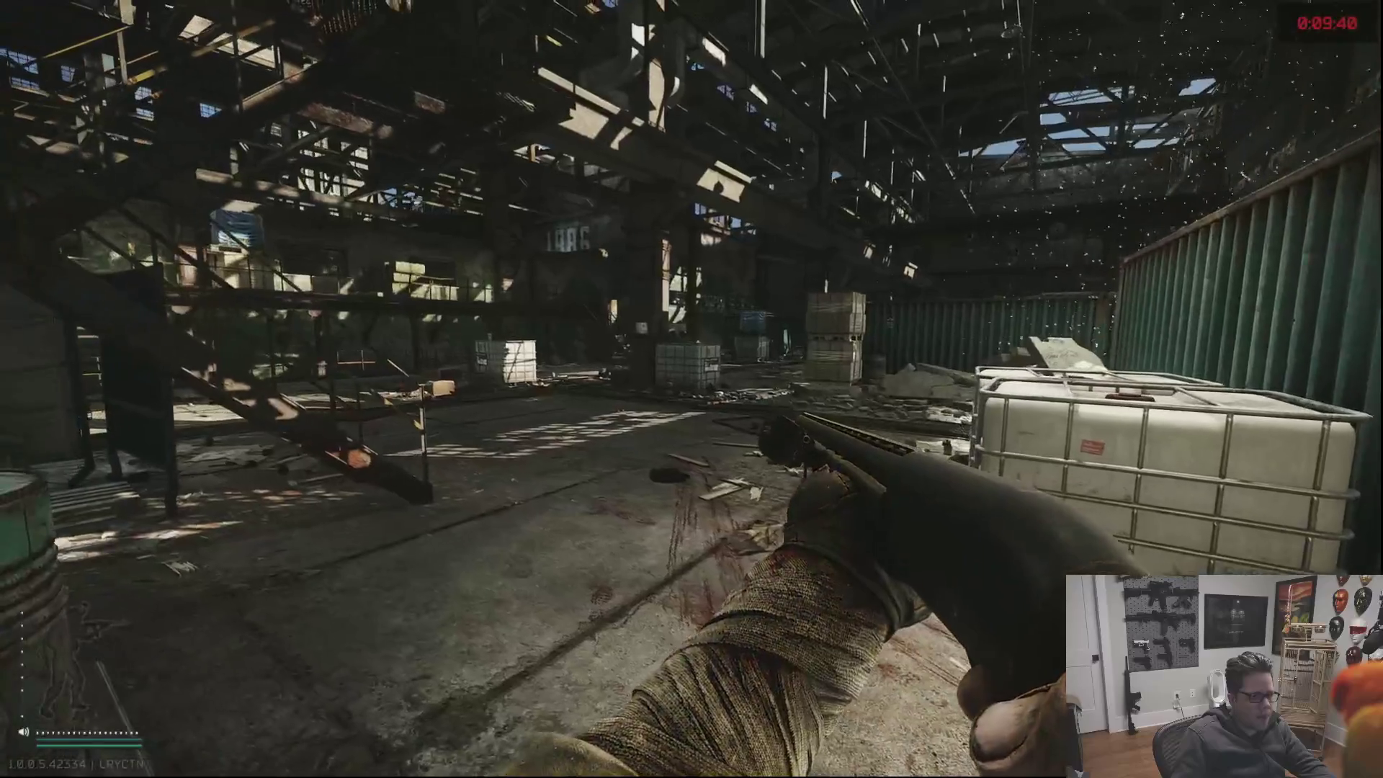
pyautogui.press('w')
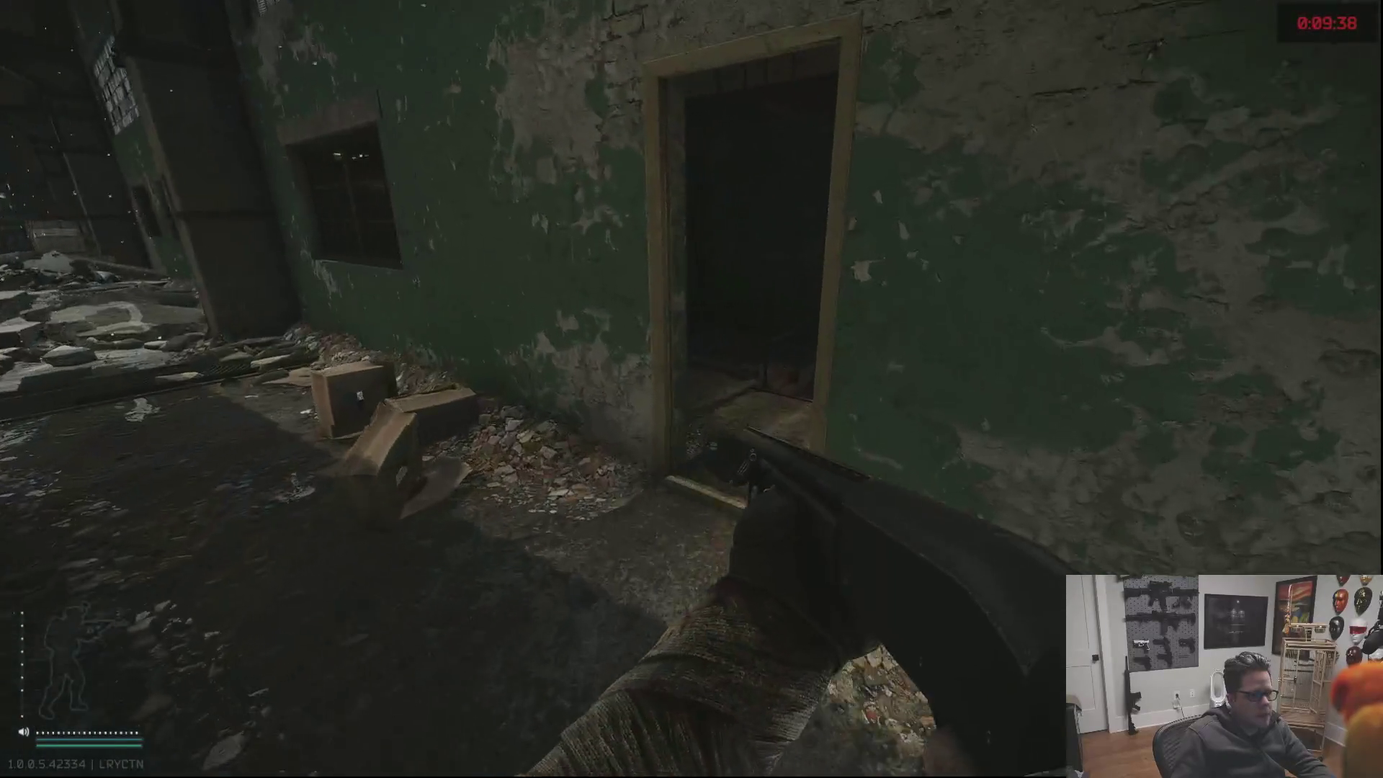
# Go up the dark stairwell, past the electrical room to the lit doorway, and check extraction points.
pyautogui.press('w')
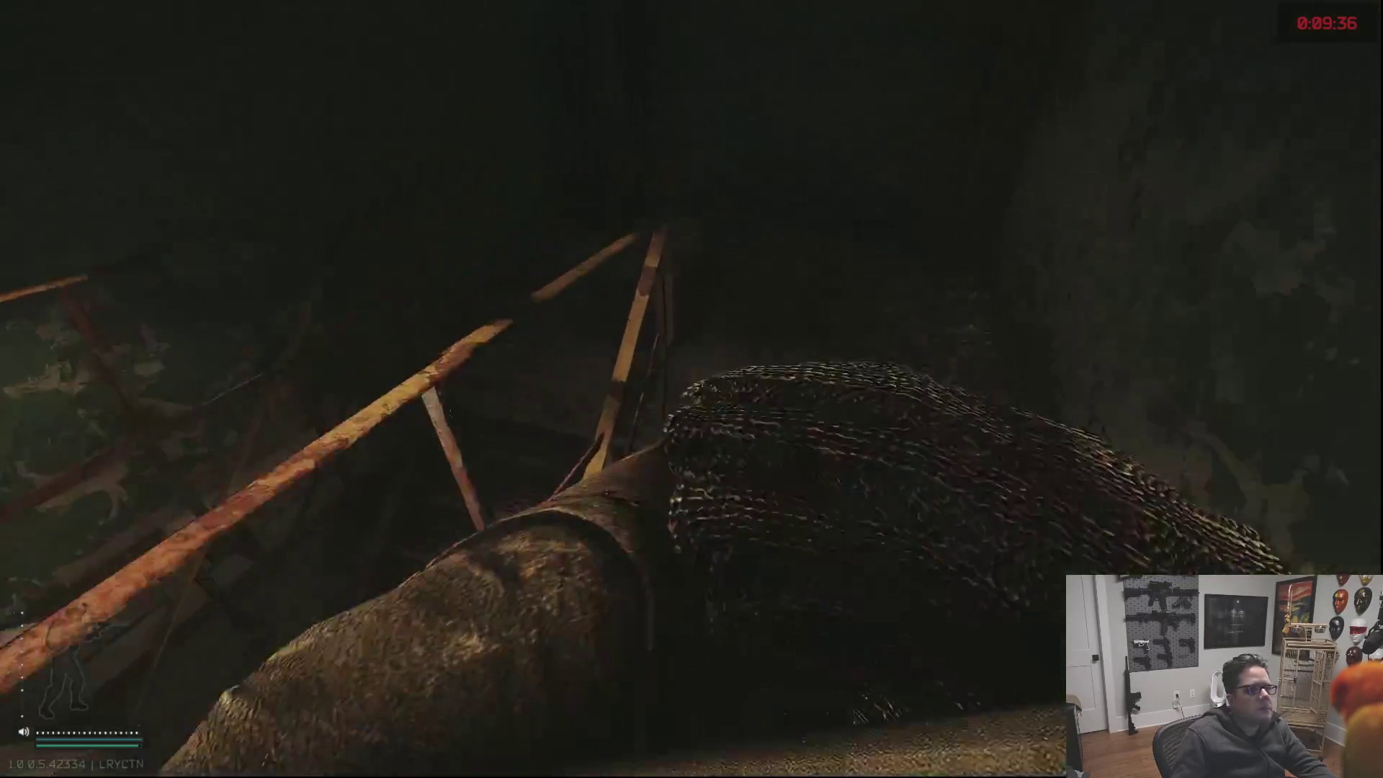
pyautogui.press('w')
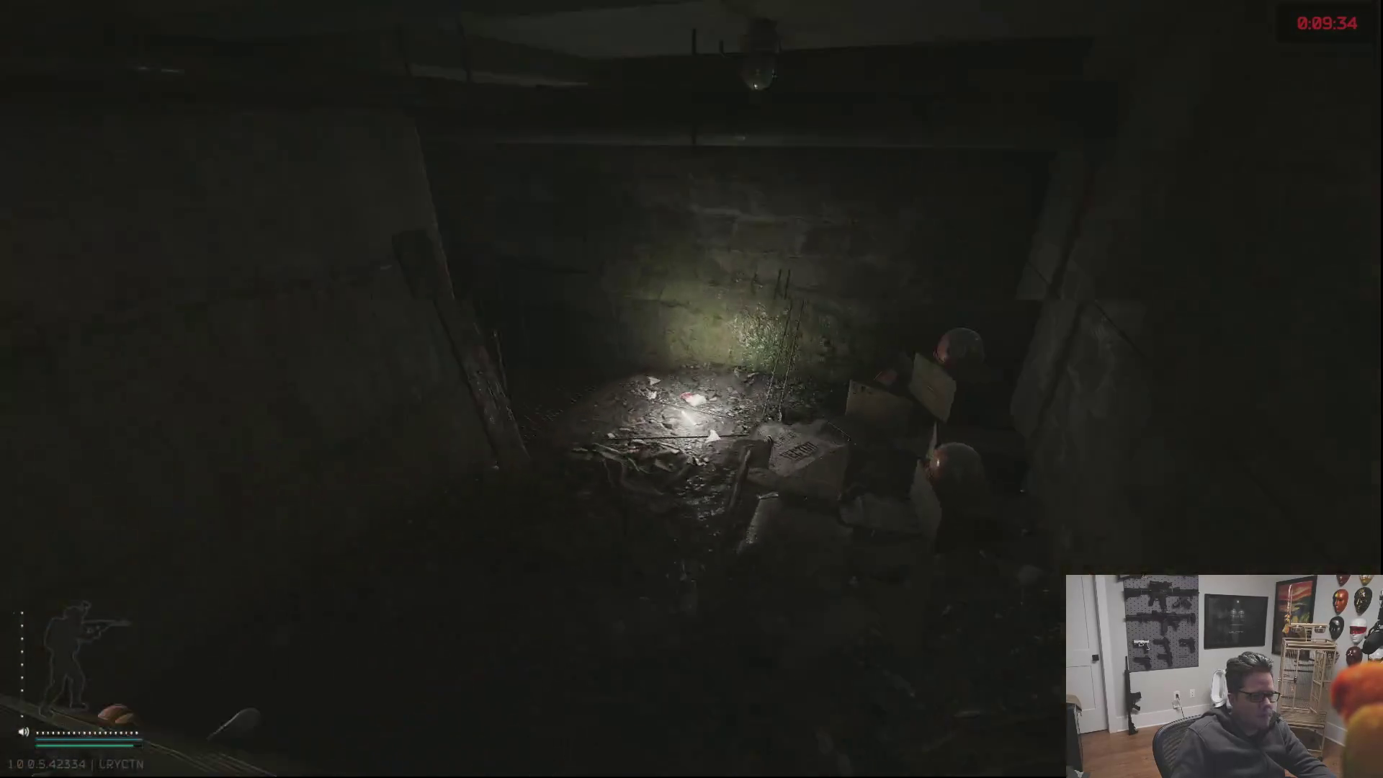
pyautogui.press('w')
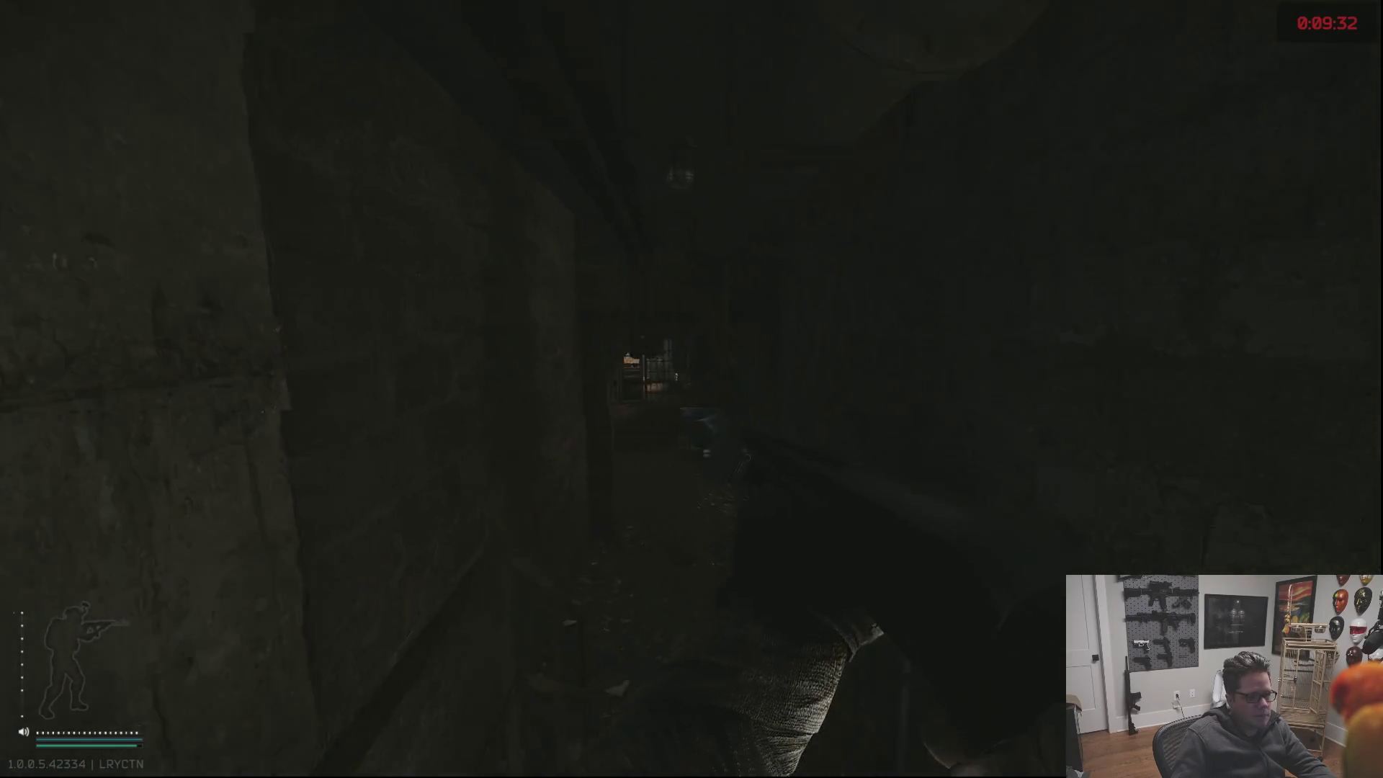
pyautogui.press('w')
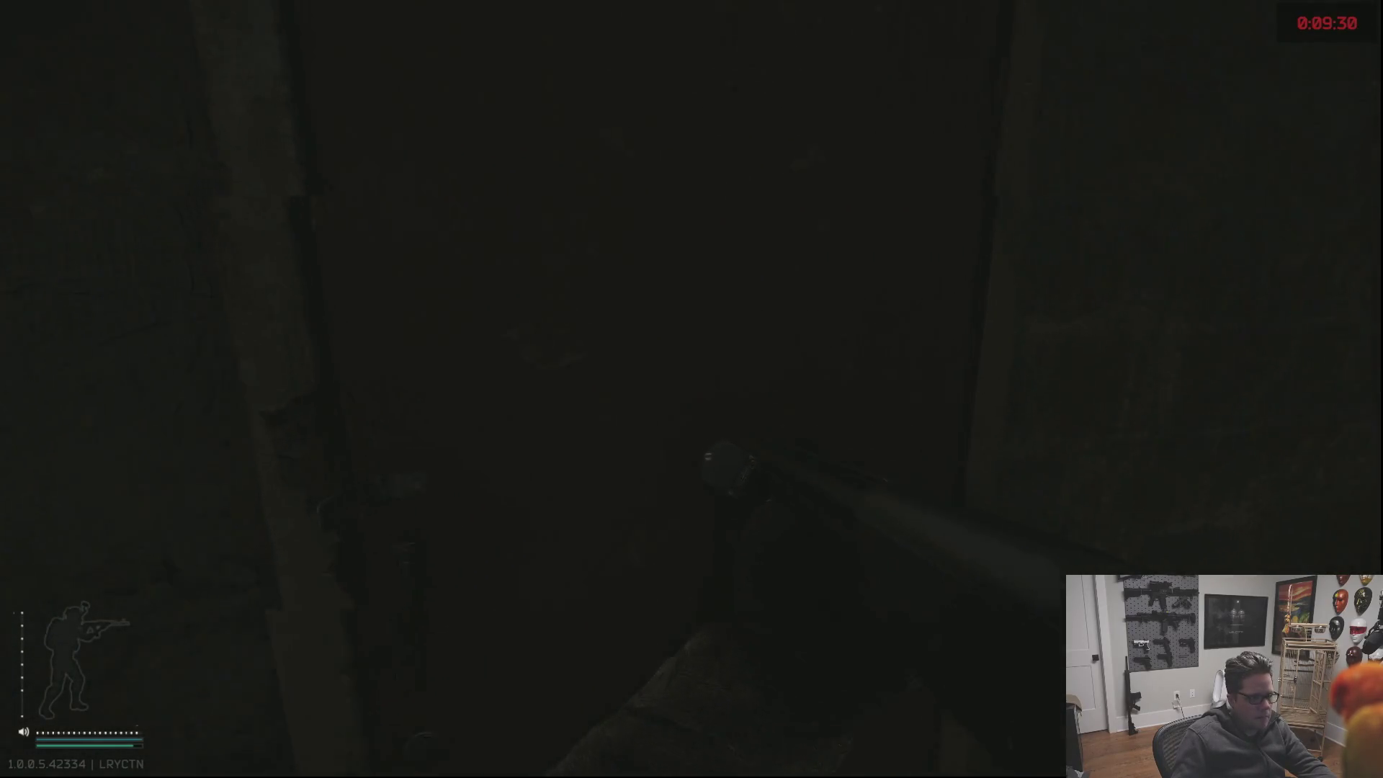
pyautogui.press('w')
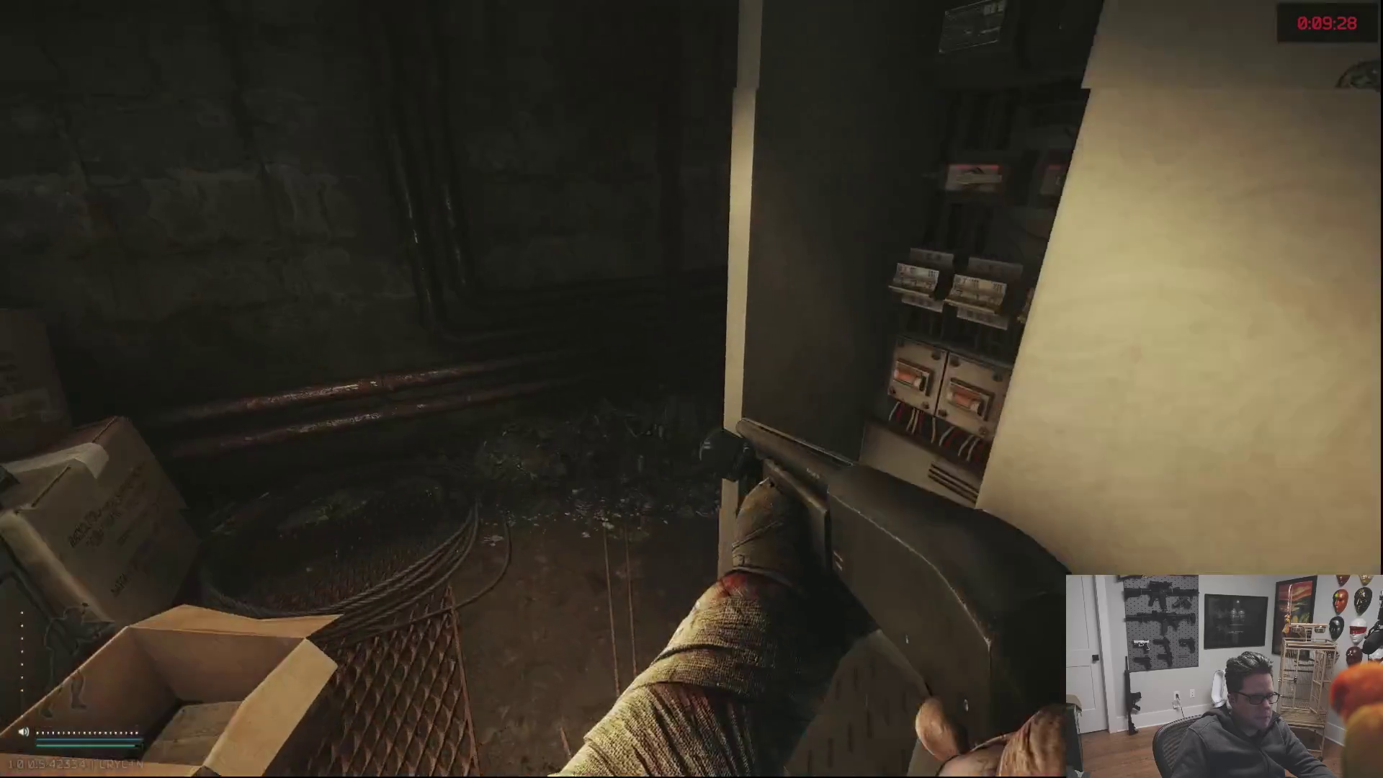
pyautogui.press('w')
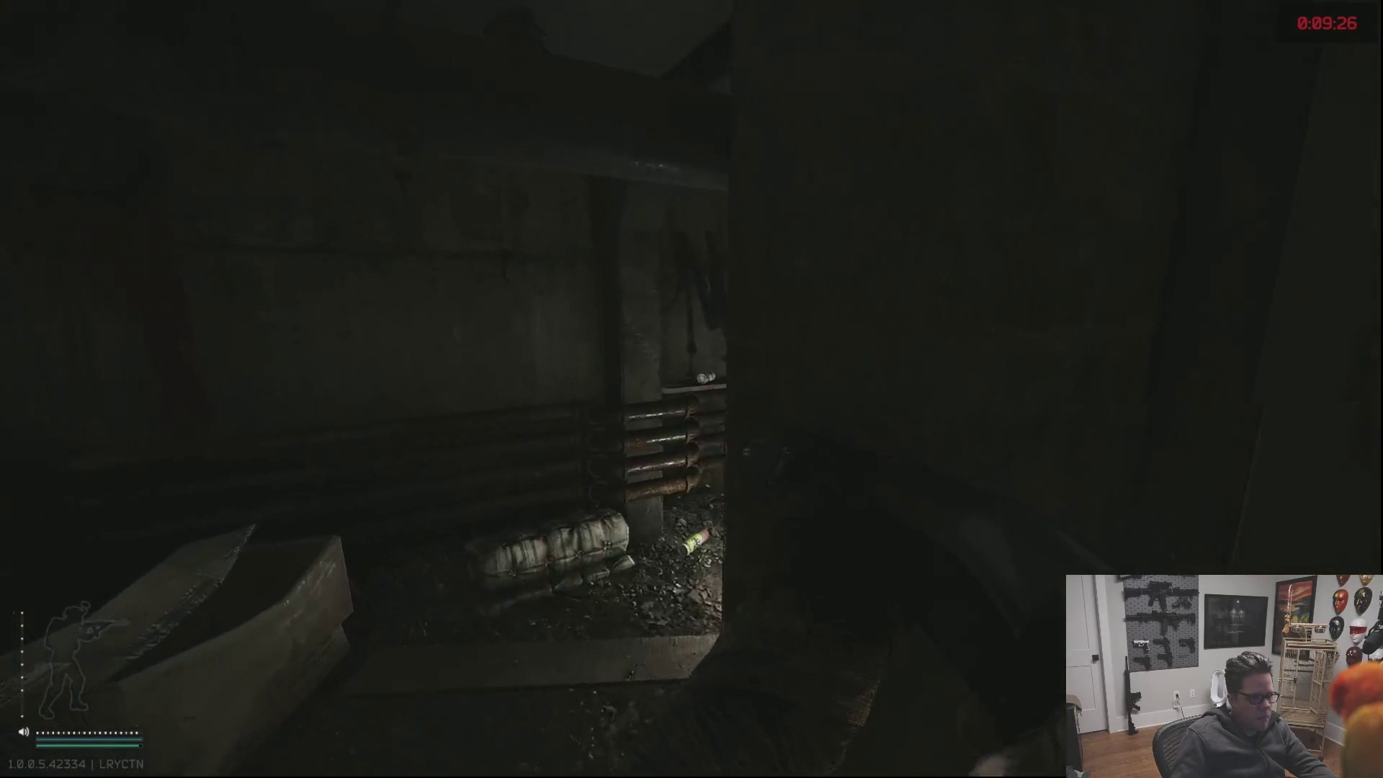
pyautogui.press('w')
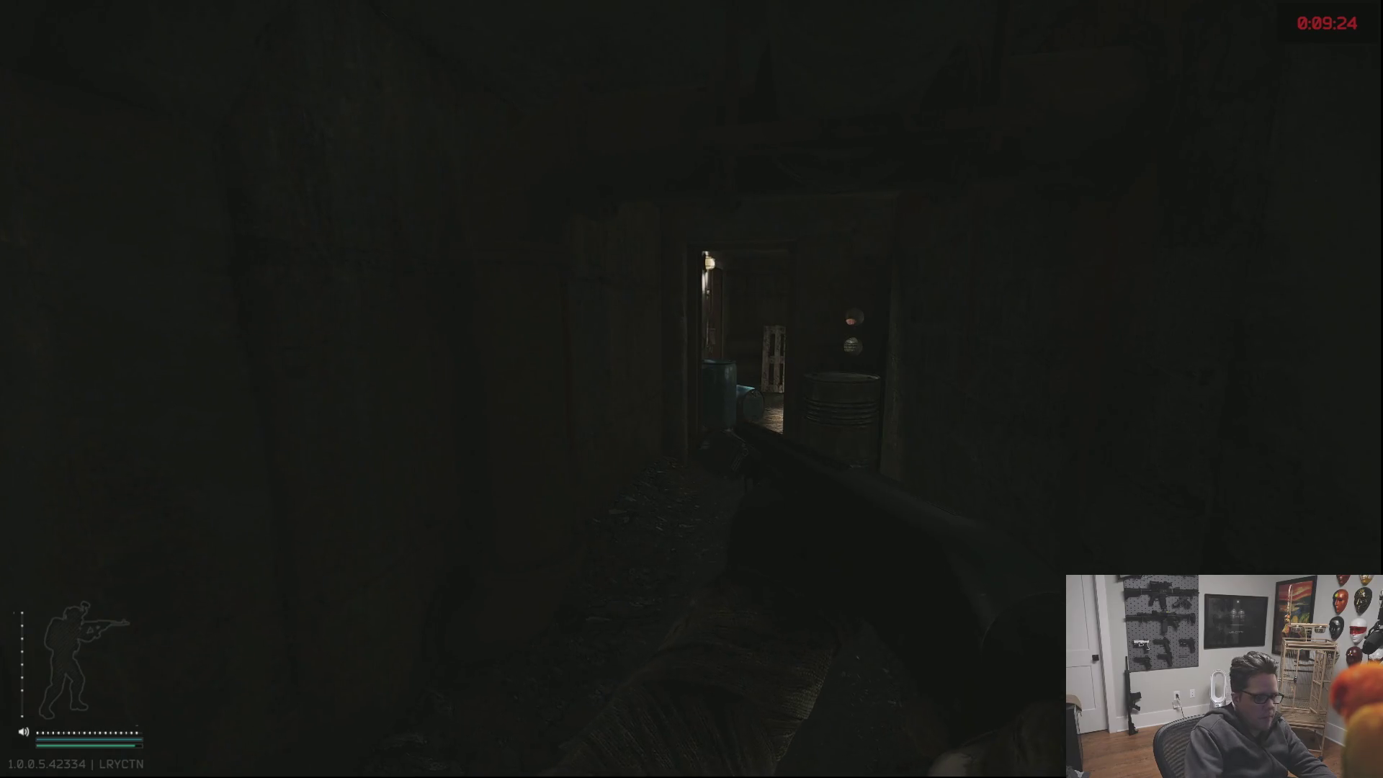
pyautogui.press('o')
pyautogui.press('o')
pyautogui.press('w')
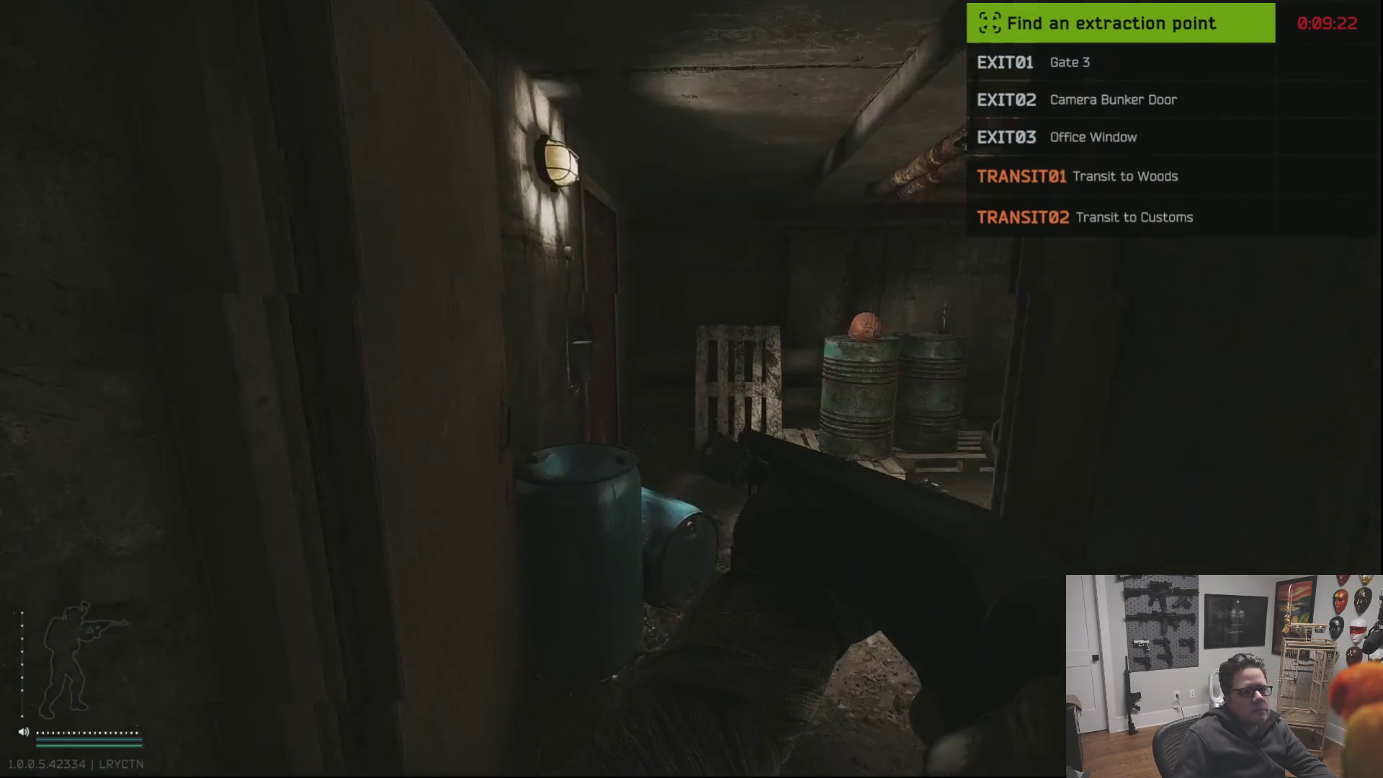
# Move past the barrels through the lamp-lit room and down the corridors to the lit room.
pyautogui.press('w')
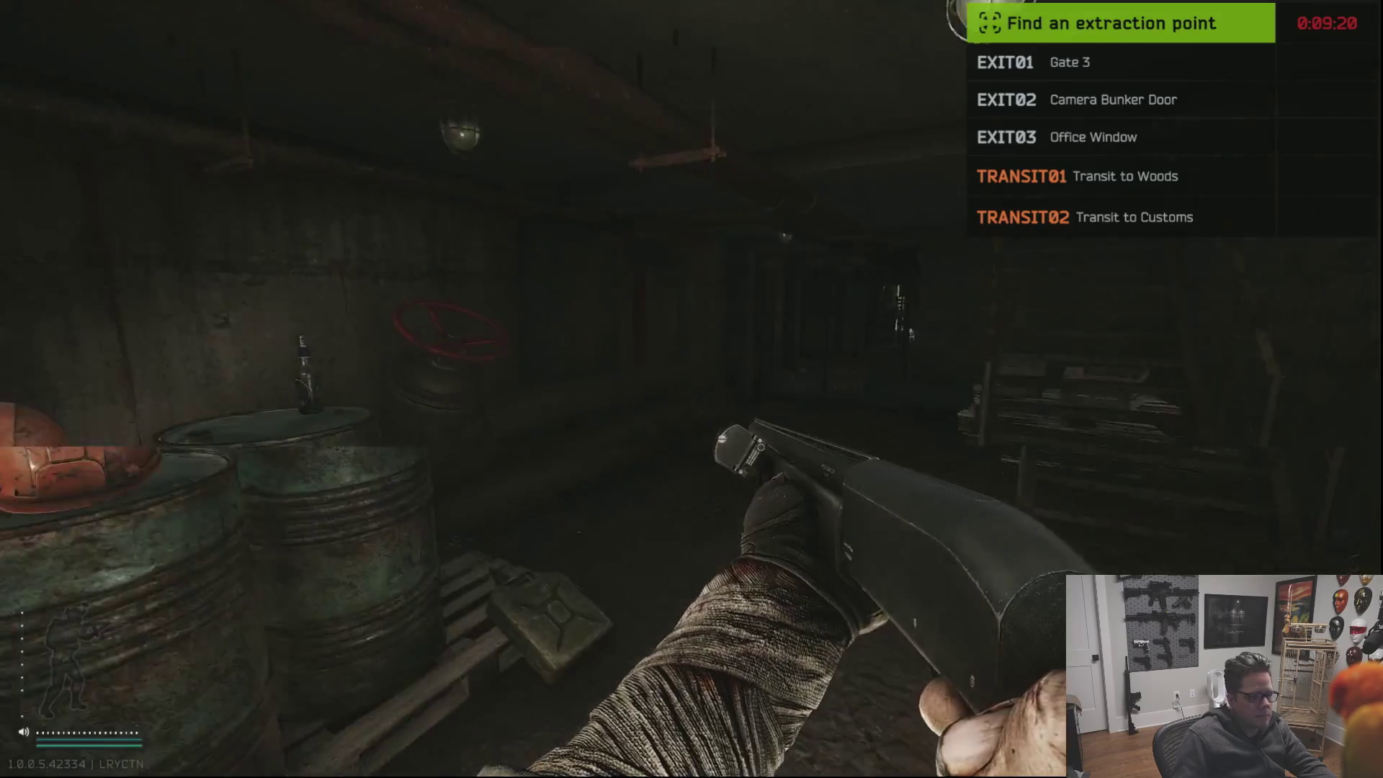
pyautogui.press('w')
pyautogui.press('w')
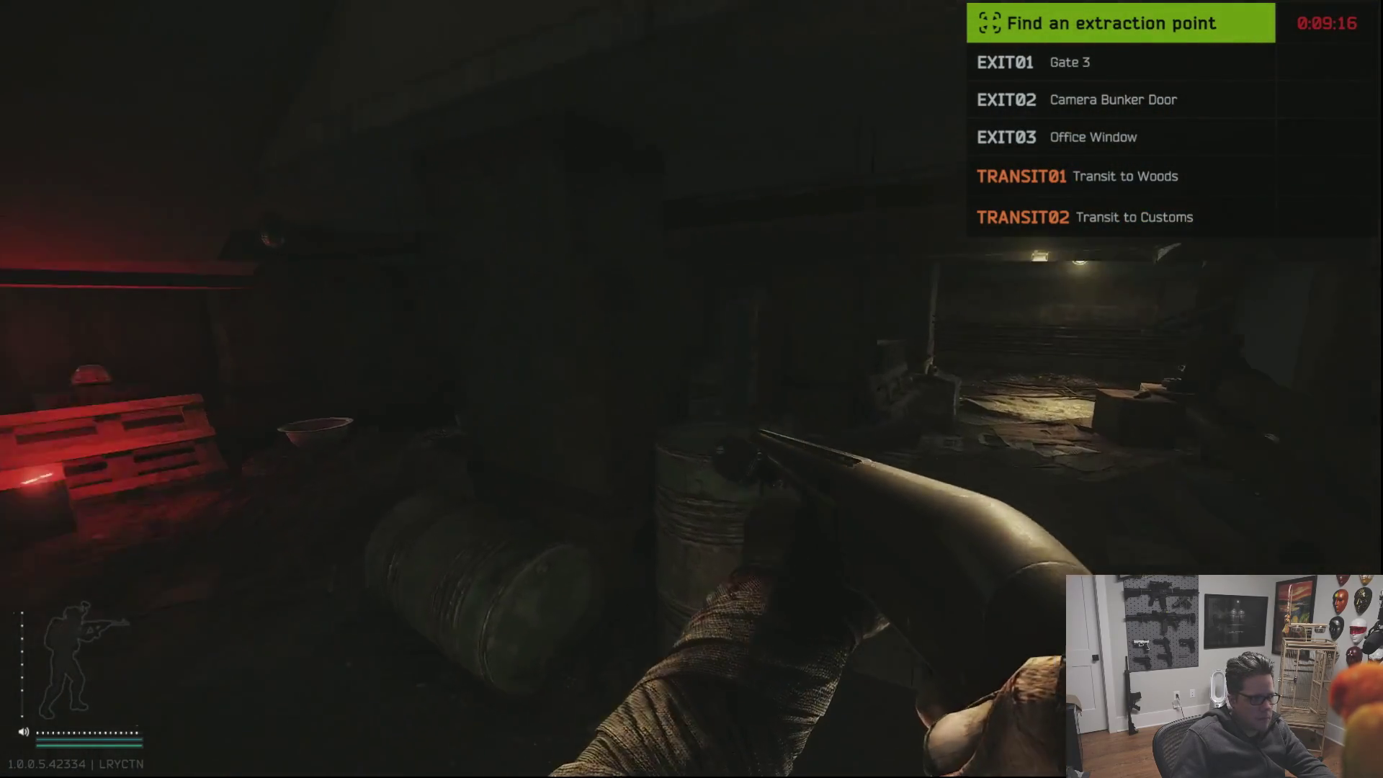
pyautogui.press('w')
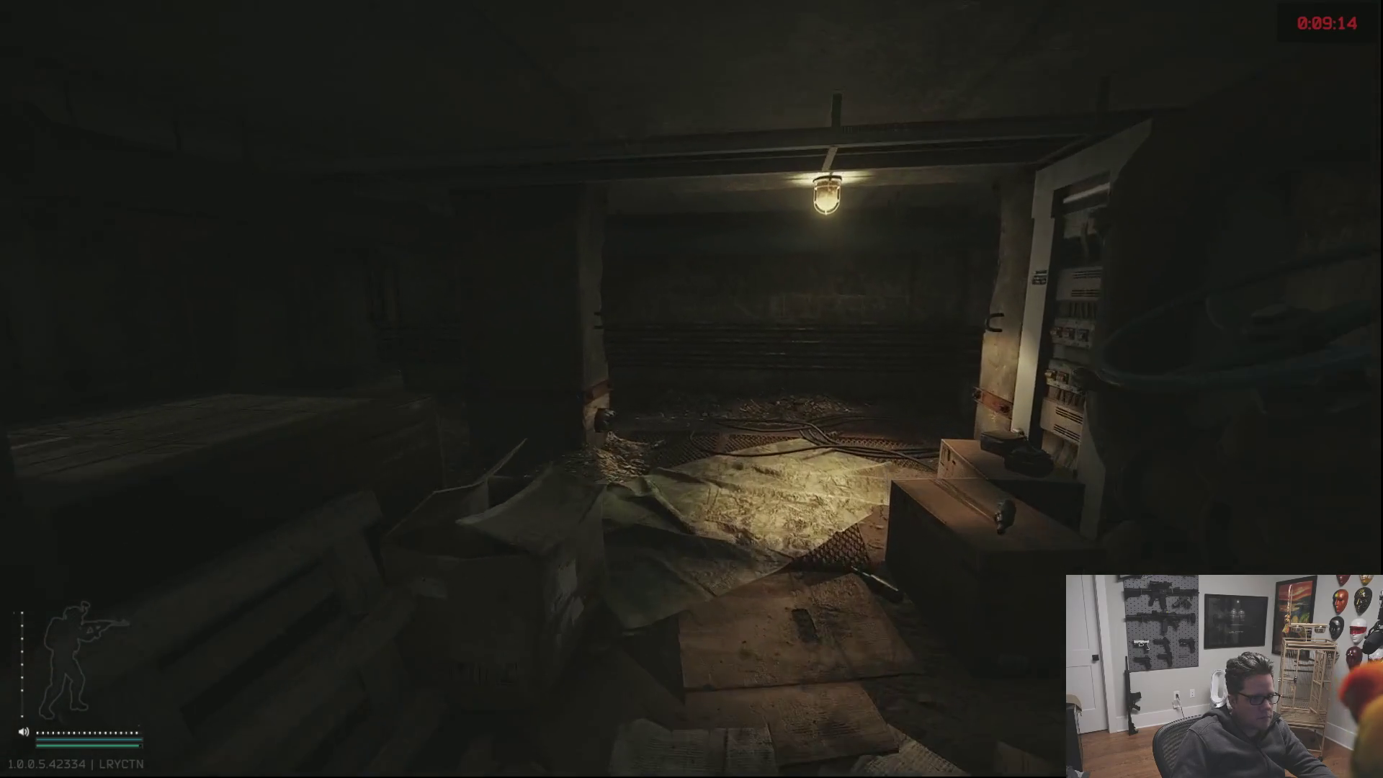
pyautogui.press('w')
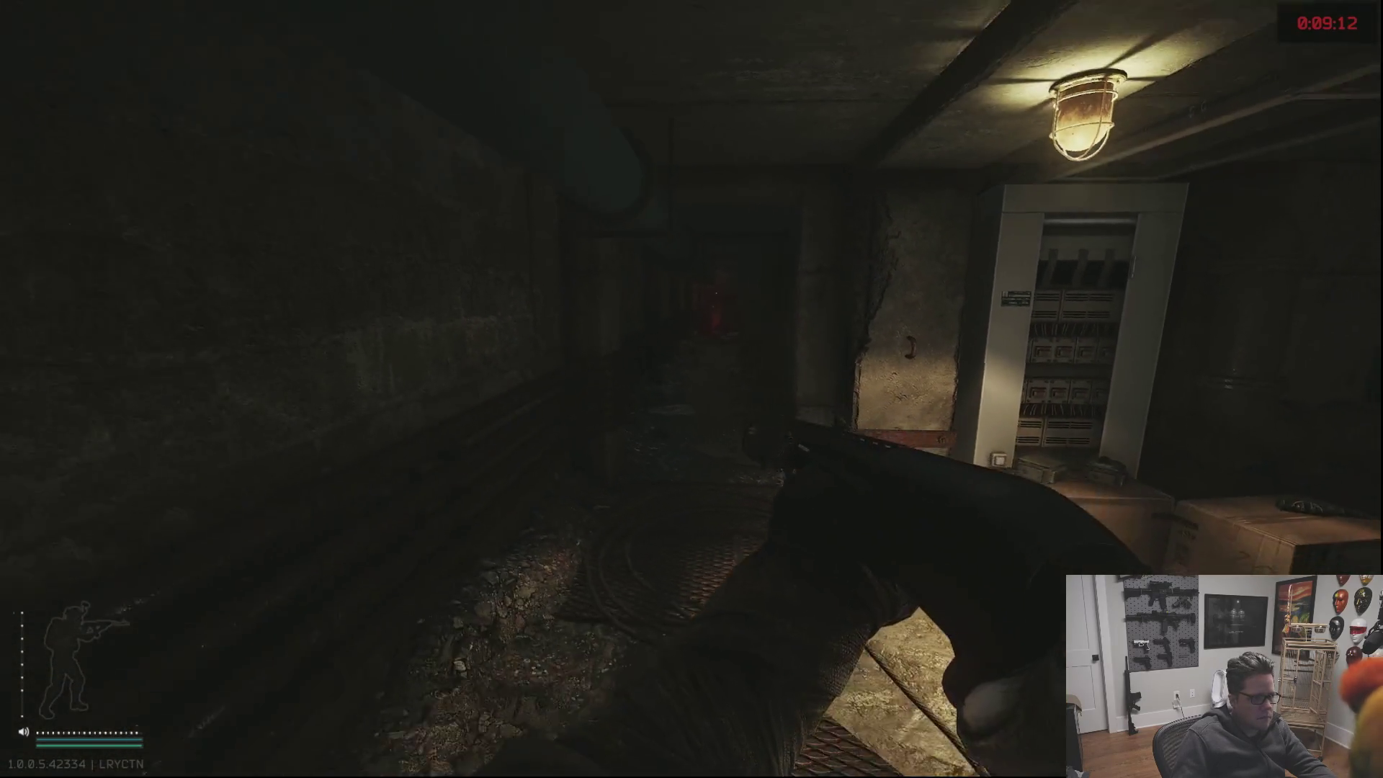
pyautogui.press('w')
pyautogui.press('w')
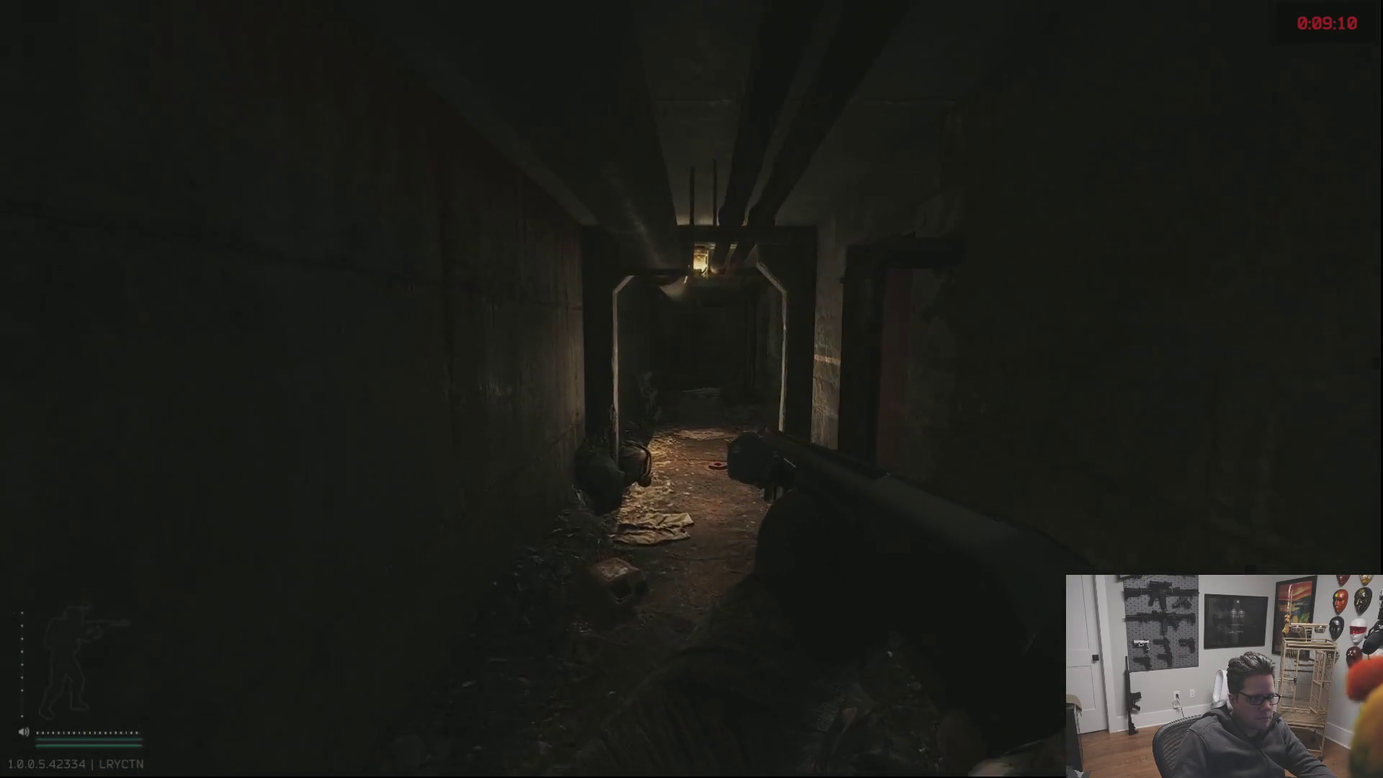
pyautogui.press('w')
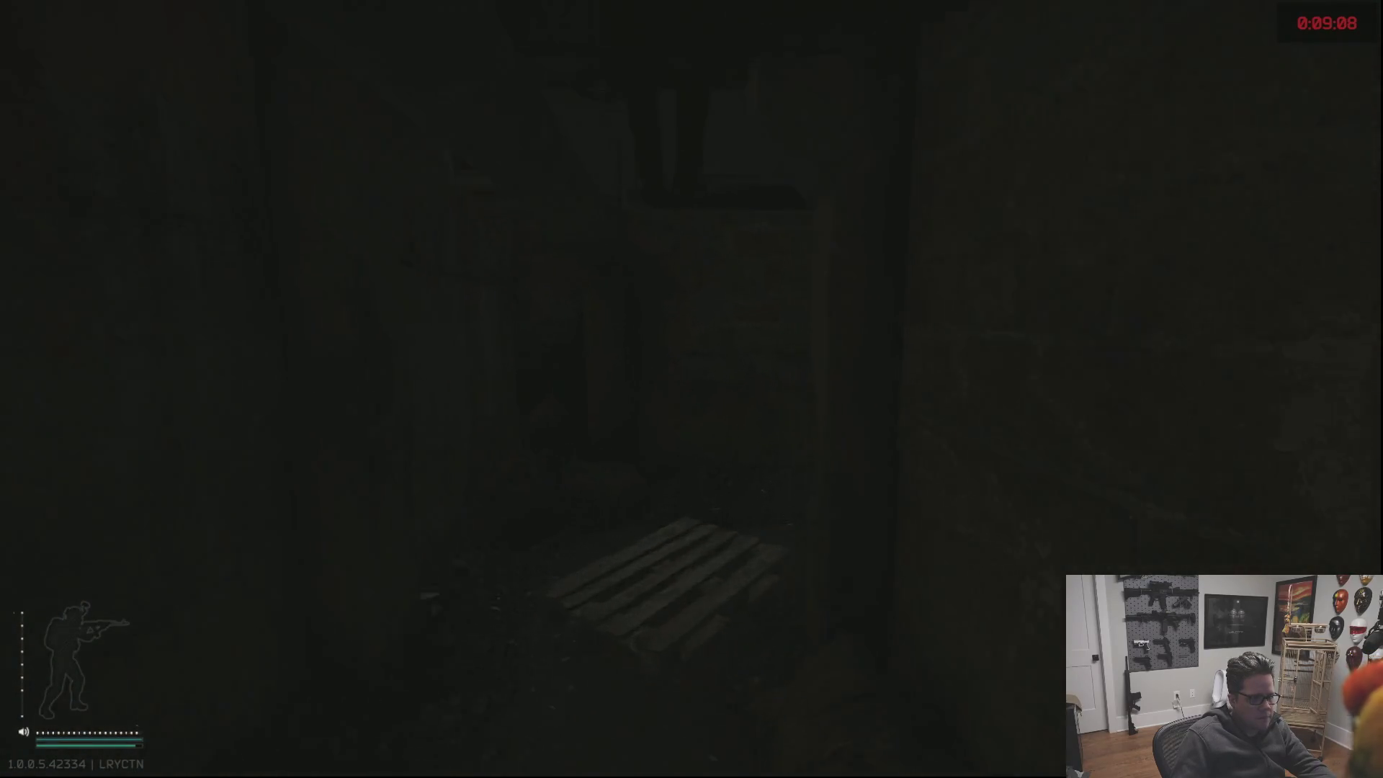
pyautogui.press('w')
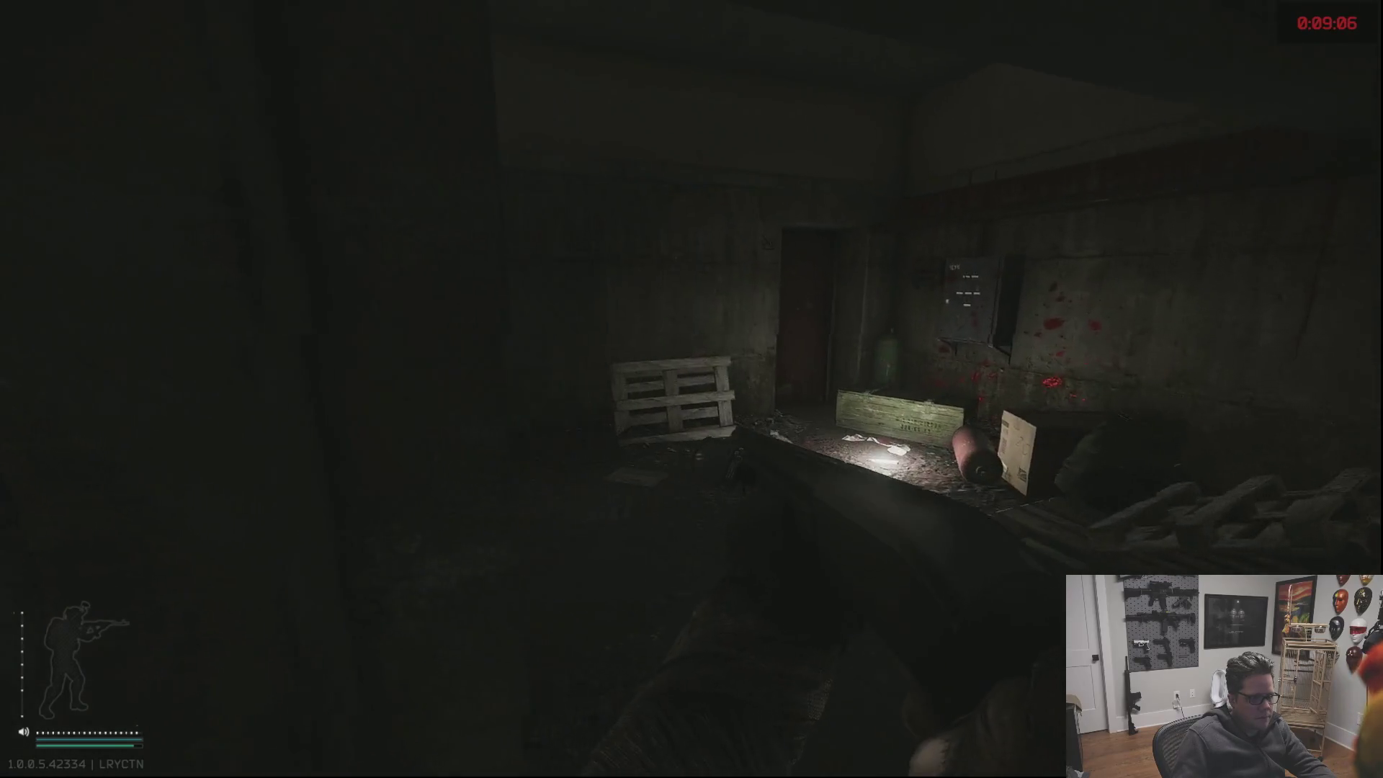
# Descend the stairwell, cross the rubble-filled warehouse into the graffiti corridor, and crouch at extraction.
pyautogui.press('w')
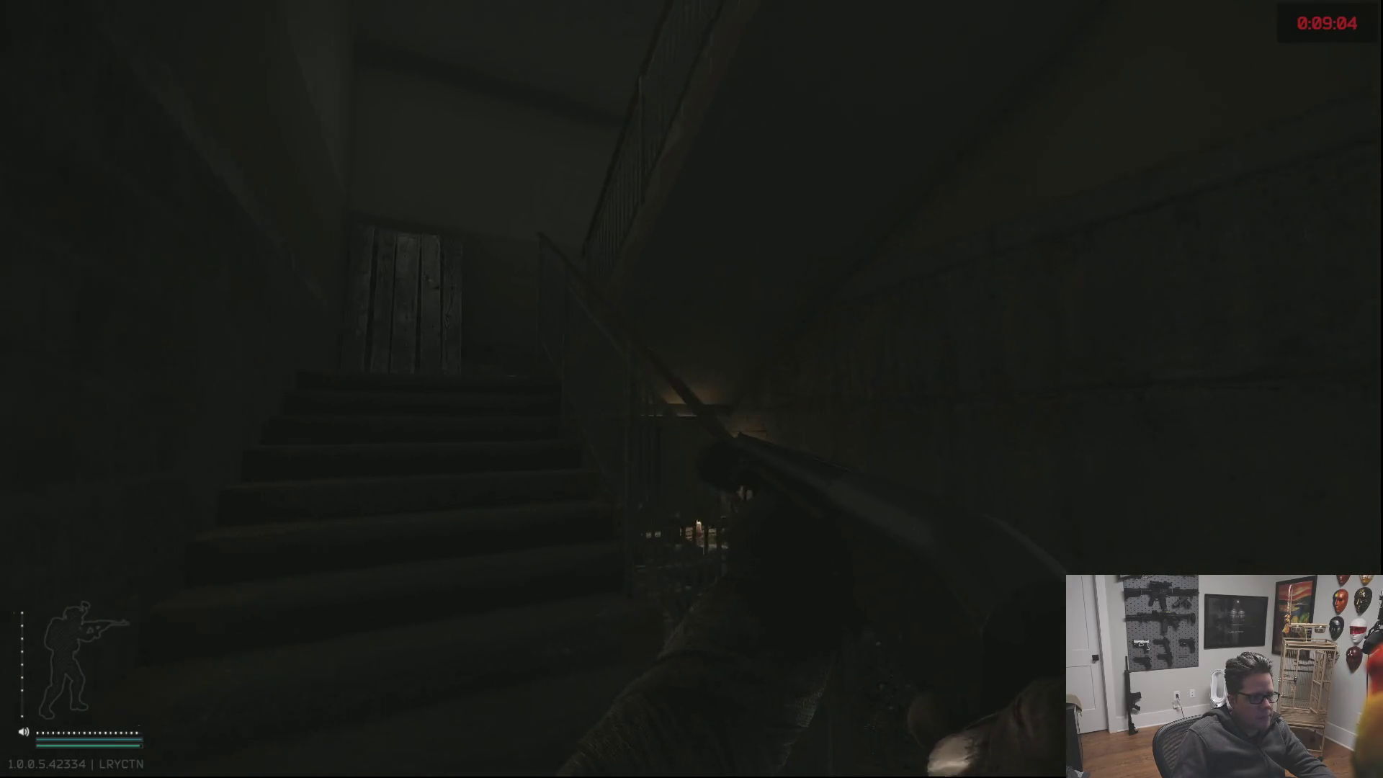
pyautogui.press('w')
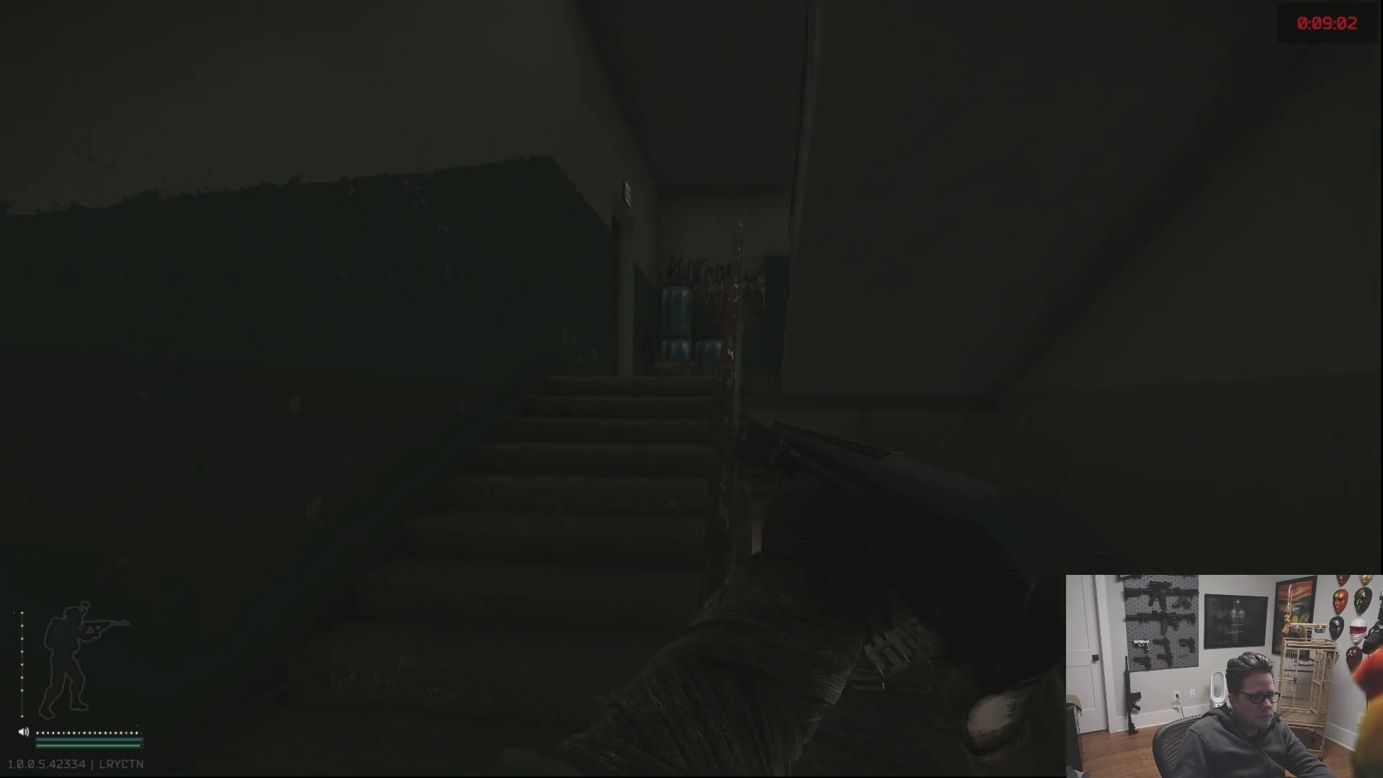
pyautogui.press('w')
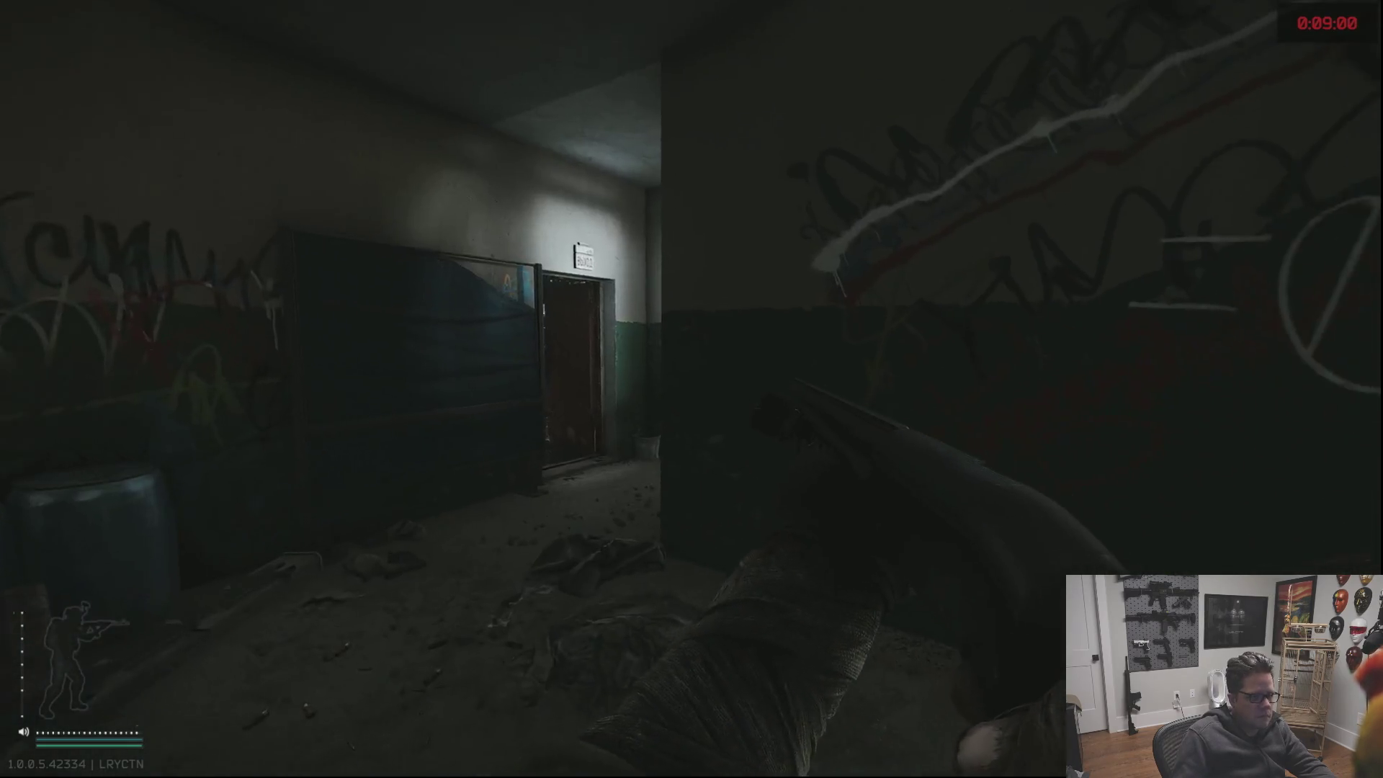
pyautogui.press('w')
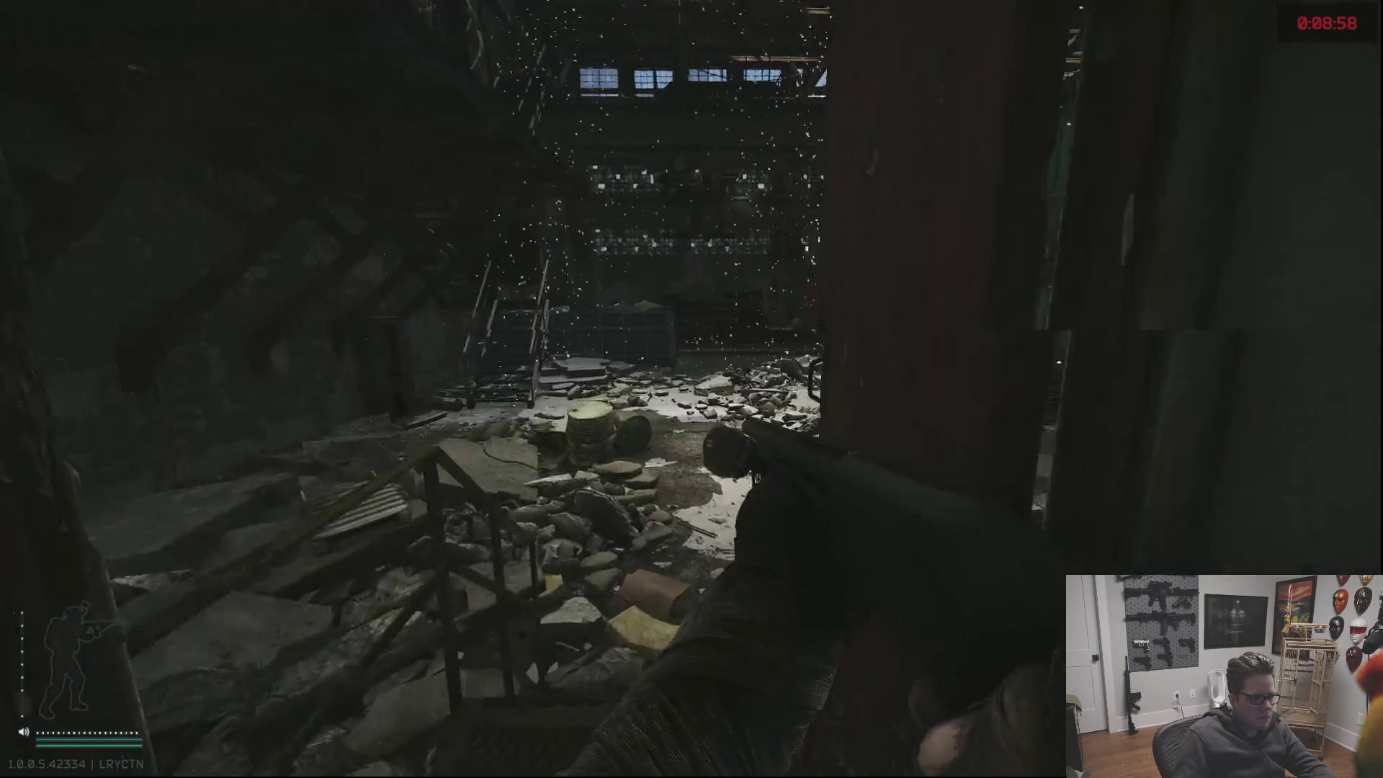
pyautogui.press('w')
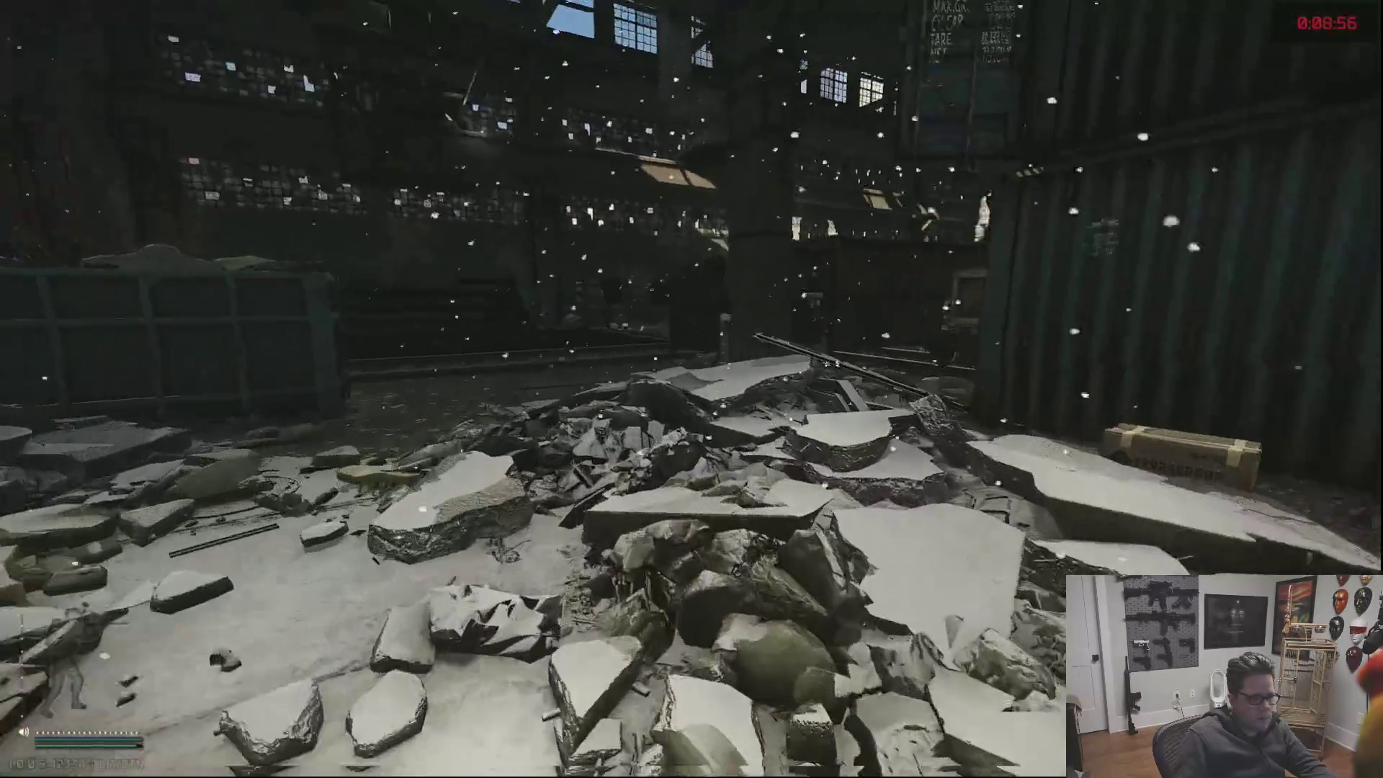
pyautogui.press('w')
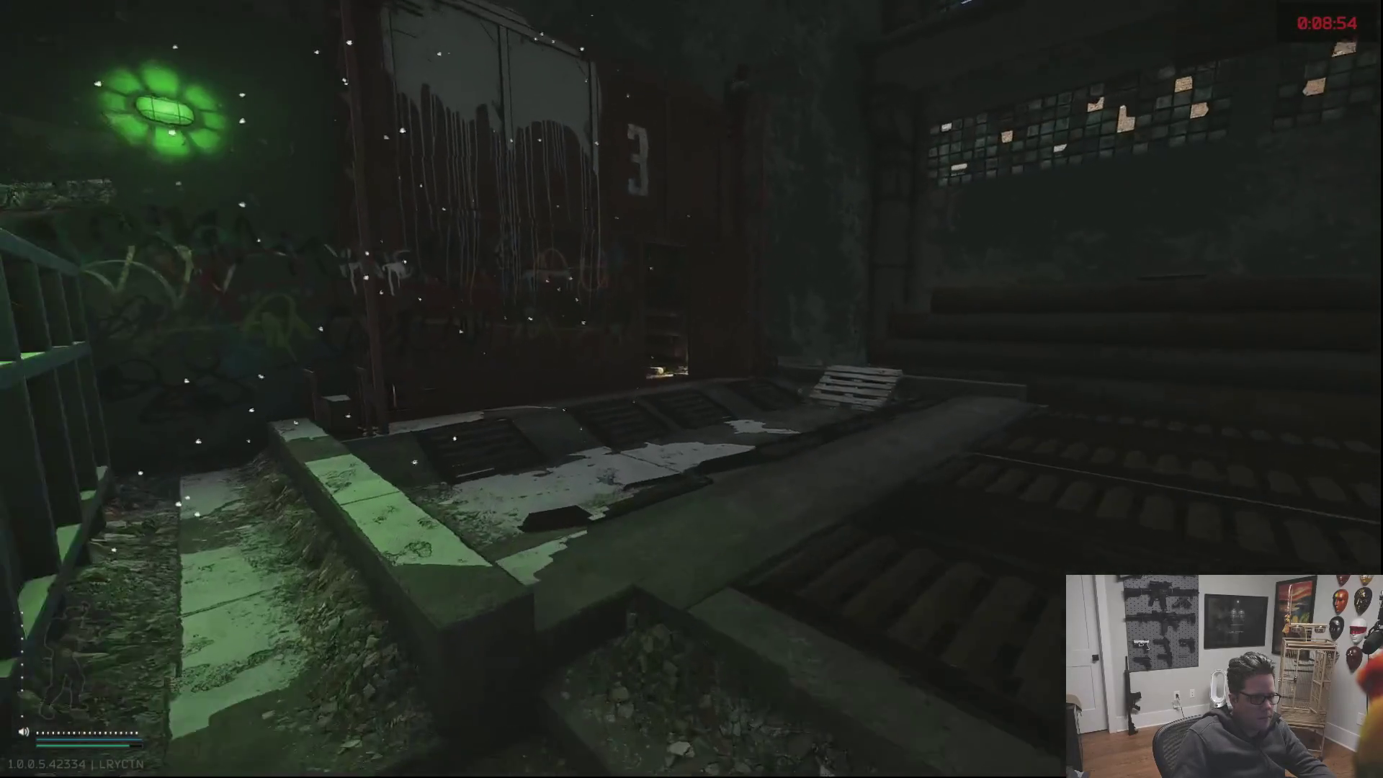
pyautogui.press('w')
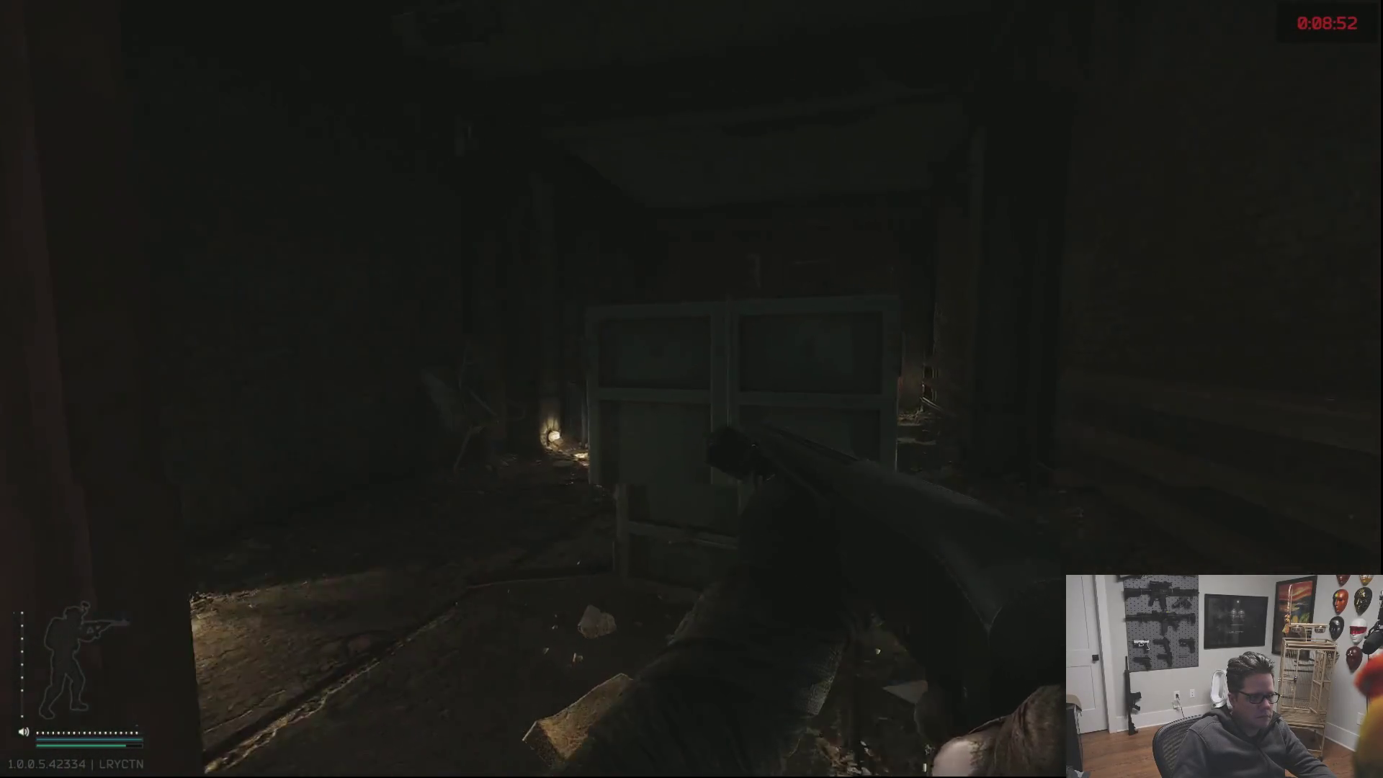
pyautogui.press('w')
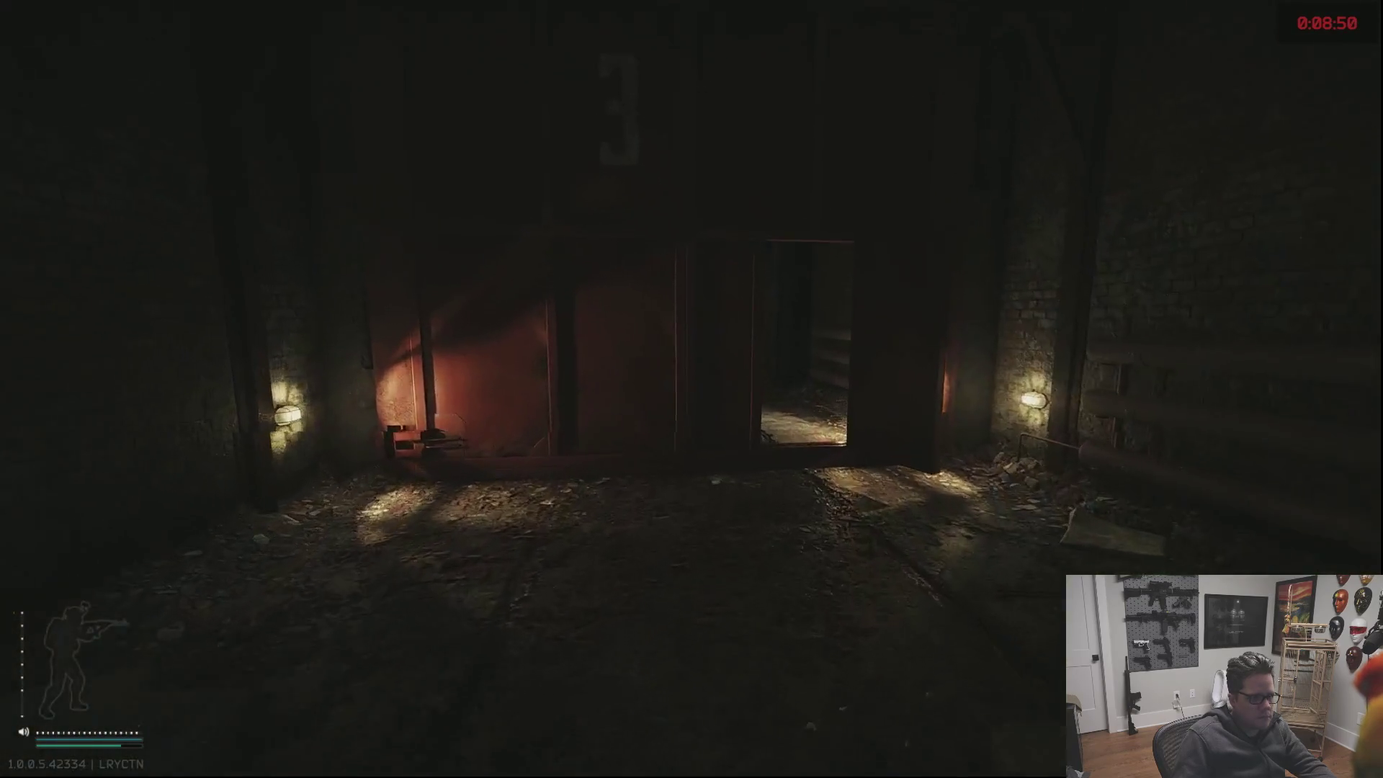
pyautogui.press('w')
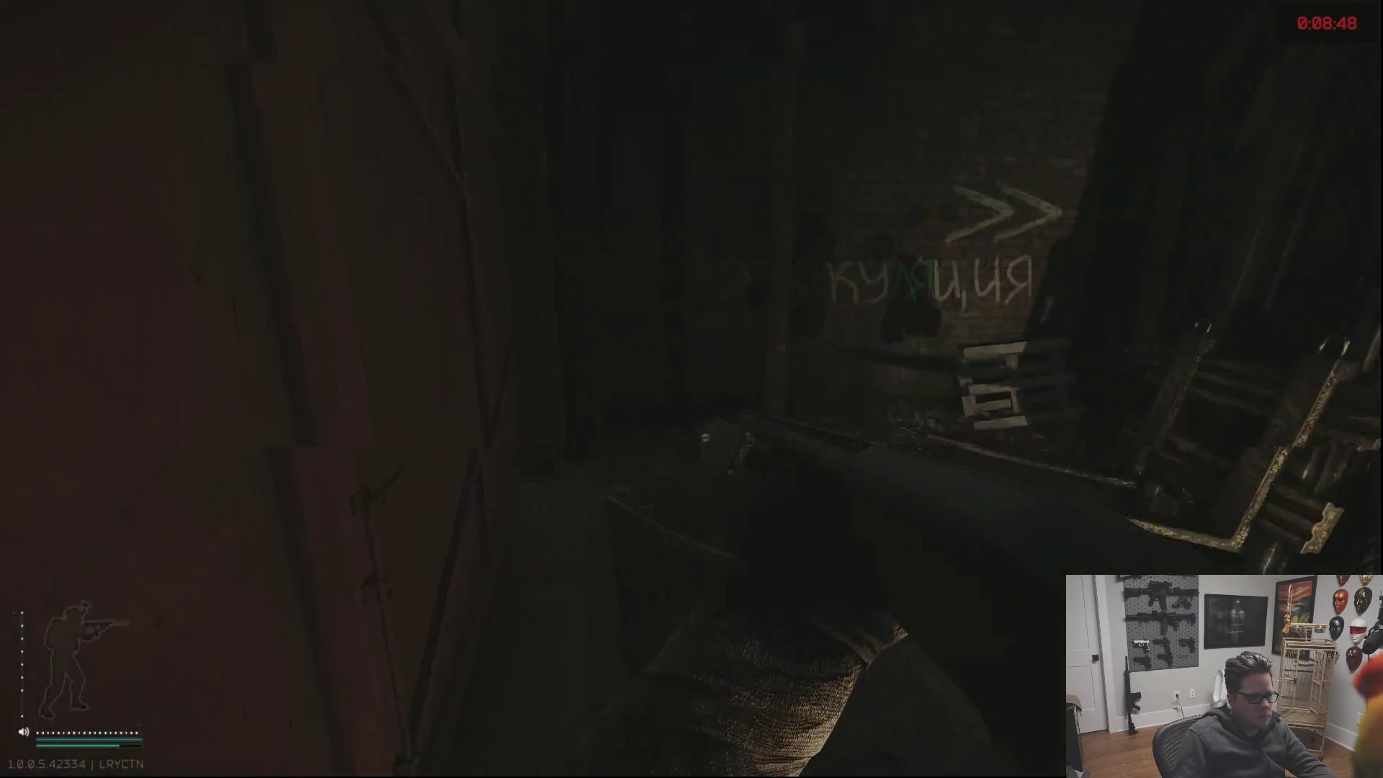
pyautogui.press('c')
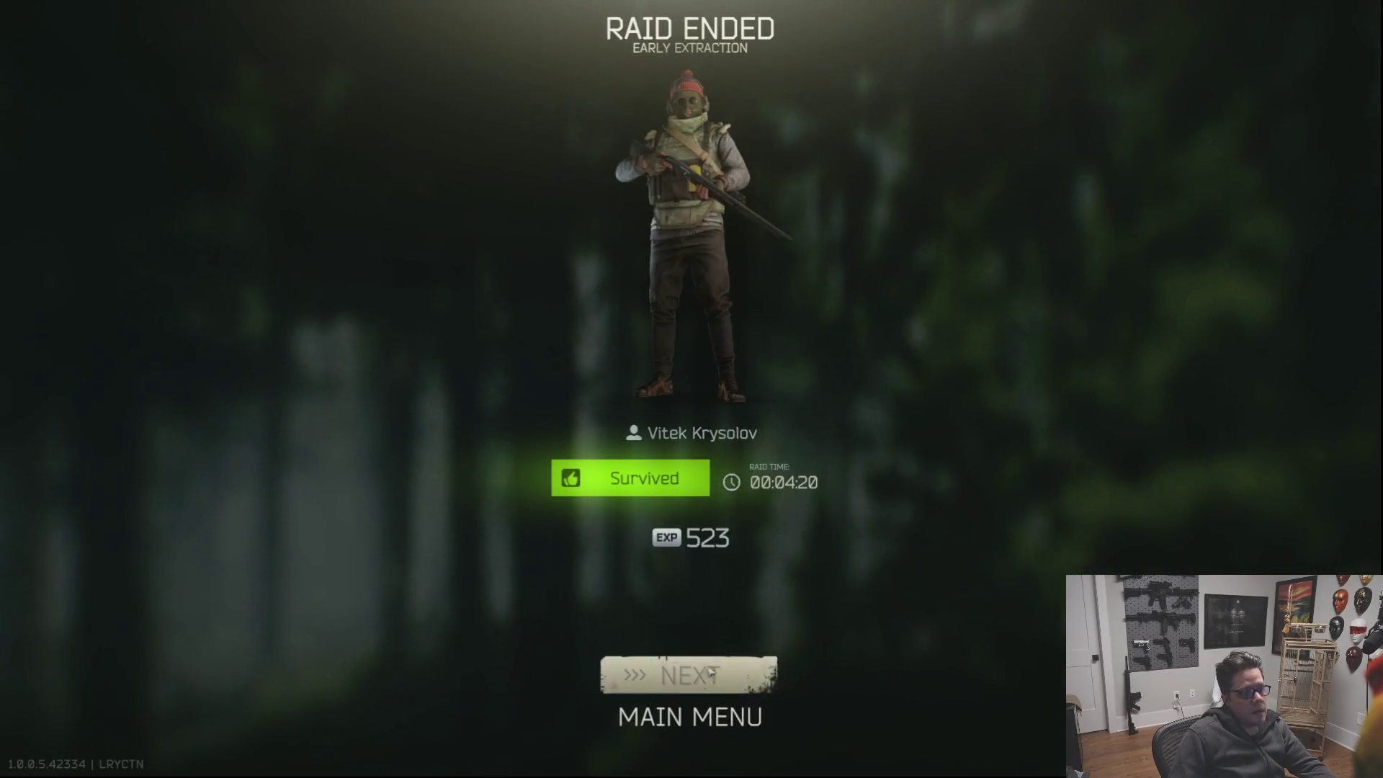
# Advance from the Raid Ended summary to the kill list showing no kills.
pyautogui.click(696, 675)
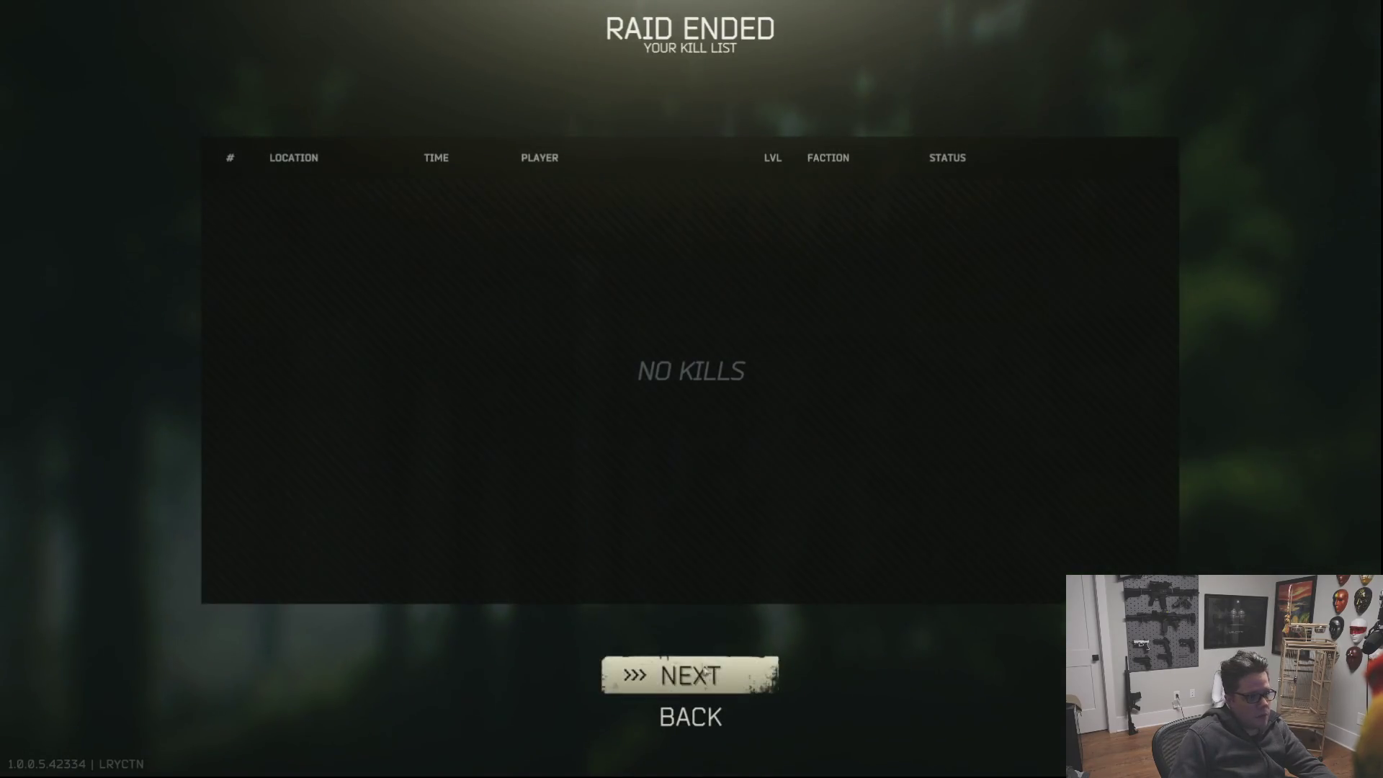
# Move the Xenomorph, Powerbank, Access card, Zagustin and M32 from the Scav into the stash.
pyautogui.click(703, 675)
pyautogui.moveTo(649, 413)
pyautogui.mouseDown()
pyautogui.moveTo(1029, 500)
pyautogui.moveTo(932, 448)
pyautogui.mouseUp()
pyautogui.press('r')
pyautogui.keyDown('ctrl'); pyautogui.click(700, 373); pyautogui.keyUp('ctrl')
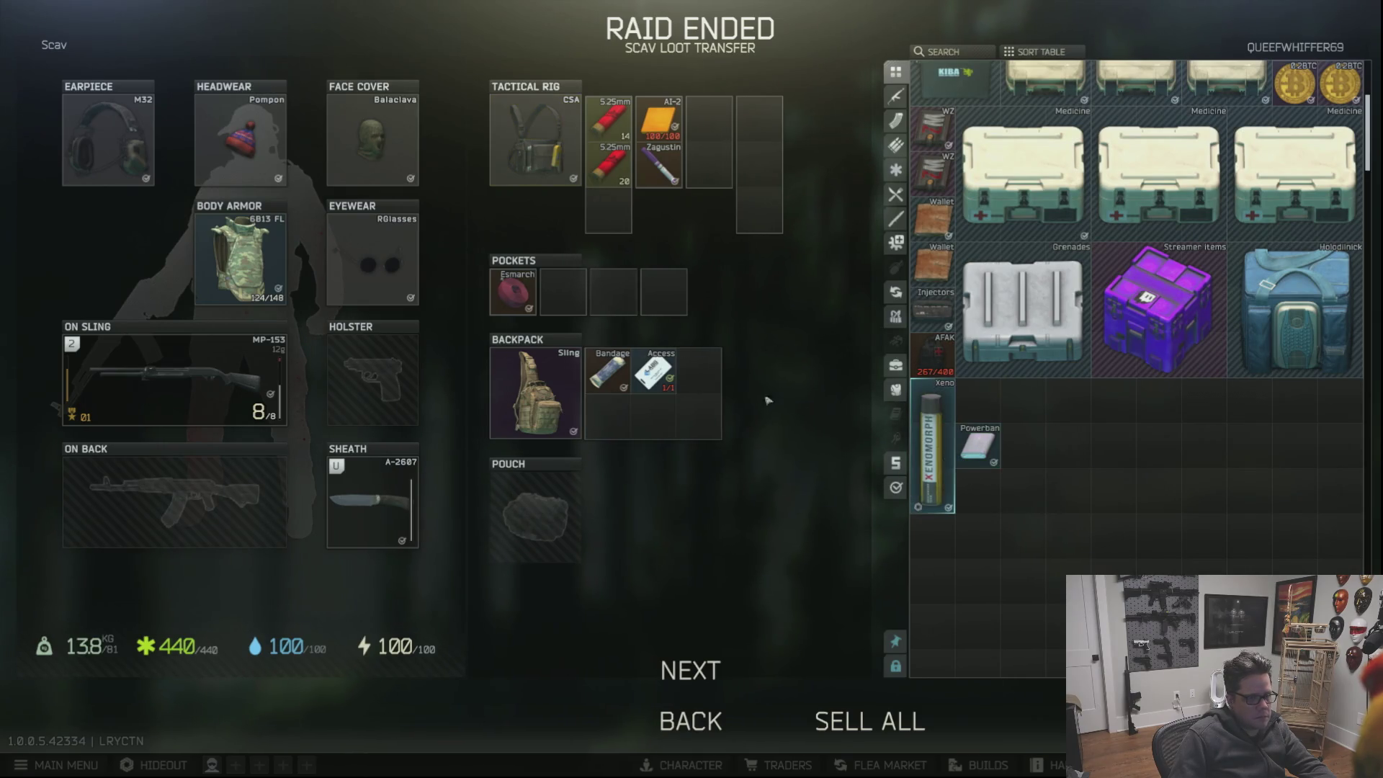
pyautogui.moveTo(800, 392); pyautogui.dragTo(978, 492)
pyautogui.moveTo(659, 162); pyautogui.dragTo(972, 402)
pyautogui.scroll(-5, 1023, 421)
pyautogui.moveTo(240, 258); pyautogui.dragTo(1078, 426)
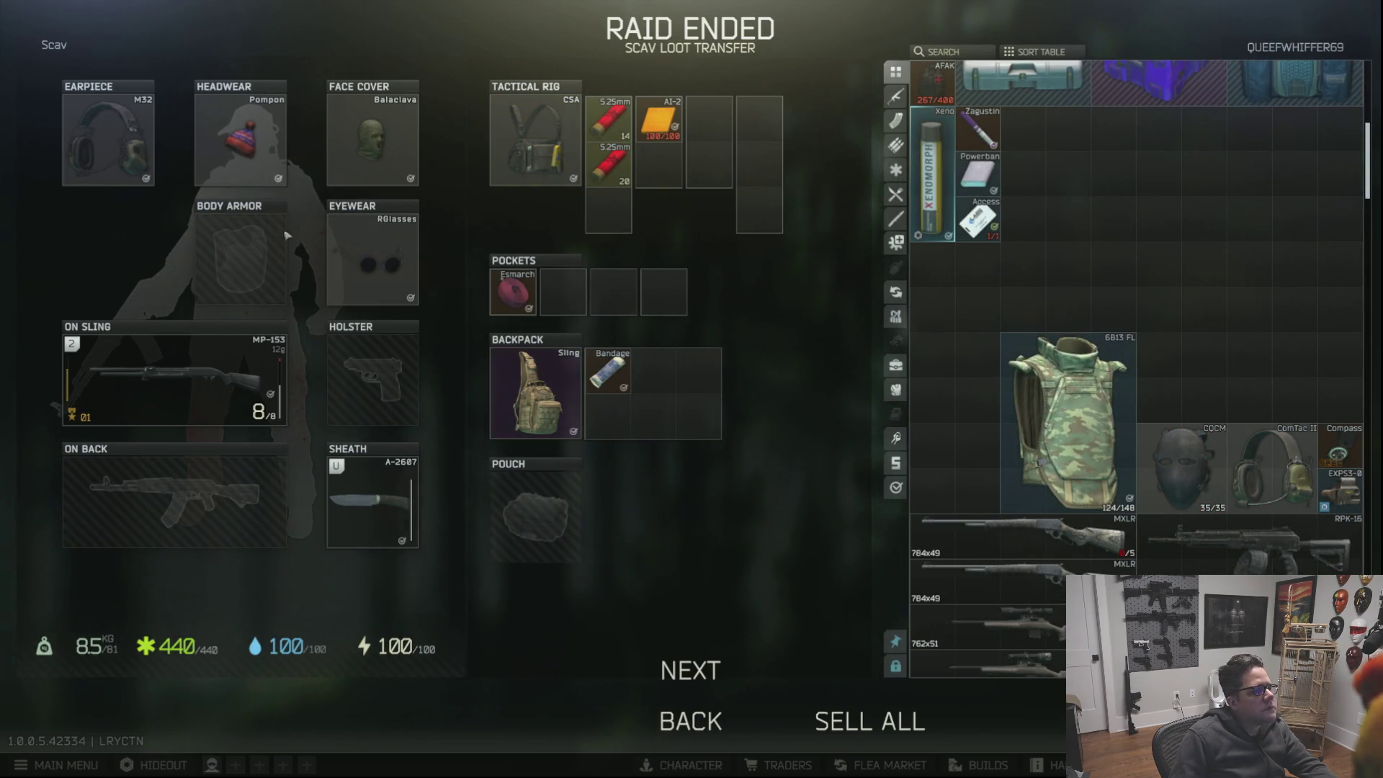
pyautogui.moveTo(108, 141); pyautogui.dragTo(1205, 333)
pyautogui.scroll(1, 936, 386)
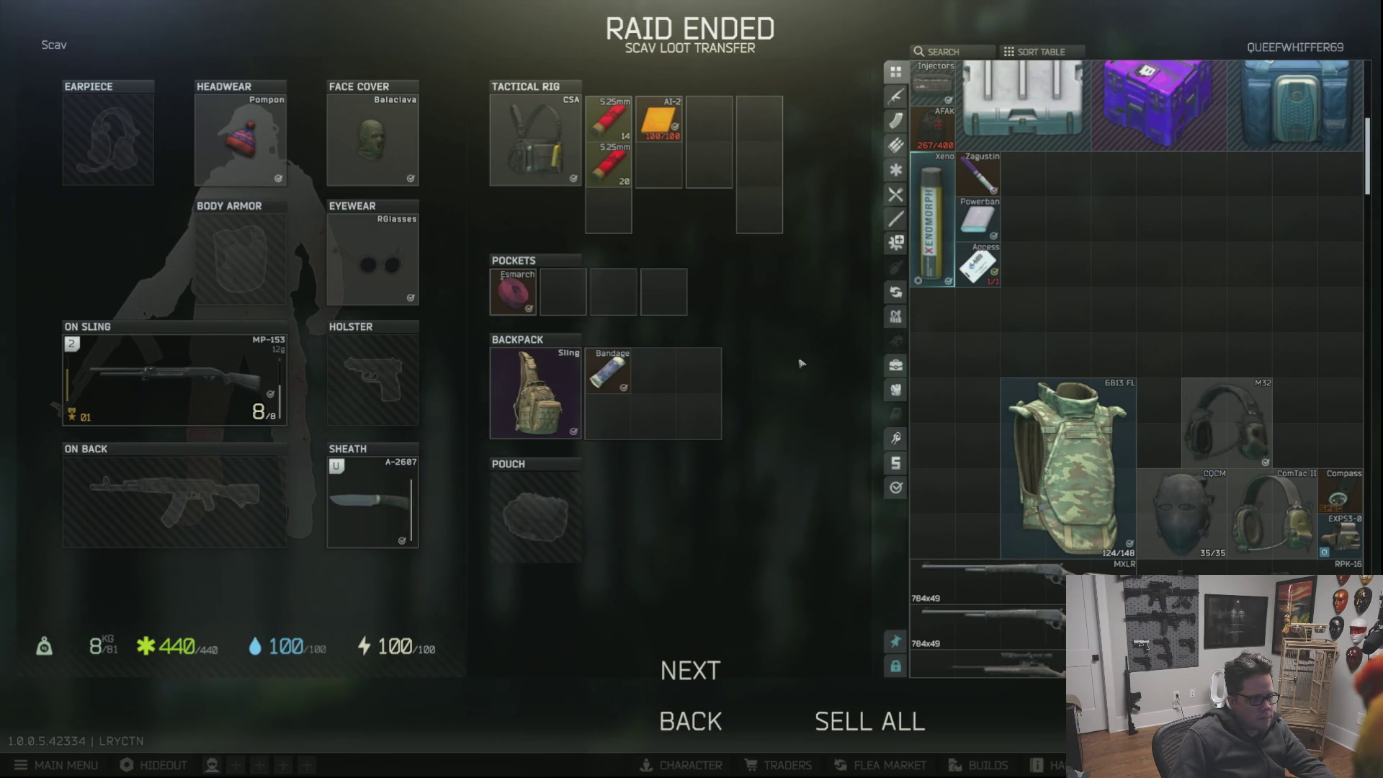
# Sell all remaining Scav items to Fence and confirm.
pyautogui.click(869, 721)
pyautogui.click(641, 443)
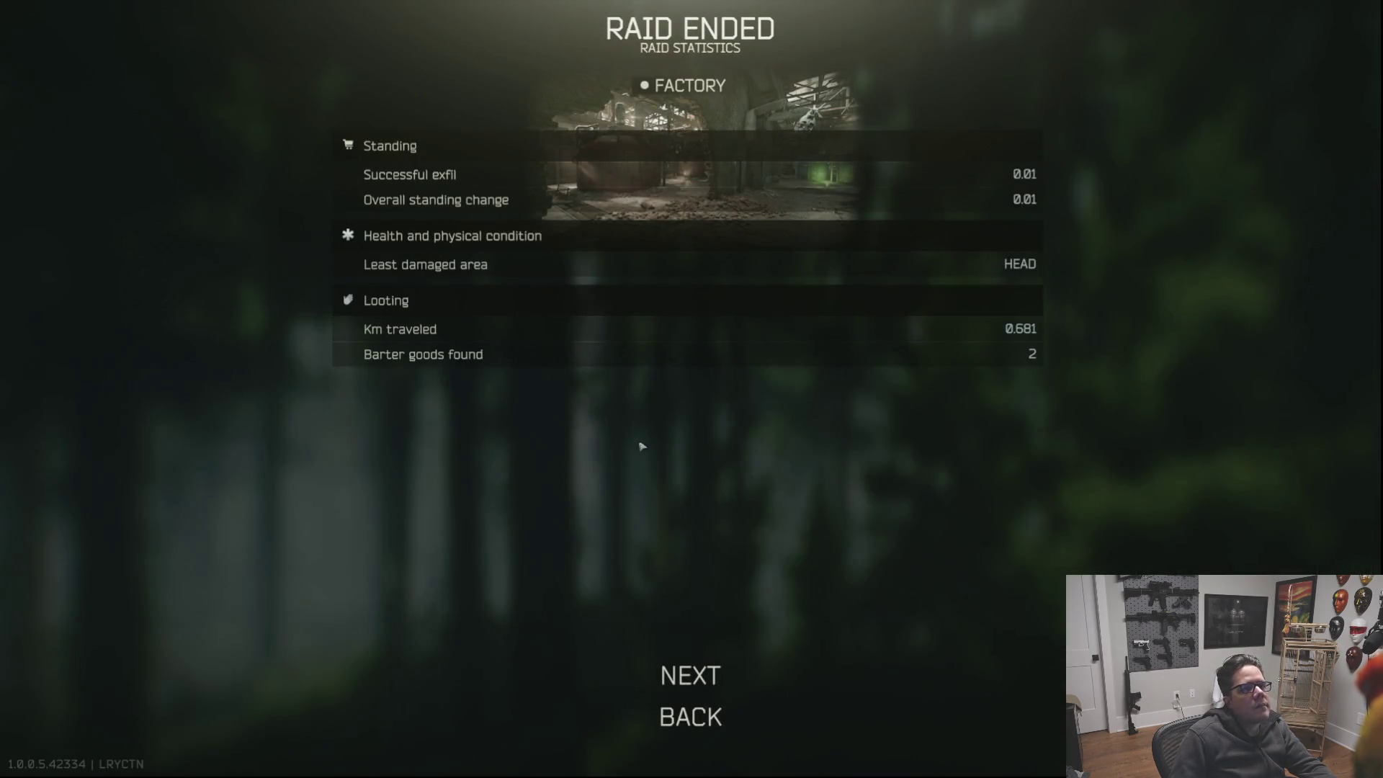
# Leave the raid statistics page for the main menu.
pyautogui.click(713, 652)
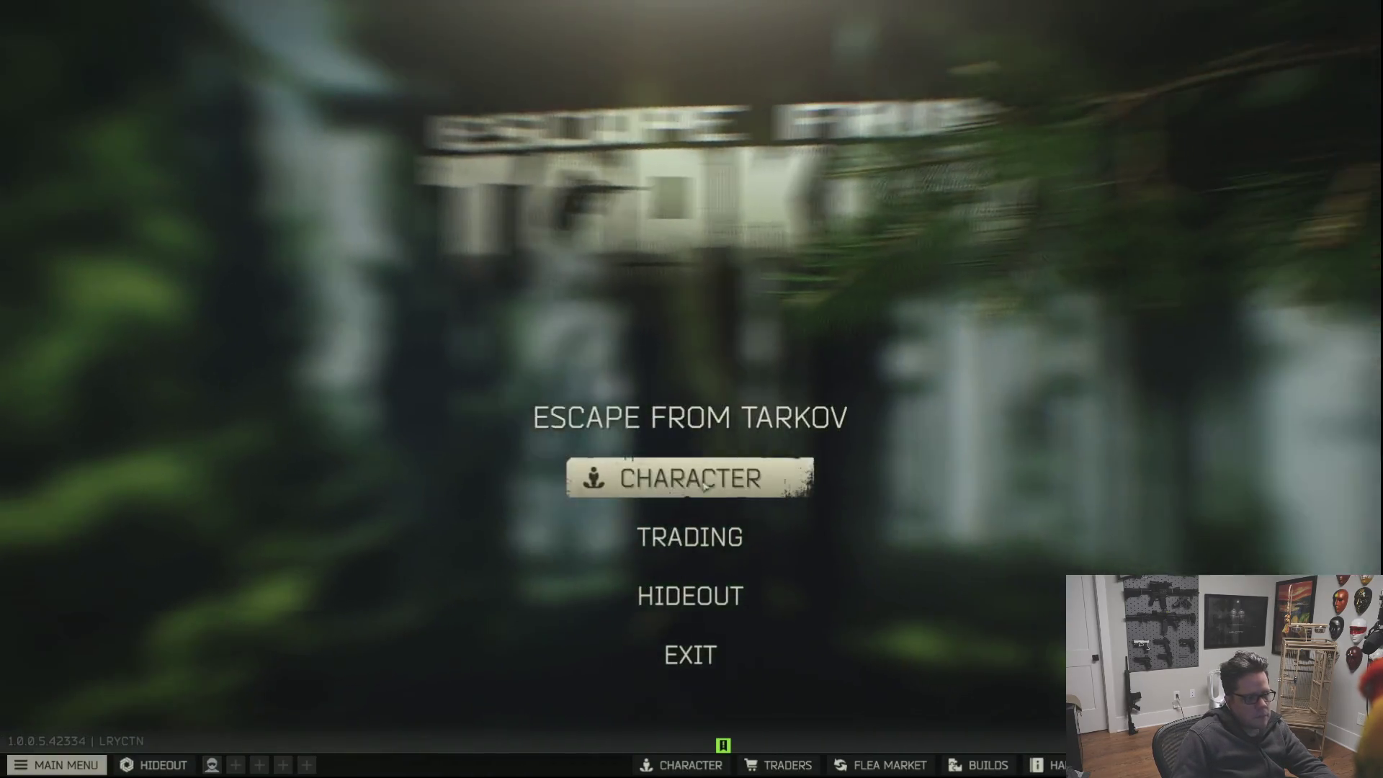
# Glance at the character screen, then go to the traders screen with Prapor's store showing.
pyautogui.click(686, 476)
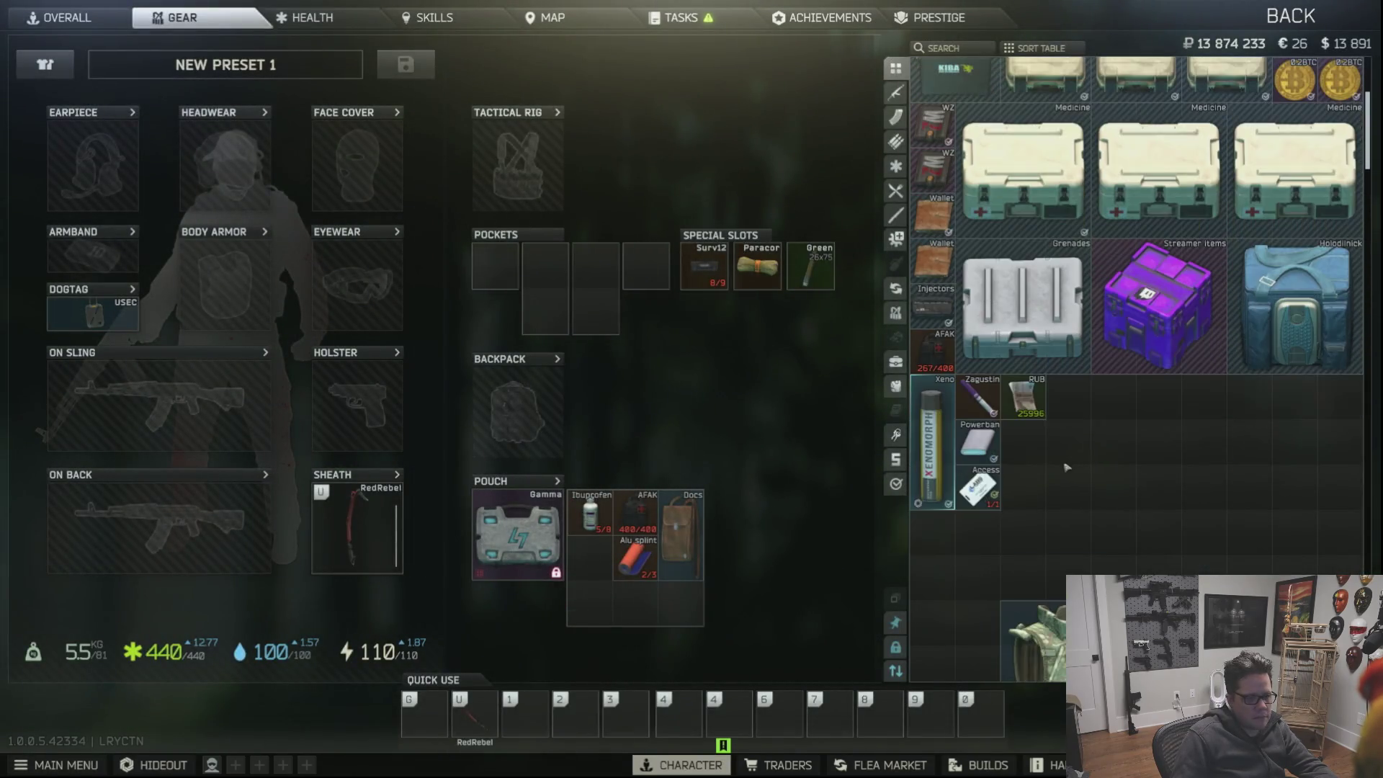
pyautogui.press('Escape')
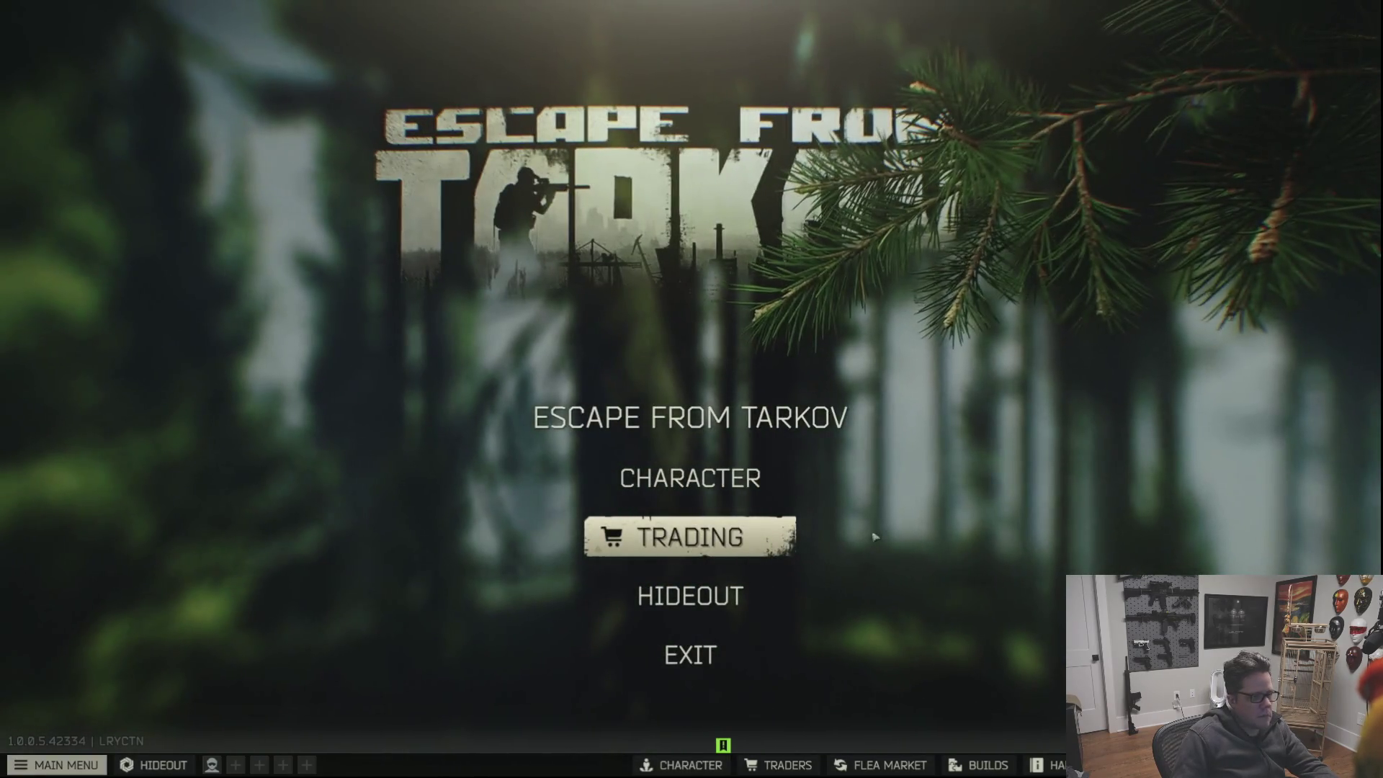
pyautogui.click(779, 537)
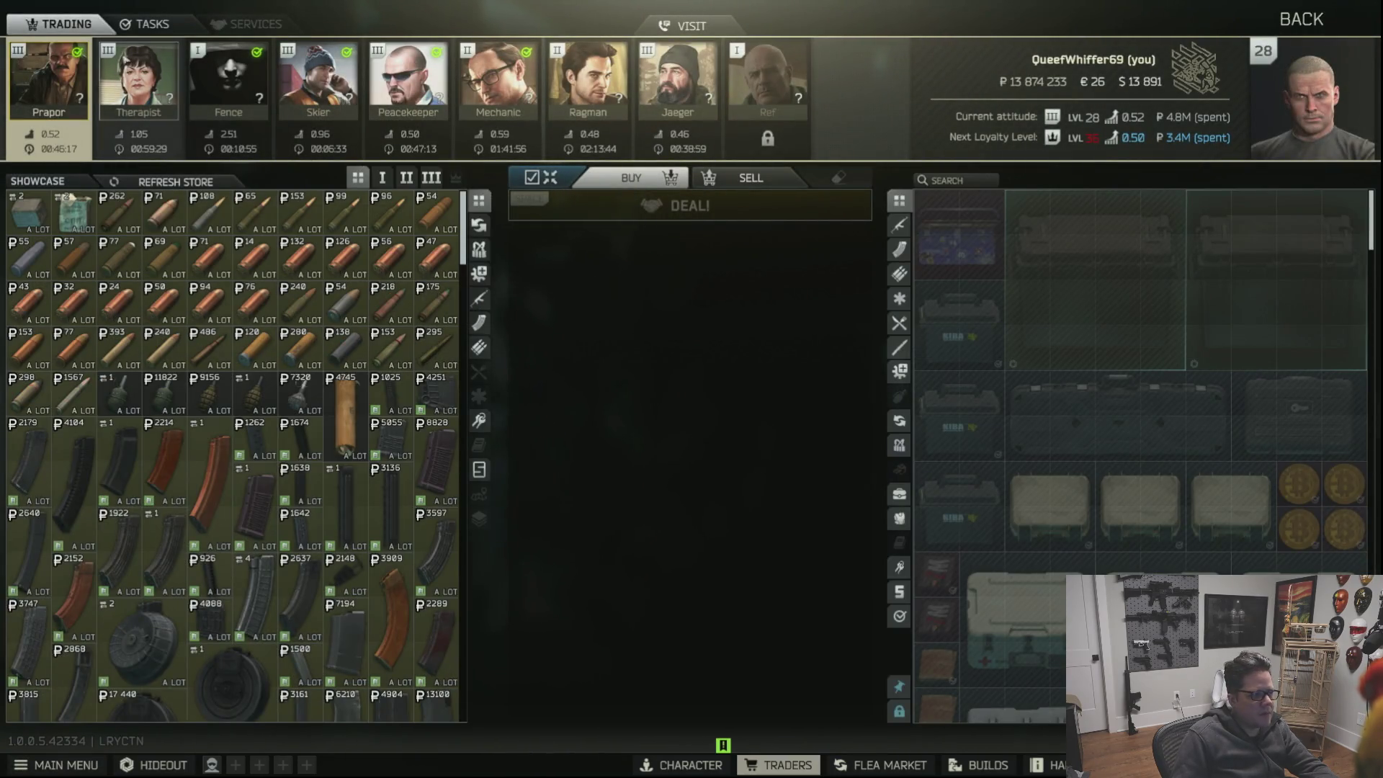
# Review Prapor's The Art of Explosion task, then switch to Therapist's task list.
pyautogui.click(146, 24)
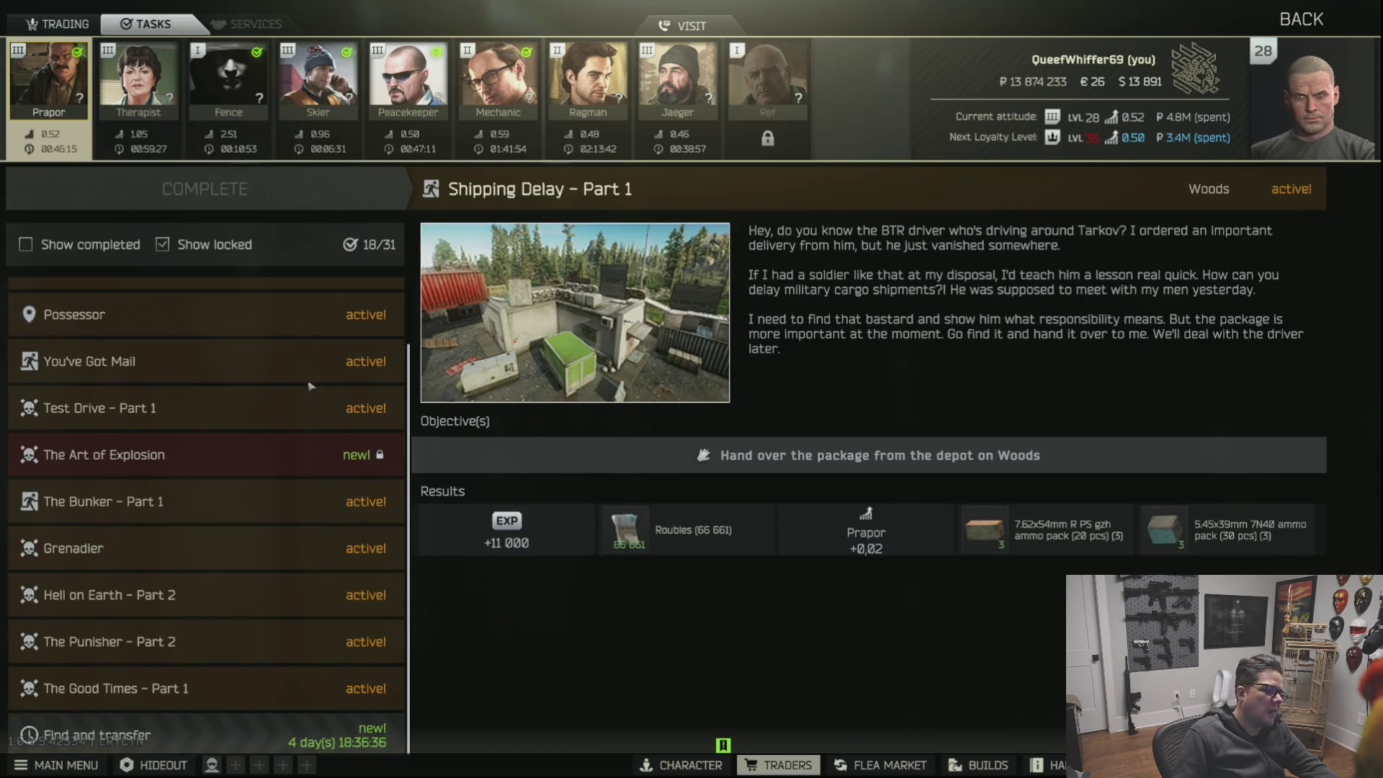
pyautogui.click(217, 455)
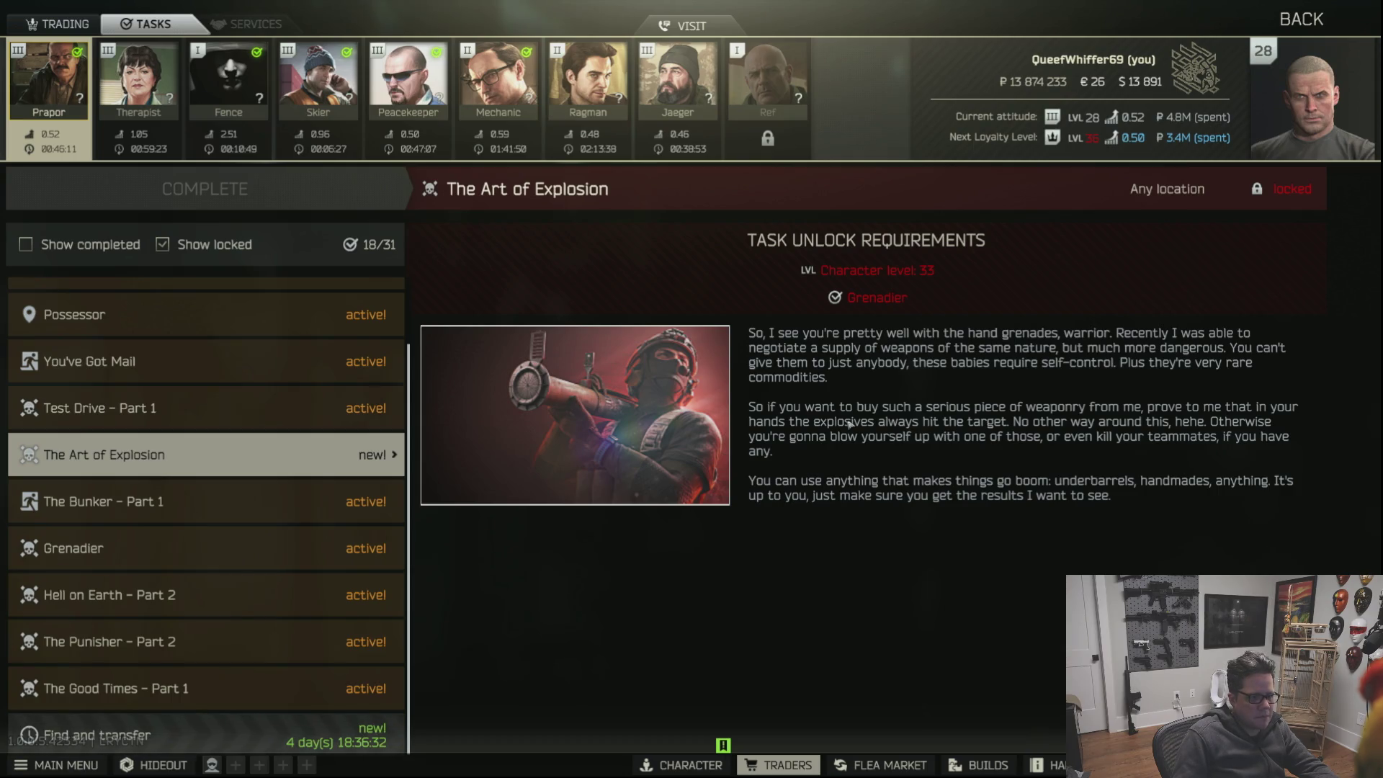
pyautogui.scroll(2, 307, 415)
pyautogui.scroll(-2, 308, 415)
pyautogui.click(181, 157)
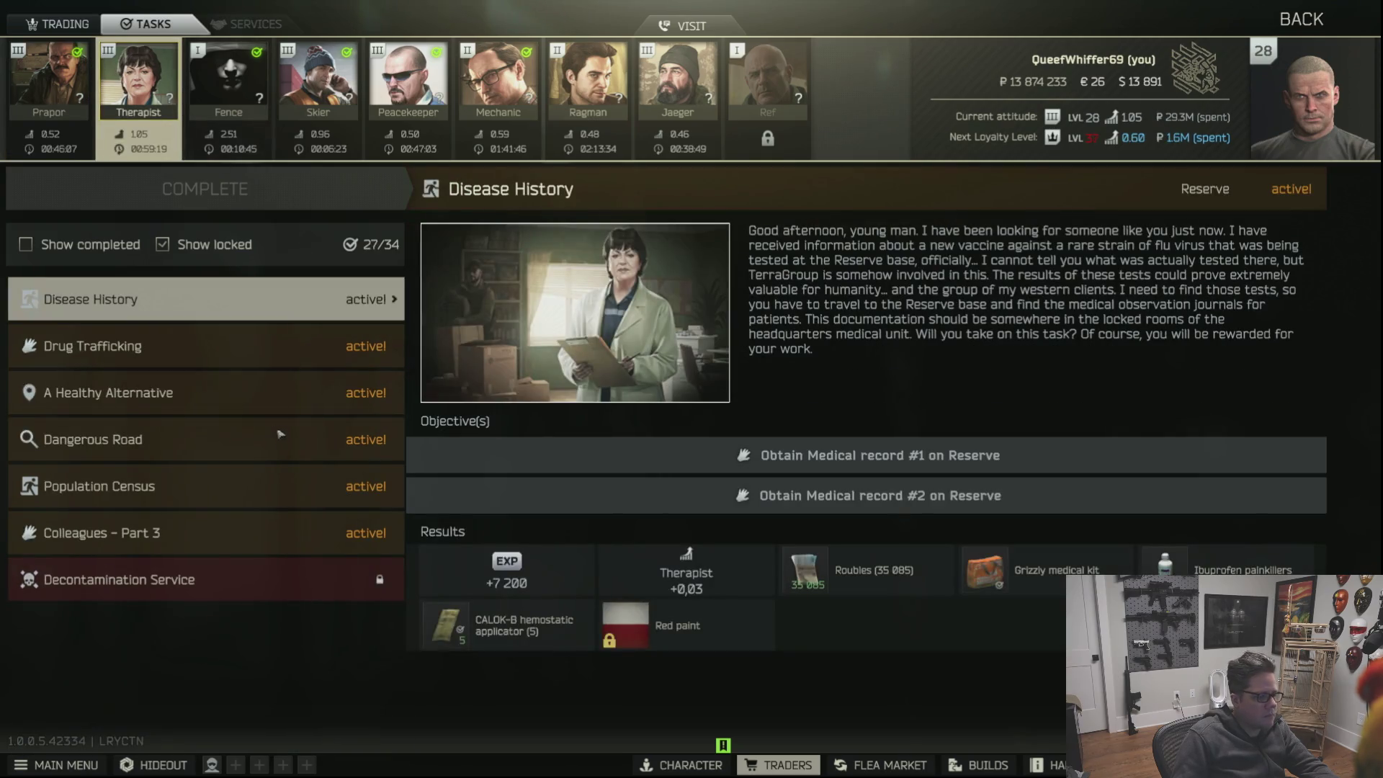
# Turn in a Labs keycard for Colleagues – Part 3, raising the handover to 7/10.
pyautogui.click(284, 533)
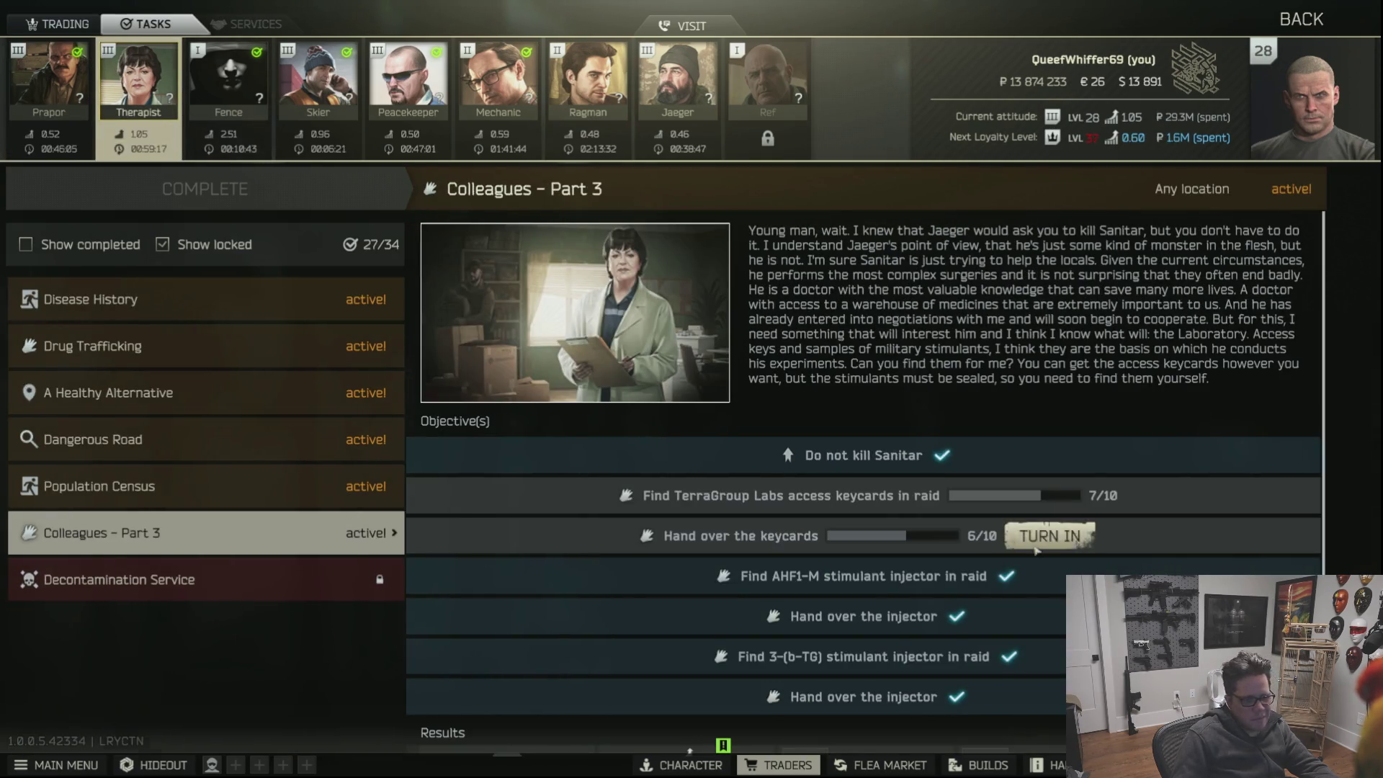
pyautogui.click(1037, 537)
pyautogui.click(690, 551)
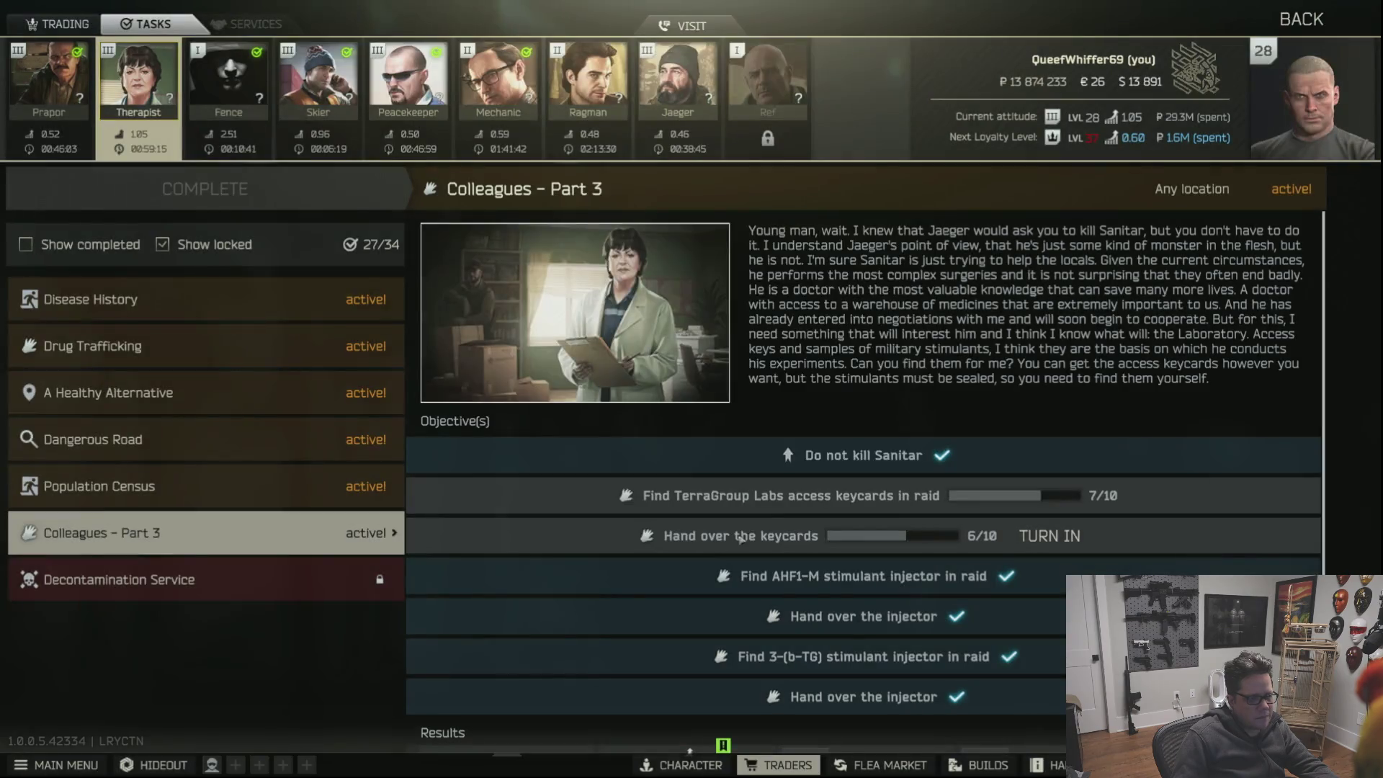
pyautogui.scroll(-2, 854, 452)
pyautogui.scroll(2, 854, 452)
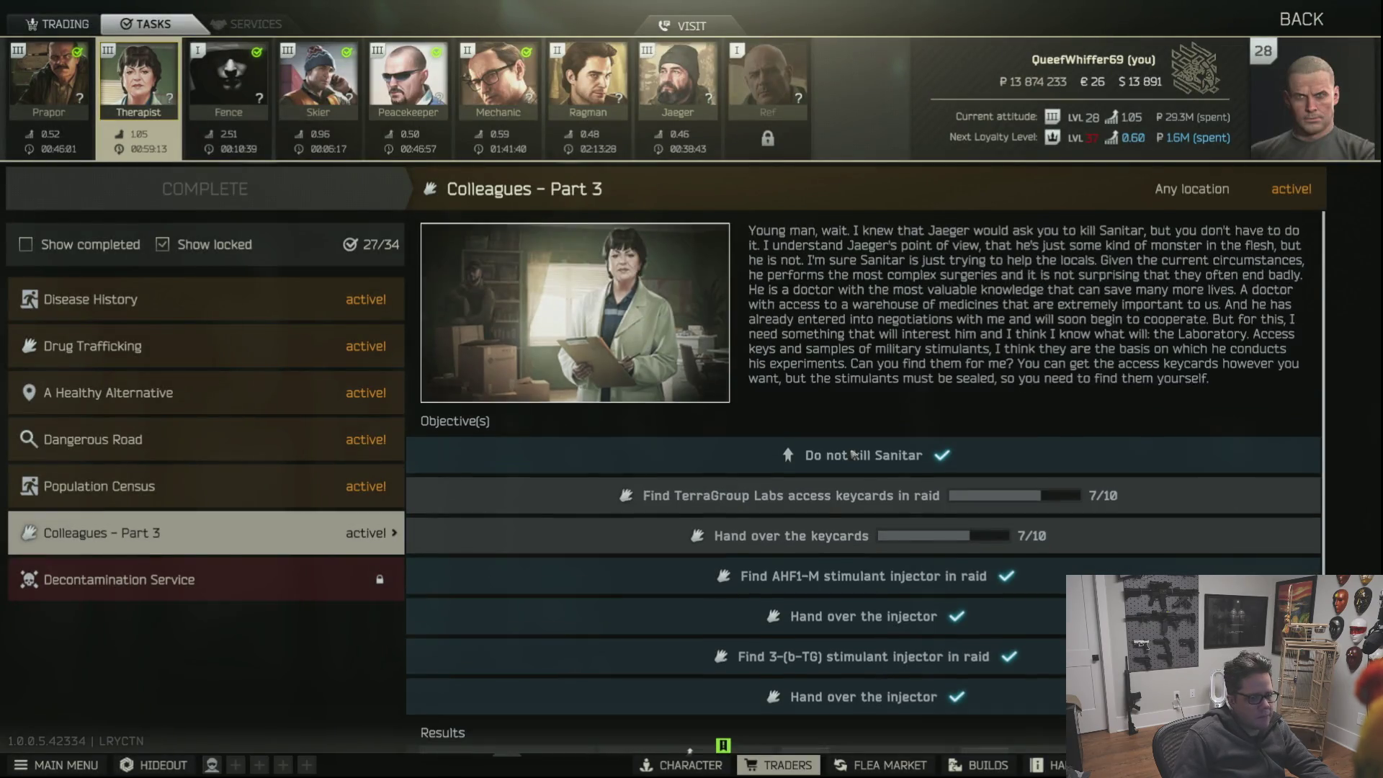